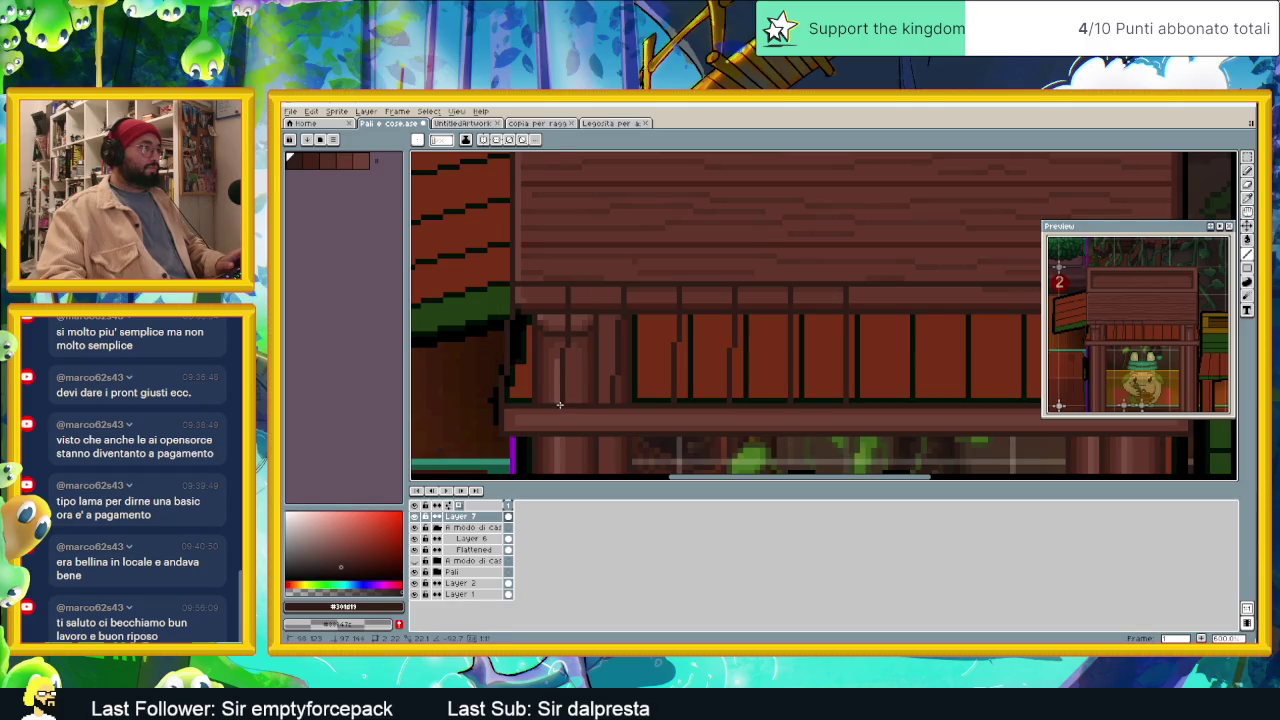
Step: Select the left railing section and move it about 65 pixels right to X 145
{"action": "scroll", "coordinate": [620, 380], "scroll_direction": "down", "scroll_amount": 1}
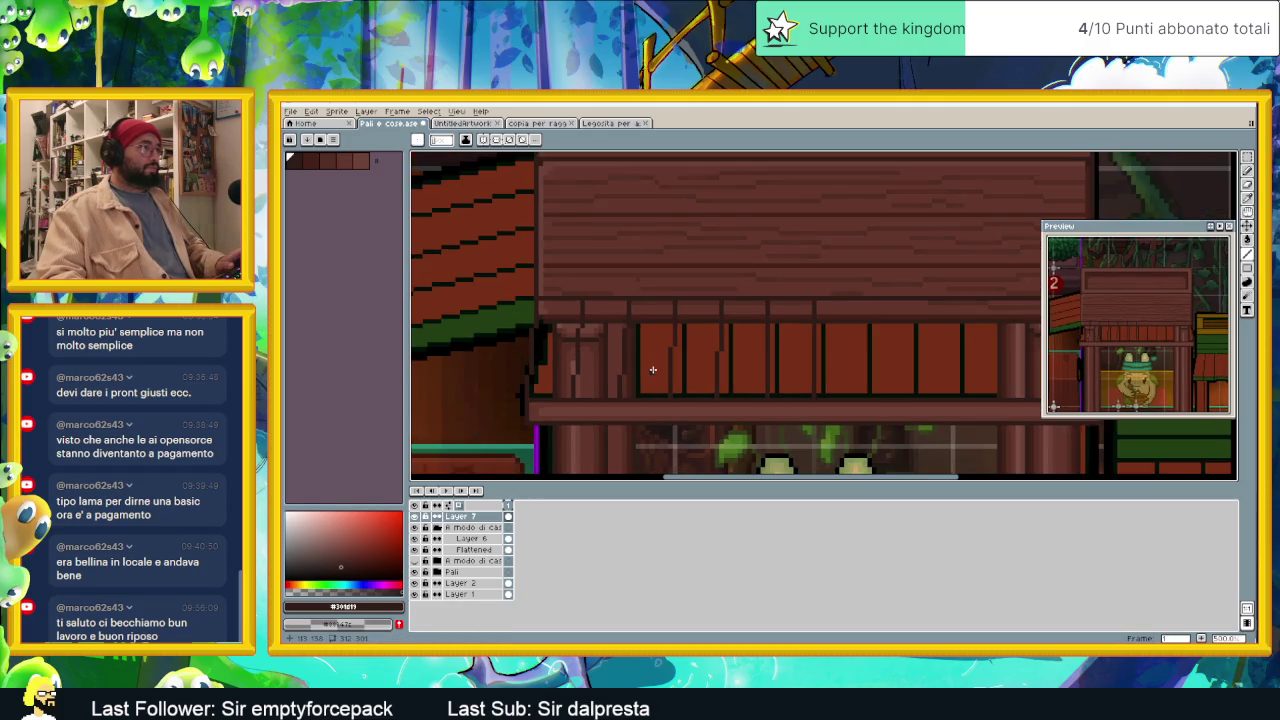
{"action": "scroll", "coordinate": [652, 366], "scroll_direction": "down", "scroll_amount": 1}
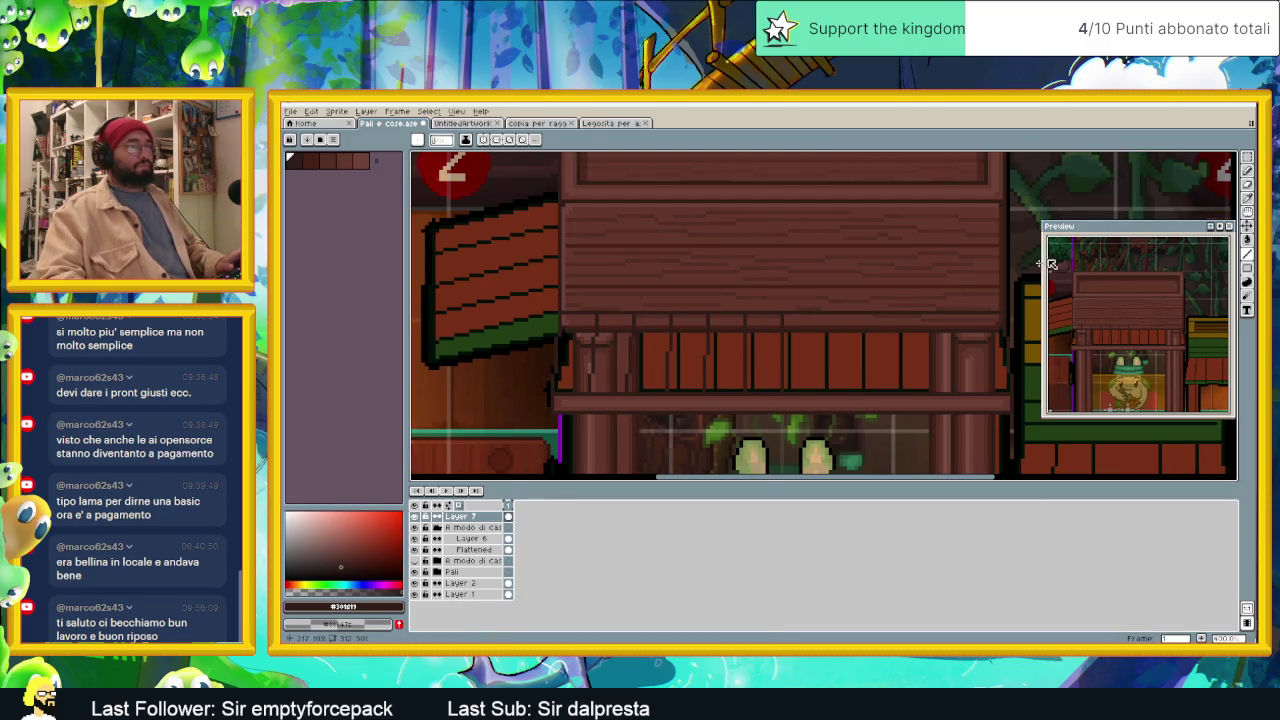
{"action": "key", "text": "m"}
{"action": "left_click_drag", "start_coordinate": [529, 295], "coordinate": [790, 426]}
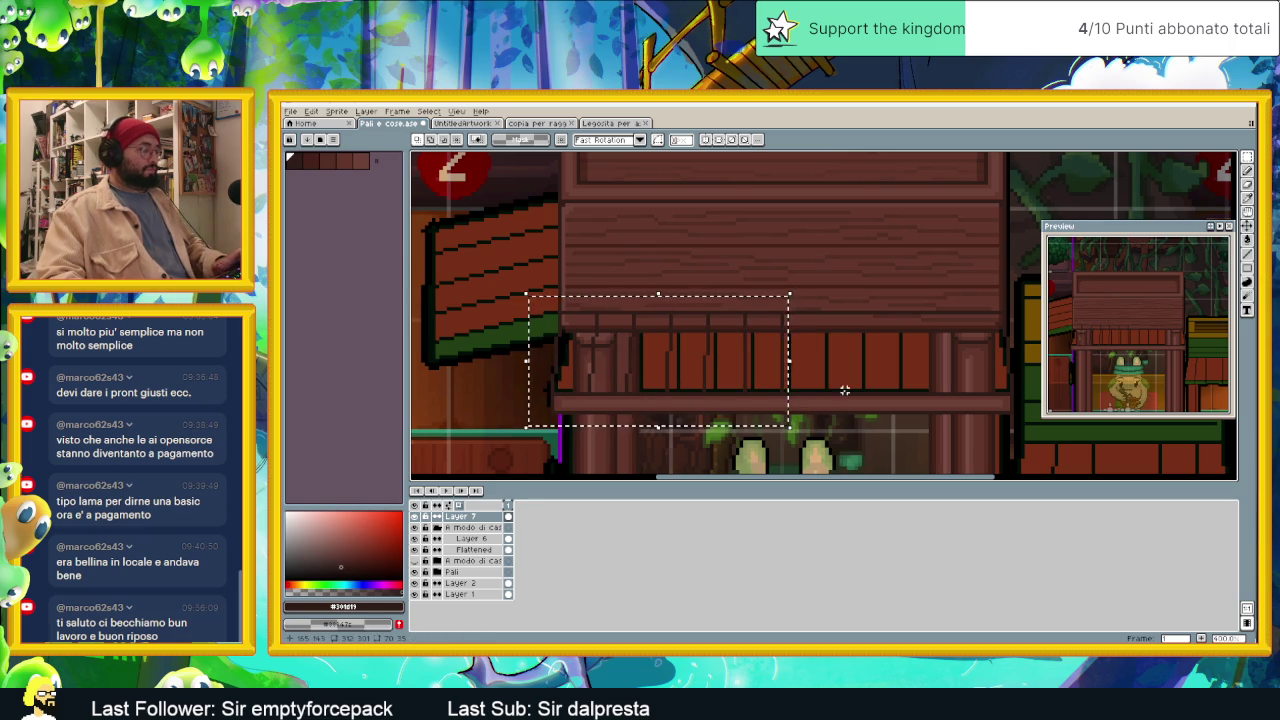
{"action": "key", "text": "ctrl+t"}
{"action": "mouse_move", "coordinate": [766, 371]}
{"action": "left_mouse_down"}
{"action": "mouse_move", "coordinate": [586, 346]}
{"action": "mouse_move", "coordinate": [838, 346]}
{"action": "left_mouse_up"}
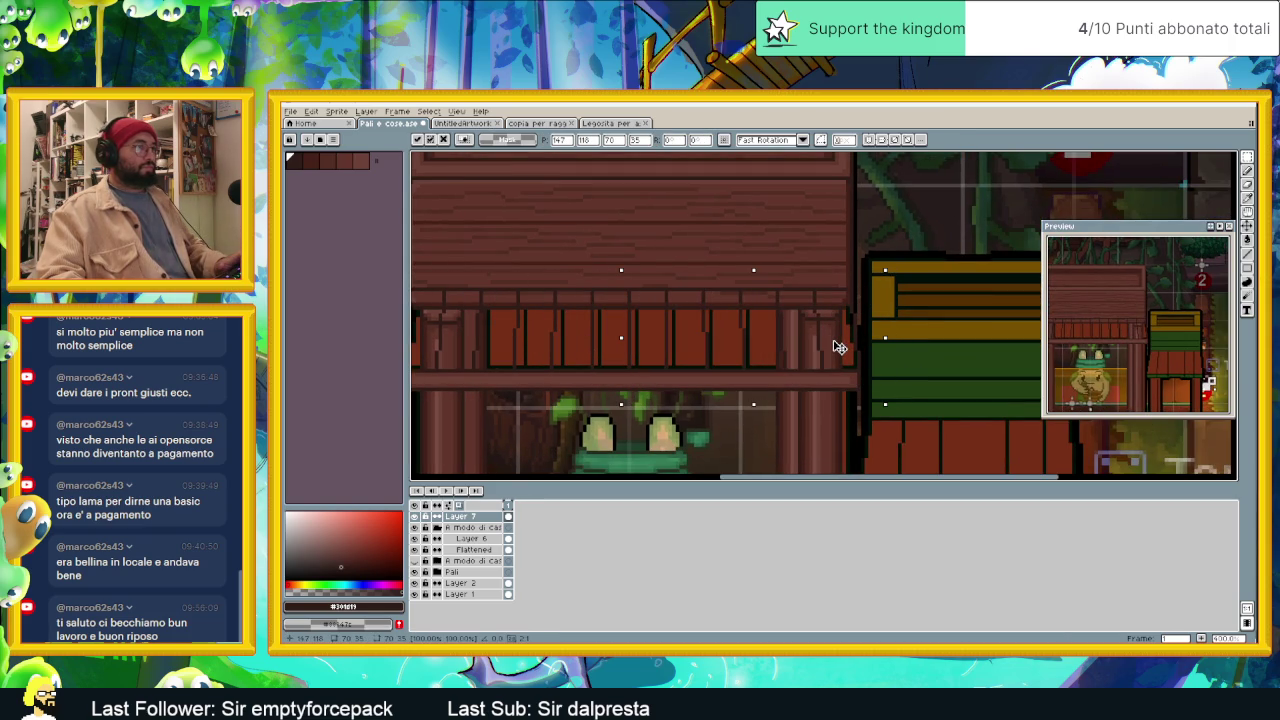
{"action": "key", "text": "Return"}
{"action": "scroll", "coordinate": [835, 358], "scroll_direction": "down", "scroll_amount": 1}
{"action": "left_click_drag", "start_coordinate": [726, 364], "coordinate": [741, 381]}
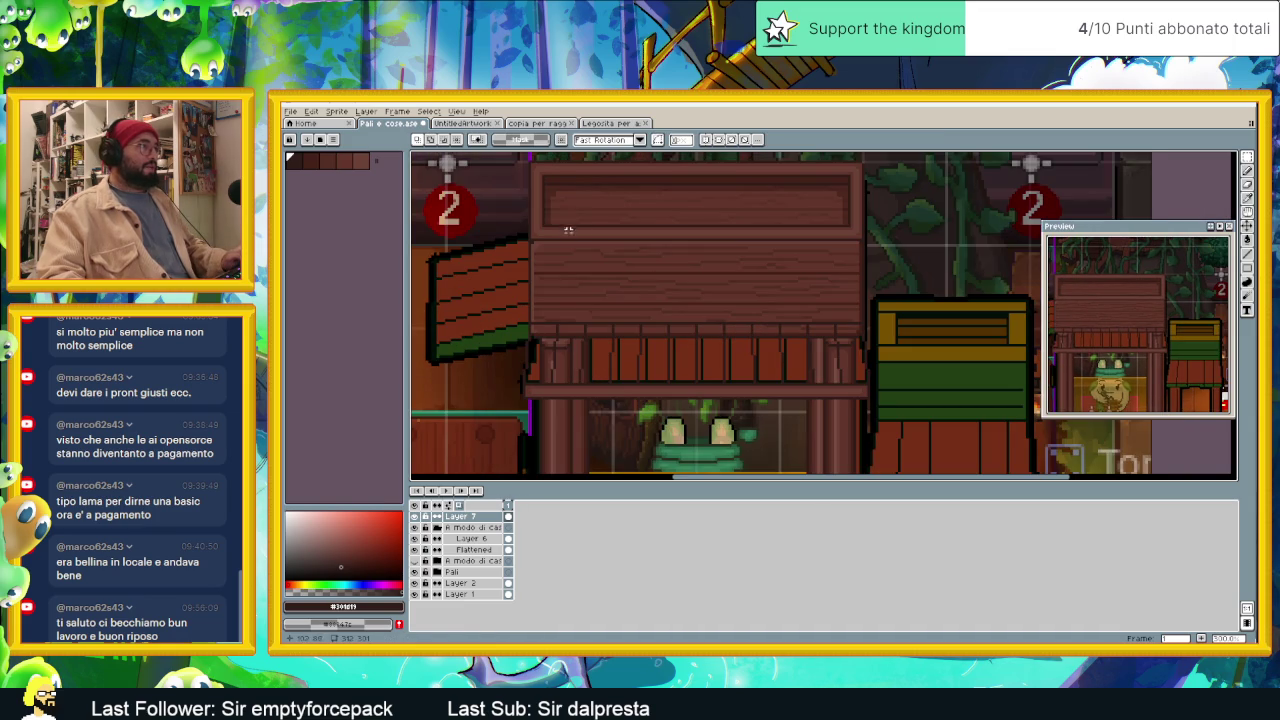
Step: Fill the twelve vertical planks under the roof with the lighter grey-brown
{"action": "left_click", "coordinate": [568, 228], "text": "alt"}
{"action": "key", "text": "g"}
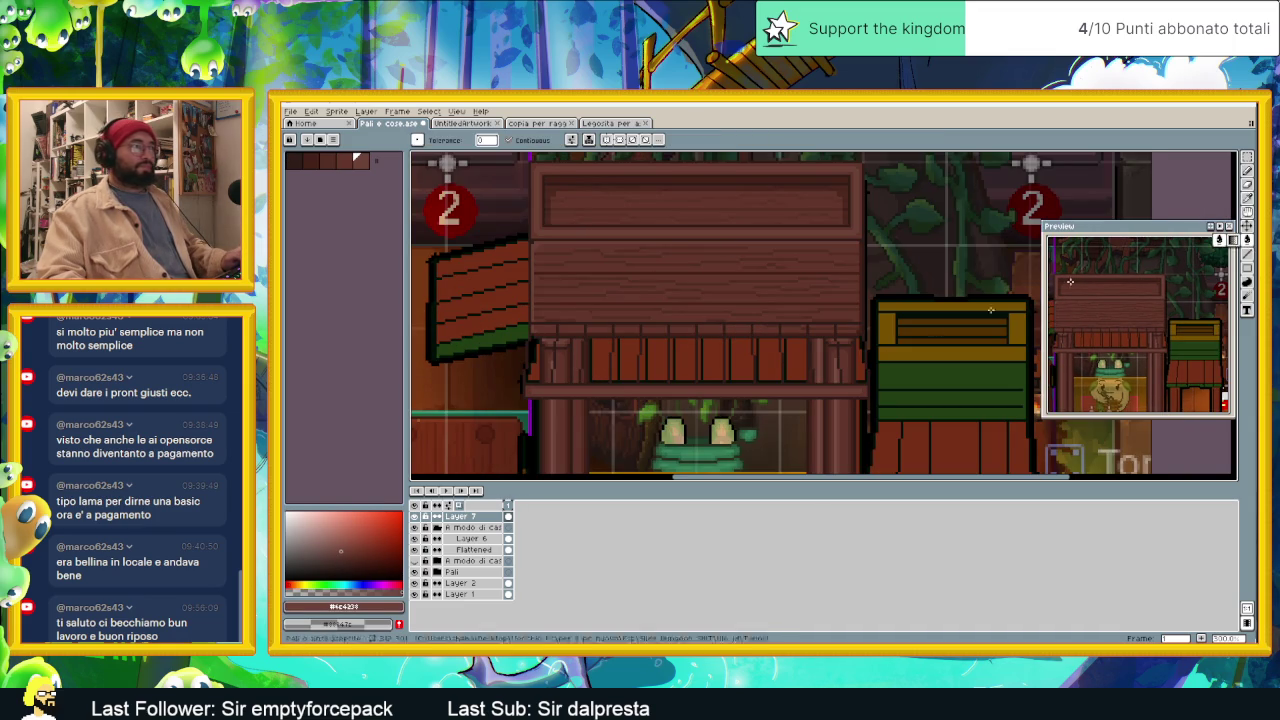
{"action": "left_click", "coordinate": [682, 355]}
{"action": "left_click", "coordinate": [654, 355]}
{"action": "left_click", "coordinate": [625, 355]}
{"action": "left_click", "coordinate": [599, 358]}
{"action": "left_click", "coordinate": [570, 355]}
{"action": "left_click", "coordinate": [540, 355]}
{"action": "left_click", "coordinate": [711, 355]}
{"action": "left_click", "coordinate": [749, 350]}
{"action": "left_click", "coordinate": [767, 355]}
{"action": "left_click", "coordinate": [796, 355]}
{"action": "left_click", "coordinate": [825, 355]}
{"action": "left_click", "coordinate": [851, 354]}
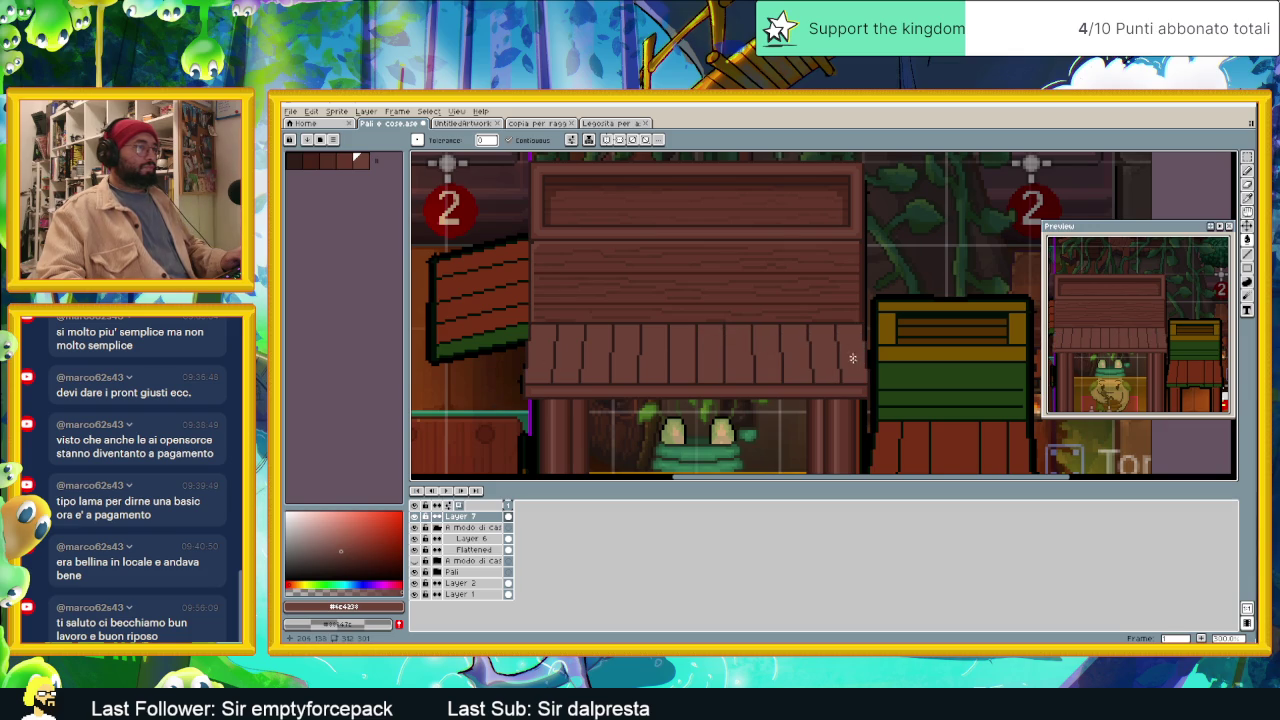
Step: Sample the roof's darker brown and fill the roof's light bottom edge strip with it
{"action": "scroll", "coordinate": [851, 354], "scroll_direction": "down", "scroll_amount": 1}
{"action": "scroll", "coordinate": [834, 371], "scroll_direction": "down", "scroll_amount": 1}
{"action": "scroll", "coordinate": [860, 365], "scroll_direction": "down", "scroll_amount": 1}
{"action": "scroll", "coordinate": [807, 340], "scroll_direction": "up", "scroll_amount": 1}
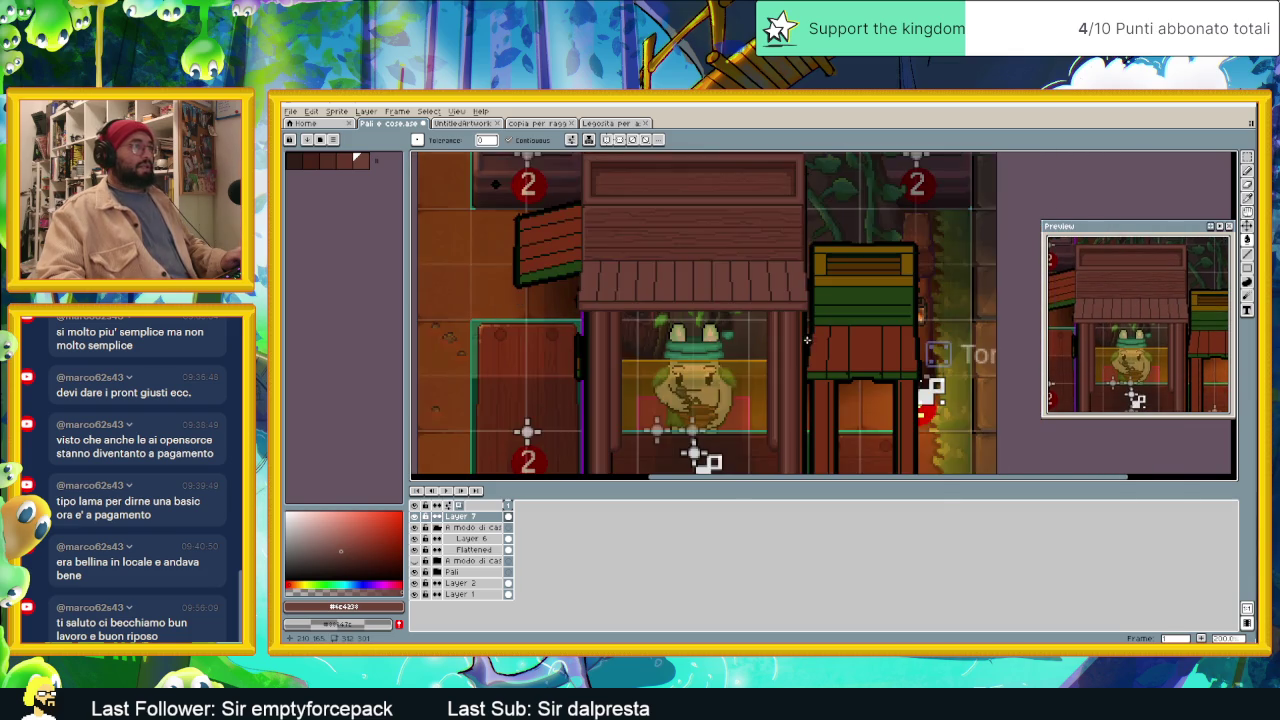
{"action": "scroll", "coordinate": [800, 335], "scroll_direction": "up", "scroll_amount": 1}
{"action": "scroll", "coordinate": [790, 330], "scroll_direction": "down", "scroll_amount": 1}
{"action": "scroll", "coordinate": [764, 310], "scroll_direction": "up", "scroll_amount": 1}
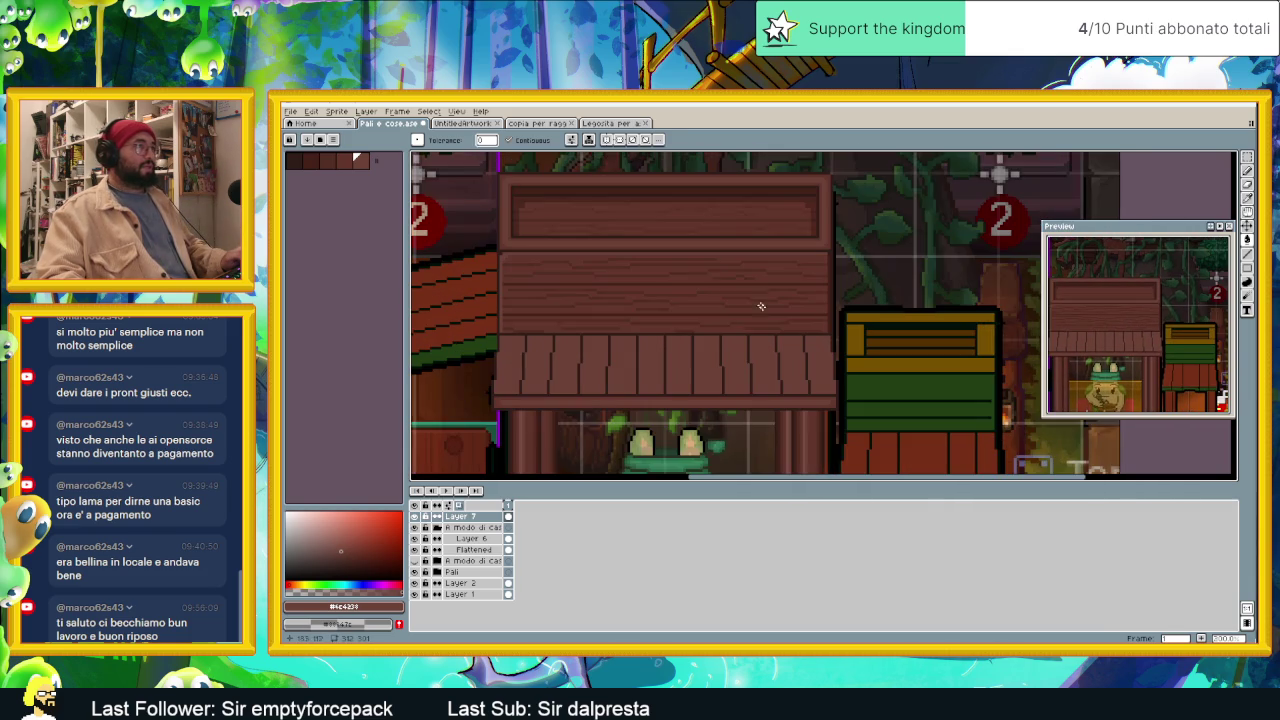
{"action": "key", "text": "i"}
{"action": "left_click", "coordinate": [573, 186]}
{"action": "key", "text": "g"}
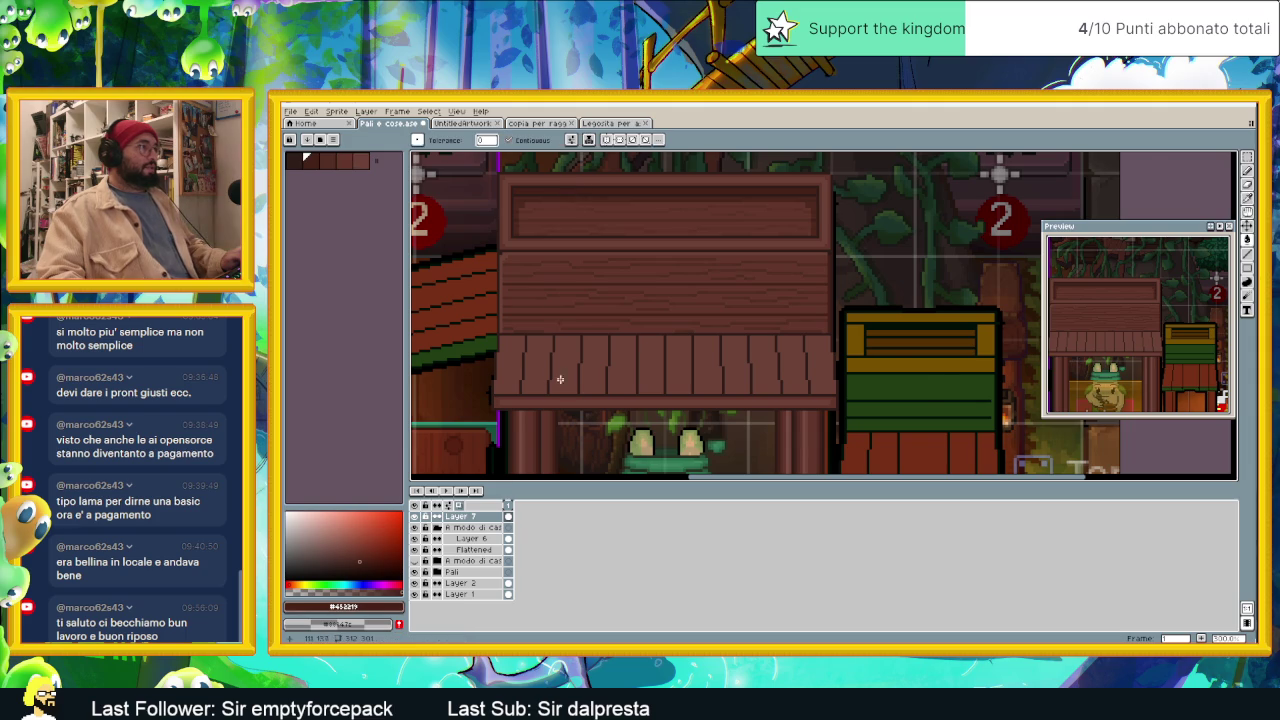
{"action": "scroll", "coordinate": [557, 371], "scroll_direction": "up", "scroll_amount": 1}
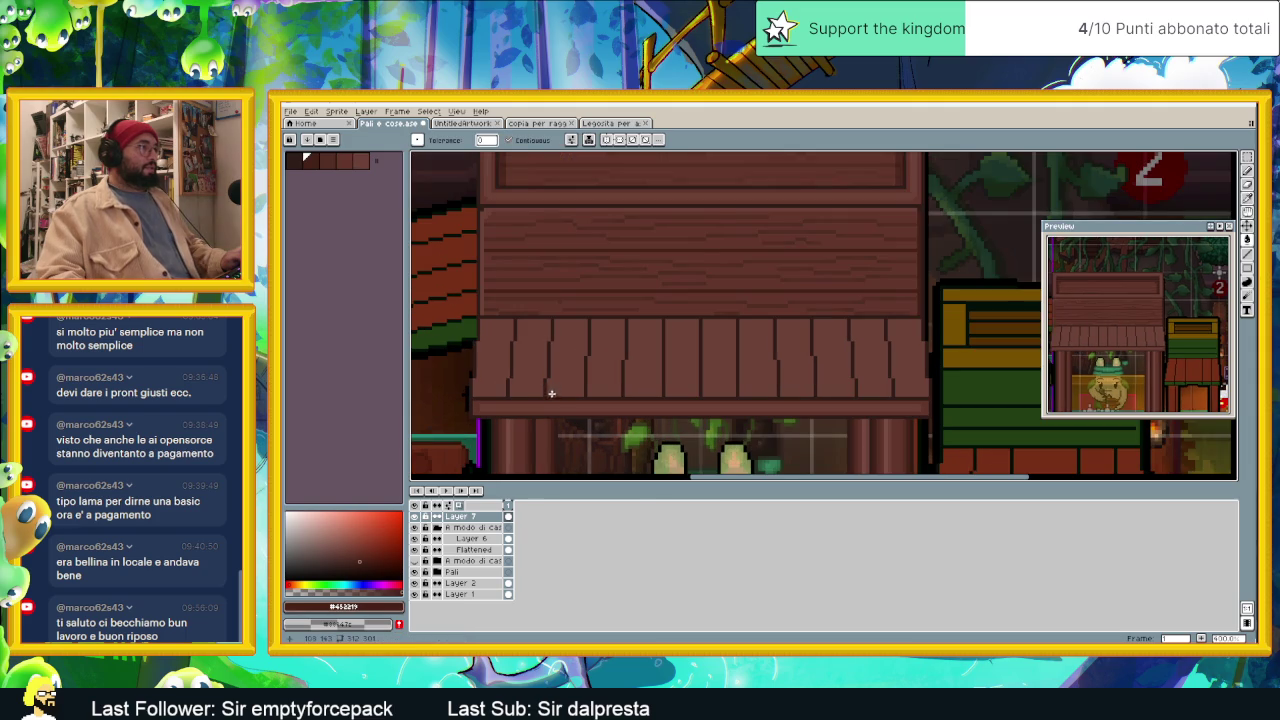
{"action": "left_click", "coordinate": [493, 412]}
Step: Darken the light strip beneath the planks with the same dark brown
{"action": "scroll", "coordinate": [649, 375], "scroll_direction": "down", "scroll_amount": 1}
{"action": "scroll", "coordinate": [642, 296], "scroll_direction": "down", "scroll_amount": 1}
{"action": "scroll", "coordinate": [623, 257], "scroll_direction": "up", "scroll_amount": 1}
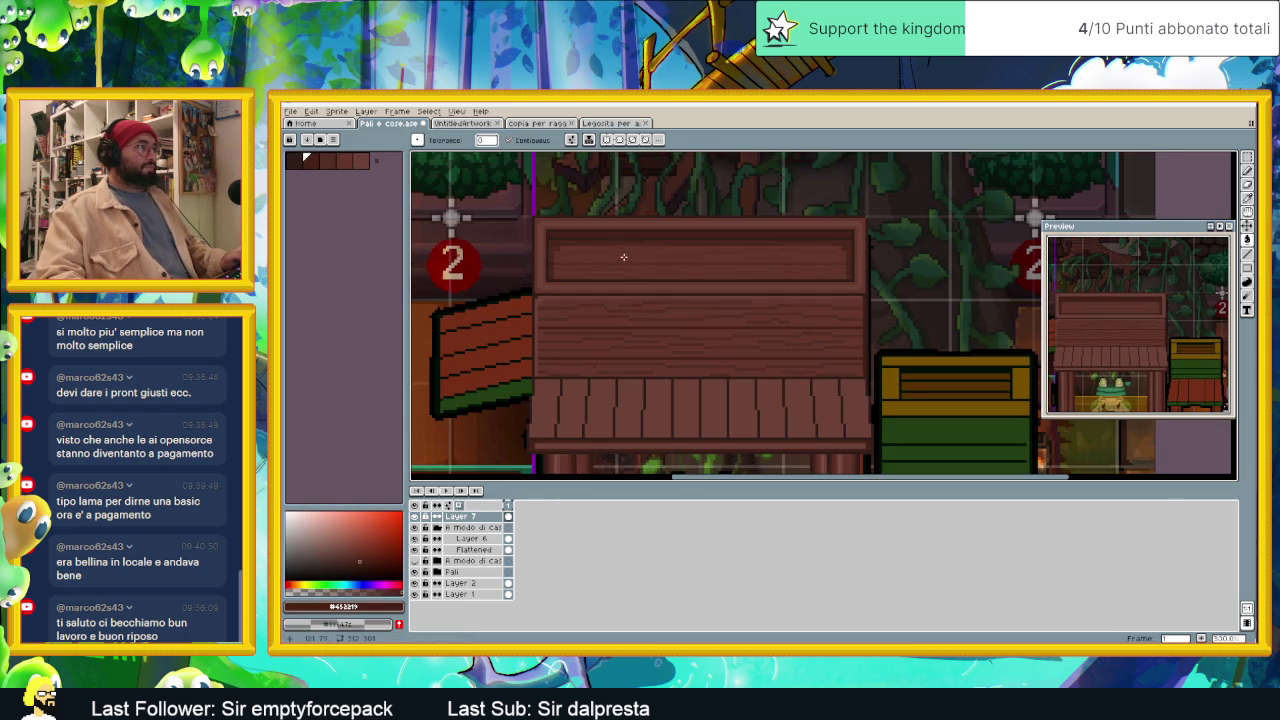
{"action": "key", "text": "i"}
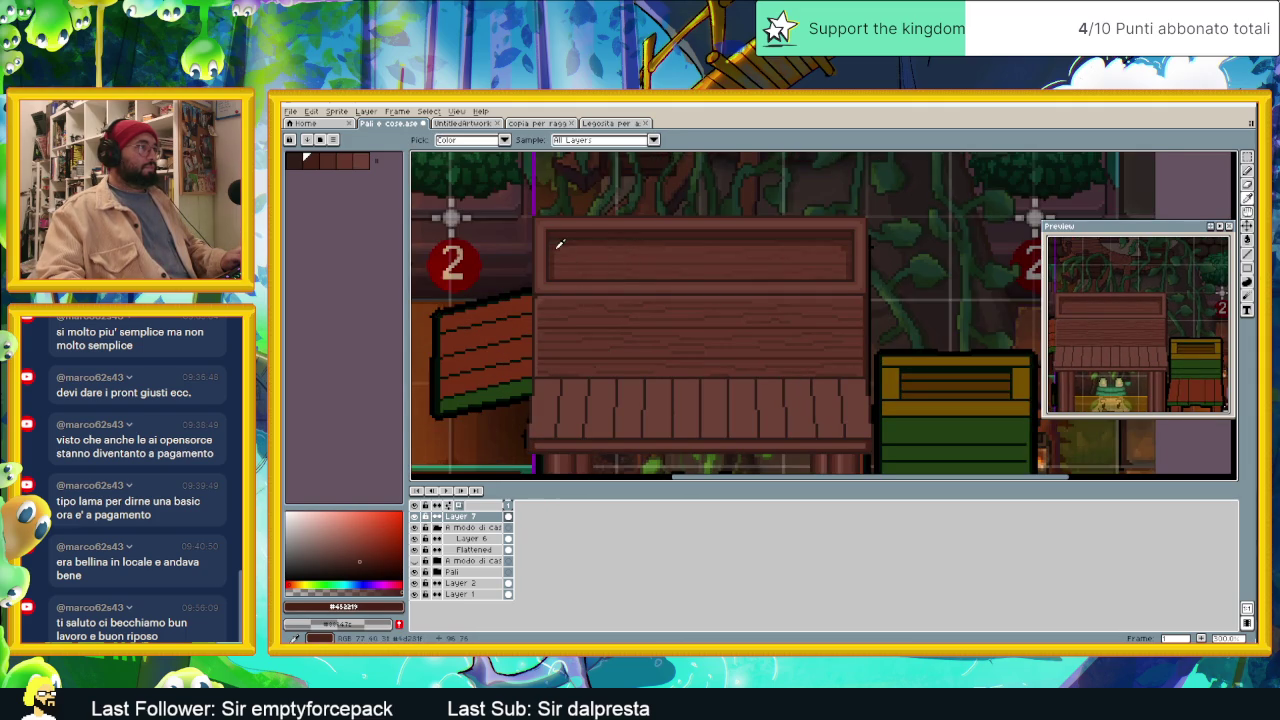
{"action": "key", "text": "g"}
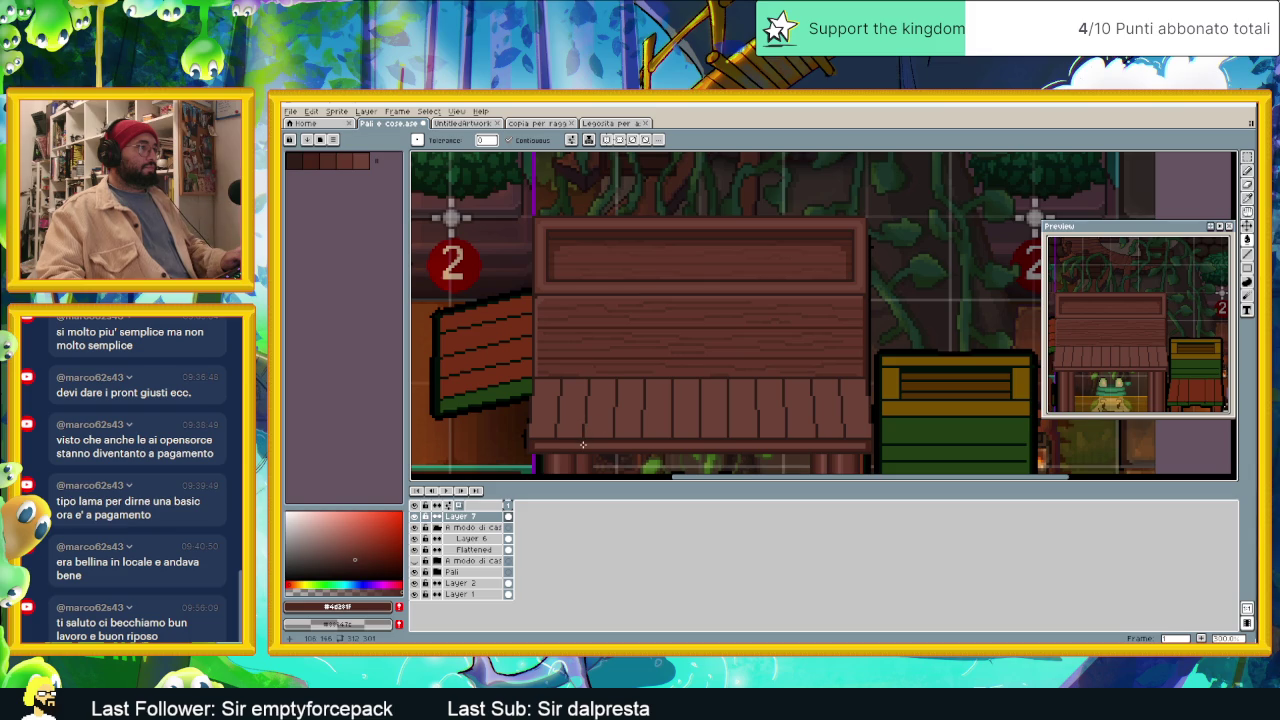
{"action": "left_click", "coordinate": [583, 444]}
{"action": "scroll", "coordinate": [700, 350], "scroll_direction": "down", "scroll_amount": 1}
{"action": "scroll", "coordinate": [686, 277], "scroll_direction": "down", "scroll_amount": 1}
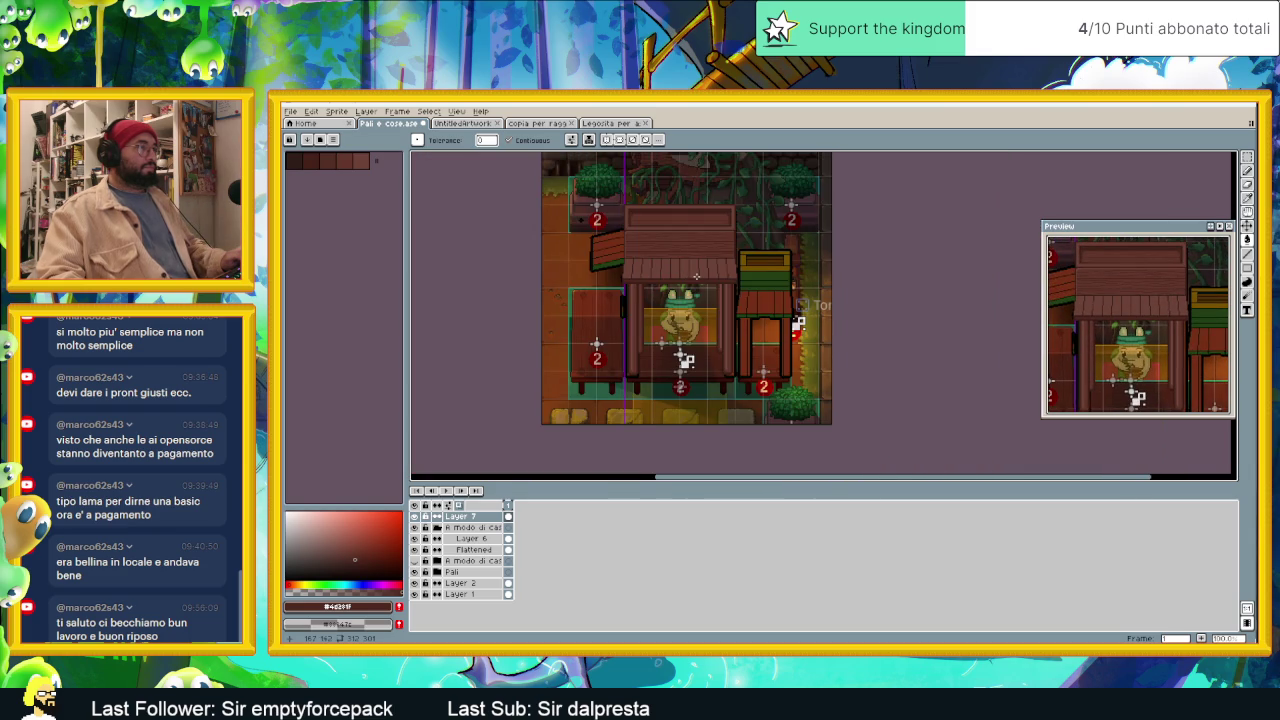
{"action": "left_click", "coordinate": [415, 528]}
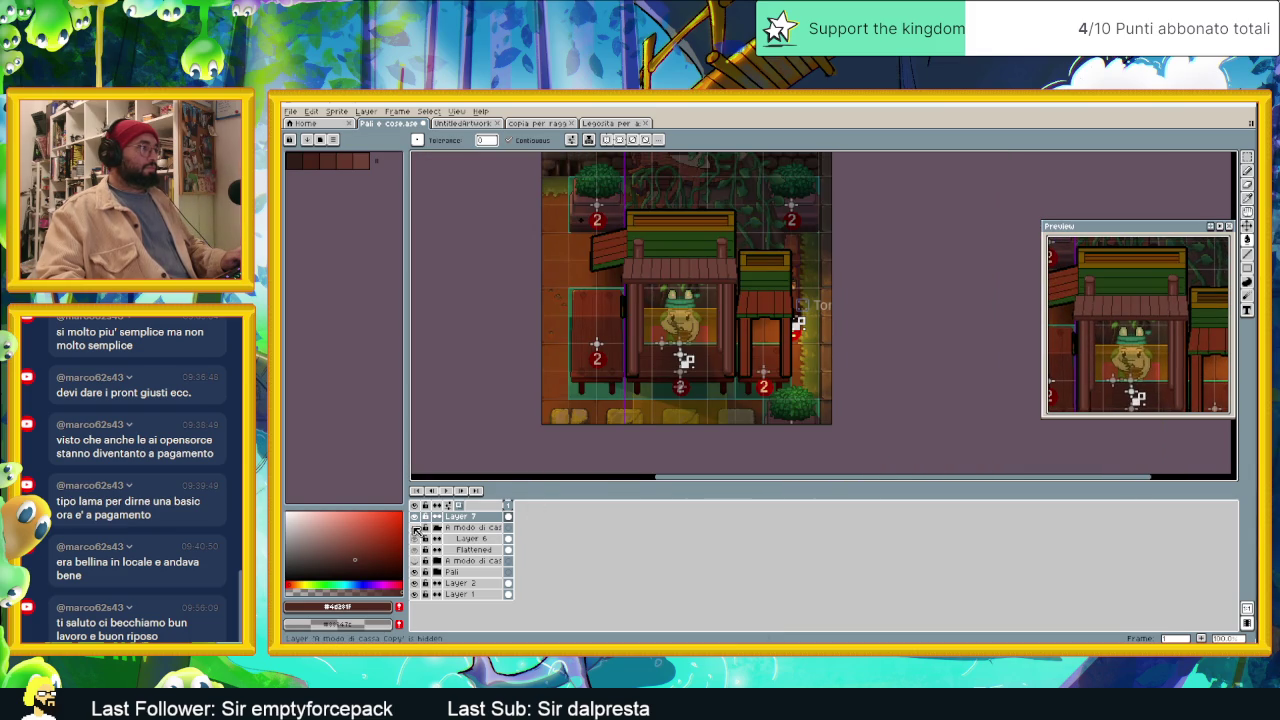
{"action": "left_click", "coordinate": [415, 528]}
{"action": "left_click", "coordinate": [415, 528]}
{"action": "left_click", "coordinate": [415, 528]}
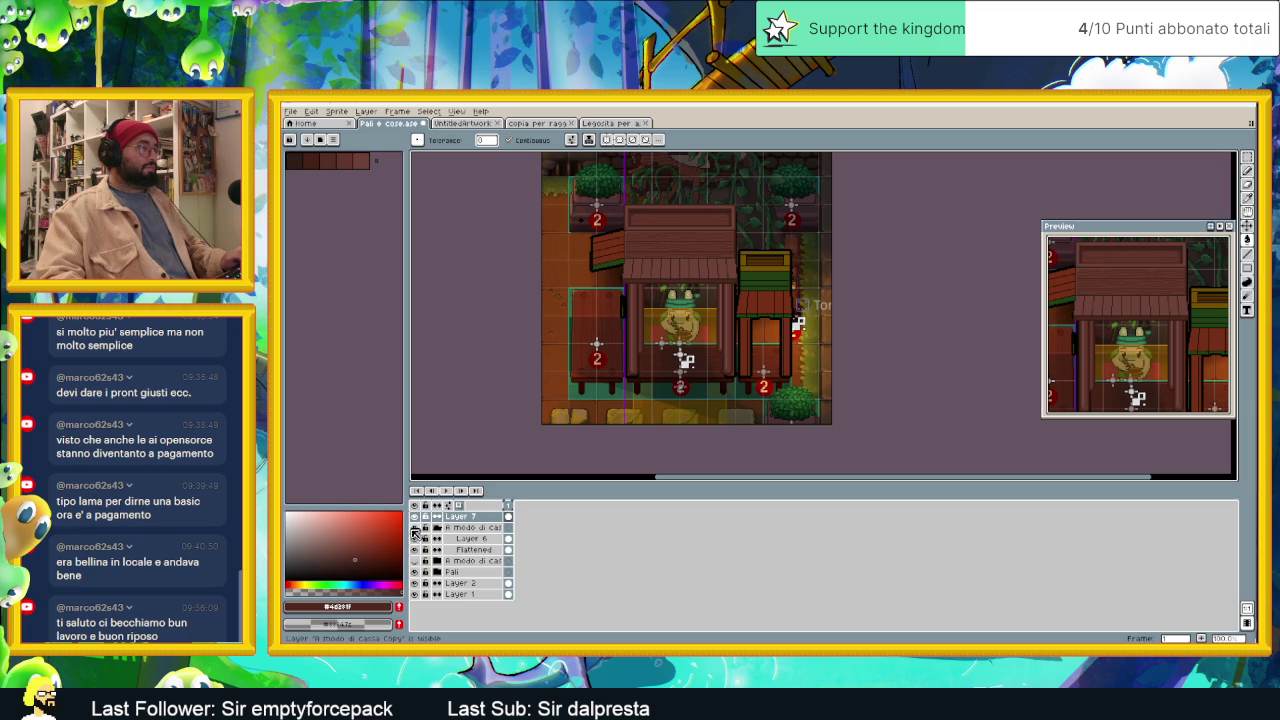
{"action": "left_click", "coordinate": [416, 563]}
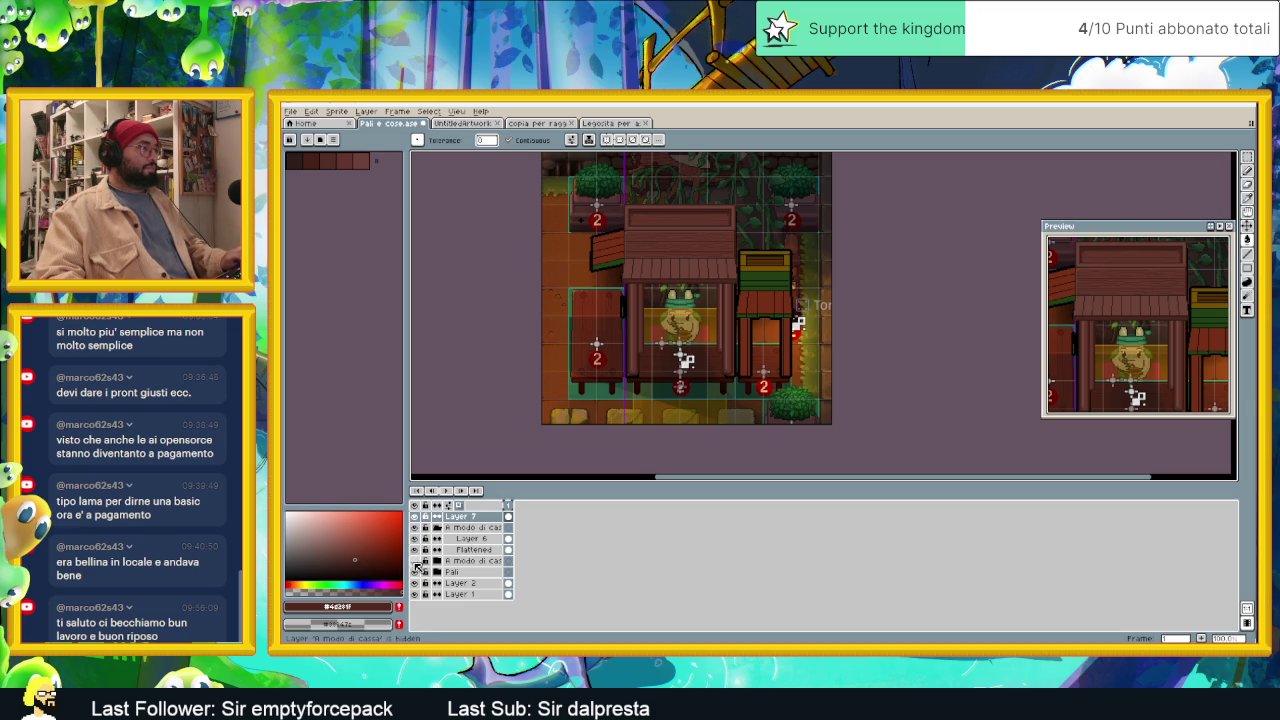
{"action": "left_click", "coordinate": [426, 572]}
{"action": "left_click", "coordinate": [462, 539]}
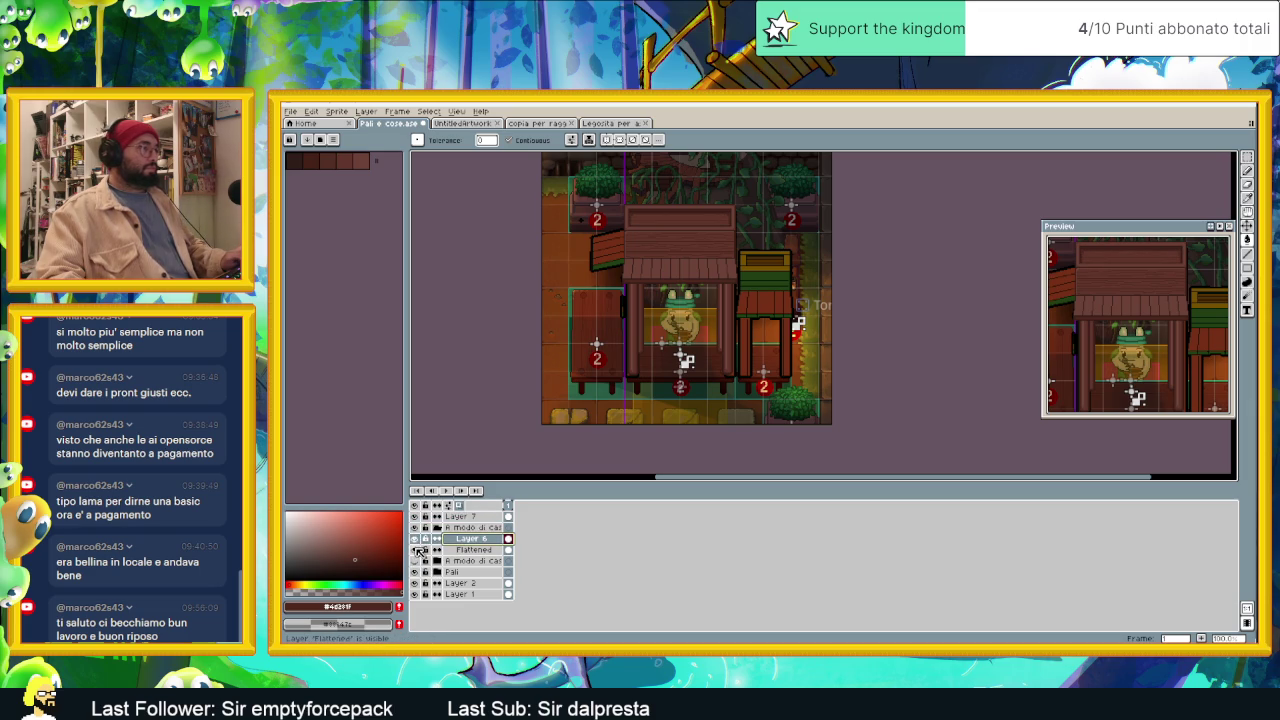
{"action": "left_click", "coordinate": [416, 551]}
{"action": "left_click", "coordinate": [416, 551]}
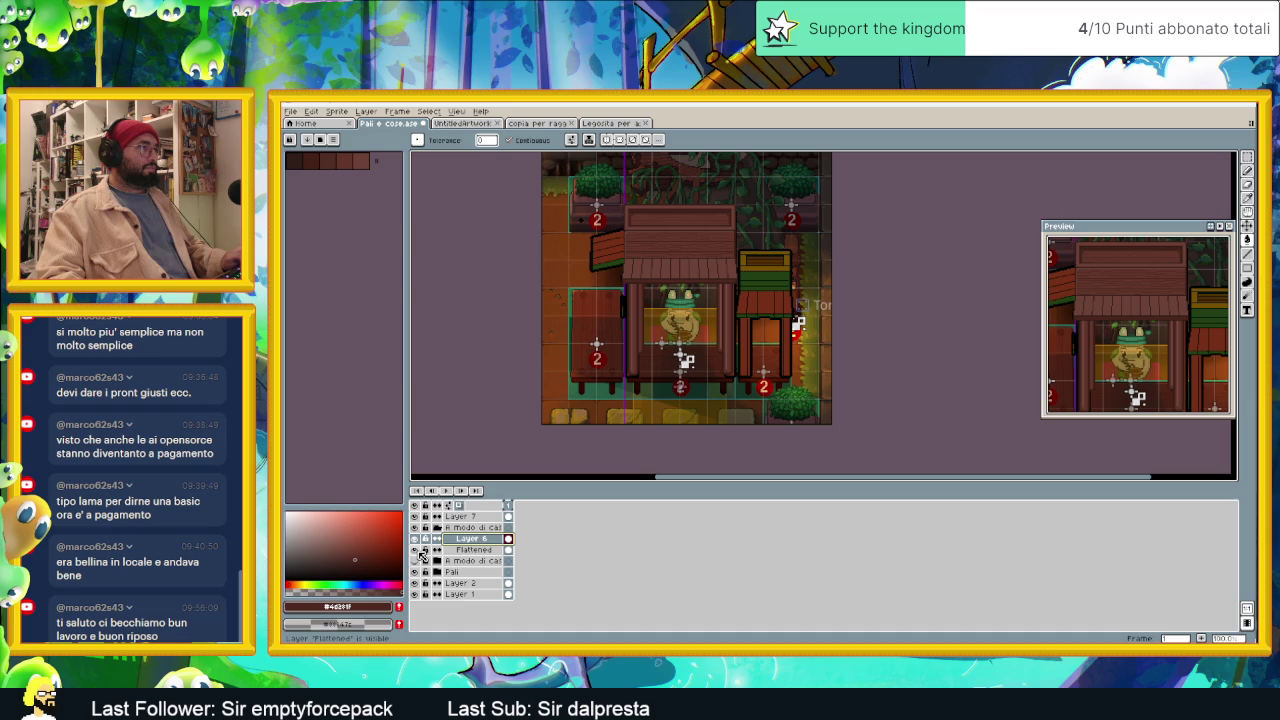
{"action": "scroll", "coordinate": [691, 259], "scroll_direction": "up", "scroll_amount": 1}
{"action": "scroll", "coordinate": [691, 259], "scroll_direction": "up", "scroll_amount": 1}
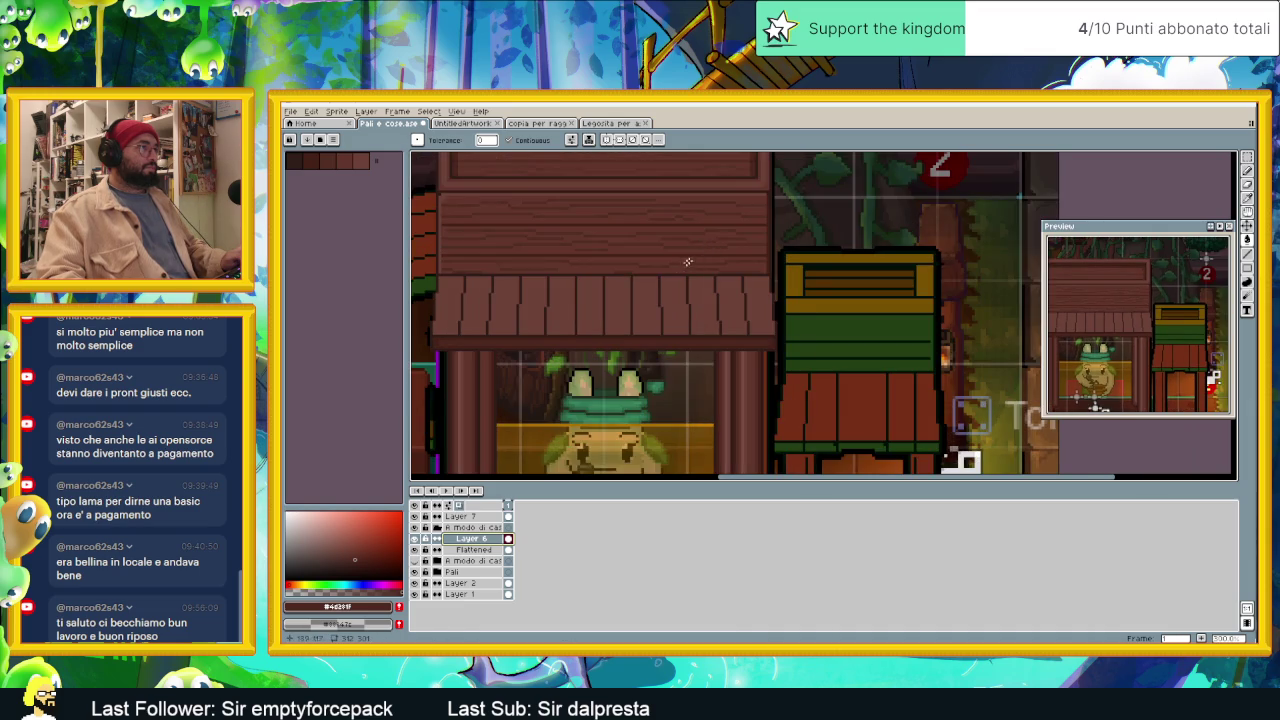
{"action": "left_click_drag", "start_coordinate": [691, 259], "coordinate": [709, 306]}
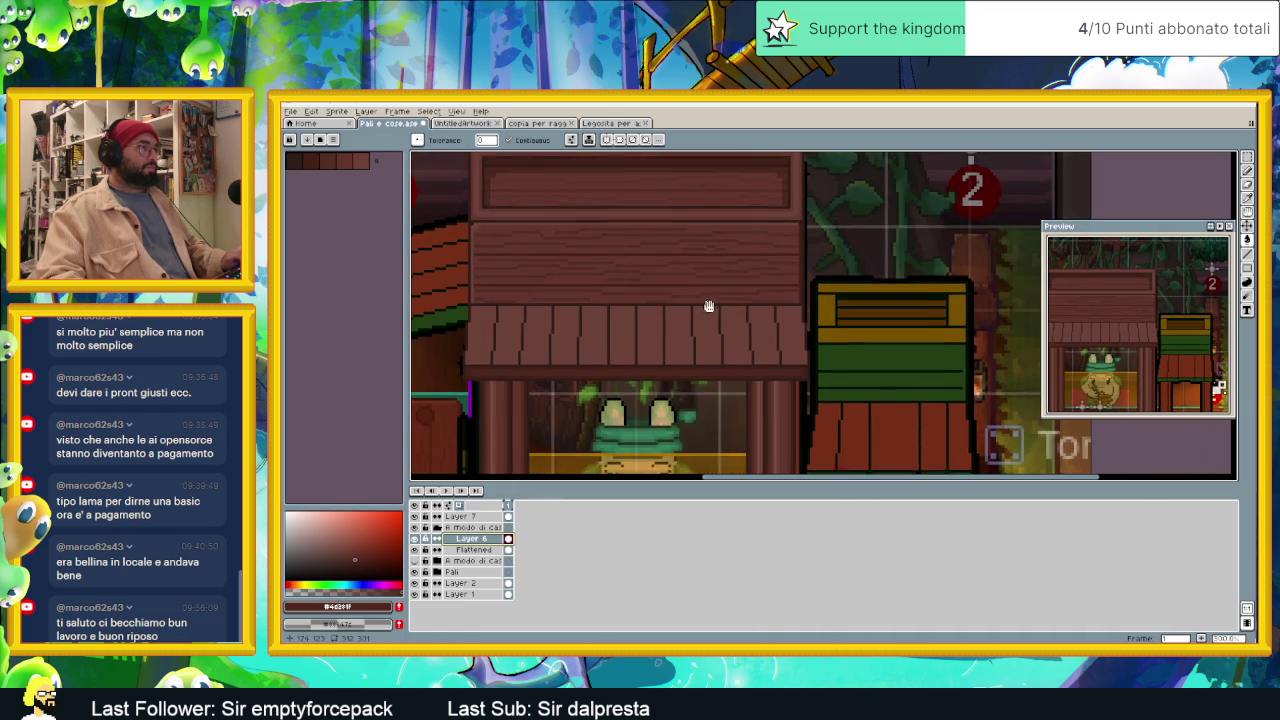
{"action": "left_click", "coordinate": [417, 529]}
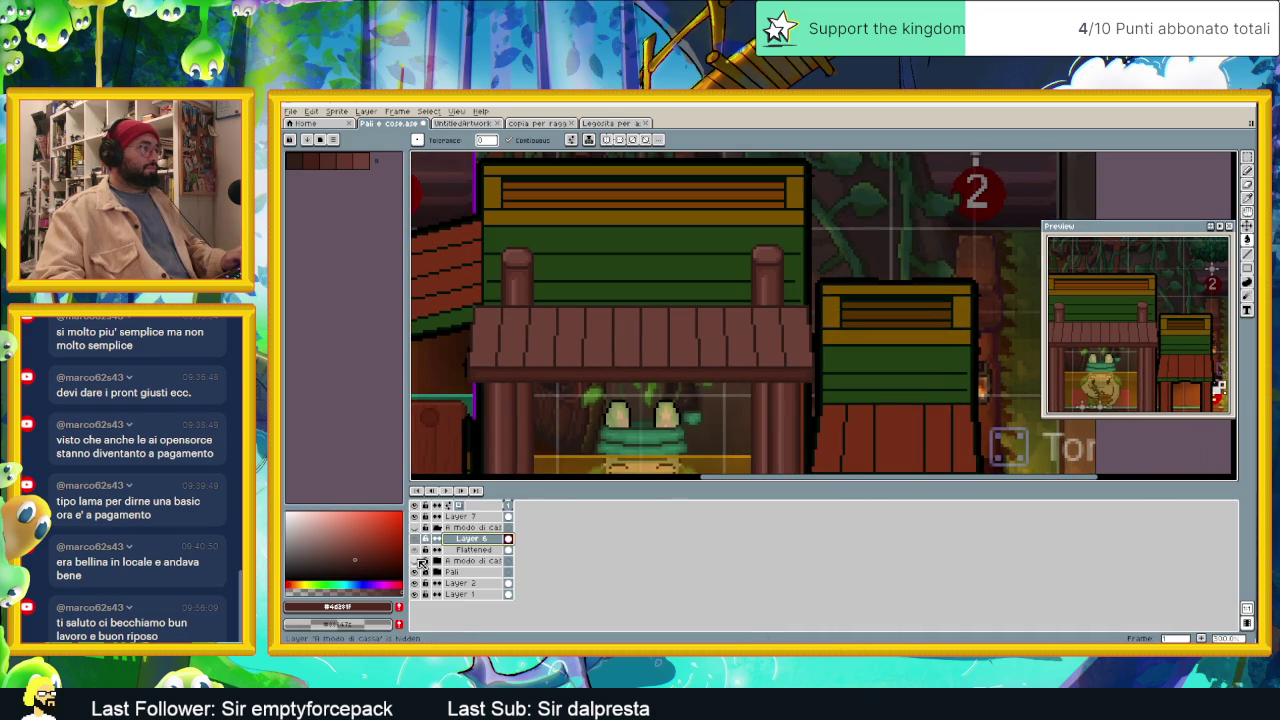
{"action": "left_click", "coordinate": [417, 561]}
{"action": "left_click", "coordinate": [417, 561]}
{"action": "left_click", "coordinate": [417, 561]}
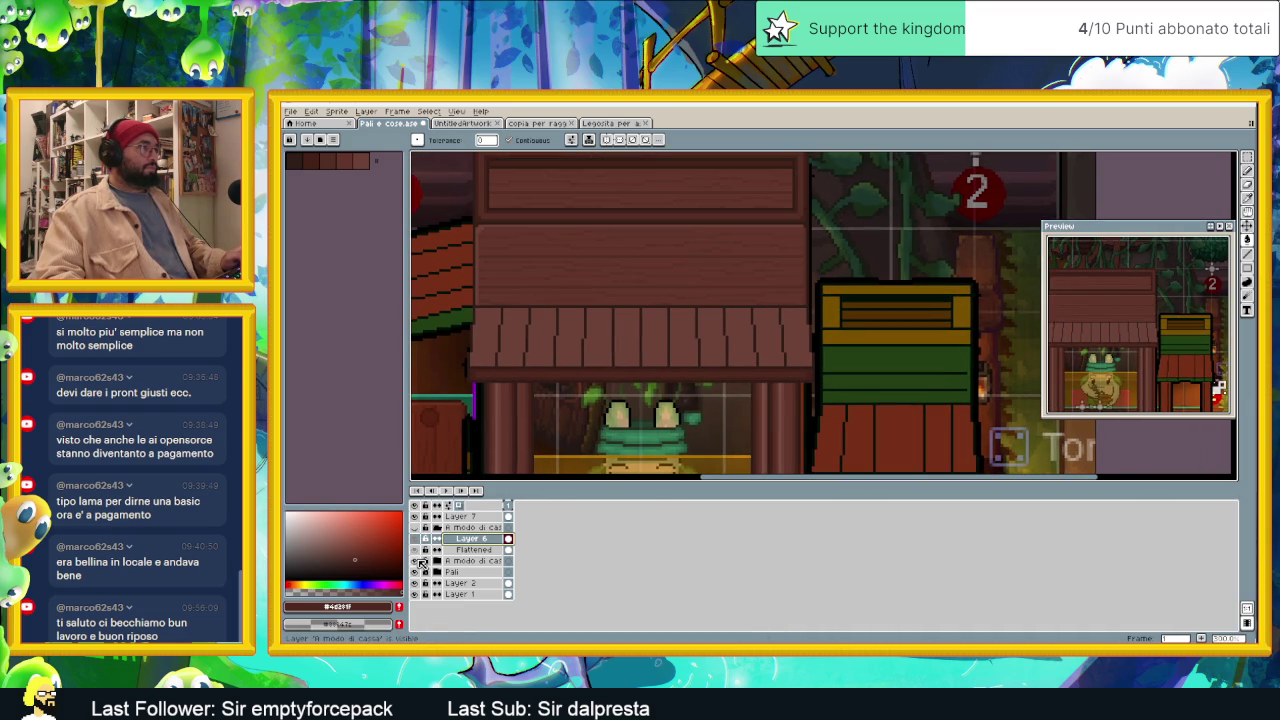
{"action": "left_click", "coordinate": [417, 529]}
{"action": "left_click", "coordinate": [417, 529]}
{"action": "left_click", "coordinate": [417, 529]}
{"action": "left_click", "coordinate": [417, 529]}
{"action": "left_click", "coordinate": [417, 529]}
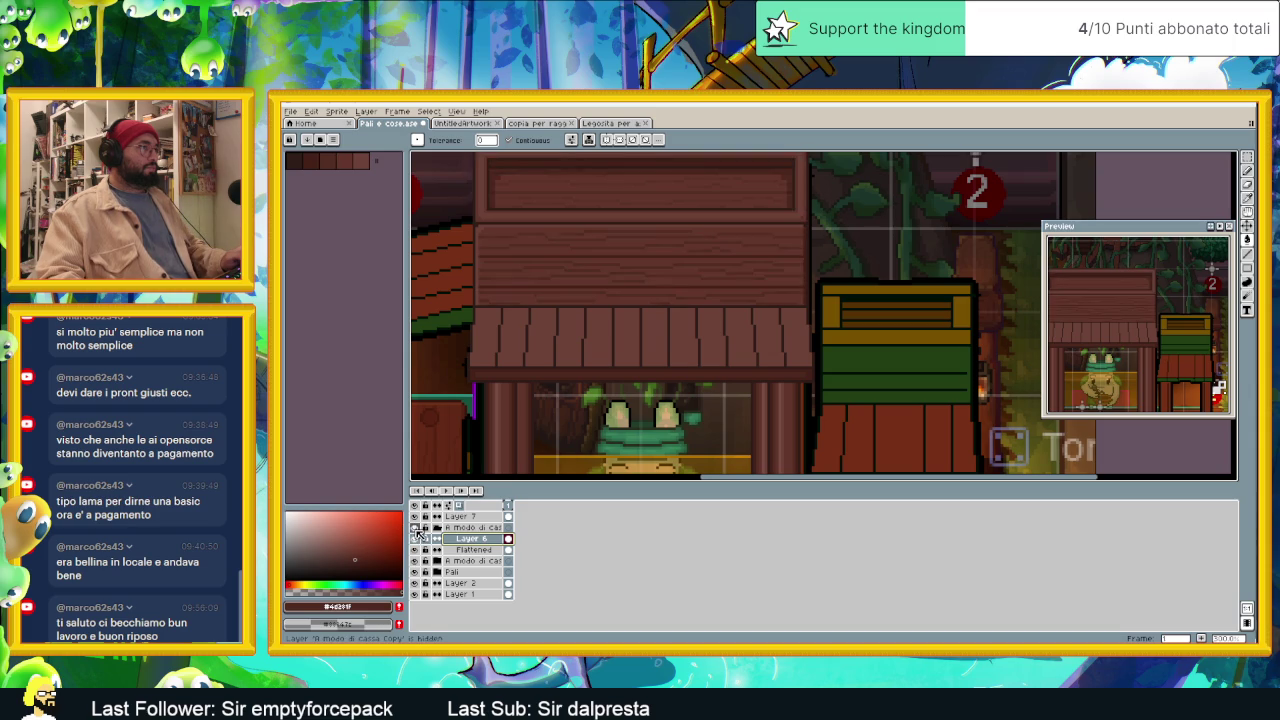
{"action": "left_click", "coordinate": [417, 529]}
{"action": "left_click", "coordinate": [417, 529]}
{"action": "left_click", "coordinate": [417, 529]}
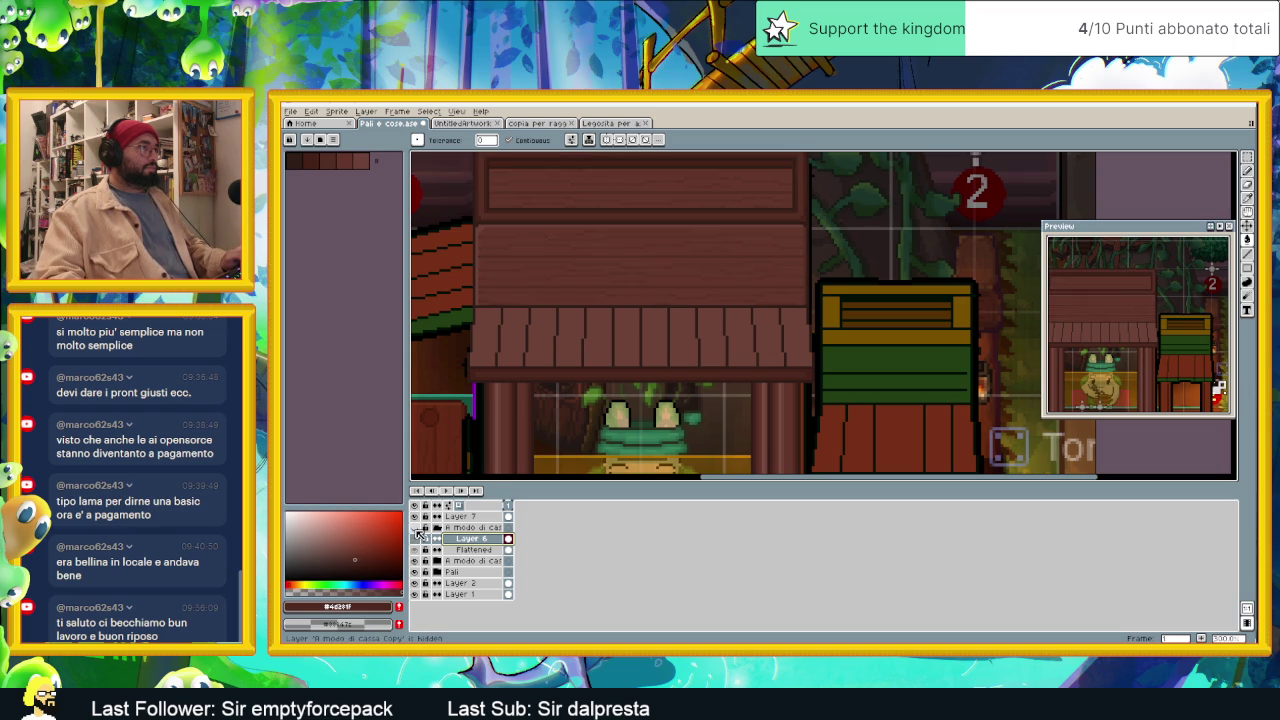
{"action": "left_click", "coordinate": [417, 529]}
{"action": "left_click", "coordinate": [417, 529]}
{"action": "left_click", "coordinate": [417, 529]}
{"action": "left_click", "coordinate": [417, 529]}
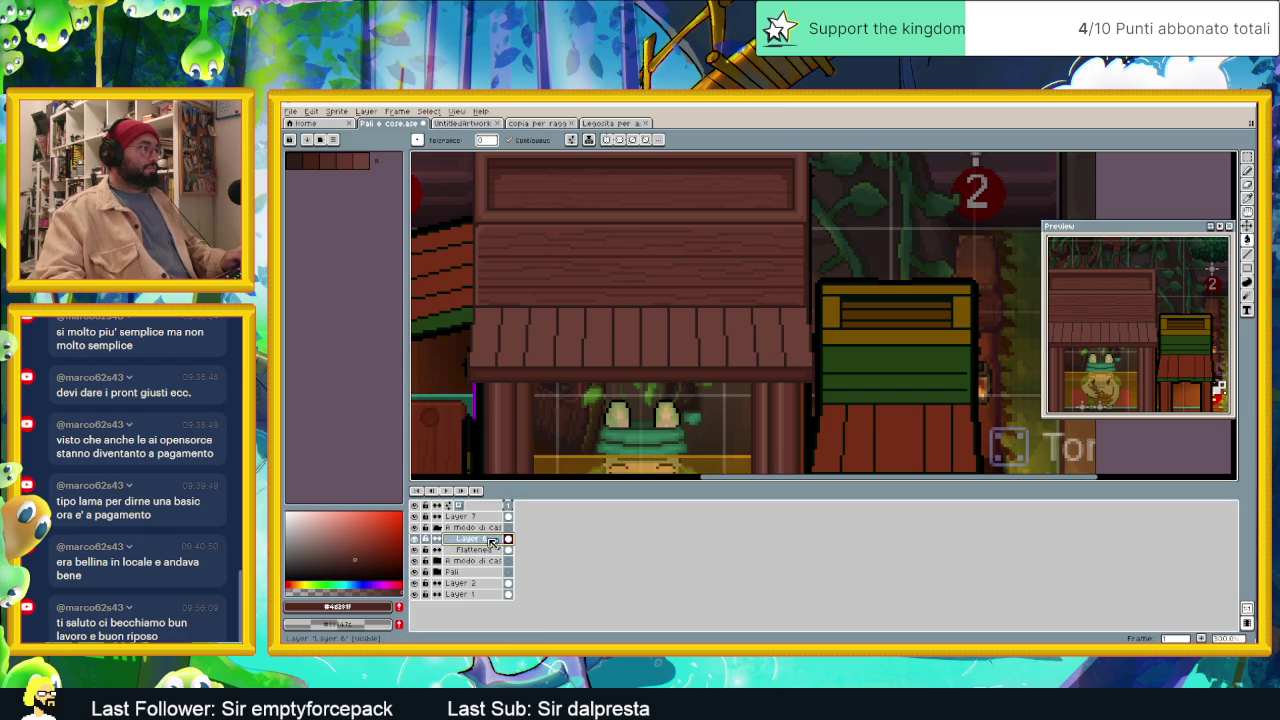
{"action": "left_click", "coordinate": [444, 552]}
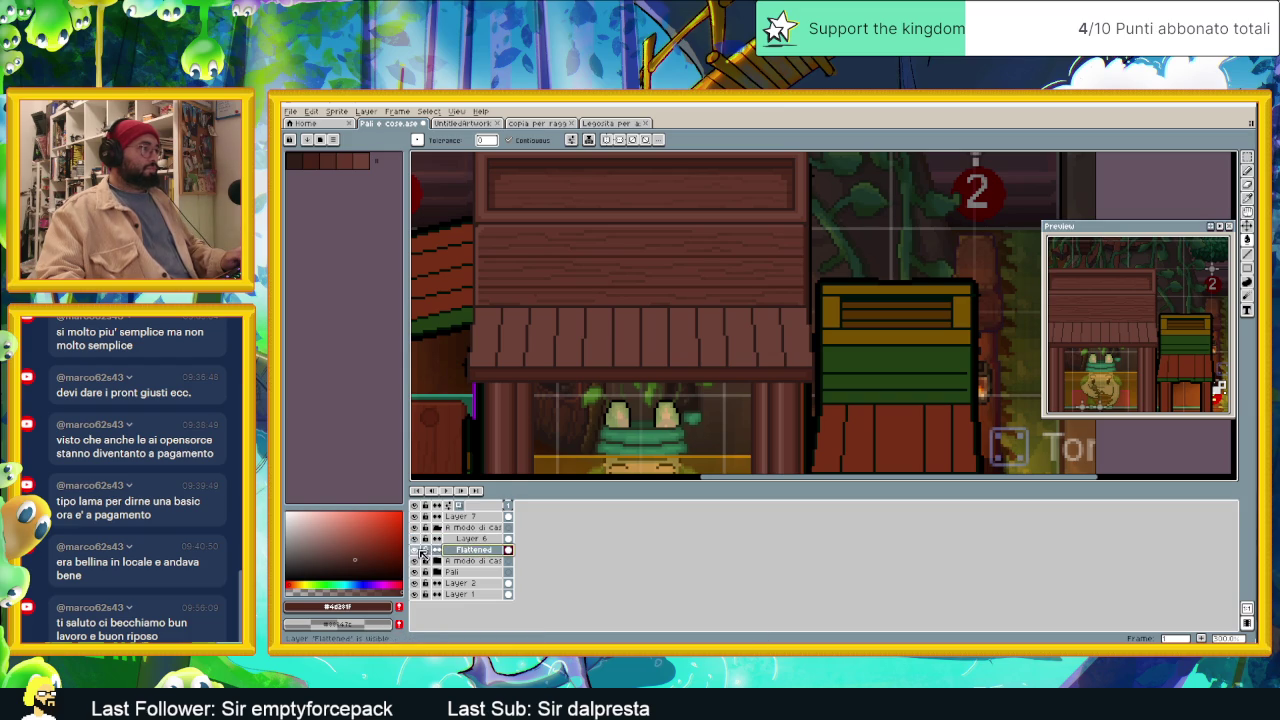
Step: Bucket-fill several wood-grain strips on the plank board with a palette brown, undoing one bad fill
{"action": "scroll", "coordinate": [623, 357], "scroll_direction": "up", "scroll_amount": 1}
{"action": "scroll", "coordinate": [646, 331], "scroll_direction": "up", "scroll_amount": 1}
{"action": "scroll", "coordinate": [642, 330], "scroll_direction": "up", "scroll_amount": 1}
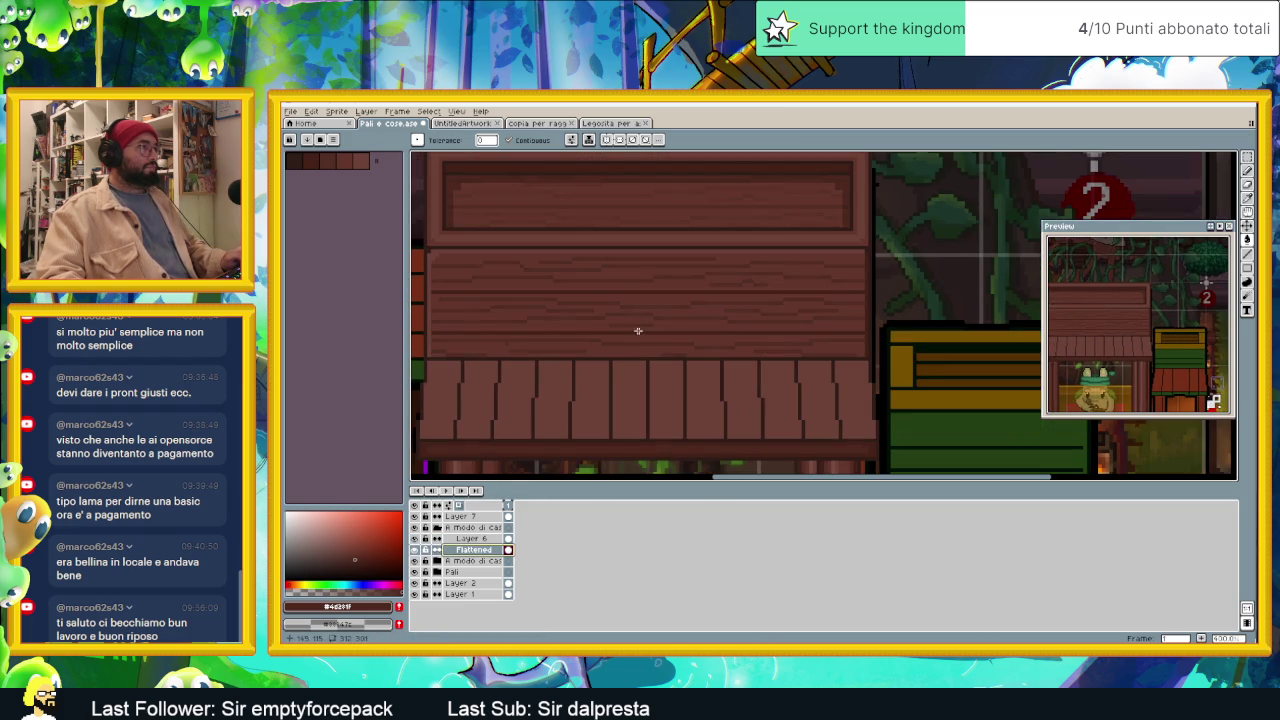
{"action": "left_click", "coordinate": [625, 270], "text": "alt"}
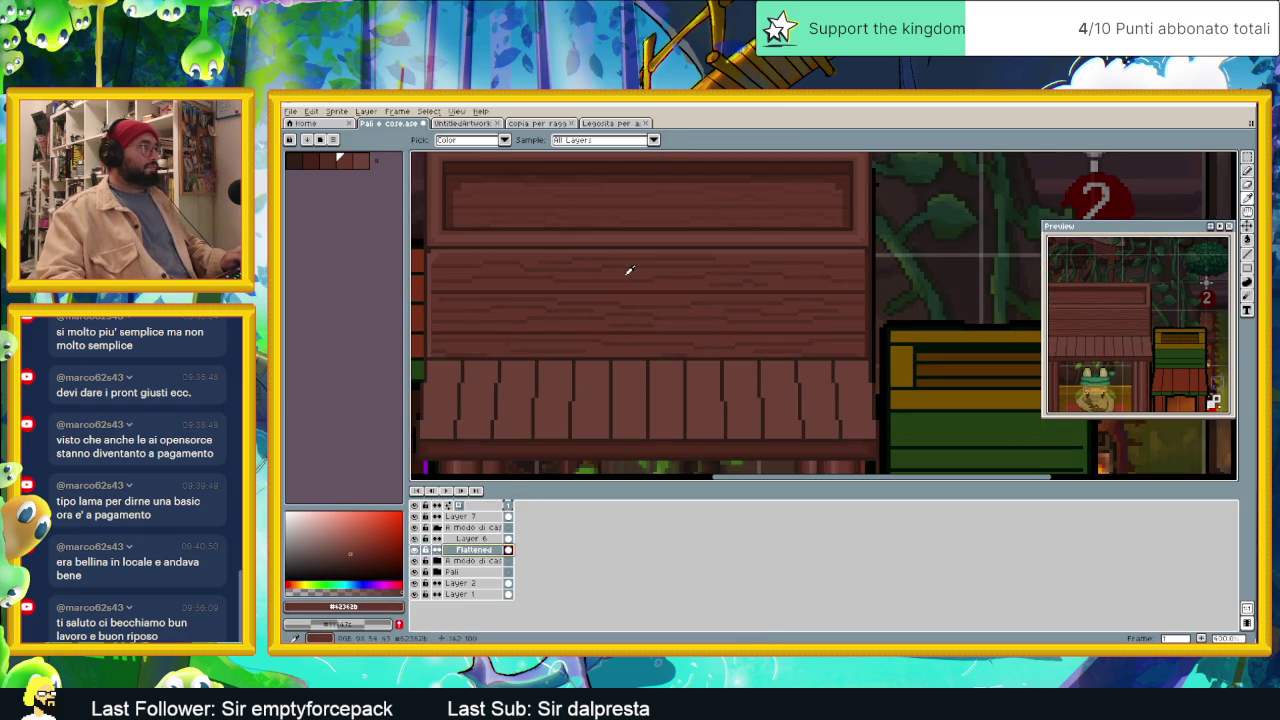
{"action": "left_click", "coordinate": [324, 165]}
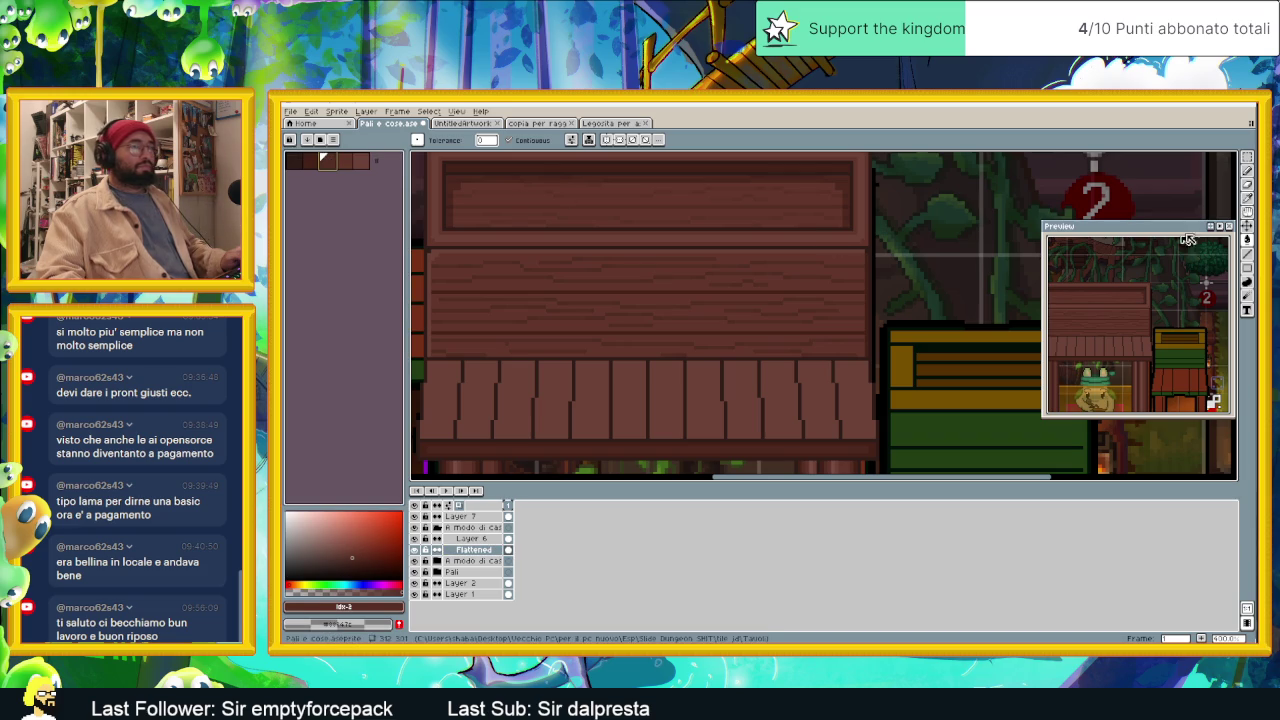
{"action": "left_click", "coordinate": [1247, 242]}
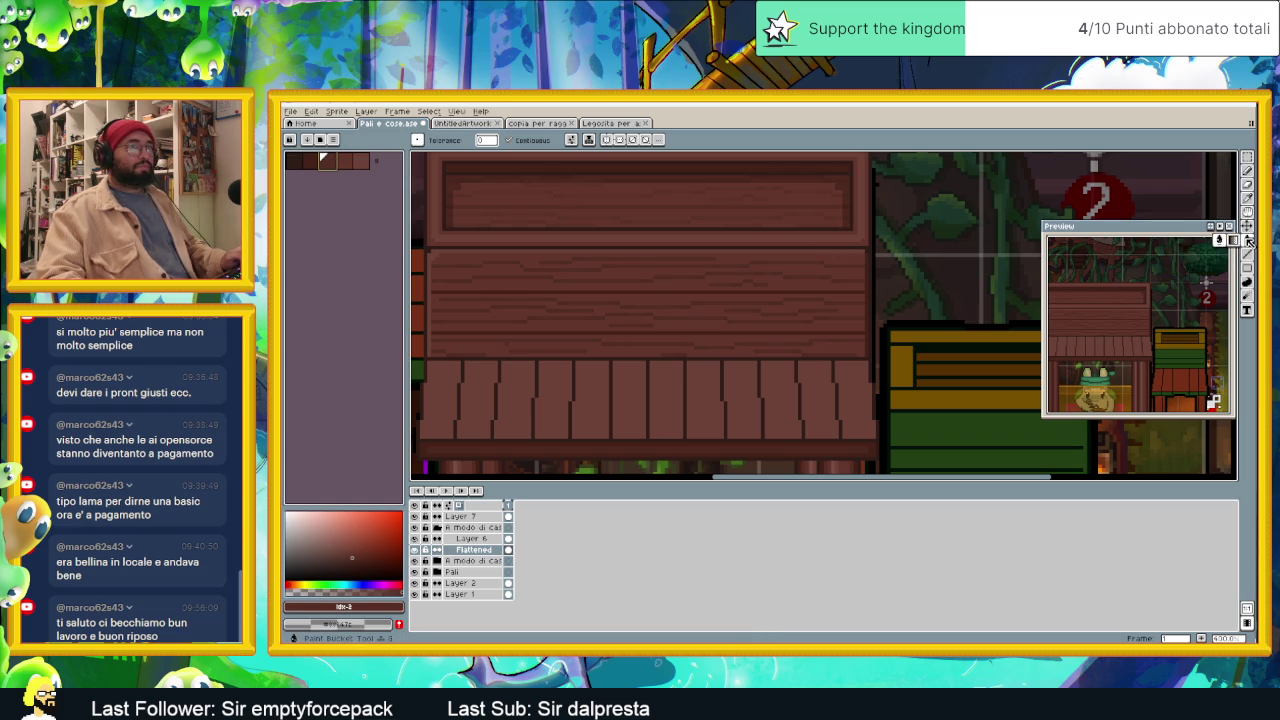
{"action": "left_click", "coordinate": [666, 271]}
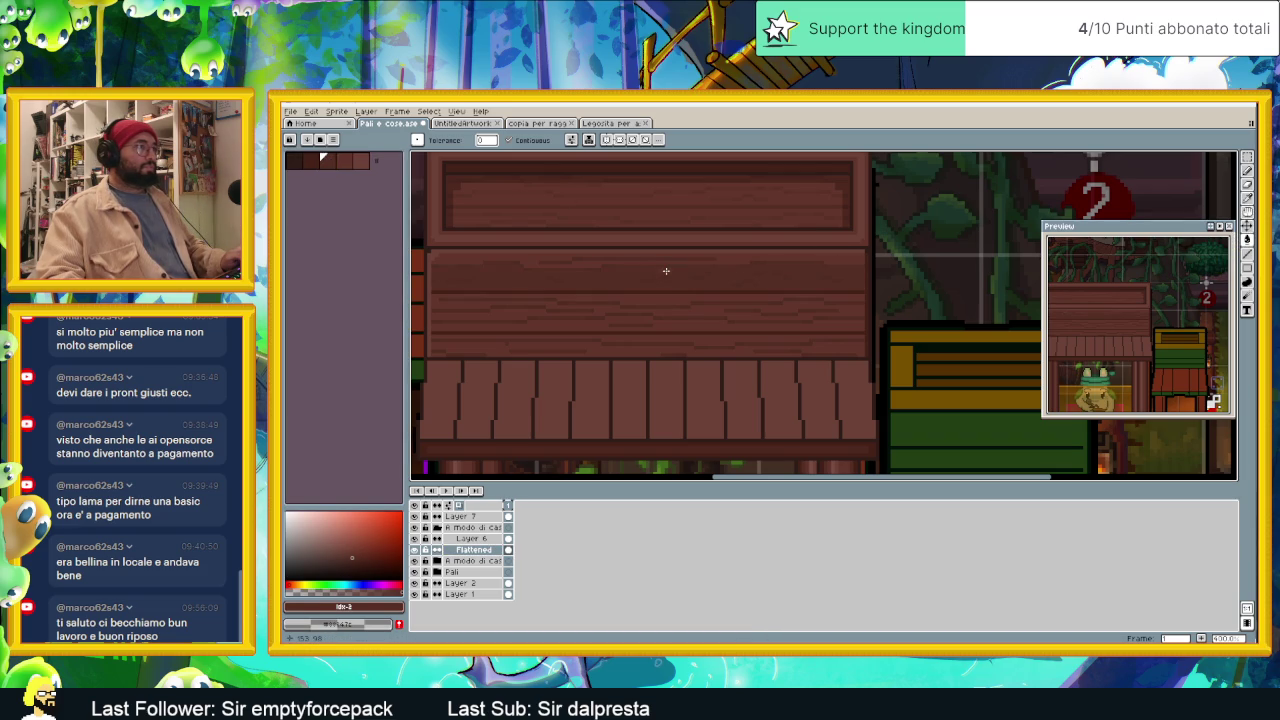
{"action": "left_click", "coordinate": [737, 257]}
{"action": "key", "text": "ctrl+z"}
{"action": "key", "text": "g"}
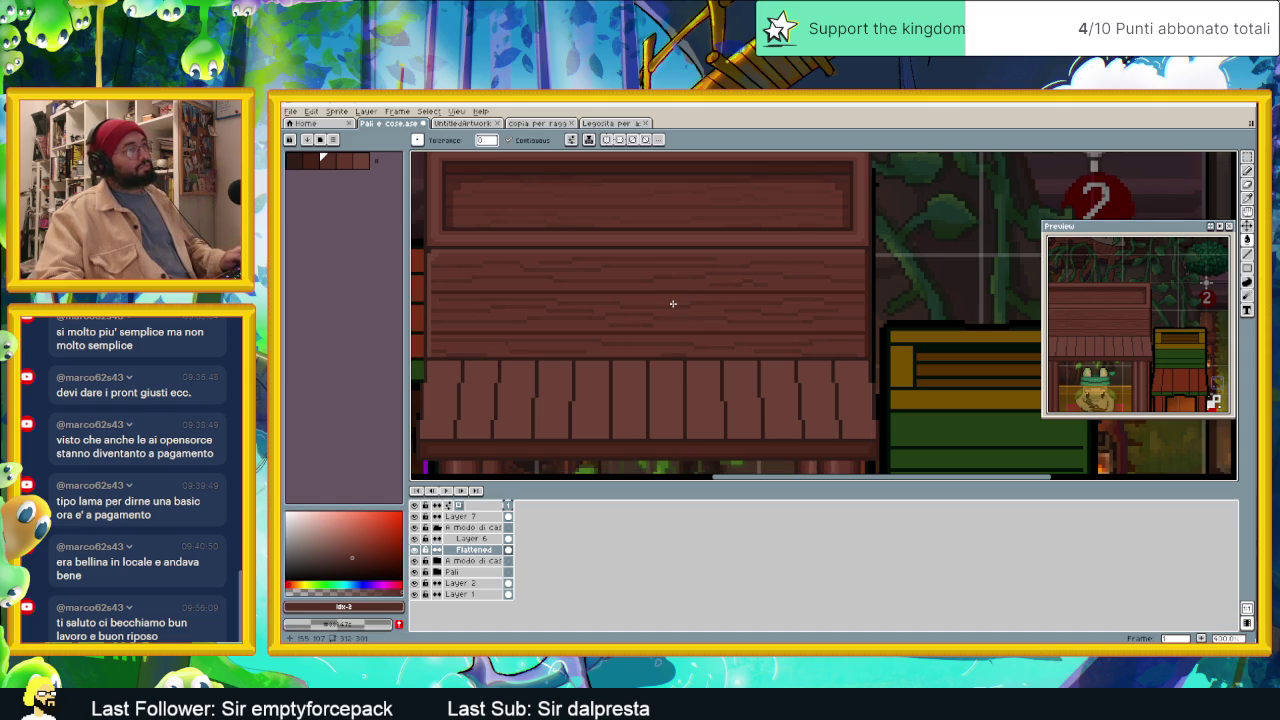
{"action": "left_click", "coordinate": [655, 284]}
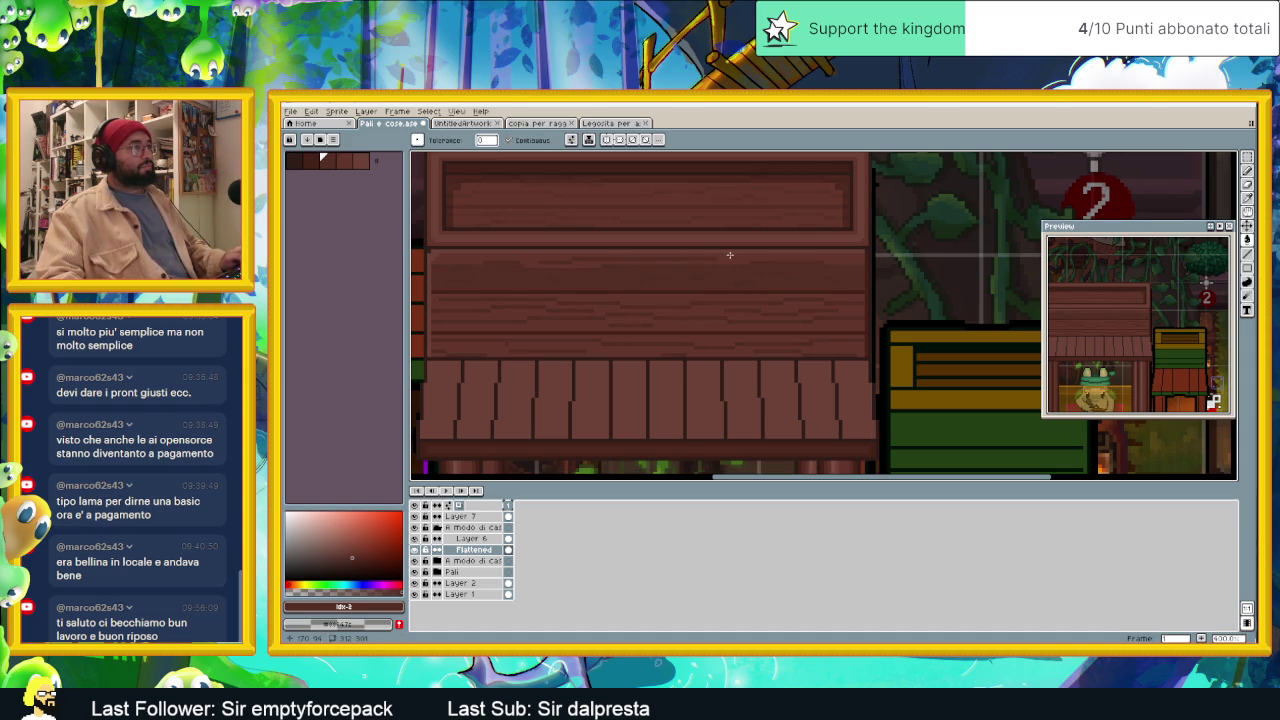
{"action": "scroll", "coordinate": [709, 280], "scroll_direction": "down", "scroll_amount": 2}
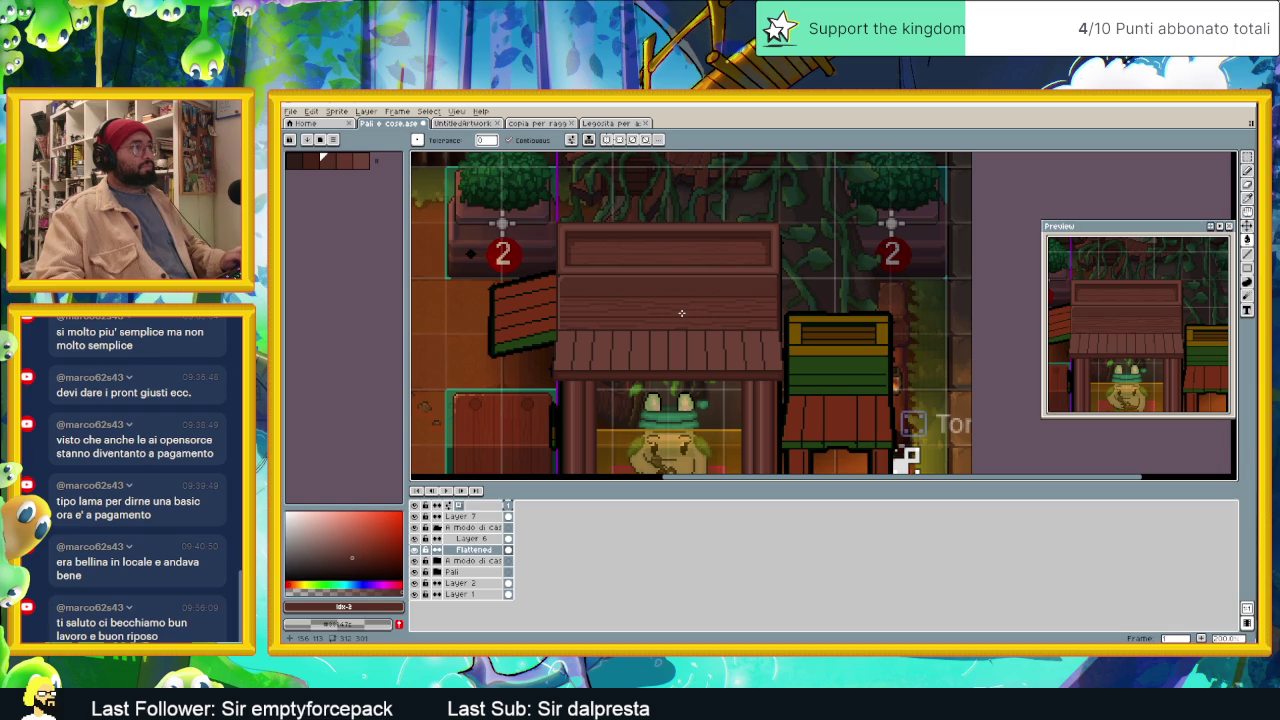
Step: Undo the last darkened wood-grain strip on the plank board
{"action": "scroll", "coordinate": [681, 312], "scroll_direction": "up", "scroll_amount": 1}
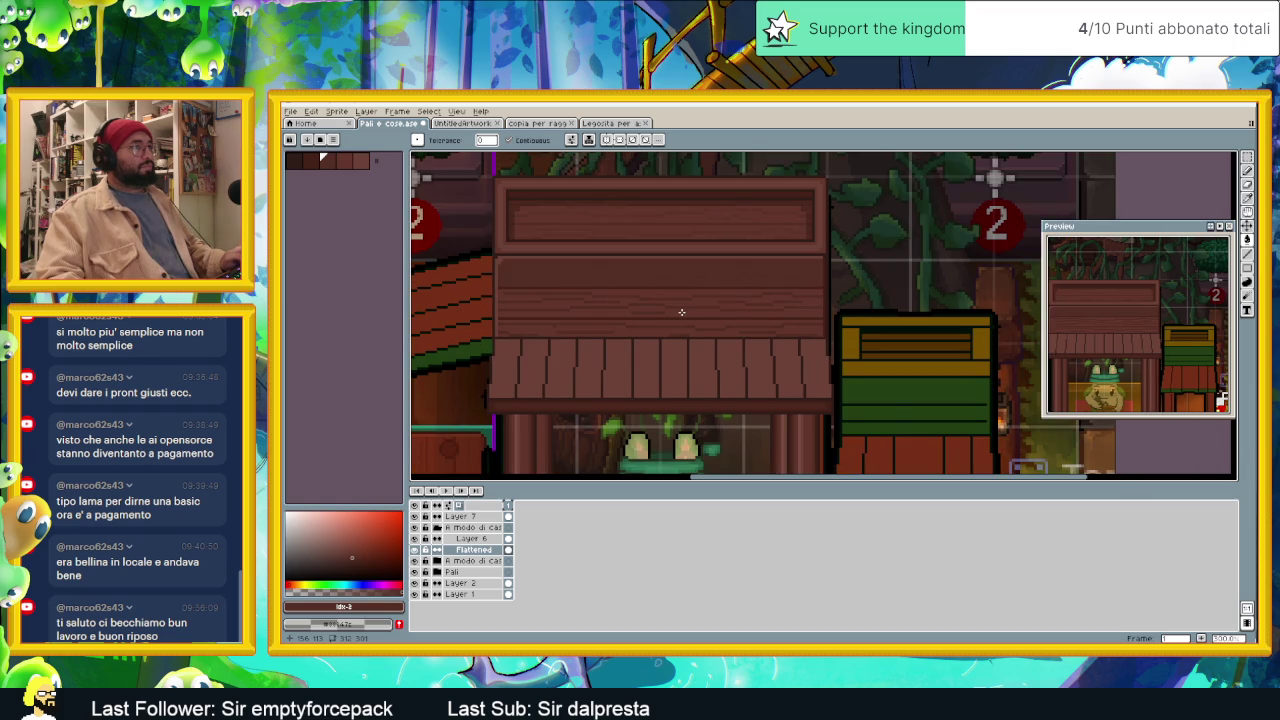
{"action": "scroll", "coordinate": [676, 300], "scroll_direction": "up", "scroll_amount": 1}
{"action": "key", "text": "v"}
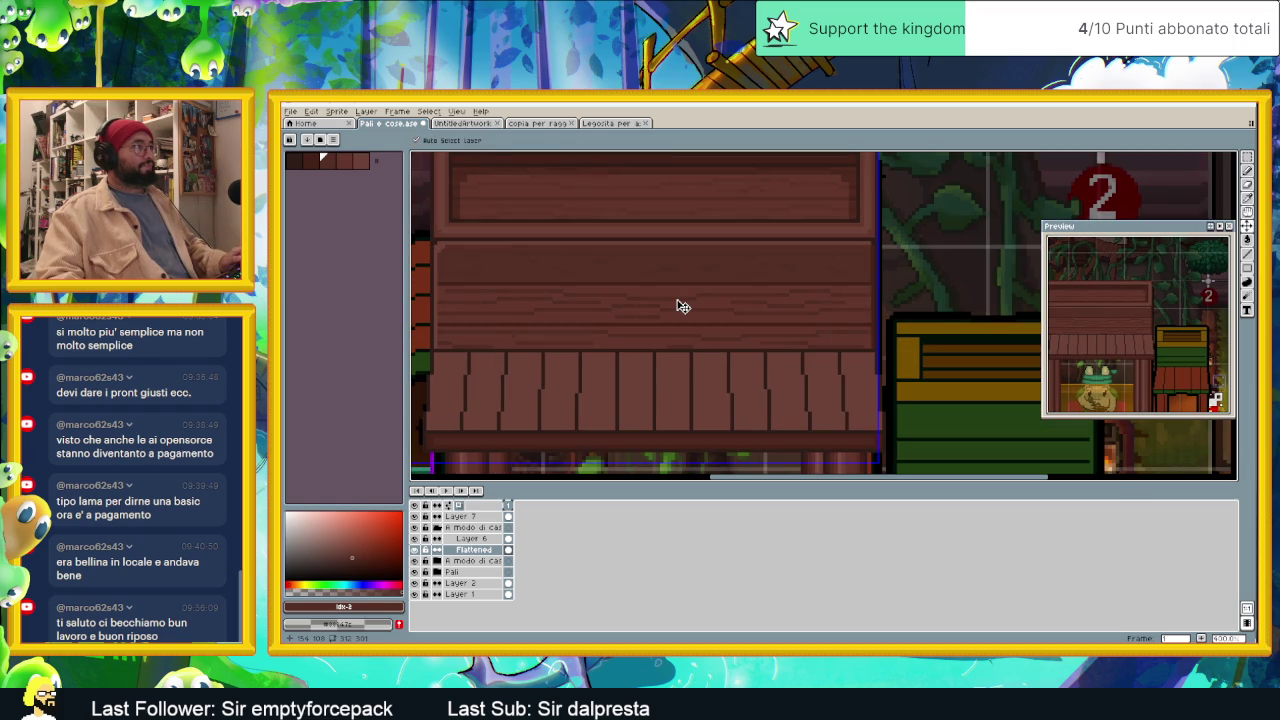
{"action": "key", "text": "ctrl+z"}
{"action": "key", "text": "g"}
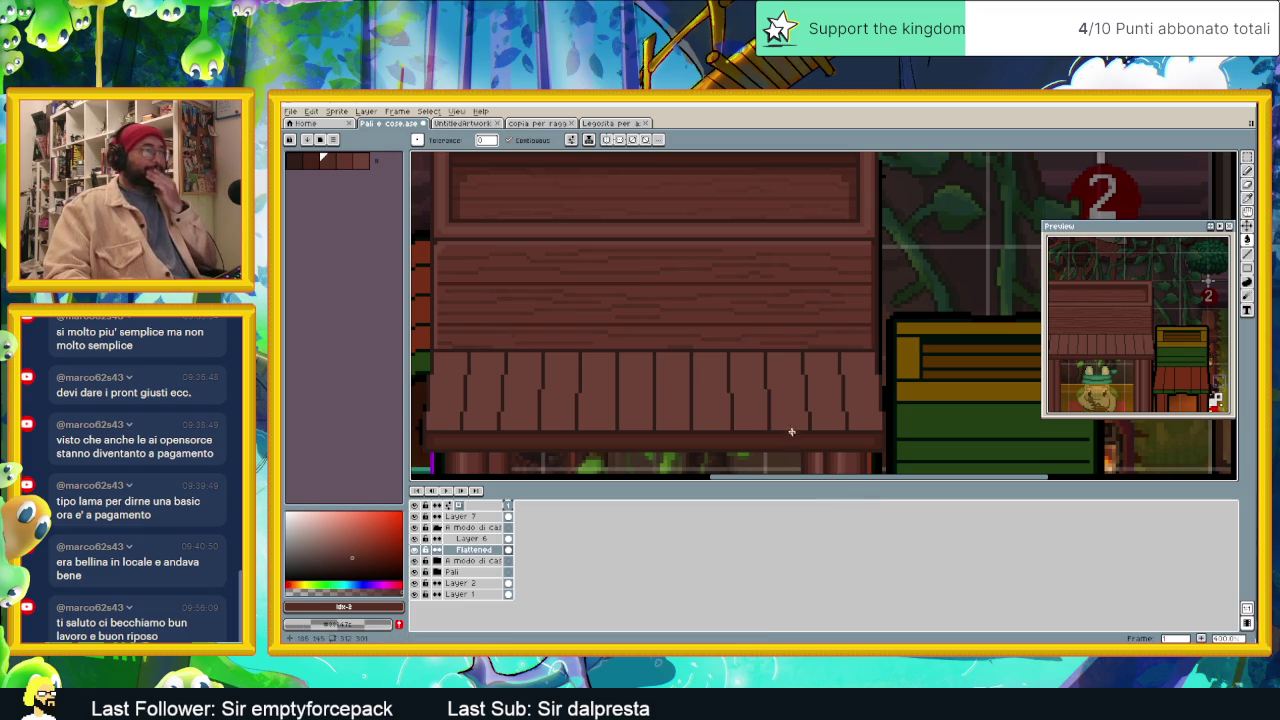
Step: Zoom in and out and pan to centre and inspect the stall scene
{"action": "scroll", "coordinate": [697, 325], "scroll_direction": "down", "scroll_amount": 2}
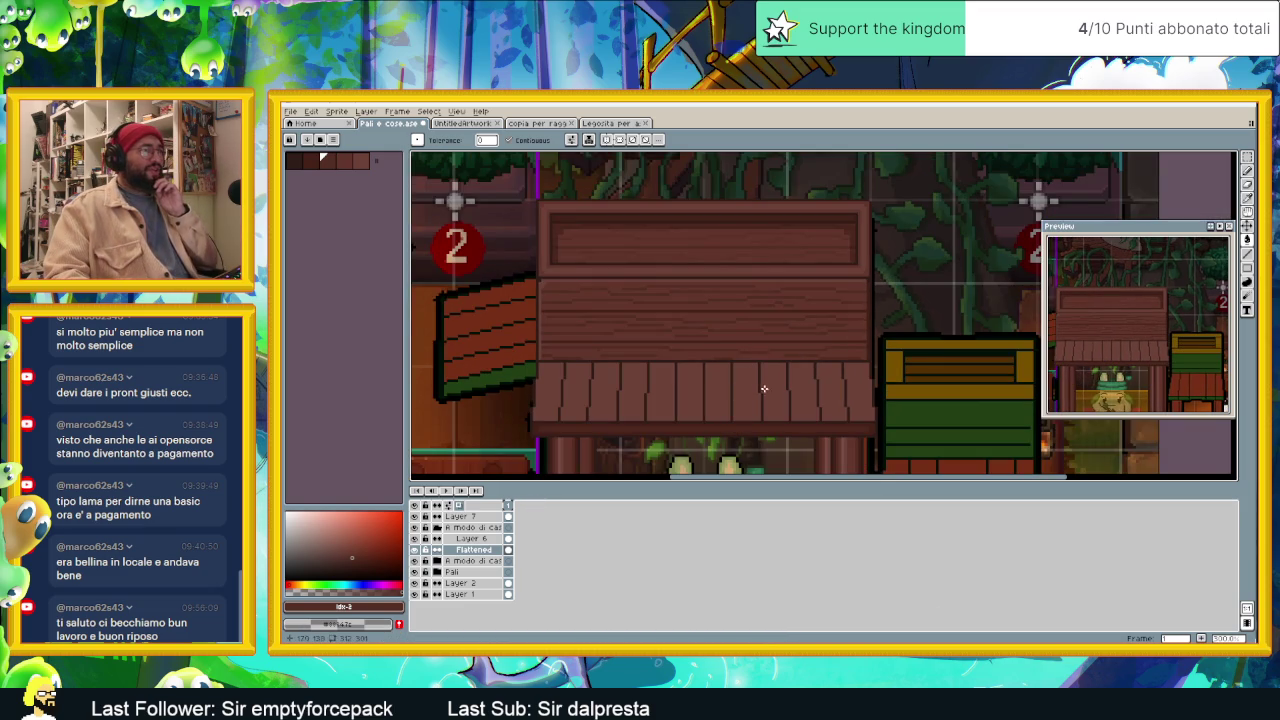
{"action": "scroll", "coordinate": [771, 418], "scroll_direction": "up", "scroll_amount": 1}
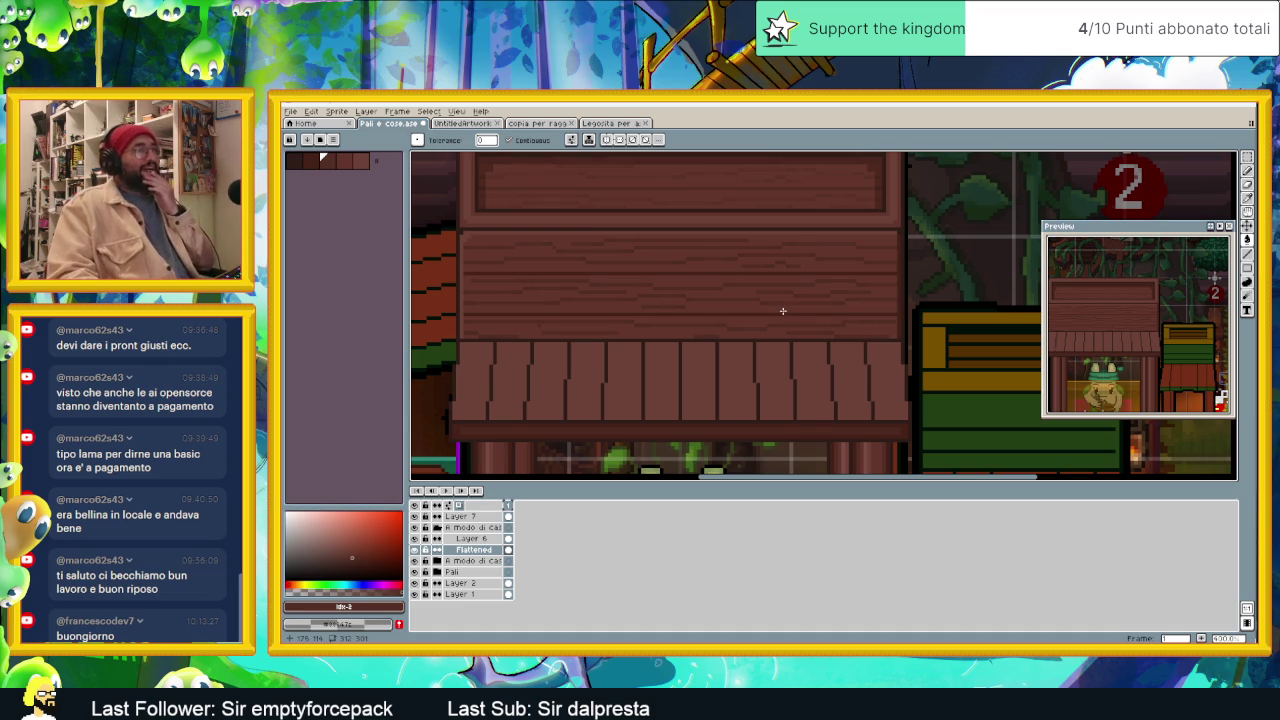
{"action": "scroll", "coordinate": [781, 311], "scroll_direction": "down", "scroll_amount": 1}
{"action": "scroll", "coordinate": [790, 320], "scroll_direction": "down", "scroll_amount": 1}
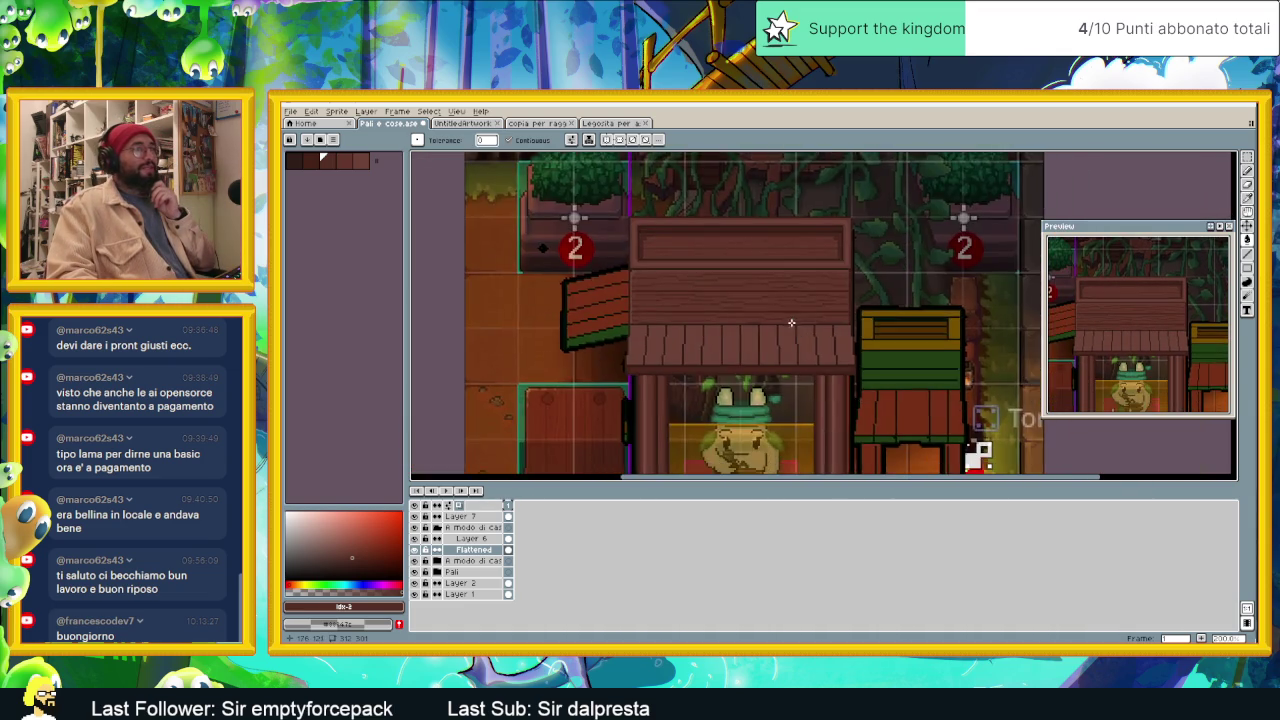
{"action": "scroll", "coordinate": [790, 322], "scroll_direction": "down", "scroll_amount": 1}
{"action": "scroll", "coordinate": [796, 340], "scroll_direction": "down", "scroll_amount": 1}
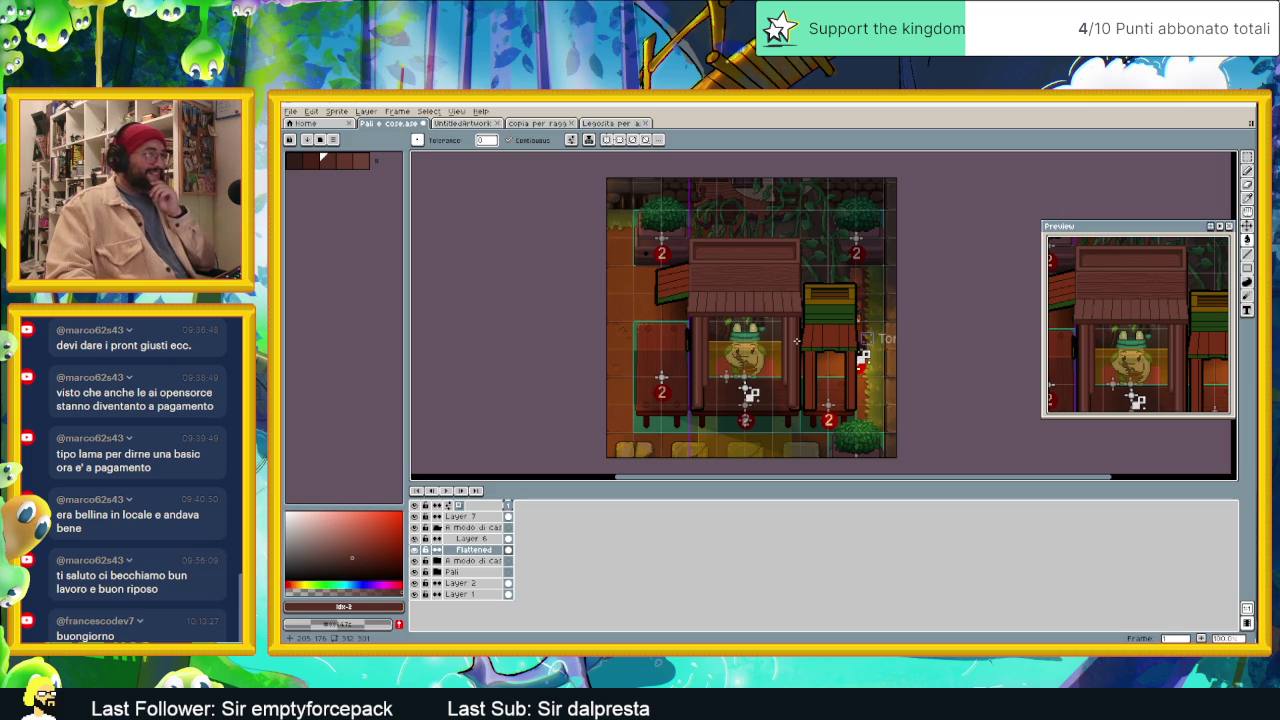
{"action": "scroll", "coordinate": [767, 286], "scroll_direction": "up", "scroll_amount": 1}
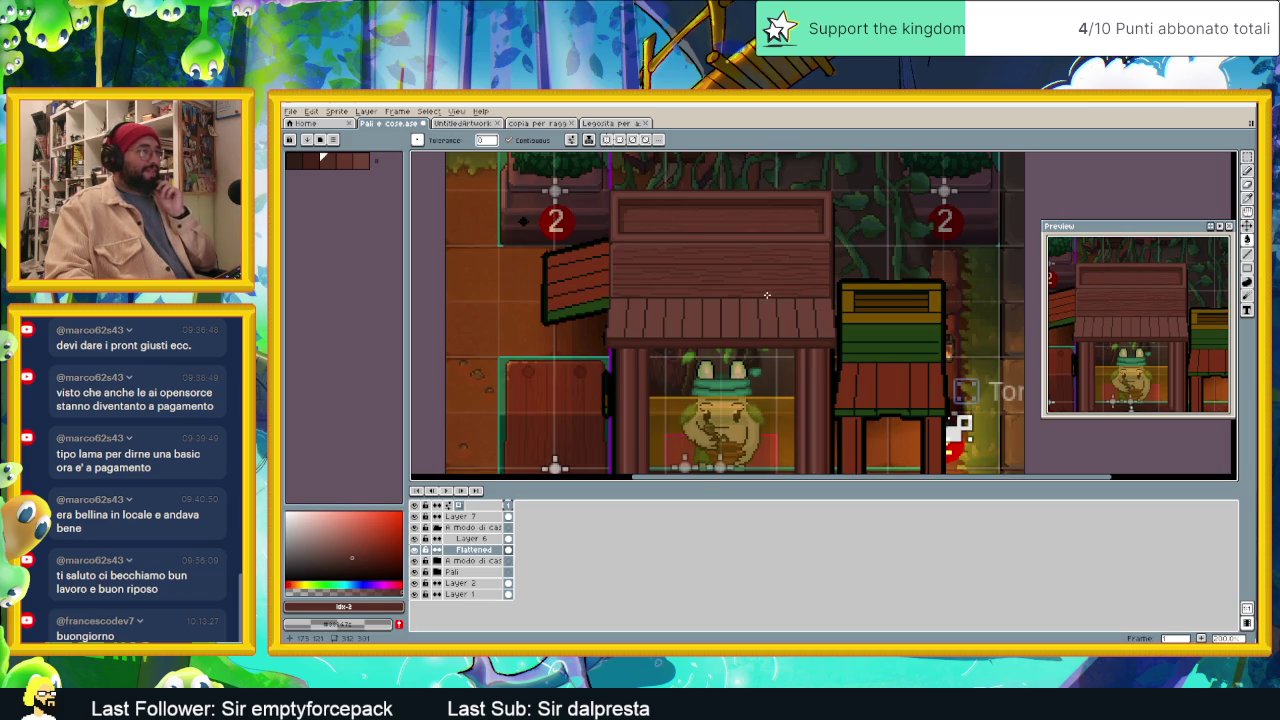
{"action": "scroll", "coordinate": [772, 318], "scroll_direction": "down", "scroll_amount": 1}
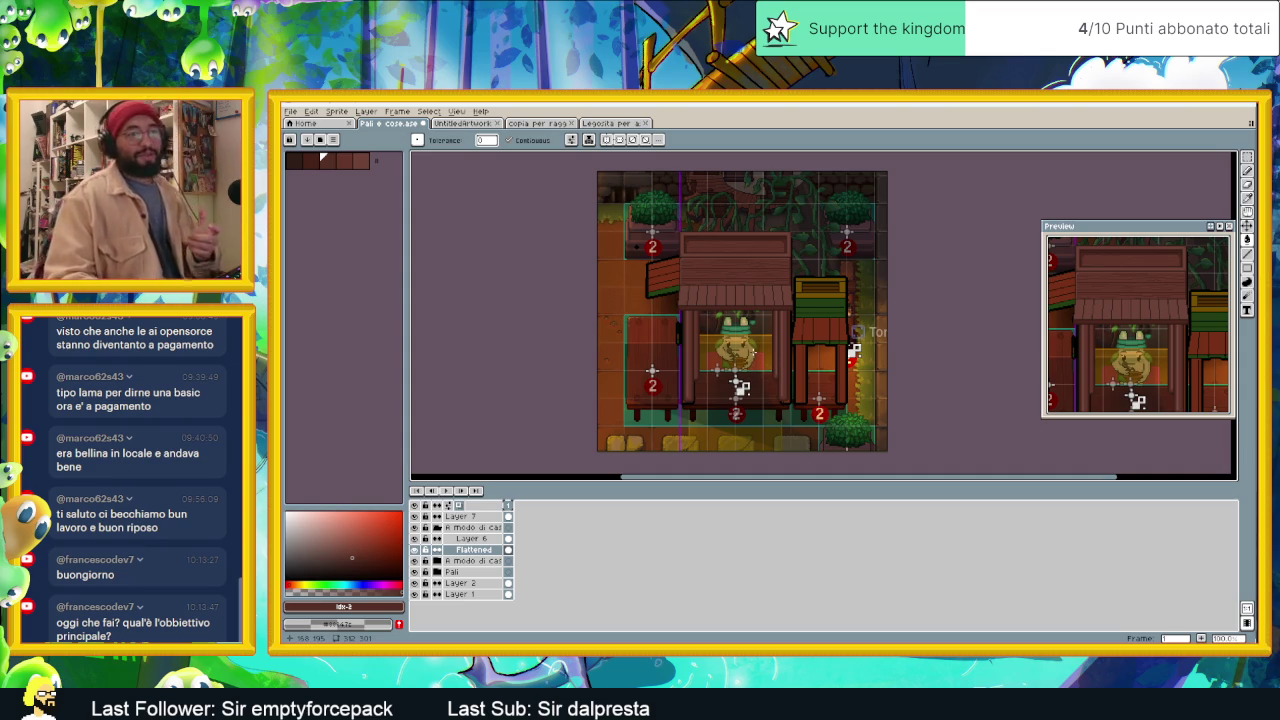
{"action": "scroll", "coordinate": [716, 323], "scroll_direction": "up", "scroll_amount": 1}
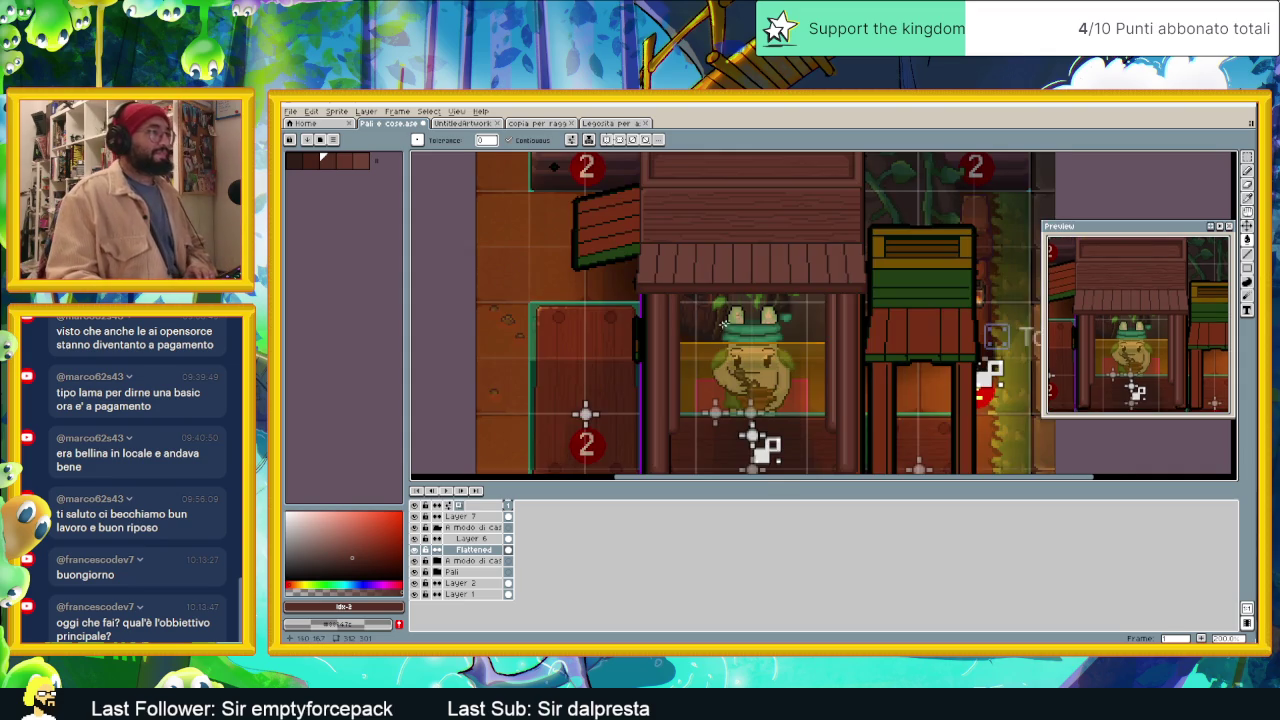
{"action": "scroll", "coordinate": [727, 329], "scroll_direction": "down", "scroll_amount": 1}
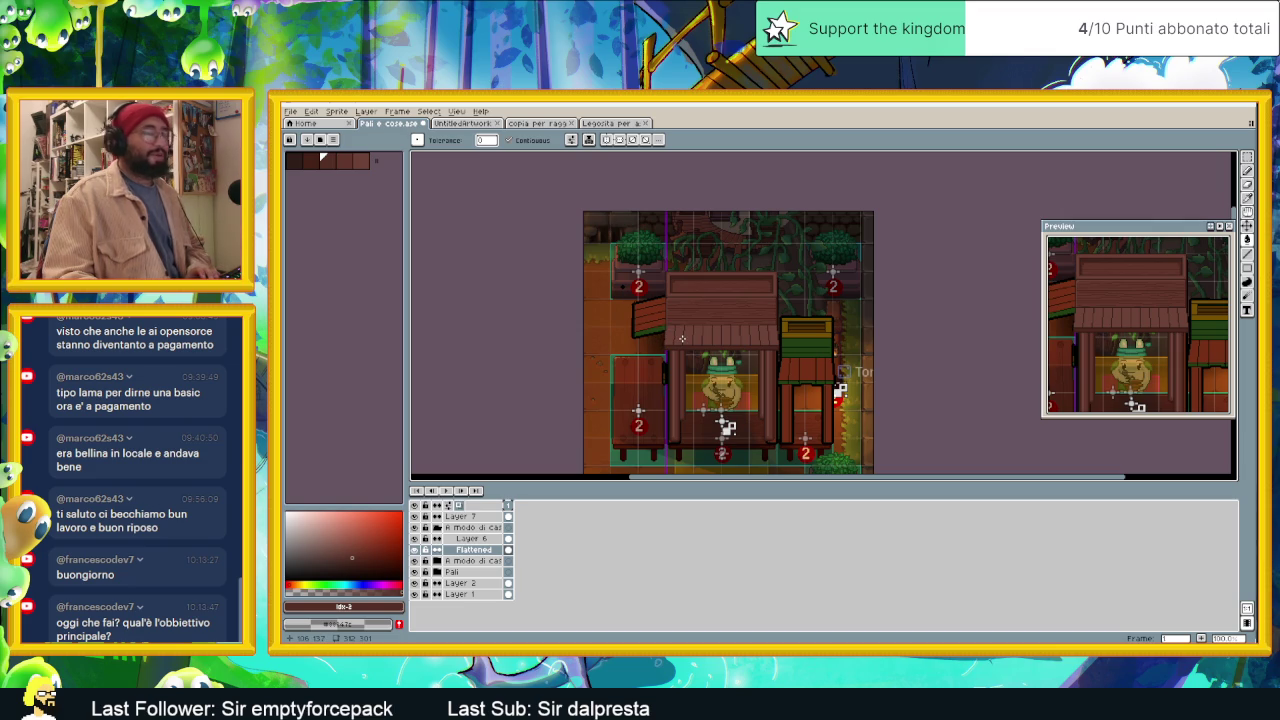
{"action": "scroll", "coordinate": [655, 333], "scroll_direction": "up", "scroll_amount": 1}
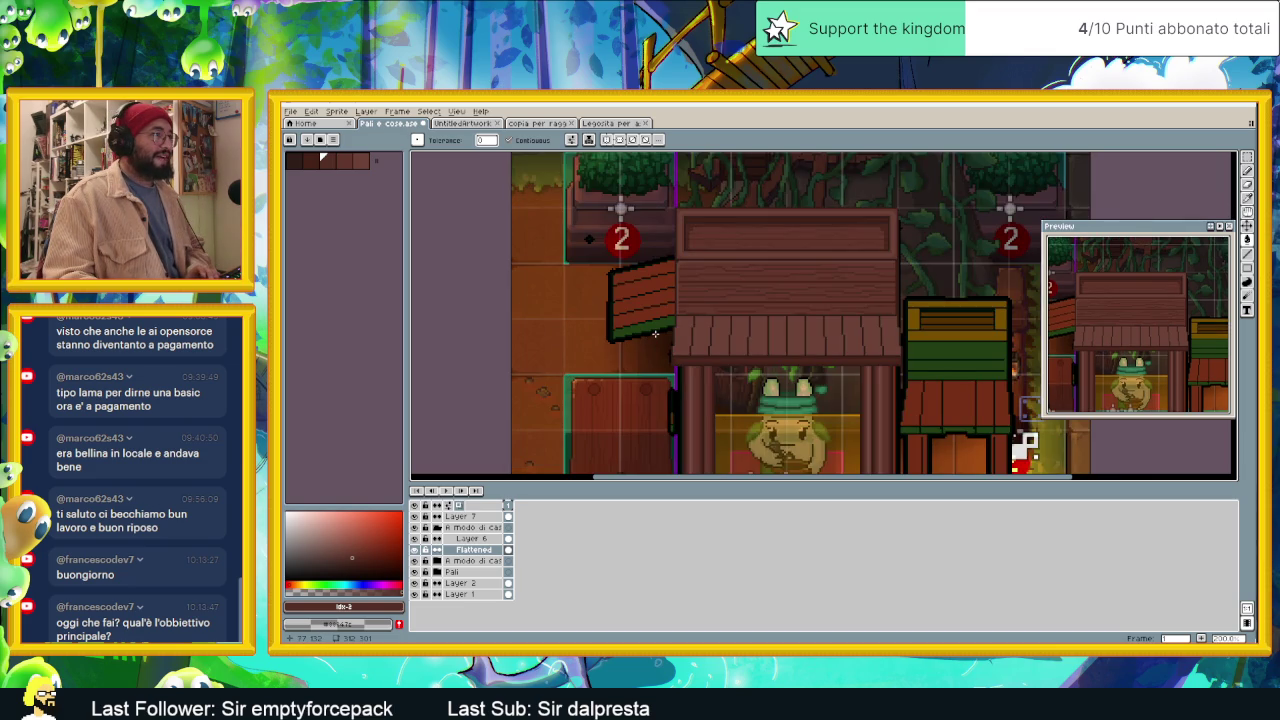
{"action": "scroll", "coordinate": [655, 333], "scroll_direction": "down", "scroll_amount": 1}
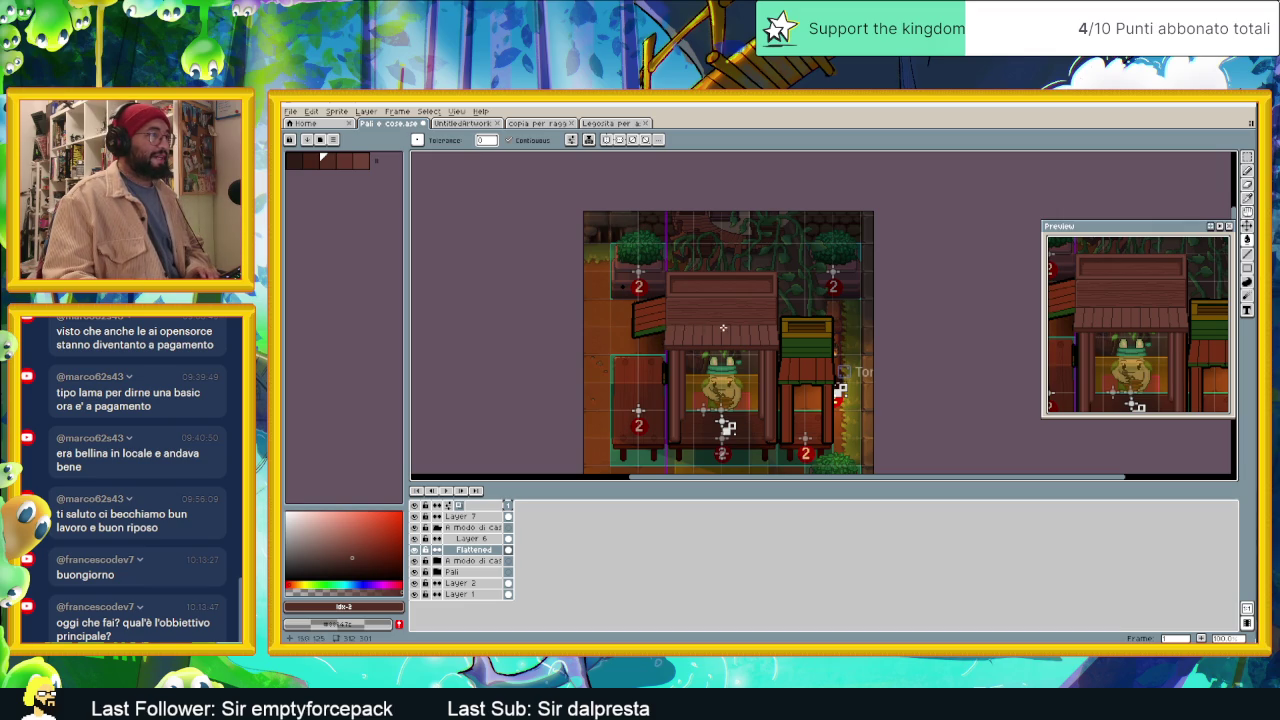
{"action": "scroll", "coordinate": [742, 334], "scroll_direction": "down", "scroll_amount": 1}
{"action": "scroll", "coordinate": [762, 350], "scroll_direction": "up", "scroll_amount": 1}
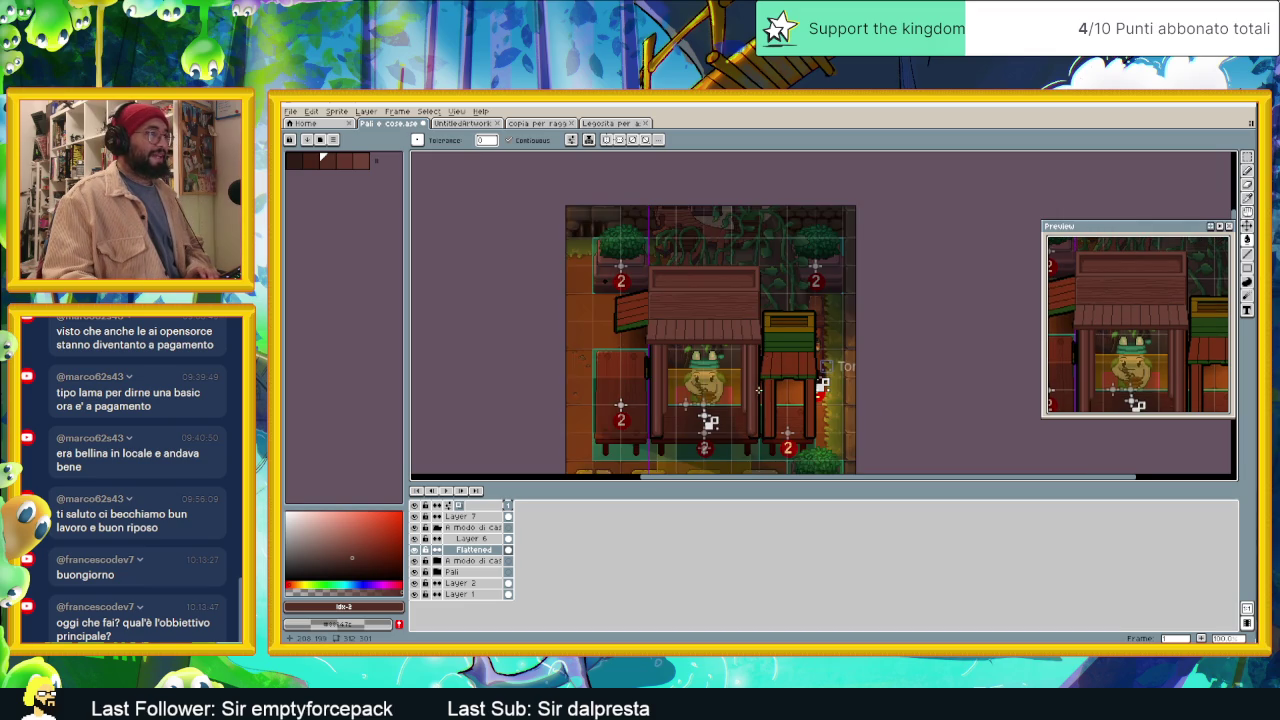
{"action": "left_click_drag", "start_coordinate": [758, 390], "coordinate": [791, 367]}
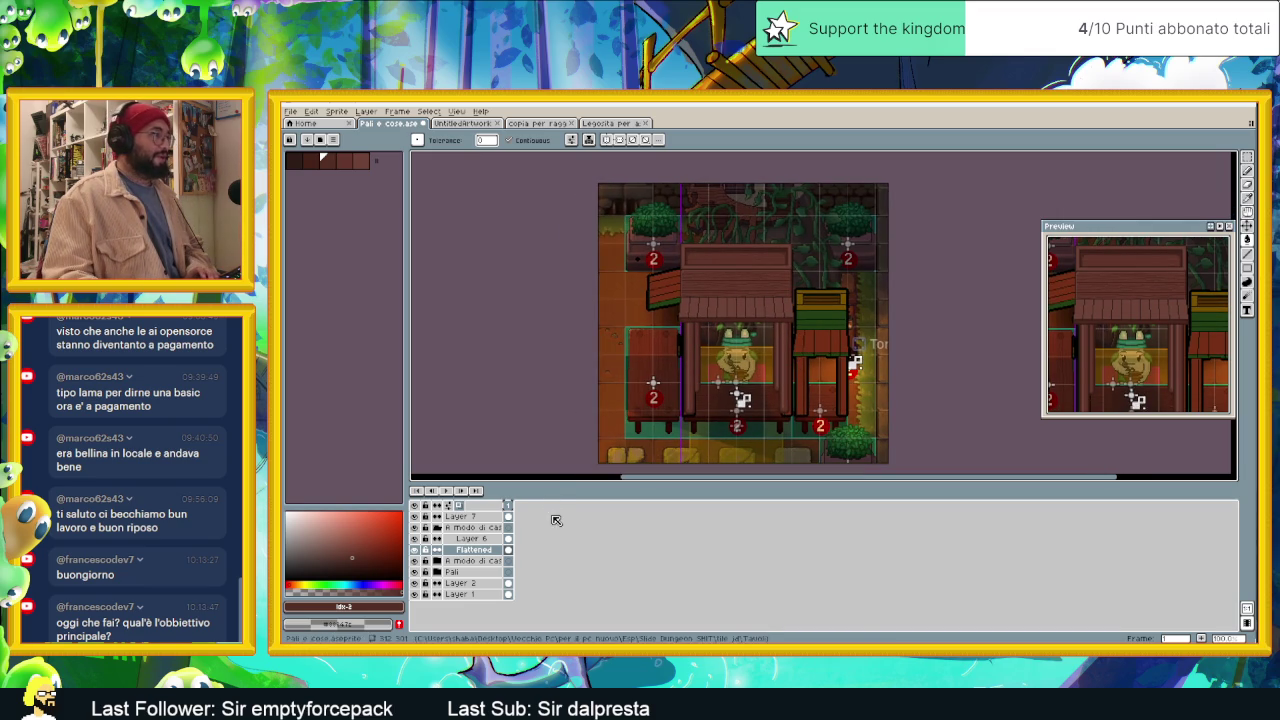
Step: Hide the 'A modo di cassa' layer and make Flattened the active layer
{"action": "left_click", "coordinate": [414, 561]}
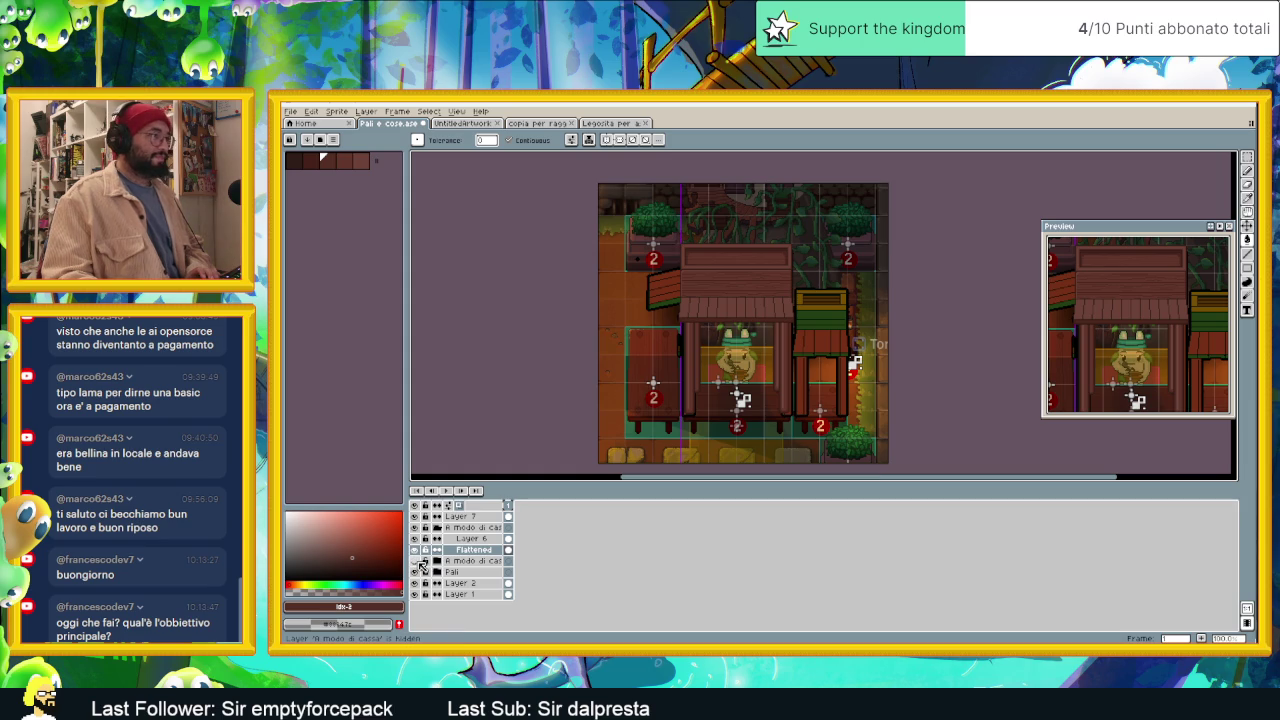
{"action": "left_click", "coordinate": [490, 554]}
{"action": "scroll", "coordinate": [748, 372], "scroll_direction": "up", "scroll_amount": 1}
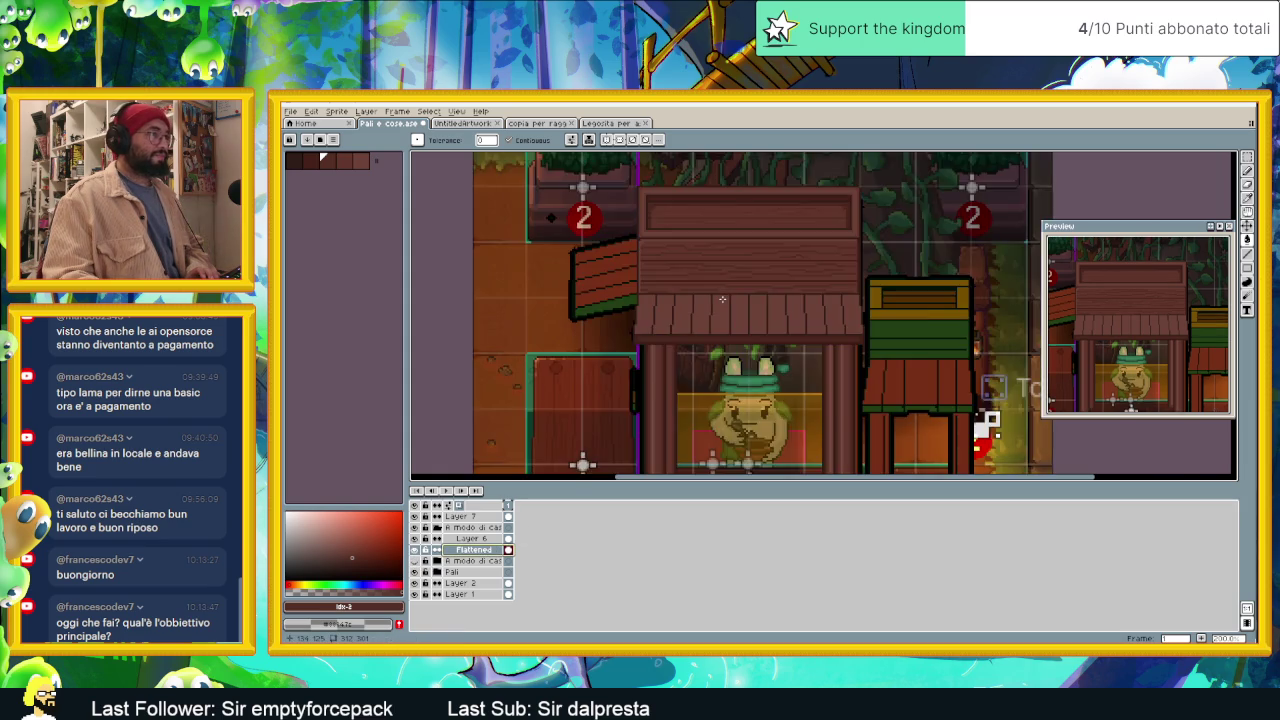
{"action": "scroll", "coordinate": [748, 372], "scroll_direction": "up", "scroll_amount": 1}
{"action": "scroll", "coordinate": [748, 372], "scroll_direction": "up", "scroll_amount": 1}
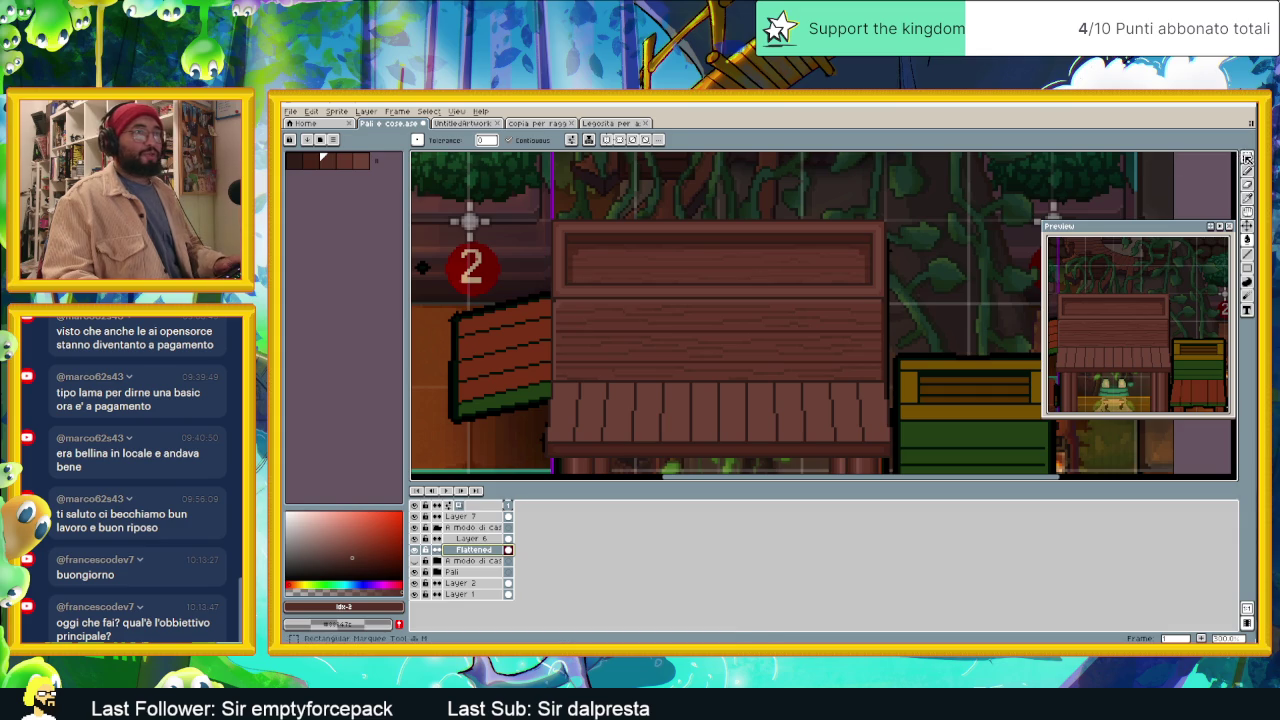
Step: Select the plank board and set Replace Color from #542e24 to darker #452219
{"action": "left_click", "coordinate": [1247, 158]}
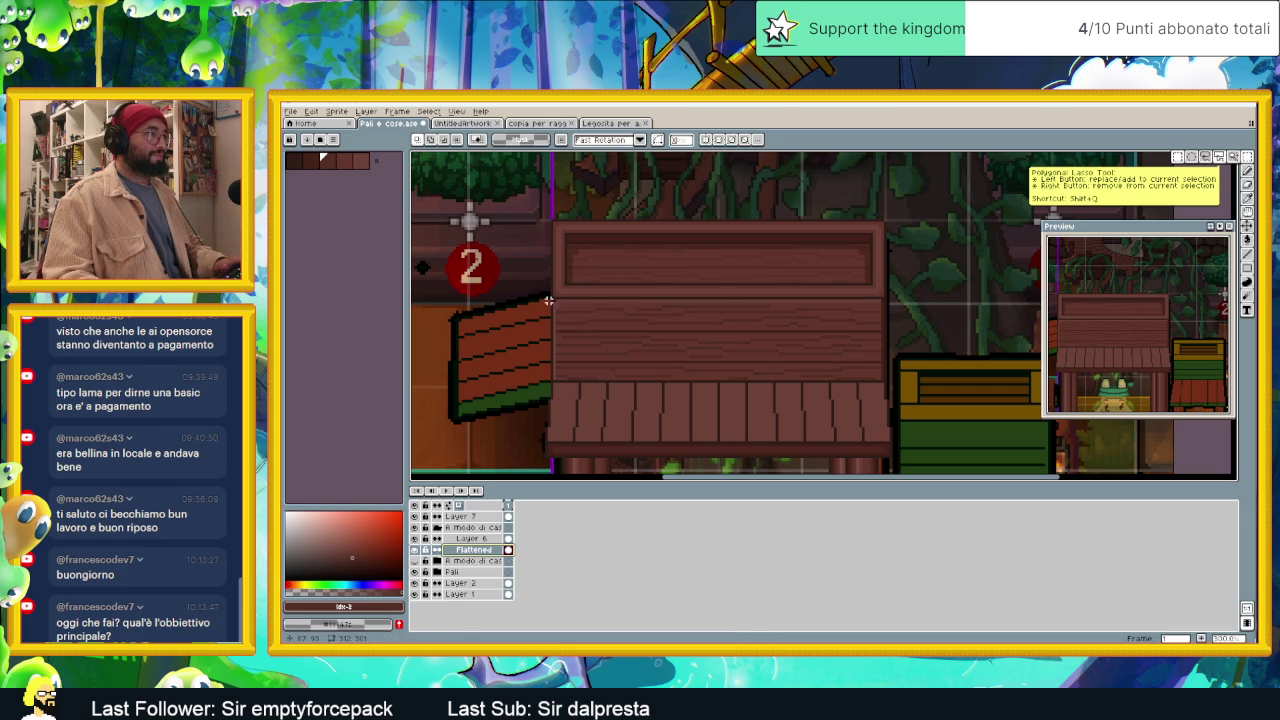
{"action": "left_click_drag", "start_coordinate": [548, 300], "coordinate": [922, 383]}
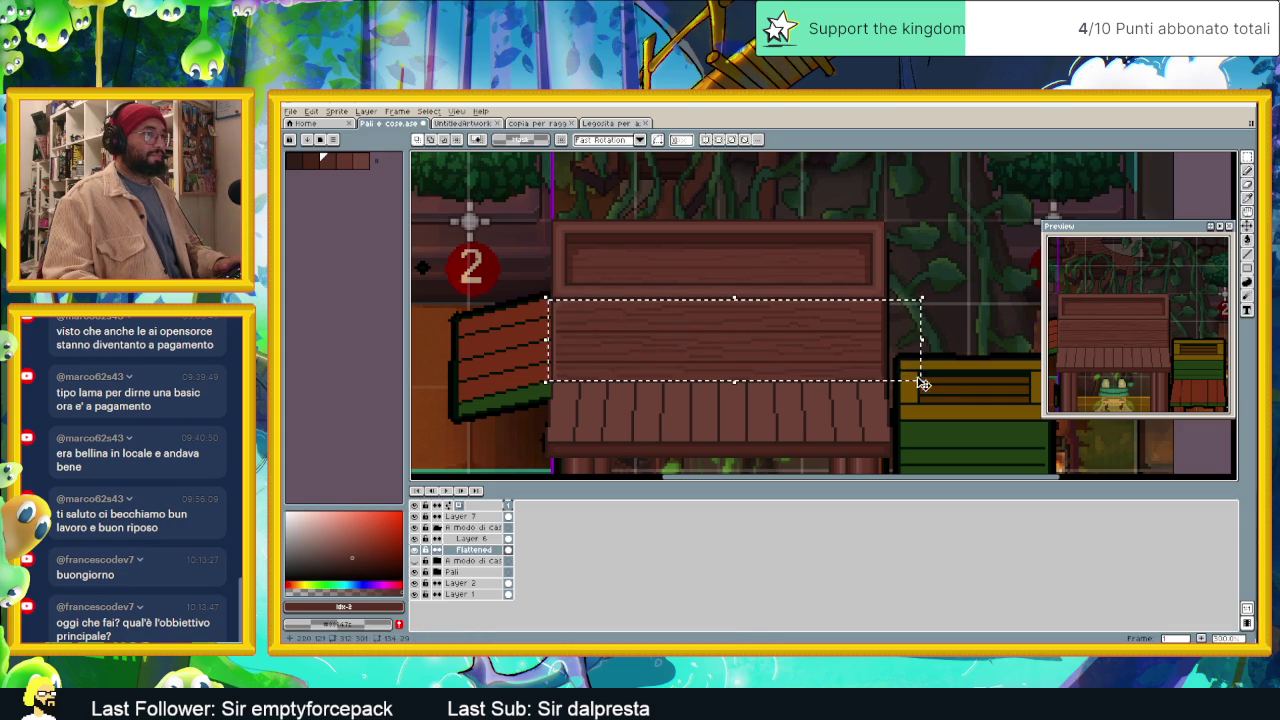
{"action": "key", "text": "shift+r"}
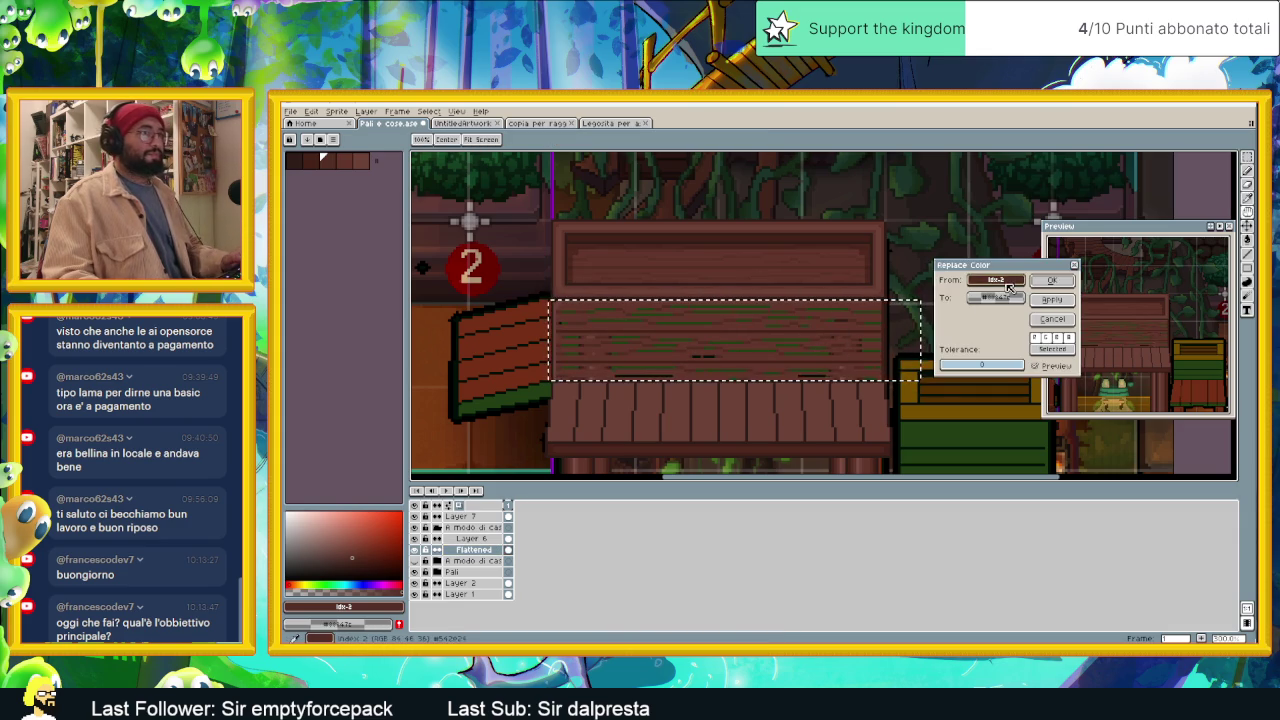
{"action": "left_click", "coordinate": [838, 320]}
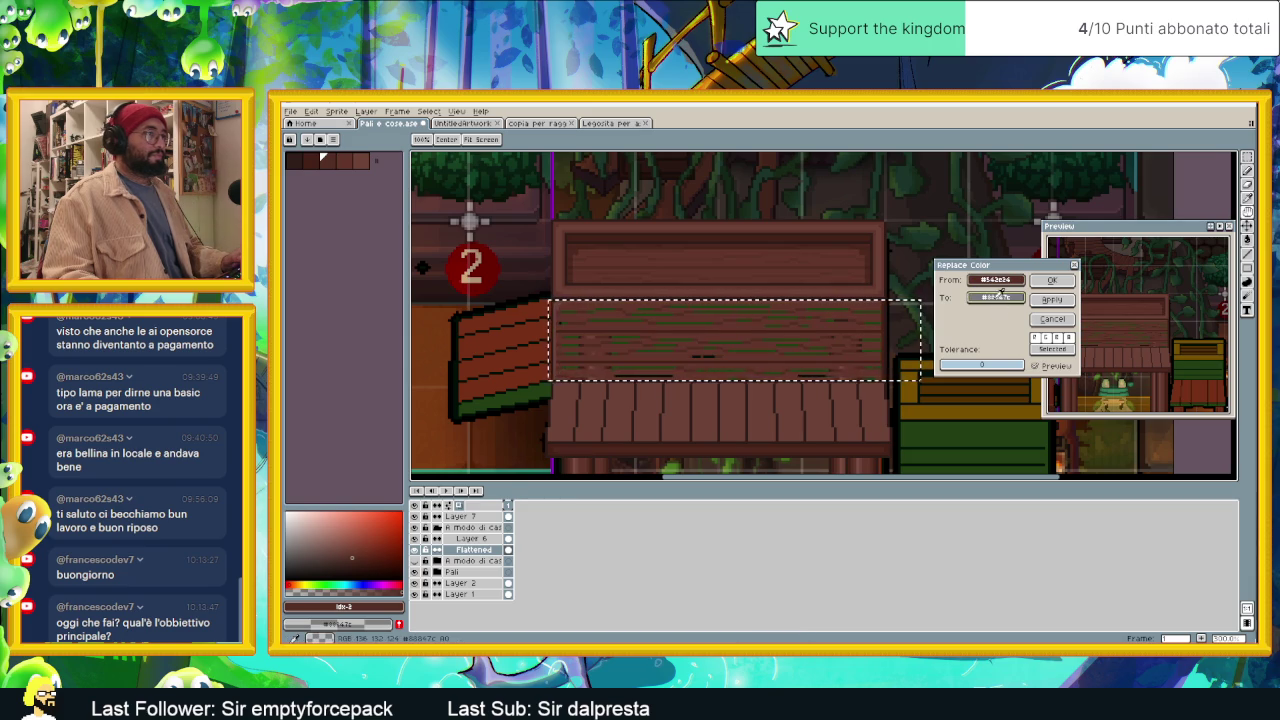
{"action": "left_click_drag", "start_coordinate": [975, 297], "coordinate": [751, 245]}
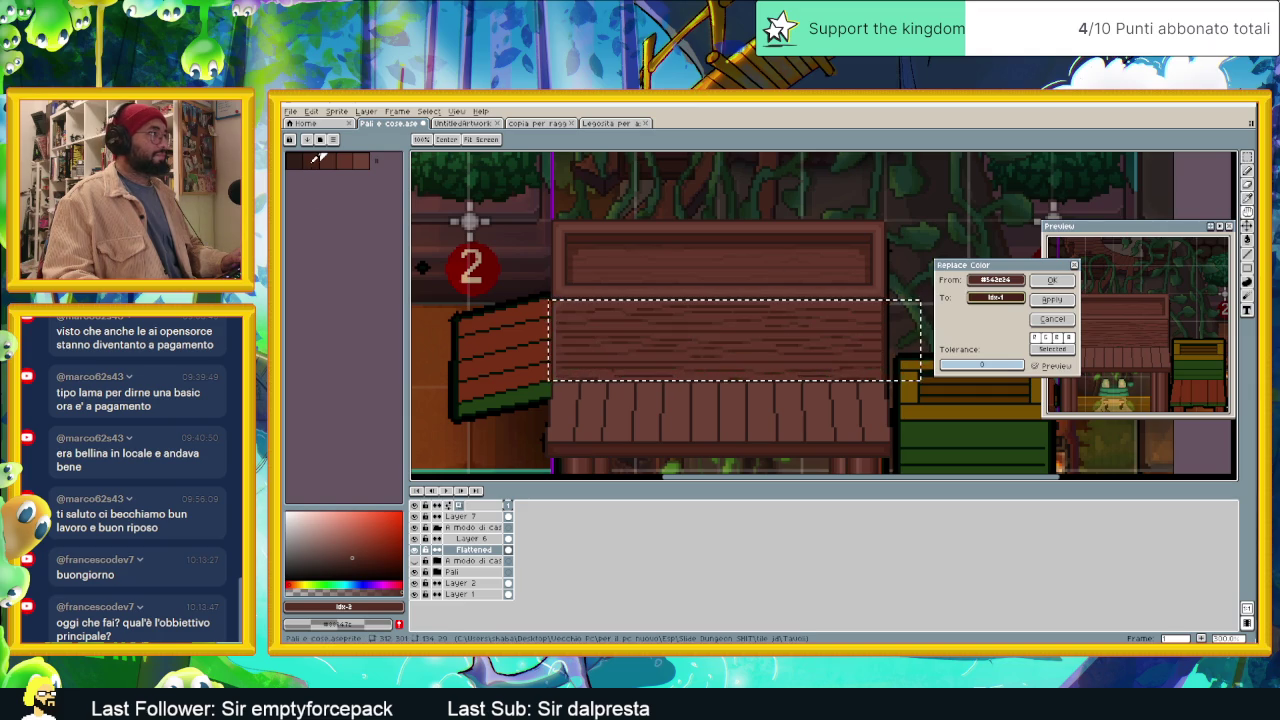
Step: Tune the replacement brown with HSV sliders, brightening it slightly and shifting its hue
{"action": "left_click", "coordinate": [995, 297]}
{"action": "left_click", "coordinate": [1021, 316]}
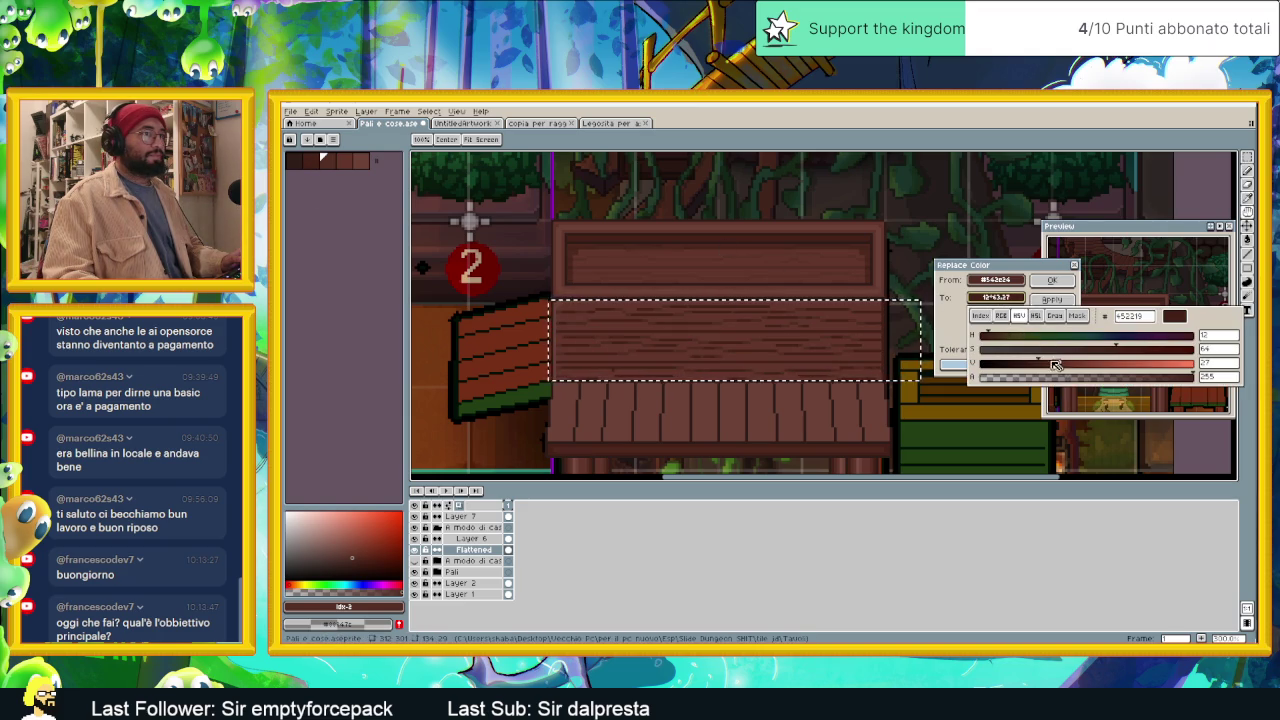
{"action": "left_click_drag", "start_coordinate": [1046, 362], "coordinate": [1048, 362]}
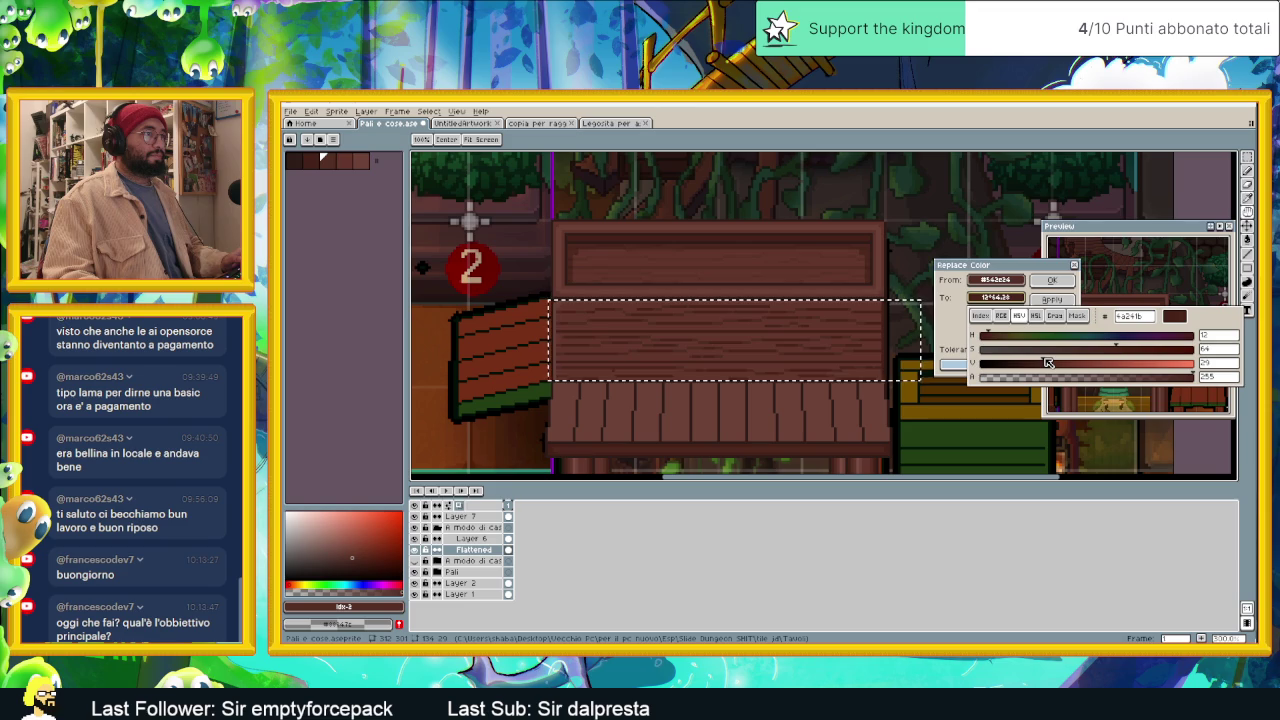
{"action": "left_click", "coordinate": [996, 300]}
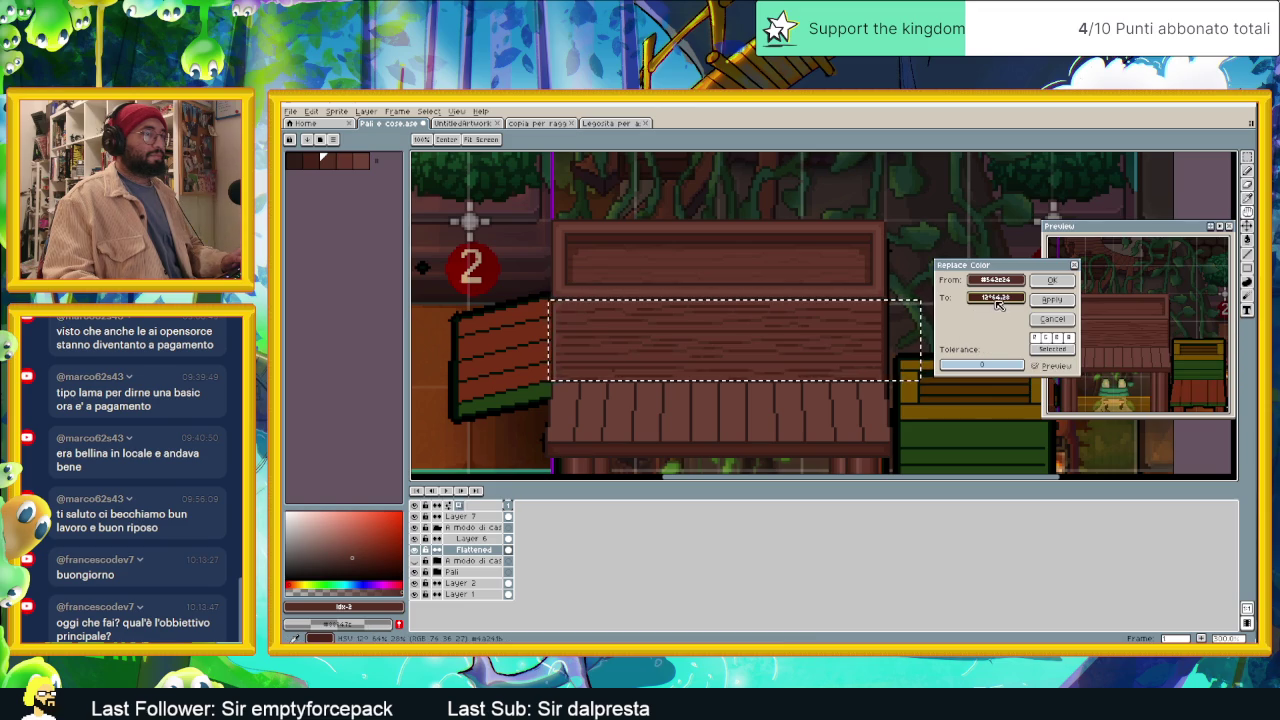
{"action": "scroll", "coordinate": [811, 344], "scroll_direction": "up", "scroll_amount": 2}
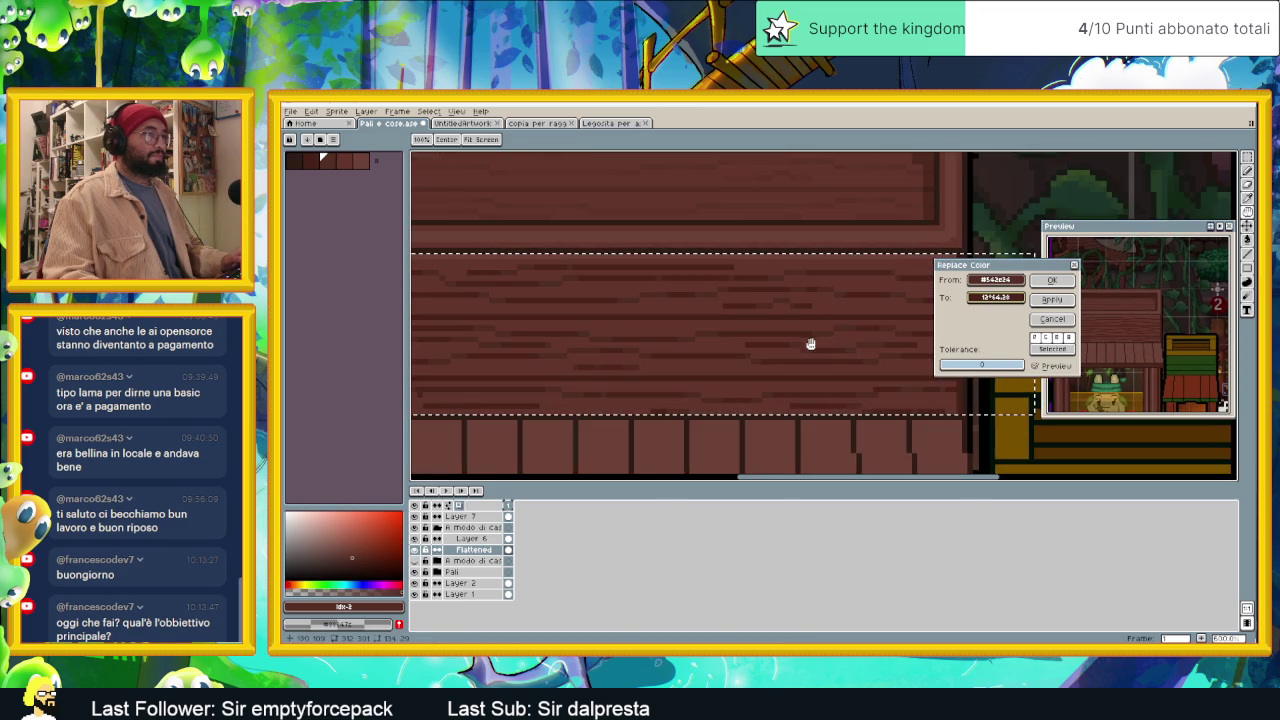
{"action": "left_click", "coordinate": [981, 300]}
{"action": "left_click_drag", "start_coordinate": [998, 337], "coordinate": [995, 335]}
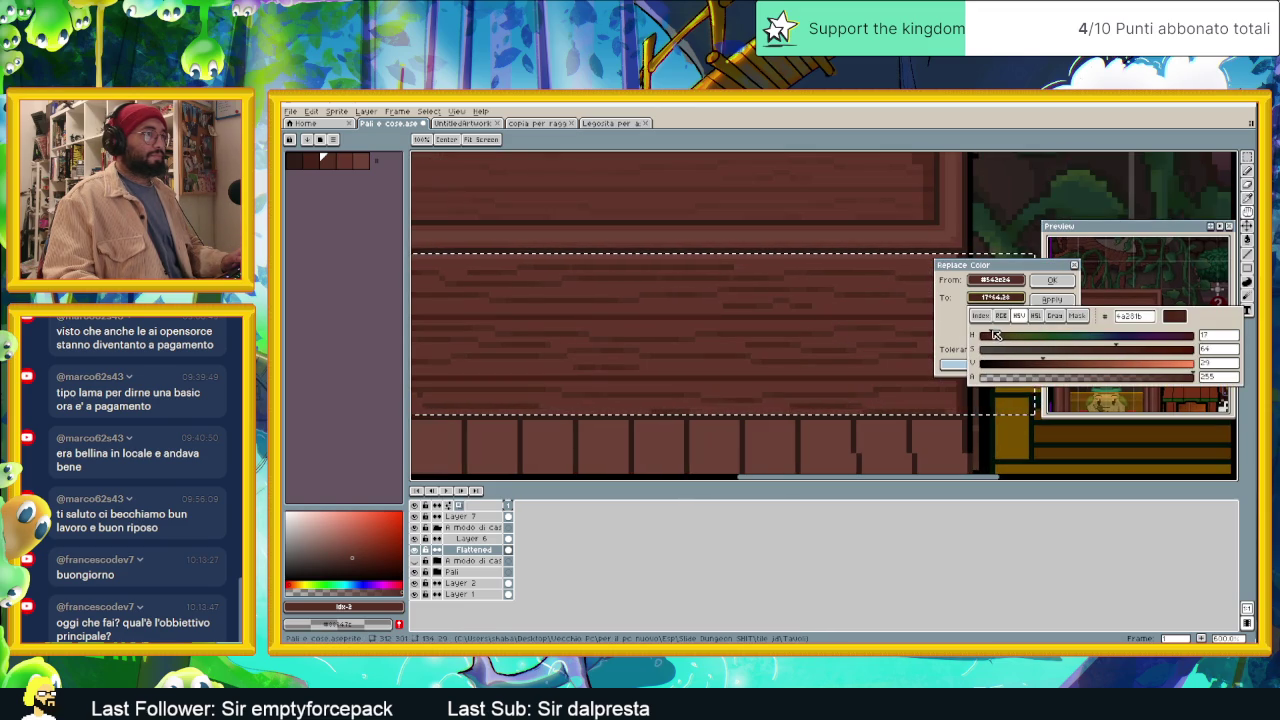
{"action": "left_click", "coordinate": [1000, 290]}
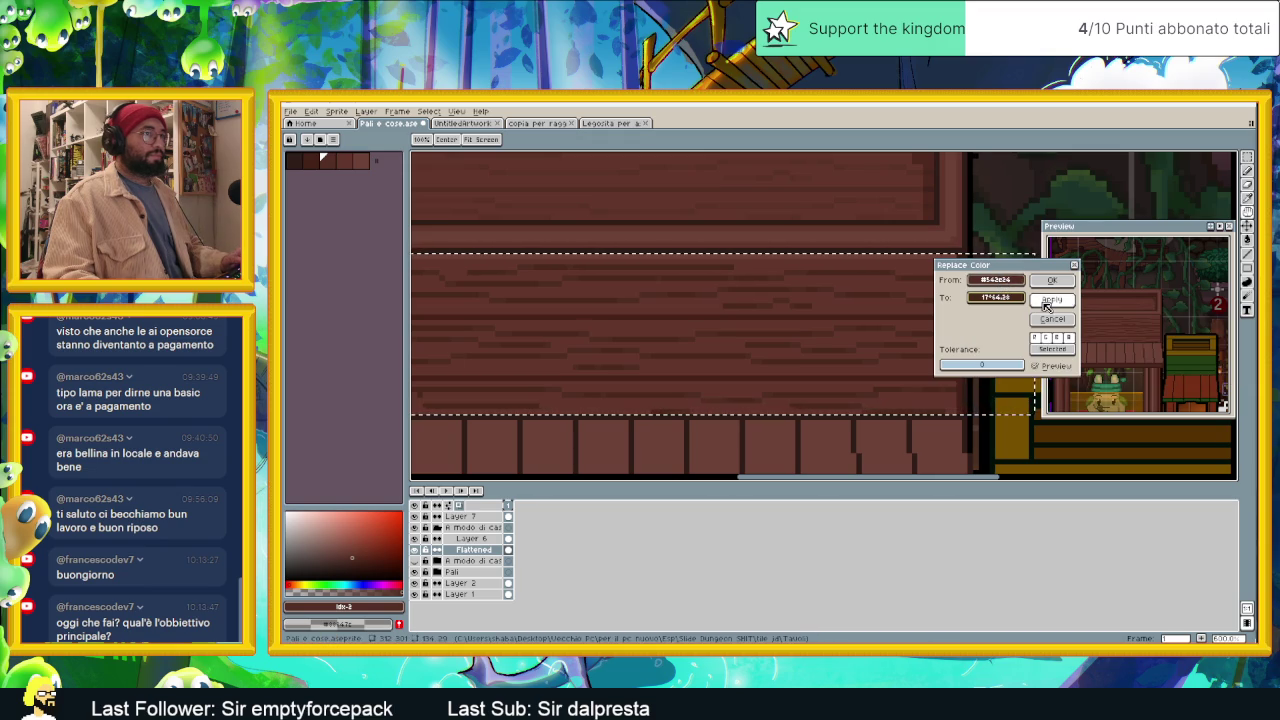
Step: Replace a darker plank shade with a sampled dark brown, fine-tuning its saturation and brightness
{"action": "left_click", "coordinate": [777, 271]}
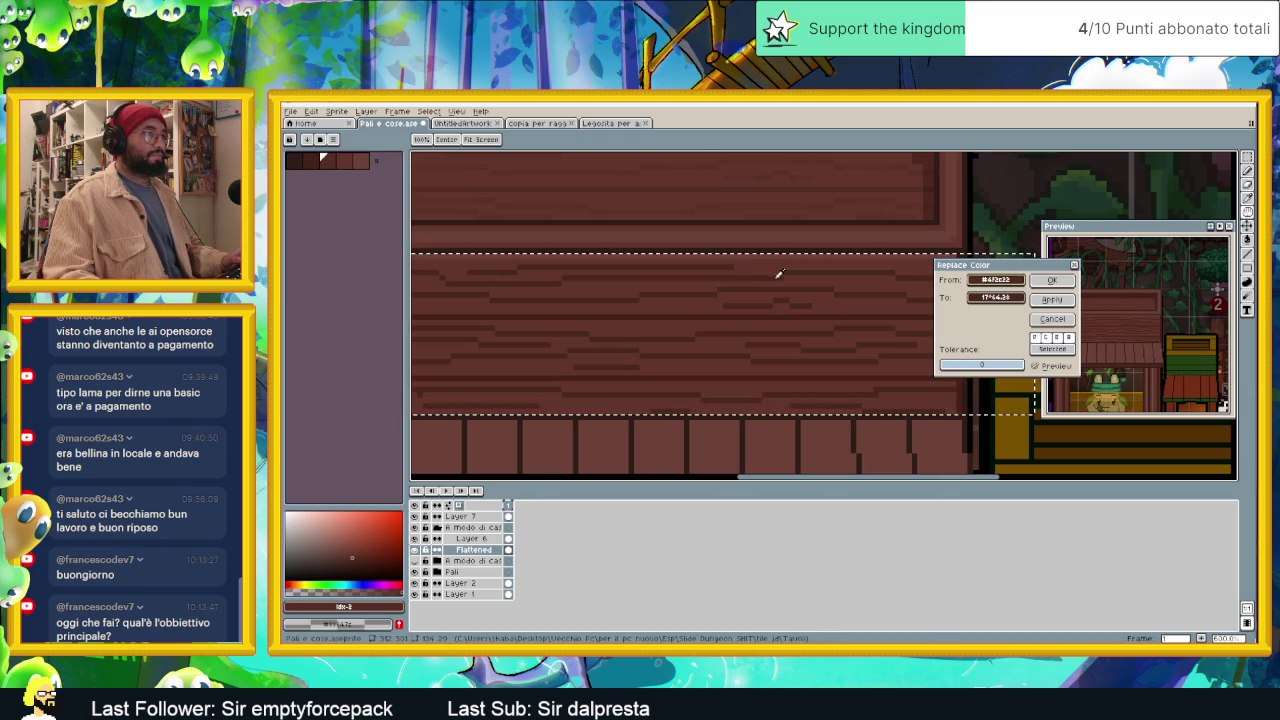
{"action": "left_click", "coordinate": [989, 299]}
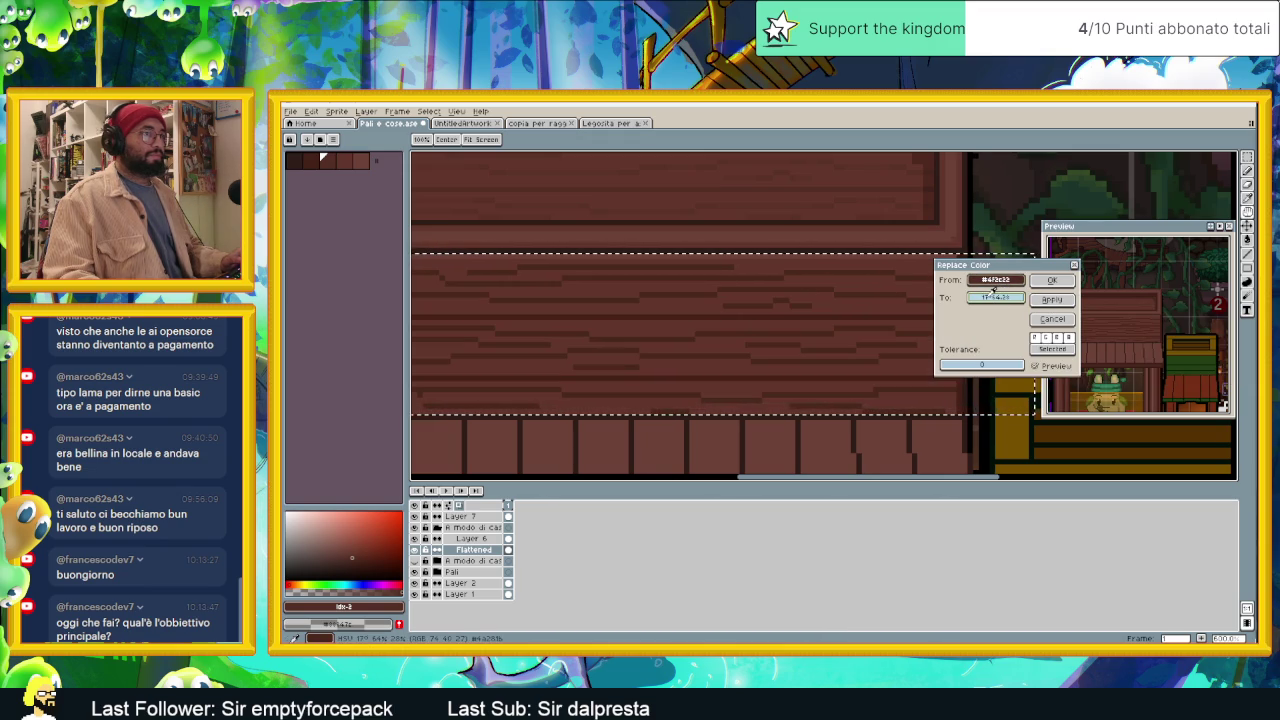
{"action": "left_click_drag", "start_coordinate": [995, 292], "coordinate": [852, 291]}
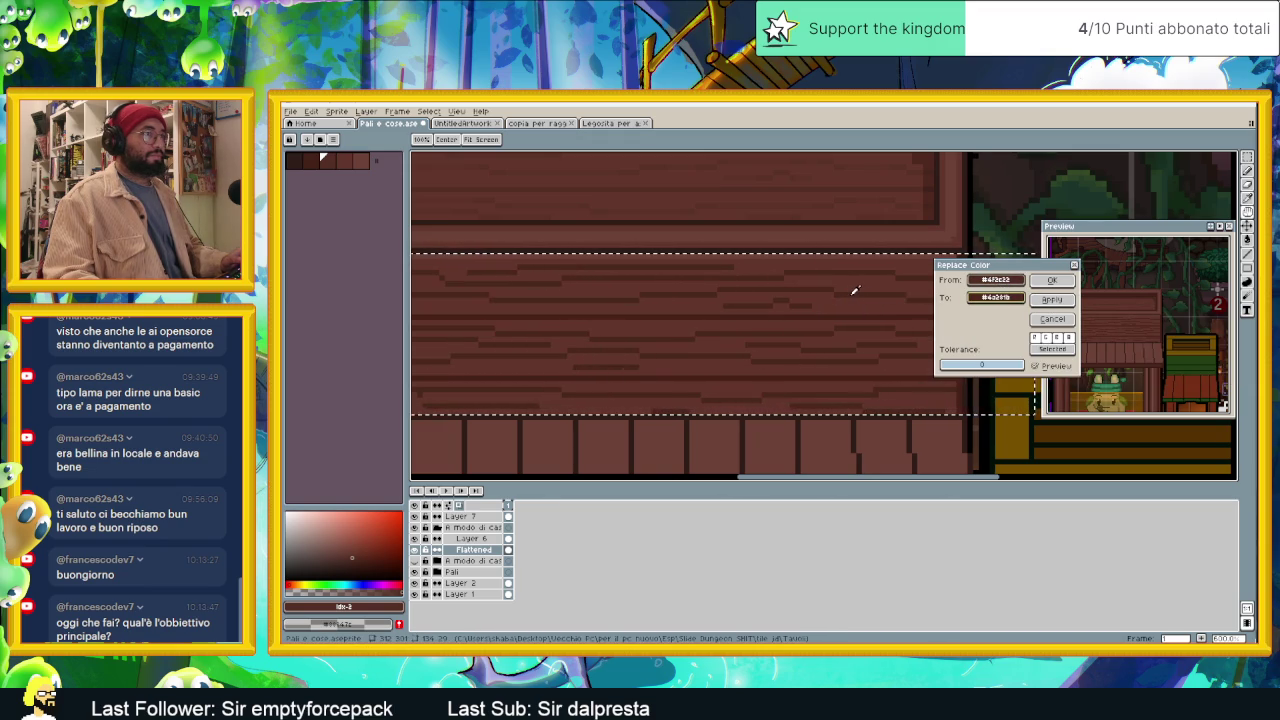
{"action": "left_click", "coordinate": [995, 298]}
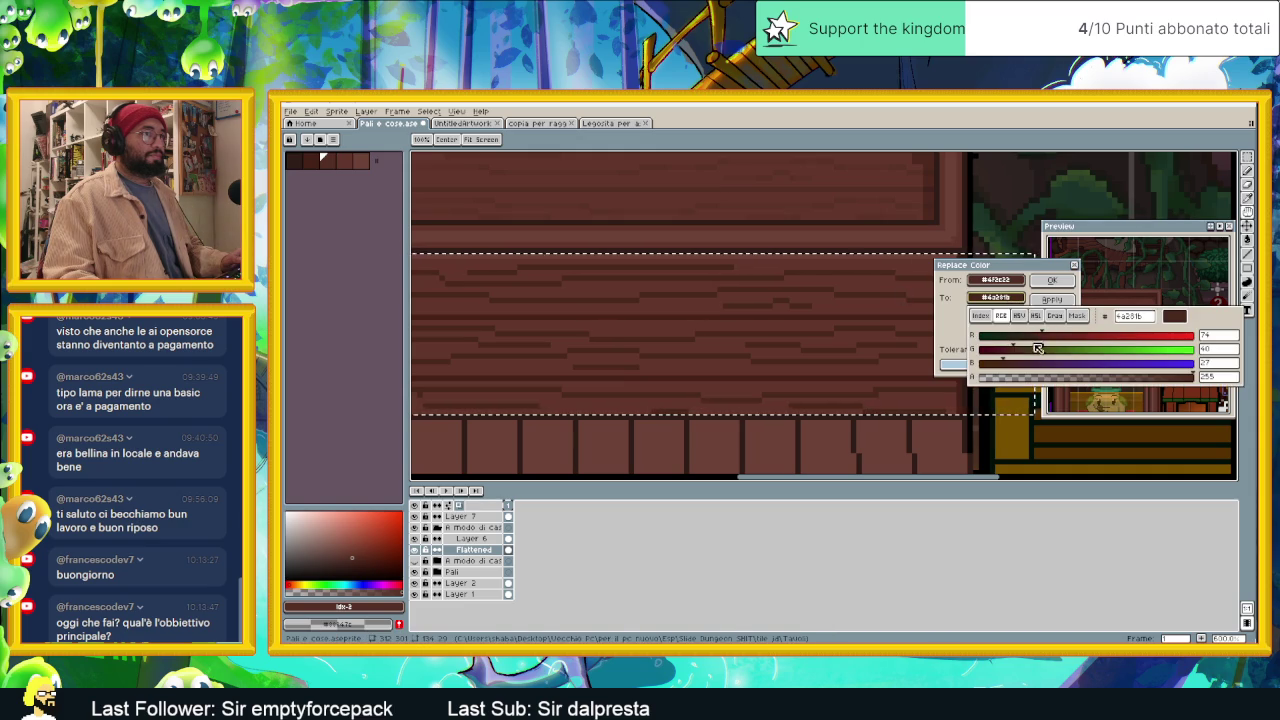
{"action": "left_click", "coordinate": [1019, 316]}
{"action": "left_click_drag", "start_coordinate": [1118, 349], "coordinate": [1107, 351]}
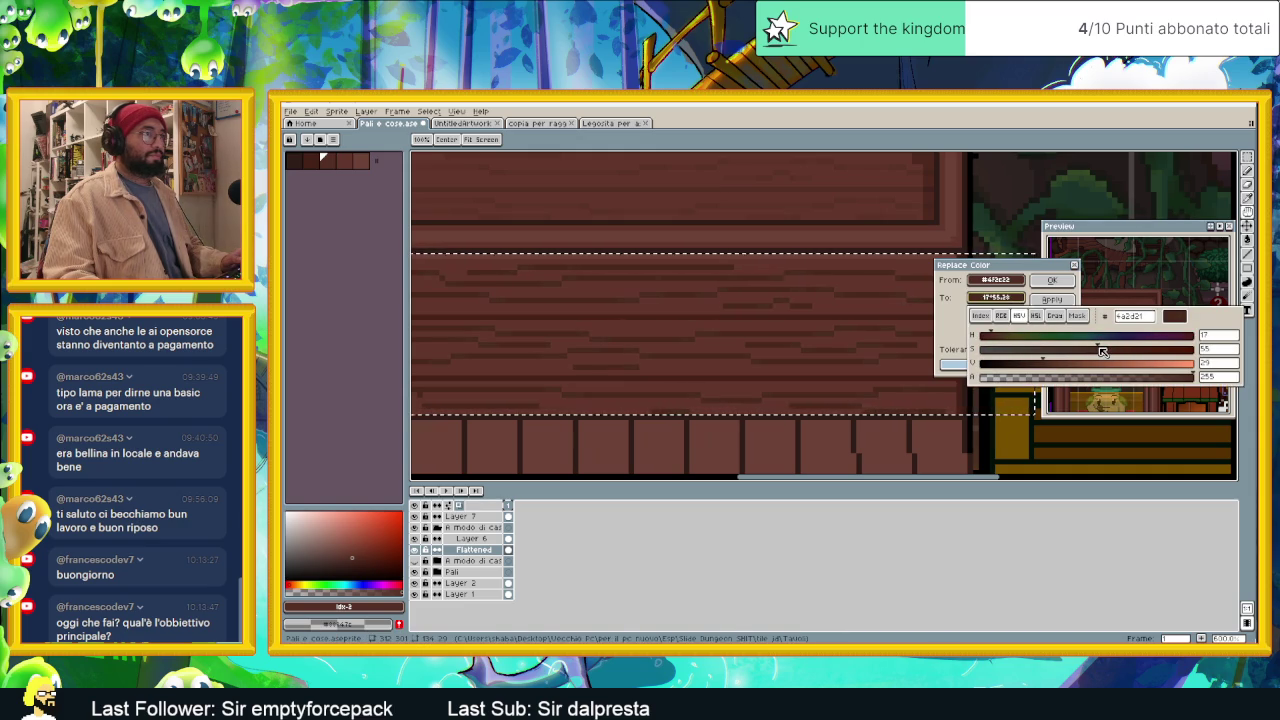
{"action": "left_click_drag", "start_coordinate": [1103, 351], "coordinate": [1108, 351]}
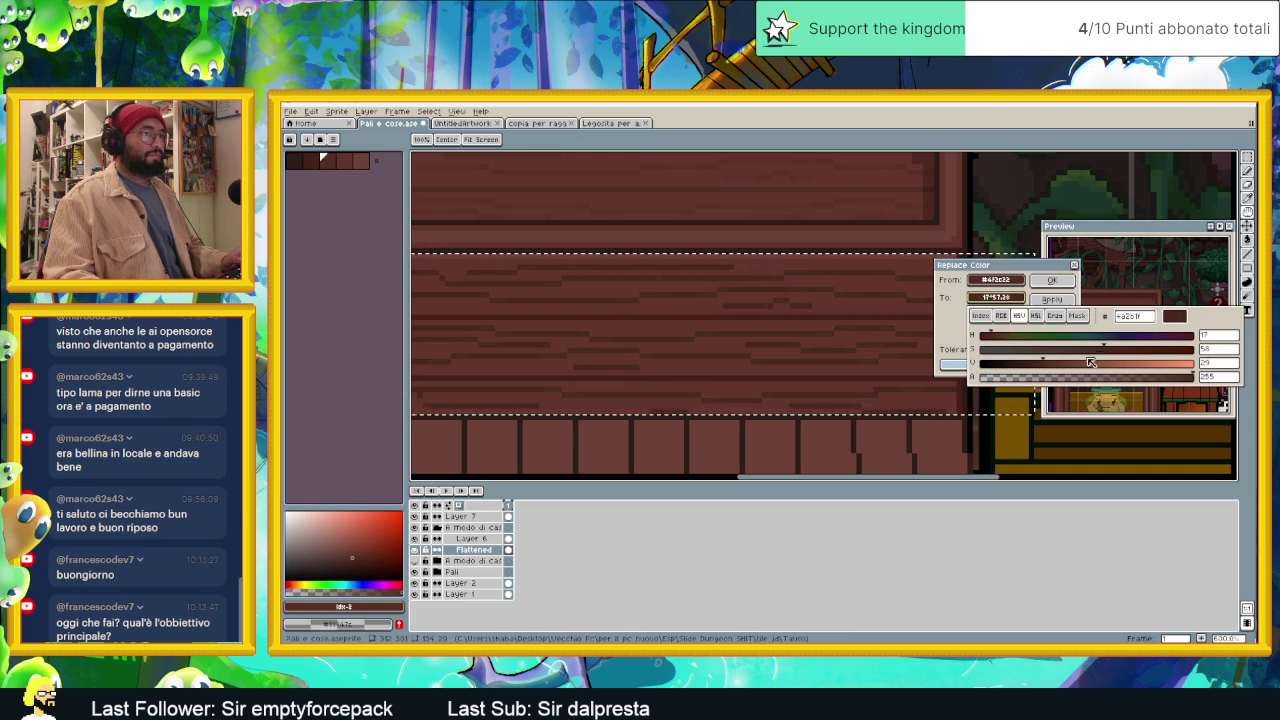
{"action": "left_click", "coordinate": [1049, 363]}
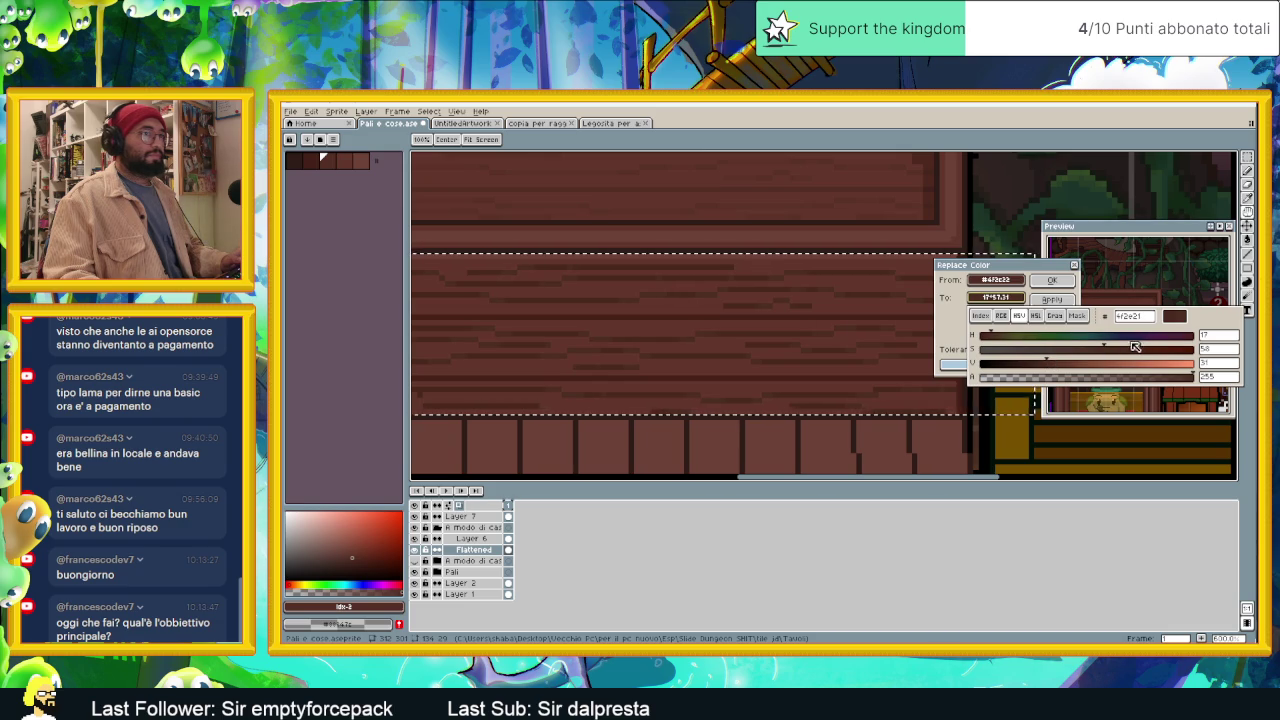
{"action": "left_click_drag", "start_coordinate": [1110, 347], "coordinate": [1118, 349]}
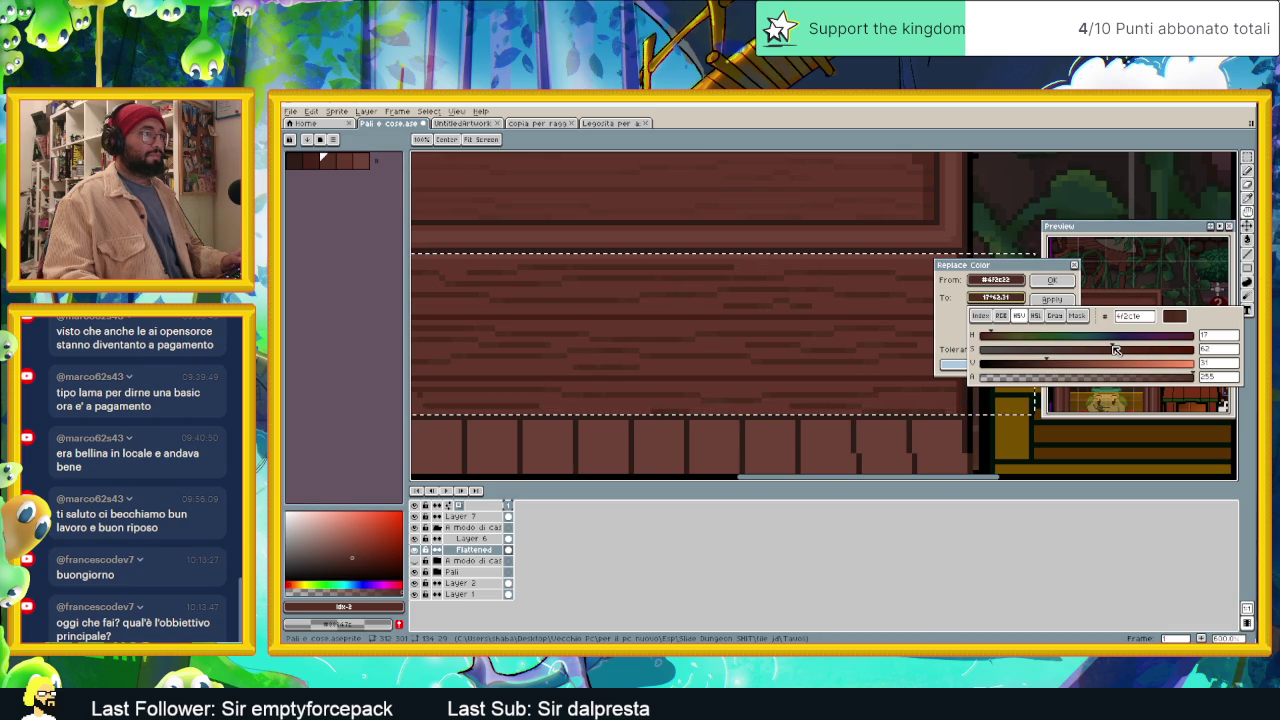
{"action": "left_click", "coordinate": [1058, 300]}
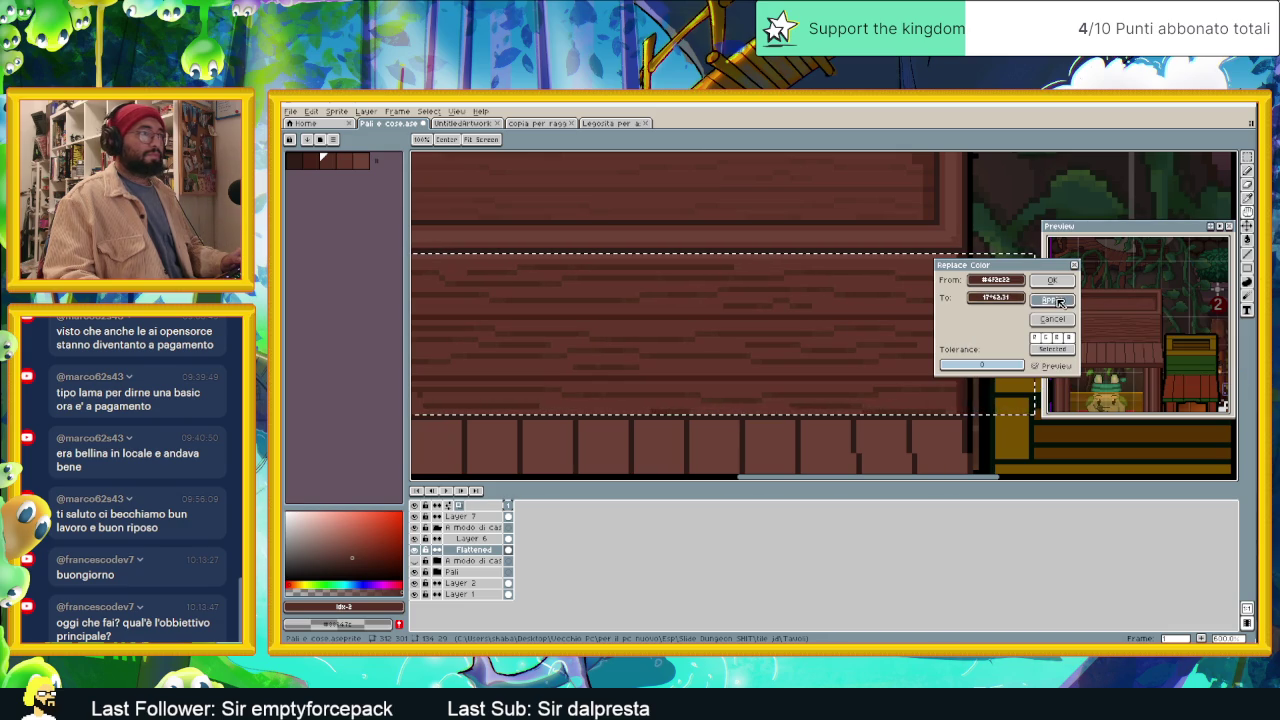
{"action": "left_click", "coordinate": [870, 280]}
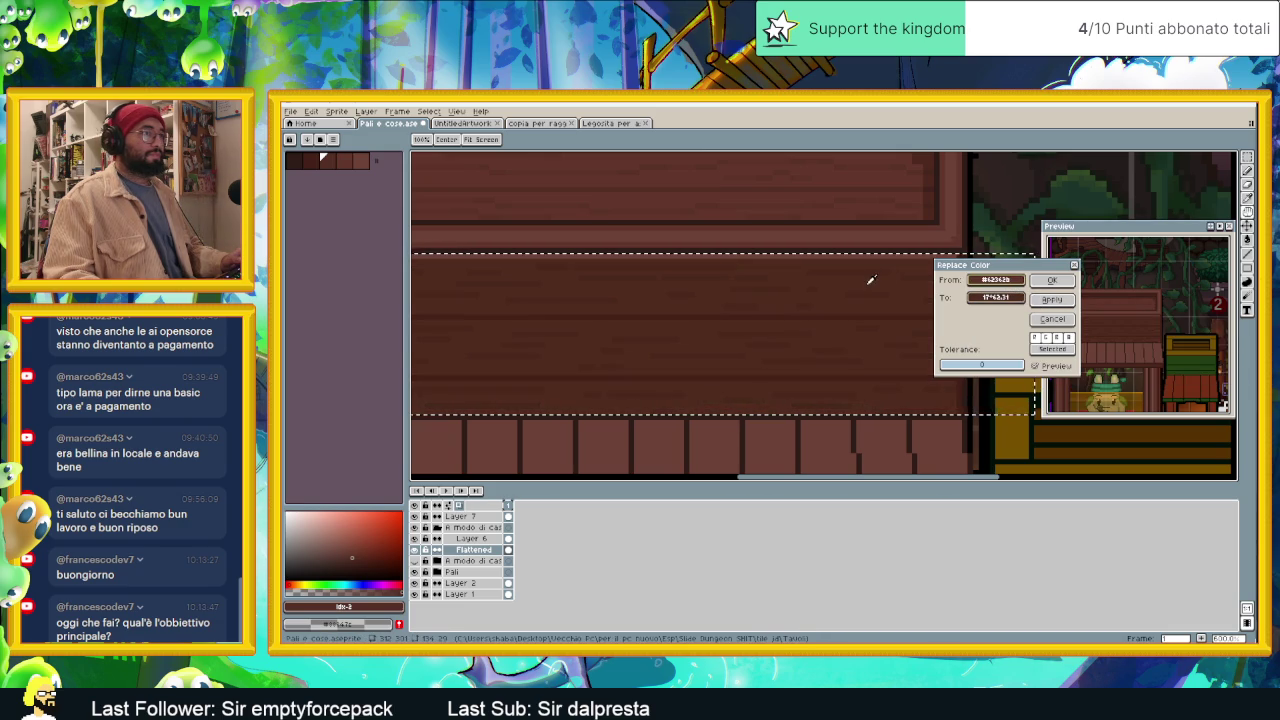
Step: Set the replacement to match #62342b, then lower its HSV value from 58 to 57 (#5e342a)
{"action": "right_click", "coordinate": [310, 157]}
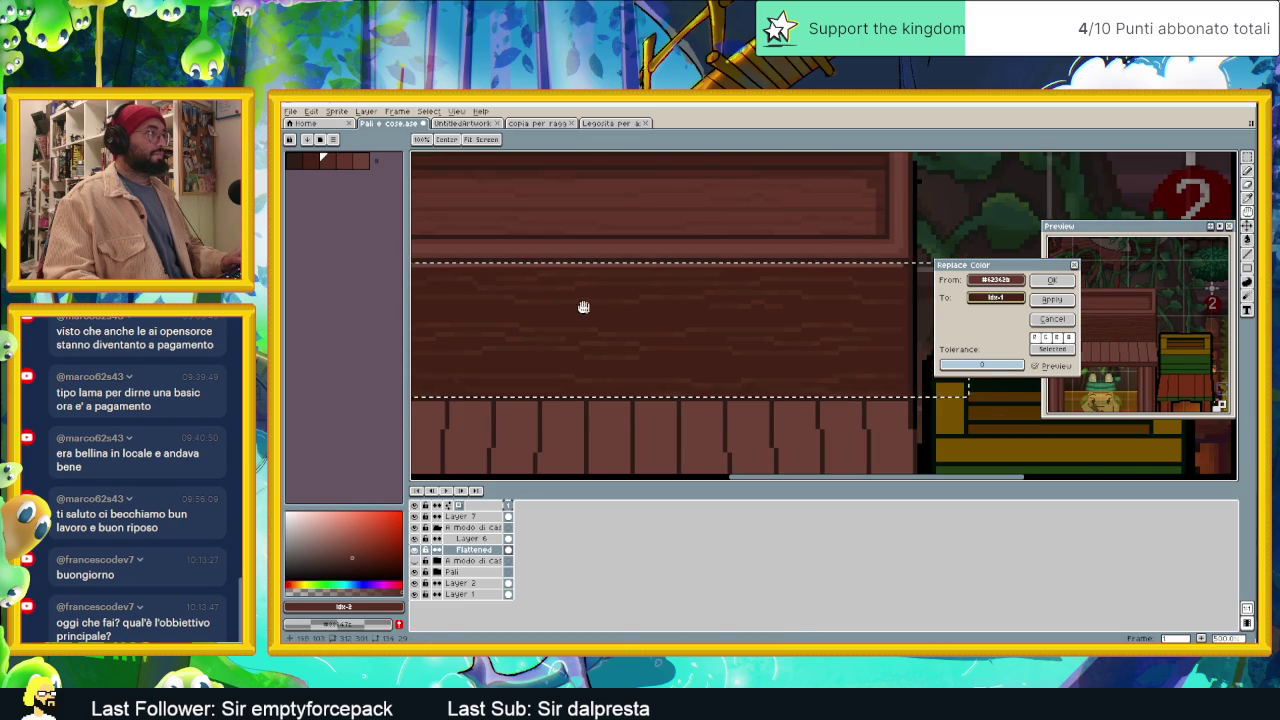
{"action": "scroll", "coordinate": [591, 309], "scroll_direction": "down", "scroll_amount": 1}
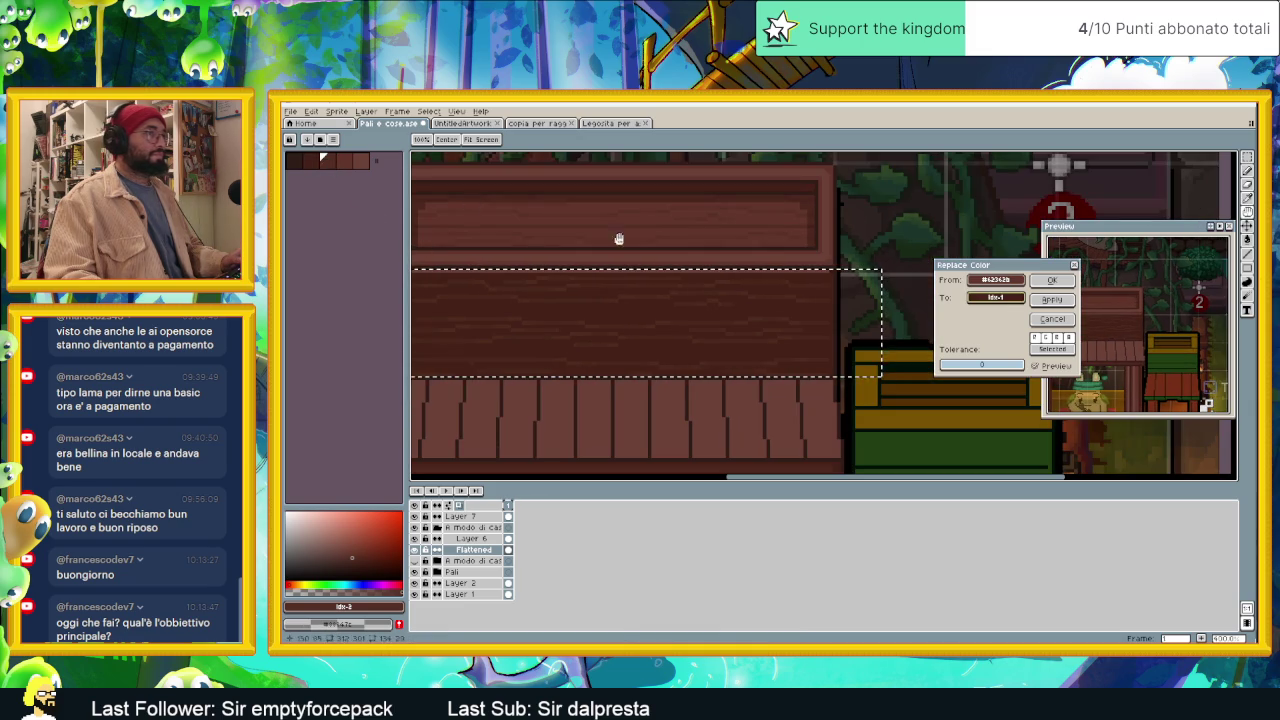
{"action": "left_click", "coordinate": [758, 211]}
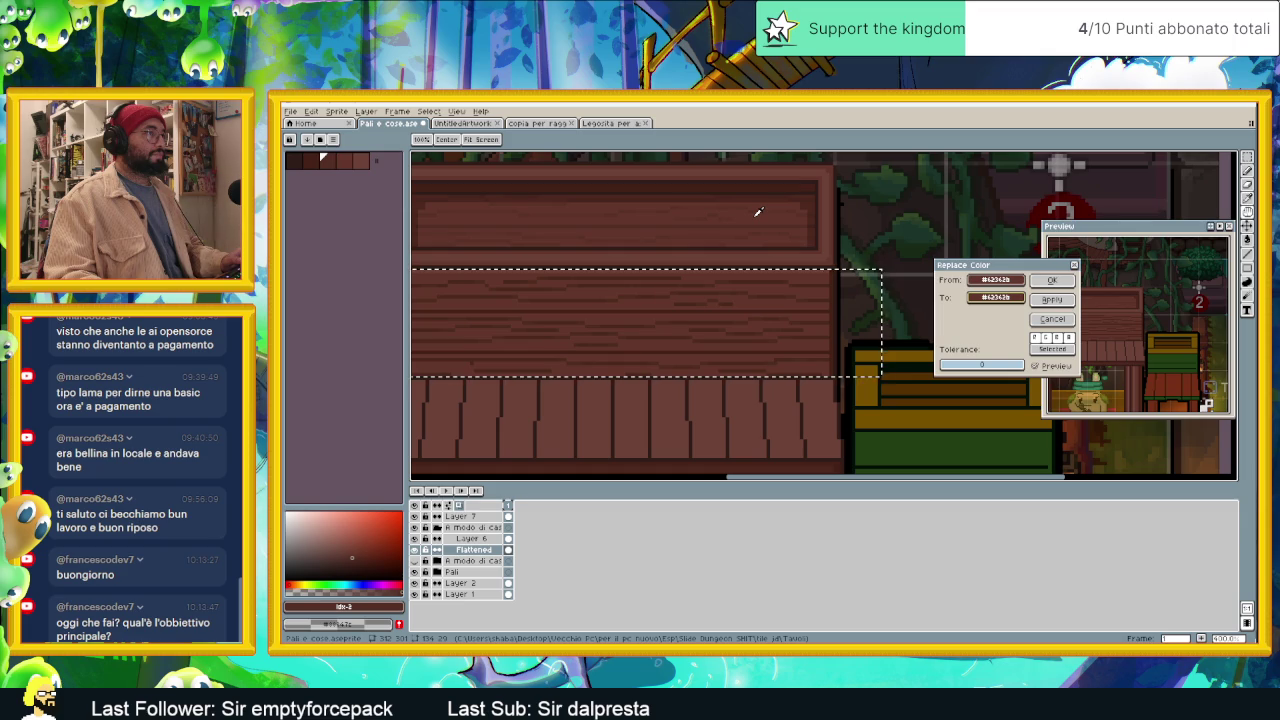
{"action": "left_click_drag", "start_coordinate": [708, 232], "coordinate": [806, 271]}
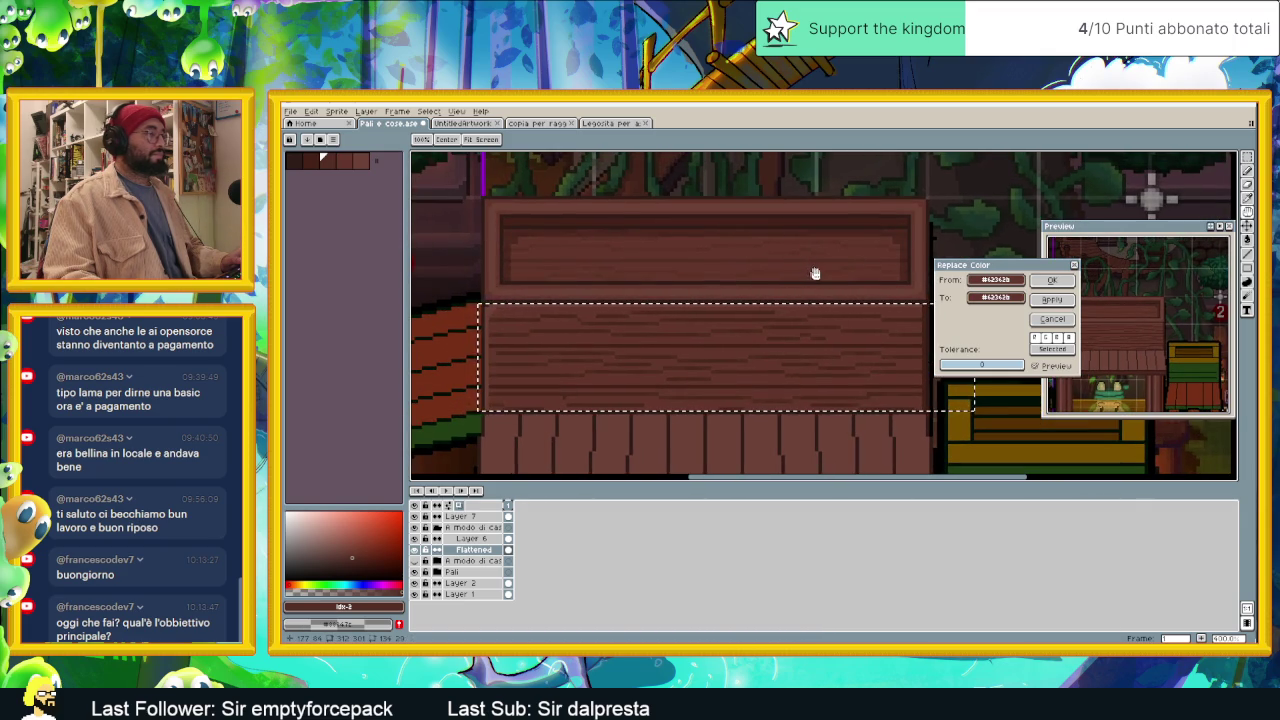
{"action": "left_click", "coordinate": [996, 297]}
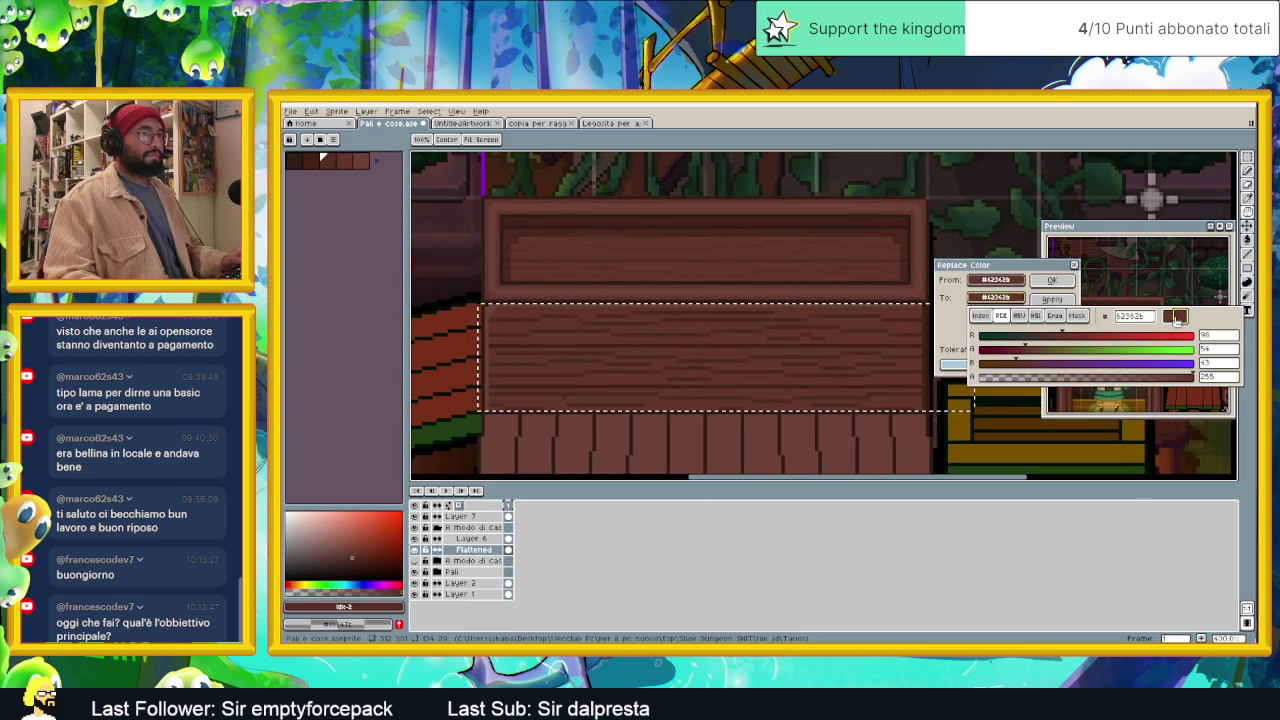
{"action": "left_click", "coordinate": [1018, 315]}
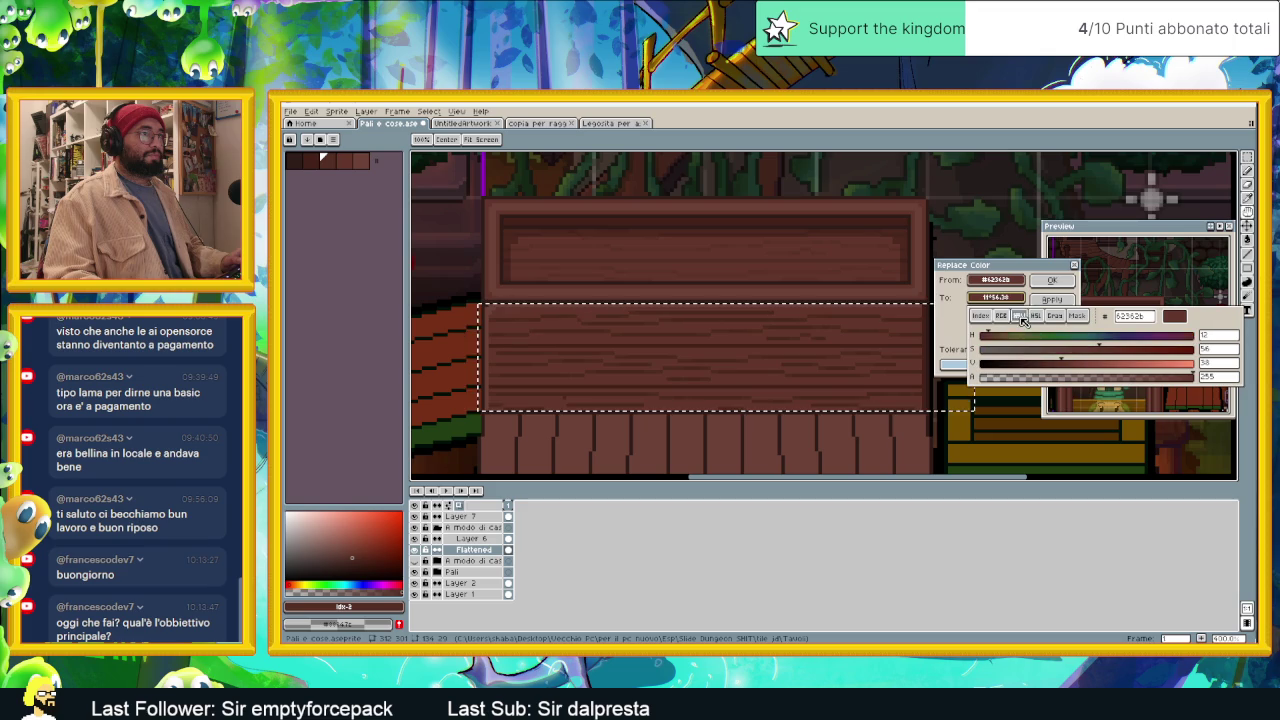
{"action": "left_click_drag", "start_coordinate": [1065, 364], "coordinate": [1061, 364]}
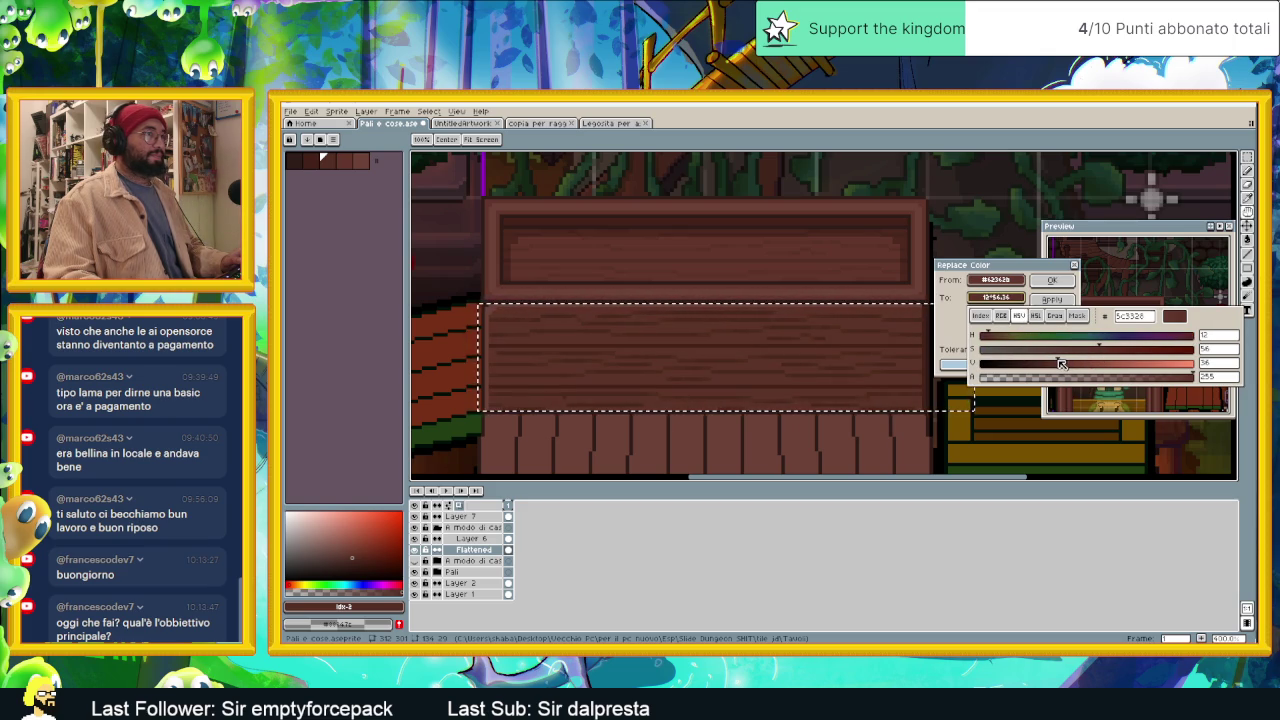
Step: Try replacing a plank shade with the first palette colour, then cancel the replacement
{"action": "left_click", "coordinate": [854, 363]}
{"action": "scroll", "coordinate": [854, 363], "scroll_direction": "down", "scroll_amount": 2}
{"action": "scroll", "coordinate": [771, 354], "scroll_direction": "down", "scroll_amount": 1}
{"action": "scroll", "coordinate": [787, 360], "scroll_direction": "down", "scroll_amount": 1}
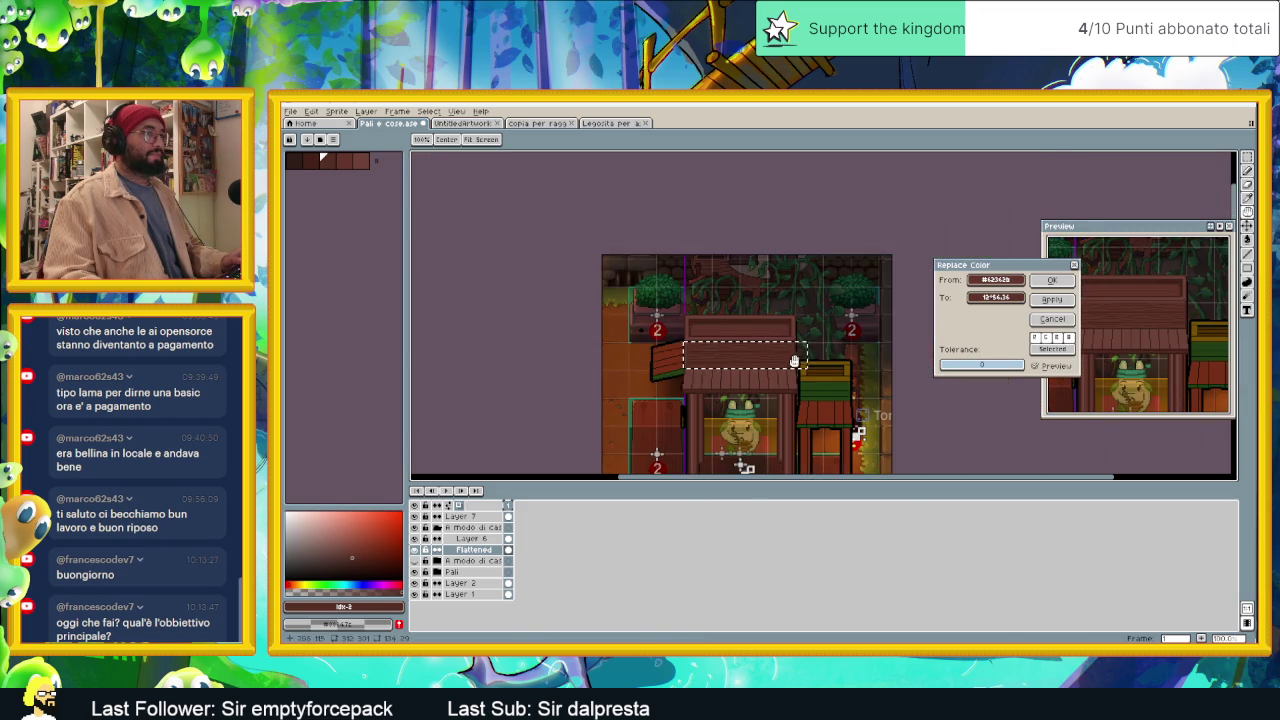
{"action": "scroll", "coordinate": [787, 360], "scroll_direction": "up", "scroll_amount": 1}
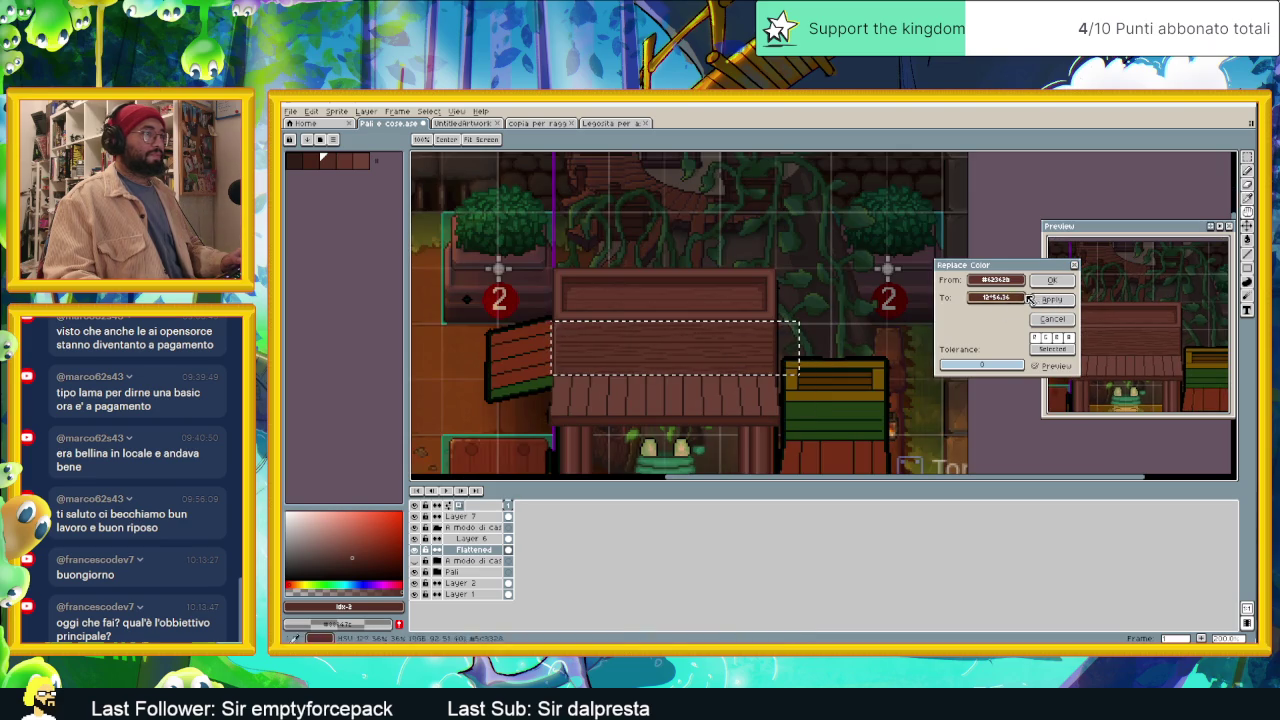
{"action": "scroll", "coordinate": [789, 334], "scroll_direction": "up", "scroll_amount": 1}
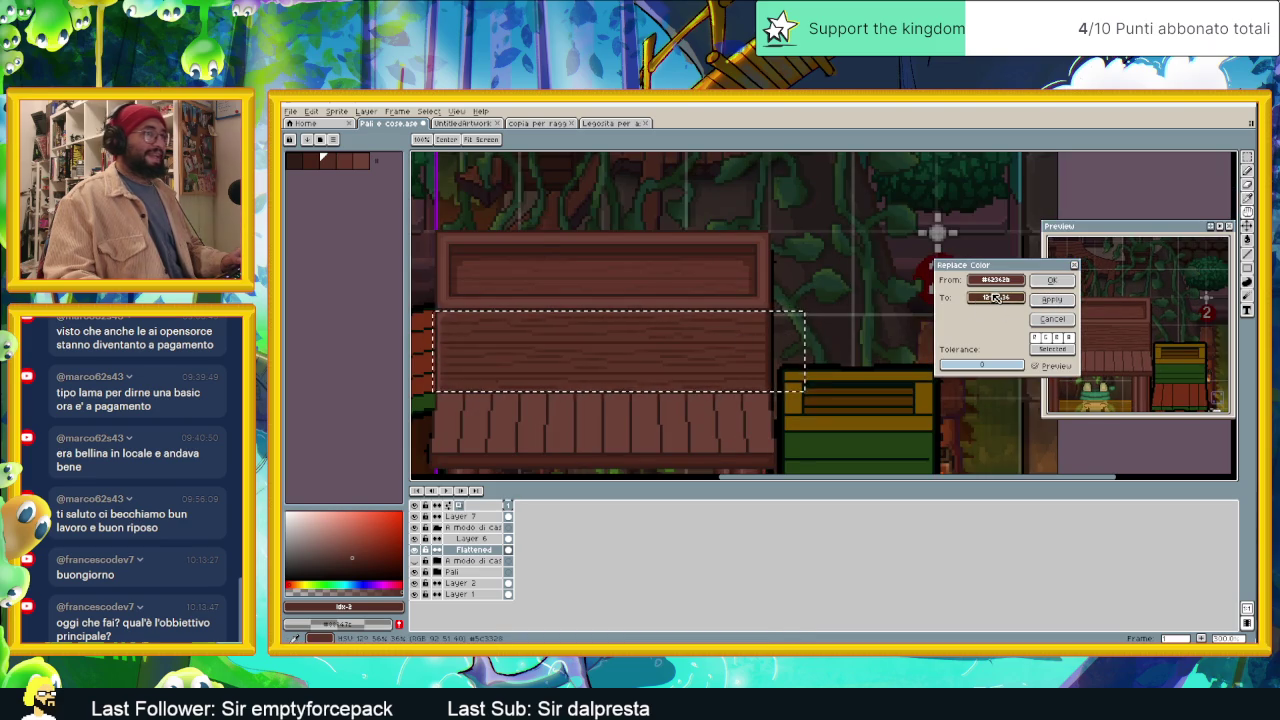
{"action": "left_click", "coordinate": [320, 157]}
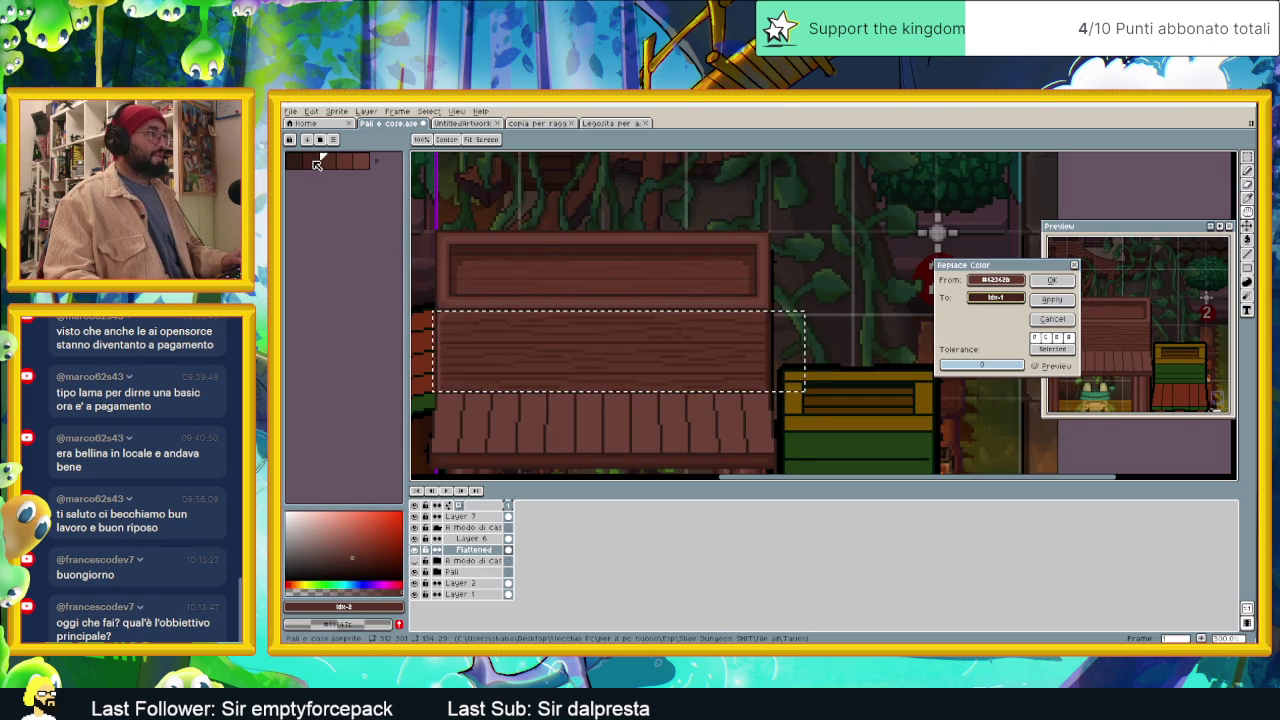
{"action": "left_click", "coordinate": [640, 337]}
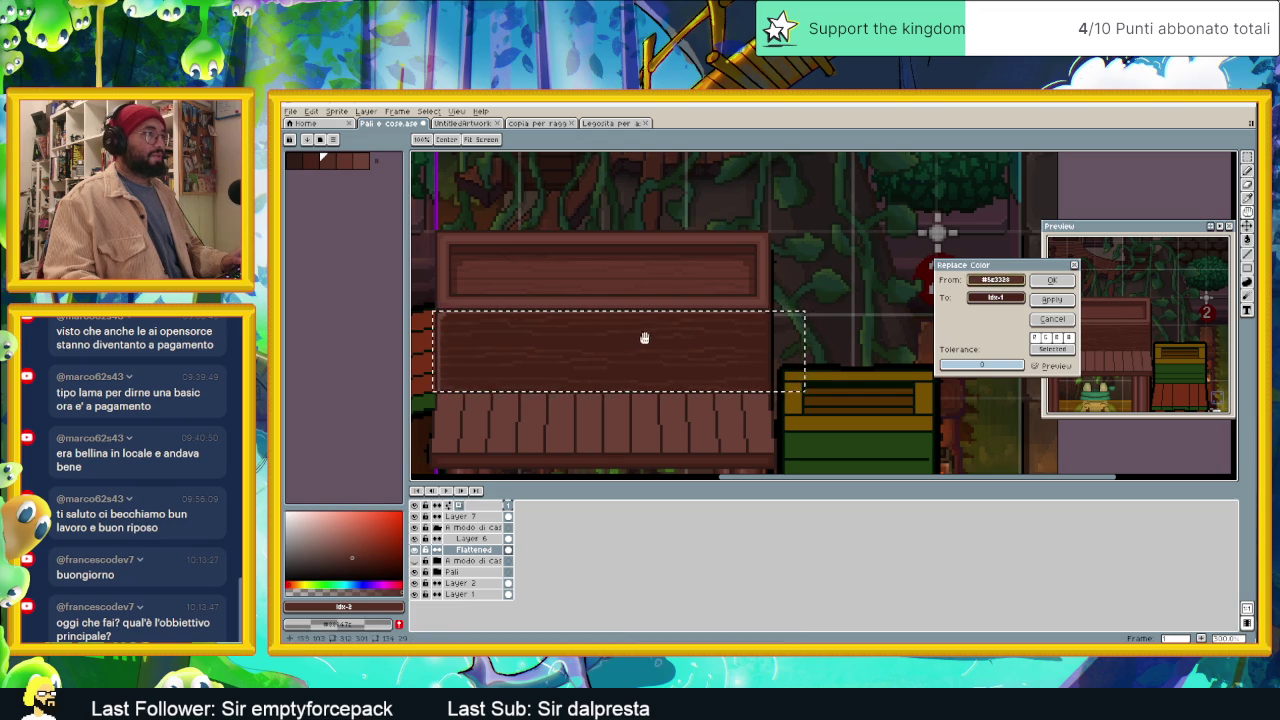
{"action": "left_click", "coordinate": [320, 157]}
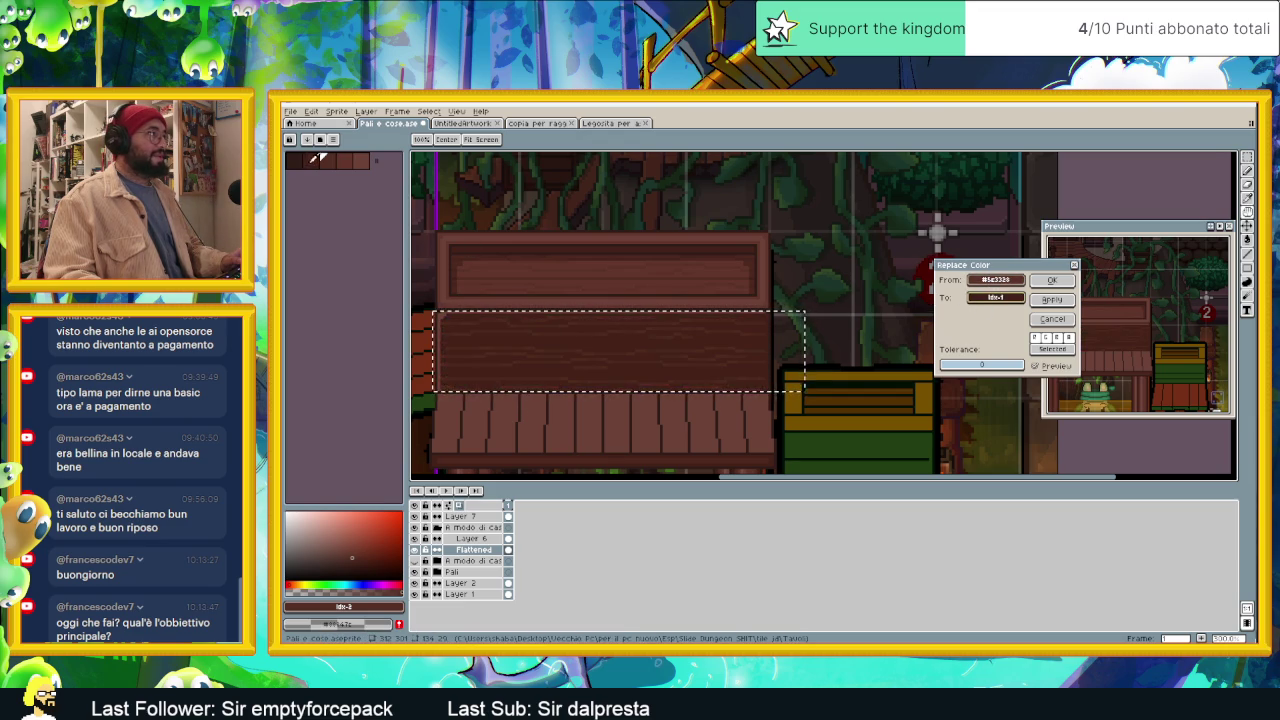
{"action": "left_click_drag", "start_coordinate": [763, 366], "coordinate": [789, 367]}
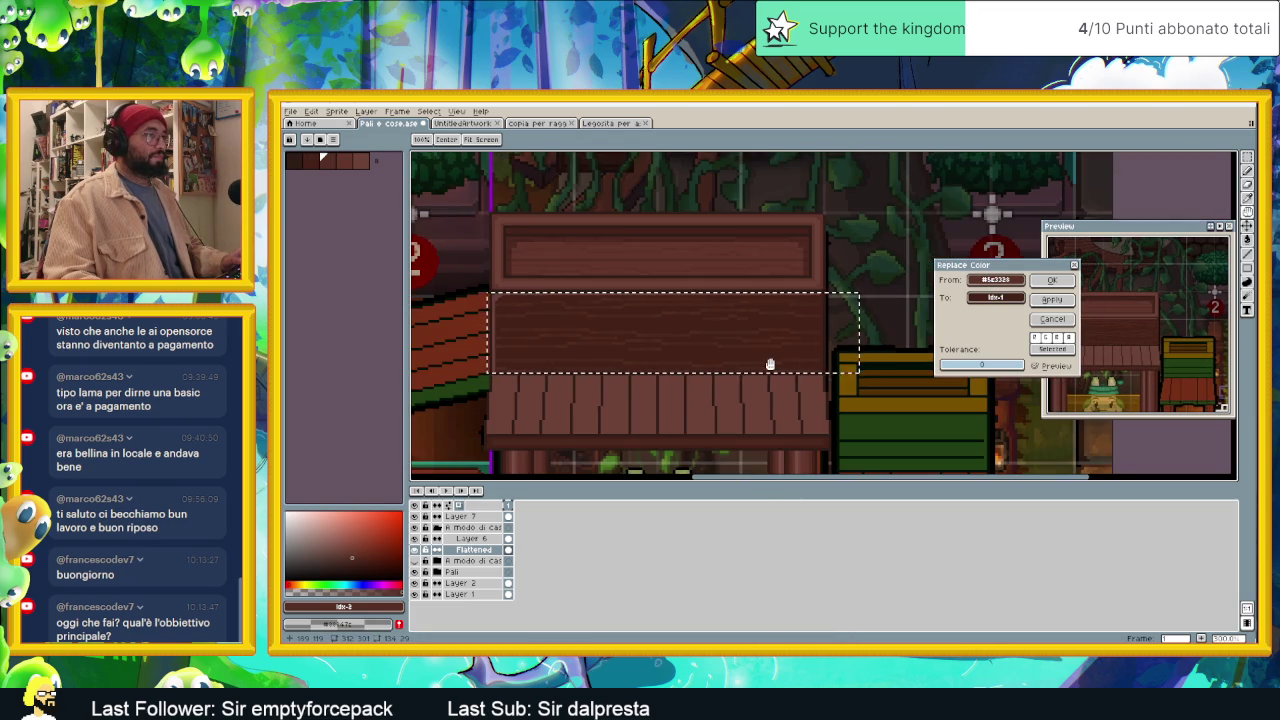
{"action": "left_click", "coordinate": [1052, 318]}
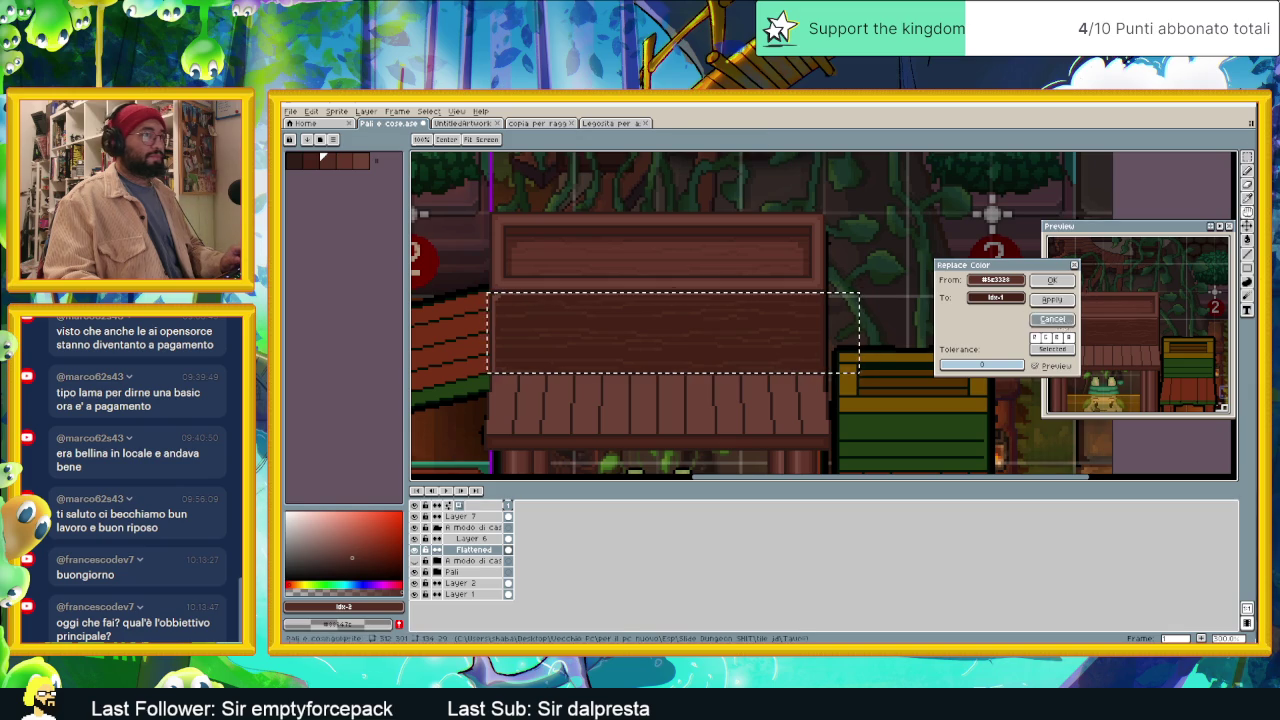
Step: Pick the dark wood brown #452219 from the planks and clear the plank selection
{"action": "scroll", "coordinate": [783, 347], "scroll_direction": "up", "scroll_amount": 1}
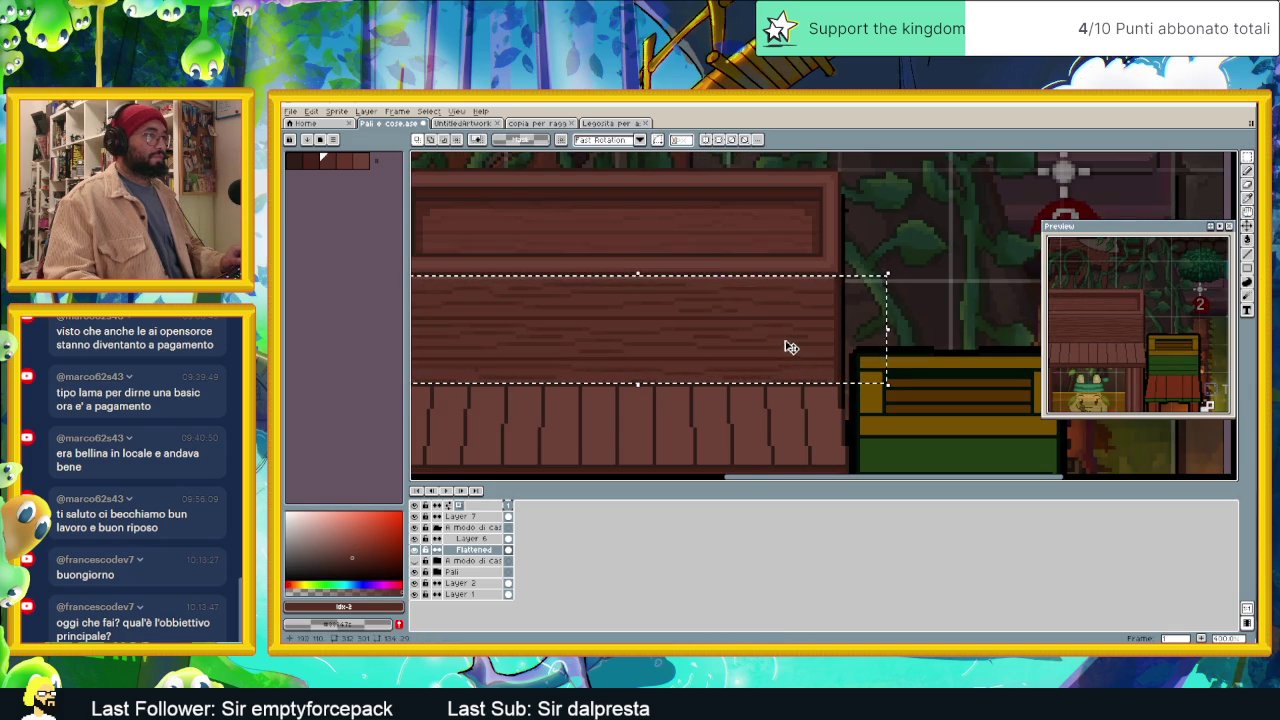
{"action": "scroll", "coordinate": [801, 345], "scroll_direction": "up", "scroll_amount": 1}
{"action": "left_click_drag", "start_coordinate": [837, 337], "coordinate": [886, 346]}
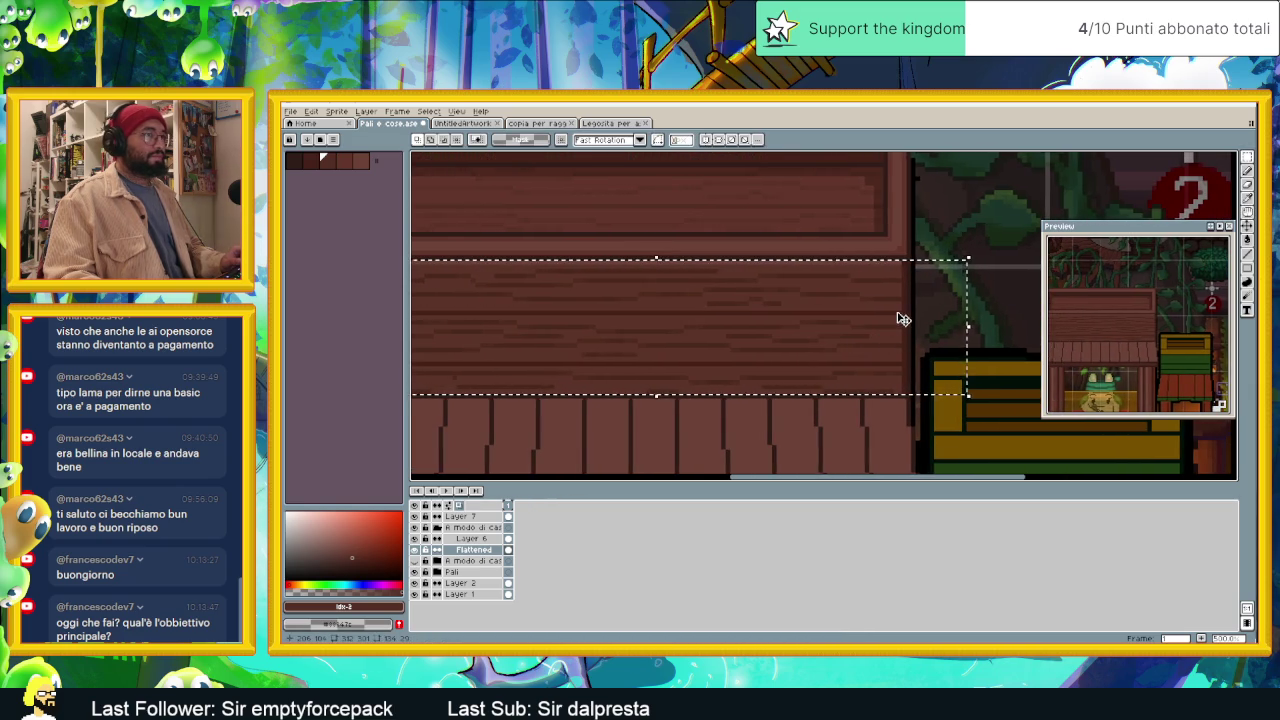
{"action": "key", "text": "i"}
{"action": "left_click", "coordinate": [902, 308]}
{"action": "key", "text": "m"}
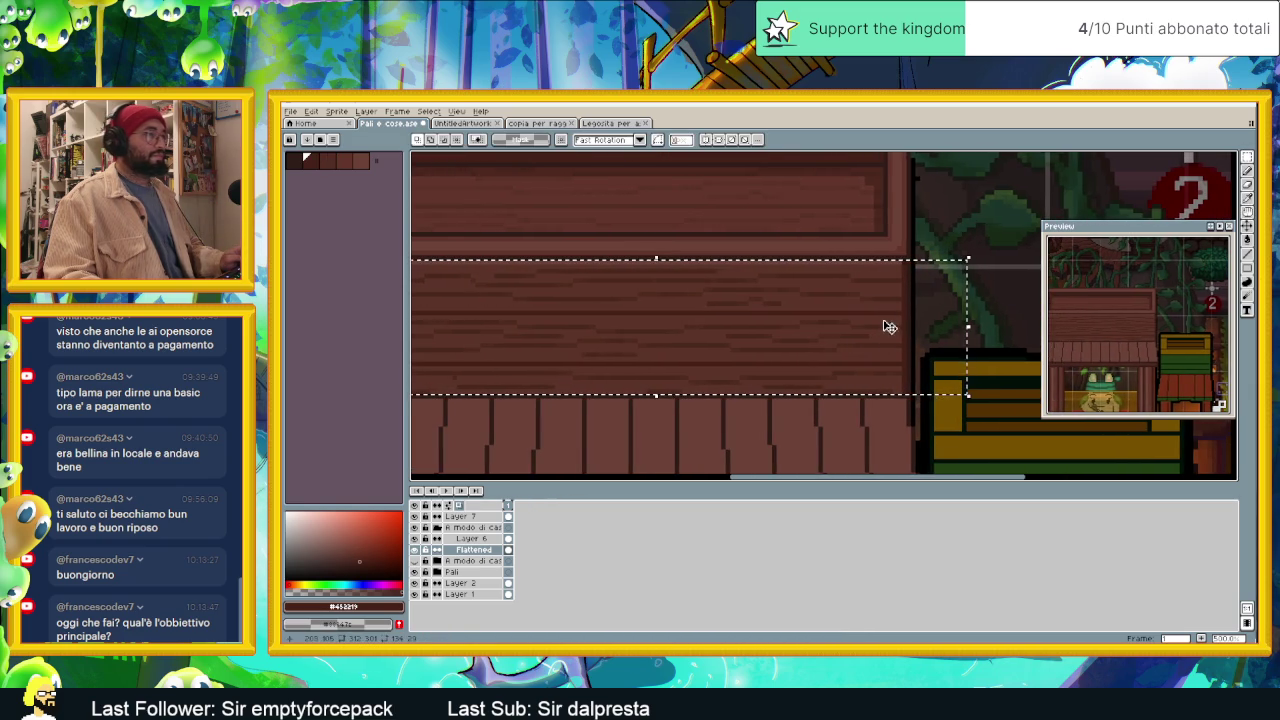
{"action": "scroll", "coordinate": [868, 343], "scroll_direction": "down", "scroll_amount": 1}
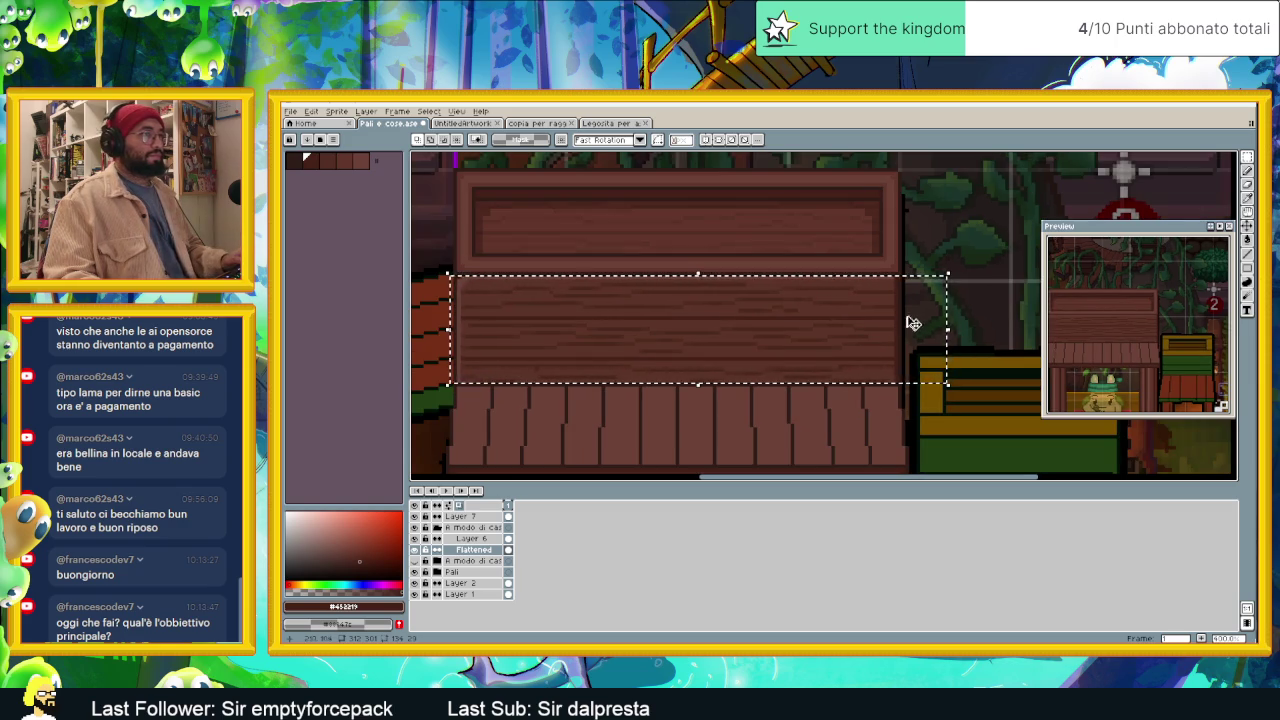
{"action": "left_click", "coordinate": [966, 407]}
Step: Sample the stall's wood brown with the eyedropper and fine-tune its shade in the colour picker
{"action": "scroll", "coordinate": [966, 407], "scroll_direction": "down", "scroll_amount": 1}
{"action": "scroll", "coordinate": [831, 343], "scroll_direction": "down", "scroll_amount": 1}
{"action": "scroll", "coordinate": [831, 343], "scroll_direction": "down", "scroll_amount": 1}
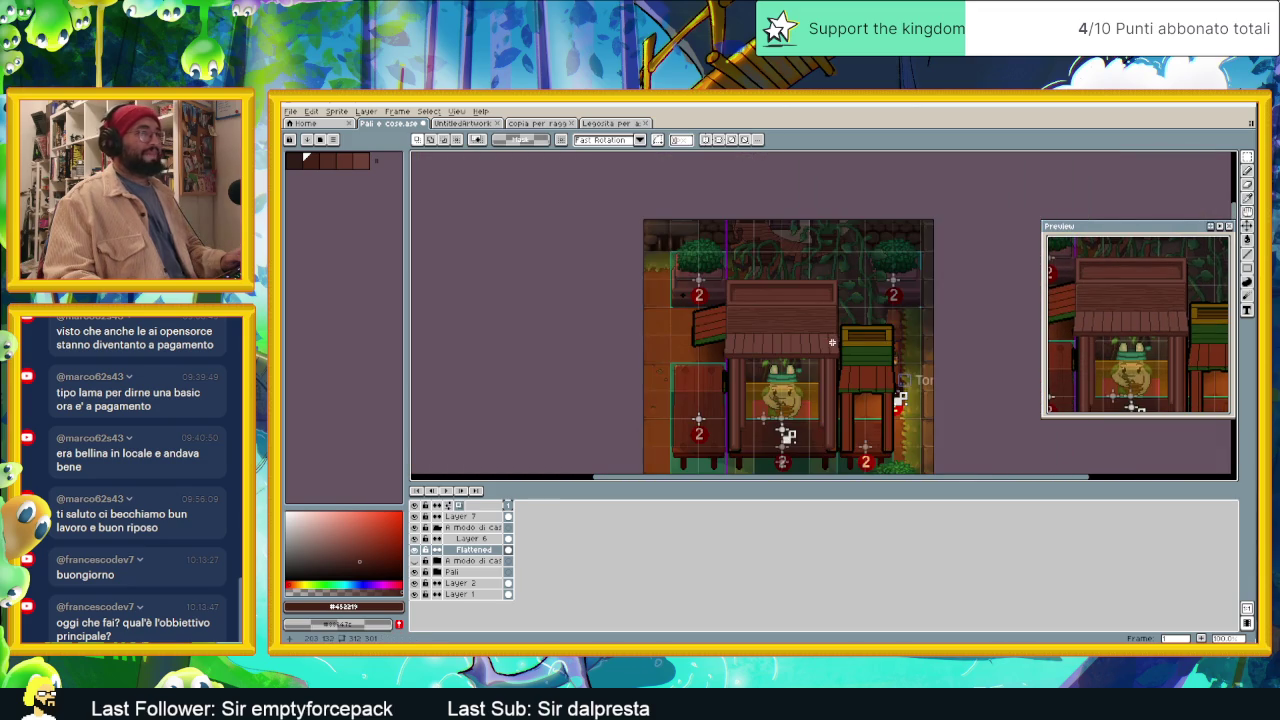
{"action": "left_click_drag", "start_coordinate": [867, 357], "coordinate": [833, 340]}
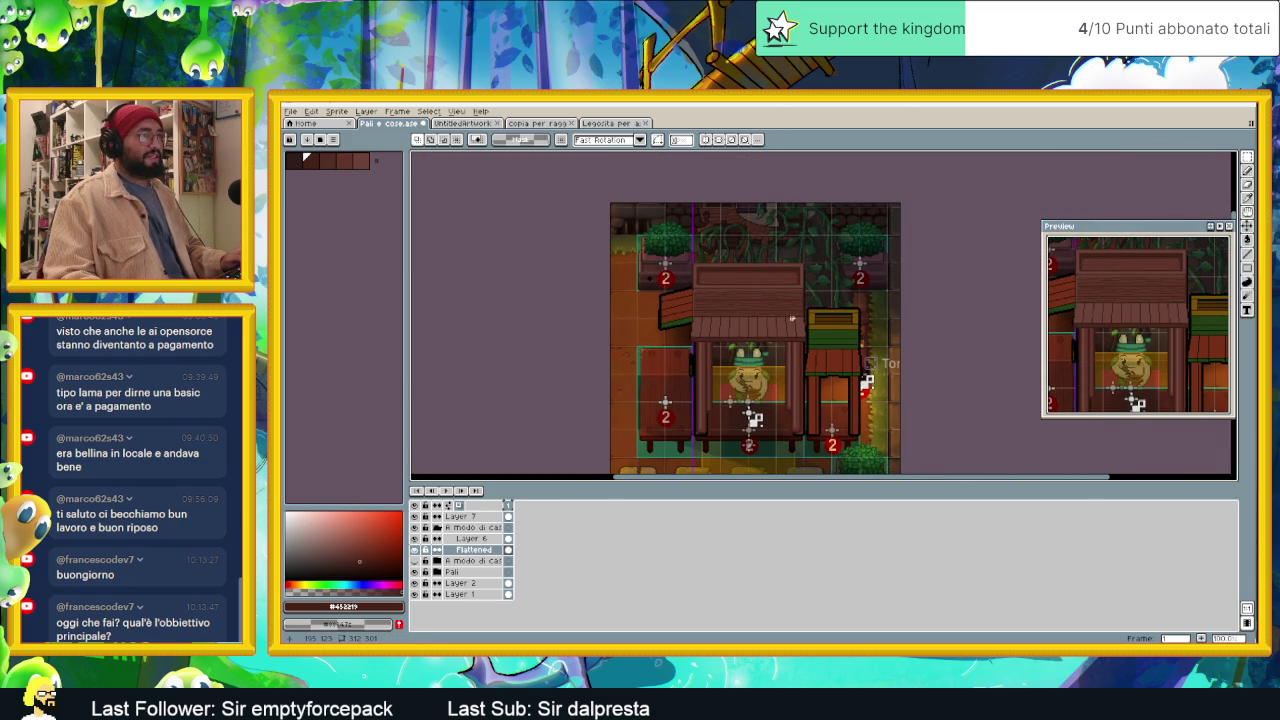
{"action": "scroll", "coordinate": [783, 301], "scroll_direction": "up", "scroll_amount": 1}
{"action": "scroll", "coordinate": [782, 304], "scroll_direction": "up", "scroll_amount": 1}
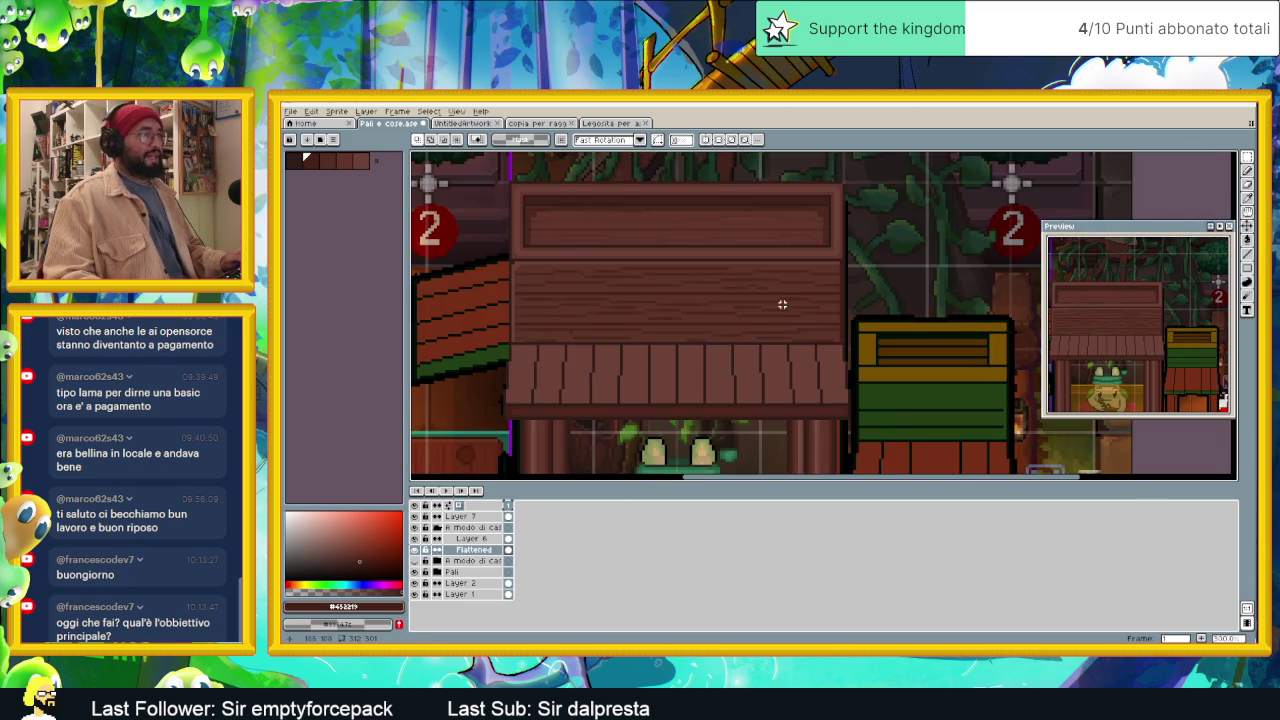
{"action": "scroll", "coordinate": [760, 290], "scroll_direction": "up", "scroll_amount": 1}
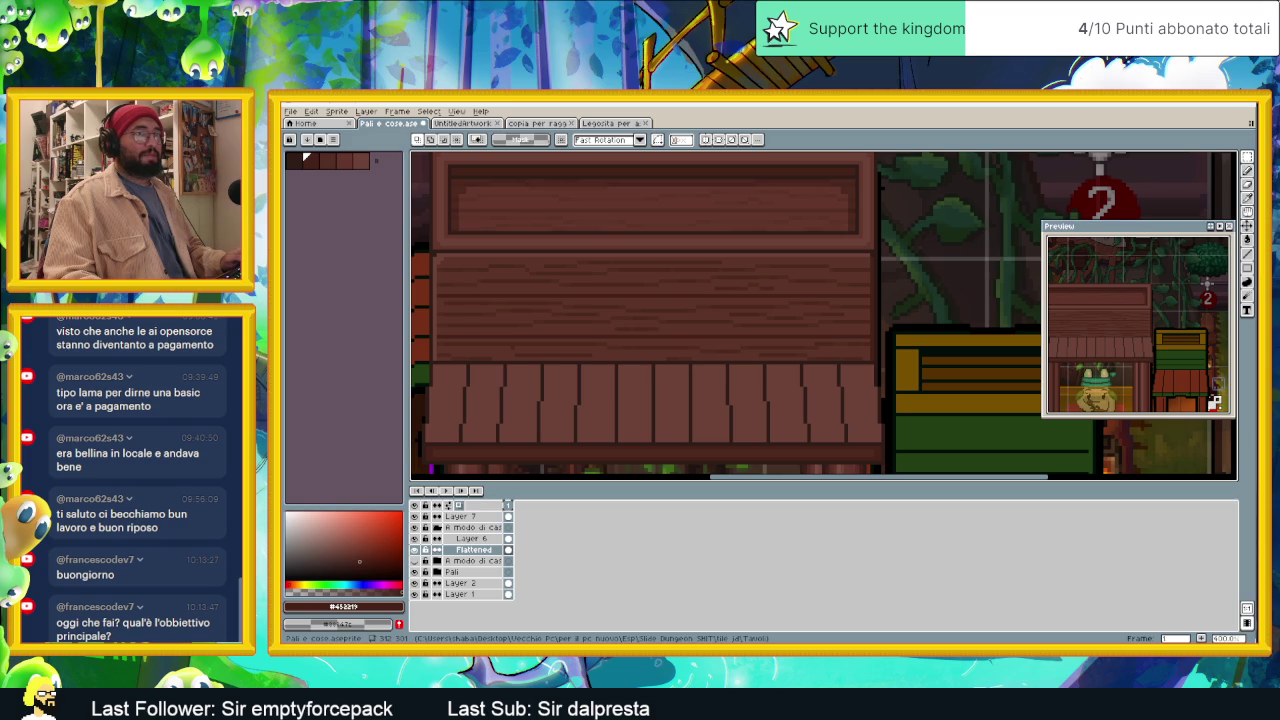
{"action": "key", "text": "i"}
{"action": "left_click", "coordinate": [826, 283]}
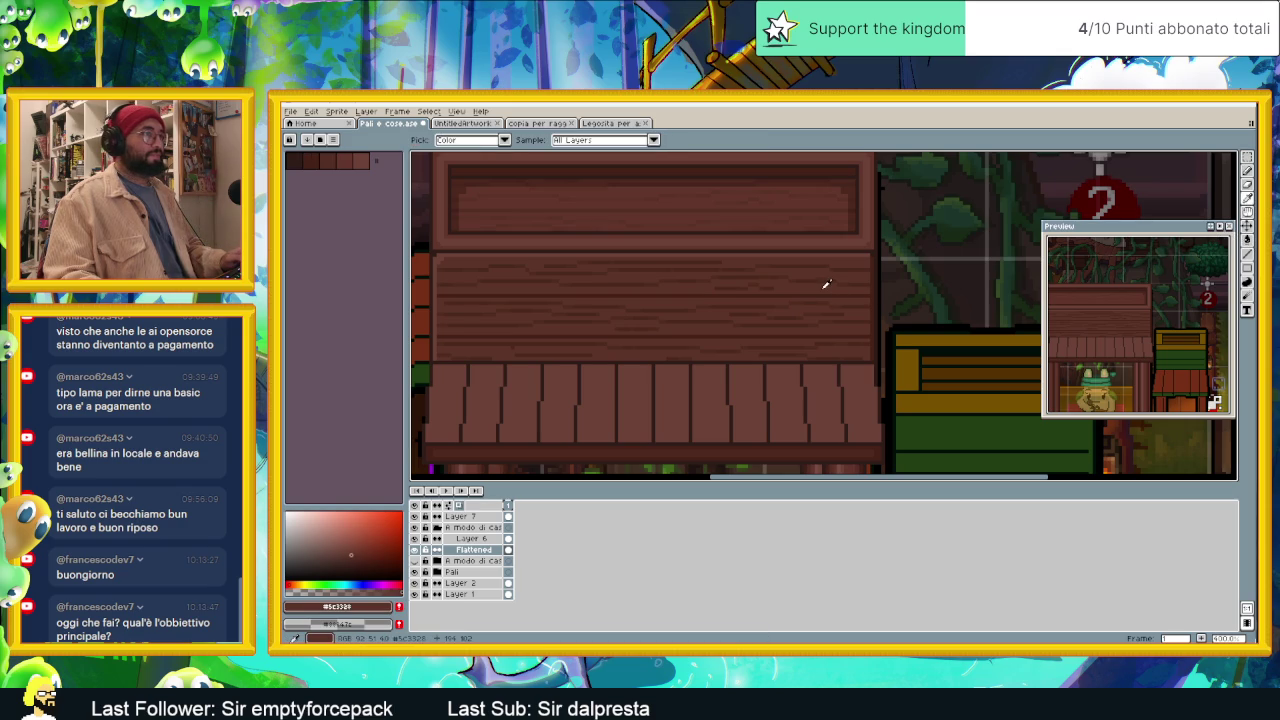
{"action": "left_click_drag", "start_coordinate": [354, 551], "coordinate": [356, 553]}
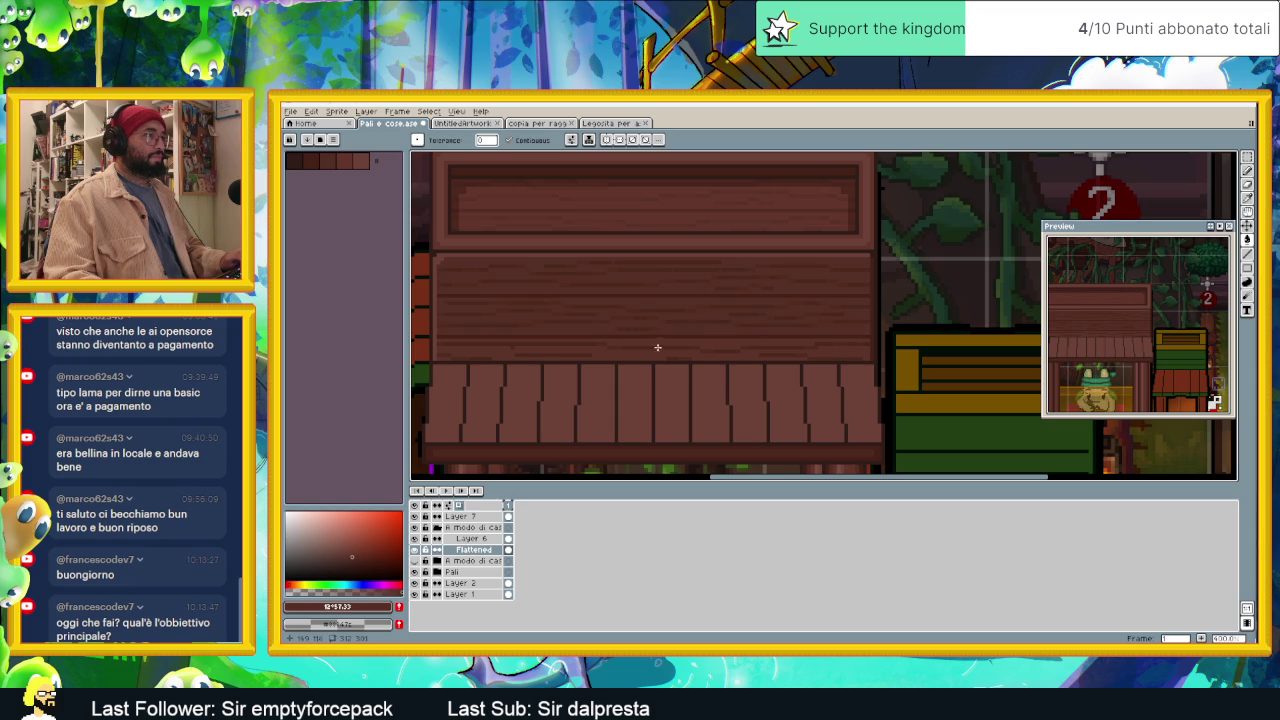
{"action": "scroll", "coordinate": [745, 355], "scroll_direction": "down", "scroll_amount": 2}
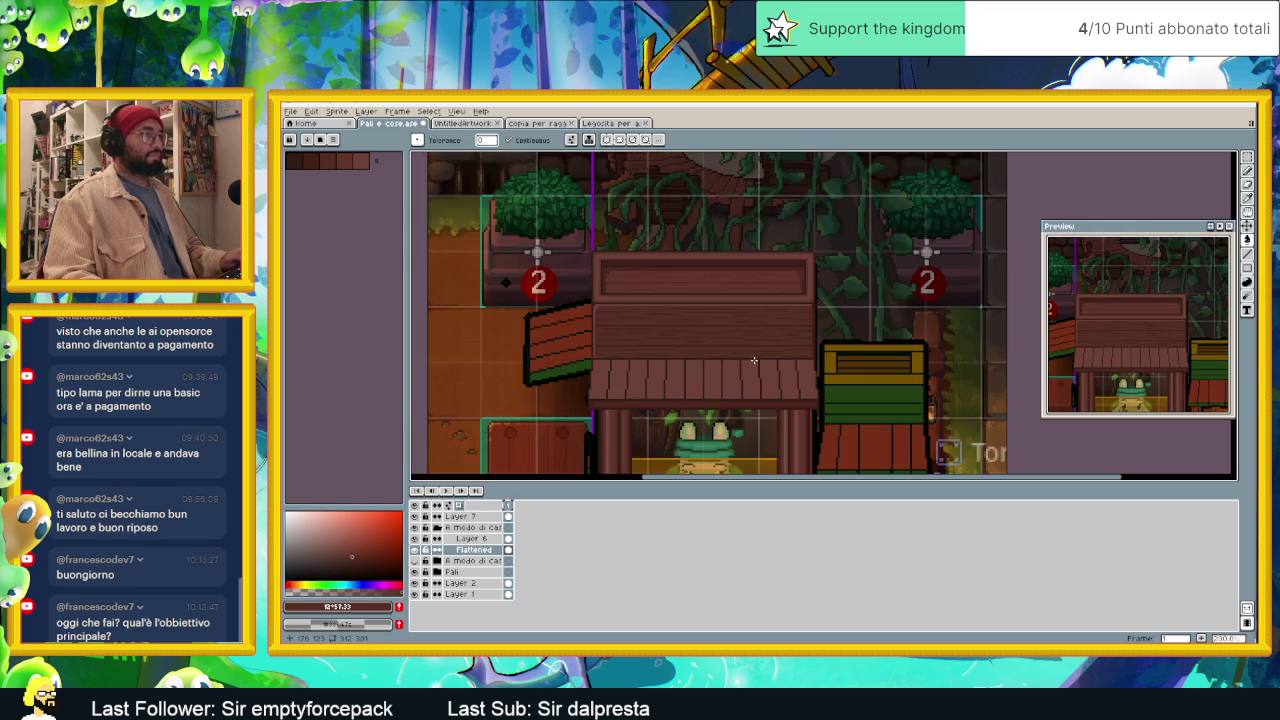
{"action": "scroll", "coordinate": [758, 377], "scroll_direction": "down", "scroll_amount": 1}
{"action": "left_click_drag", "start_coordinate": [758, 377], "coordinate": [725, 344]}
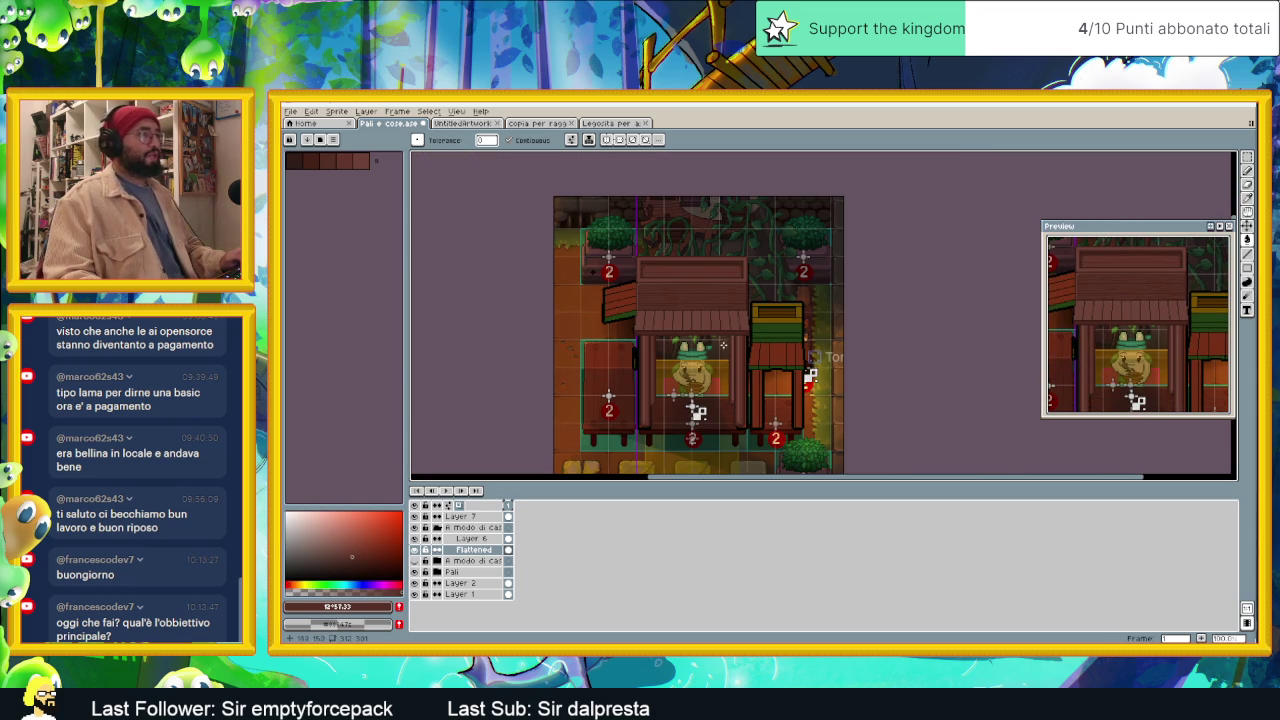
{"action": "scroll", "coordinate": [708, 300], "scroll_direction": "up", "scroll_amount": 1}
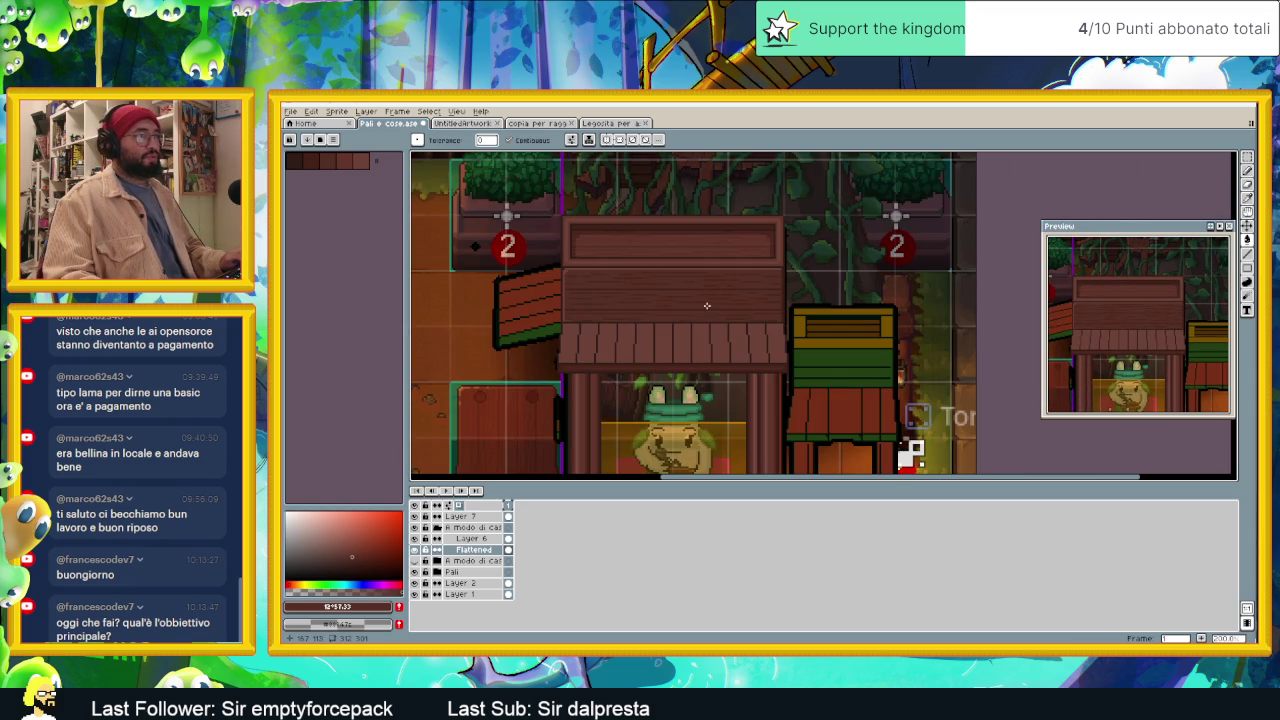
{"action": "scroll", "coordinate": [708, 308], "scroll_direction": "down", "scroll_amount": 1}
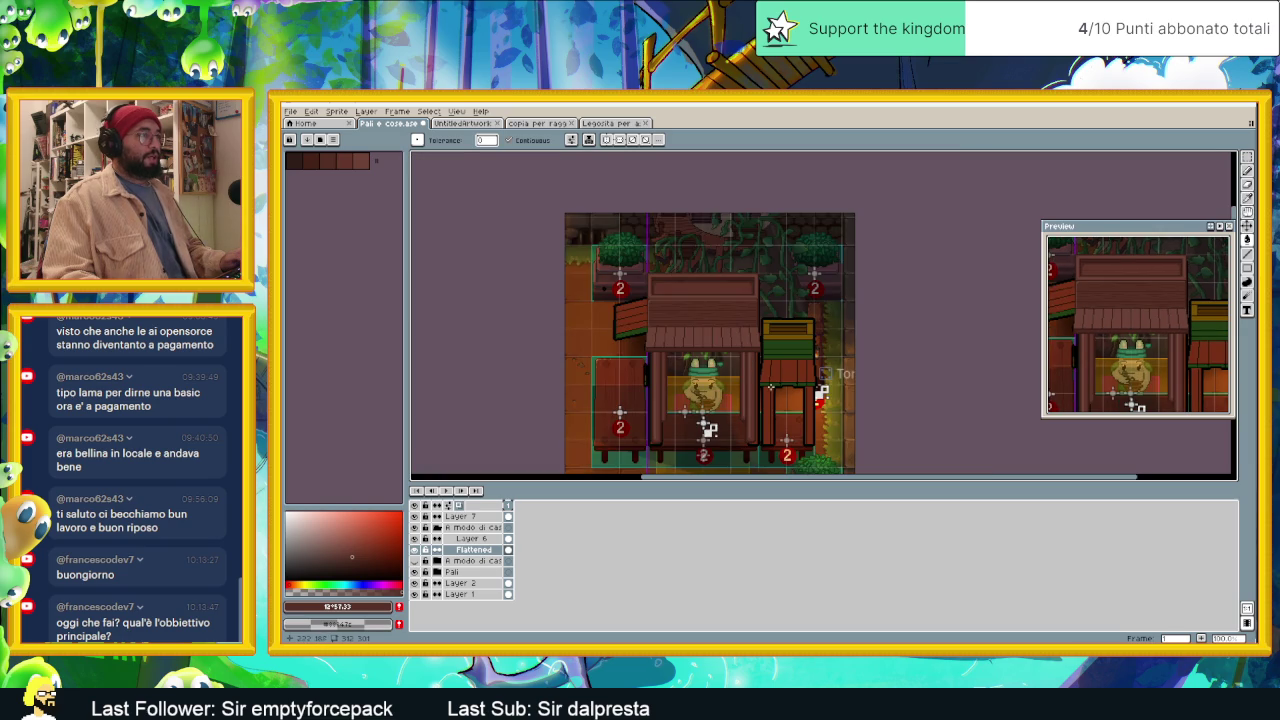
{"action": "scroll", "coordinate": [722, 341], "scroll_direction": "up", "scroll_amount": 1}
{"action": "scroll", "coordinate": [721, 341], "scroll_direction": "up", "scroll_amount": 1}
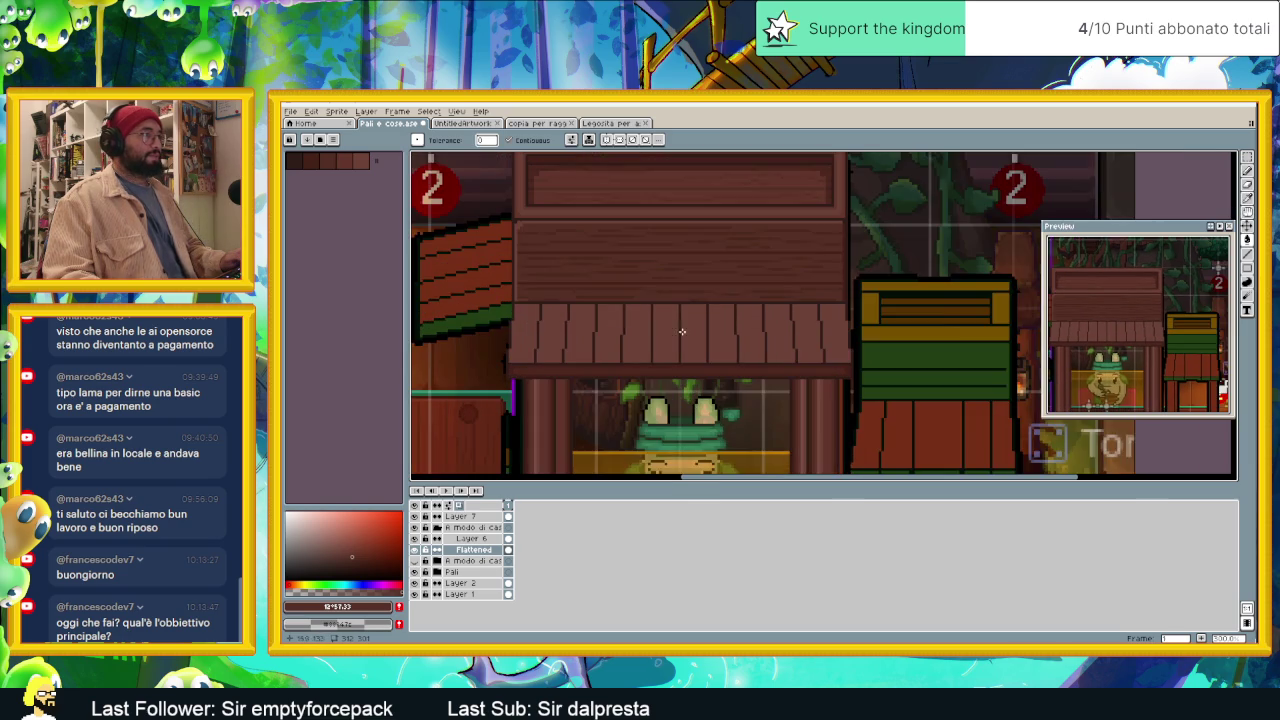
{"action": "scroll", "coordinate": [597, 331], "scroll_direction": "up", "scroll_amount": 1}
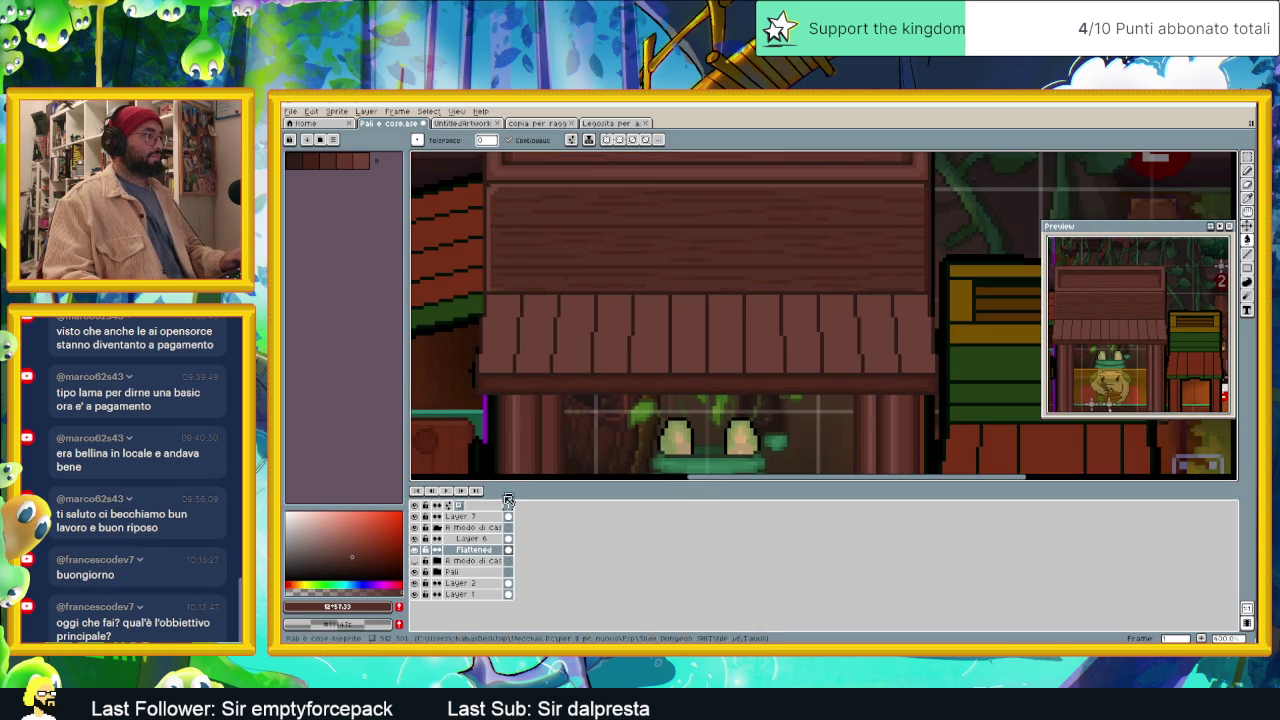
Step: Rename Layer 7 to 'Tetola'
{"action": "left_click", "coordinate": [480, 517]}
{"action": "double_click", "coordinate": [480, 519]}
{"action": "type", "text": "Tetoia"}
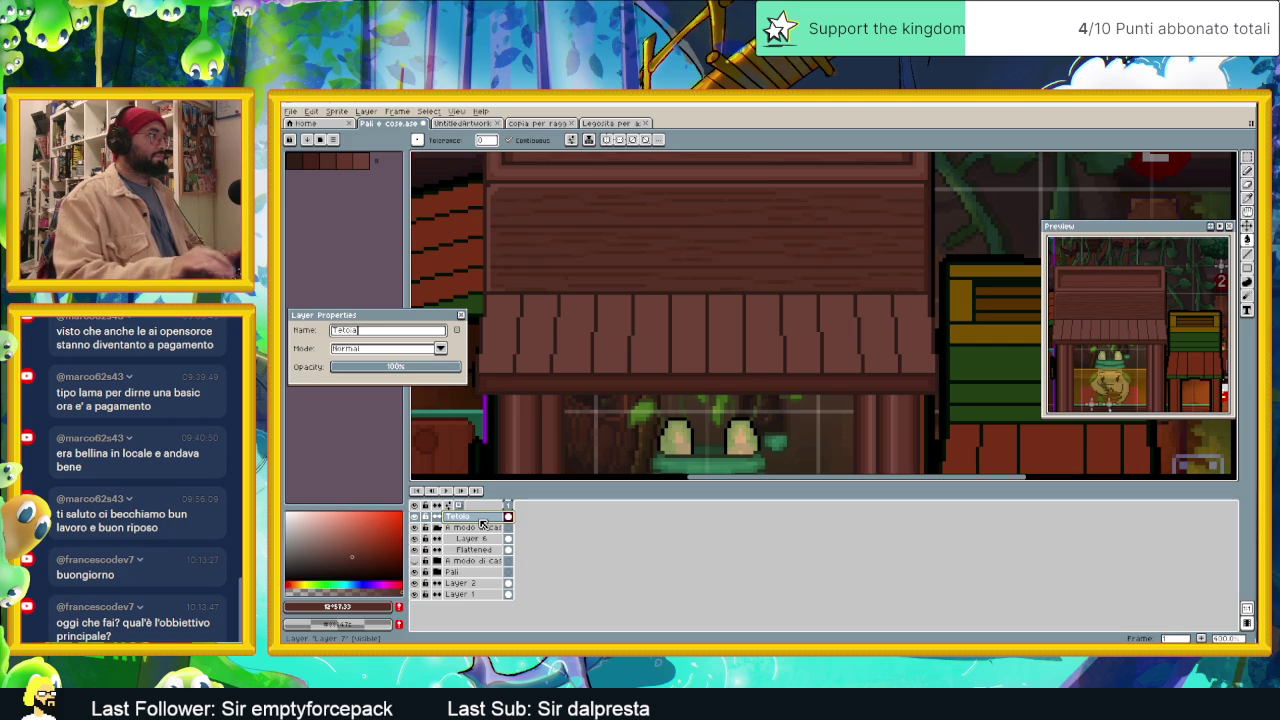
{"action": "type", "text": "tola"}
{"action": "key", "text": "Return"}
Step: Make the fourth palette colour the painting colour and undo the last bucket fill
{"action": "scroll", "coordinate": [561, 326], "scroll_direction": "down", "scroll_amount": 2}
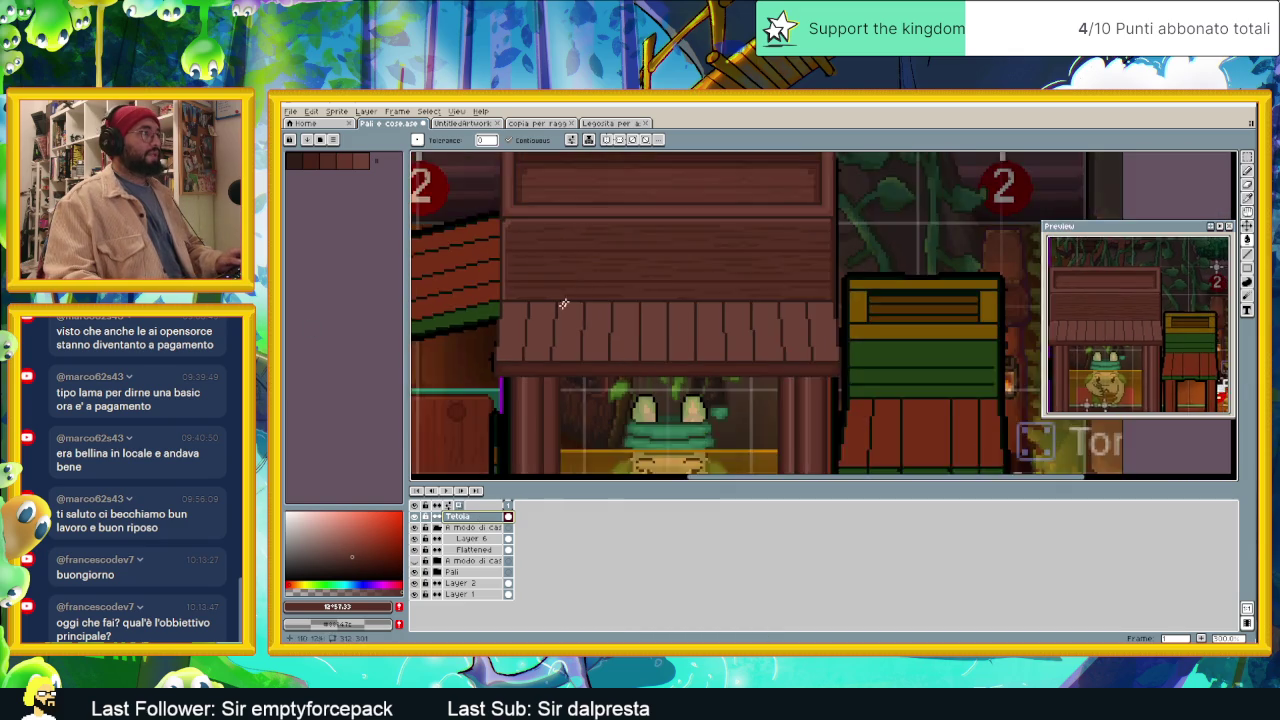
{"action": "scroll", "coordinate": [562, 252], "scroll_direction": "up", "scroll_amount": 1}
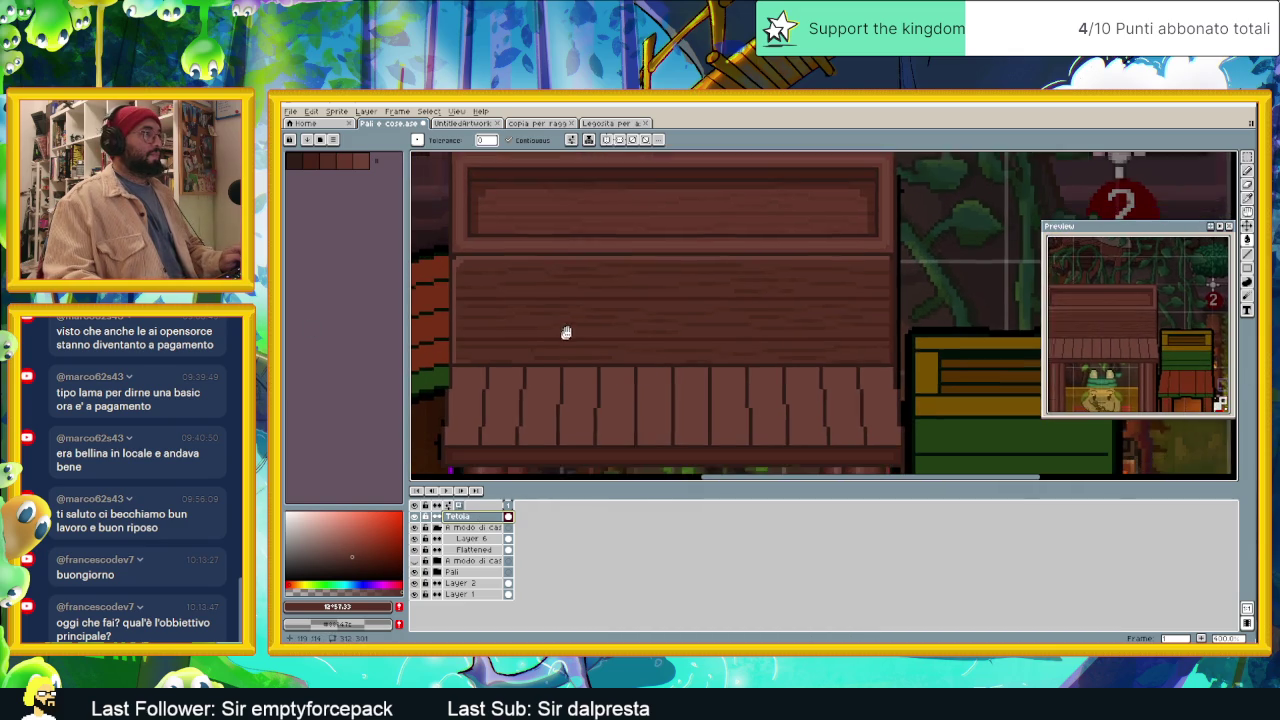
{"action": "left_click", "coordinate": [345, 162]}
{"action": "scroll", "coordinate": [514, 409], "scroll_direction": "up", "scroll_amount": 1}
{"action": "scroll", "coordinate": [534, 343], "scroll_direction": "up", "scroll_amount": 1}
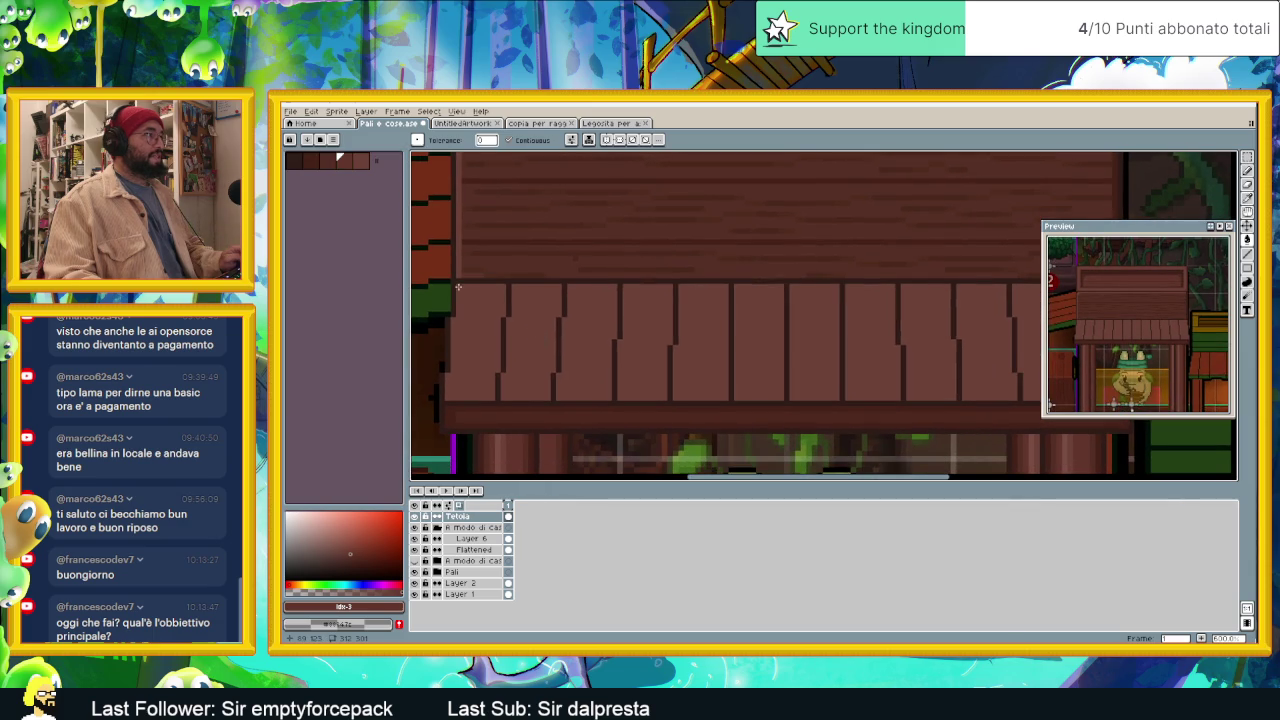
{"action": "key", "text": "ctrl+z"}
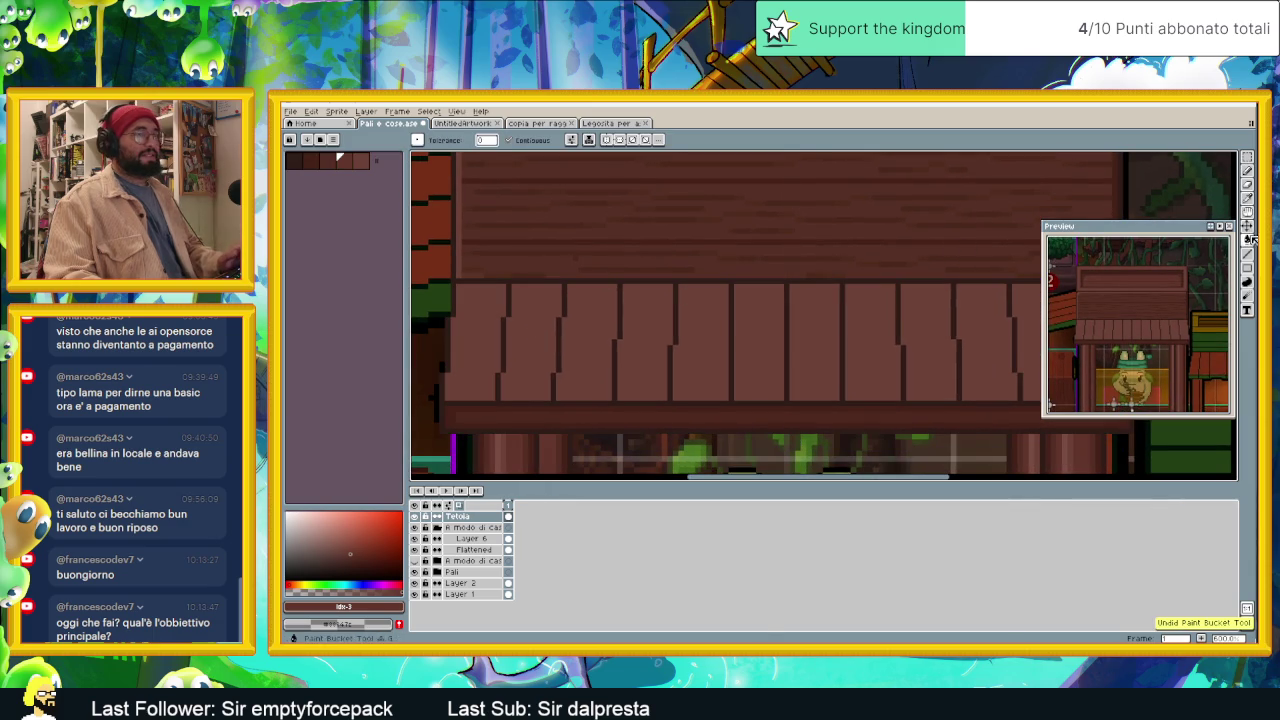
Step: Pan along the awning and draw a short dark mark on a right-side slat edge
{"action": "left_click", "coordinate": [1246, 257]}
{"action": "mouse_move", "coordinate": [657, 338]}
{"action": "left_mouse_down"}
{"action": "mouse_move", "coordinate": [525, 310]}
{"action": "mouse_move", "coordinate": [593, 301]}
{"action": "left_mouse_up"}
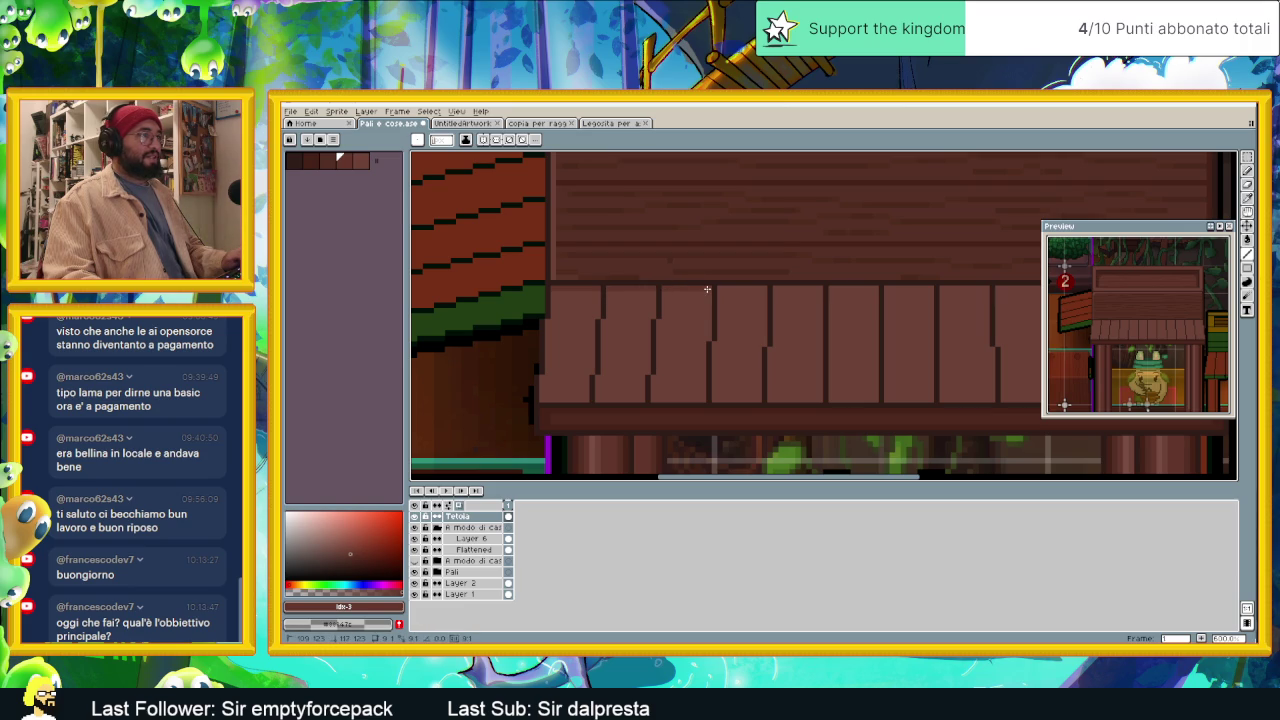
{"action": "mouse_move", "coordinate": [720, 289]}
{"action": "left_mouse_down"}
{"action": "mouse_move", "coordinate": [760, 289]}
{"action": "mouse_move", "coordinate": [703, 287]}
{"action": "left_mouse_up"}
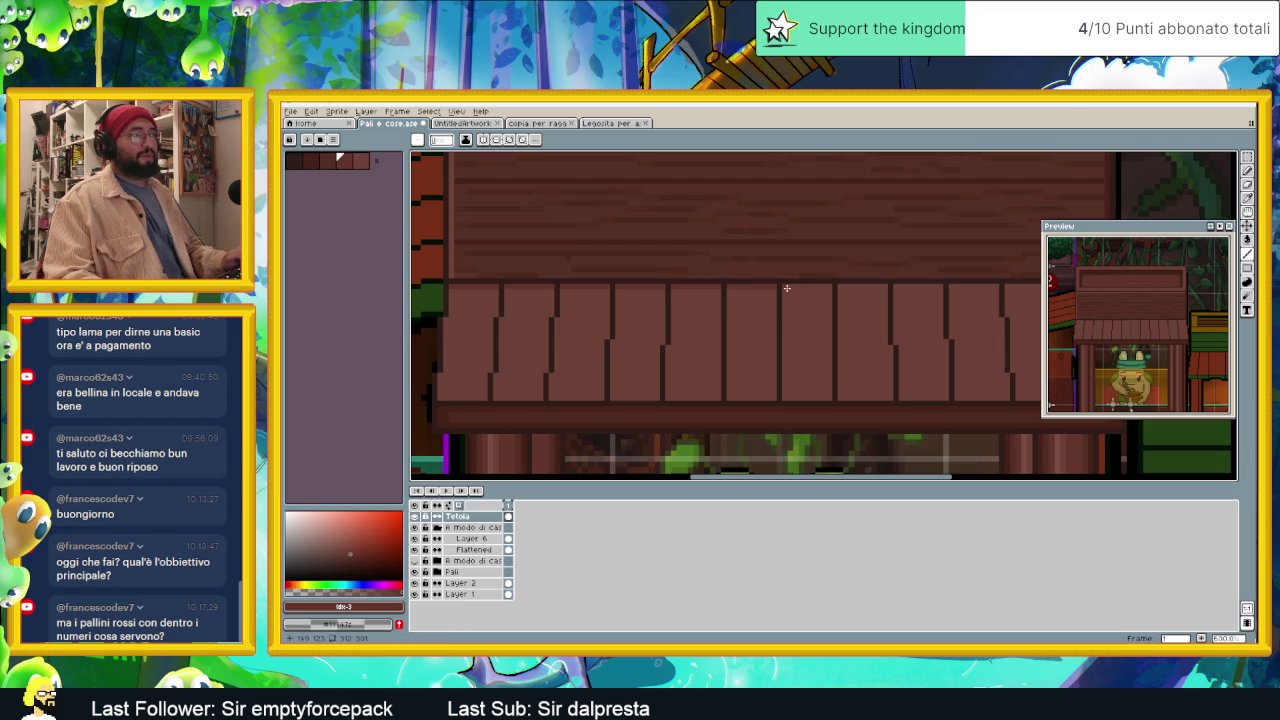
{"action": "left_click_drag", "start_coordinate": [859, 289], "coordinate": [795, 288]}
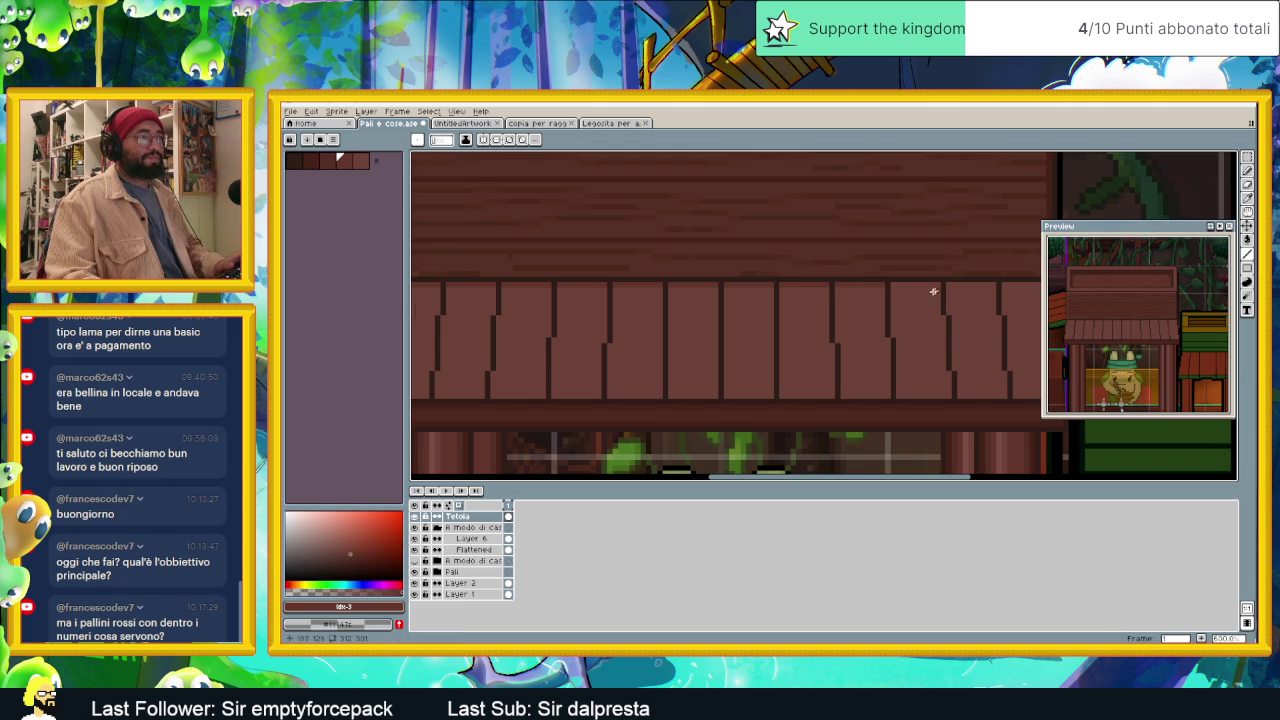
{"action": "left_click_drag", "start_coordinate": [937, 289], "coordinate": [768, 291]}
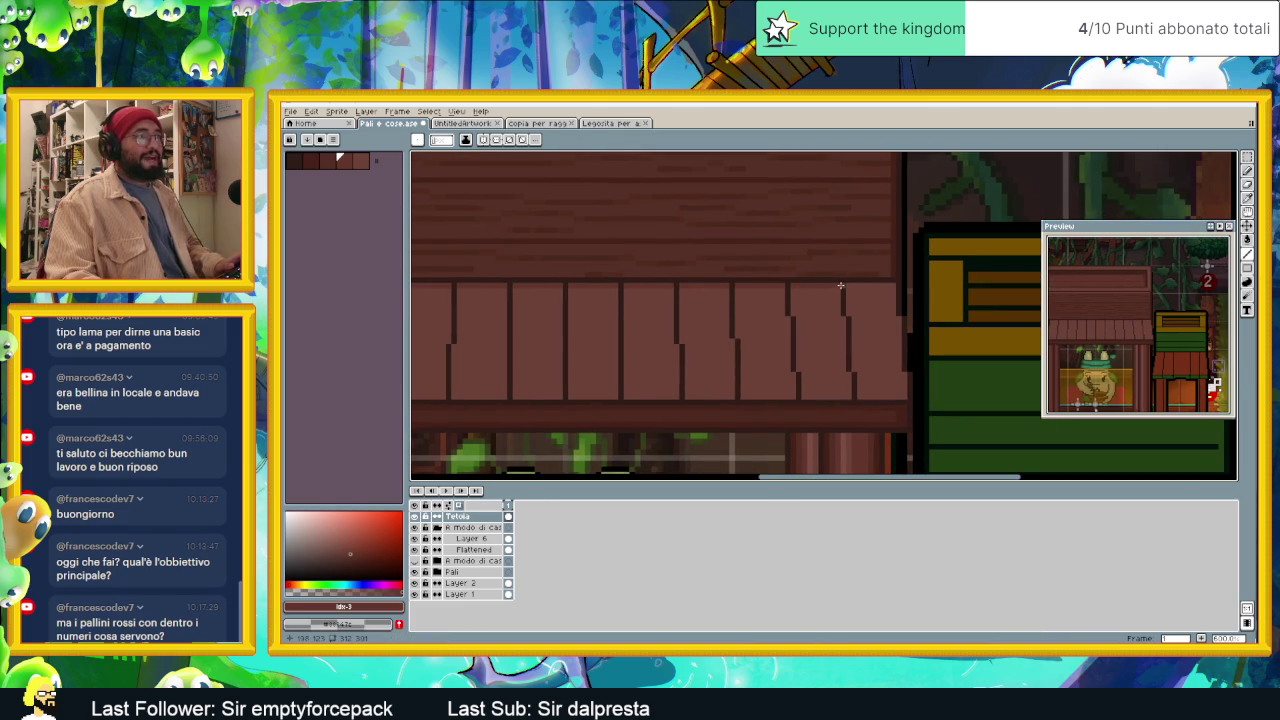
{"action": "left_click_drag", "start_coordinate": [851, 286], "coordinate": [889, 286]}
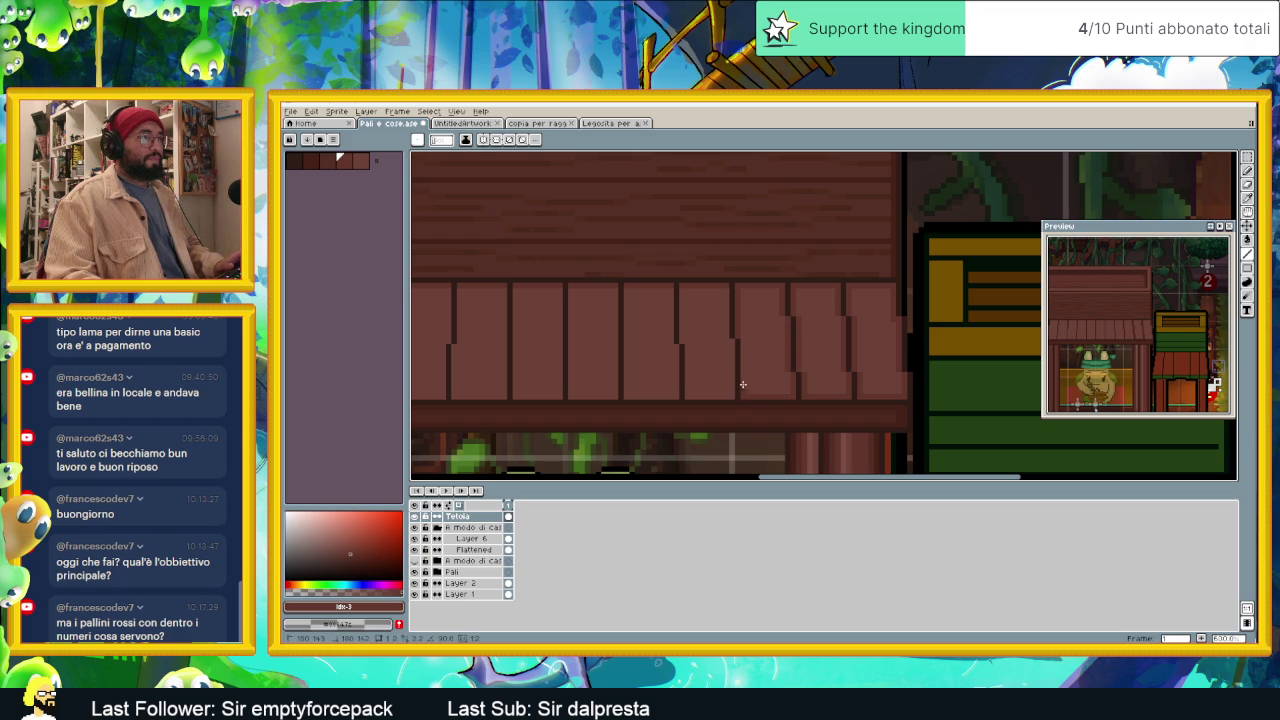
Step: Draw dark vertical seams between the roof slats
{"action": "scroll", "coordinate": [737, 351], "scroll_direction": "left", "scroll_amount": 2}
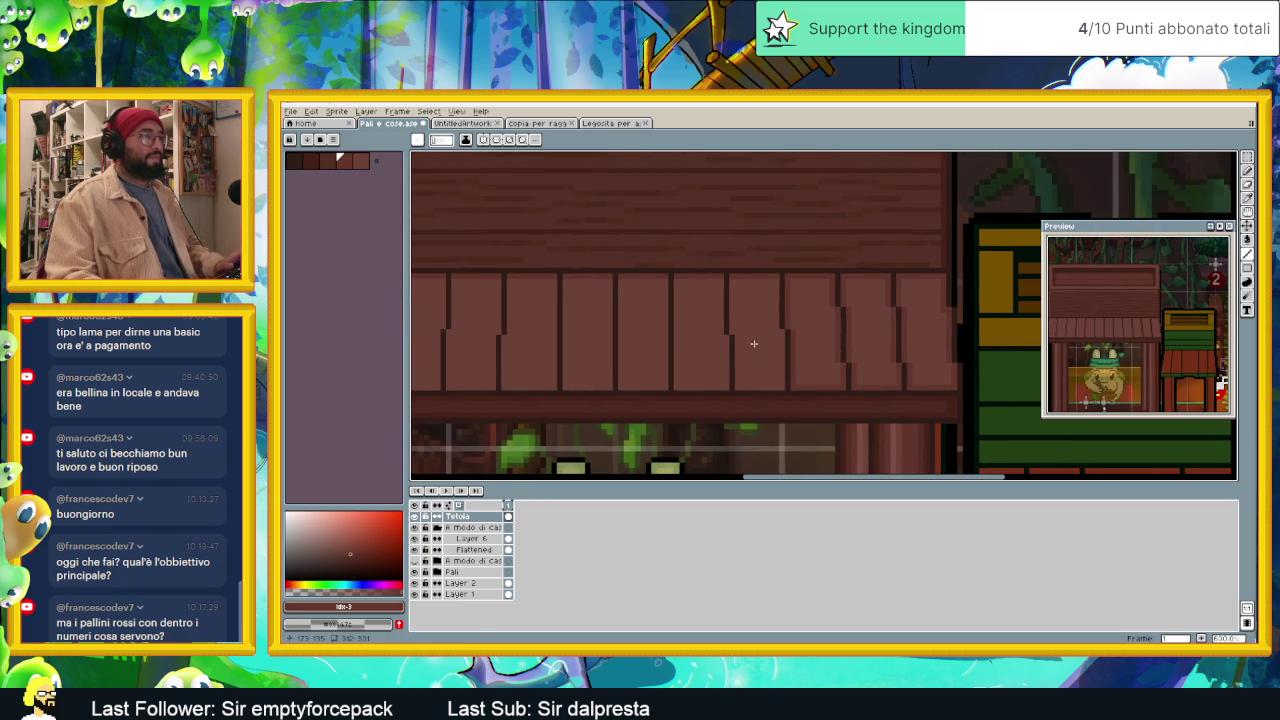
{"action": "scroll", "coordinate": [747, 352], "scroll_direction": "down", "scroll_amount": 2}
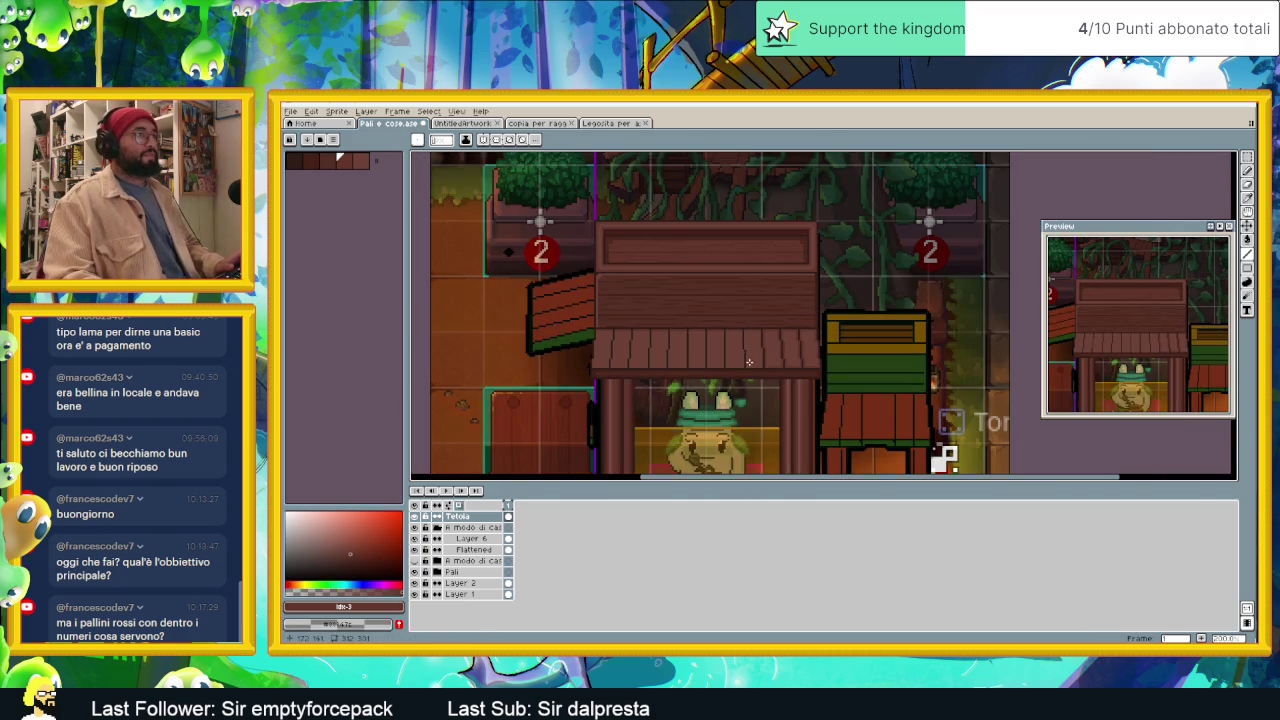
{"action": "scroll", "coordinate": [747, 352], "scroll_direction": "up", "scroll_amount": 2}
{"action": "scroll", "coordinate": [744, 315], "scroll_direction": "up", "scroll_amount": 2}
{"action": "scroll", "coordinate": [768, 310], "scroll_direction": "down", "scroll_amount": 1}
{"action": "scroll", "coordinate": [775, 260], "scroll_direction": "down", "scroll_amount": 1}
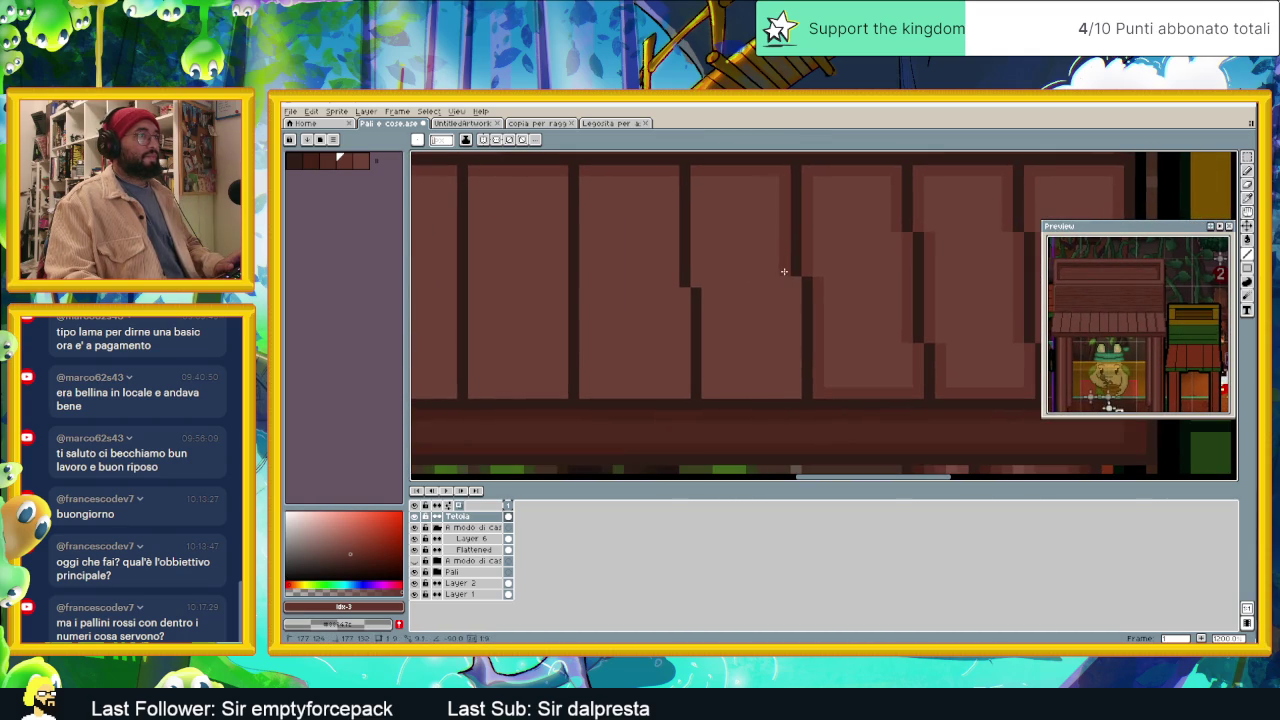
{"action": "mouse_move", "coordinate": [795, 285]}
{"action": "left_mouse_down"}
{"action": "mouse_move", "coordinate": [797, 388]}
{"action": "mouse_move", "coordinate": [708, 391]}
{"action": "mouse_move", "coordinate": [697, 177]}
{"action": "left_mouse_up"}
{"action": "scroll", "coordinate": [700, 250], "scroll_direction": "down", "scroll_amount": 2}
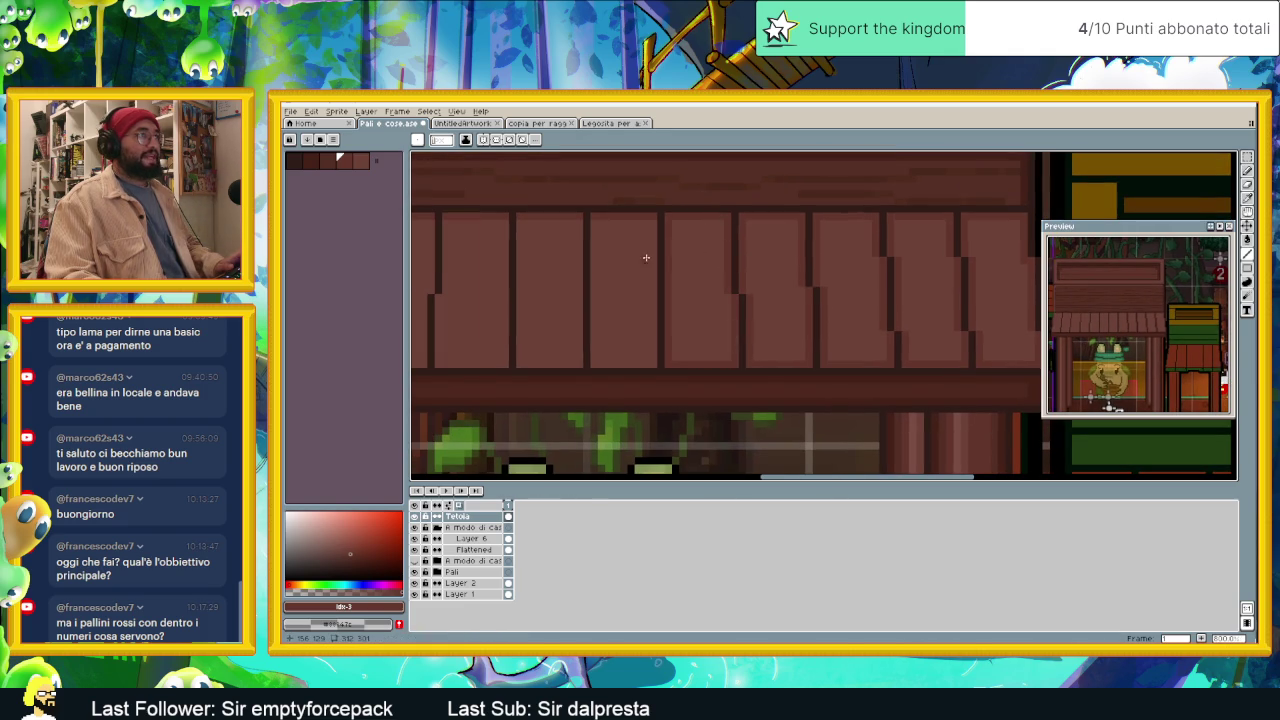
{"action": "scroll", "coordinate": [655, 257], "scroll_direction": "down", "scroll_amount": 2}
{"action": "scroll", "coordinate": [680, 258], "scroll_direction": "up", "scroll_amount": 1}
{"action": "scroll", "coordinate": [696, 258], "scroll_direction": "up", "scroll_amount": 1}
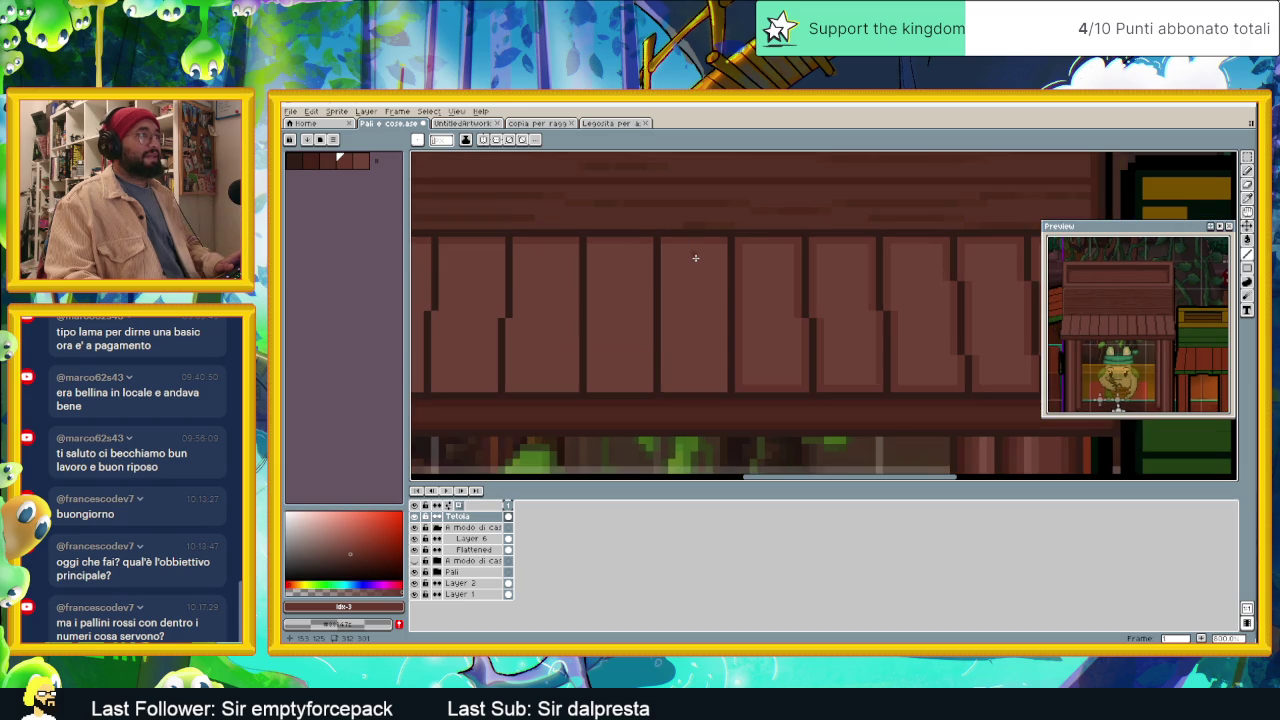
{"action": "mouse_move", "coordinate": [660, 246]}
{"action": "left_mouse_down"}
{"action": "mouse_move", "coordinate": [664, 387]}
{"action": "mouse_move", "coordinate": [720, 387]}
{"action": "mouse_move", "coordinate": [719, 250]}
{"action": "left_mouse_up"}
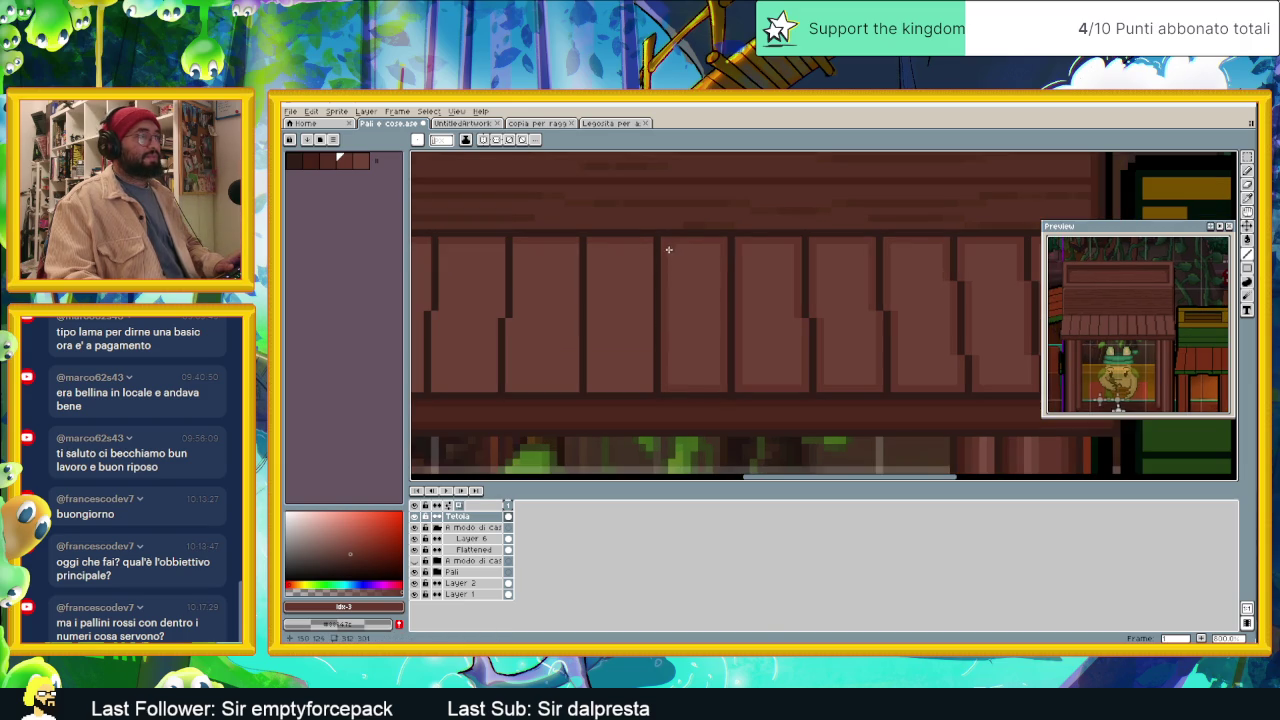
Step: Select the right stretch of roof planks with the Rectangular Marquee
{"action": "scroll", "coordinate": [842, 328], "scroll_direction": "right", "scroll_amount": 2}
{"action": "scroll", "coordinate": [842, 328], "scroll_direction": "down", "scroll_amount": 2}
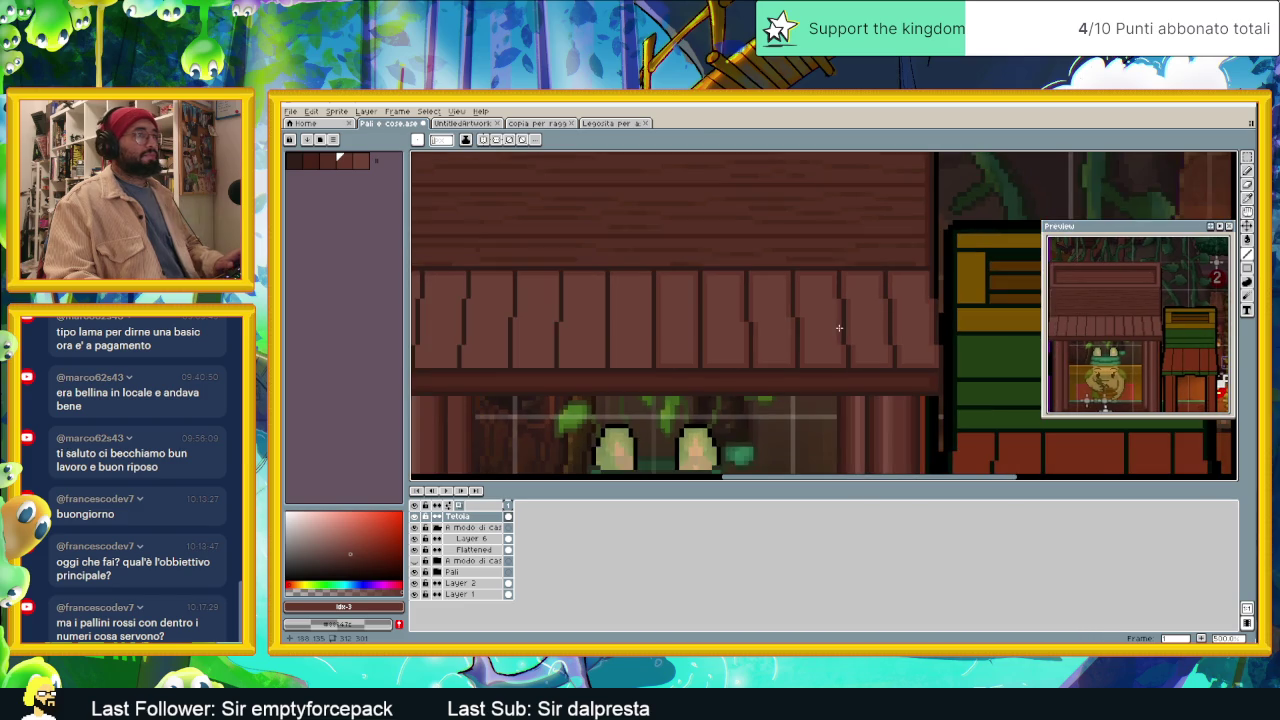
{"action": "left_click", "coordinate": [1247, 162]}
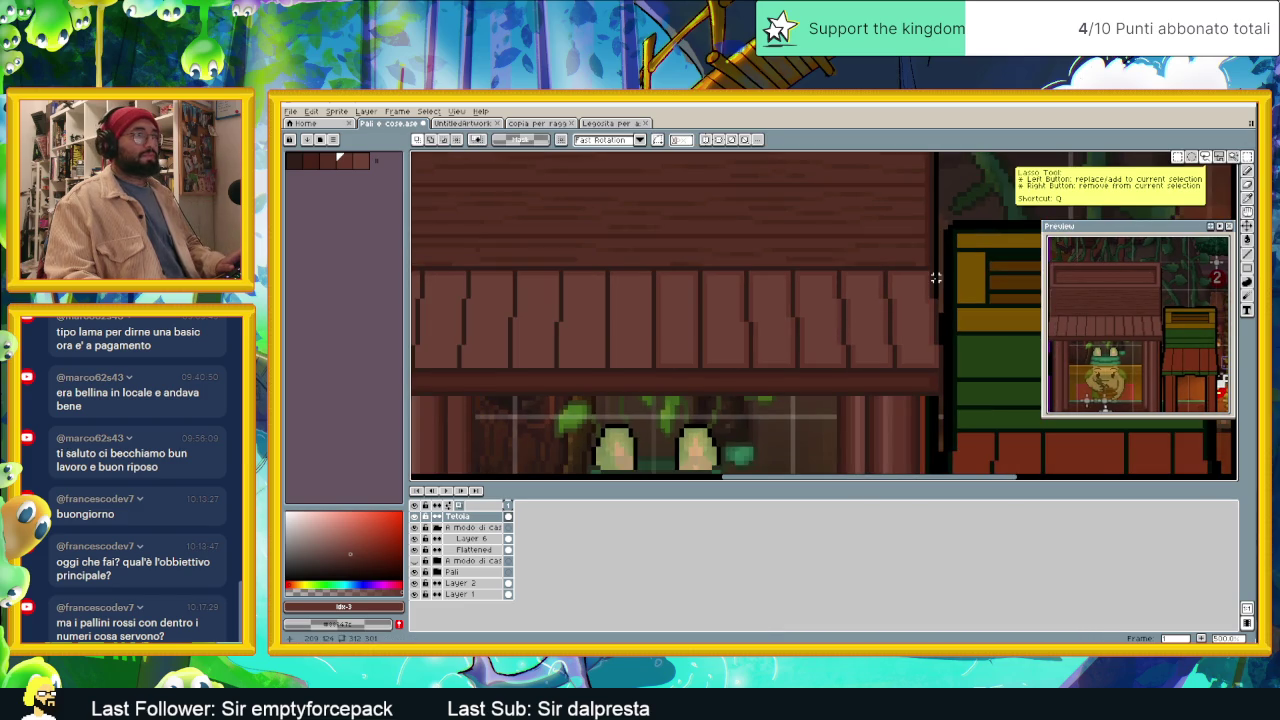
{"action": "left_click_drag", "start_coordinate": [946, 267], "coordinate": [554, 372]}
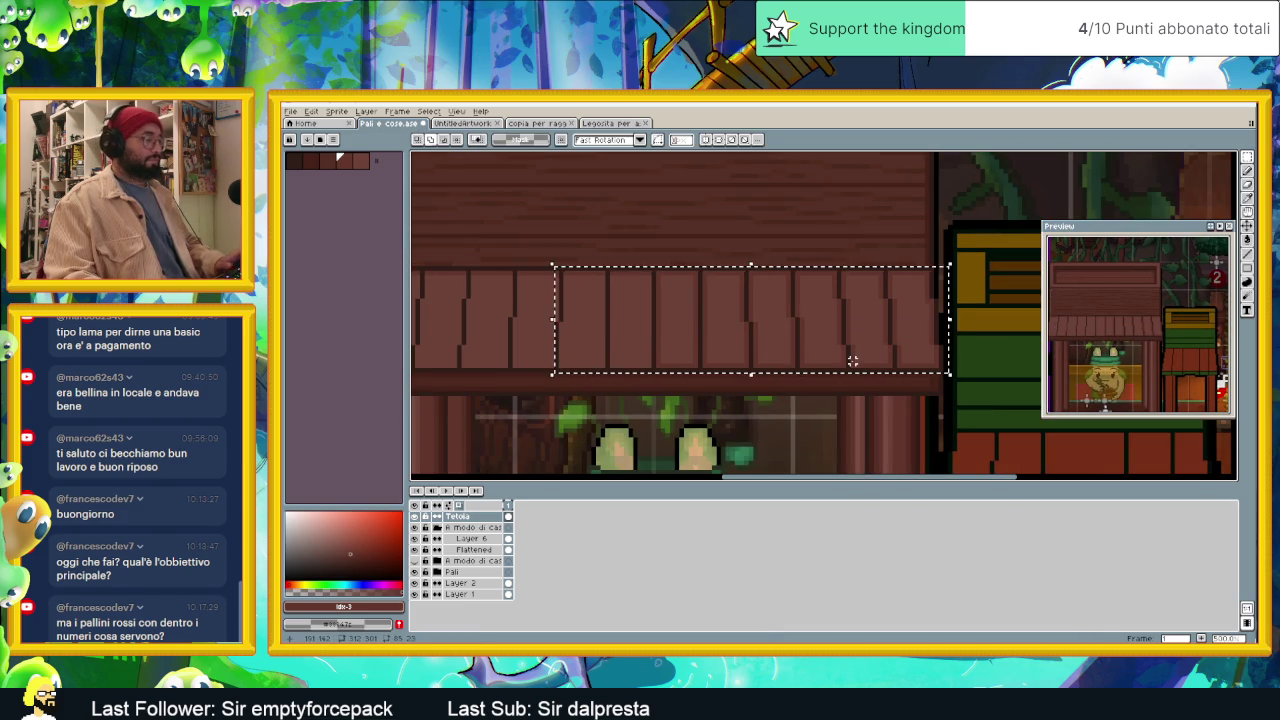
Step: Replace a plank brown with the Idx-2 palette shade inside the roof selection
{"action": "key", "text": "shift+r"}
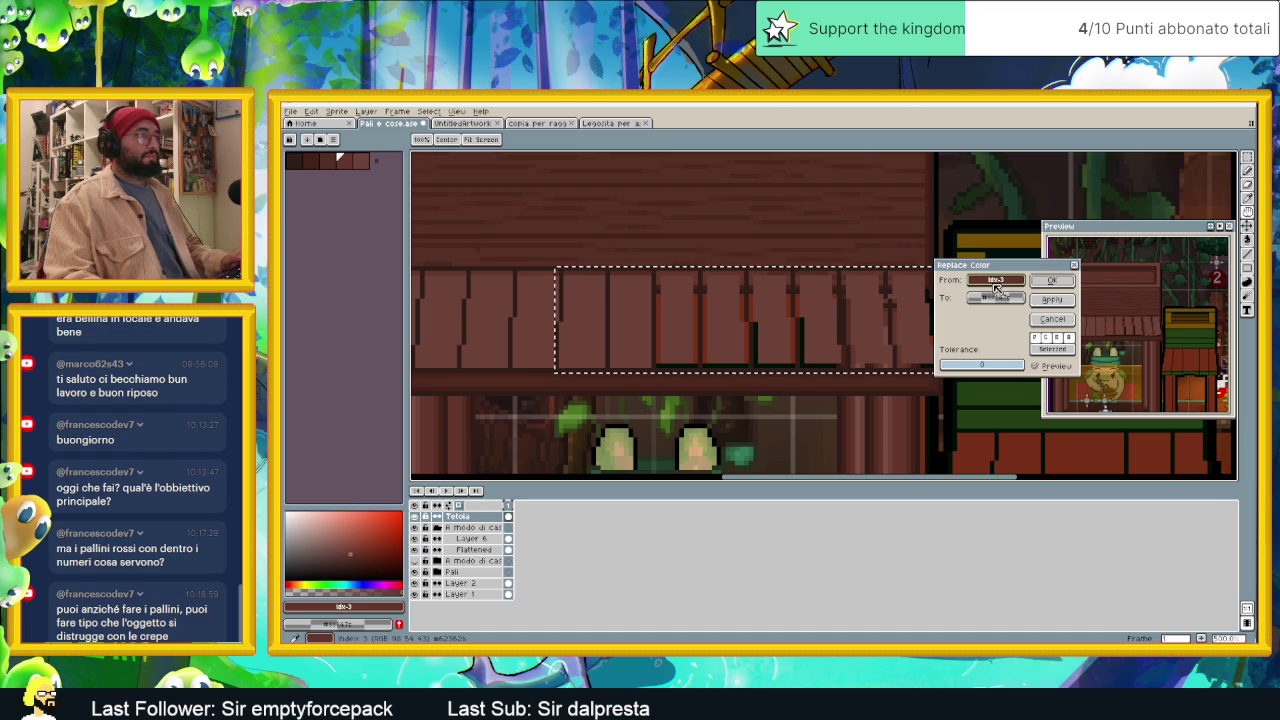
{"action": "right_click", "coordinate": [330, 155]}
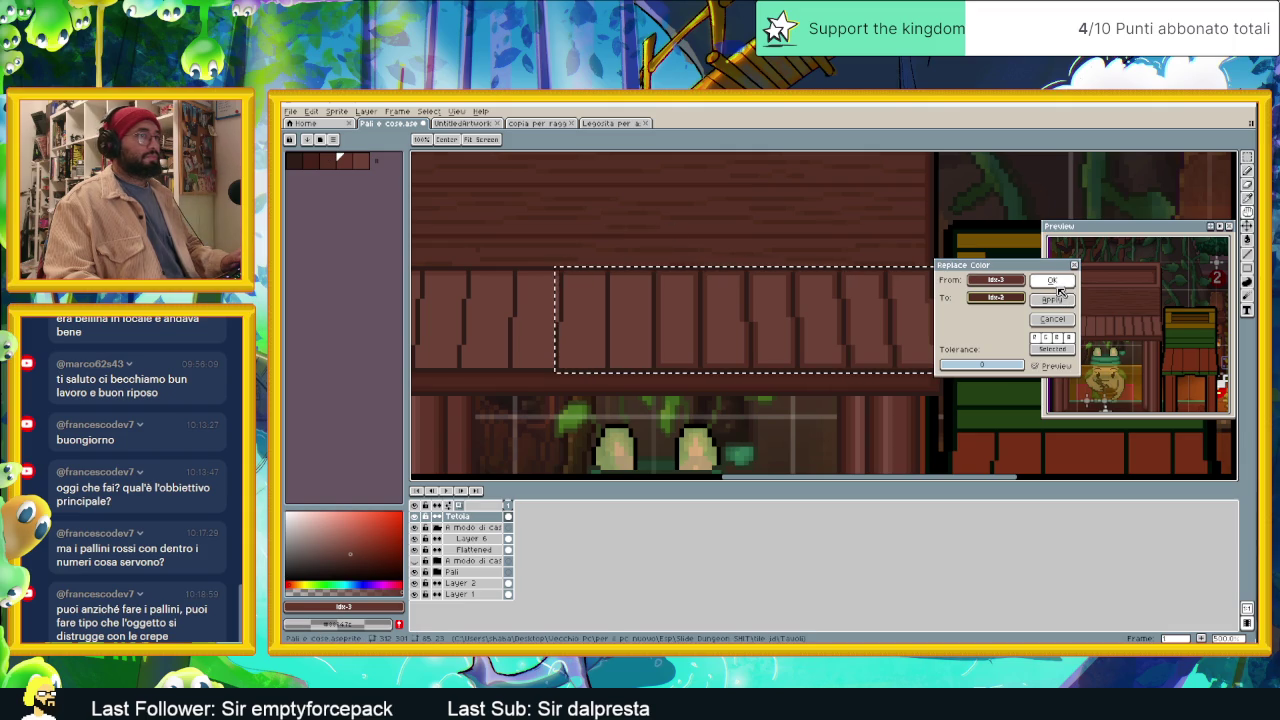
{"action": "left_click", "coordinate": [1052, 280]}
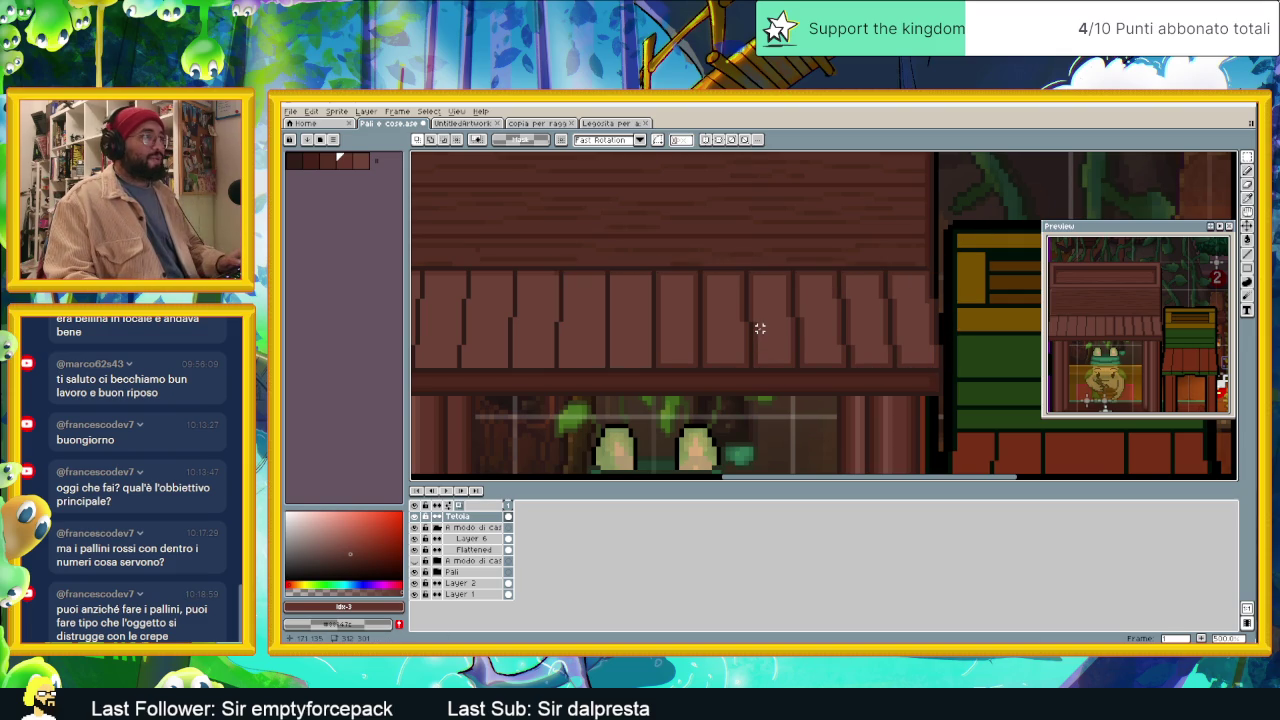
Step: Draw a dark vertical line down the right edge of a roof plank
{"action": "scroll", "coordinate": [733, 328], "scroll_direction": "down", "scroll_amount": 1}
{"action": "scroll", "coordinate": [754, 330], "scroll_direction": "up", "scroll_amount": 1}
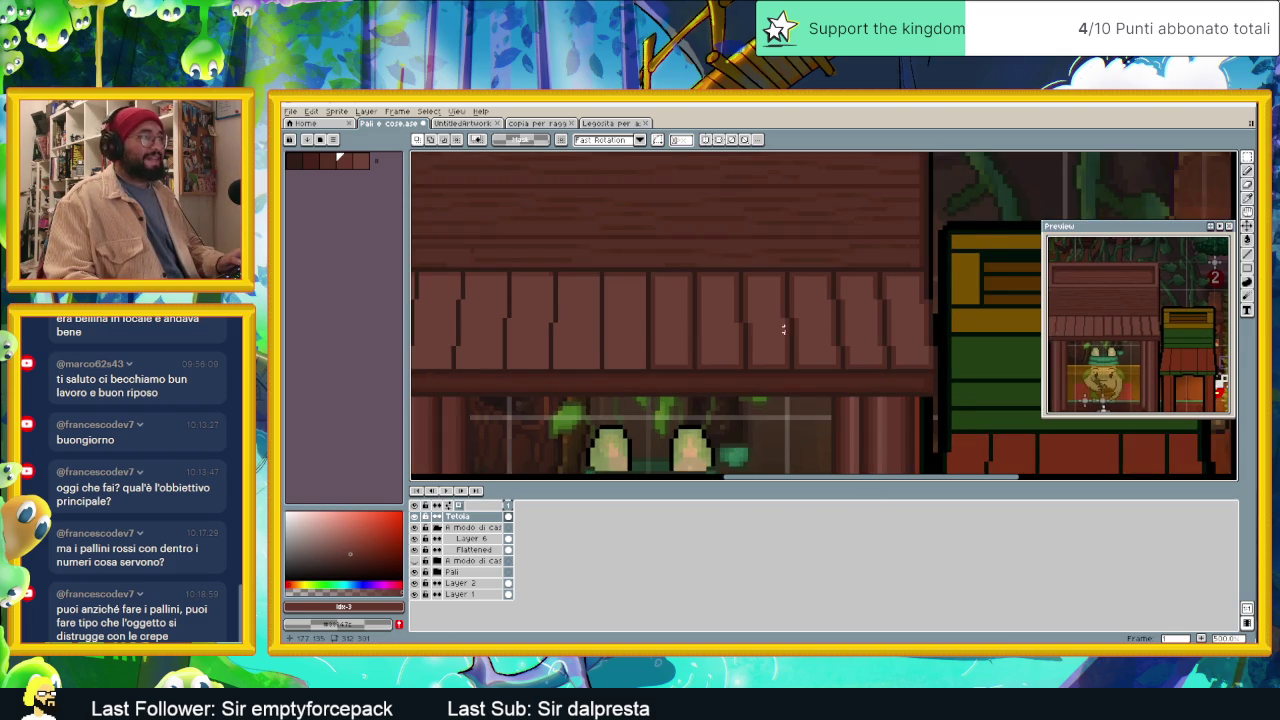
{"action": "scroll", "coordinate": [708, 323], "scroll_direction": "up", "scroll_amount": 1}
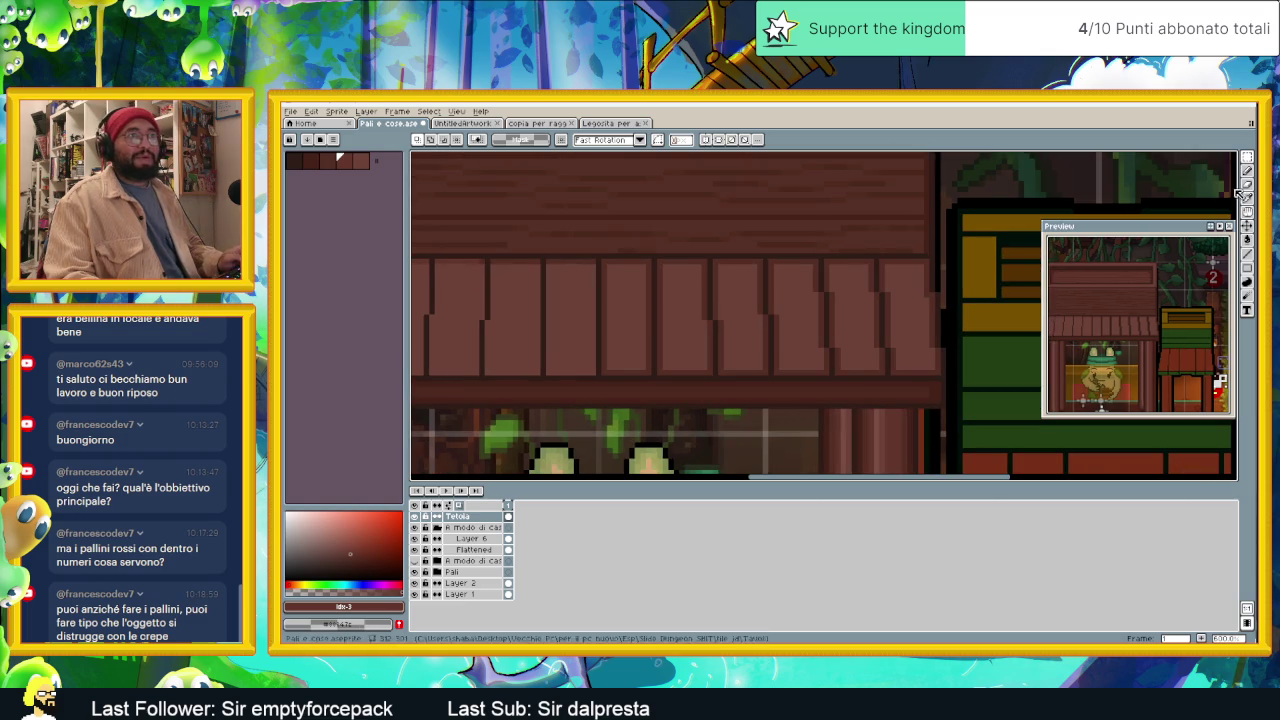
{"action": "left_click", "coordinate": [1247, 255]}
{"action": "scroll", "coordinate": [617, 278], "scroll_direction": "up", "scroll_amount": 2}
{"action": "scroll", "coordinate": [590, 255], "scroll_direction": "down", "scroll_amount": 1}
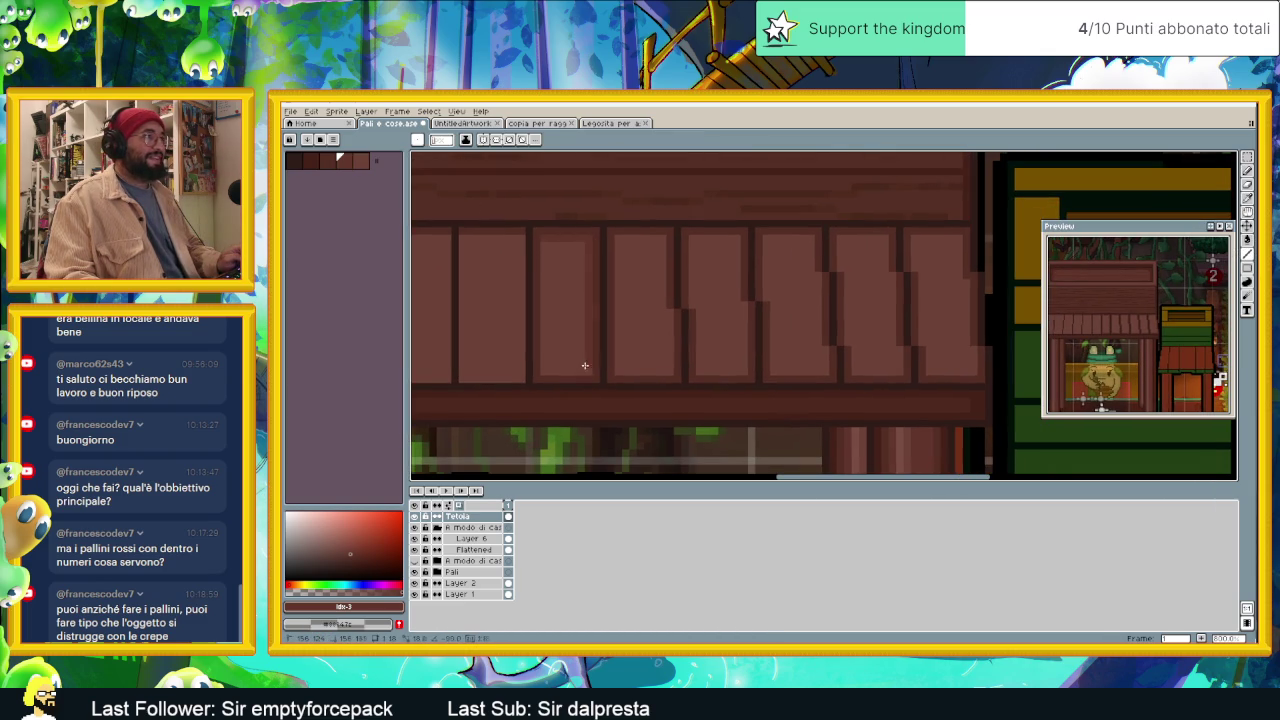
{"action": "mouse_move", "coordinate": [588, 239]}
{"action": "left_mouse_down"}
{"action": "mouse_move", "coordinate": [586, 366]}
{"action": "mouse_move", "coordinate": [538, 260]}
{"action": "mouse_move", "coordinate": [547, 246]}
{"action": "left_mouse_up"}
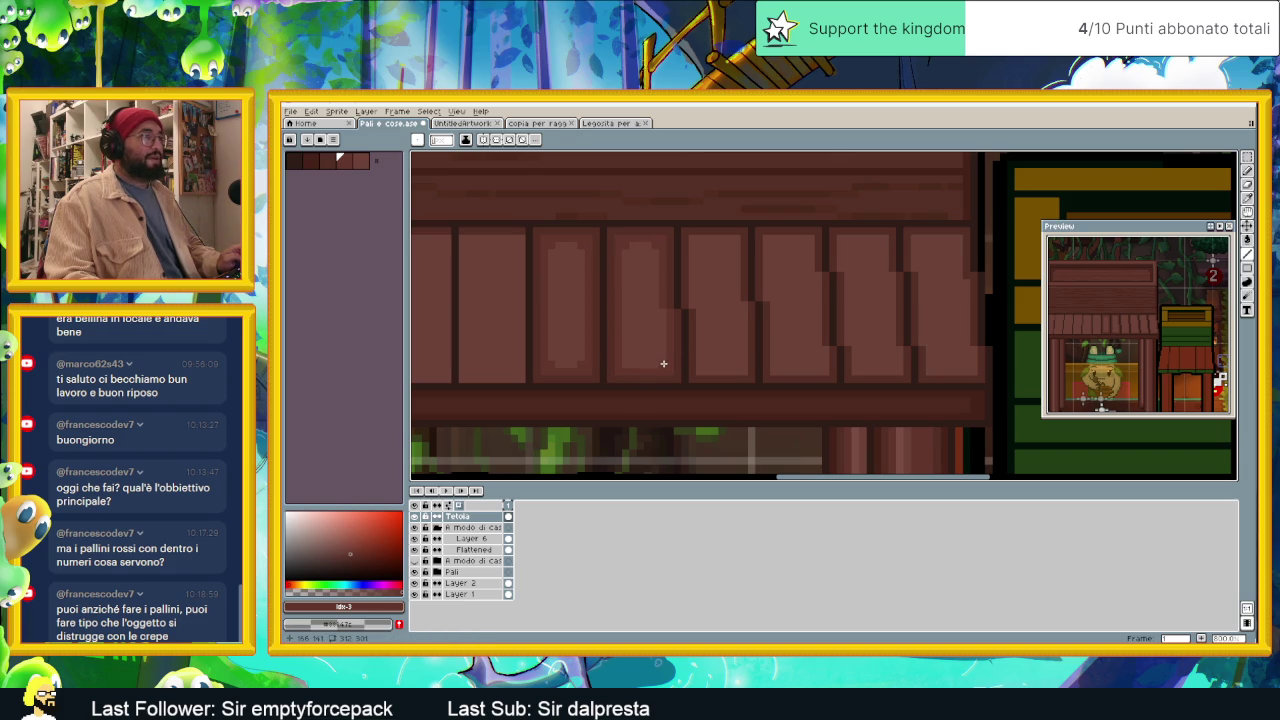
{"action": "scroll", "coordinate": [623, 363], "scroll_direction": "right", "scroll_amount": 2}
{"action": "scroll", "coordinate": [691, 303], "scroll_direction": "right", "scroll_amount": 2}
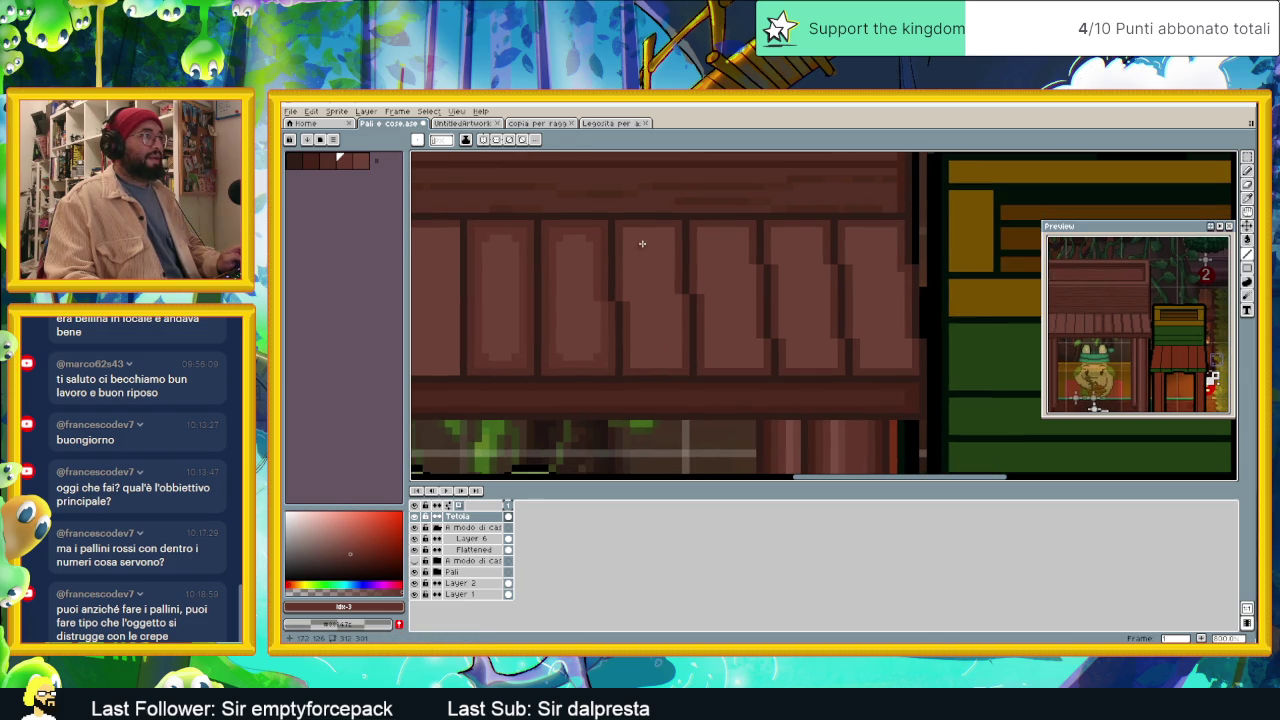
{"action": "key", "text": "m"}
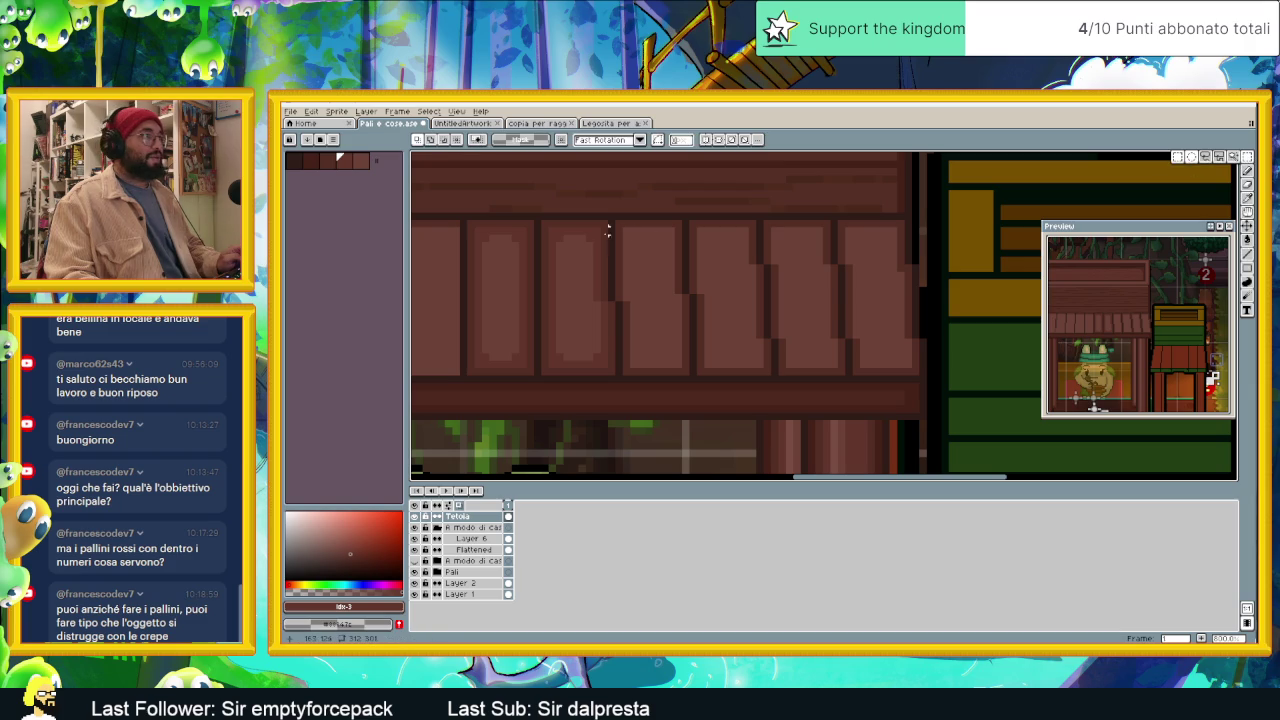
{"action": "left_click_drag", "start_coordinate": [544, 223], "coordinate": [617, 376]}
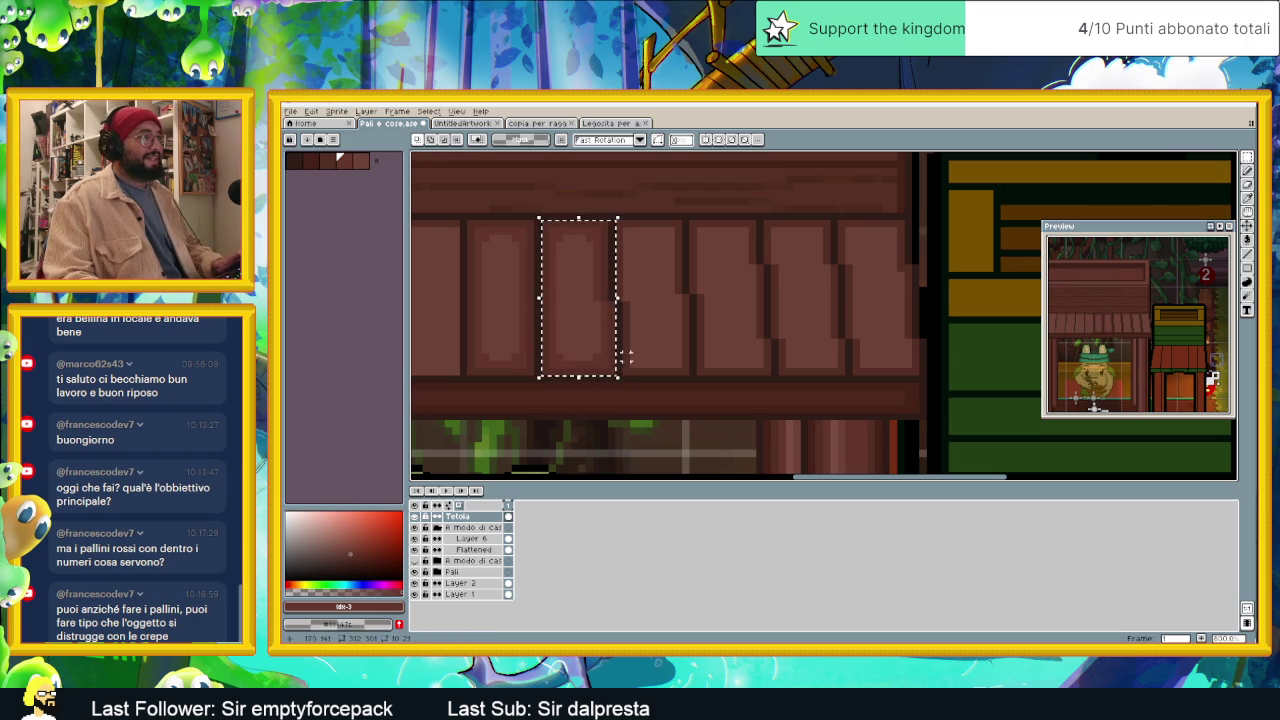
{"action": "key", "text": "ctrl+d"}
{"action": "left_click_drag", "start_coordinate": [551, 230], "coordinate": [607, 367]}
{"action": "left_click_drag", "start_coordinate": [586, 300], "coordinate": [659, 305]}
{"action": "key", "text": "ctrl+d"}
{"action": "left_click_drag", "start_coordinate": [789, 289], "coordinate": [677, 297]}
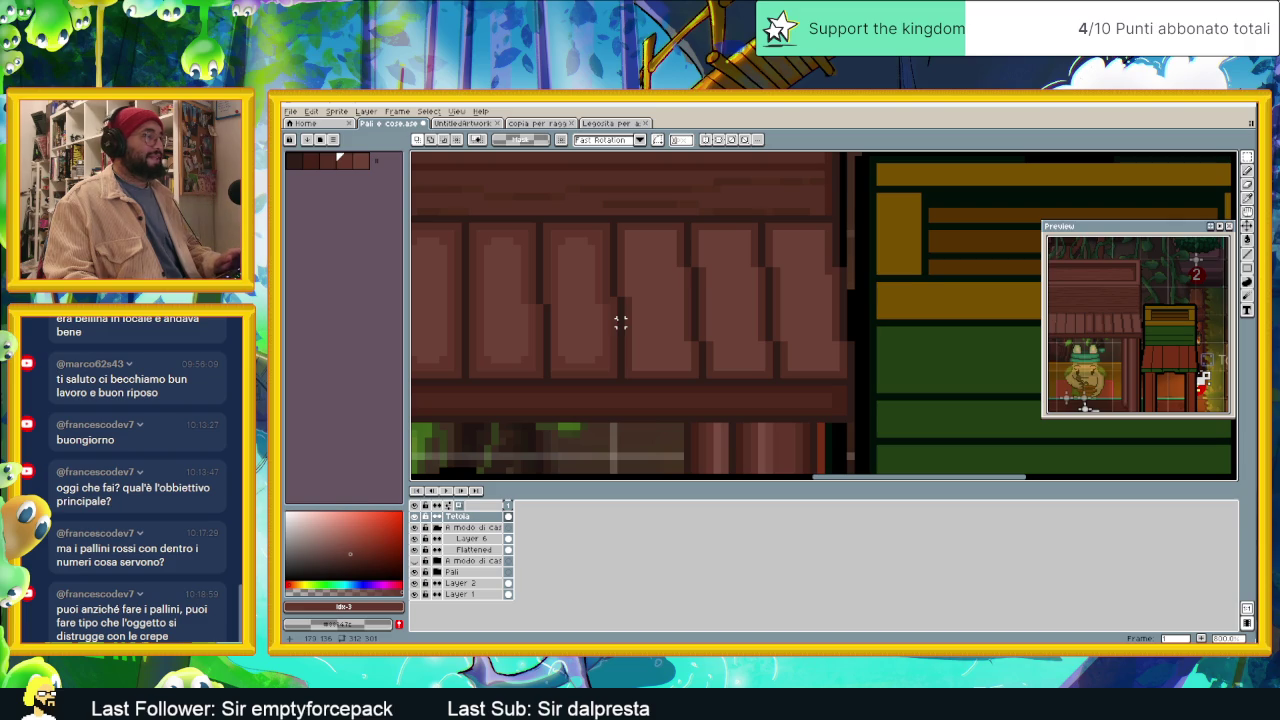
{"action": "key", "text": "ctrl+z"}
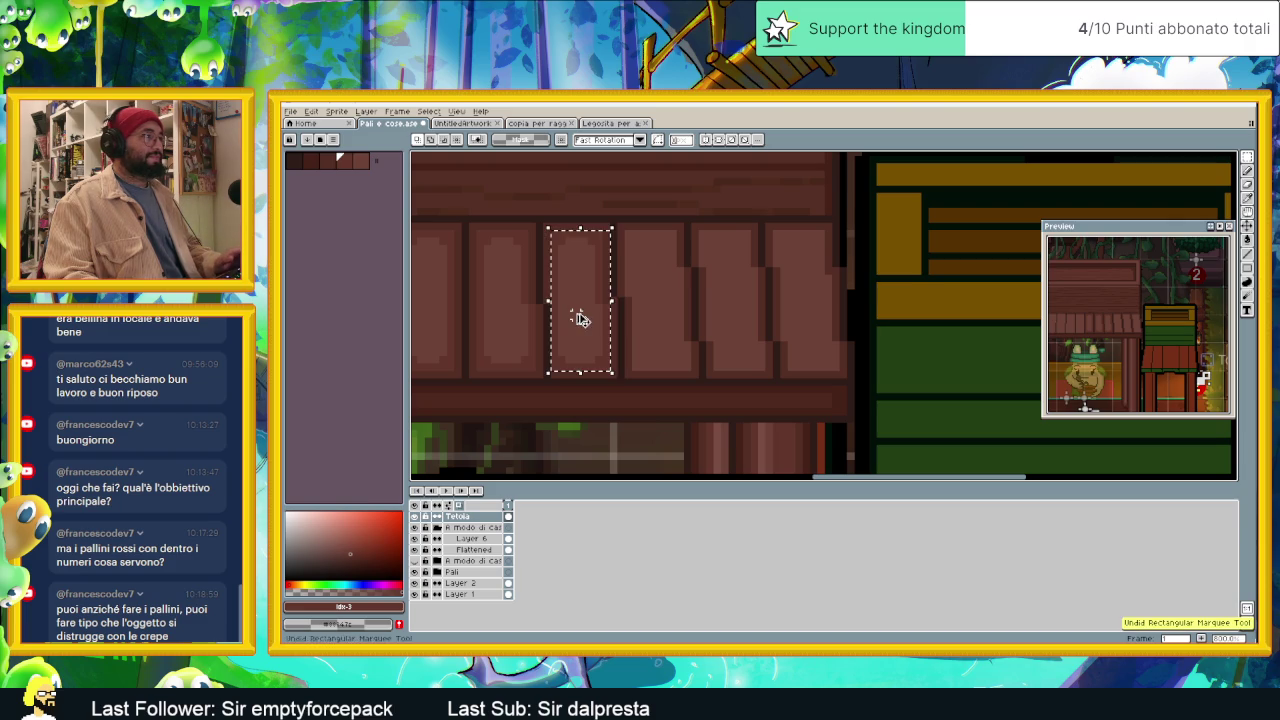
{"action": "key", "text": "ctrl+z"}
{"action": "left_click", "coordinate": [583, 307]}
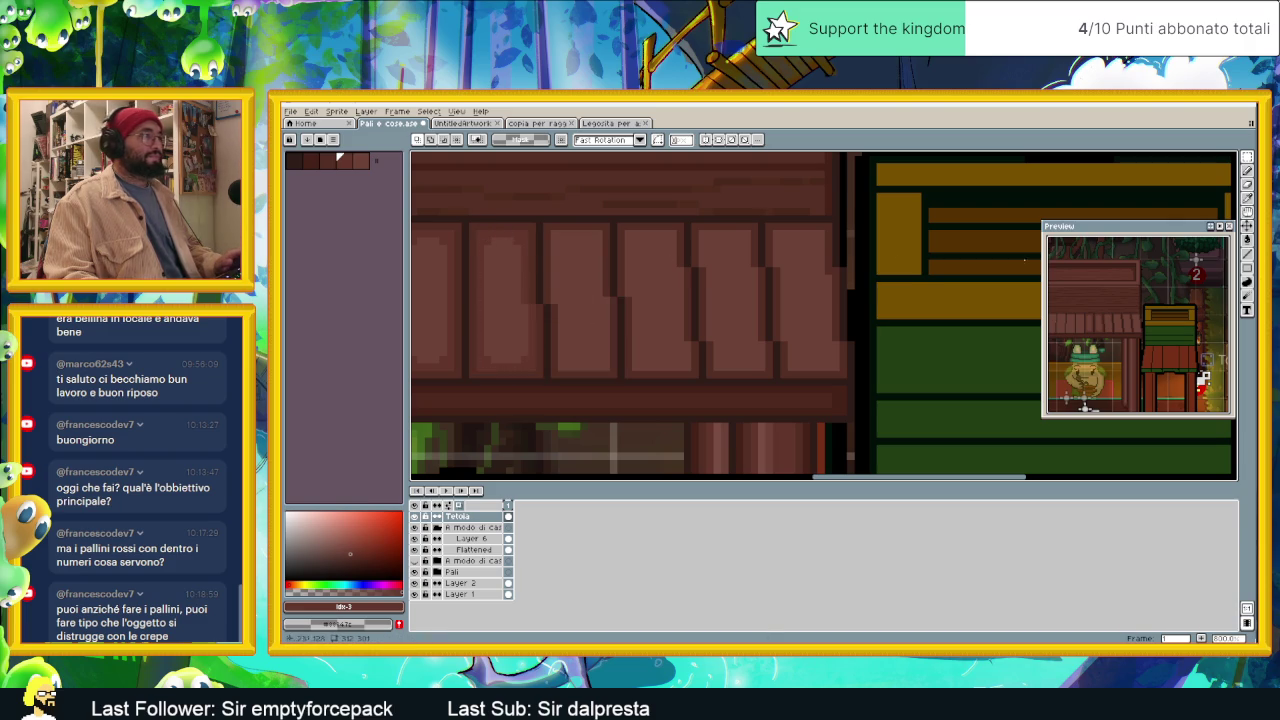
{"action": "key", "text": "l"}
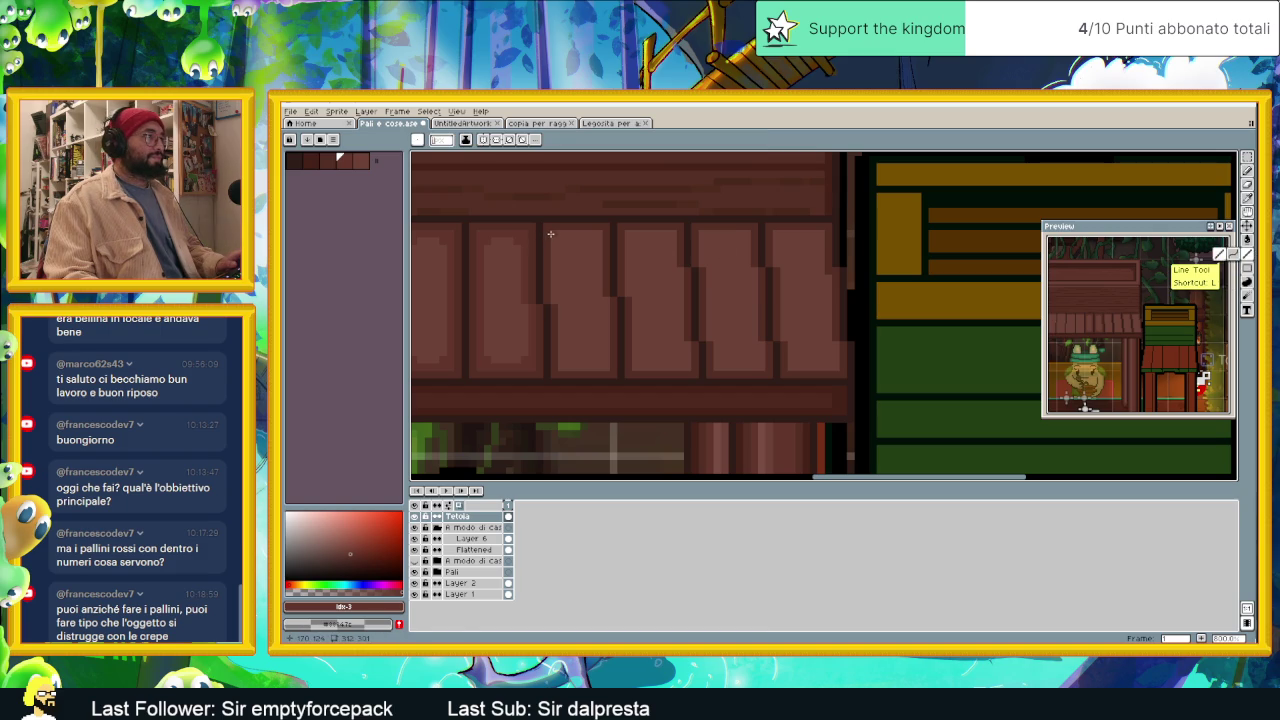
Step: Draw another dark shading line on a roof plank and zoom out to check the stall
{"action": "left_click_drag", "start_coordinate": [550, 234], "coordinate": [594, 232]}
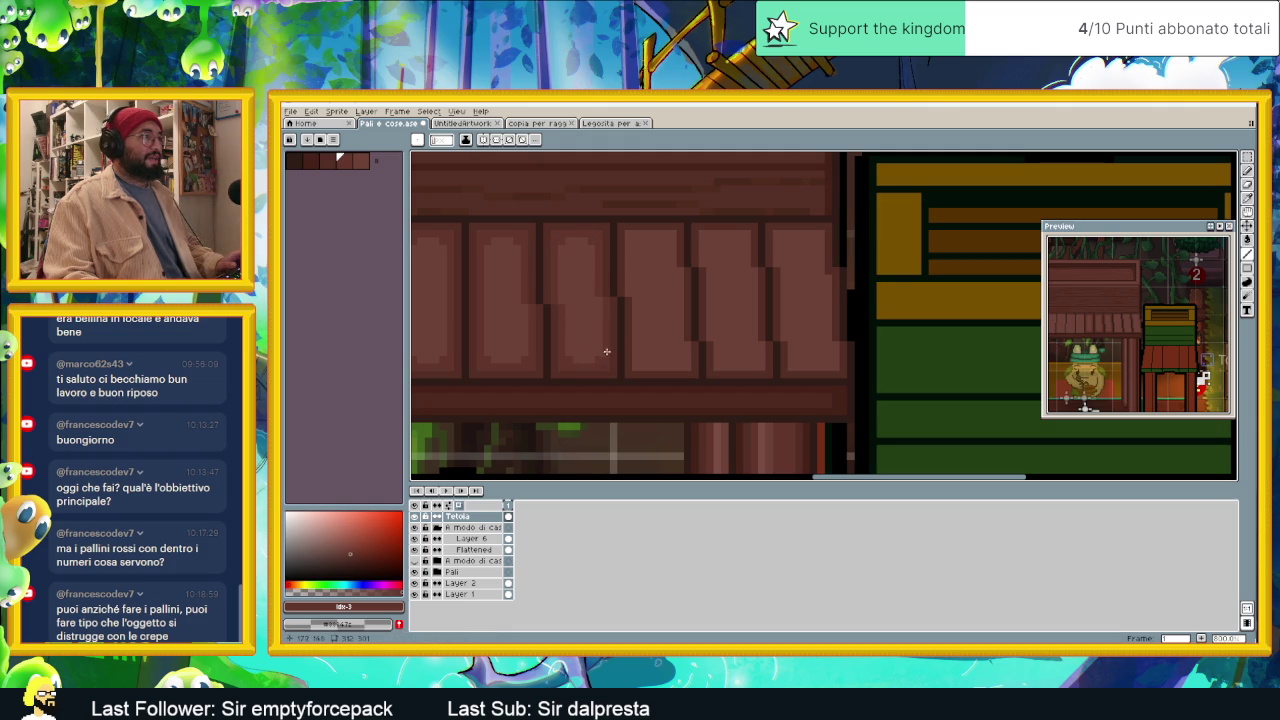
{"action": "scroll", "coordinate": [608, 294], "scroll_direction": "right", "scroll_amount": 1}
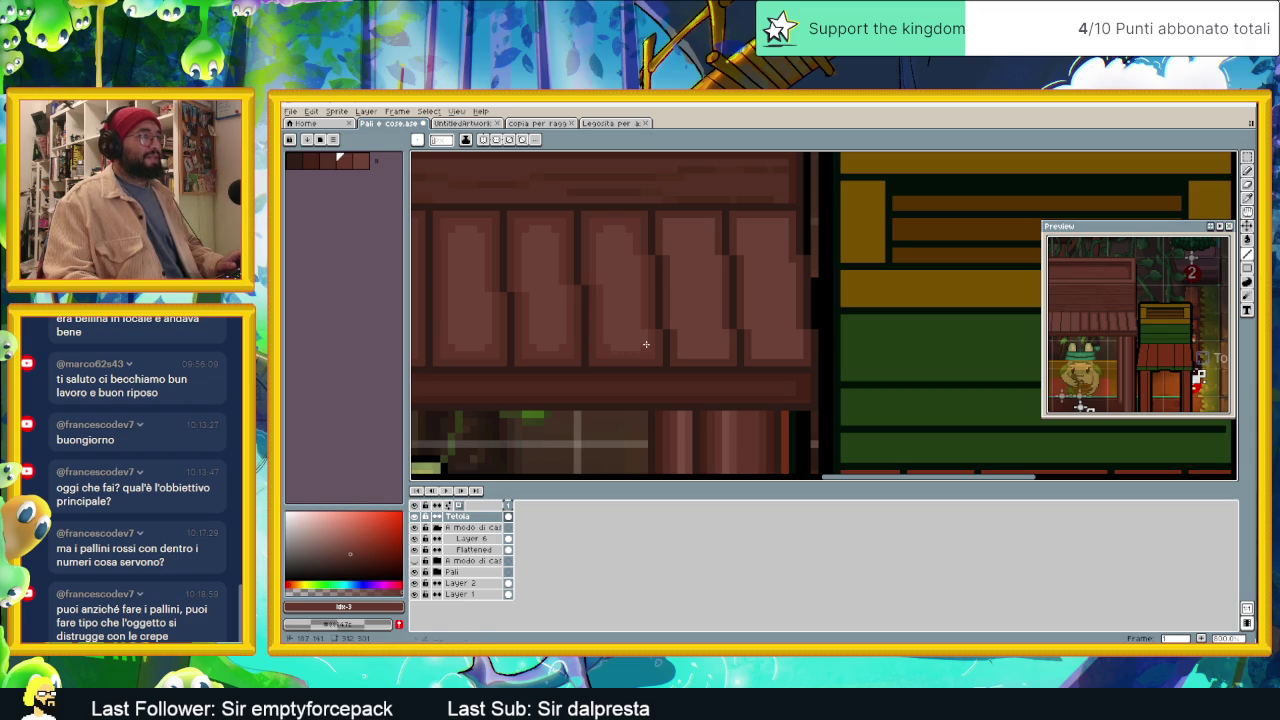
{"action": "scroll", "coordinate": [633, 295], "scroll_direction": "down", "scroll_amount": 1}
{"action": "scroll", "coordinate": [634, 284], "scroll_direction": "down", "scroll_amount": 1}
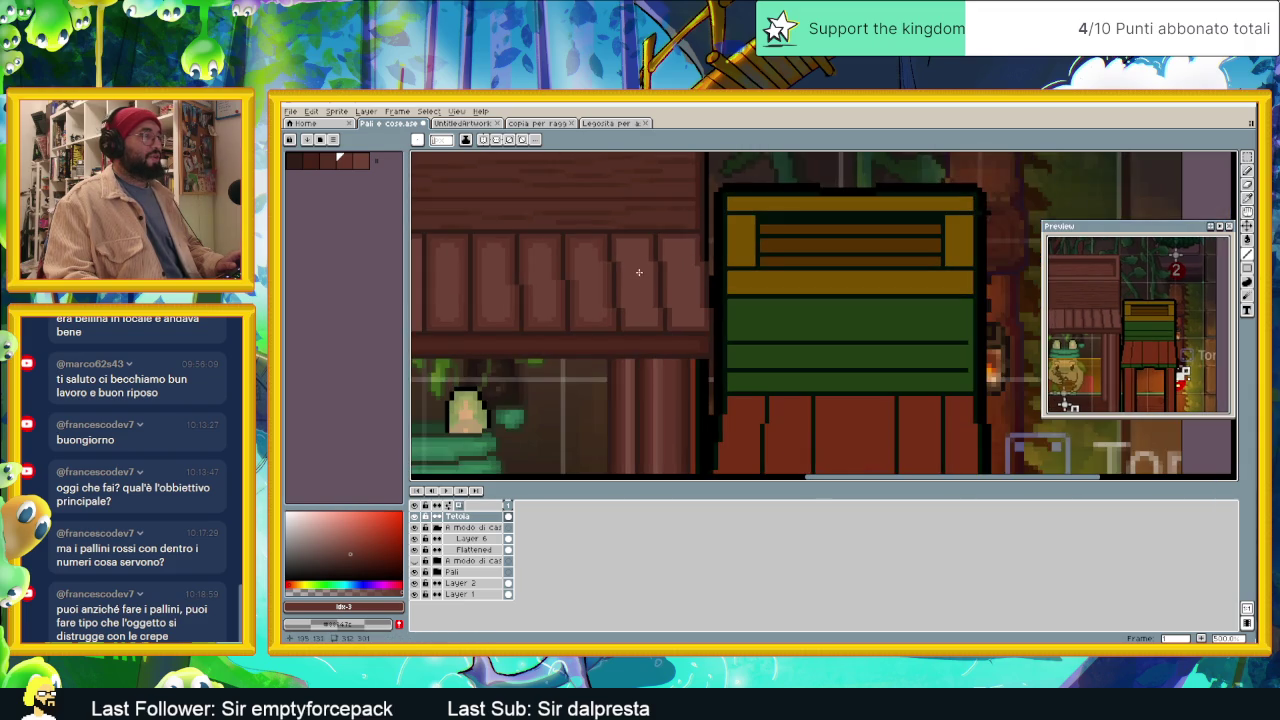
{"action": "scroll", "coordinate": [640, 273], "scroll_direction": "up", "scroll_amount": 1}
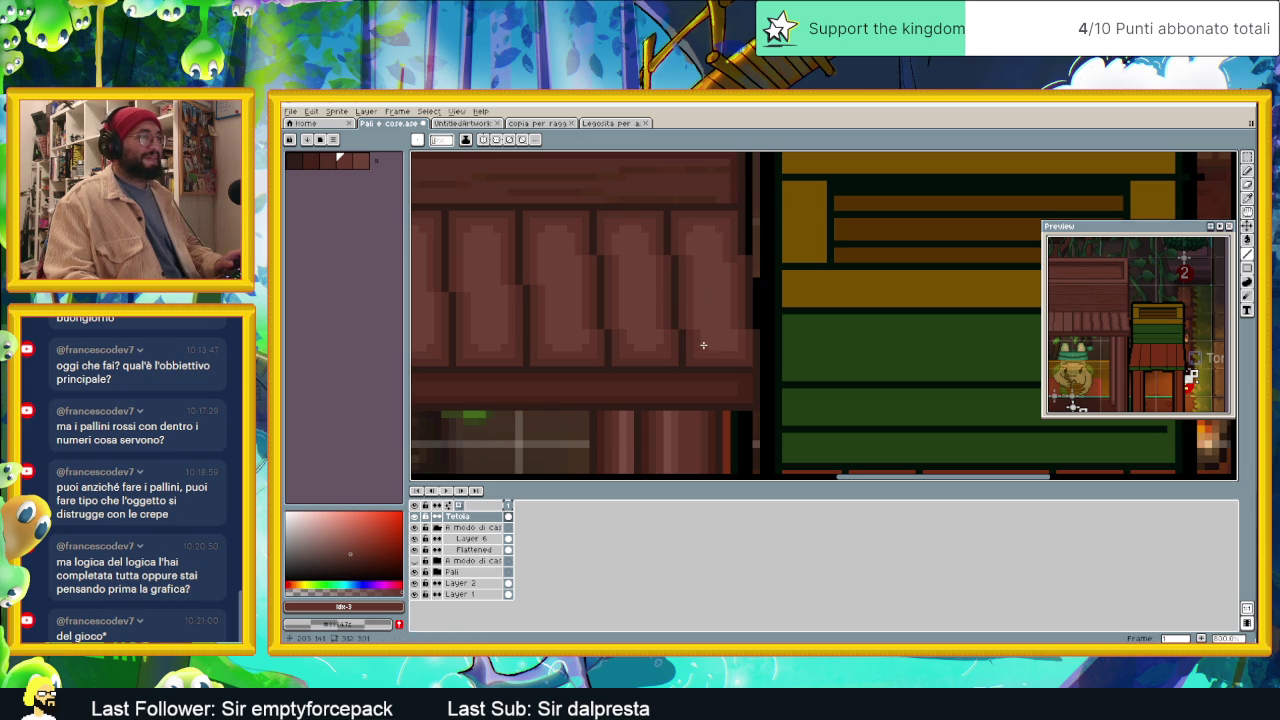
{"action": "scroll", "coordinate": [704, 346], "scroll_direction": "down", "scroll_amount": 1}
{"action": "scroll", "coordinate": [690, 343], "scroll_direction": "down", "scroll_amount": 1}
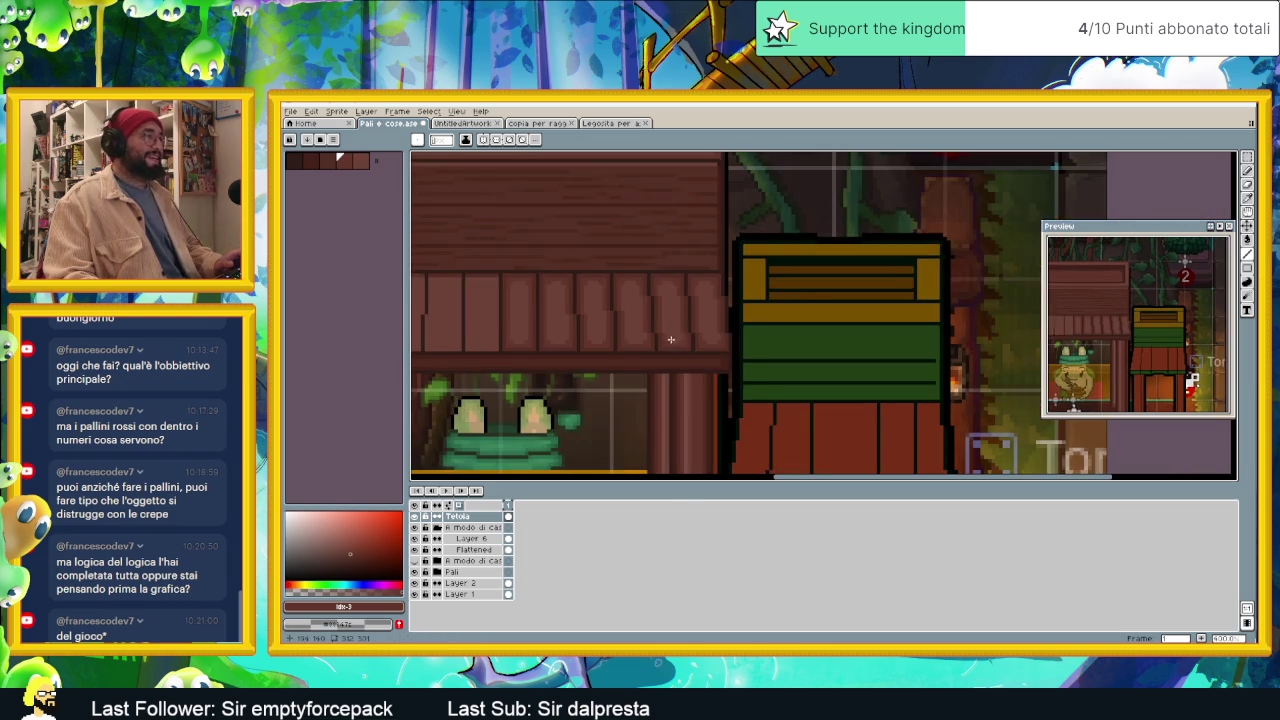
{"action": "scroll", "coordinate": [668, 339], "scroll_direction": "down", "scroll_amount": 1}
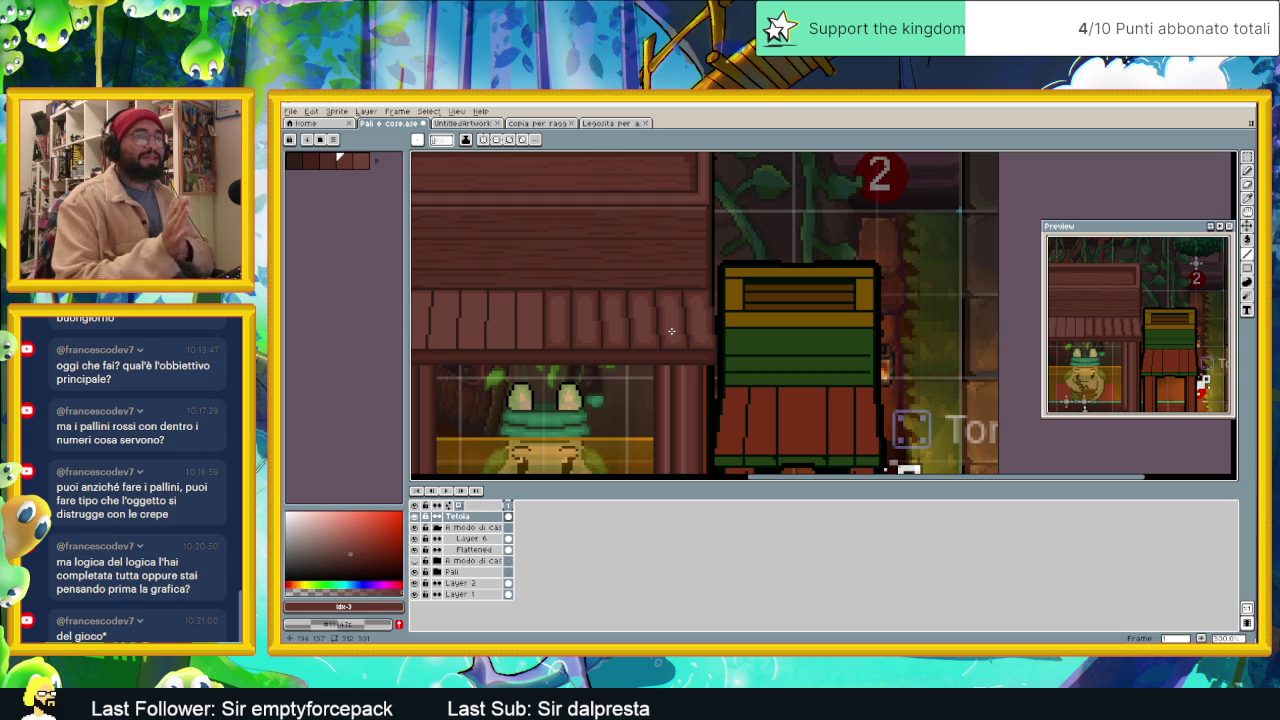
{"action": "scroll", "coordinate": [670, 264], "scroll_direction": "down", "scroll_amount": 1}
Step: Zoom back in and sample the dark roof brown as the drawing colour
{"action": "scroll", "coordinate": [720, 300], "scroll_direction": "left", "scroll_amount": 2}
{"action": "scroll", "coordinate": [772, 339], "scroll_direction": "up", "scroll_amount": 1}
{"action": "scroll", "coordinate": [775, 337], "scroll_direction": "up", "scroll_amount": 1}
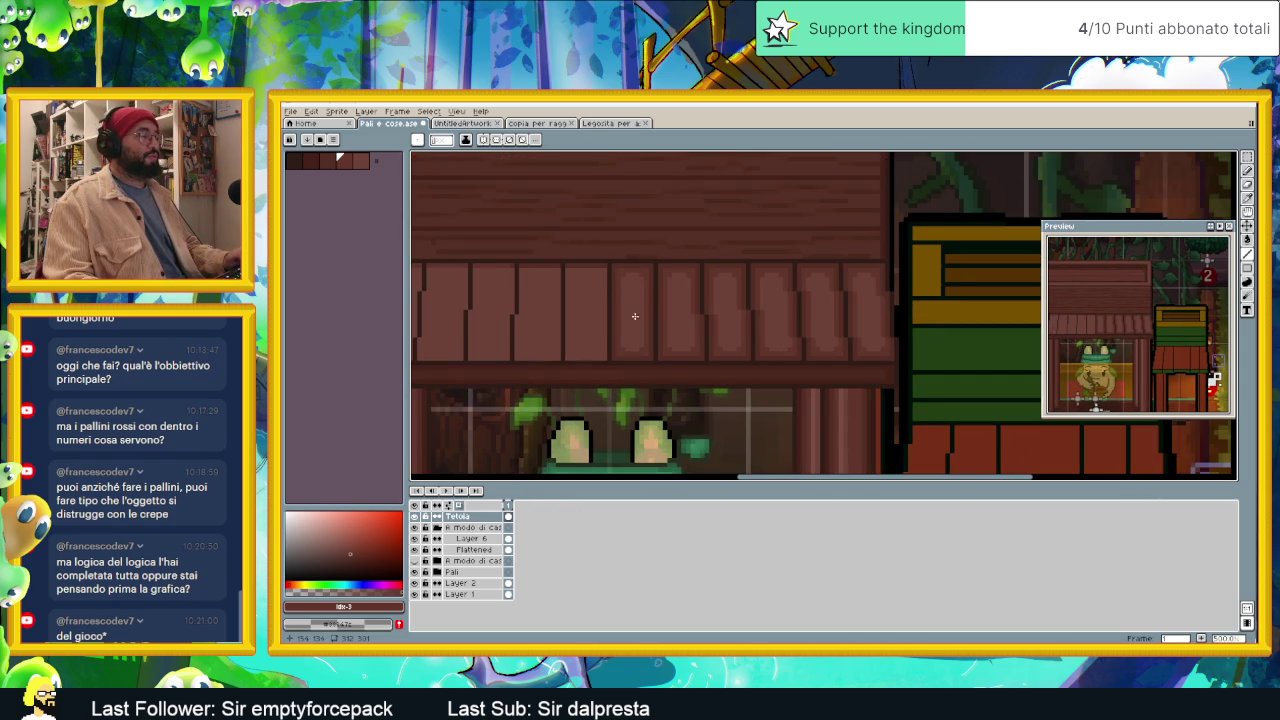
{"action": "scroll", "coordinate": [622, 316], "scroll_direction": "down", "scroll_amount": 1}
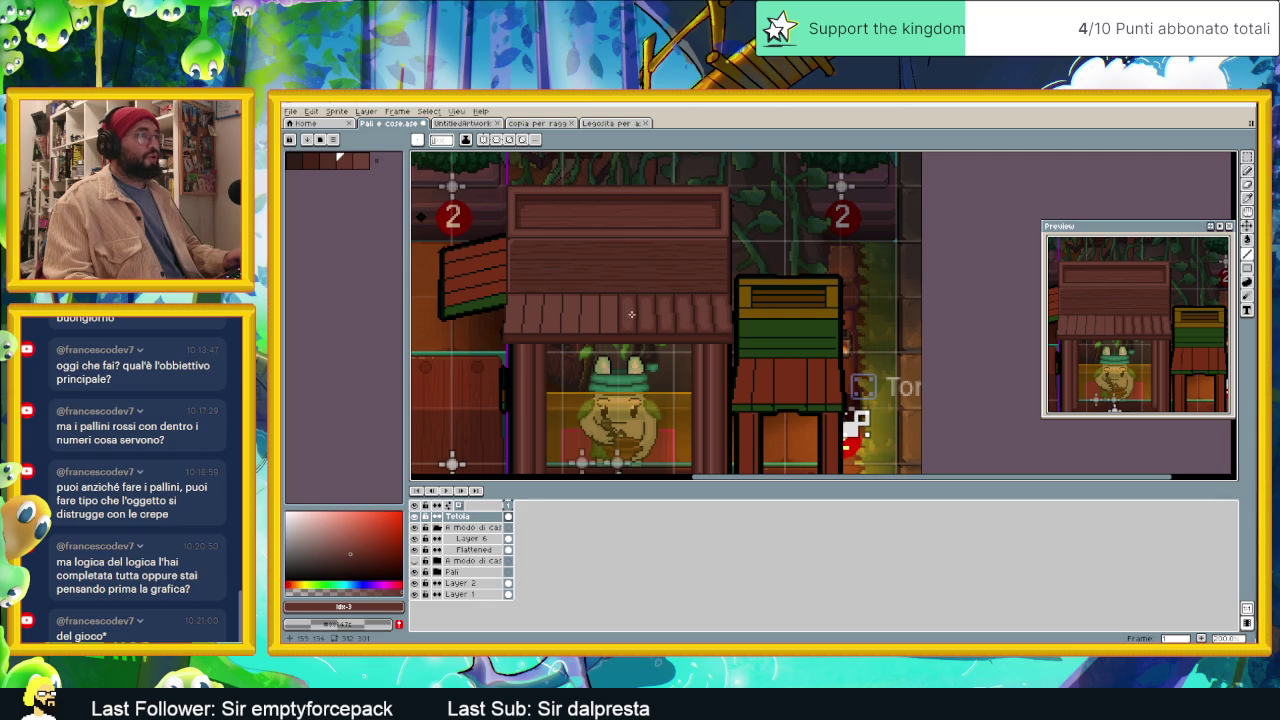
{"action": "scroll", "coordinate": [643, 332], "scroll_direction": "up", "scroll_amount": 2}
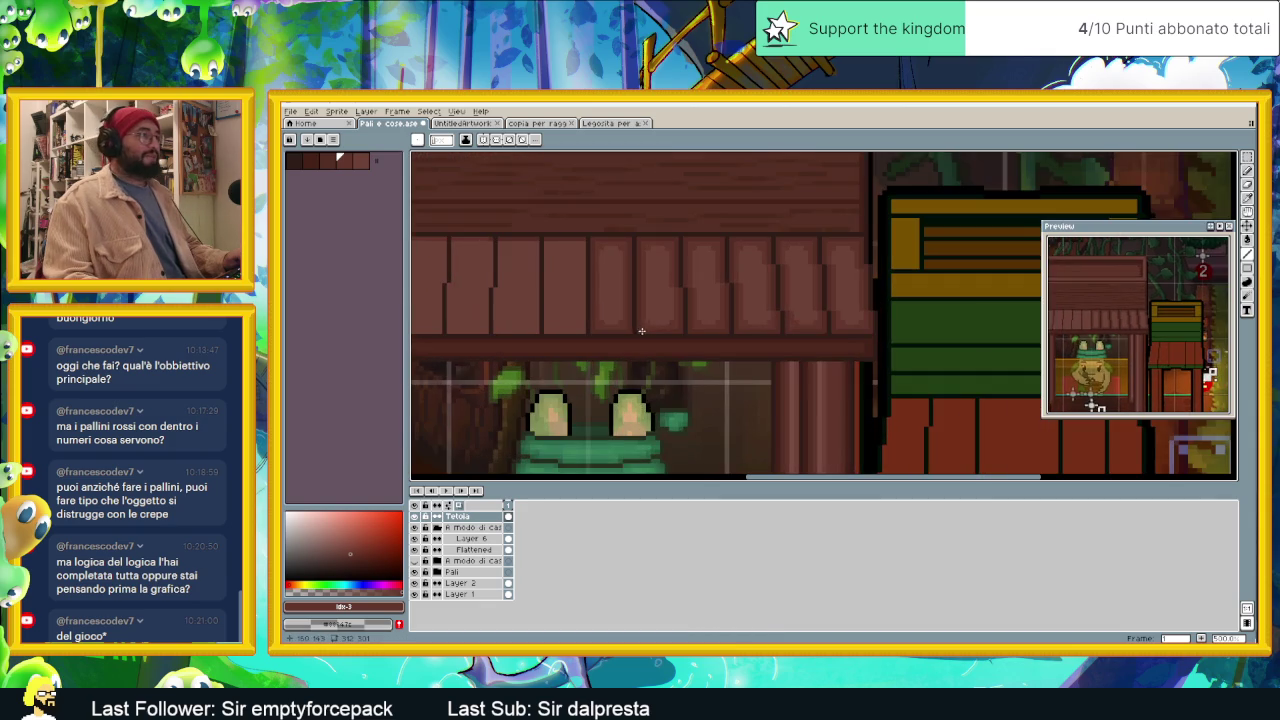
{"action": "scroll", "coordinate": [594, 332], "scroll_direction": "up", "scroll_amount": 1}
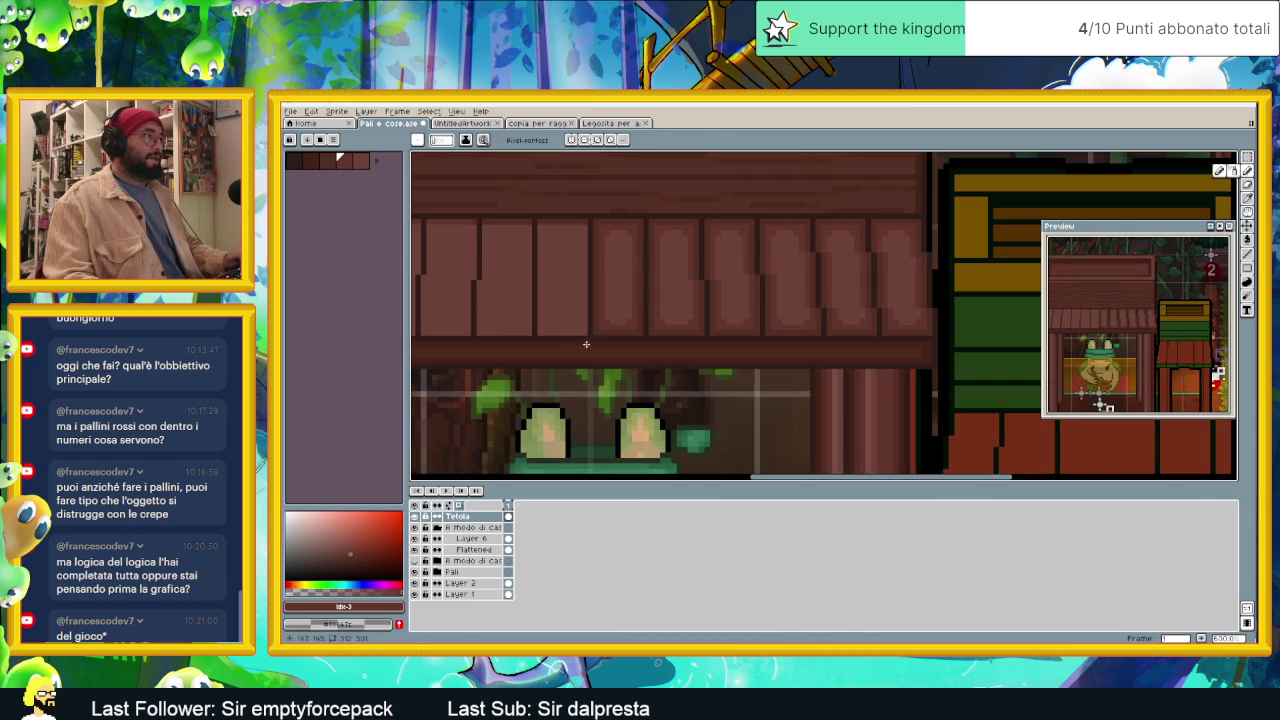
{"action": "left_click", "coordinate": [594, 332], "text": "alt"}
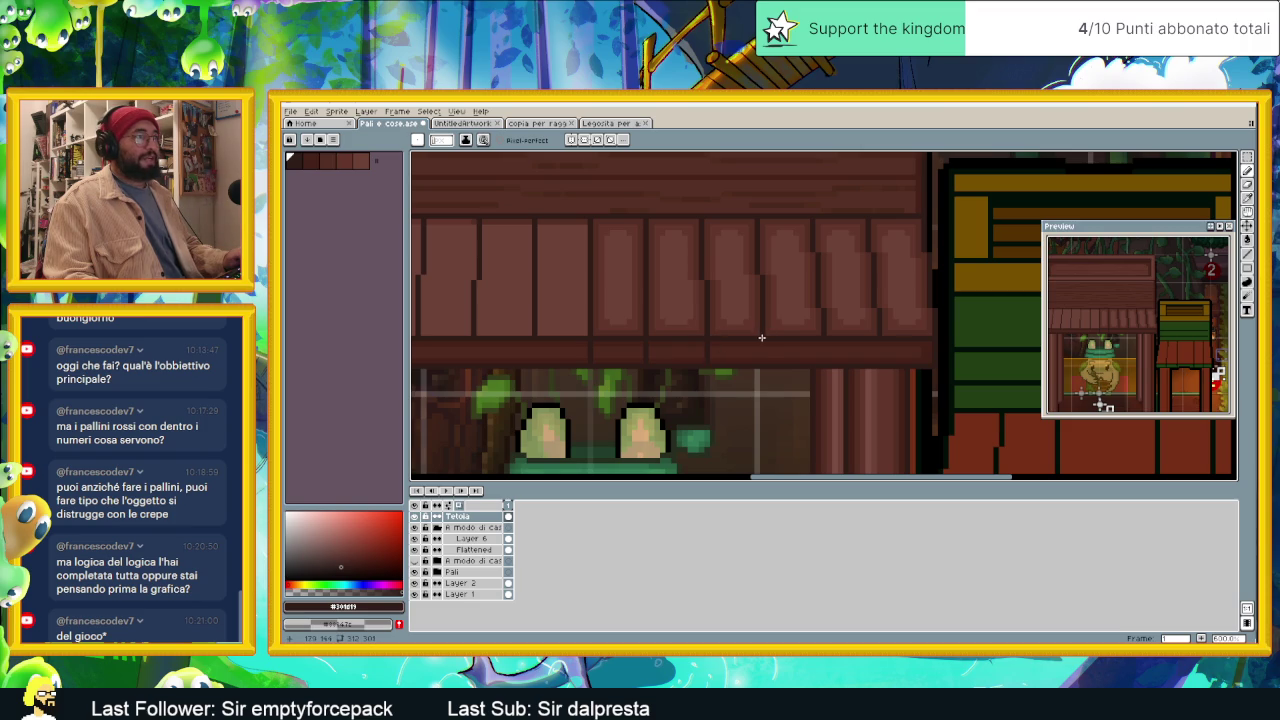
Step: Sample a lighter plank brown, return to the pencil, and undo the last stroke
{"action": "scroll", "coordinate": [877, 358], "scroll_direction": "up", "scroll_amount": 2}
{"action": "left_click", "coordinate": [866, 333], "text": "alt"}
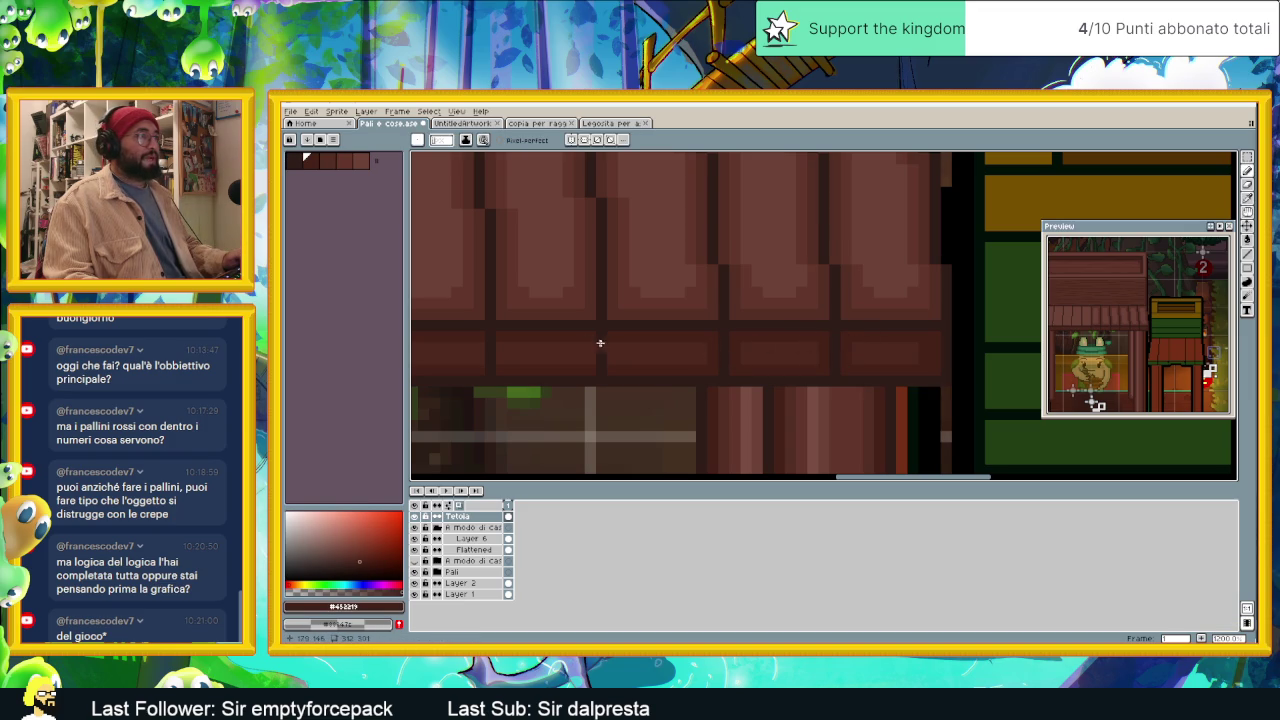
{"action": "left_click_drag", "start_coordinate": [628, 340], "coordinate": [717, 332]}
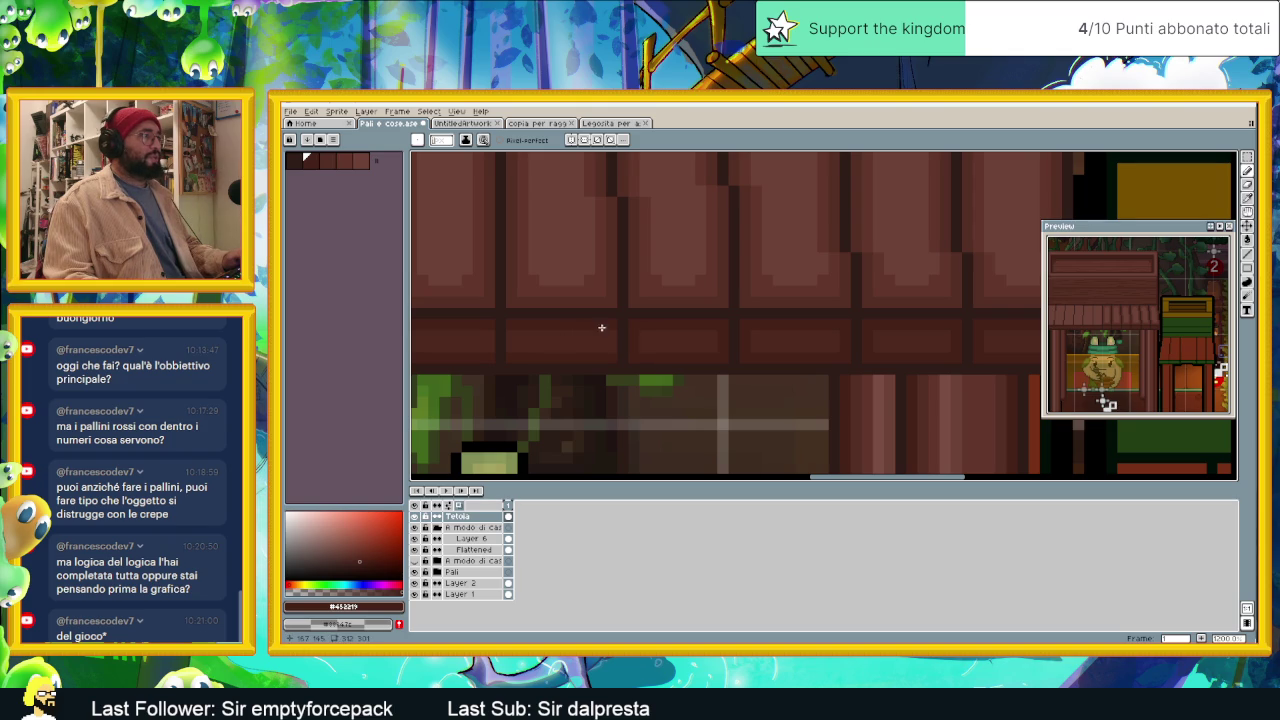
{"action": "key", "text": "v"}
{"action": "key", "text": "b"}
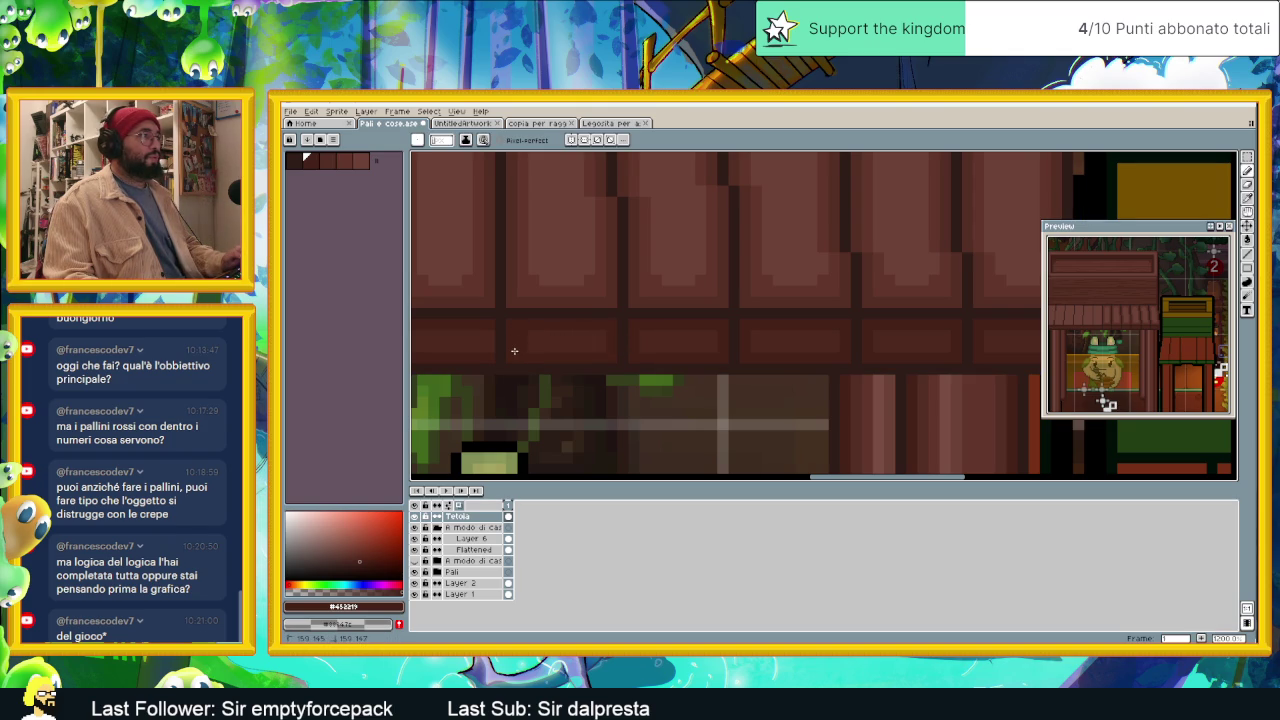
{"action": "key", "text": "ctrl+z"}
Step: Zoom out to view the frog stall's roof and surroundings
{"action": "scroll", "coordinate": [510, 347], "scroll_direction": "down", "scroll_amount": 3}
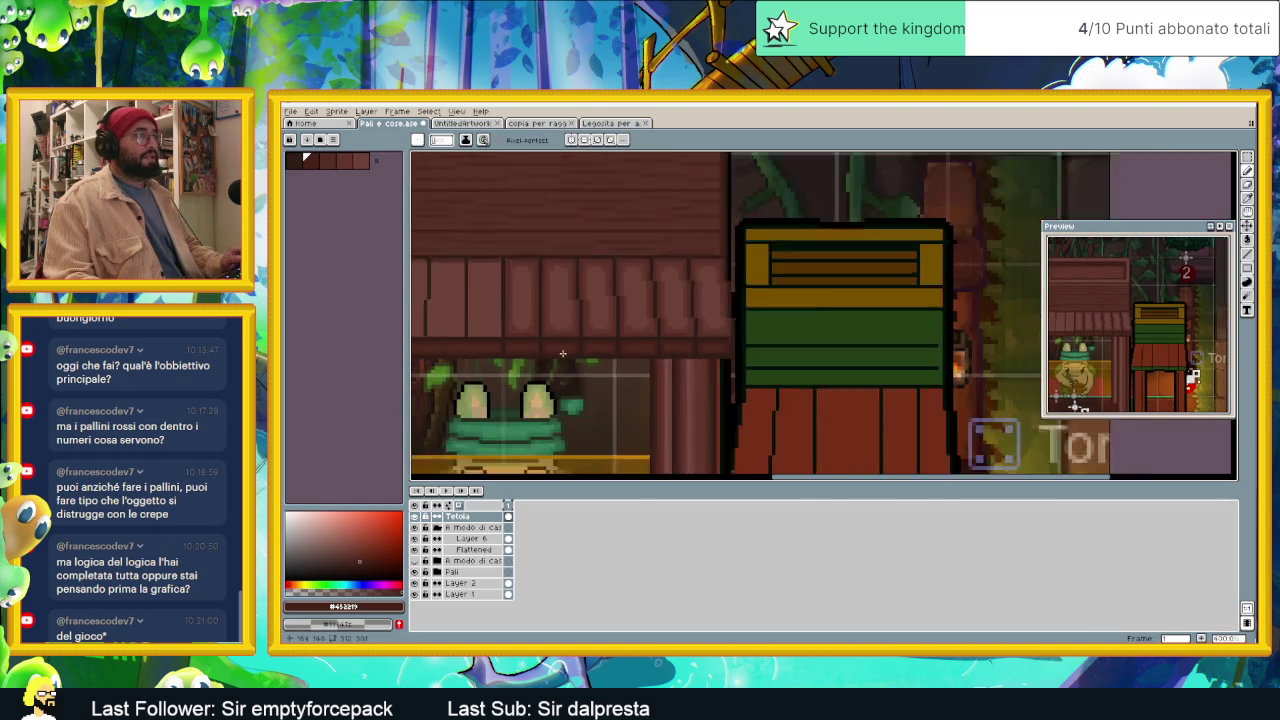
{"action": "scroll", "coordinate": [591, 352], "scroll_direction": "up", "scroll_amount": 1}
{"action": "scroll", "coordinate": [545, 357], "scroll_direction": "up", "scroll_amount": 2}
{"action": "scroll", "coordinate": [523, 349], "scroll_direction": "up", "scroll_amount": 1}
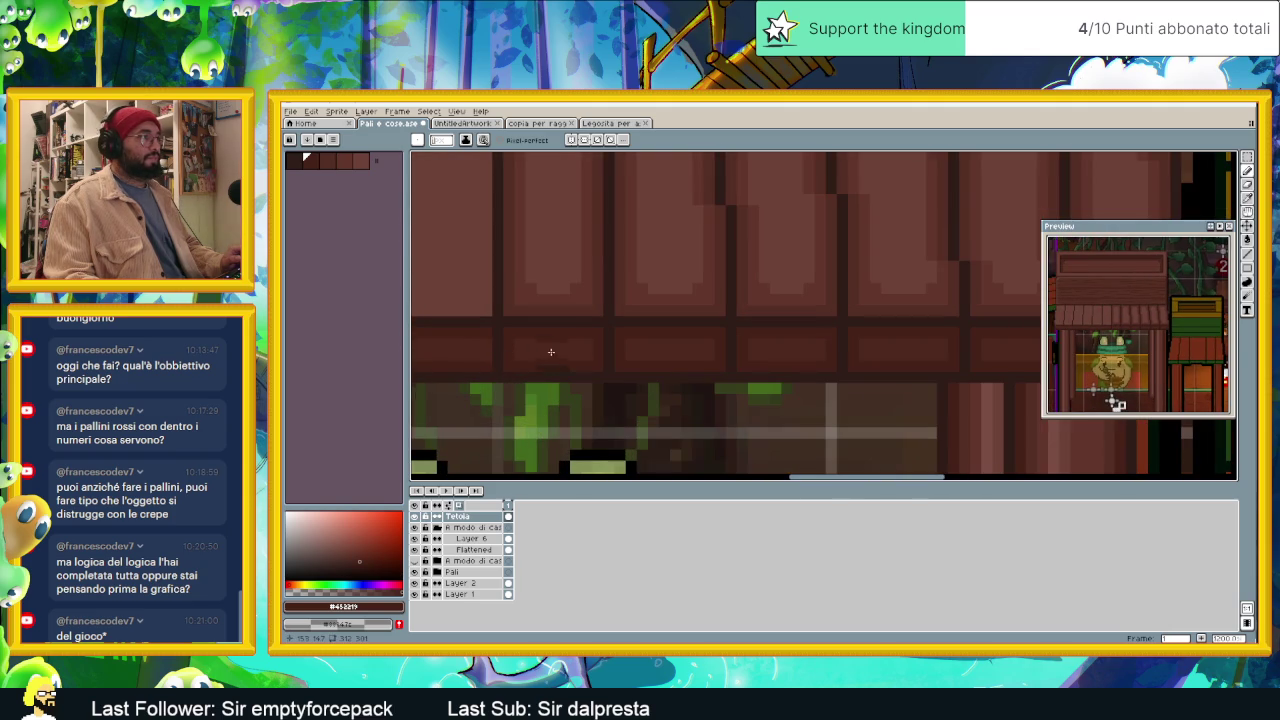
{"action": "scroll", "coordinate": [549, 351], "scroll_direction": "down", "scroll_amount": 3}
{"action": "scroll", "coordinate": [731, 366], "scroll_direction": "up", "scroll_amount": 1}
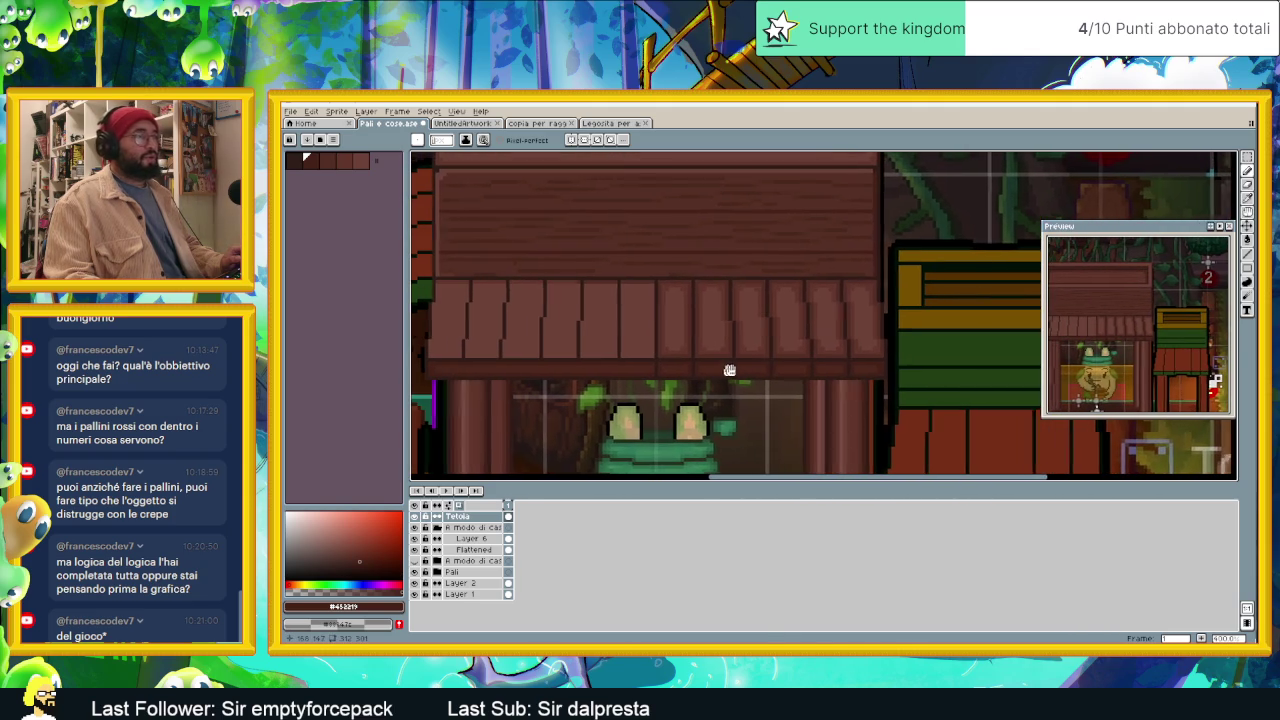
Step: Move the right section of roof planks to the left, commit it, and zoom out
{"action": "left_click", "coordinate": [1247, 157]}
{"action": "mouse_move", "coordinate": [930, 260]}
{"action": "left_mouse_down"}
{"action": "mouse_move", "coordinate": [777, 374]}
{"action": "mouse_move", "coordinate": [659, 395]}
{"action": "left_mouse_up"}
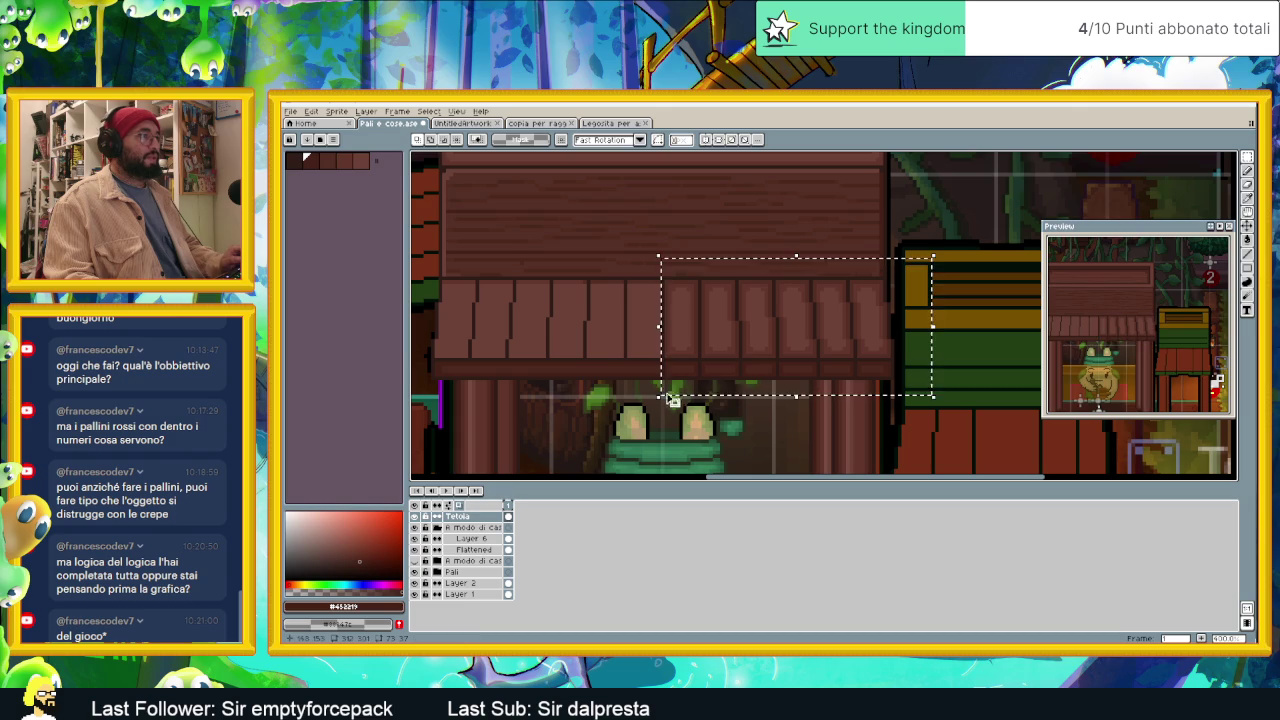
{"action": "left_click", "coordinate": [755, 368]}
{"action": "left_click_drag", "start_coordinate": [765, 360], "coordinate": [559, 336]}
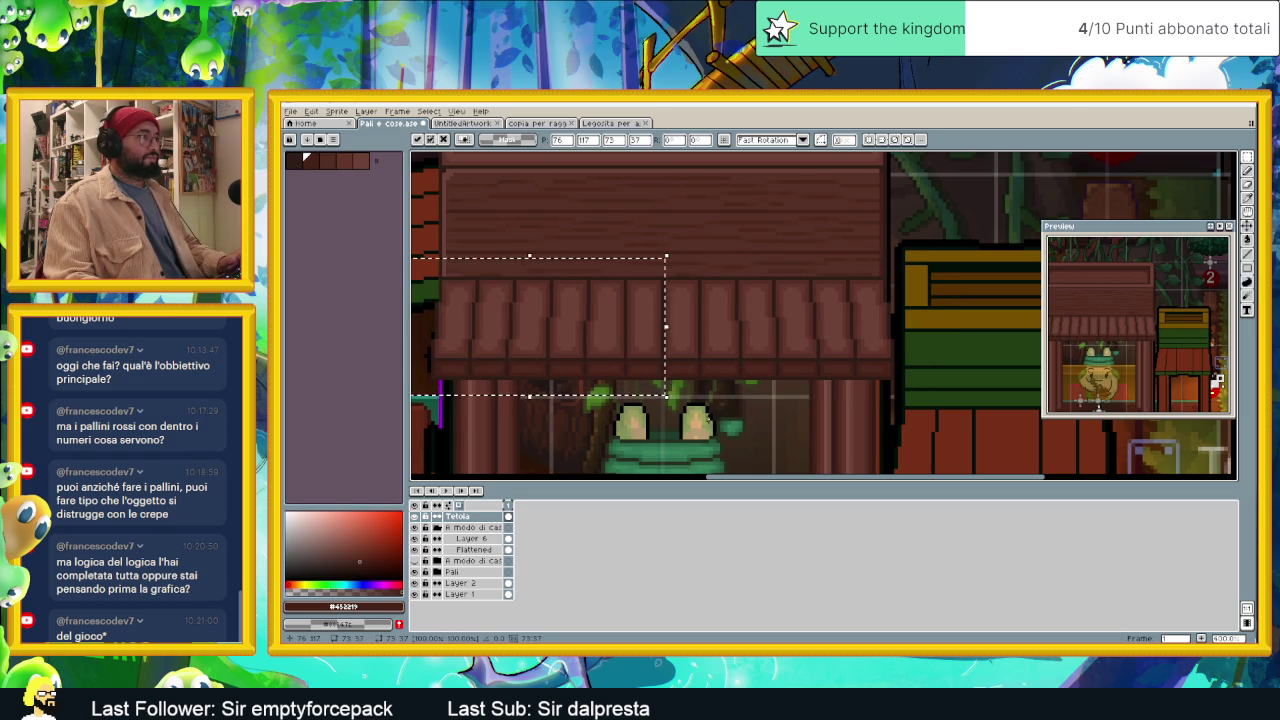
{"action": "key", "text": "Return"}
{"action": "scroll", "coordinate": [770, 422], "scroll_direction": "down", "scroll_amount": 2}
{"action": "scroll", "coordinate": [811, 440], "scroll_direction": "down", "scroll_amount": 2}
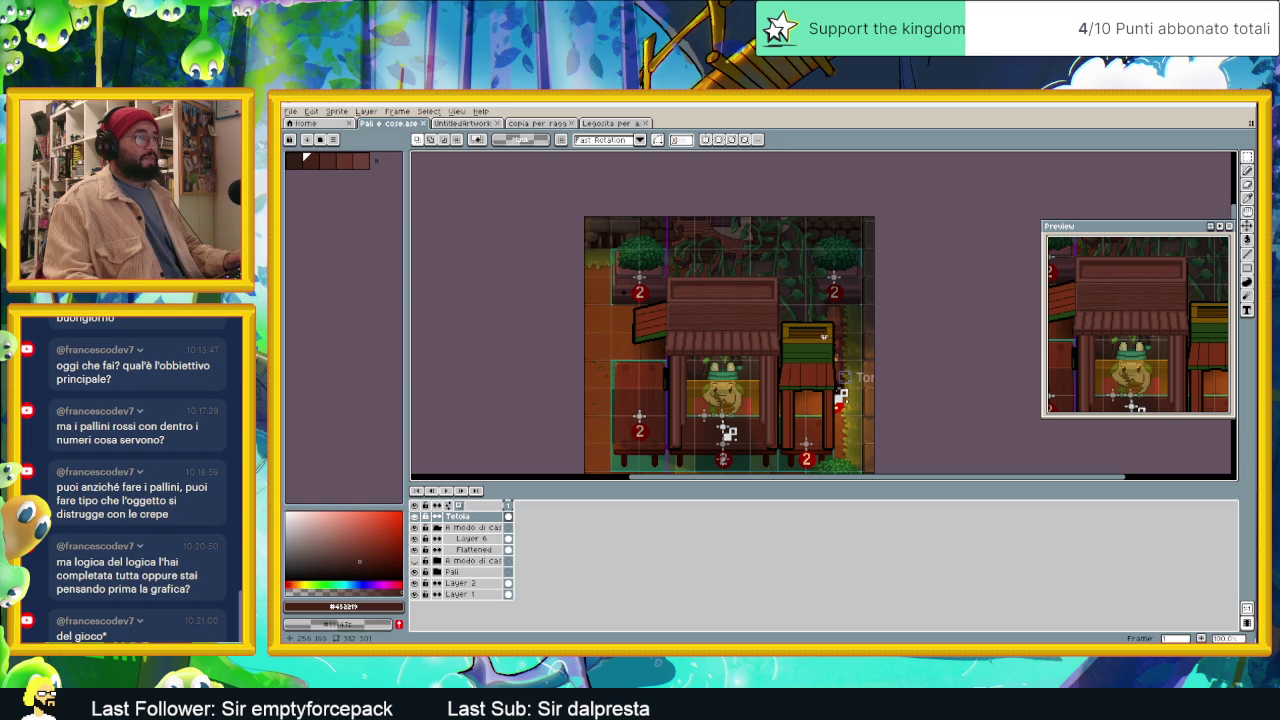
{"action": "left_click_drag", "start_coordinate": [693, 478], "coordinate": [661, 460]}
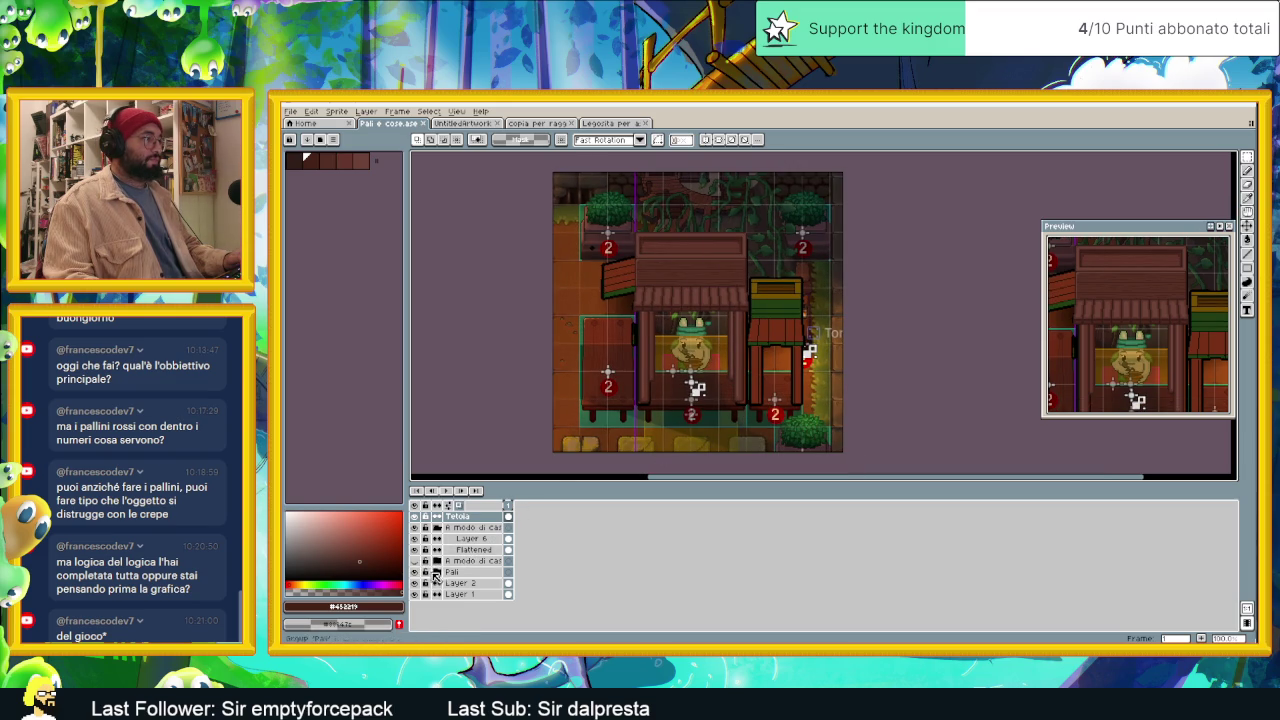
Step: Expand the Pali group, select Layer 3, and hide the 'A modo di cassa Copy' group
{"action": "left_click", "coordinate": [436, 573]}
{"action": "left_click", "coordinate": [489, 584]}
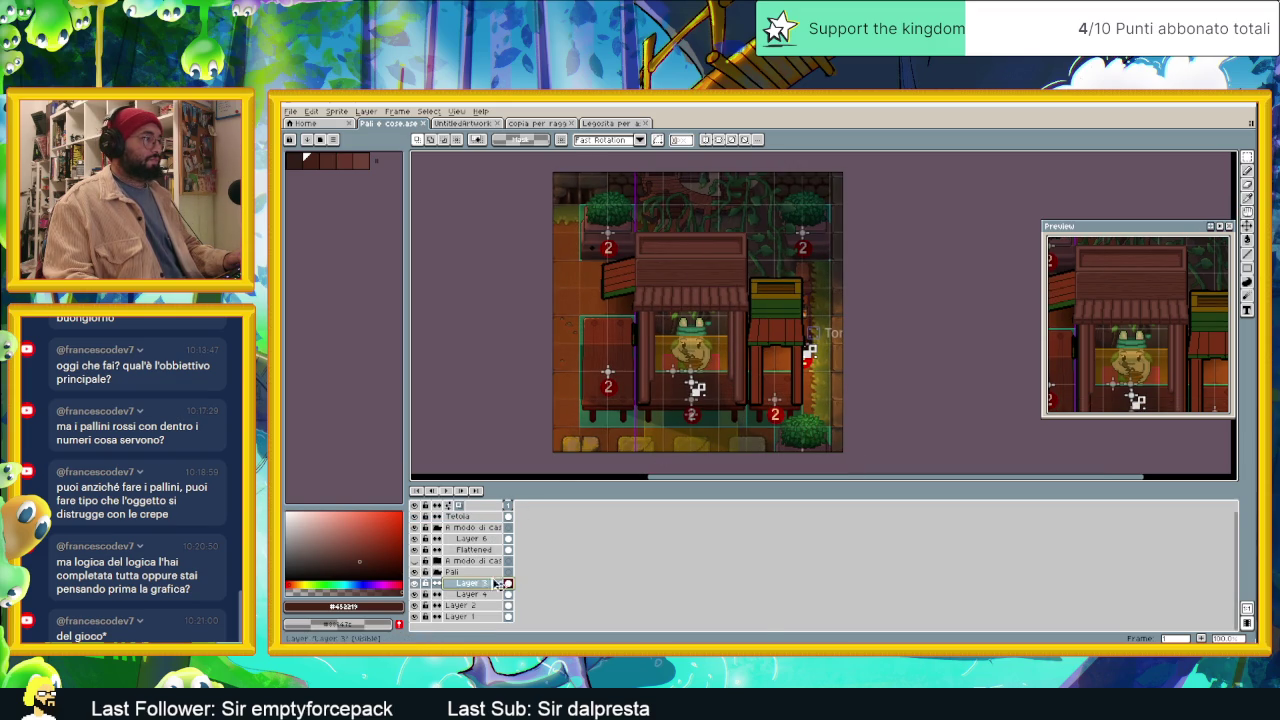
{"action": "scroll", "coordinate": [727, 384], "scroll_direction": "up", "scroll_amount": 1}
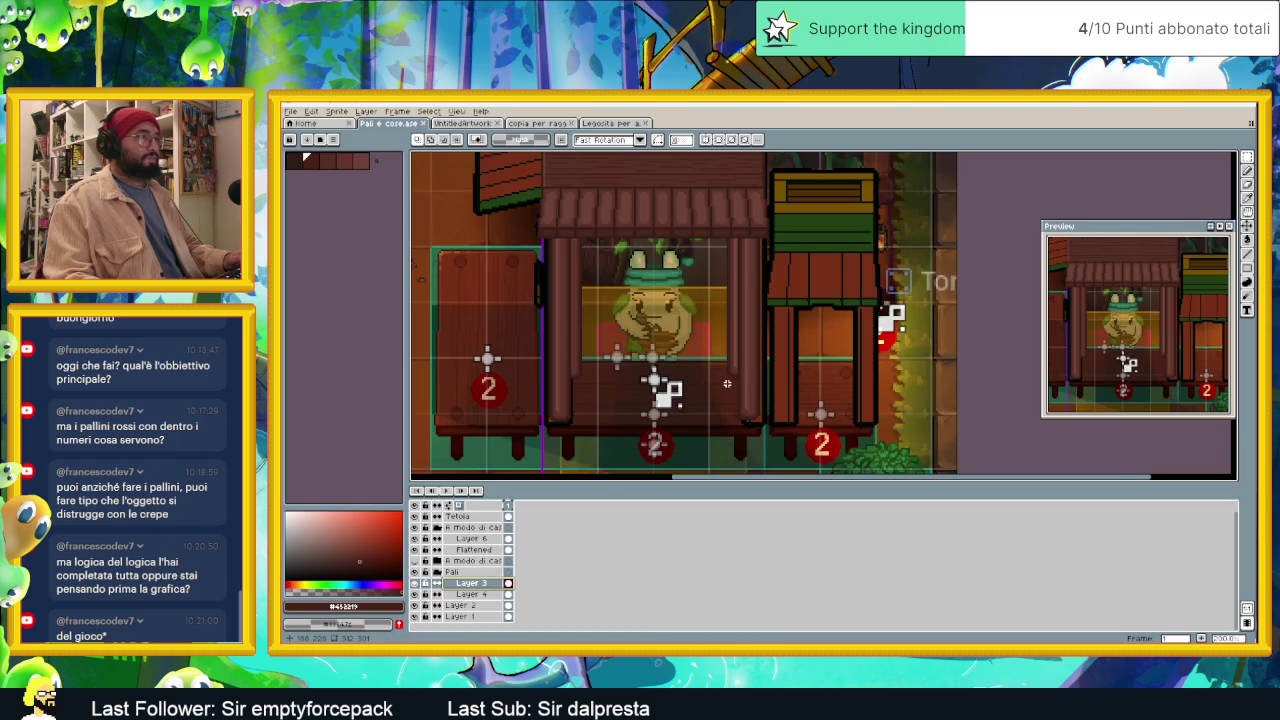
{"action": "left_click", "coordinate": [437, 527]}
{"action": "left_click", "coordinate": [414, 527]}
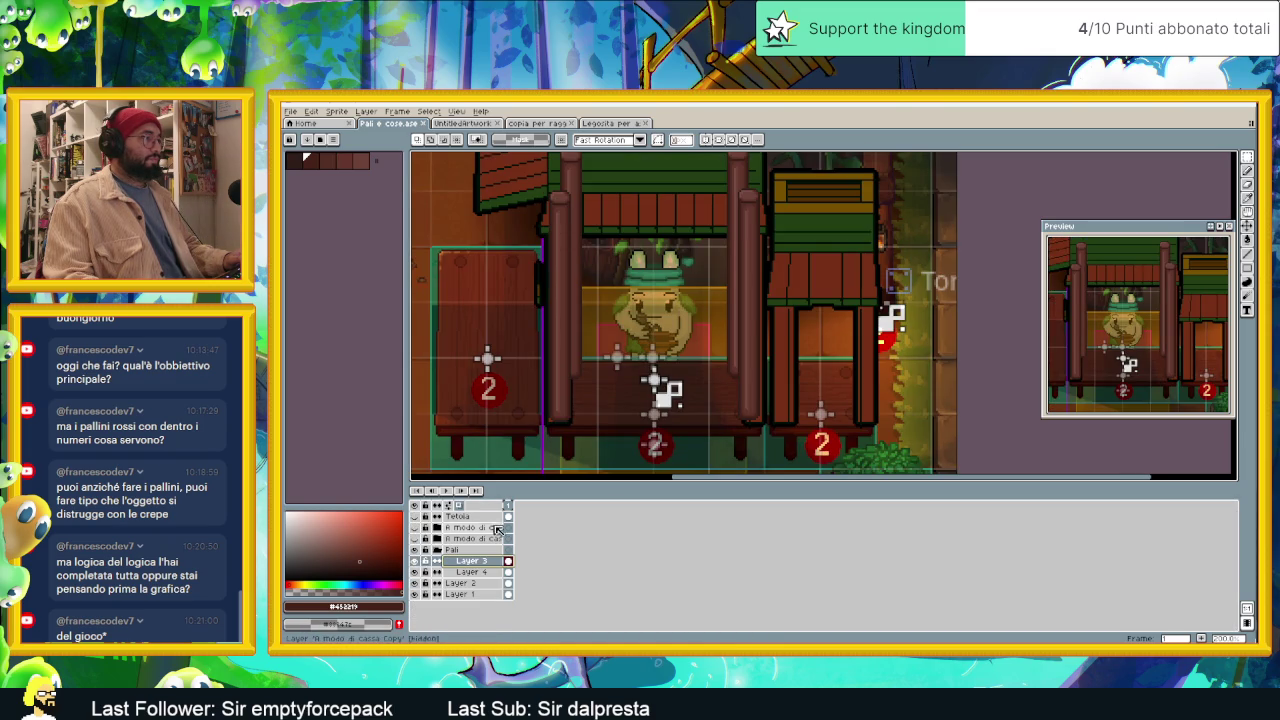
{"action": "scroll", "coordinate": [690, 372], "scroll_direction": "down", "scroll_amount": 1}
{"action": "scroll", "coordinate": [708, 378], "scroll_direction": "down", "scroll_amount": 1}
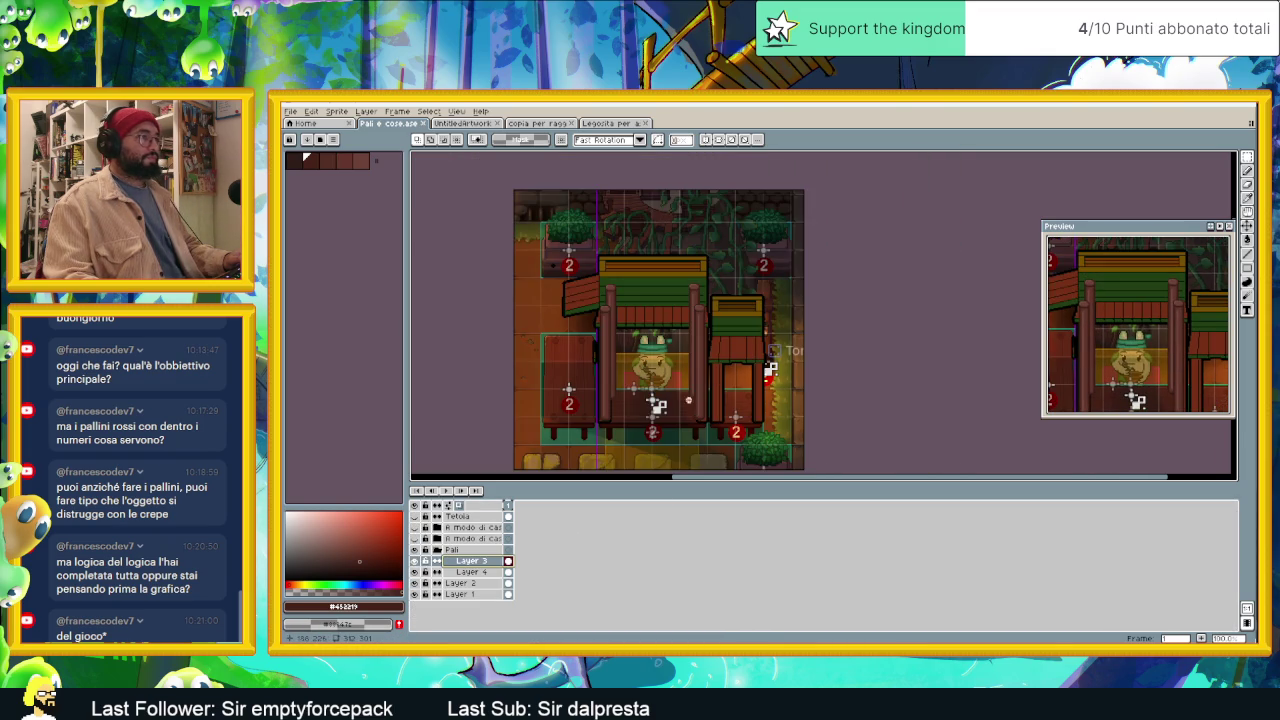
{"action": "mouse_move", "coordinate": [1233, 157]}
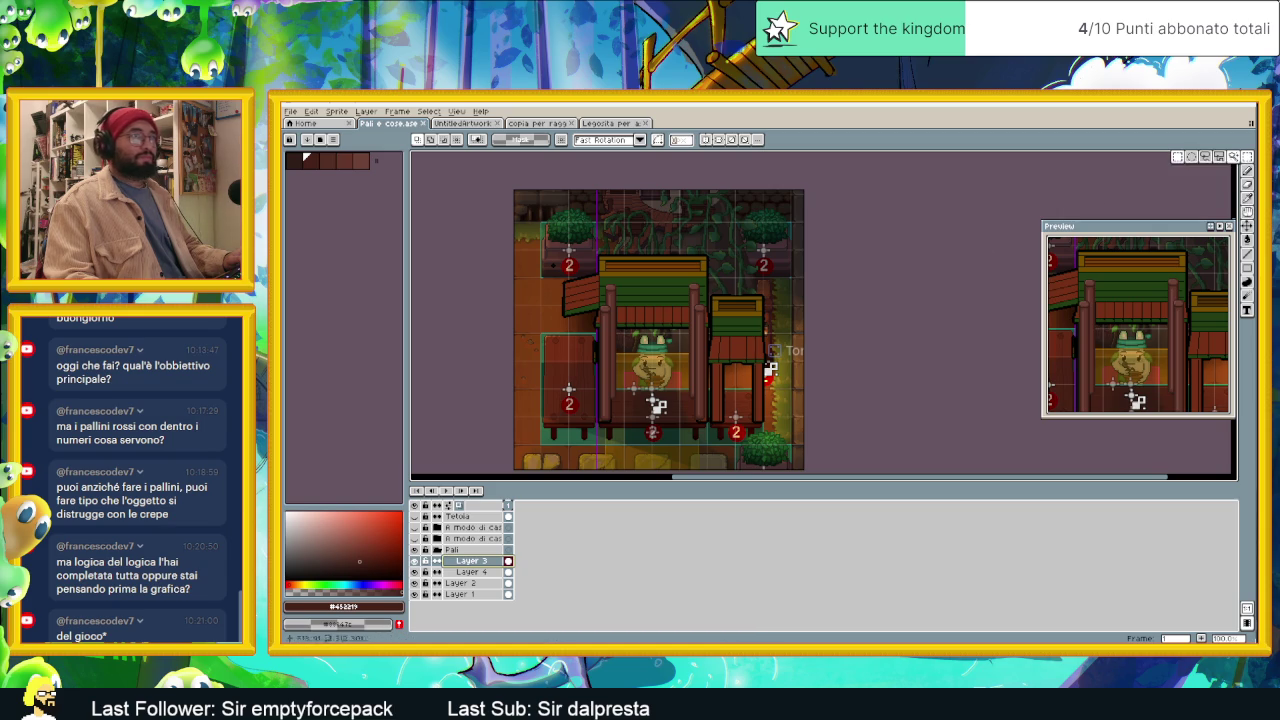
{"action": "left_click_drag", "start_coordinate": [631, 396], "coordinate": [627, 383]}
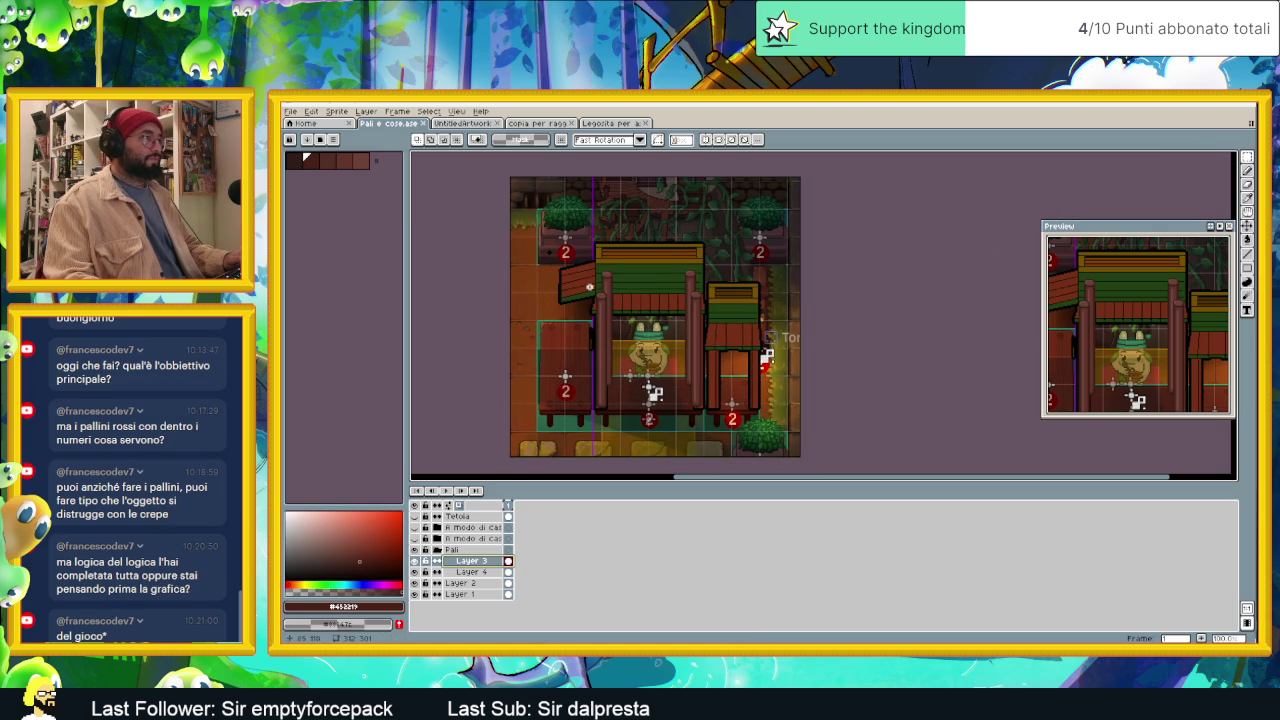
Step: Select one pillar of the frog's stall and drag a copy to the right
{"action": "left_click_drag", "start_coordinate": [588, 289], "coordinate": [632, 422]}
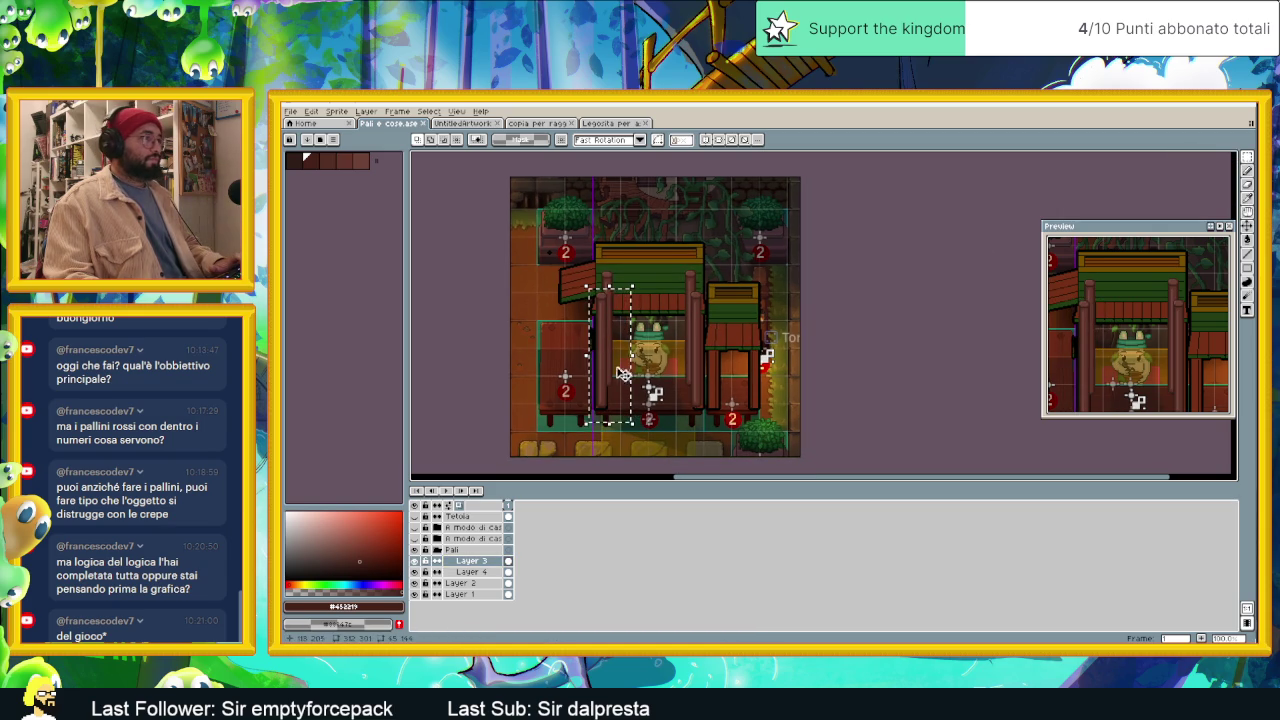
{"action": "left_click_drag", "start_coordinate": [615, 380], "coordinate": [721, 382]}
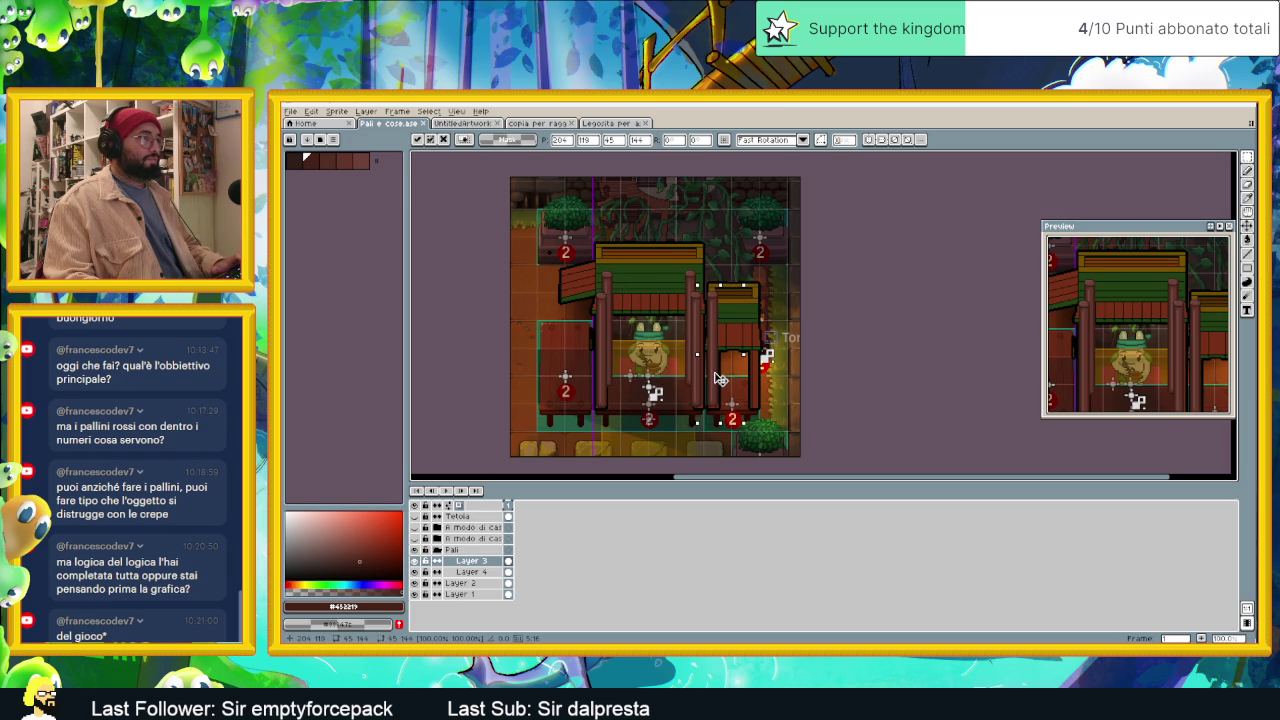
{"action": "scroll", "coordinate": [718, 386], "scroll_direction": "up", "scroll_amount": 1}
{"action": "scroll", "coordinate": [716, 390], "scroll_direction": "up", "scroll_amount": 1}
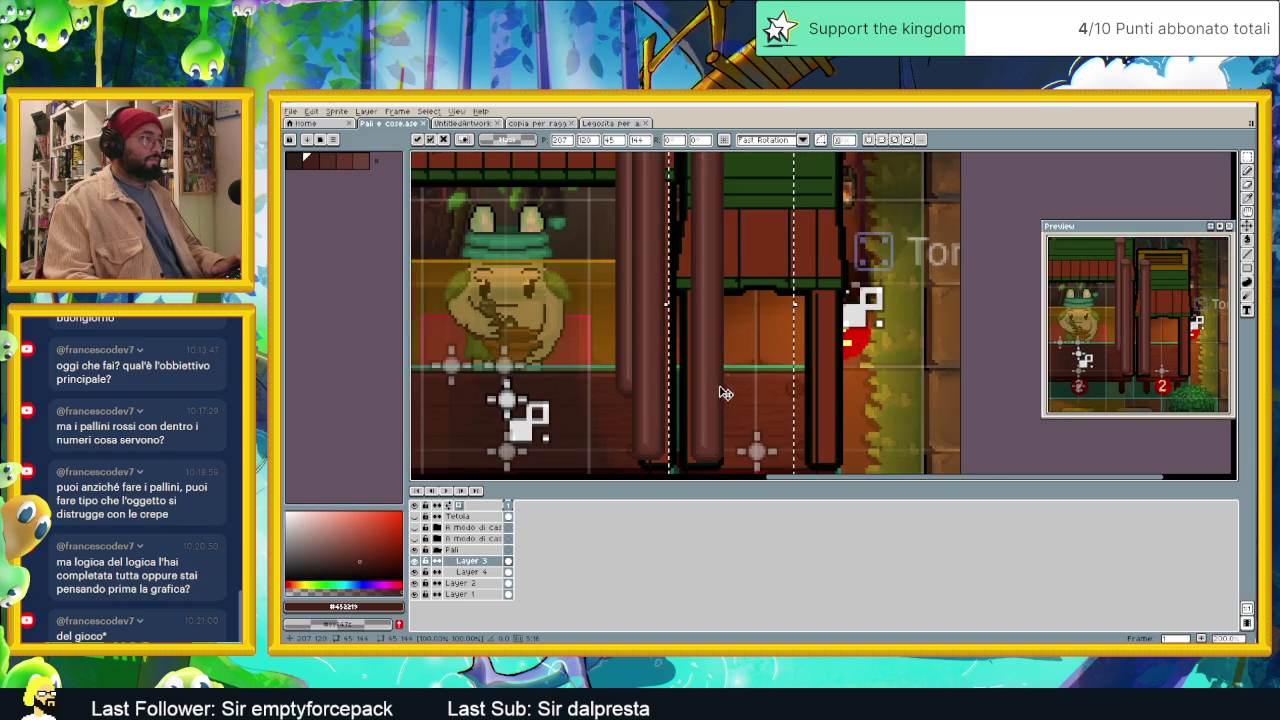
{"action": "scroll", "coordinate": [716, 390], "scroll_direction": "down", "scroll_amount": 2}
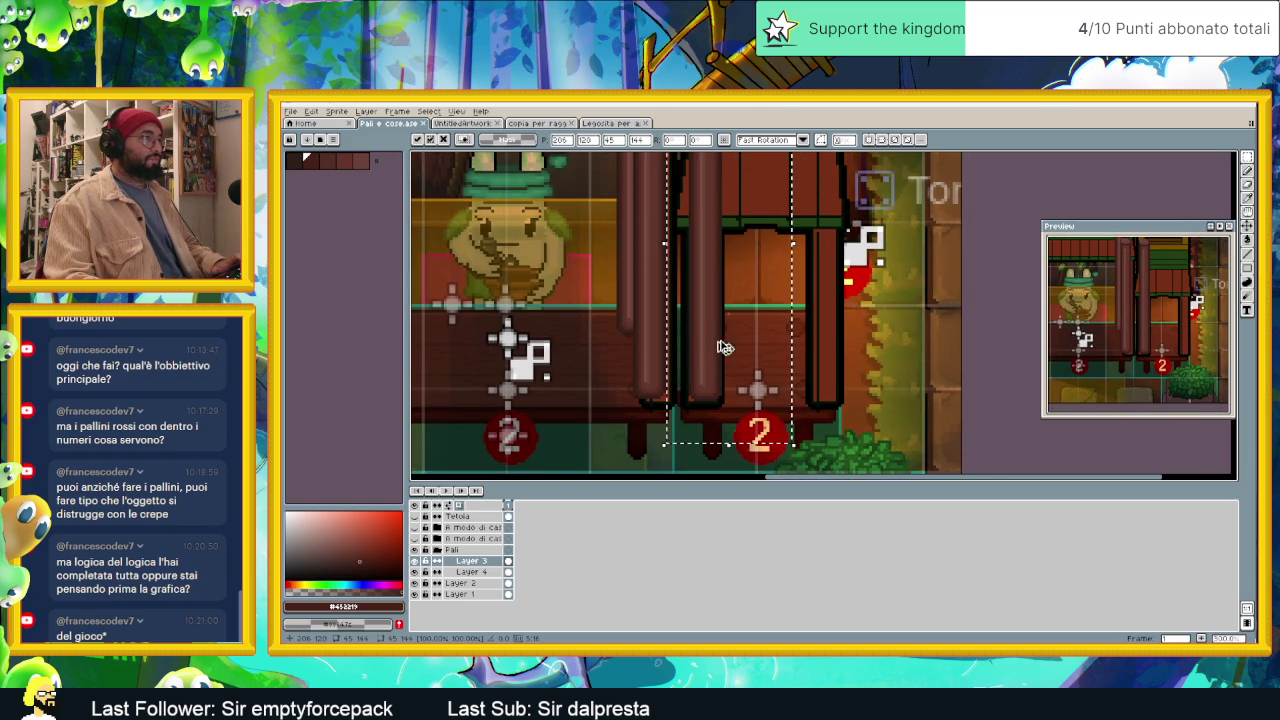
Step: Nudge the pillar copy up and one pixel right until aligned, then commit it
{"action": "key", "text": "Up"}
{"action": "key", "text": "Up"}
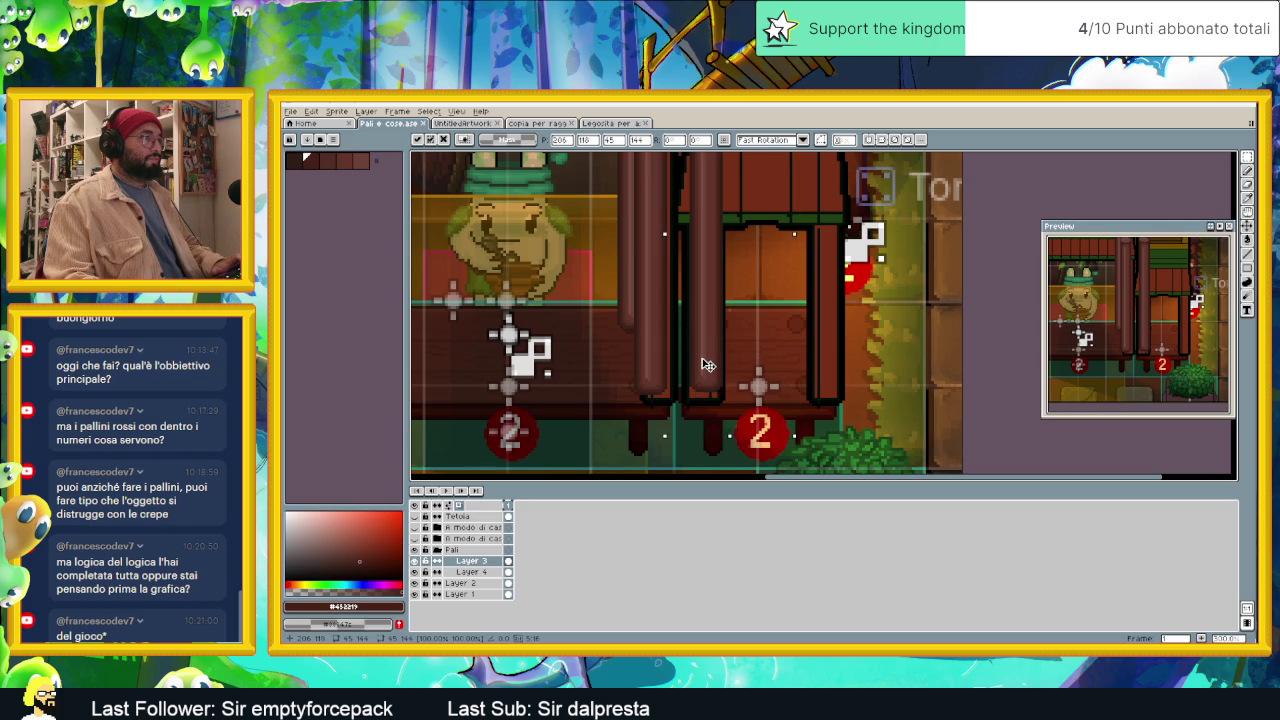
{"action": "left_click_drag", "start_coordinate": [706, 368], "coordinate": [706, 366]}
{"action": "scroll", "coordinate": [707, 370], "scroll_direction": "up", "scroll_amount": 1}
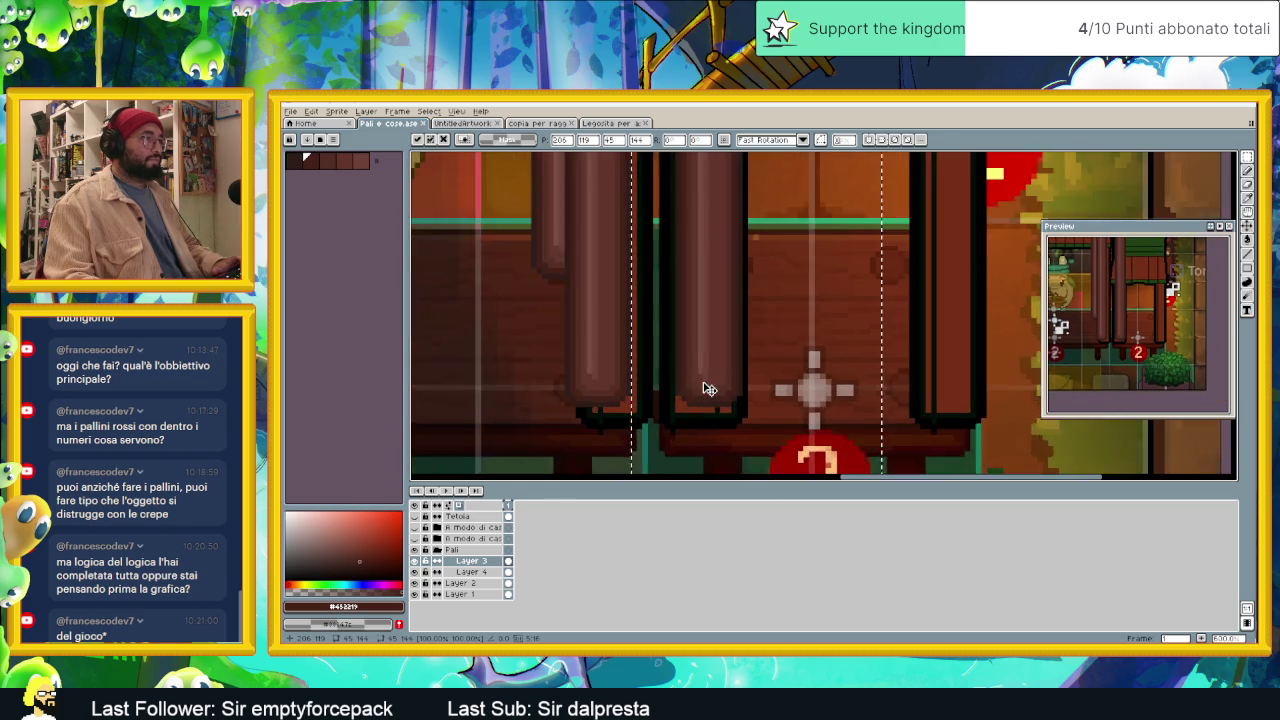
{"action": "scroll", "coordinate": [707, 388], "scroll_direction": "up", "scroll_amount": 1}
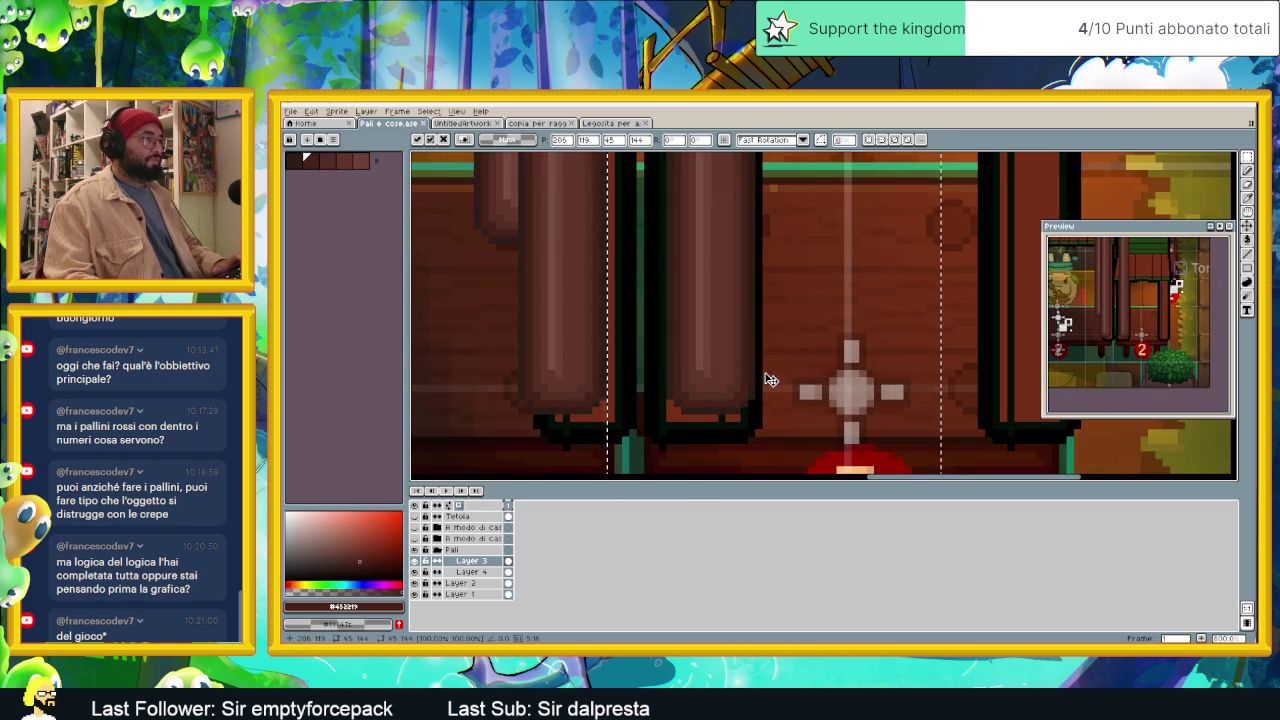
{"action": "scroll", "coordinate": [770, 380], "scroll_direction": "down", "scroll_amount": 1}
{"action": "scroll", "coordinate": [770, 380], "scroll_direction": "down", "scroll_amount": 1}
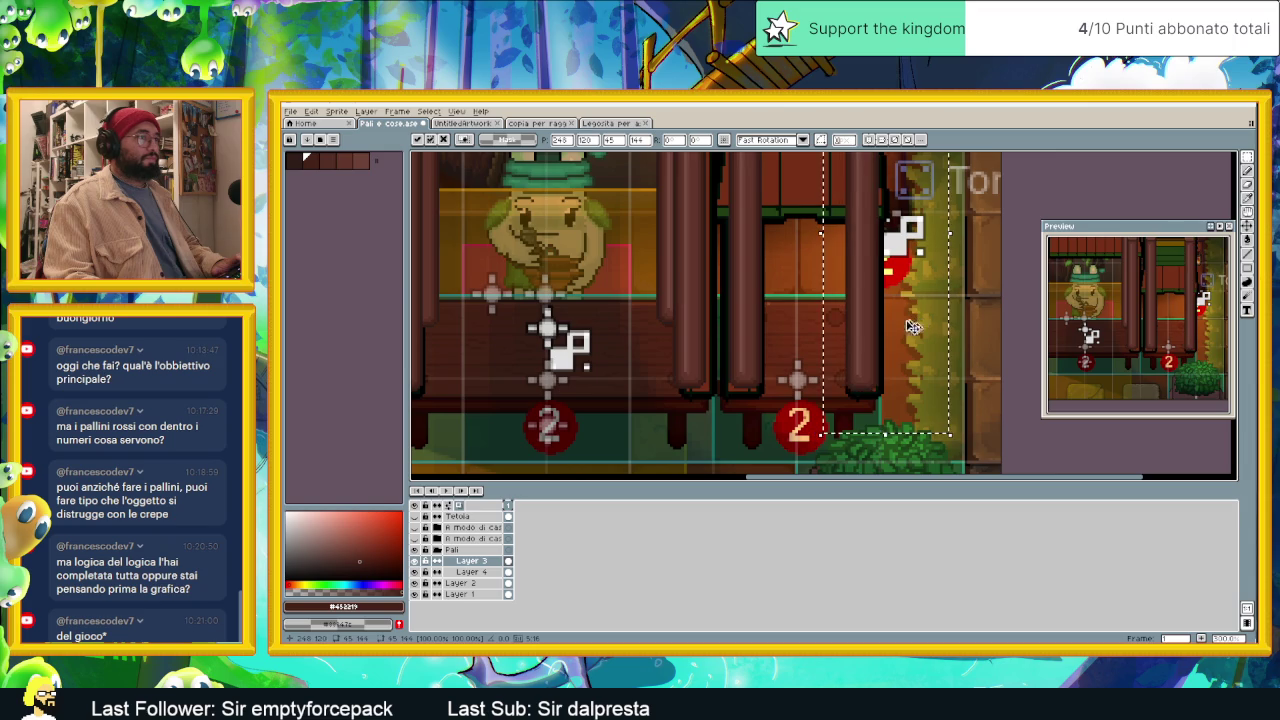
{"action": "scroll", "coordinate": [873, 342], "scroll_direction": "up", "scroll_amount": 2}
{"action": "scroll", "coordinate": [873, 342], "scroll_direction": "up", "scroll_amount": 1}
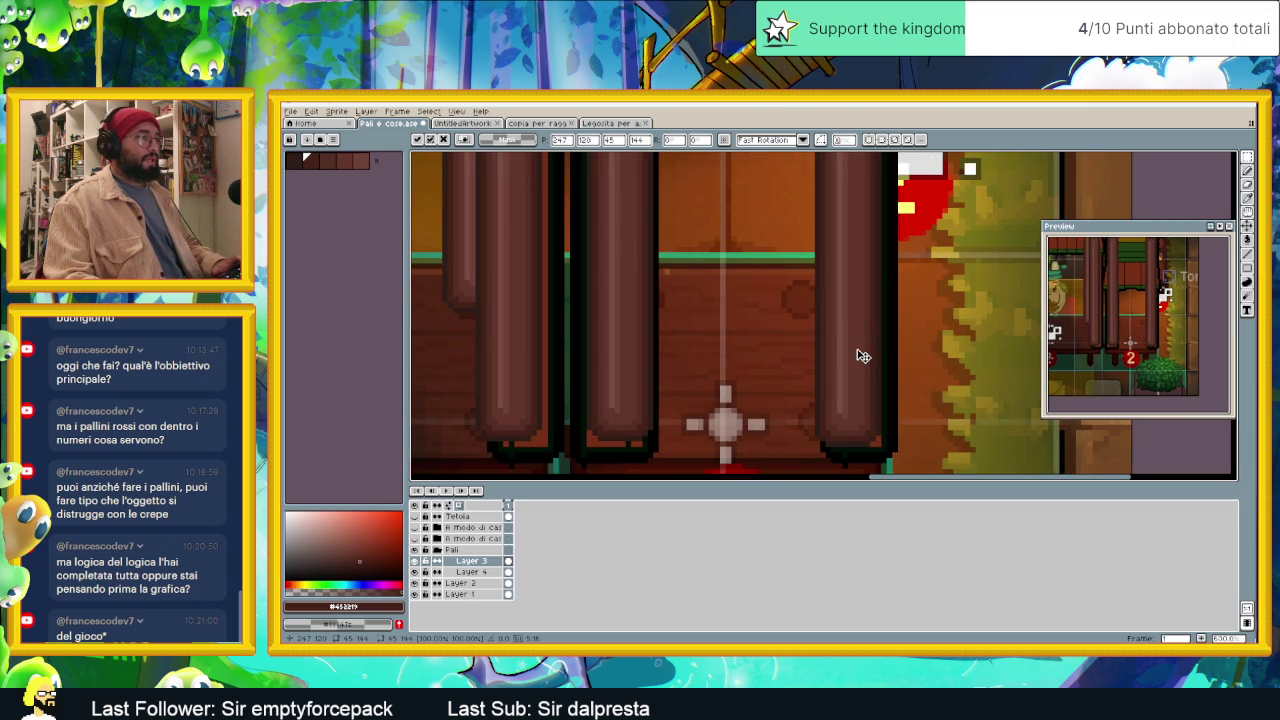
{"action": "left_click_drag", "start_coordinate": [858, 354], "coordinate": [859, 354]}
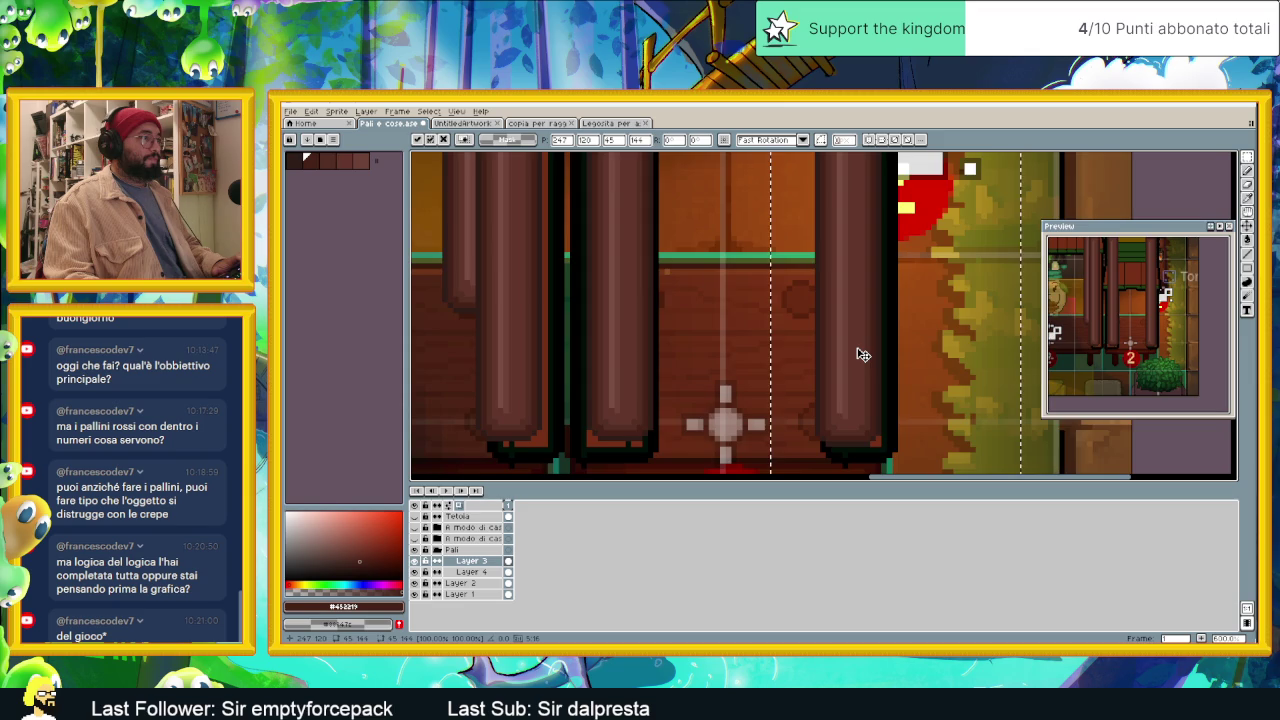
{"action": "scroll", "coordinate": [862, 354], "scroll_direction": "down", "scroll_amount": 1}
{"action": "scroll", "coordinate": [862, 354], "scroll_direction": "down", "scroll_amount": 1}
{"action": "scroll", "coordinate": [862, 354], "scroll_direction": "down", "scroll_amount": 1}
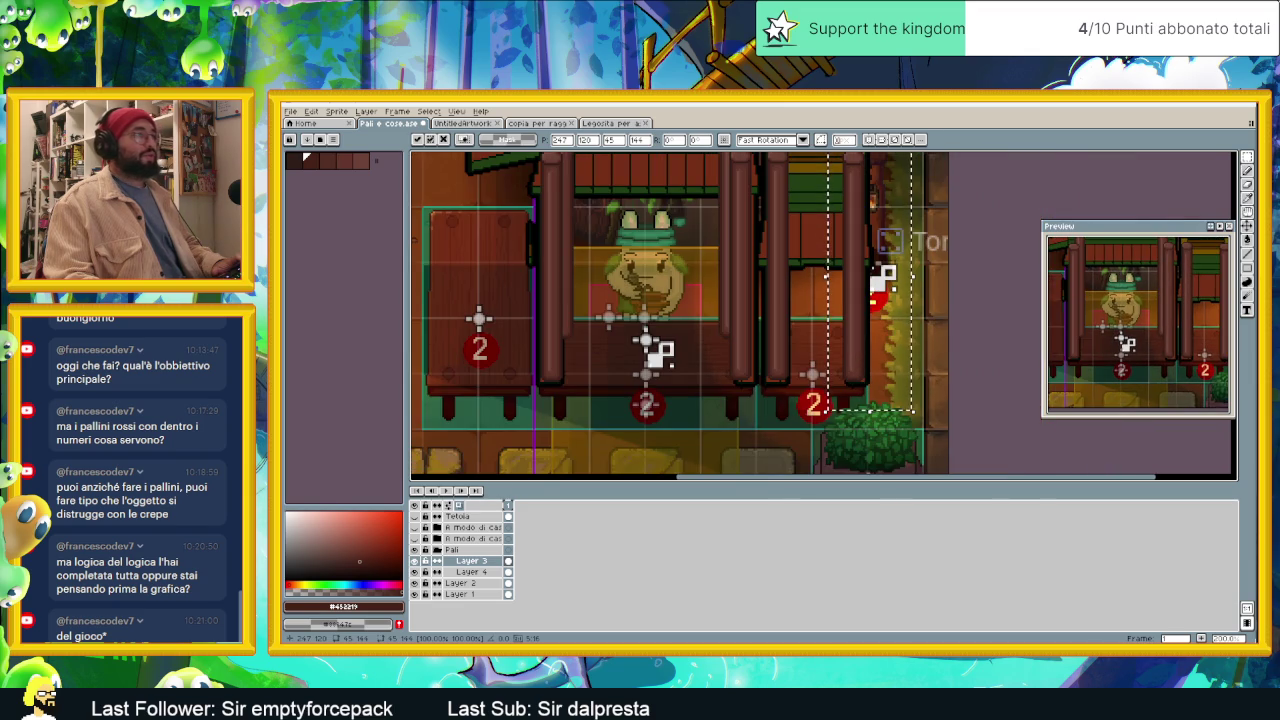
{"action": "left_click", "coordinate": [470, 572]}
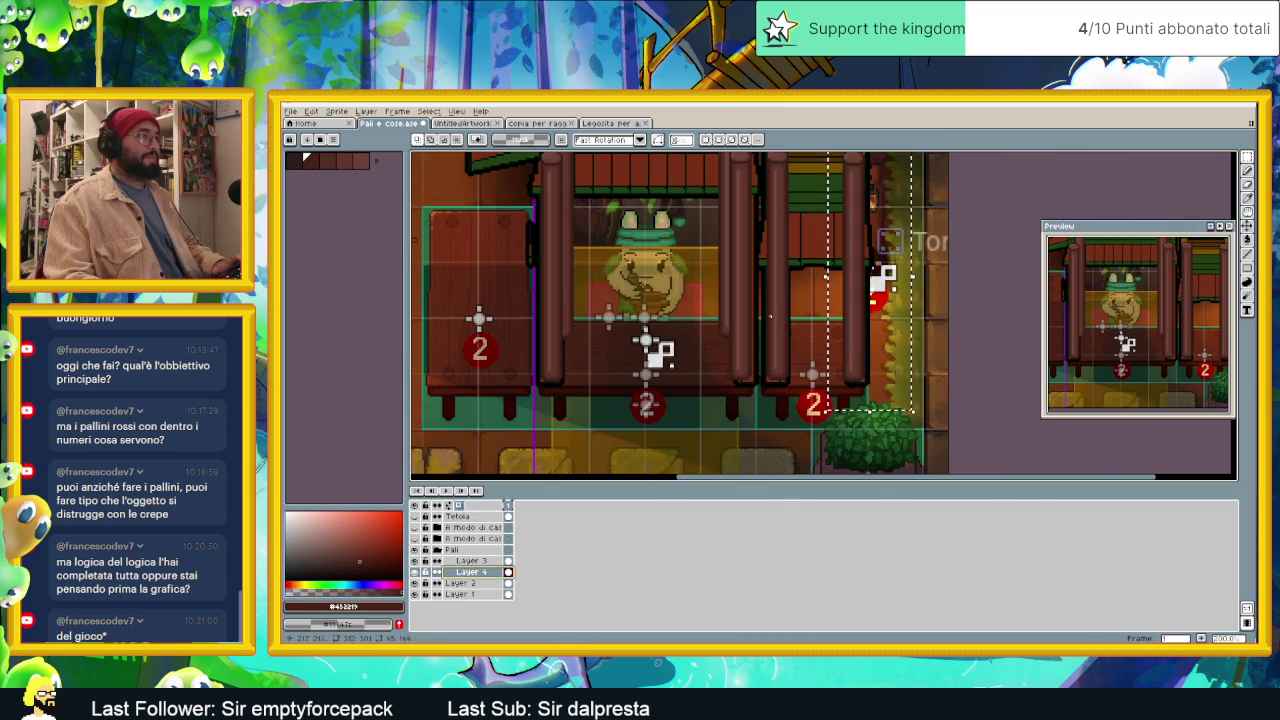
Step: Place another pillar copy at the right stall's corner and commit it
{"action": "left_click_drag", "start_coordinate": [822, 264], "coordinate": [792, 344]}
{"action": "key", "text": "ctrl+shift+d"}
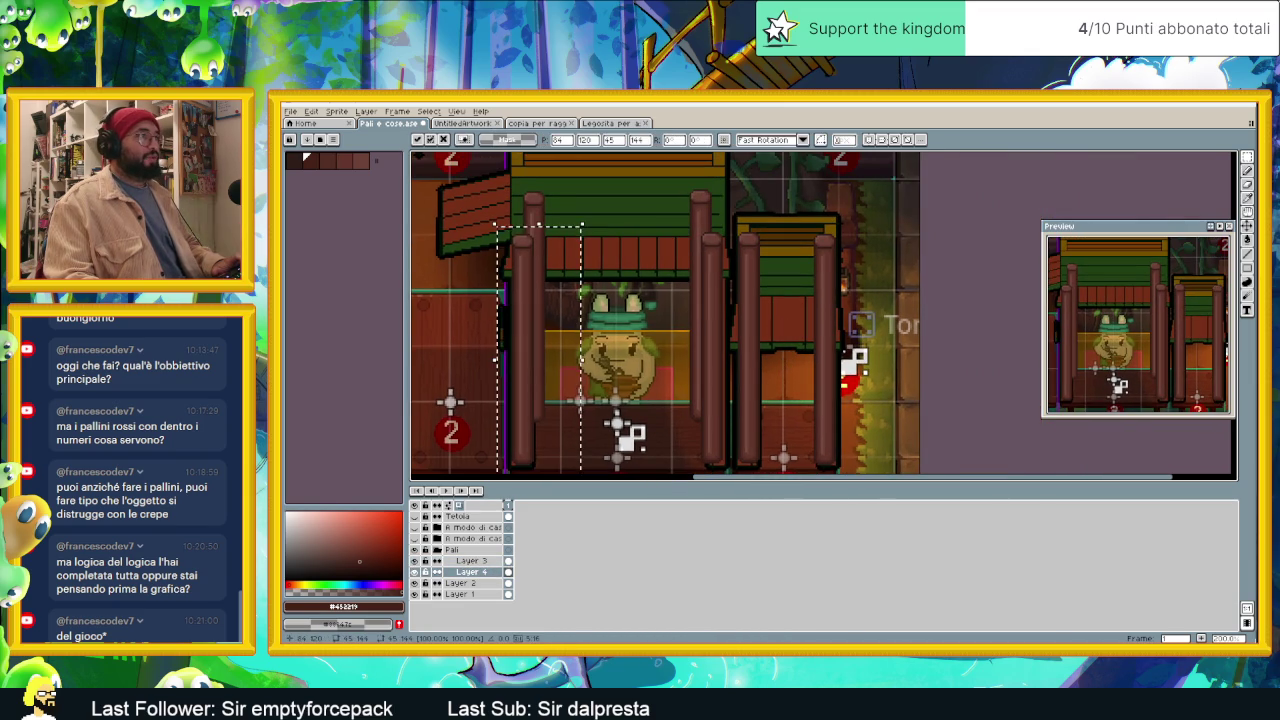
{"action": "mouse_move", "coordinate": [534, 357]}
{"action": "left_mouse_down"}
{"action": "mouse_move", "coordinate": [749, 329]}
{"action": "mouse_move", "coordinate": [771, 322]}
{"action": "mouse_move", "coordinate": [766, 311]}
{"action": "left_mouse_up"}
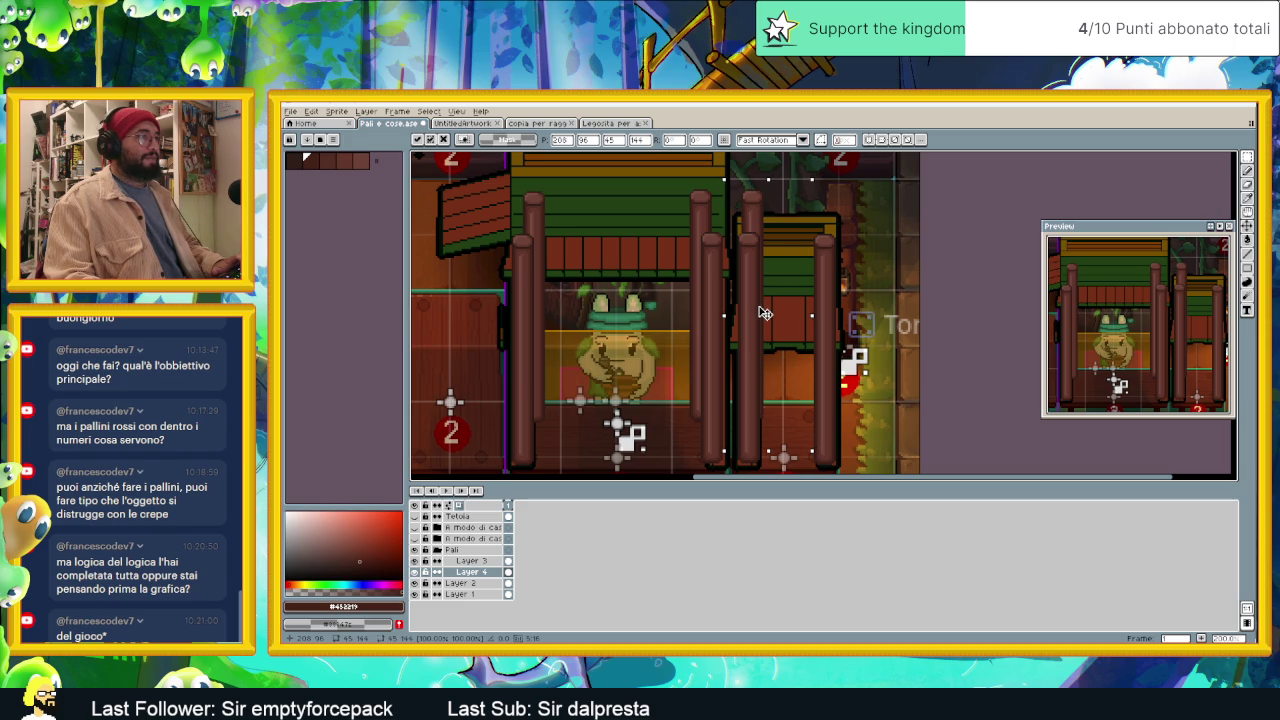
{"action": "scroll", "coordinate": [740, 318], "scroll_direction": "up", "scroll_amount": 3}
{"action": "scroll", "coordinate": [733, 323], "scroll_direction": "up", "scroll_amount": 2}
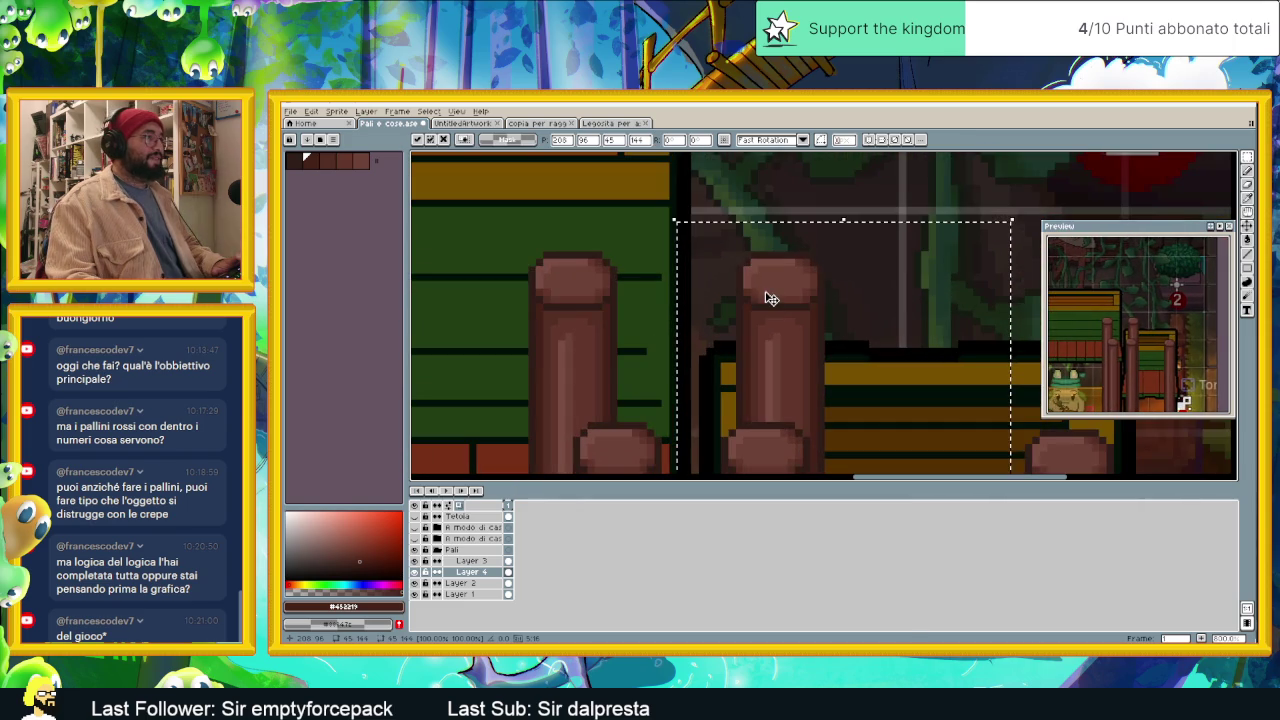
{"action": "scroll", "coordinate": [790, 345], "scroll_direction": "down", "scroll_amount": 1}
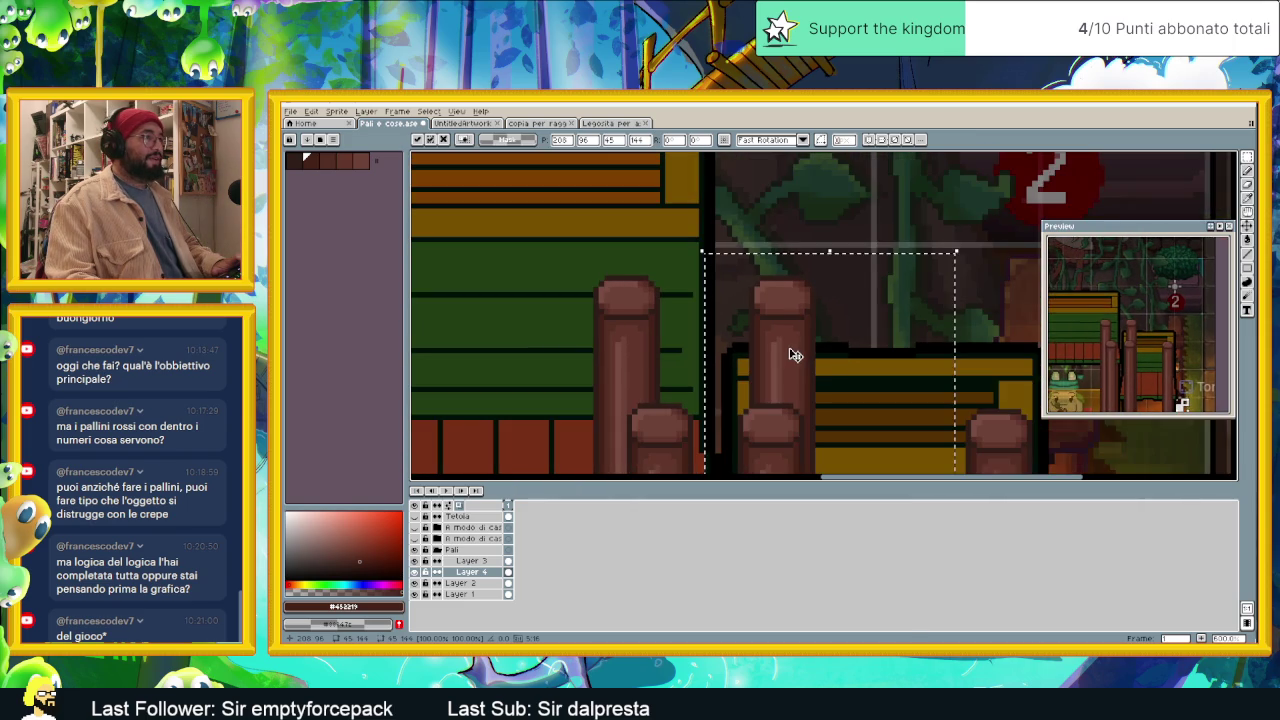
{"action": "scroll", "coordinate": [955, 405], "scroll_direction": "down", "scroll_amount": 1}
{"action": "scroll", "coordinate": [955, 407], "scroll_direction": "up", "scroll_amount": 1}
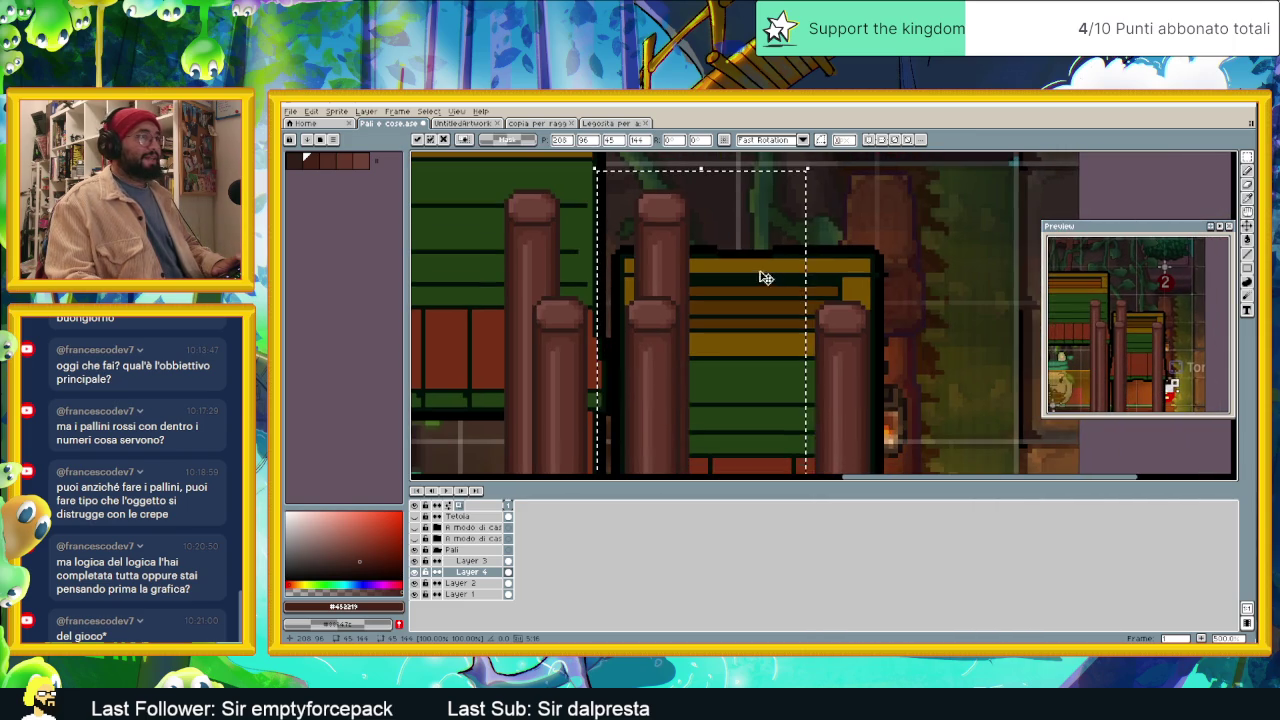
{"action": "mouse_move", "coordinate": [734, 271]}
{"action": "left_mouse_down"}
{"action": "mouse_move", "coordinate": [825, 298]}
{"action": "mouse_move", "coordinate": [834, 363]}
{"action": "mouse_move", "coordinate": [823, 286]}
{"action": "mouse_move", "coordinate": [834, 337]}
{"action": "mouse_move", "coordinate": [838, 238]}
{"action": "left_mouse_up"}
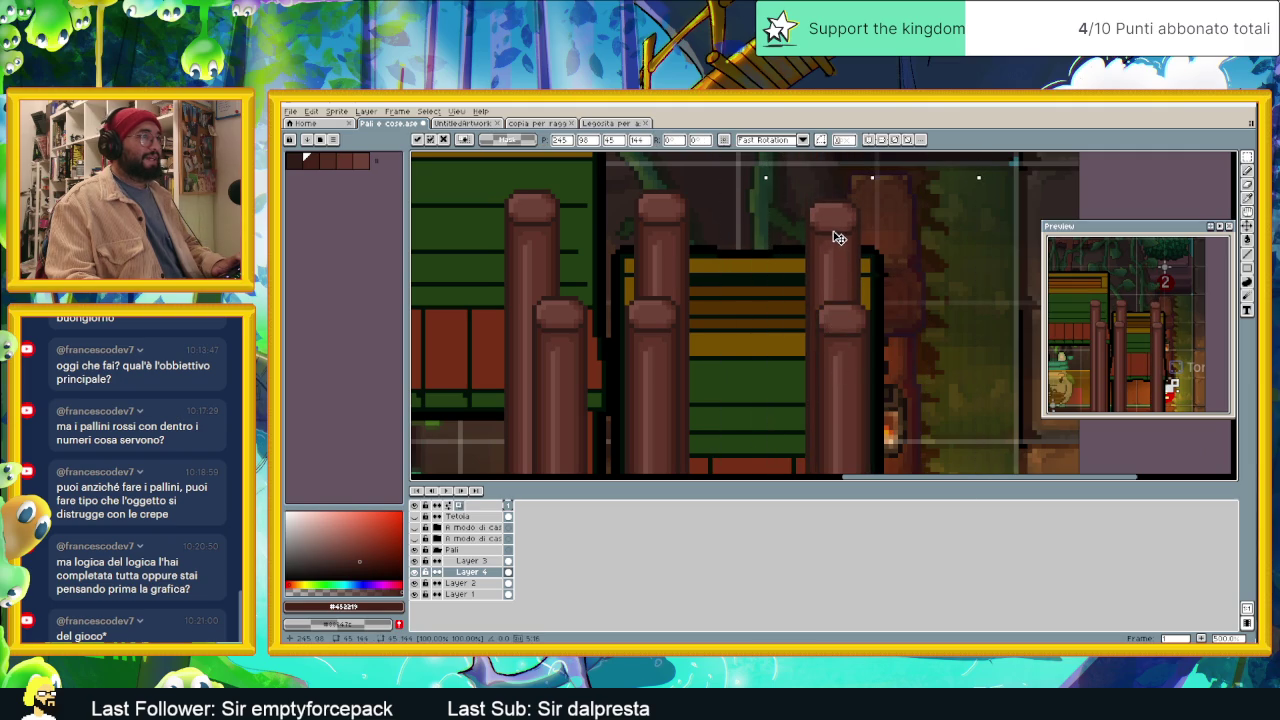
{"action": "scroll", "coordinate": [831, 262], "scroll_direction": "down", "scroll_amount": 1}
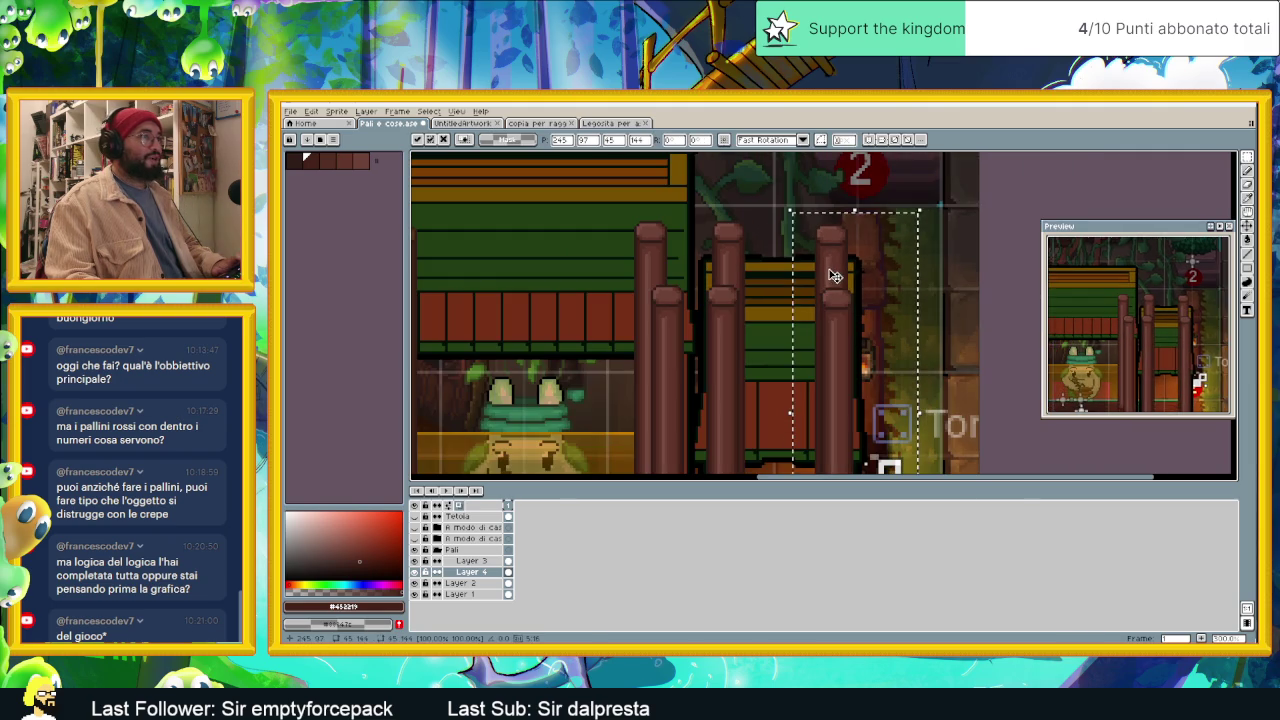
{"action": "key", "text": "Return"}
{"action": "scroll", "coordinate": [870, 296], "scroll_direction": "down", "scroll_amount": 1}
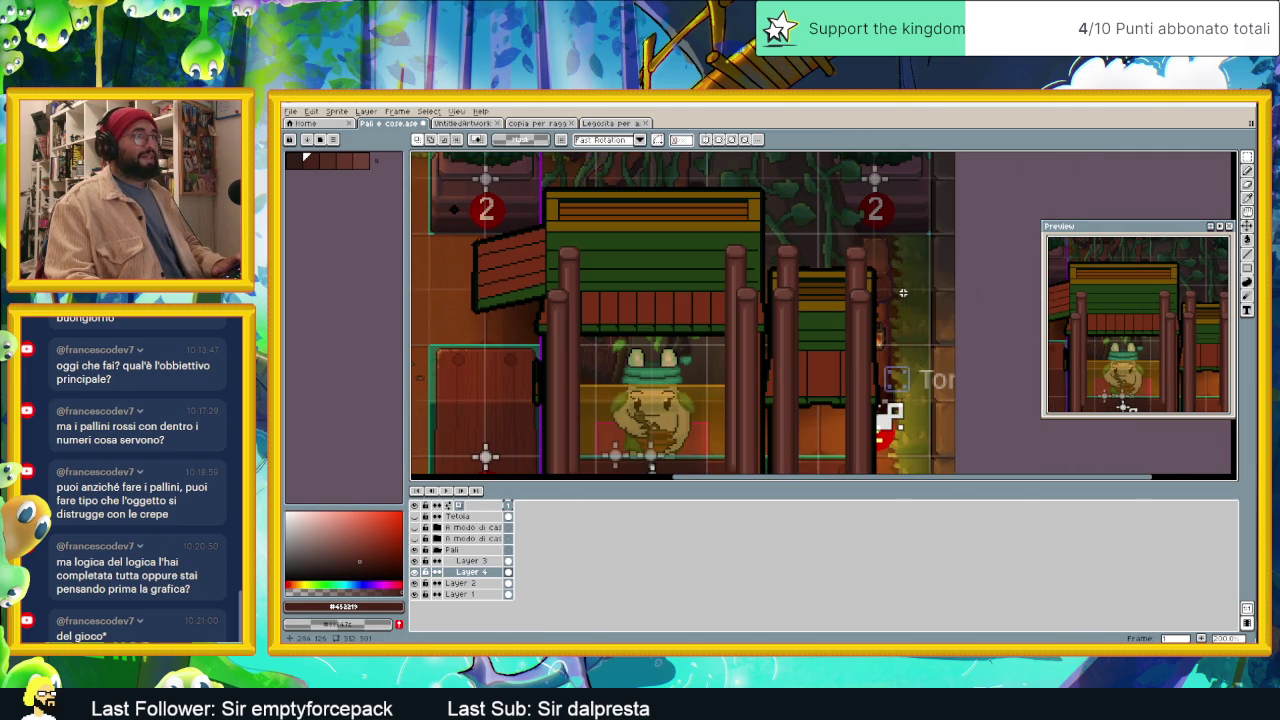
{"action": "scroll", "coordinate": [888, 305], "scroll_direction": "down", "scroll_amount": 2}
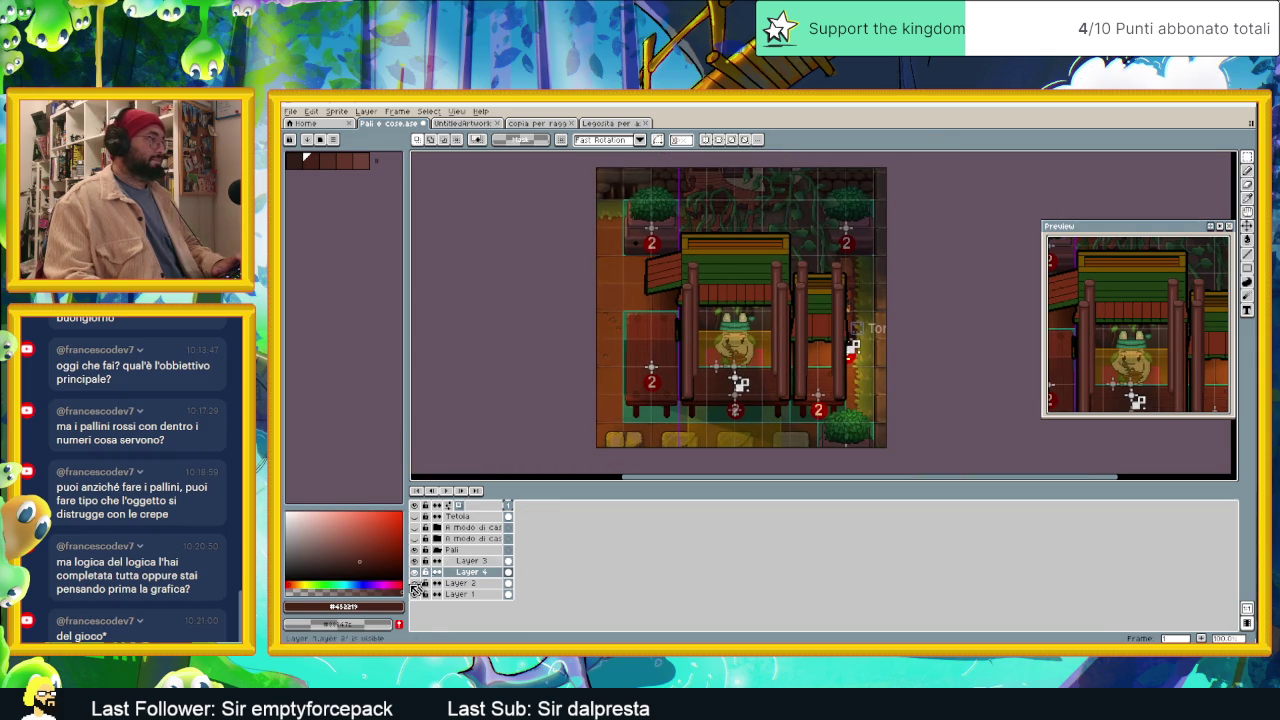
Step: Hide the green roof layer, show the Tetoia plank roof, and expand the roof group
{"action": "left_click", "coordinate": [415, 528]}
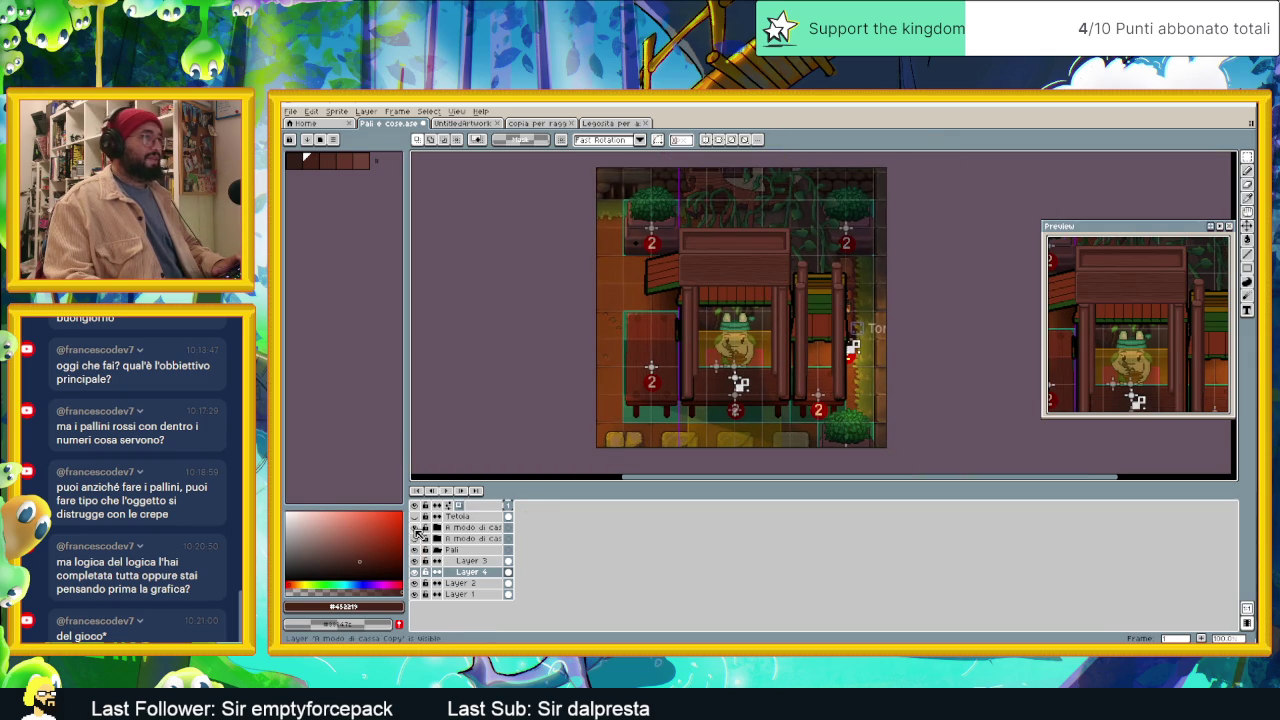
{"action": "left_click", "coordinate": [415, 516]}
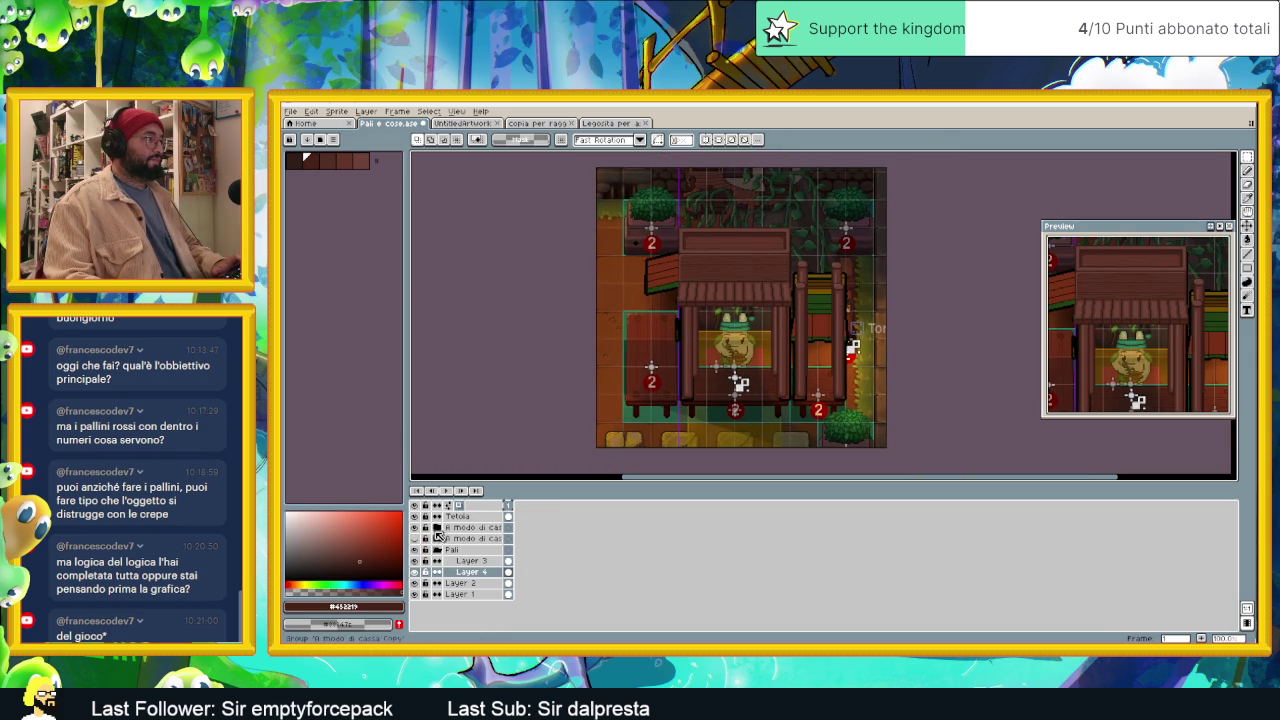
{"action": "left_click", "coordinate": [437, 539]}
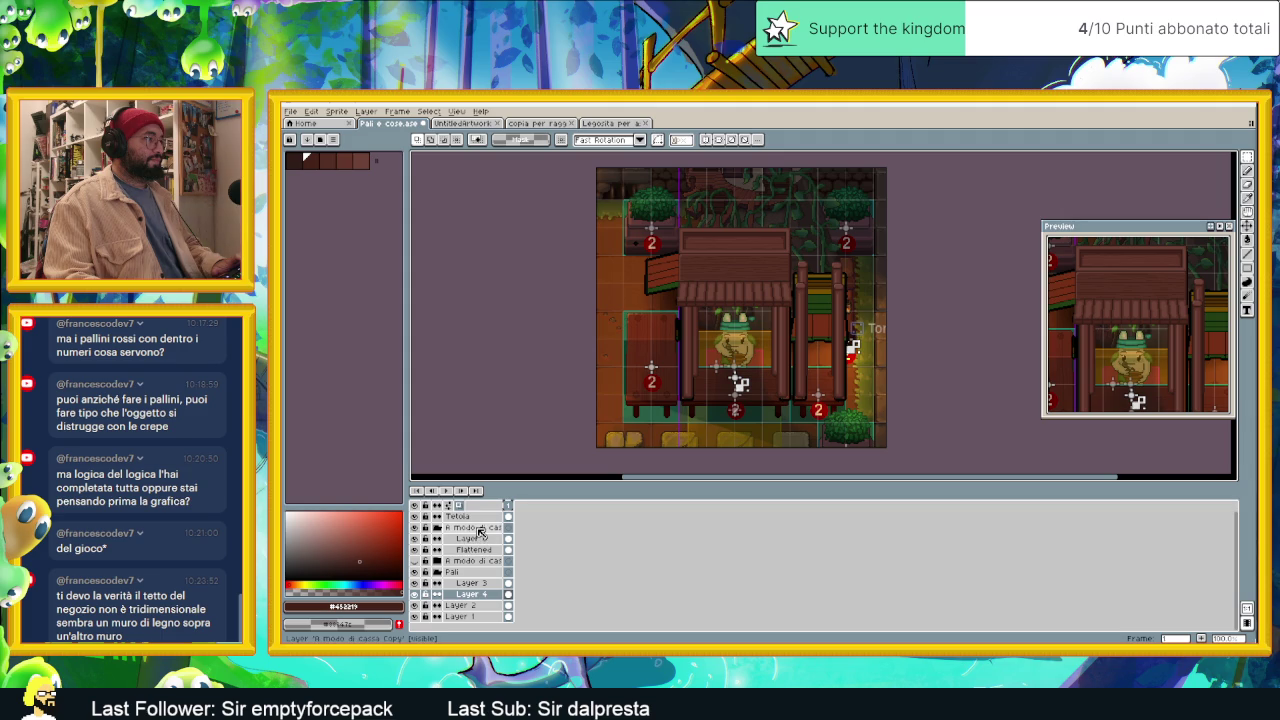
{"action": "left_click", "coordinate": [474, 528]}
Step: Duplicate the roof layer group and collapse the copy
{"action": "right_click", "coordinate": [474, 531]}
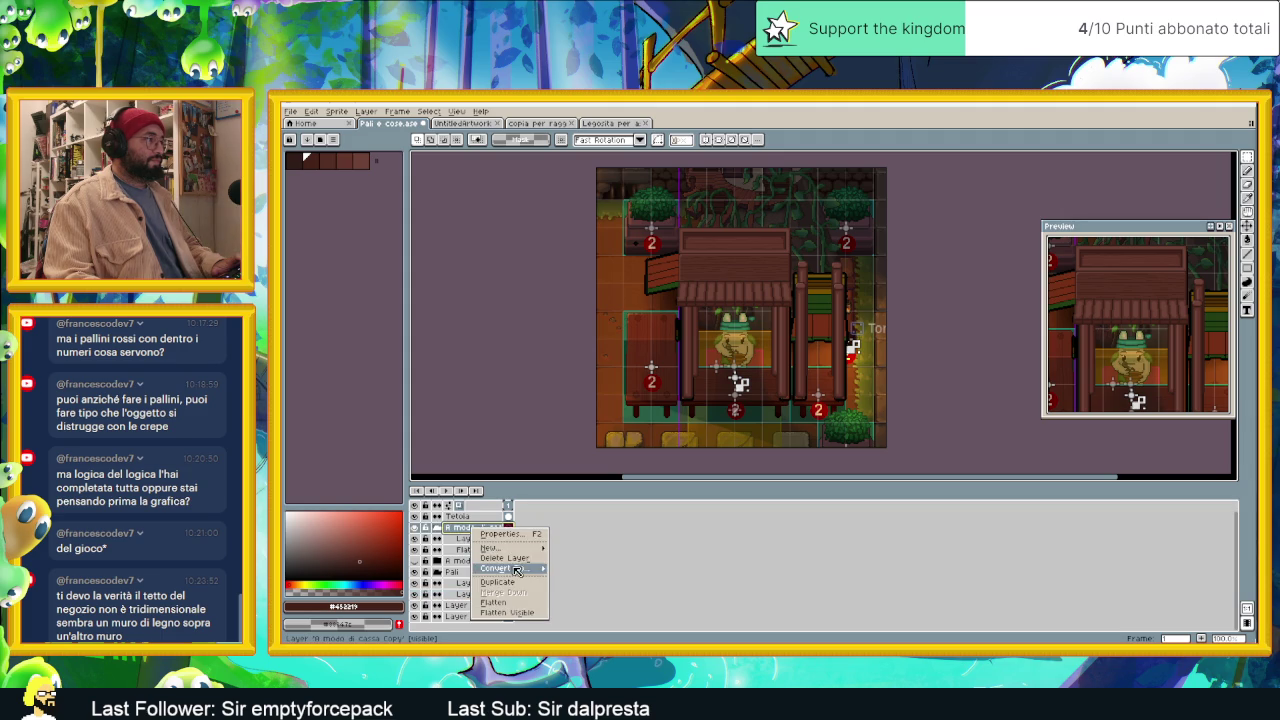
{"action": "left_click", "coordinate": [520, 583]}
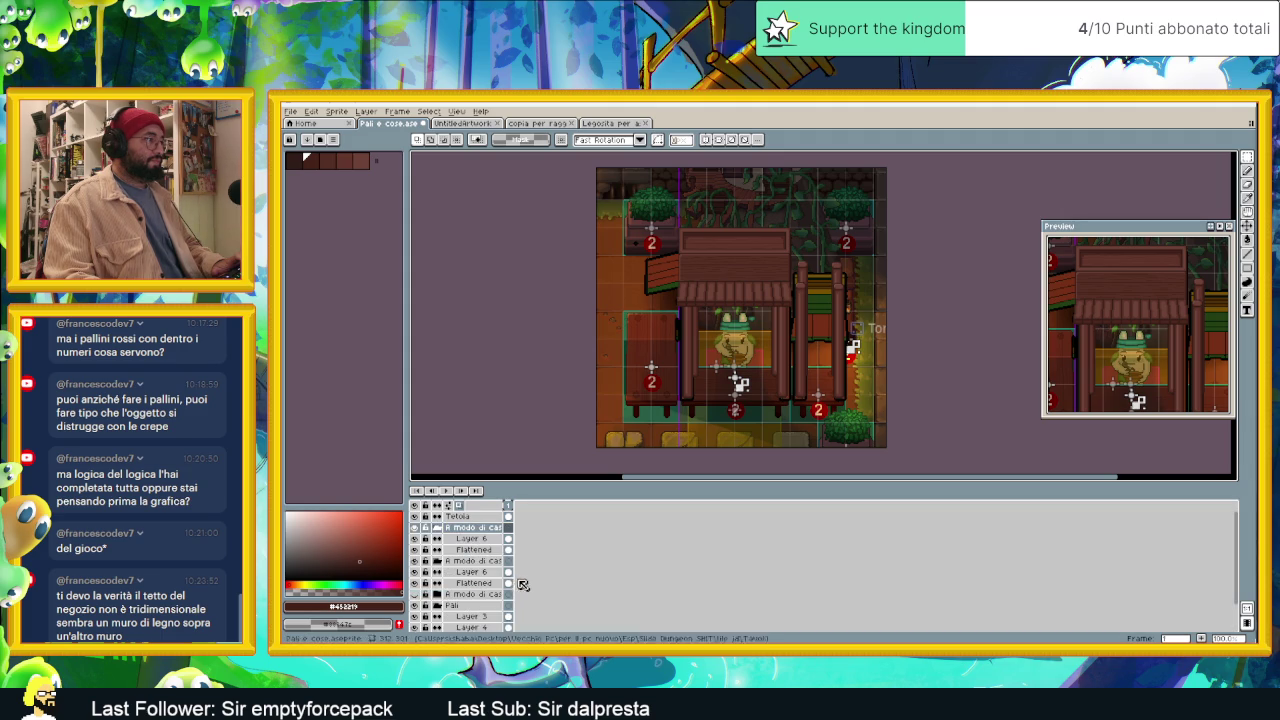
{"action": "left_click", "coordinate": [437, 561]}
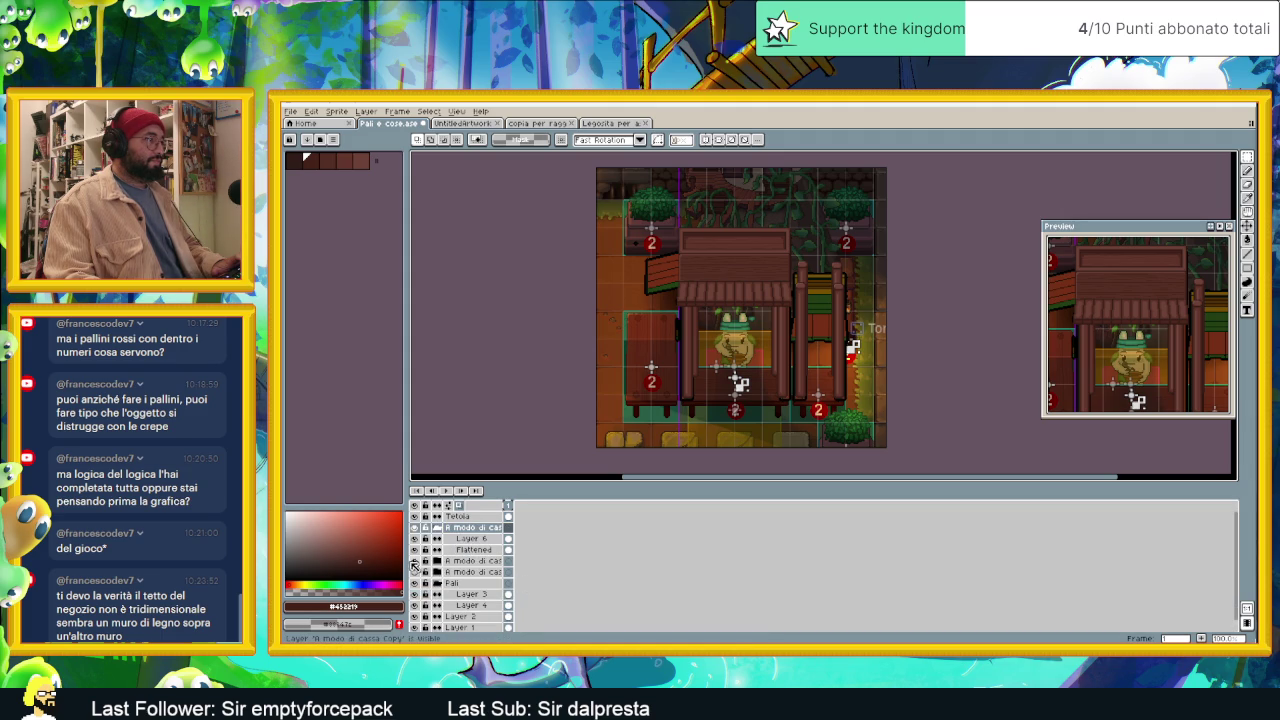
Step: Merge Layer 6 and the Flattened layer into one, then delete the Flattened layer
{"action": "left_click", "coordinate": [470, 538]}
{"action": "right_click", "coordinate": [478, 539]}
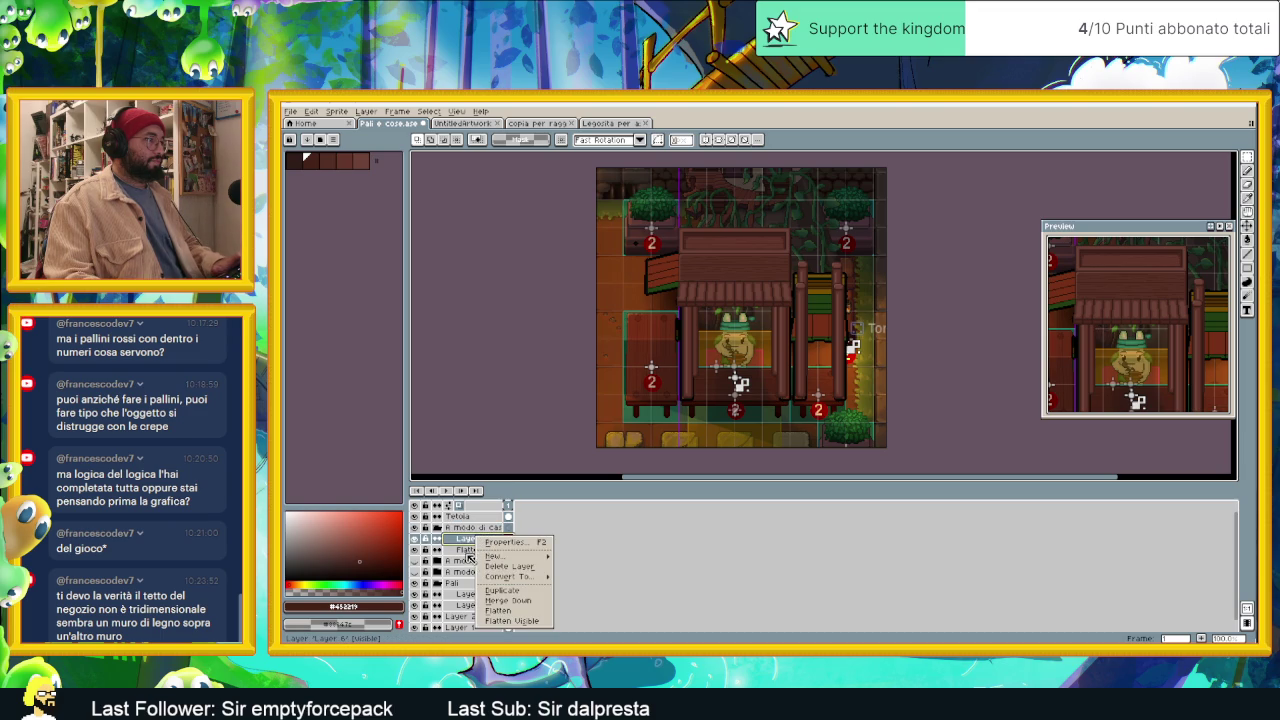
{"action": "left_click", "coordinate": [469, 557]}
{"action": "left_click", "coordinate": [472, 551], "text": "shift"}
{"action": "right_click", "coordinate": [479, 553]}
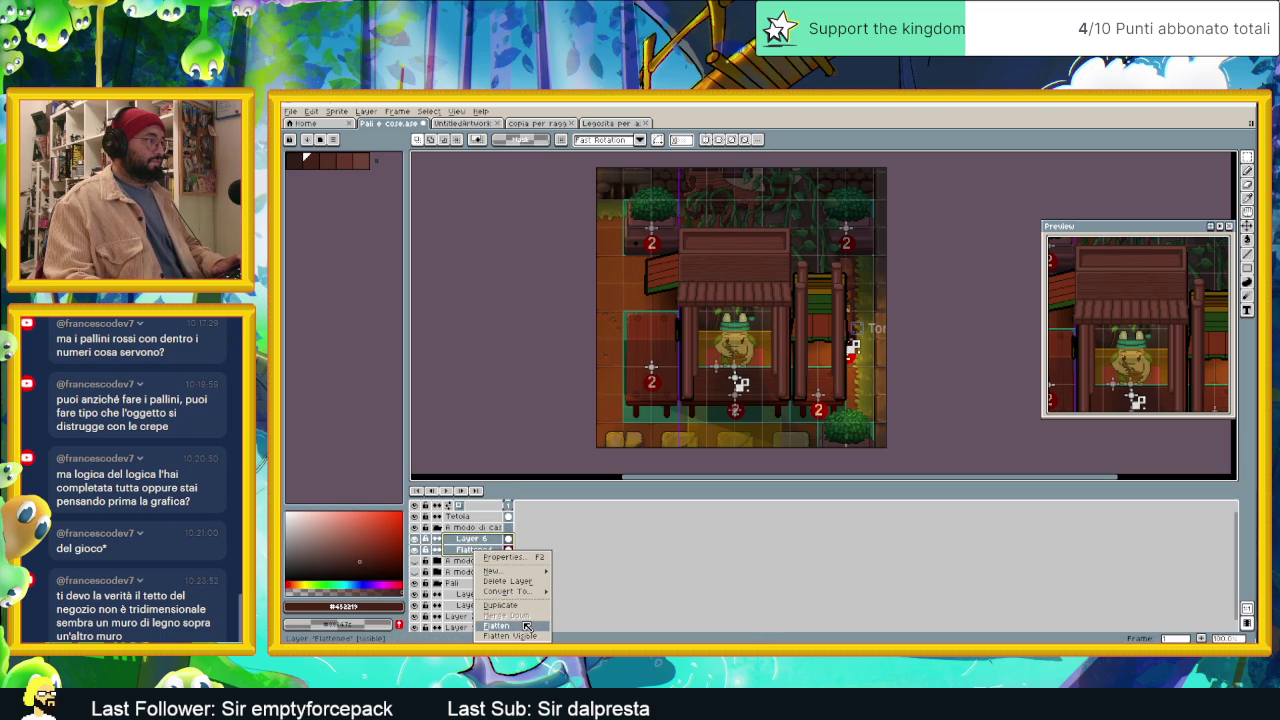
{"action": "left_click", "coordinate": [527, 626]}
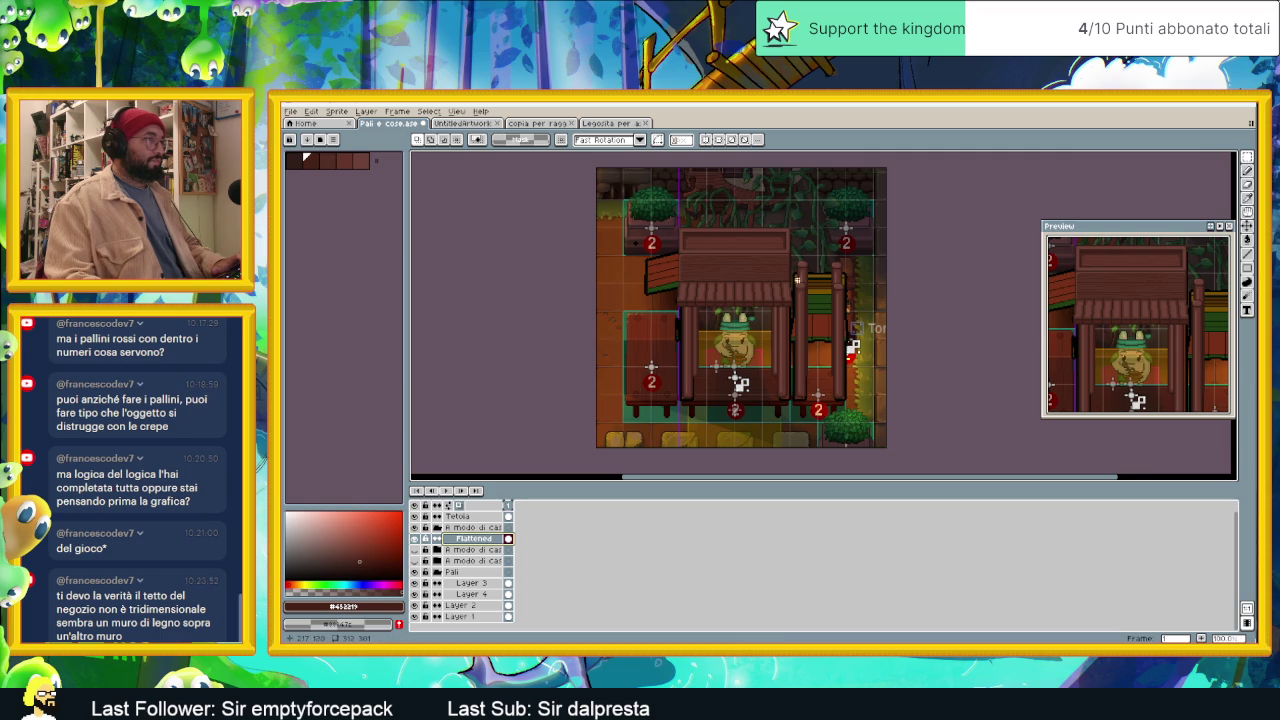
{"action": "scroll", "coordinate": [820, 245], "scroll_direction": "up", "scroll_amount": 2}
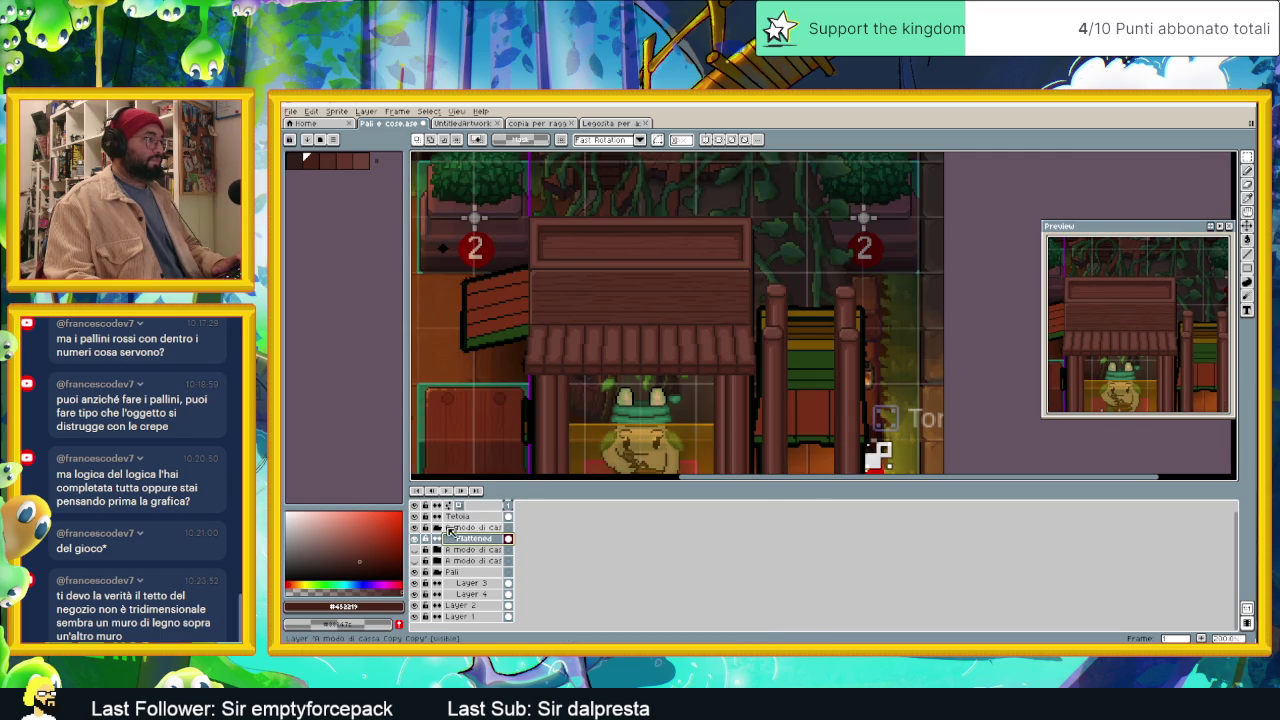
{"action": "key", "text": "Delete"}
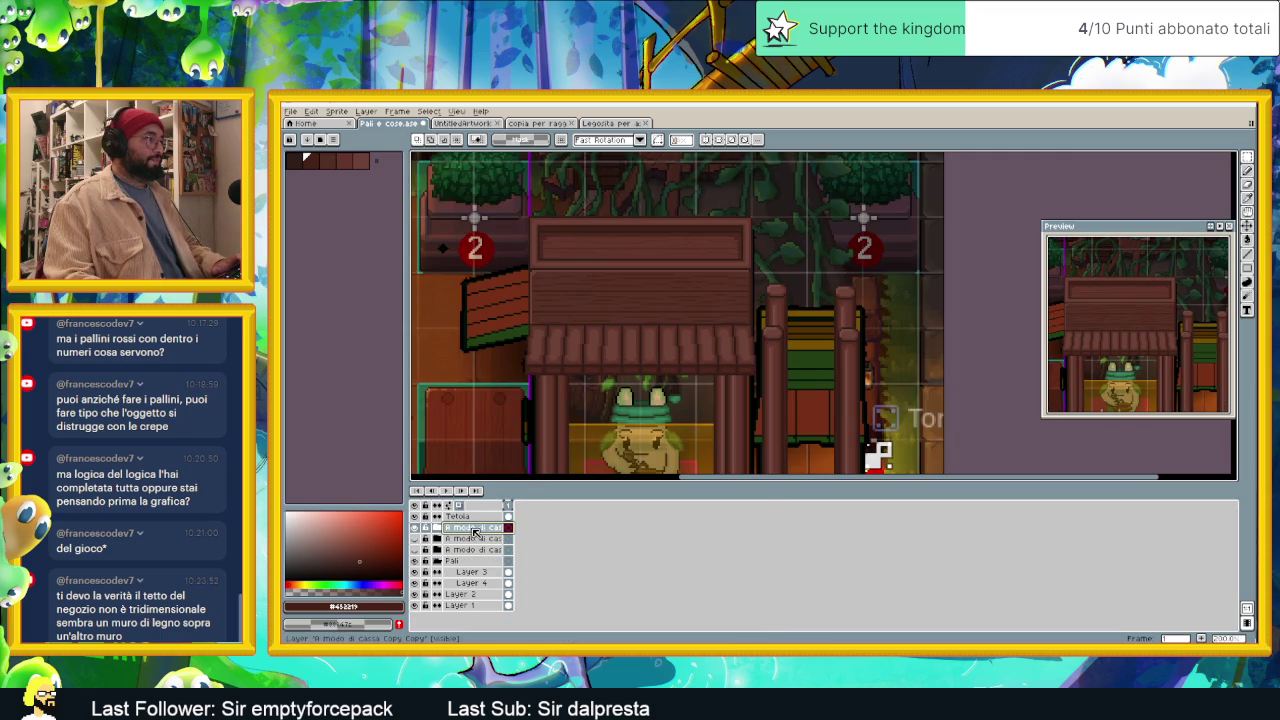
Step: Duplicate the roof group again and strip the repeated 'Copy' suffixes from its name
{"action": "right_click", "coordinate": [473, 530]}
{"action": "mouse_move", "coordinate": [500, 549]}
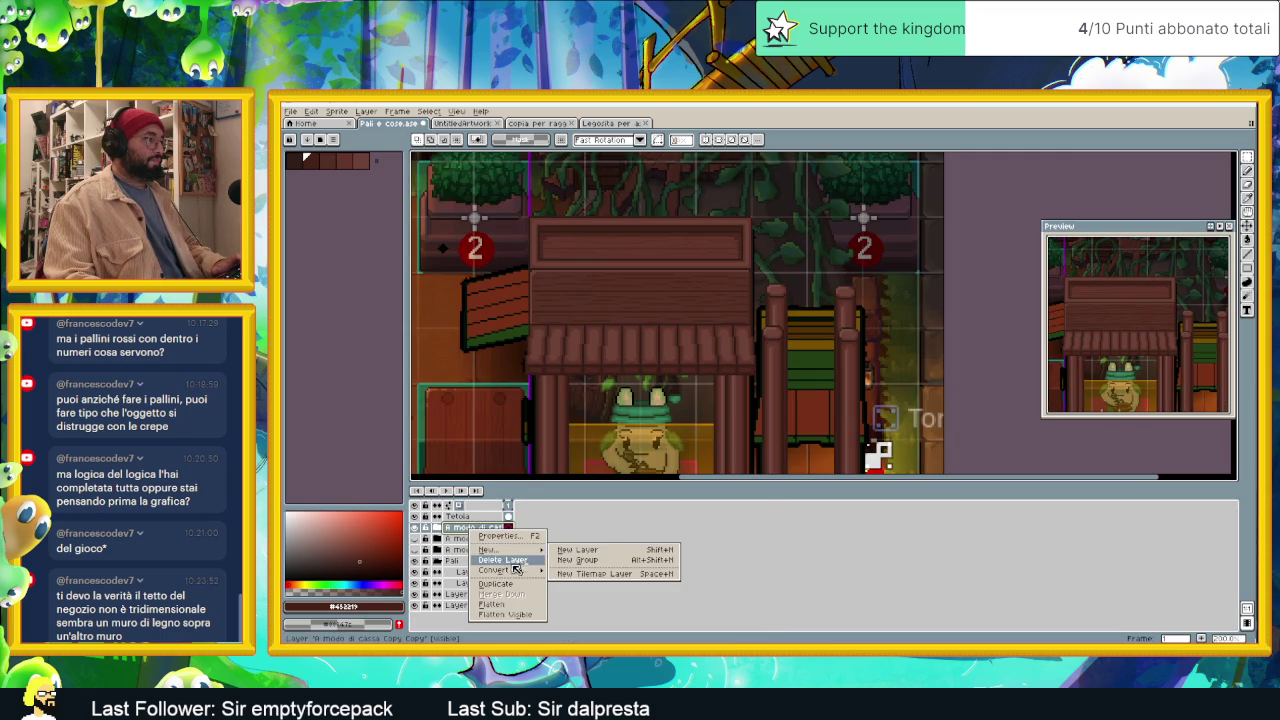
{"action": "left_click", "coordinate": [496, 583]}
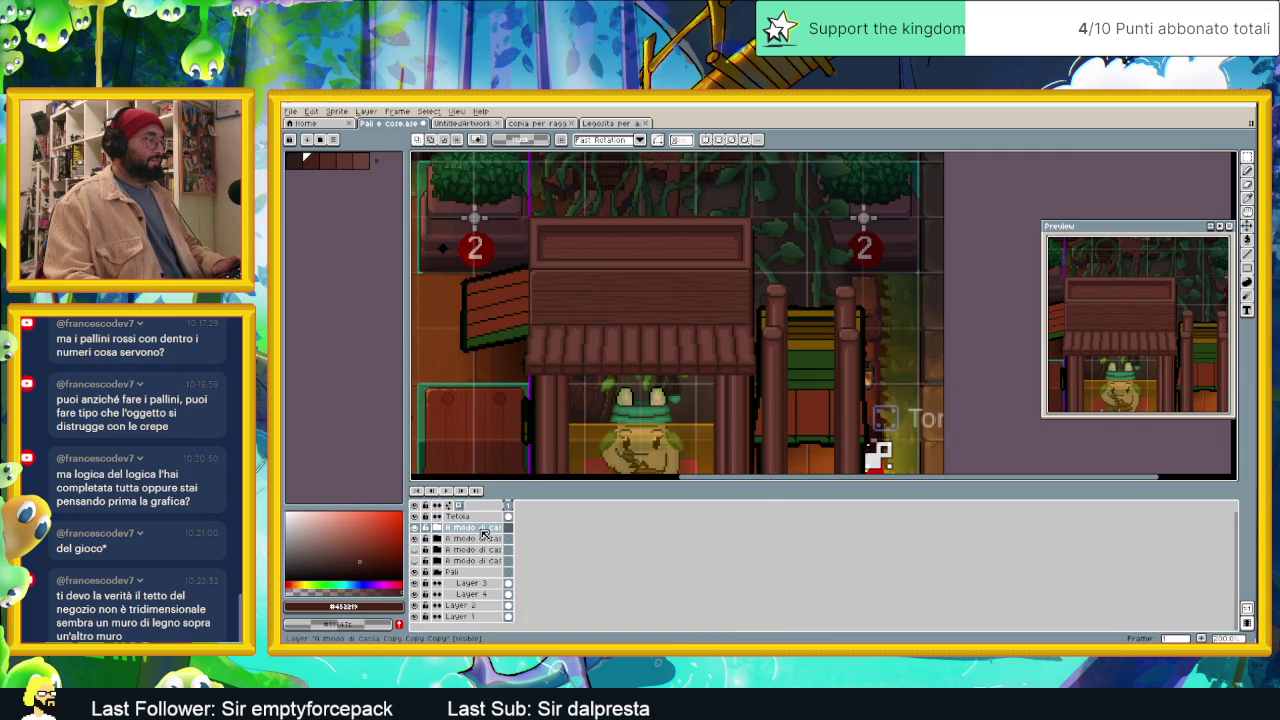
{"action": "double_click", "coordinate": [482, 530]}
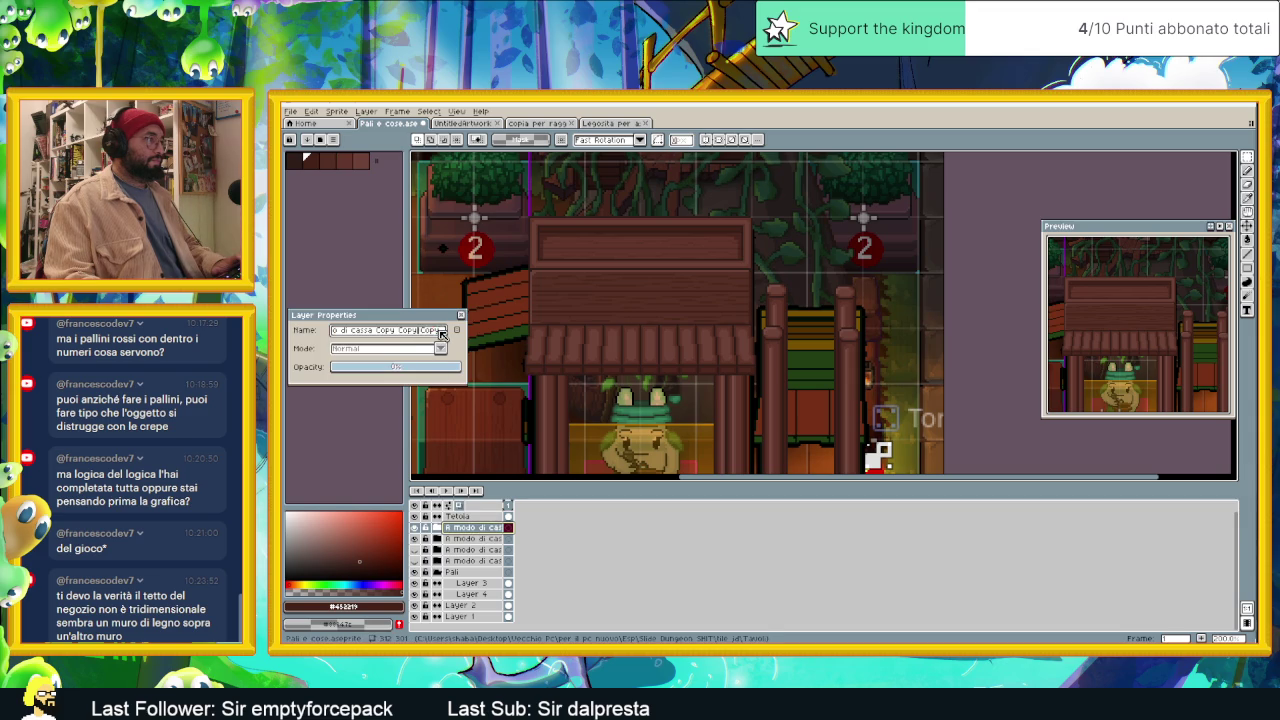
{"action": "left_click_drag", "start_coordinate": [410, 335], "coordinate": [388, 335]}
{"action": "key", "text": "BackSpace"}
{"action": "type", "text": "cort"}
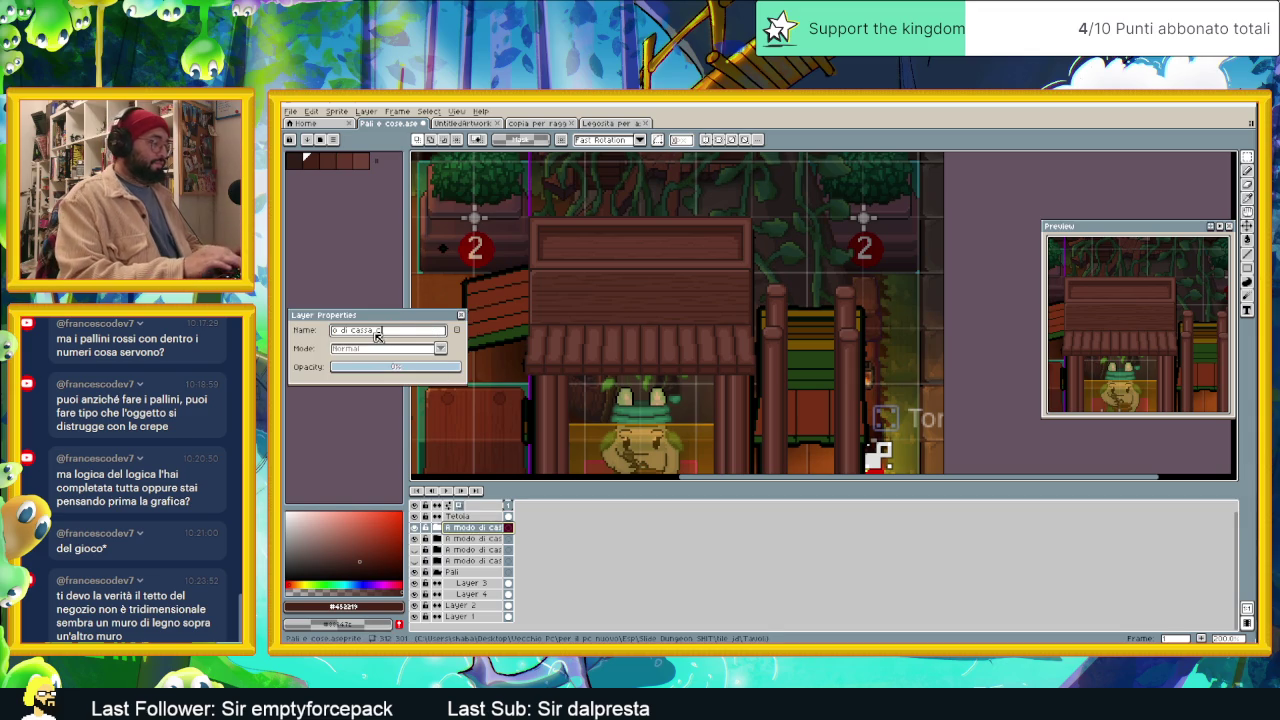
{"action": "key", "text": "Return"}
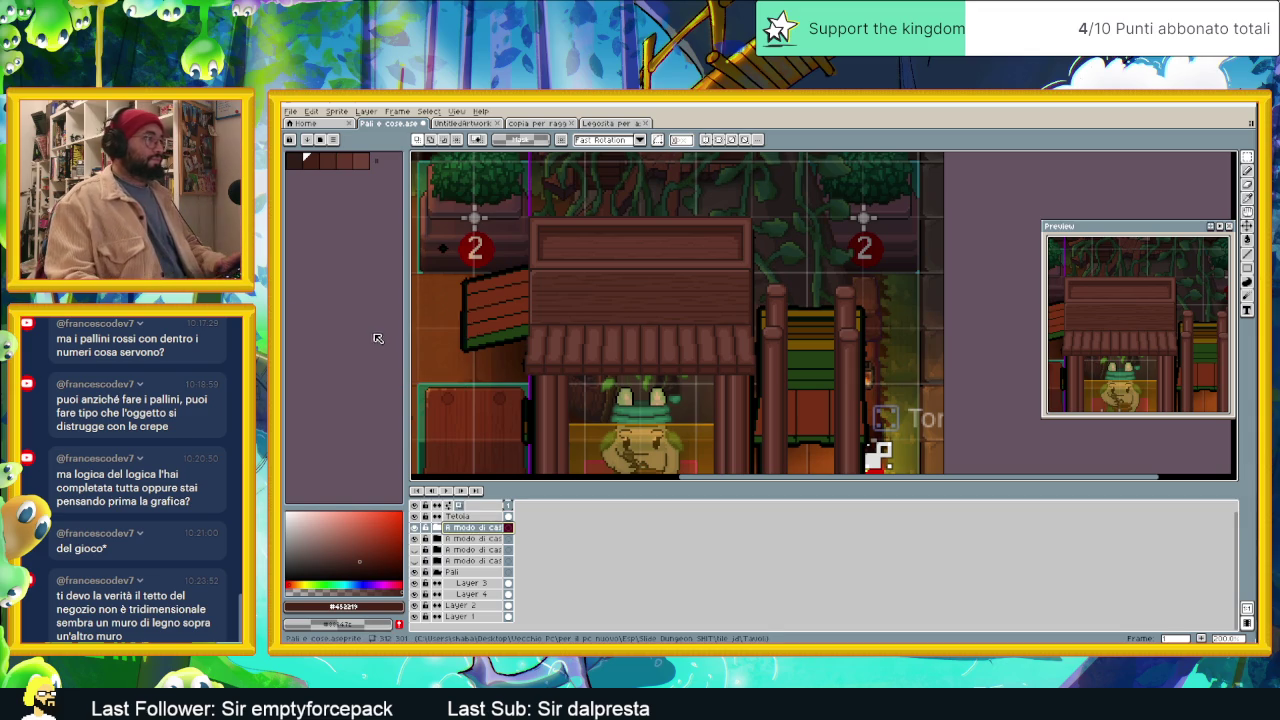
{"action": "key", "text": "ctrl+e"}
{"action": "left_click", "coordinate": [469, 540]}
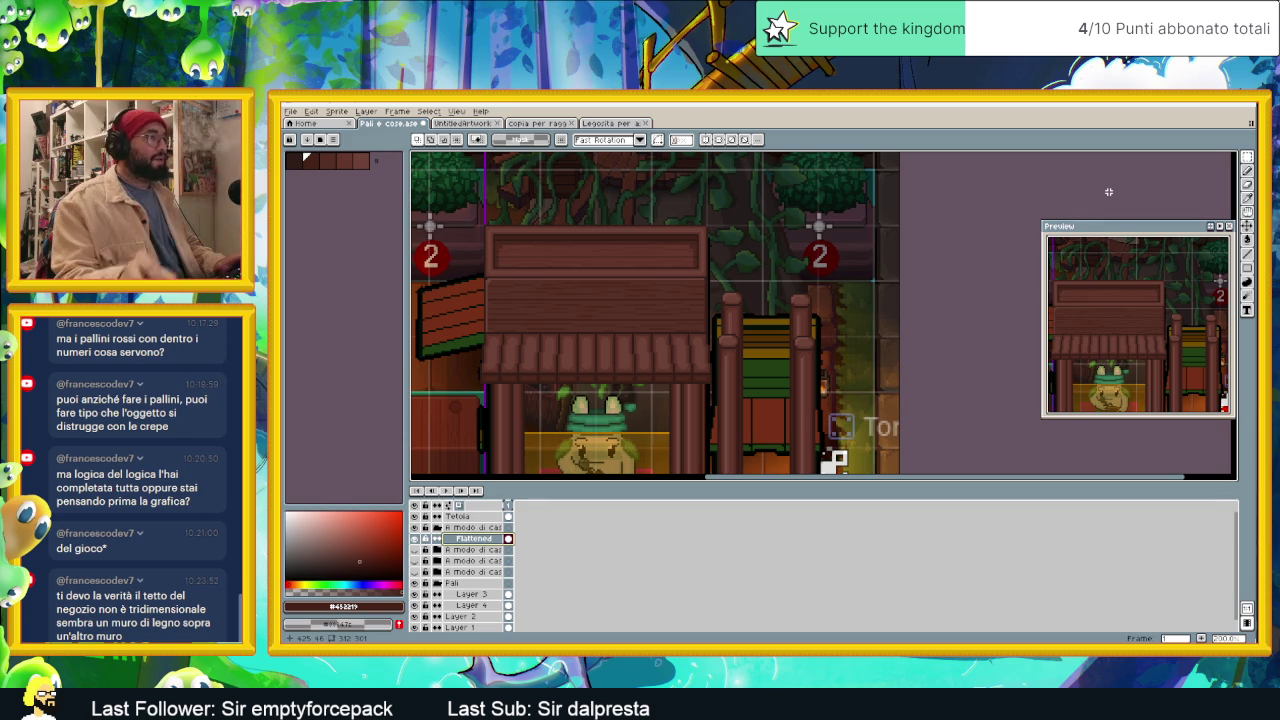
{"action": "scroll", "coordinate": [747, 334], "scroll_direction": "down", "scroll_amount": 3}
{"action": "scroll", "coordinate": [747, 334], "scroll_direction": "up", "scroll_amount": 3}
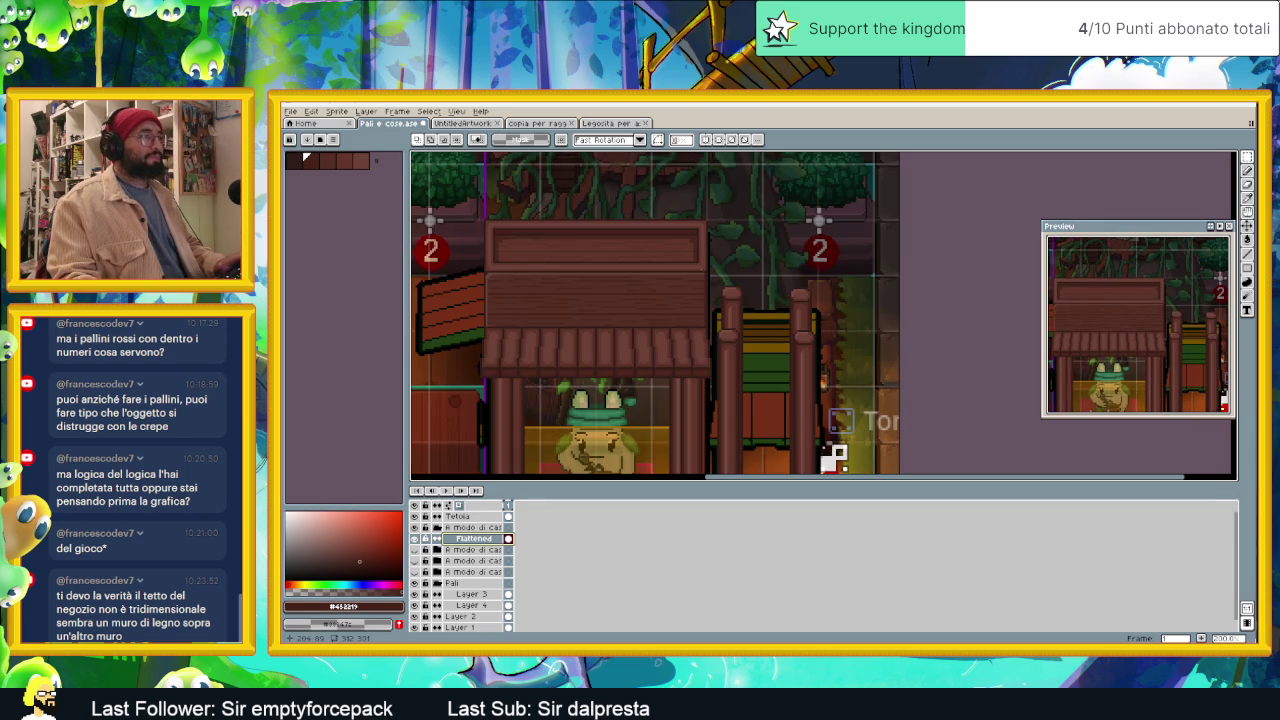
{"action": "scroll", "coordinate": [740, 325], "scroll_direction": "down", "scroll_amount": 2}
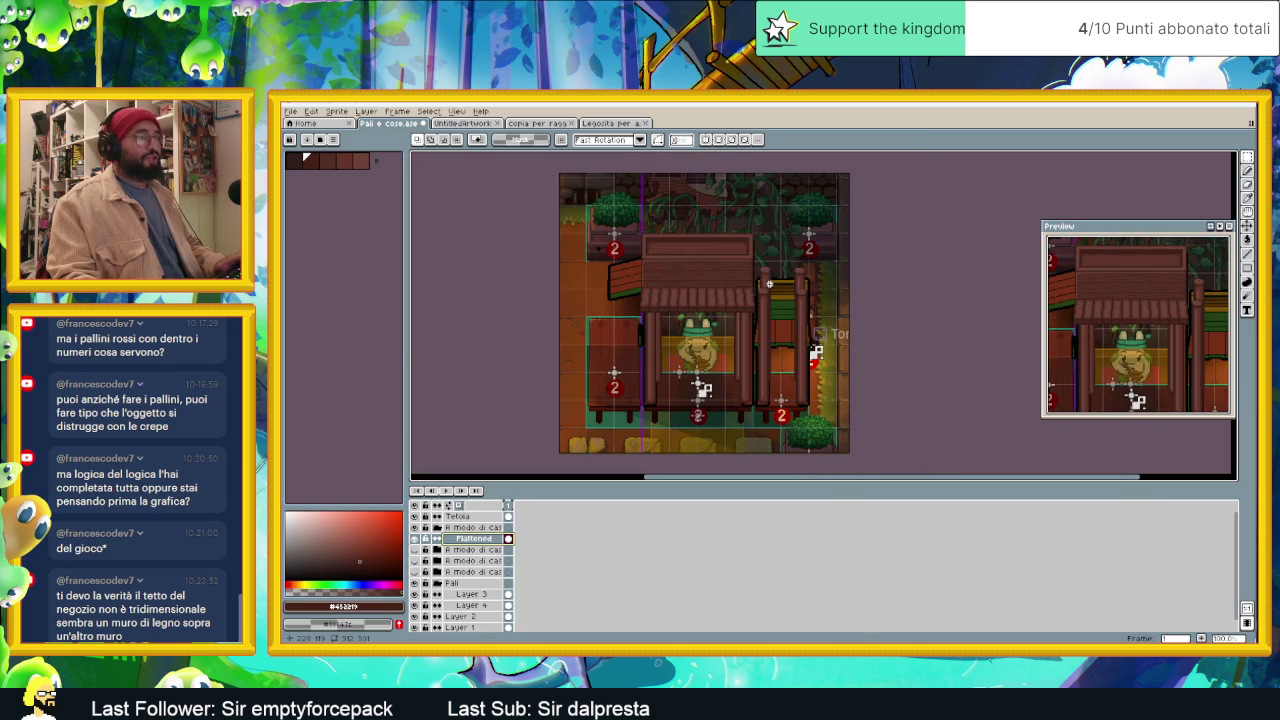
{"action": "scroll", "coordinate": [767, 285], "scroll_direction": "up", "scroll_amount": 2}
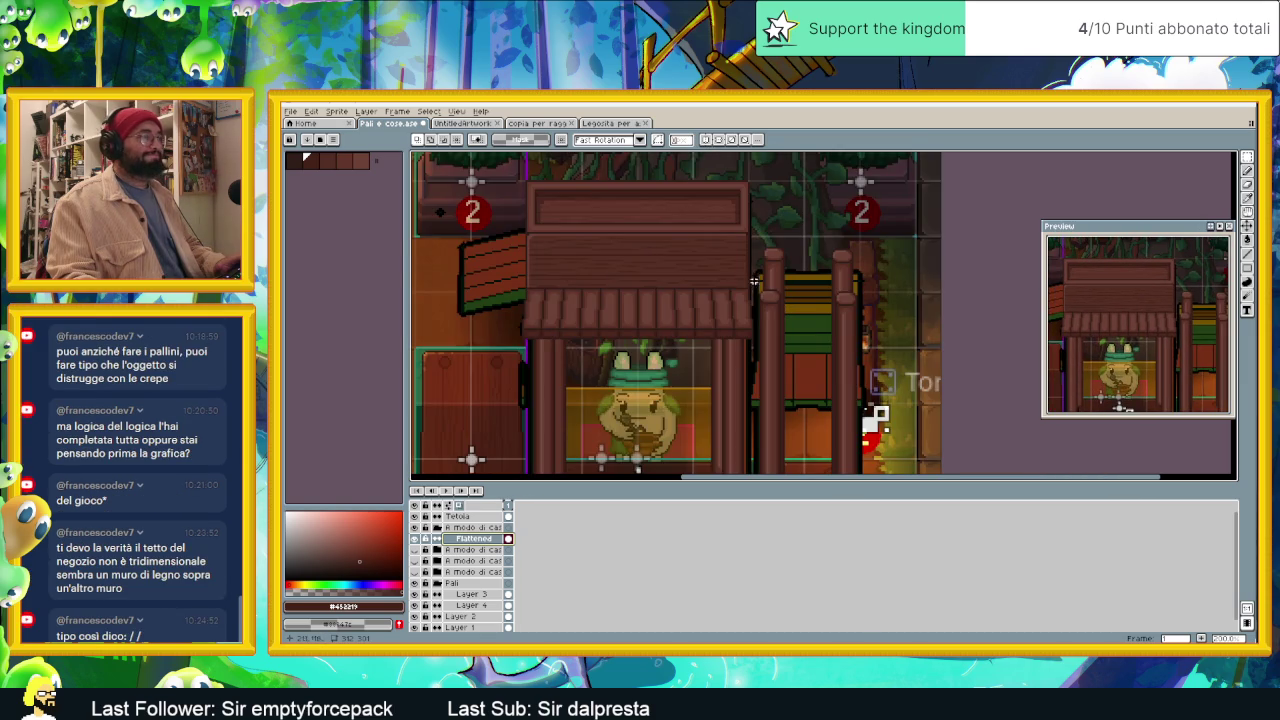
{"action": "scroll", "coordinate": [700, 220], "scroll_direction": "up", "scroll_amount": 1}
{"action": "scroll", "coordinate": [785, 266], "scroll_direction": "up", "scroll_amount": 1}
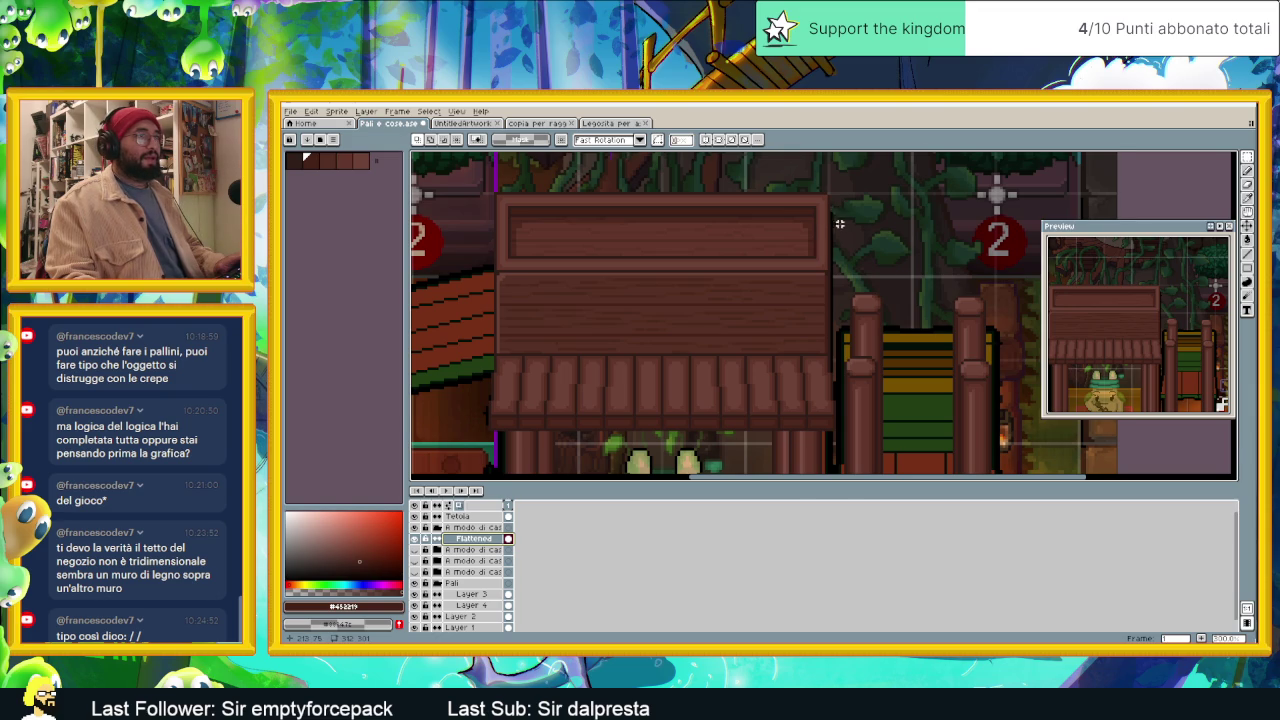
{"action": "scroll", "coordinate": [842, 224], "scroll_direction": "down", "scroll_amount": 5}
{"action": "scroll", "coordinate": [838, 227], "scroll_direction": "up", "scroll_amount": 2}
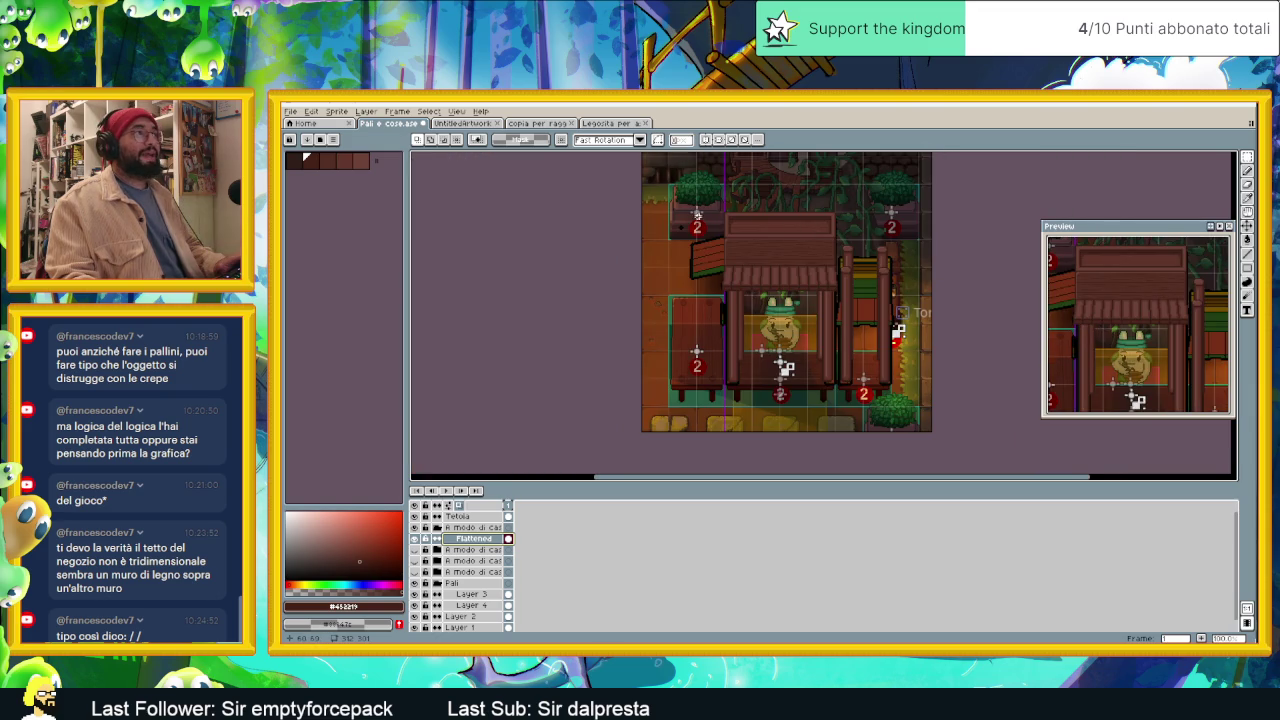
{"action": "scroll", "coordinate": [820, 280], "scroll_direction": "up", "scroll_amount": 1}
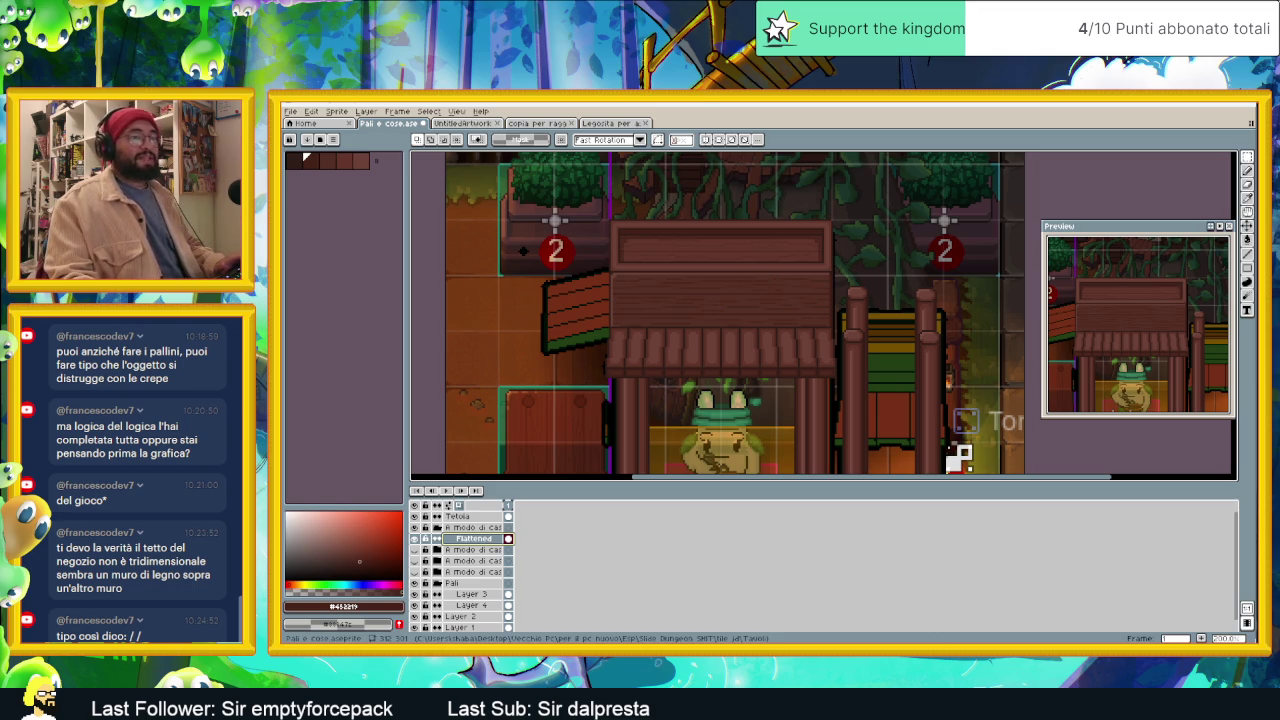
{"action": "key", "text": "alt+Tab"}
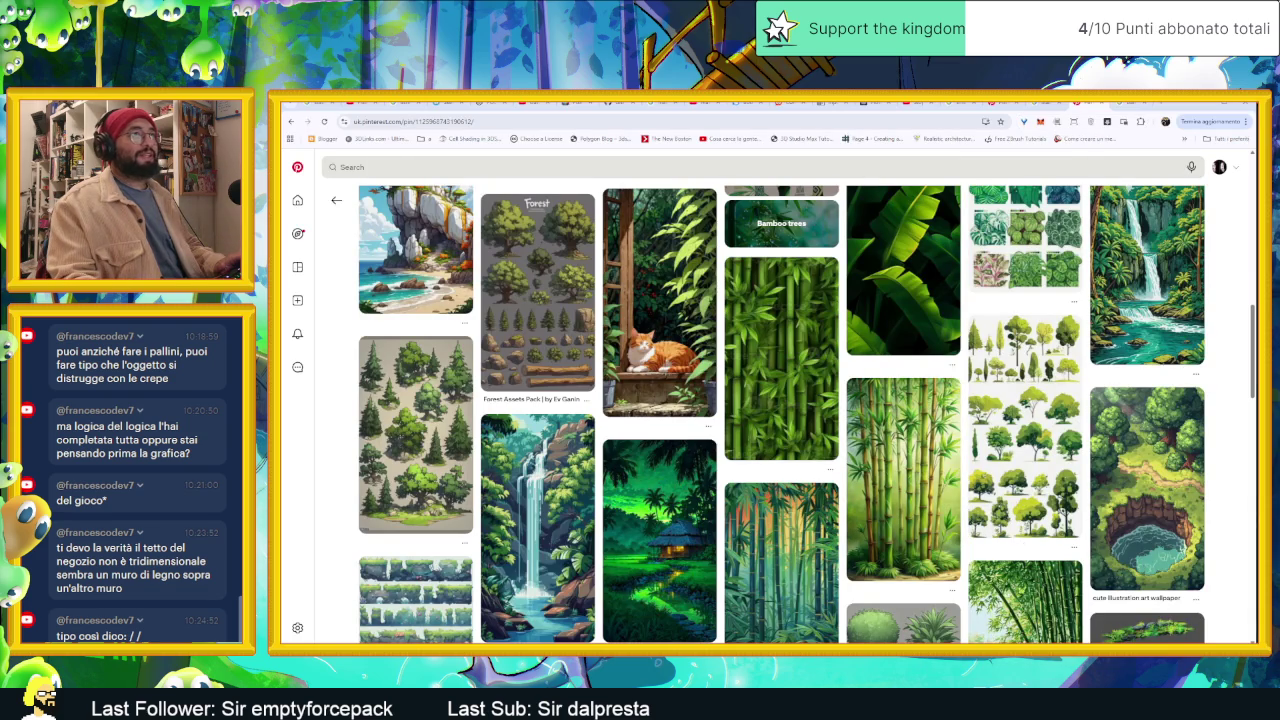
Step: View Google Images results for 'small japanese food stall', then return to Aseprite and Godot
{"action": "left_click", "coordinate": [968, 103]}
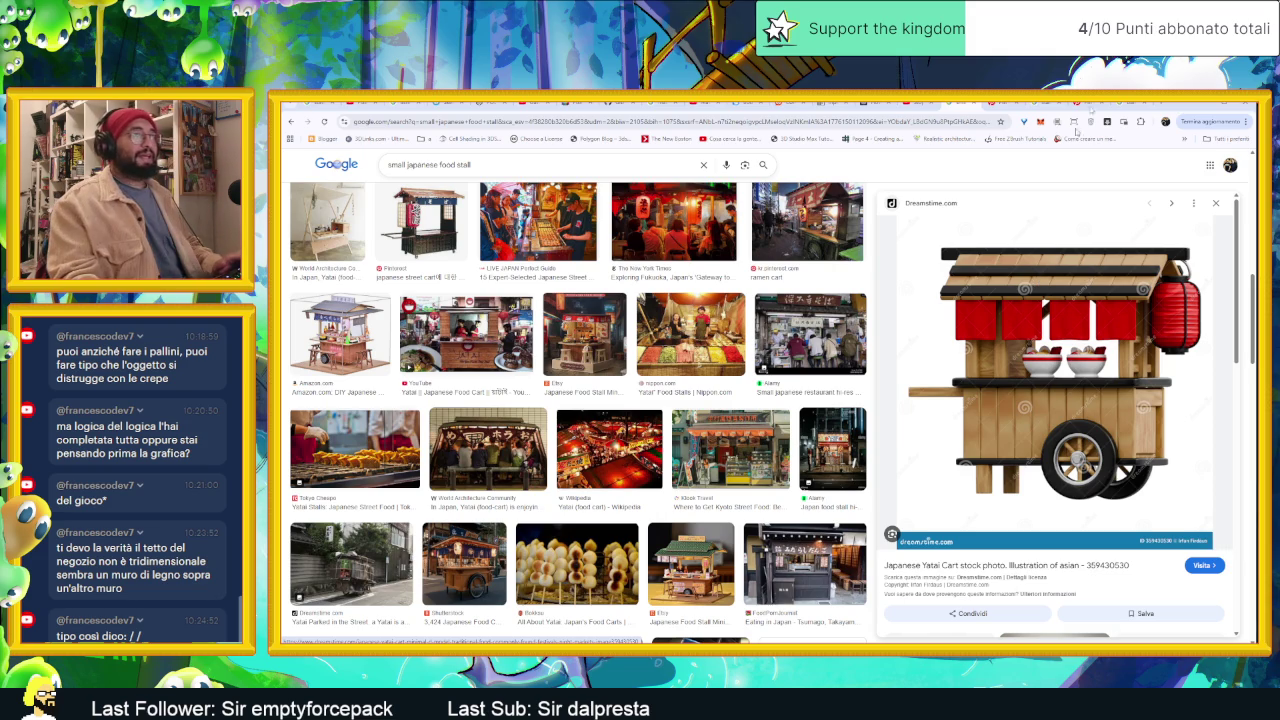
{"action": "key", "text": "alt+Tab"}
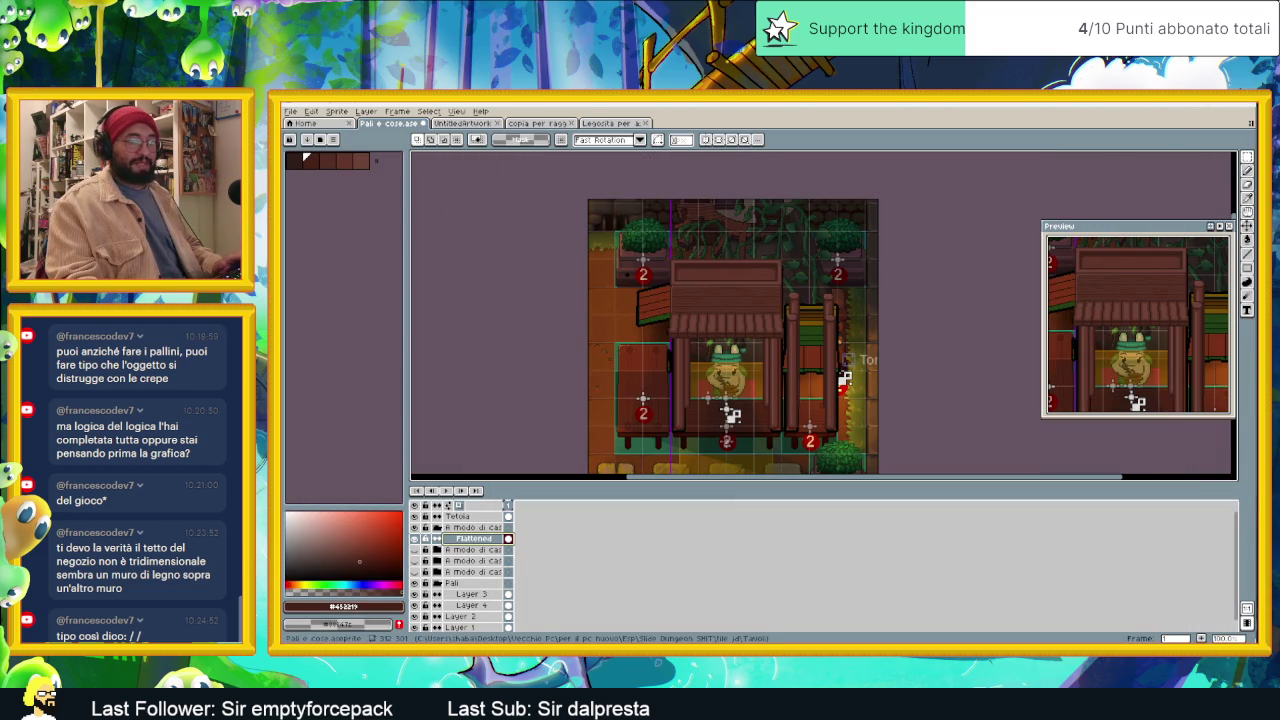
{"action": "key", "text": "alt+Tab"}
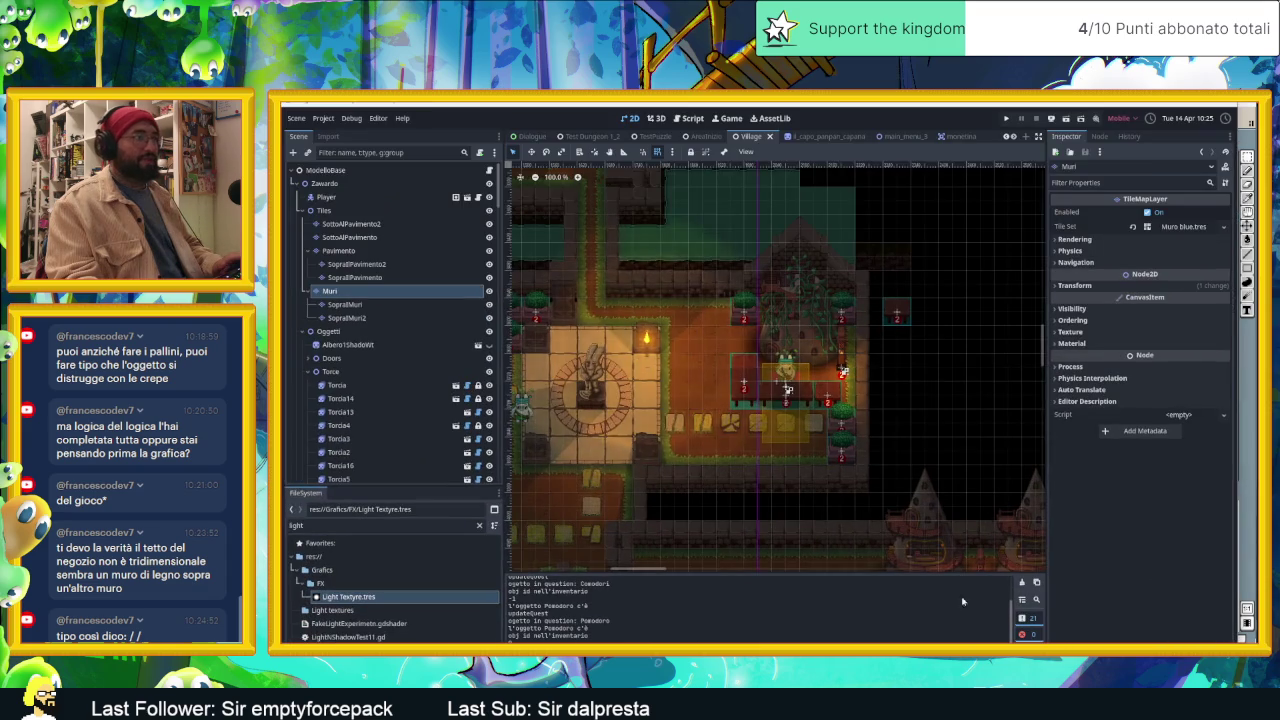
Step: Zoom around Godot's Village map to review its layout, then go back to Aseprite
{"action": "scroll", "coordinate": [794, 441], "scroll_direction": "up", "scroll_amount": 2}
{"action": "scroll", "coordinate": [794, 441], "scroll_direction": "up", "scroll_amount": 2}
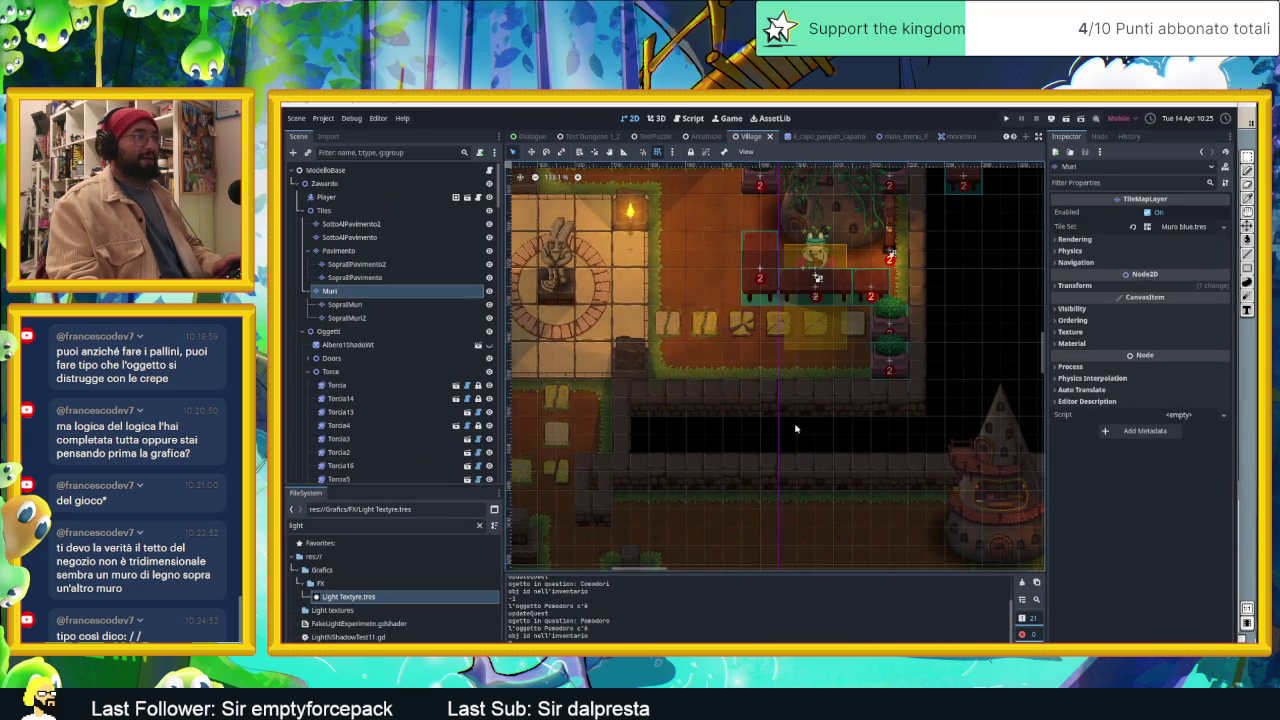
{"action": "scroll", "coordinate": [775, 413], "scroll_direction": "up", "scroll_amount": 2}
{"action": "scroll", "coordinate": [800, 415], "scroll_direction": "up", "scroll_amount": 2}
{"action": "scroll", "coordinate": [857, 417], "scroll_direction": "up", "scroll_amount": 2}
{"action": "scroll", "coordinate": [857, 413], "scroll_direction": "up", "scroll_amount": 2}
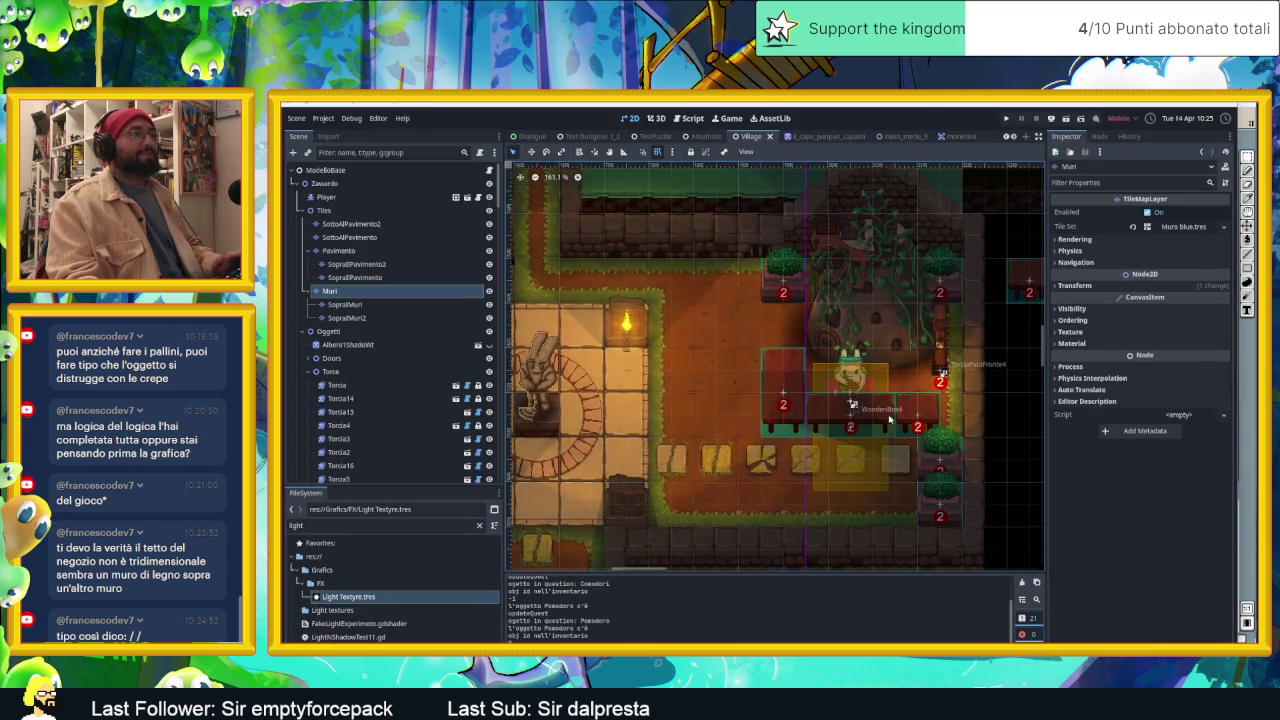
{"action": "scroll", "coordinate": [860, 413], "scroll_direction": "up", "scroll_amount": 1}
{"action": "scroll", "coordinate": [880, 412], "scroll_direction": "up", "scroll_amount": 1}
{"action": "scroll", "coordinate": [927, 410], "scroll_direction": "up", "scroll_amount": 1}
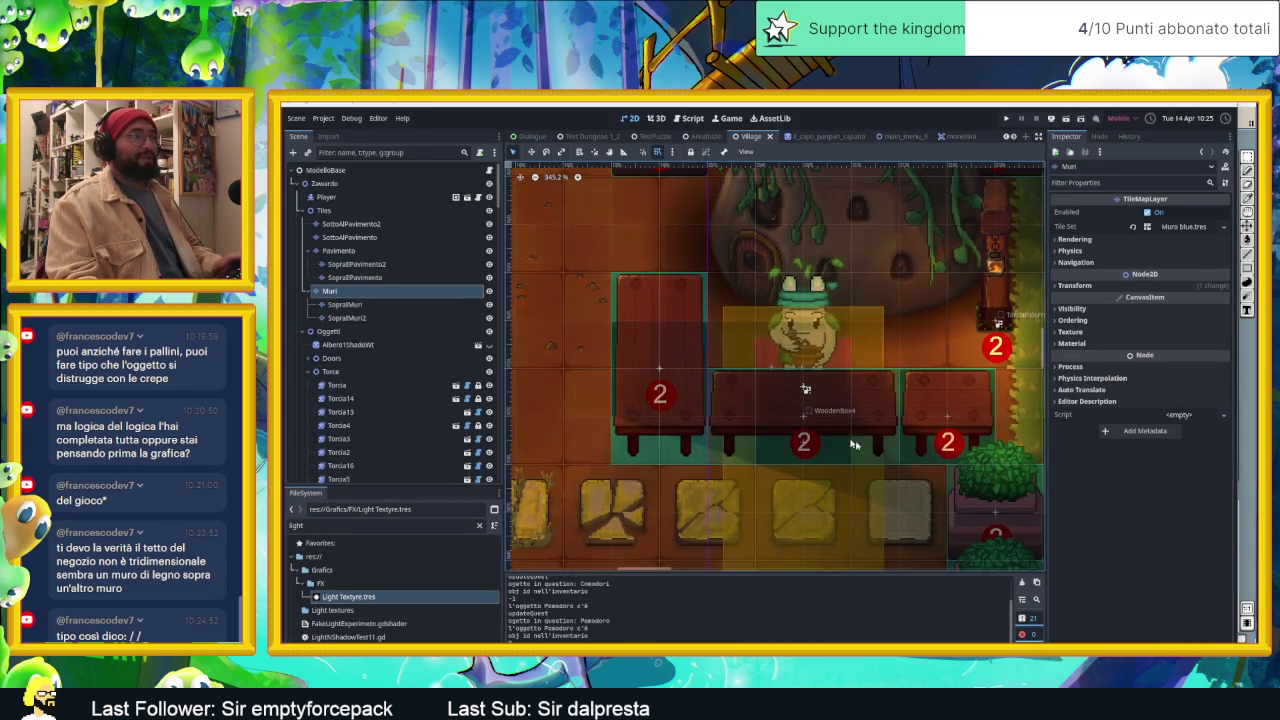
{"action": "scroll", "coordinate": [845, 438], "scroll_direction": "down", "scroll_amount": 1}
{"action": "scroll", "coordinate": [815, 424], "scroll_direction": "down", "scroll_amount": 1}
{"action": "scroll", "coordinate": [815, 424], "scroll_direction": "down", "scroll_amount": 3}
{"action": "scroll", "coordinate": [820, 440], "scroll_direction": "down", "scroll_amount": 3}
{"action": "scroll", "coordinate": [830, 459], "scroll_direction": "down", "scroll_amount": 2}
{"action": "scroll", "coordinate": [830, 459], "scroll_direction": "down", "scroll_amount": 1}
{"action": "scroll", "coordinate": [800, 380], "scroll_direction": "down", "scroll_amount": 1}
{"action": "scroll", "coordinate": [797, 354], "scroll_direction": "up", "scroll_amount": 1}
{"action": "scroll", "coordinate": [680, 274], "scroll_direction": "up", "scroll_amount": 2}
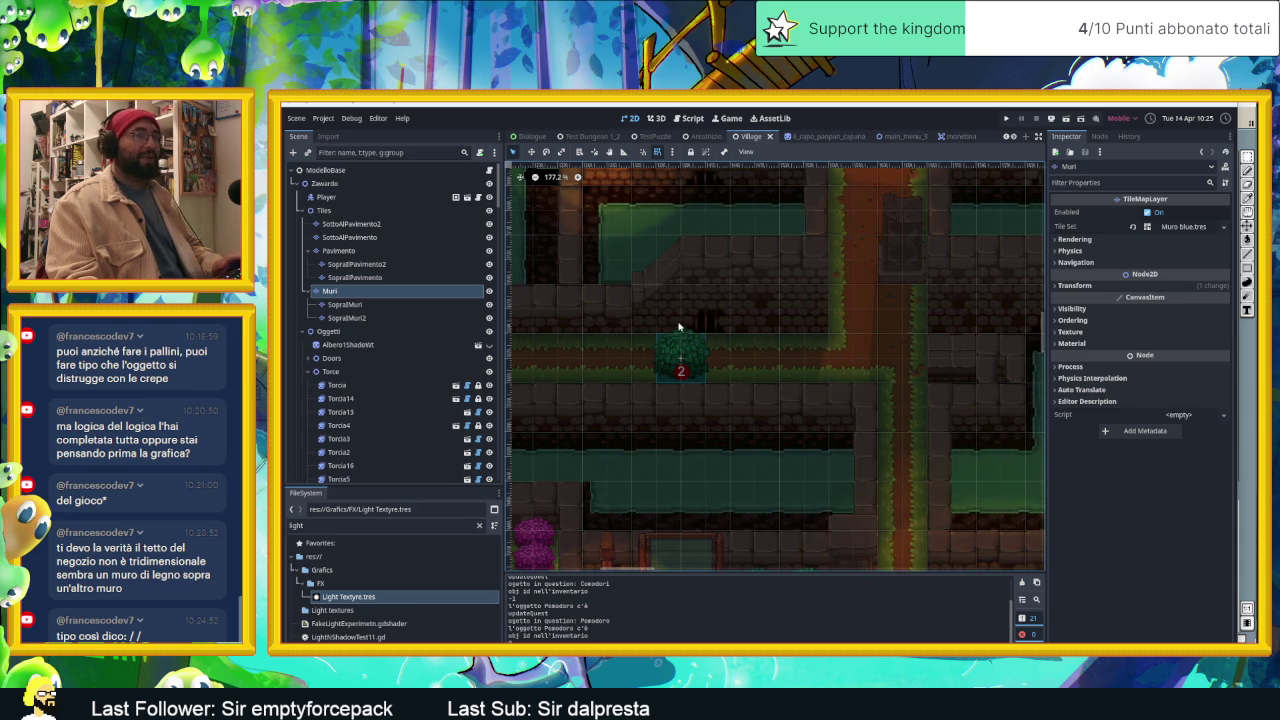
{"action": "scroll", "coordinate": [670, 300], "scroll_direction": "down", "scroll_amount": 1}
{"action": "scroll", "coordinate": [665, 280], "scroll_direction": "down", "scroll_amount": 1}
{"action": "scroll", "coordinate": [660, 261], "scroll_direction": "down", "scroll_amount": 1}
{"action": "scroll", "coordinate": [660, 261], "scroll_direction": "up", "scroll_amount": 5}
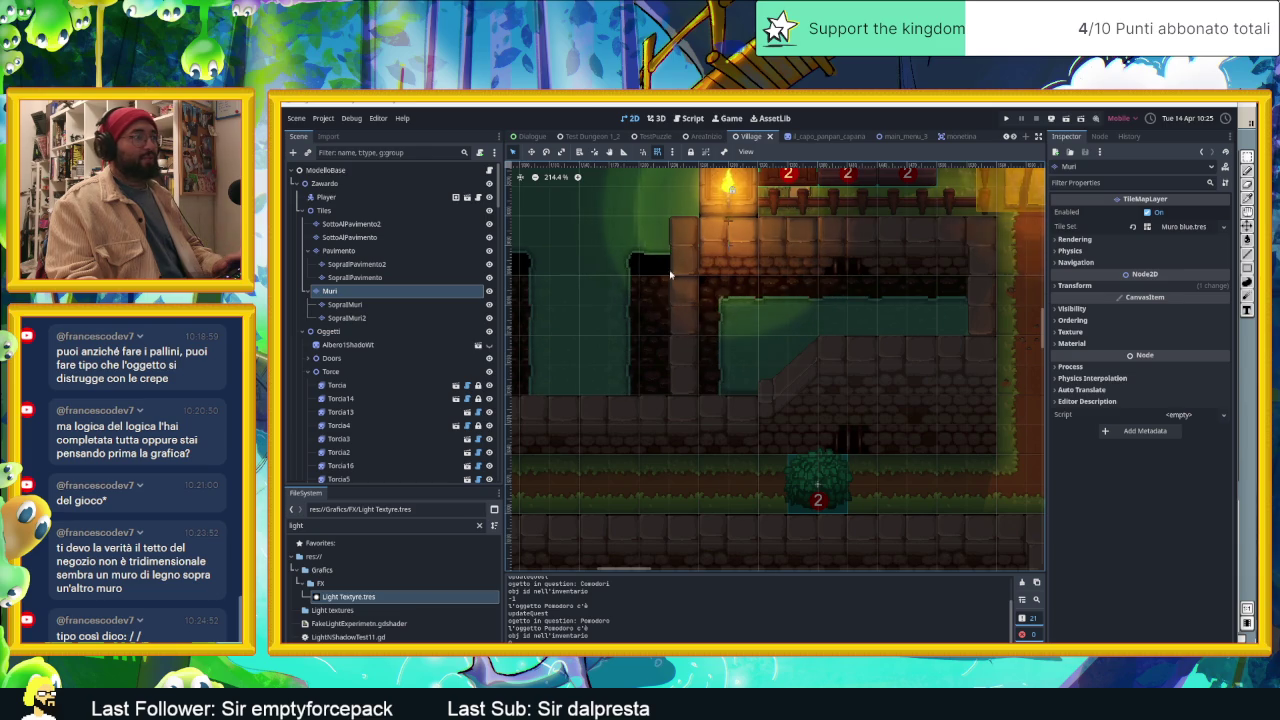
{"action": "scroll", "coordinate": [708, 362], "scroll_direction": "down", "scroll_amount": 10}
{"action": "scroll", "coordinate": [866, 429], "scroll_direction": "down", "scroll_amount": 2}
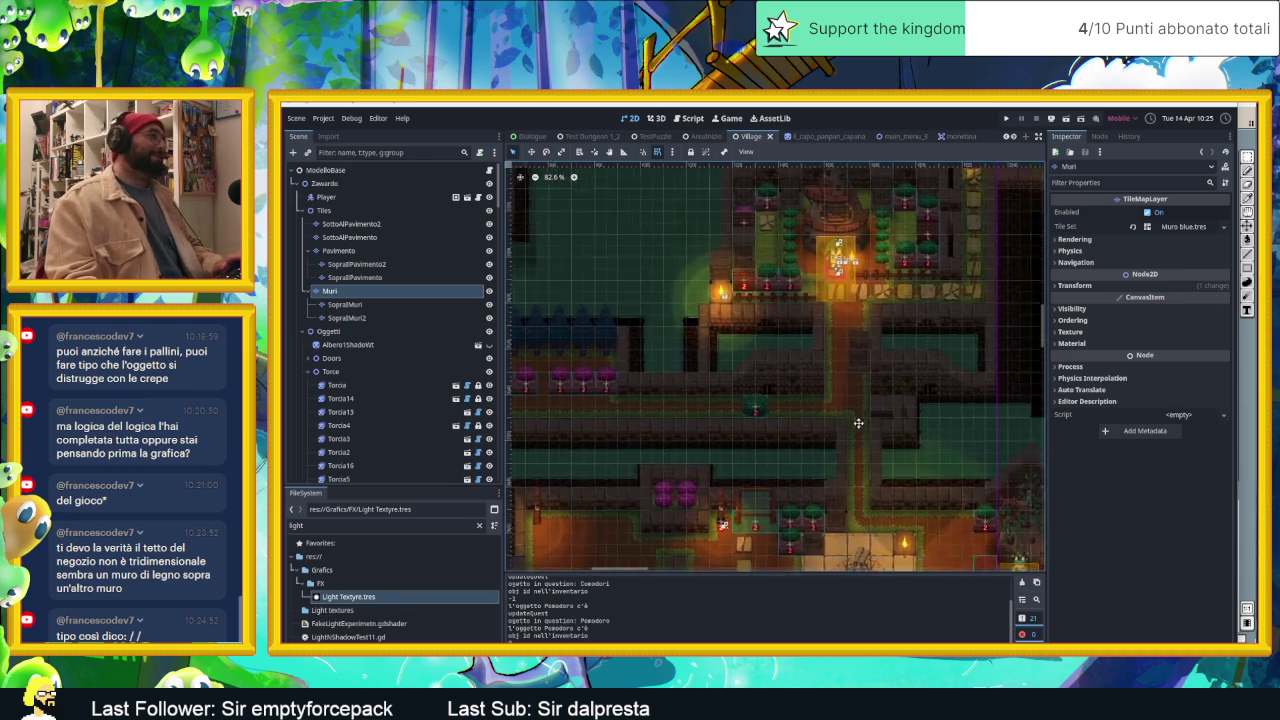
{"action": "scroll", "coordinate": [866, 429], "scroll_direction": "down", "scroll_amount": 1}
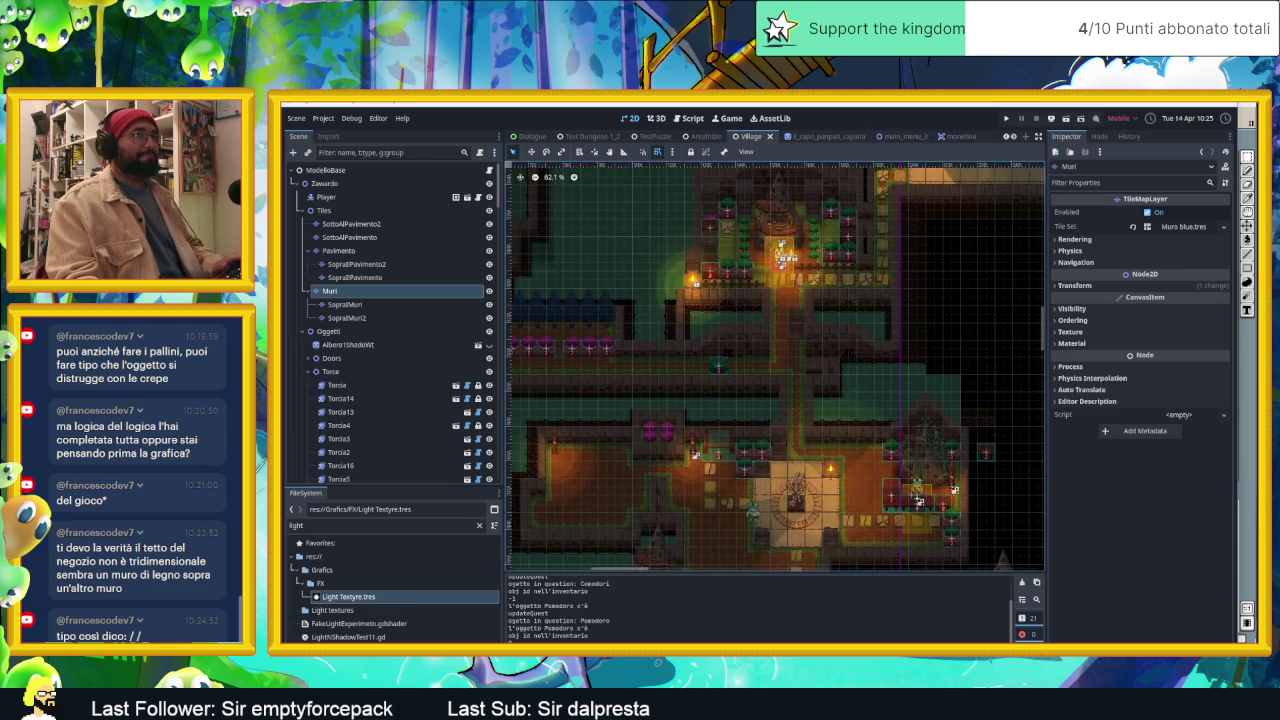
{"action": "key", "text": "alt+Tab"}
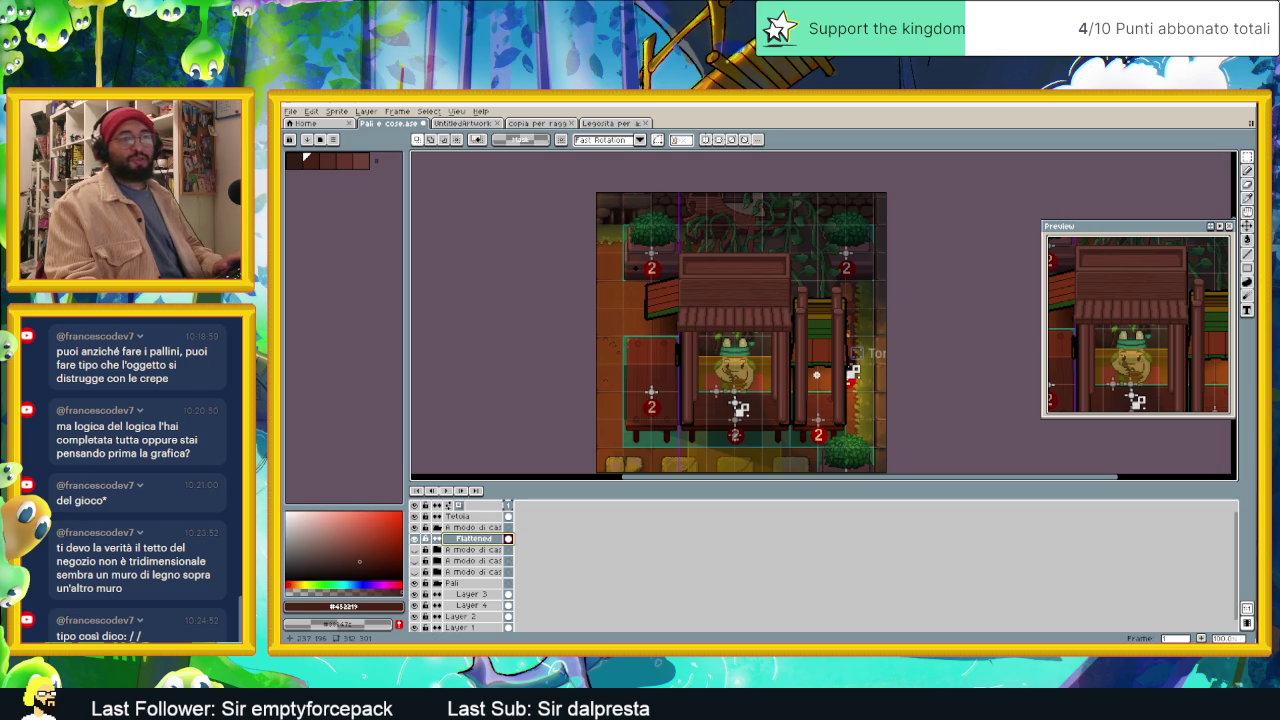
Step: Marquee a block of the left stall's roof planks; undo a first misplaced move
{"action": "scroll", "coordinate": [788, 320], "scroll_direction": "up", "scroll_amount": 1}
{"action": "scroll", "coordinate": [788, 320], "scroll_direction": "up", "scroll_amount": 1}
{"action": "scroll", "coordinate": [788, 320], "scroll_direction": "up", "scroll_amount": 1}
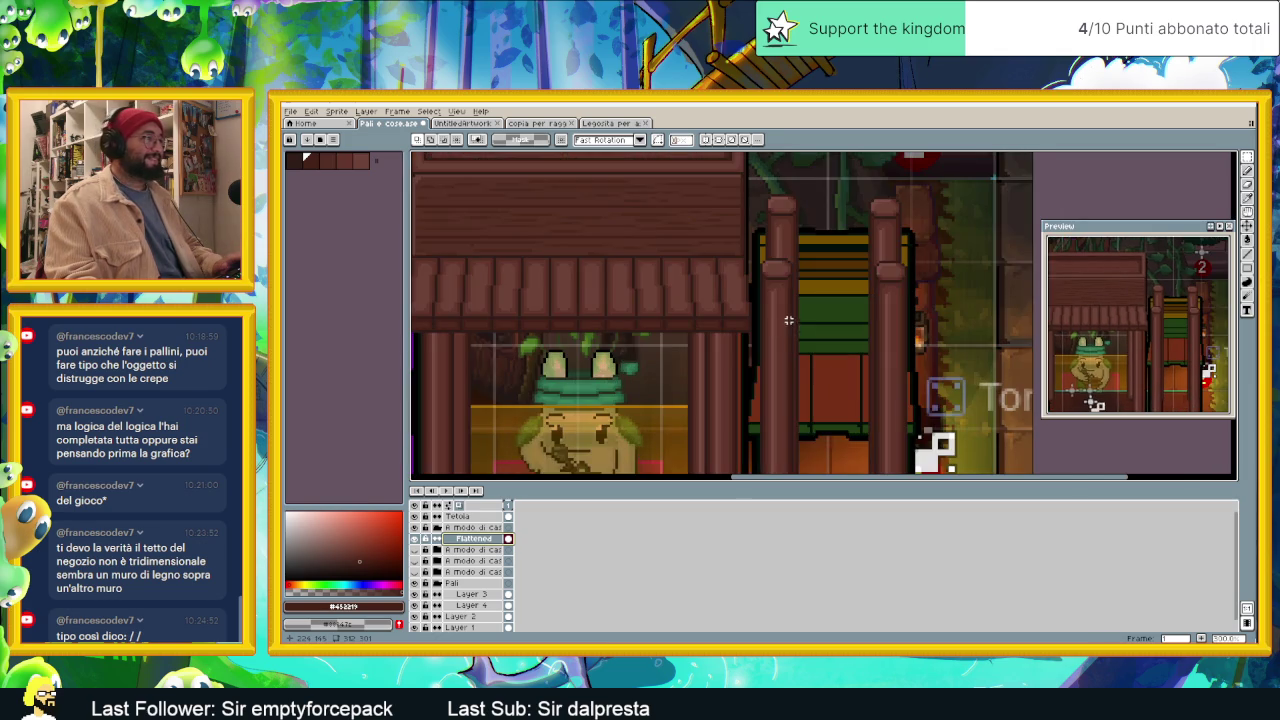
{"action": "left_click_drag", "start_coordinate": [788, 320], "coordinate": [780, 354]}
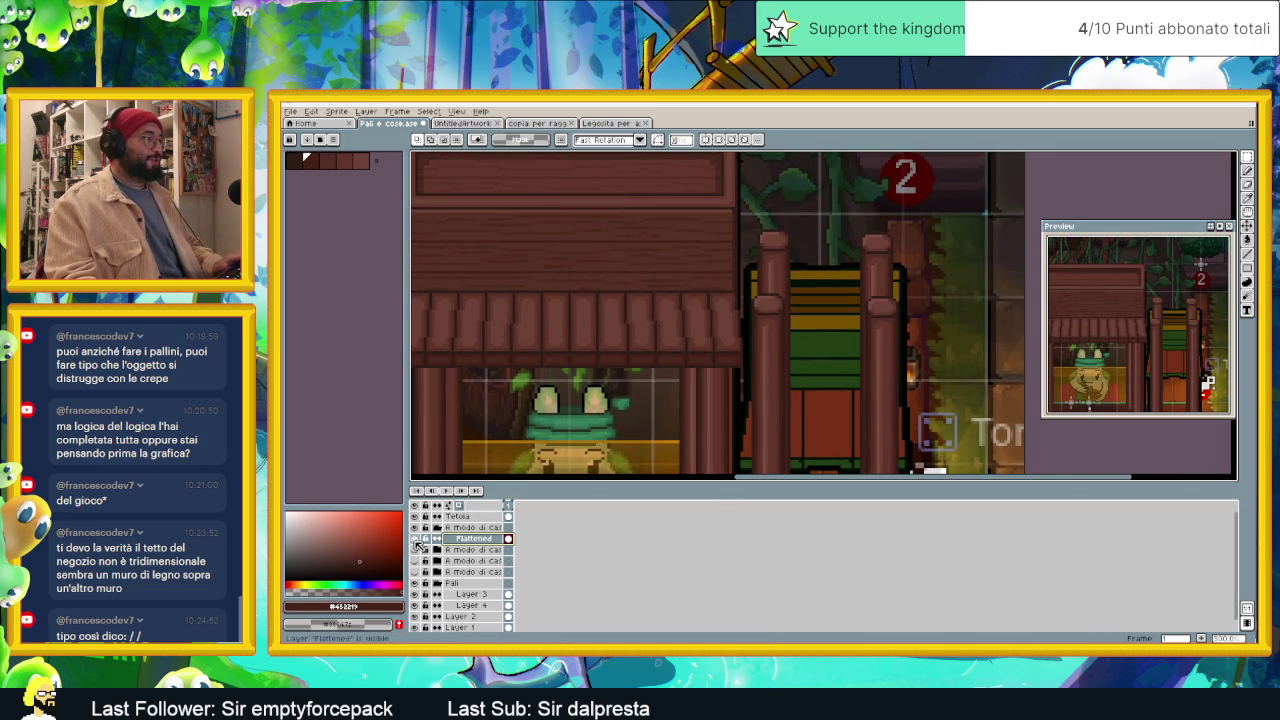
{"action": "left_click_drag", "start_coordinate": [491, 202], "coordinate": [551, 253]}
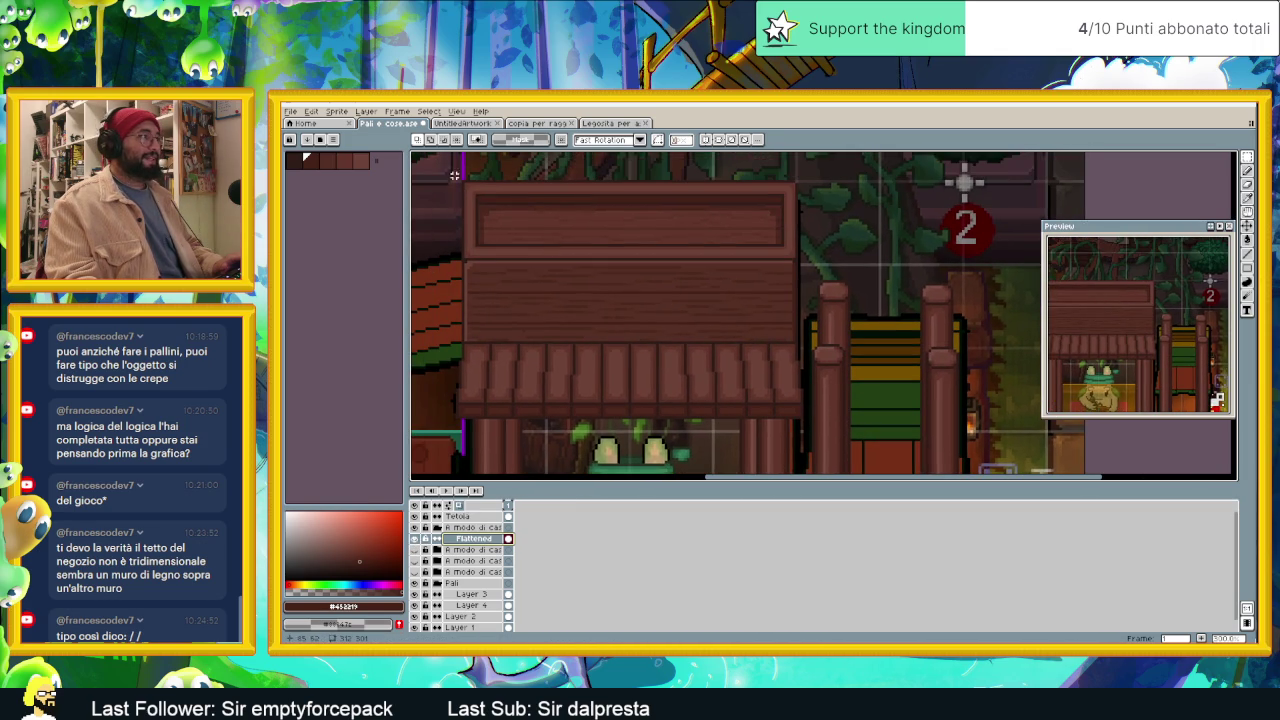
{"action": "left_click_drag", "start_coordinate": [454, 177], "coordinate": [526, 320]}
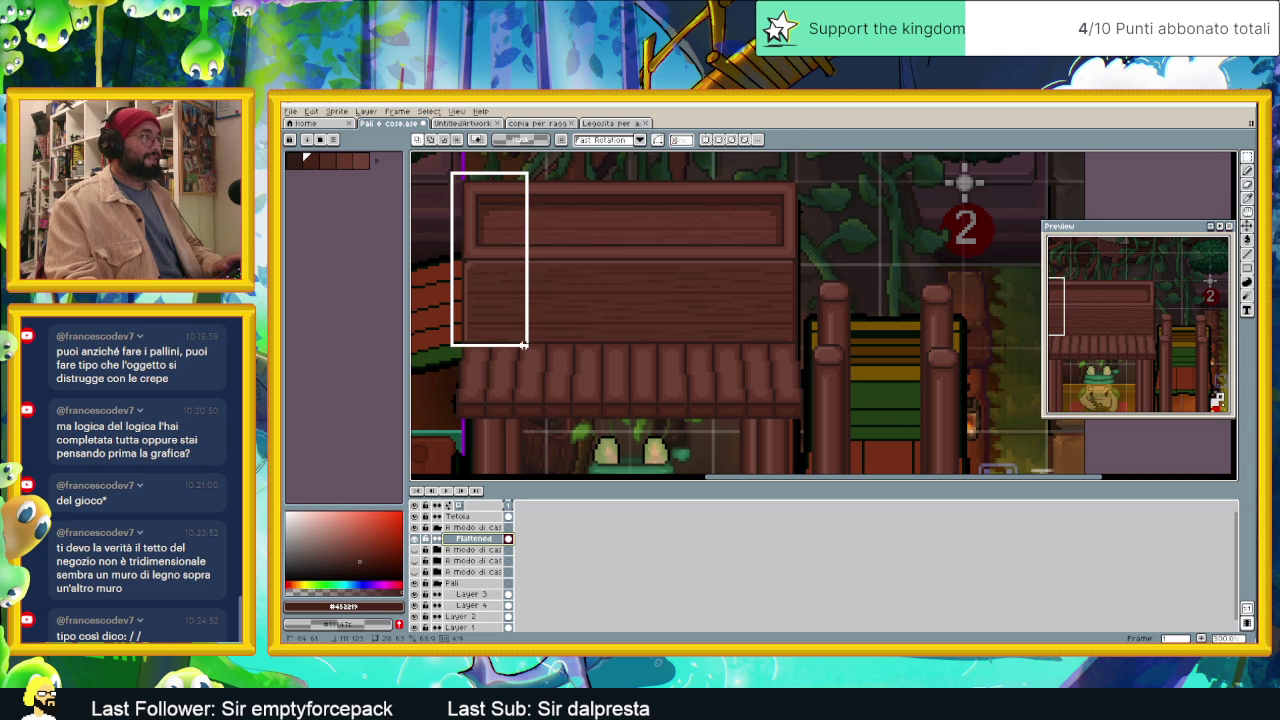
{"action": "left_click_drag", "start_coordinate": [523, 344], "coordinate": [526, 350]}
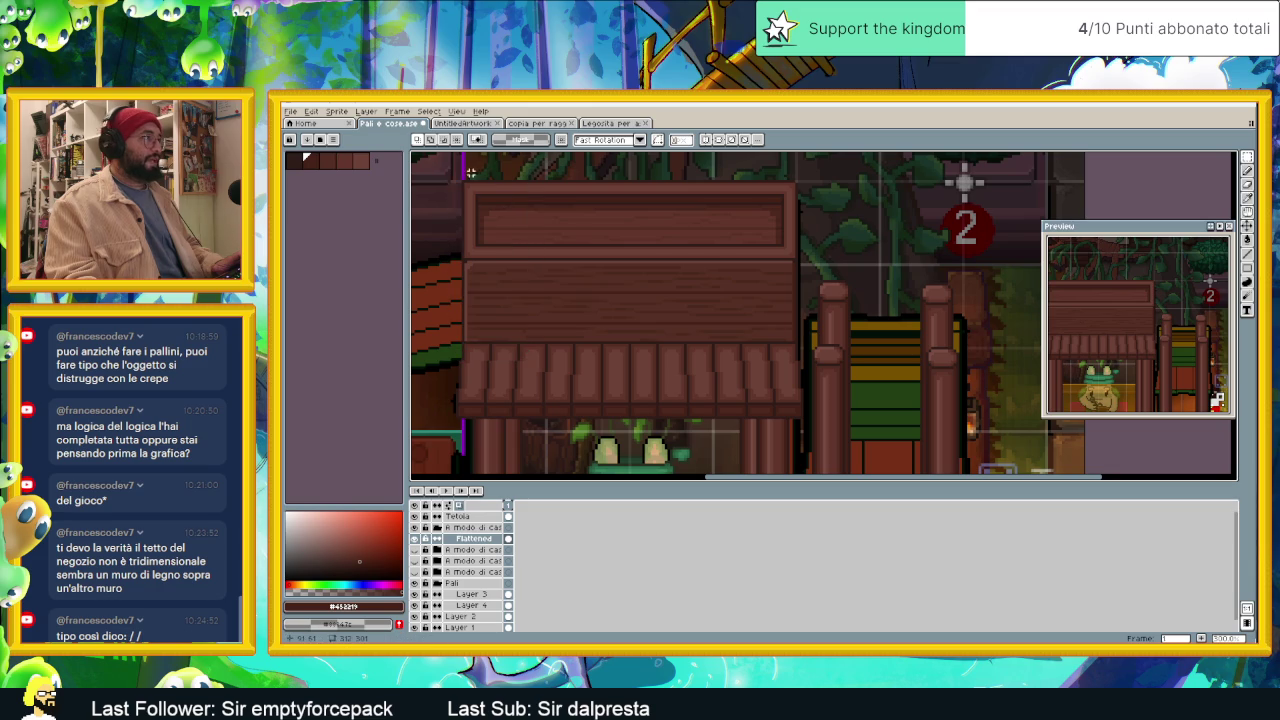
{"action": "left_click_drag", "start_coordinate": [460, 173], "coordinate": [578, 352]}
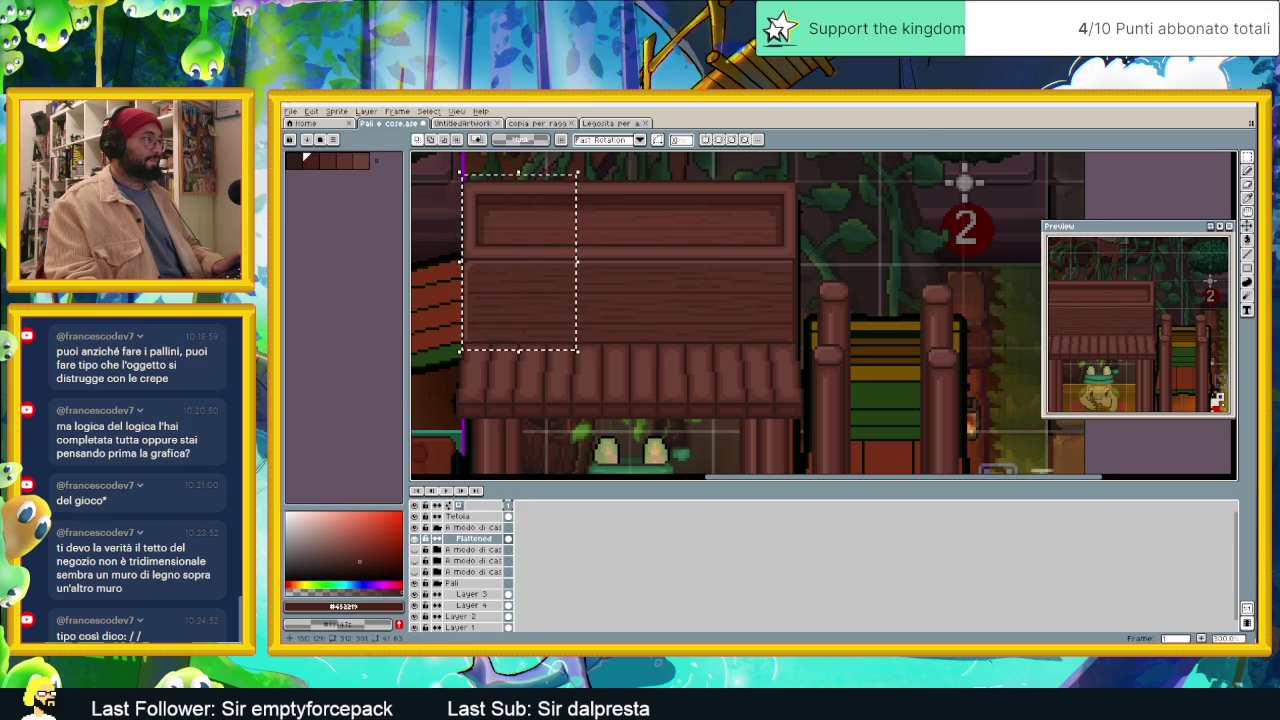
{"action": "left_click_drag", "start_coordinate": [509, 290], "coordinate": [853, 305]}
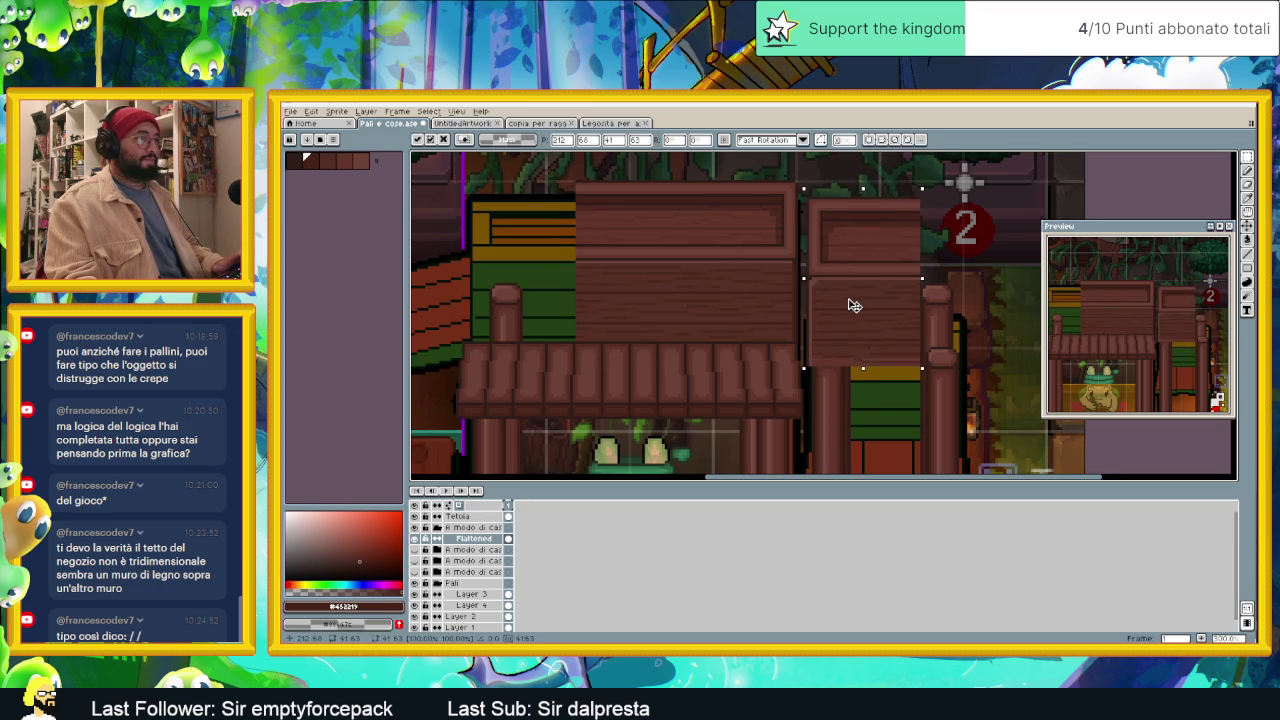
{"action": "key", "text": "ctrl+z"}
{"action": "key", "text": "ctrl+d"}
Step: Copy the left stall's roof block onto the right stall and commit it
{"action": "mouse_move", "coordinate": [452, 172]}
{"action": "left_mouse_down"}
{"action": "mouse_move", "coordinate": [509, 260]}
{"action": "mouse_move", "coordinate": [577, 414]}
{"action": "left_mouse_up"}
{"action": "mouse_move", "coordinate": [543, 309]}
{"action": "left_mouse_down"}
{"action": "mouse_move", "coordinate": [870, 289]}
{"action": "mouse_move", "coordinate": [883, 303]}
{"action": "mouse_move", "coordinate": [877, 394]}
{"action": "mouse_move", "coordinate": [851, 249]}
{"action": "mouse_move", "coordinate": [923, 277]}
{"action": "mouse_move", "coordinate": [812, 280]}
{"action": "left_mouse_up"}
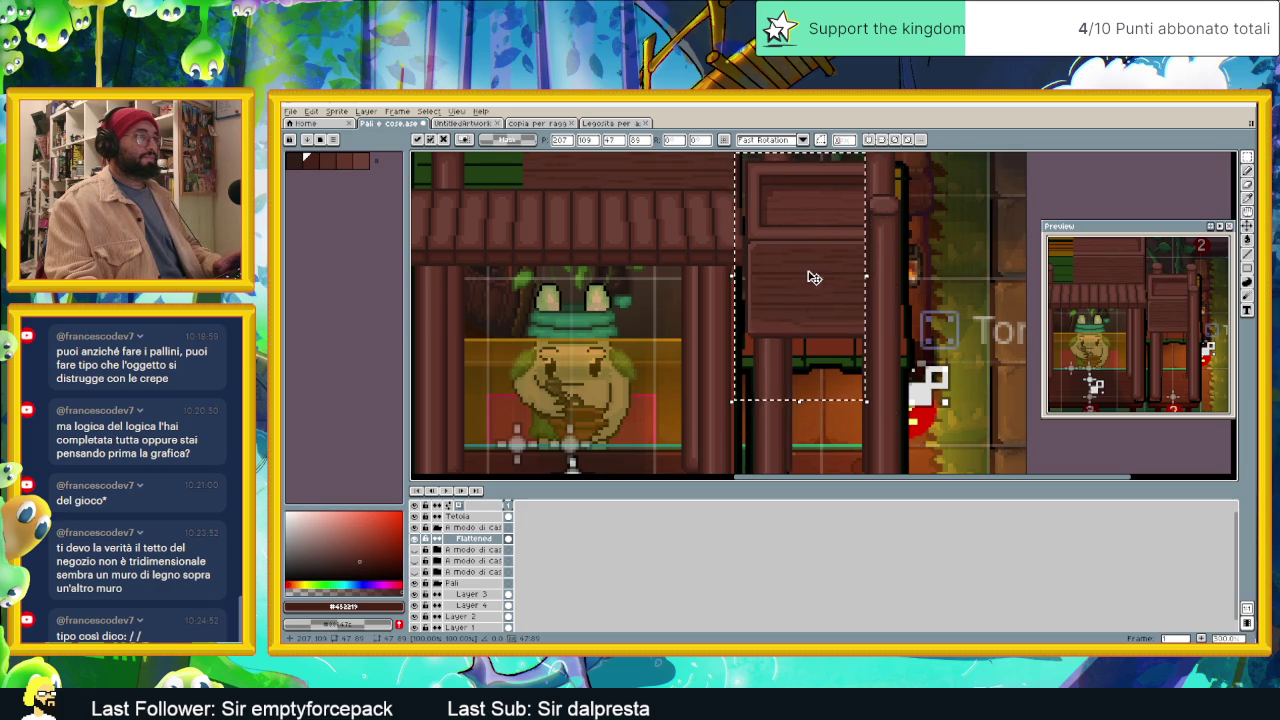
{"action": "left_click_drag", "start_coordinate": [812, 277], "coordinate": [813, 278]}
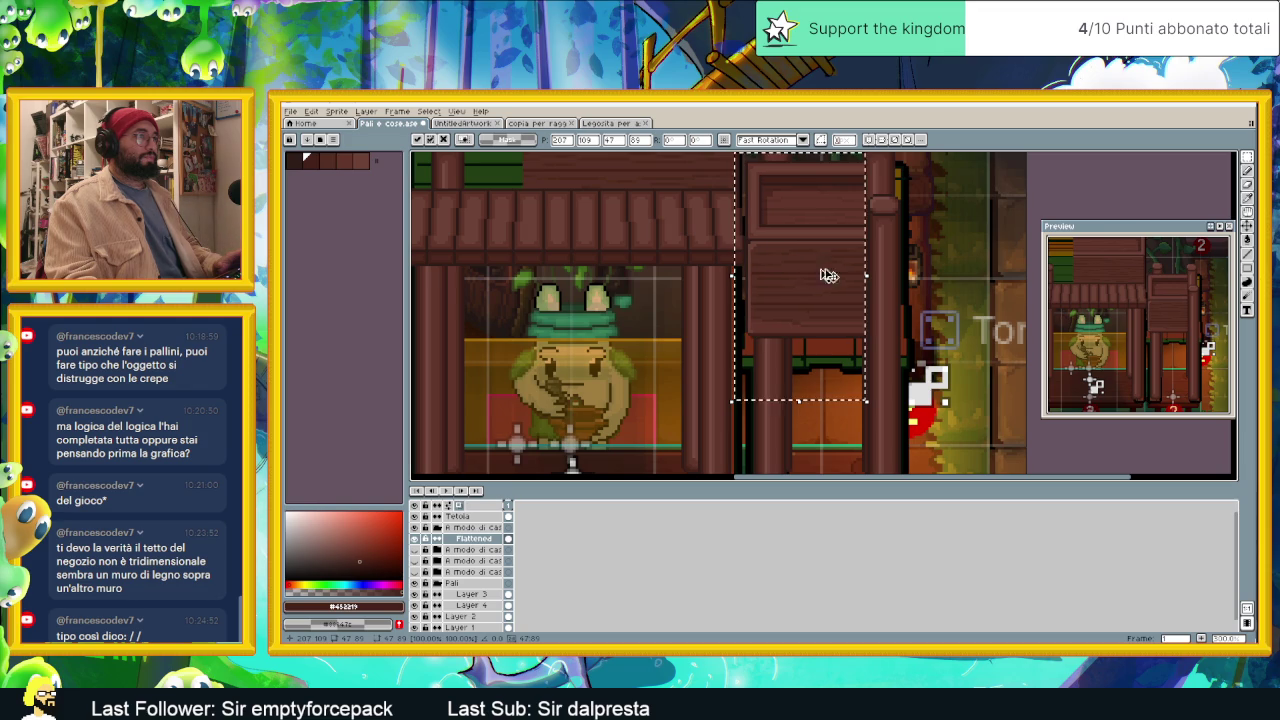
{"action": "key", "text": "Return"}
{"action": "scroll", "coordinate": [862, 295], "scroll_direction": "down", "scroll_amount": 2}
{"action": "scroll", "coordinate": [862, 295], "scroll_direction": "down", "scroll_amount": 1}
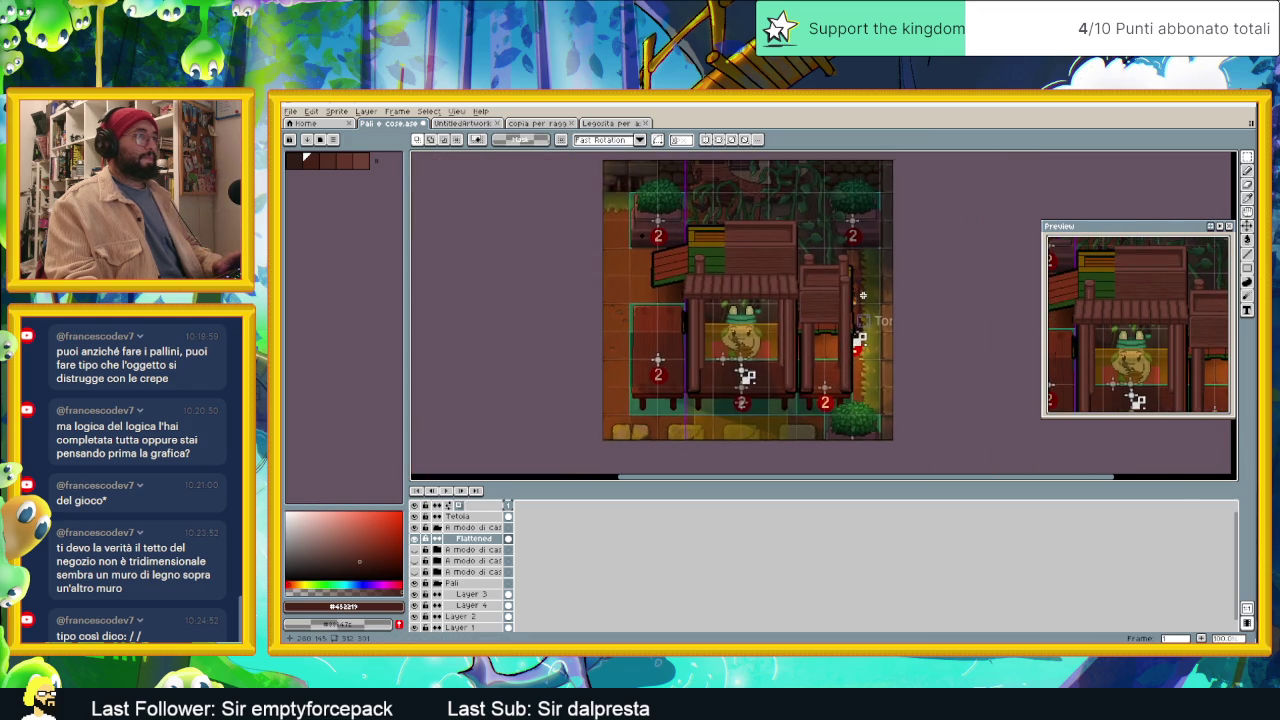
{"action": "scroll", "coordinate": [862, 295], "scroll_direction": "up", "scroll_amount": 1}
{"action": "scroll", "coordinate": [850, 280], "scroll_direction": "up", "scroll_amount": 1}
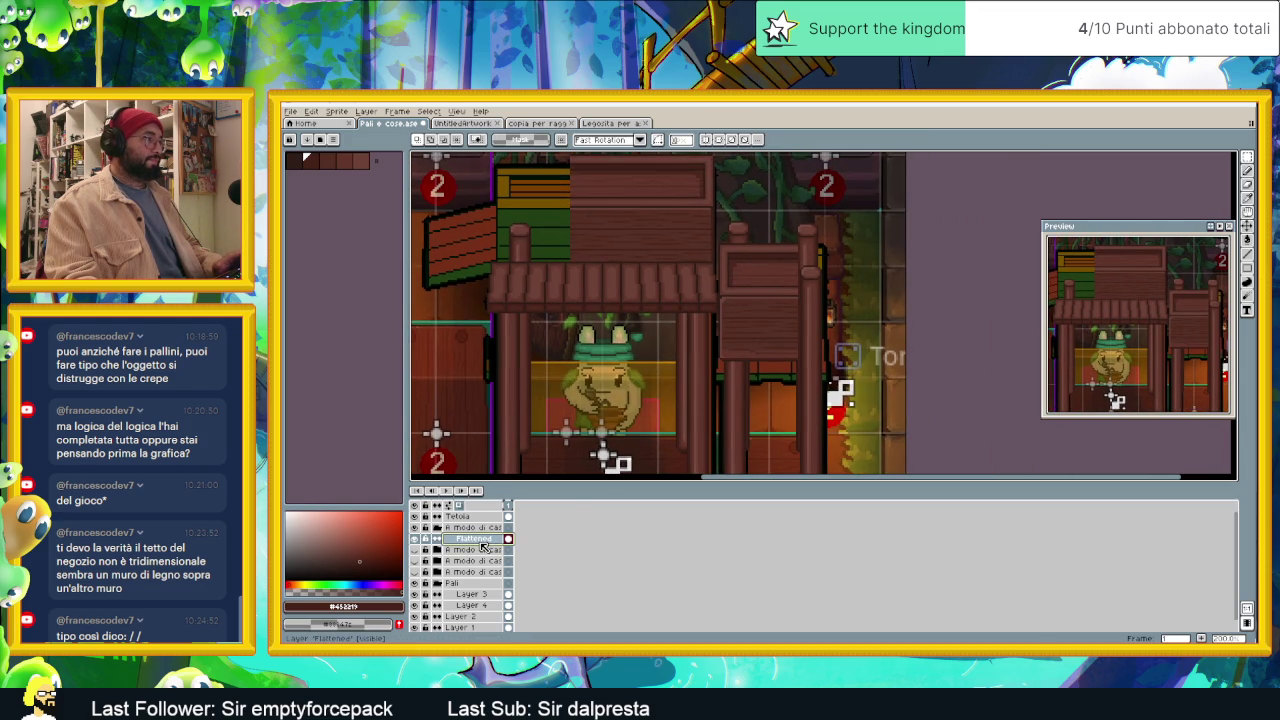
{"action": "scroll", "coordinate": [792, 323], "scroll_direction": "up", "scroll_amount": 2}
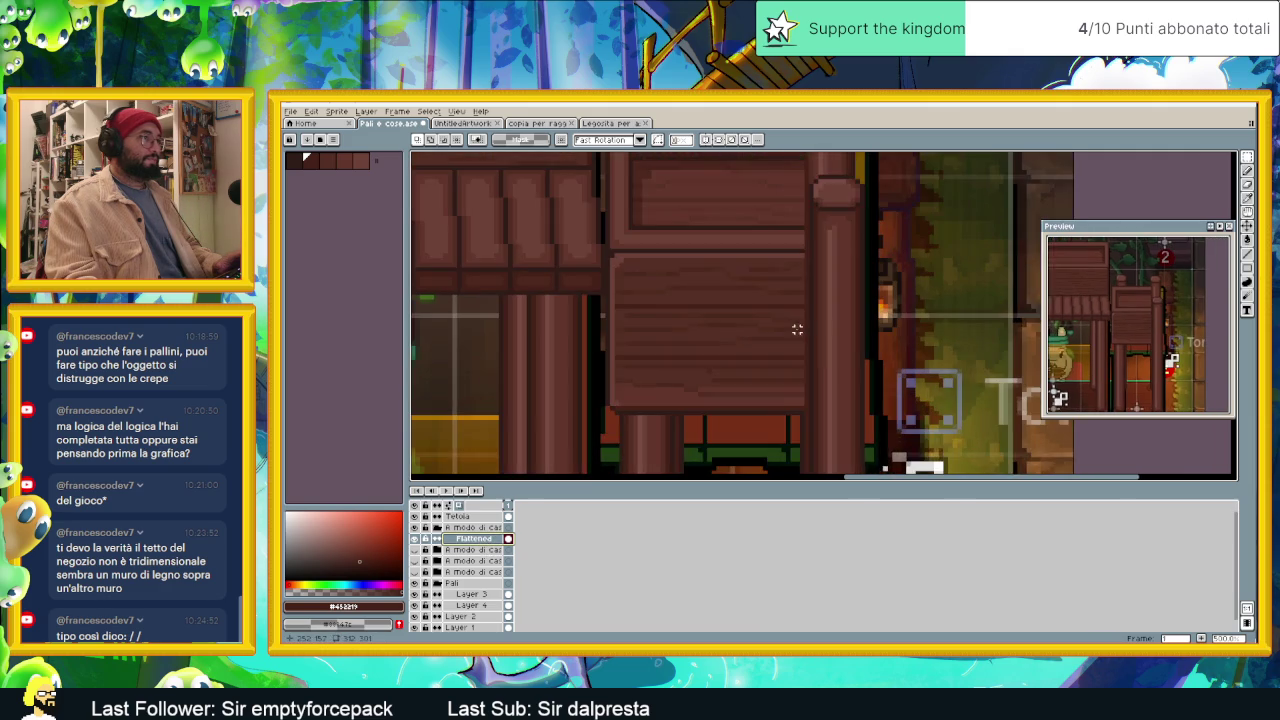
{"action": "scroll", "coordinate": [833, 371], "scroll_direction": "down", "scroll_amount": 1}
{"action": "scroll", "coordinate": [831, 373], "scroll_direction": "down", "scroll_amount": 1}
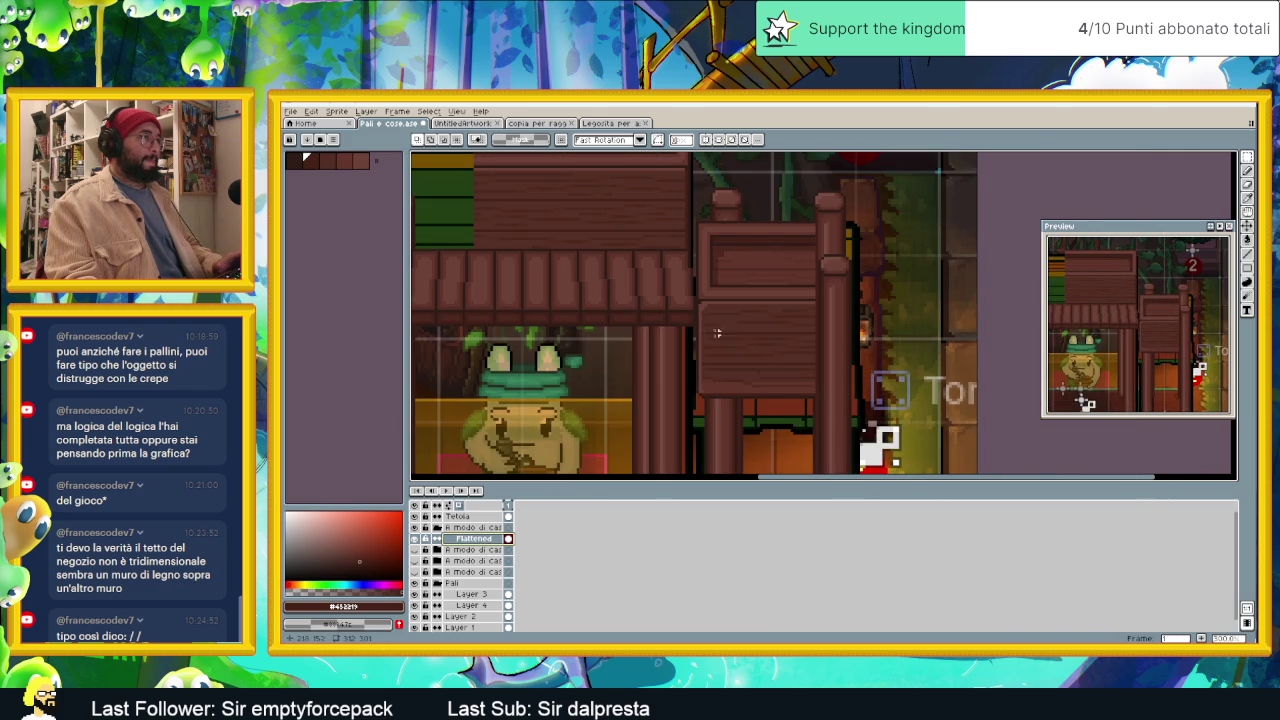
{"action": "scroll", "coordinate": [715, 330], "scroll_direction": "down", "scroll_amount": 1}
{"action": "scroll", "coordinate": [685, 290], "scroll_direction": "down", "scroll_amount": 1}
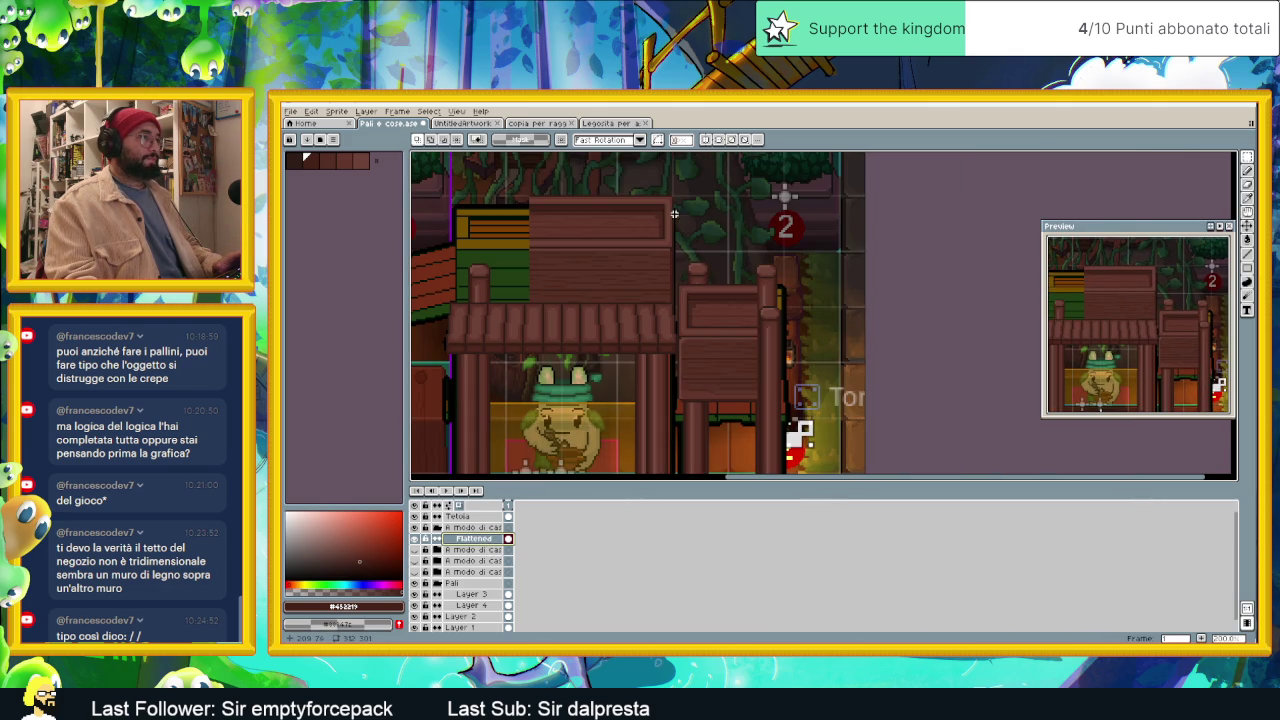
Step: Move a narrow strip of planks to widen the right stall's roof panel to its edge
{"action": "left_click_drag", "start_coordinate": [658, 289], "coordinate": [648, 337]}
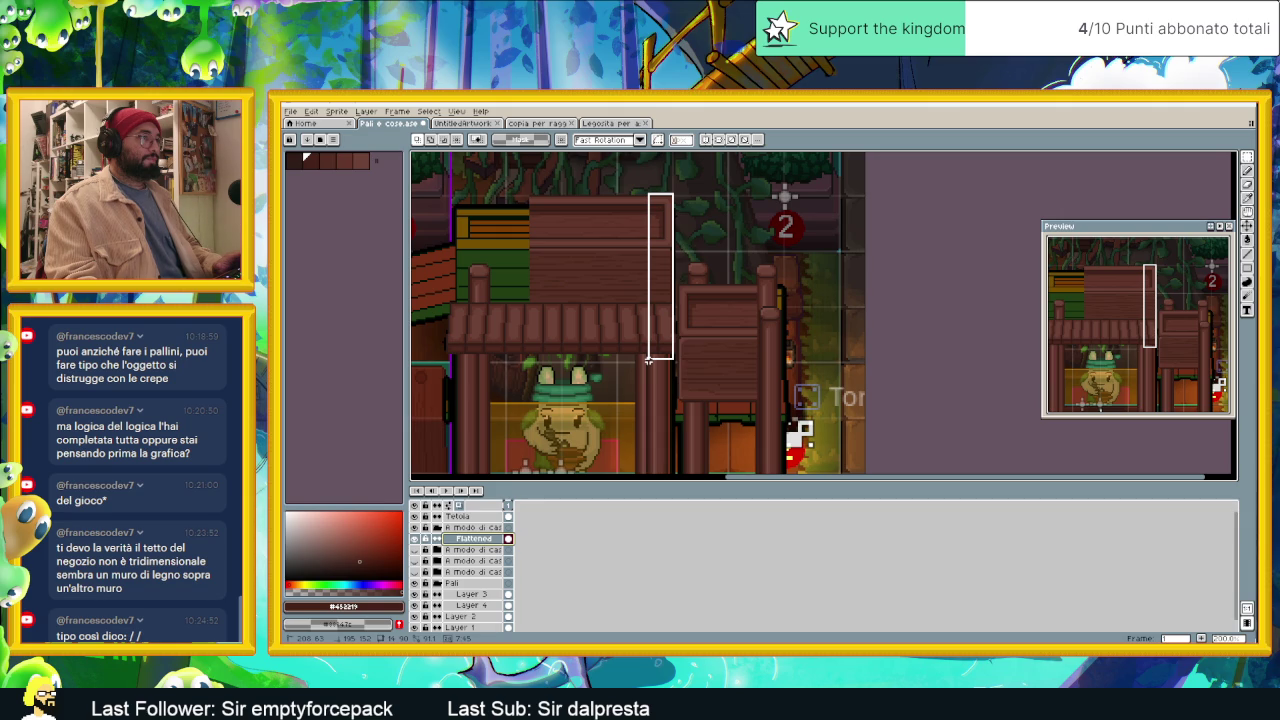
{"action": "left_click_drag", "start_coordinate": [648, 362], "coordinate": [634, 364]}
{"action": "left_click_drag", "start_coordinate": [668, 280], "coordinate": [785, 370]}
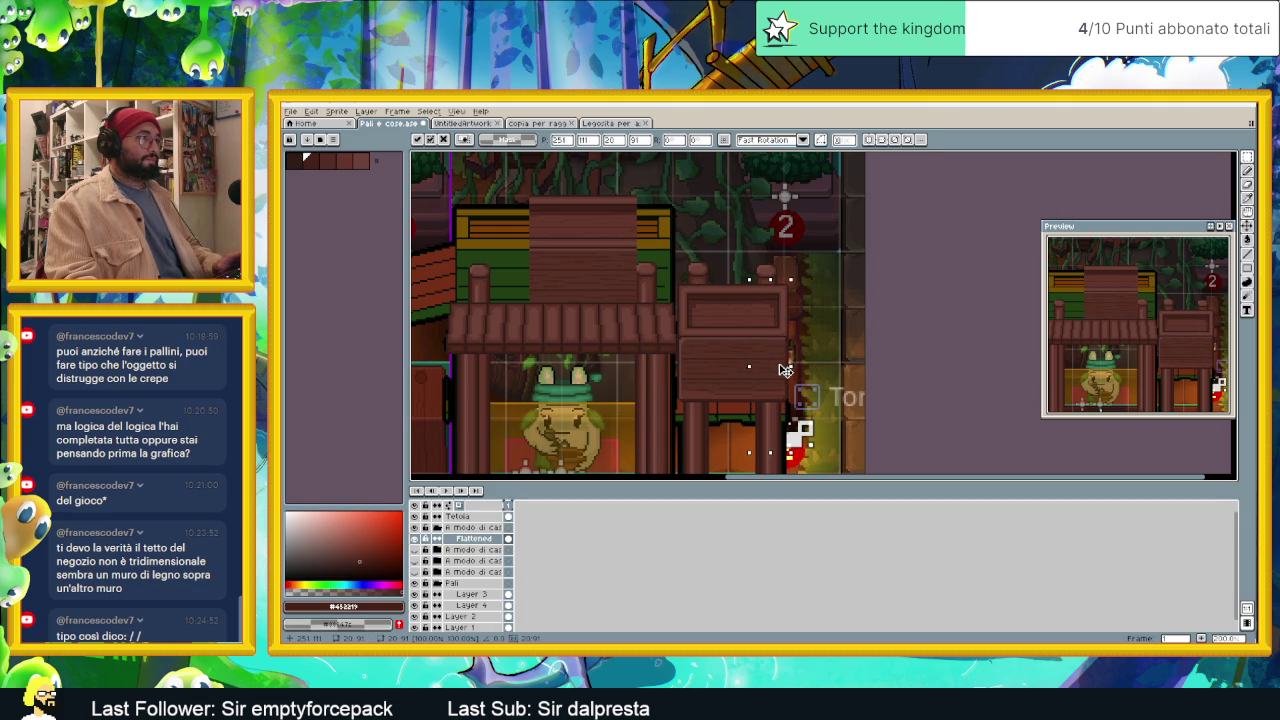
{"action": "scroll", "coordinate": [786, 371], "scroll_direction": "up", "scroll_amount": 1}
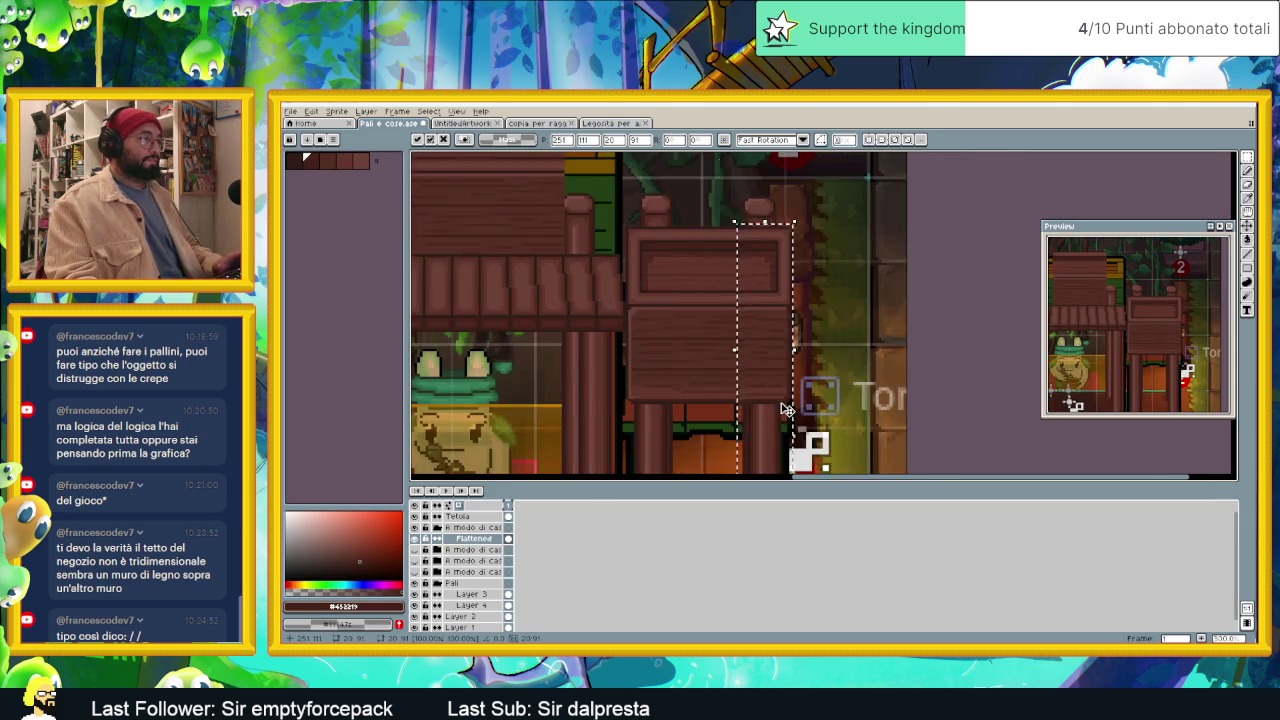
{"action": "scroll", "coordinate": [790, 372], "scroll_direction": "up", "scroll_amount": 2}
{"action": "scroll", "coordinate": [830, 374], "scroll_direction": "up", "scroll_amount": 2}
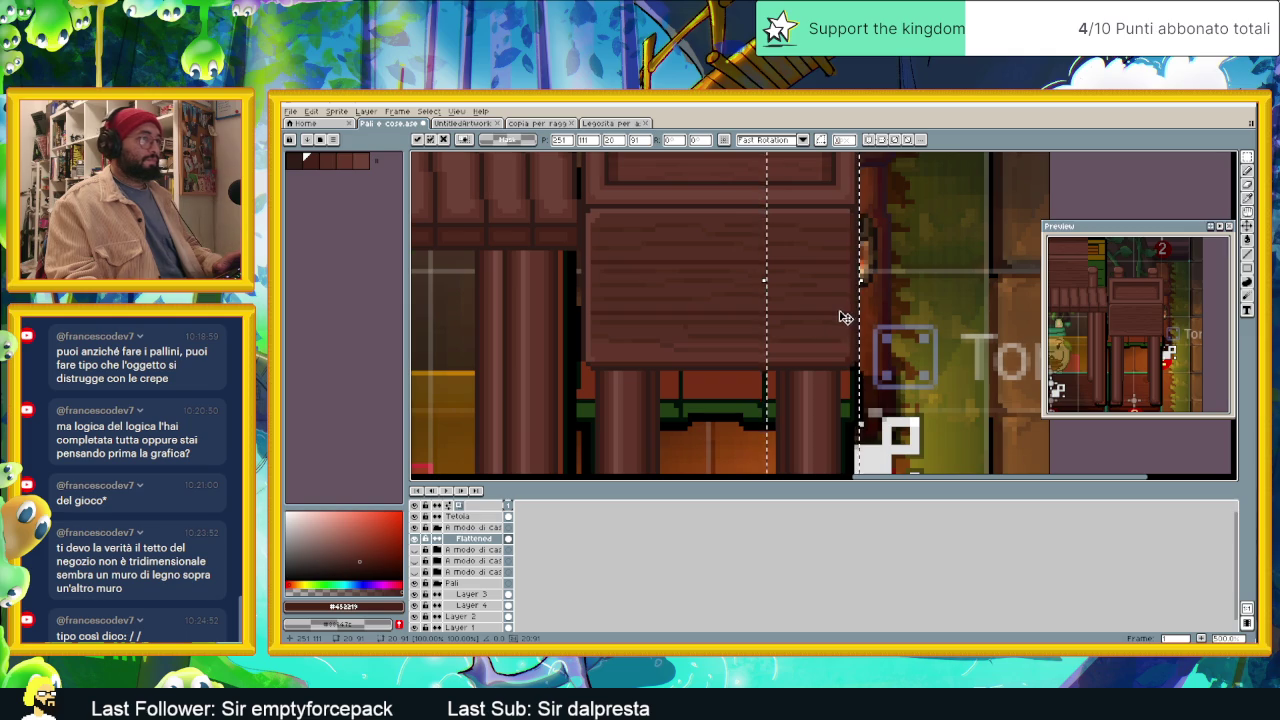
{"action": "left_click_drag", "start_coordinate": [842, 318], "coordinate": [830, 317]}
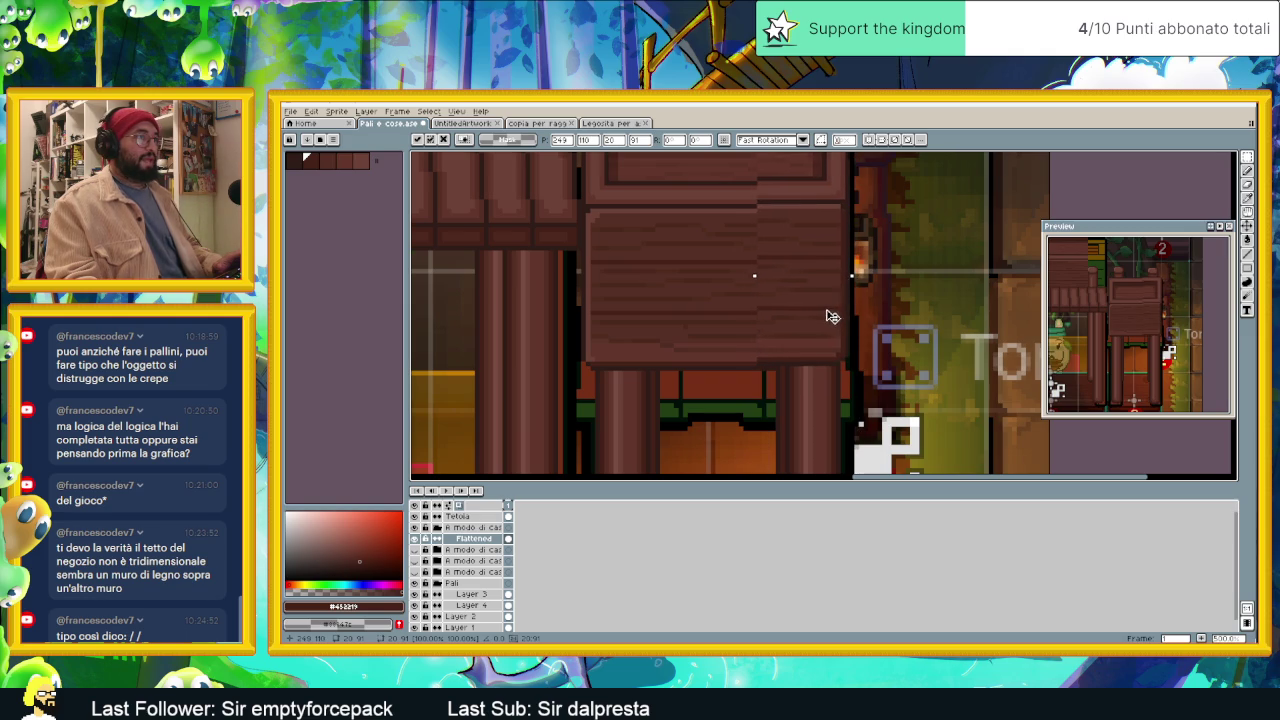
{"action": "key", "text": "Return"}
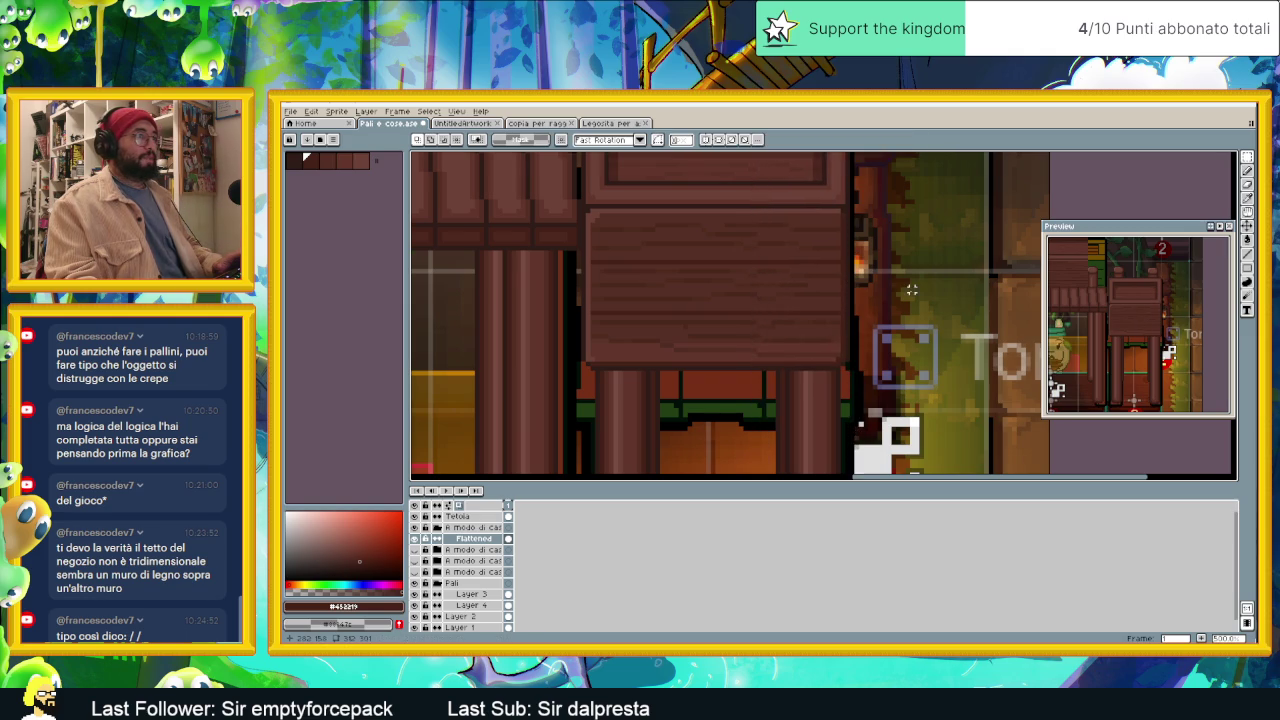
Step: Pan across the stall roofs down to the frog shopkeeper to review the result
{"action": "scroll", "coordinate": [882, 302], "scroll_direction": "down", "scroll_amount": 1}
{"action": "scroll", "coordinate": [888, 304], "scroll_direction": "down", "scroll_amount": 1}
{"action": "scroll", "coordinate": [895, 306], "scroll_direction": "down", "scroll_amount": 1}
{"action": "left_click_drag", "start_coordinate": [895, 306], "coordinate": [868, 307]}
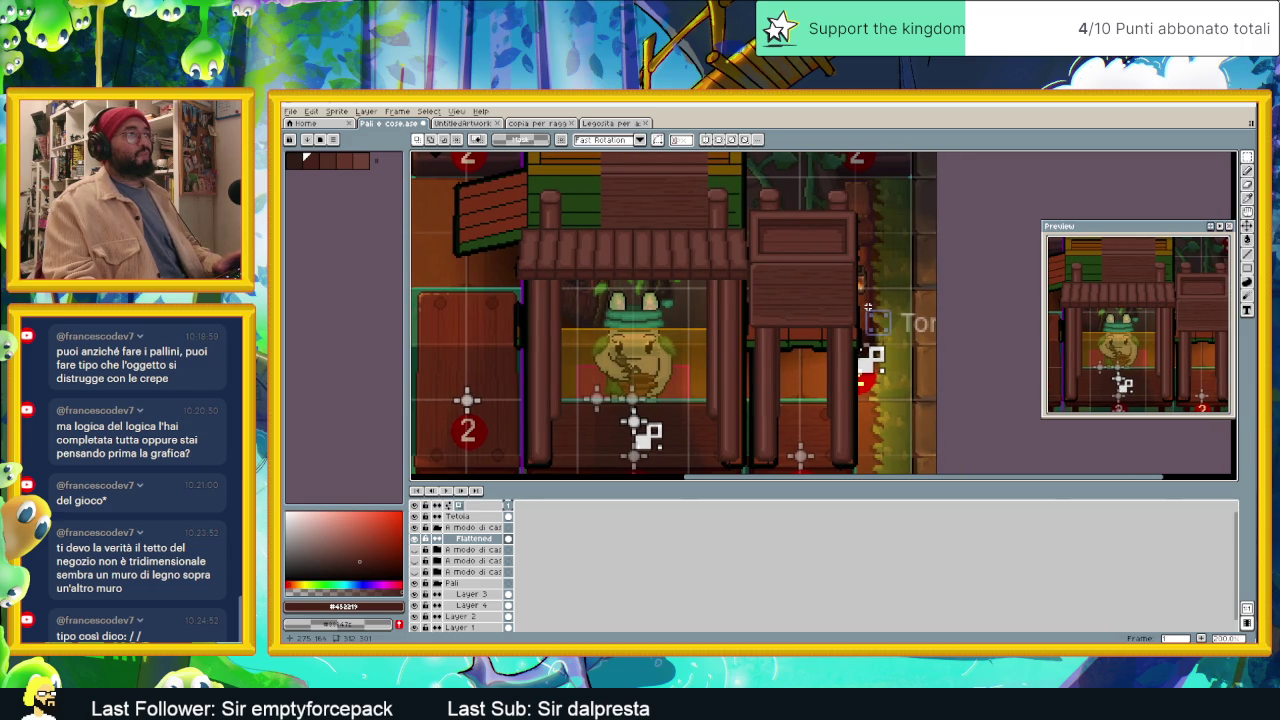
{"action": "left_click_drag", "start_coordinate": [858, 378], "coordinate": [858, 315]}
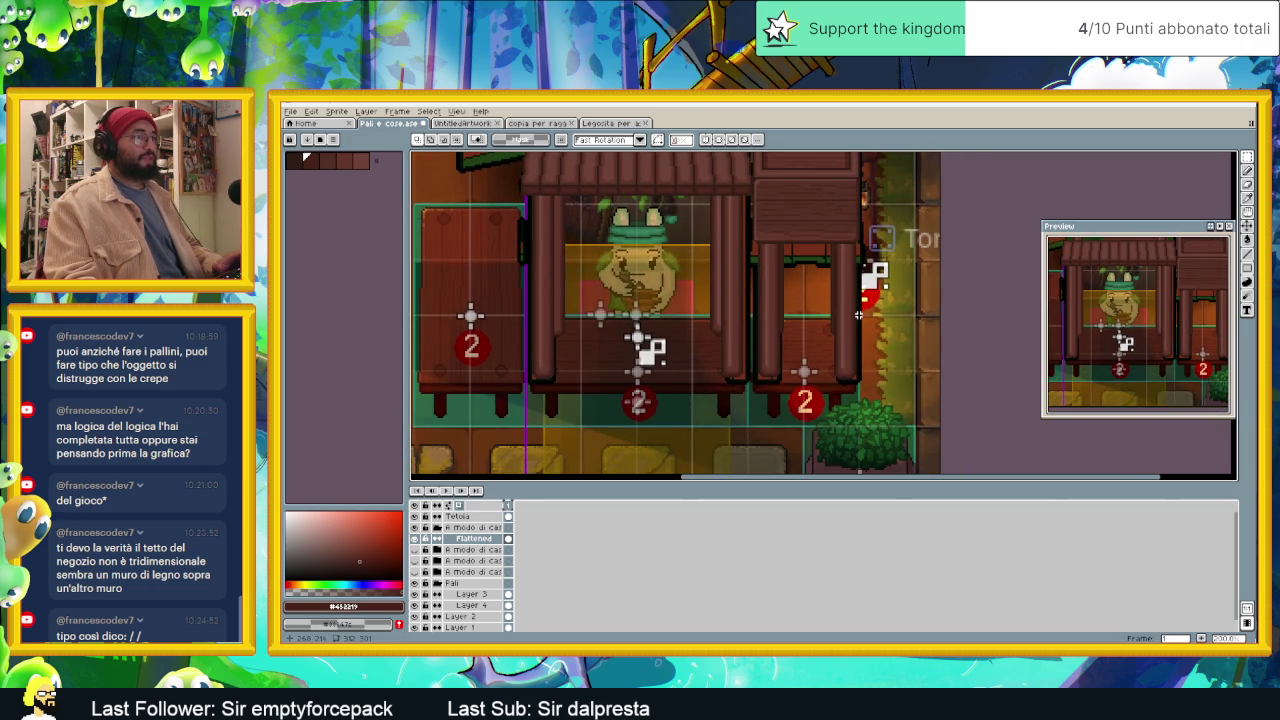
{"action": "scroll", "coordinate": [858, 315], "scroll_direction": "up", "scroll_amount": 1}
{"action": "left_click_drag", "start_coordinate": [847, 260], "coordinate": [842, 355]}
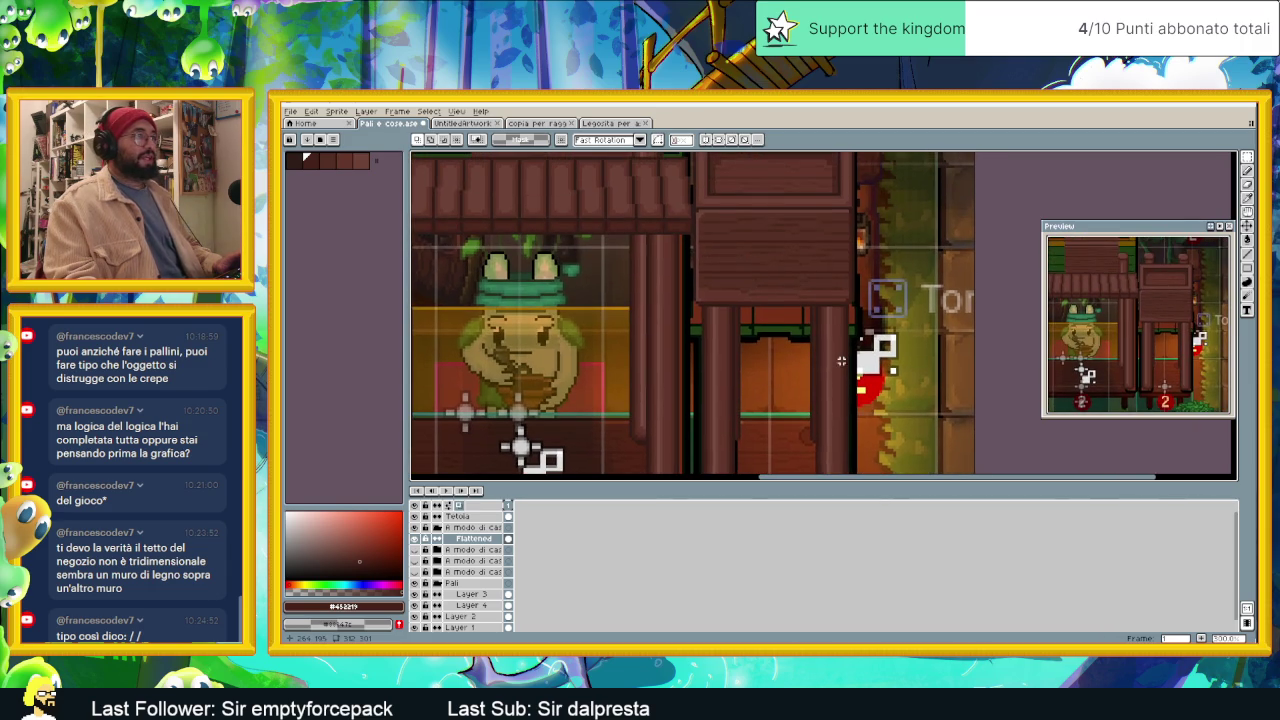
Step: Toggle Layer 2's visibility on and off to compare, then scroll through the layer stack
{"action": "scroll", "coordinate": [424, 595], "scroll_direction": "down", "scroll_amount": 1}
{"action": "left_click", "coordinate": [416, 604]}
{"action": "left_click", "coordinate": [416, 604]}
{"action": "left_click", "coordinate": [416, 604]}
{"action": "left_click", "coordinate": [416, 604]}
{"action": "left_click", "coordinate": [416, 604]}
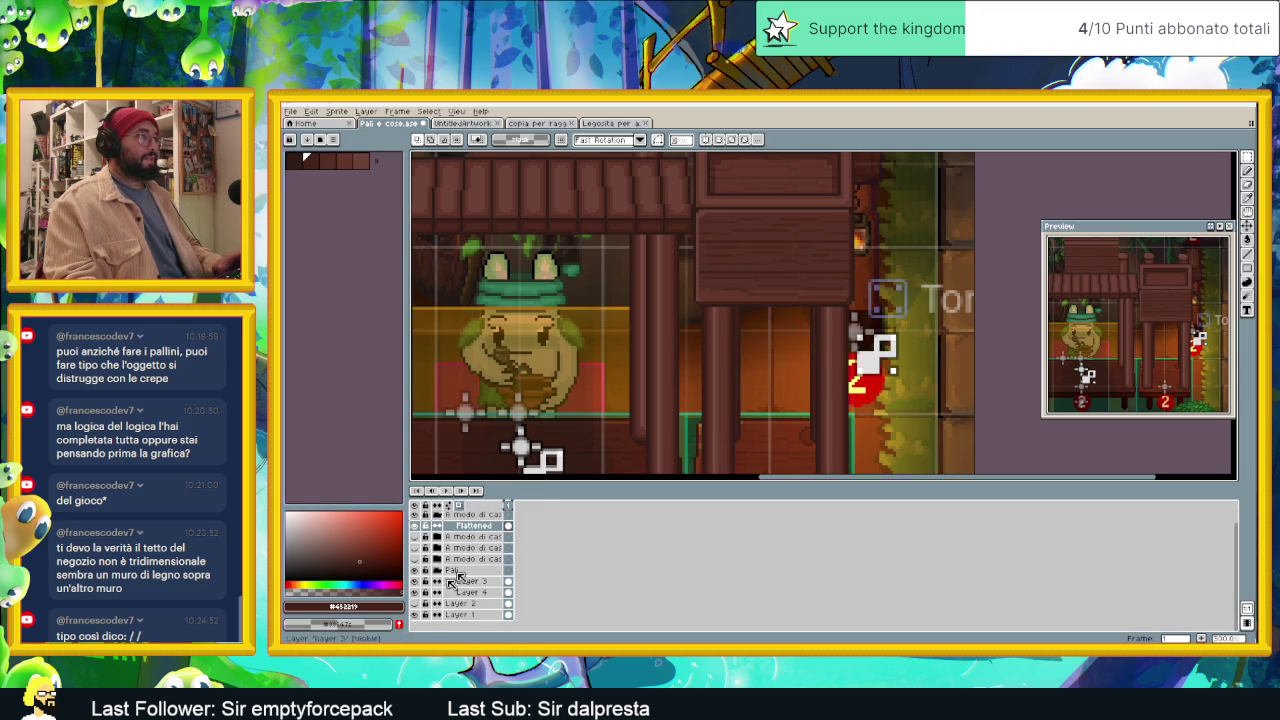
{"action": "scroll", "coordinate": [716, 389], "scroll_direction": "down", "scroll_amount": 1}
{"action": "scroll", "coordinate": [716, 389], "scroll_direction": "down", "scroll_amount": 1}
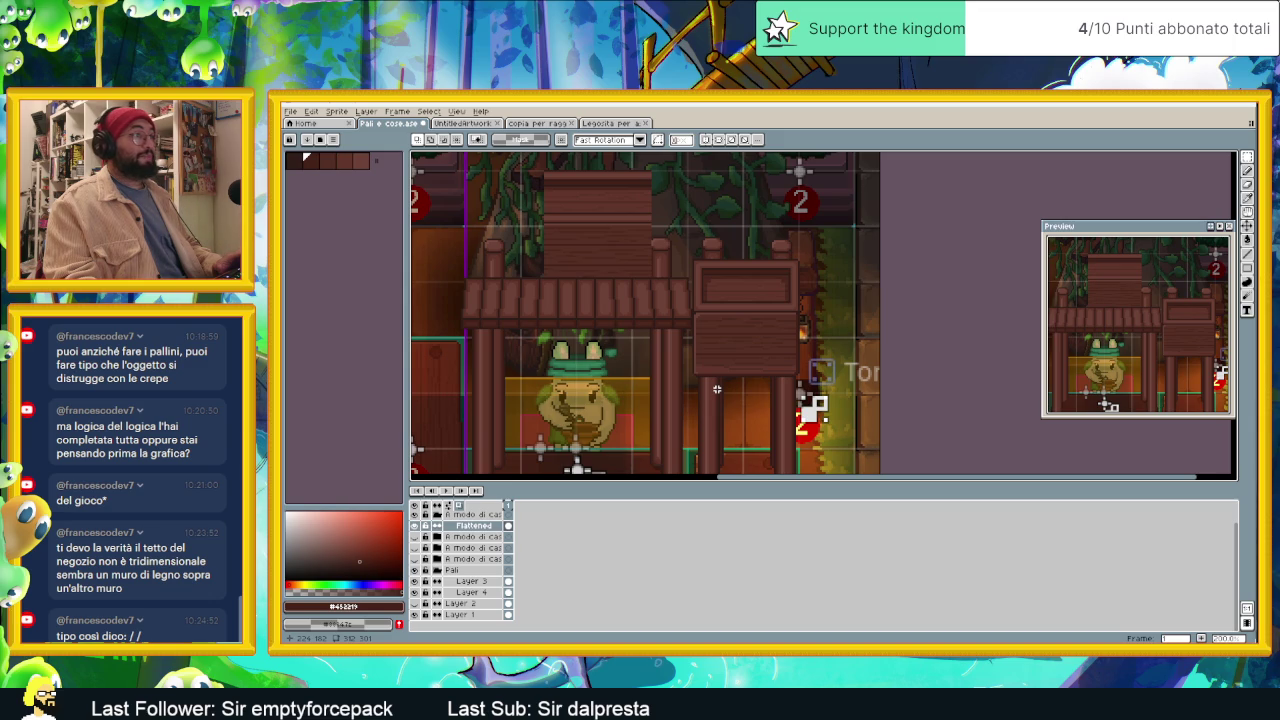
{"action": "scroll", "coordinate": [716, 389], "scroll_direction": "up", "scroll_amount": 1}
{"action": "scroll", "coordinate": [716, 389], "scroll_direction": "down", "scroll_amount": 1}
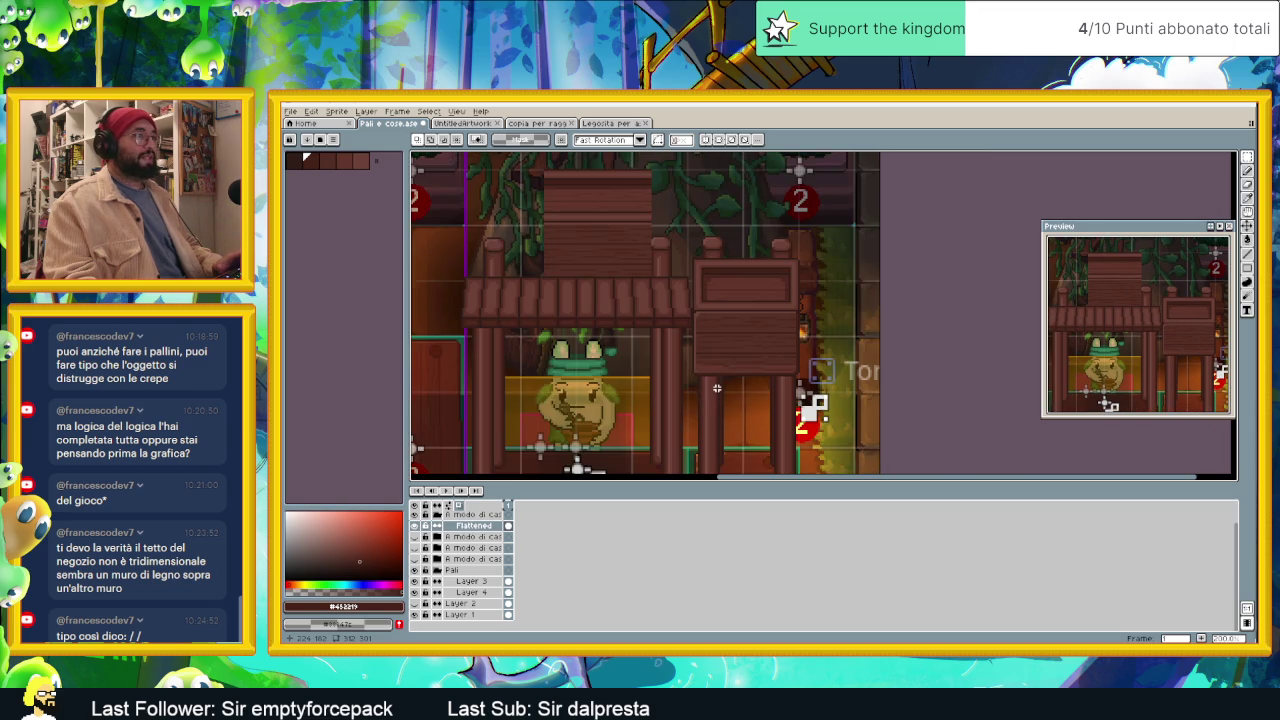
{"action": "scroll", "coordinate": [730, 370], "scroll_direction": "down", "scroll_amount": 1}
{"action": "scroll", "coordinate": [742, 346], "scroll_direction": "down", "scroll_amount": 1}
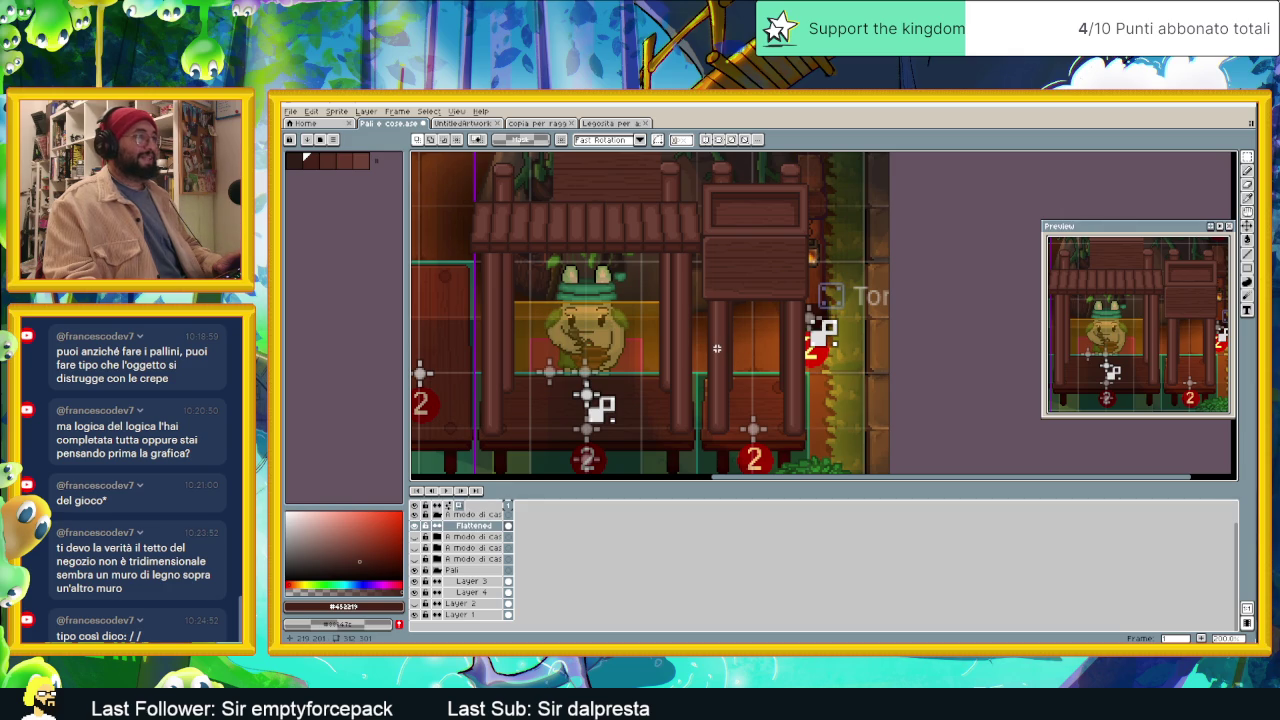
{"action": "scroll", "coordinate": [657, 277], "scroll_direction": "up", "scroll_amount": 1}
{"action": "scroll", "coordinate": [657, 277], "scroll_direction": "up", "scroll_amount": 1}
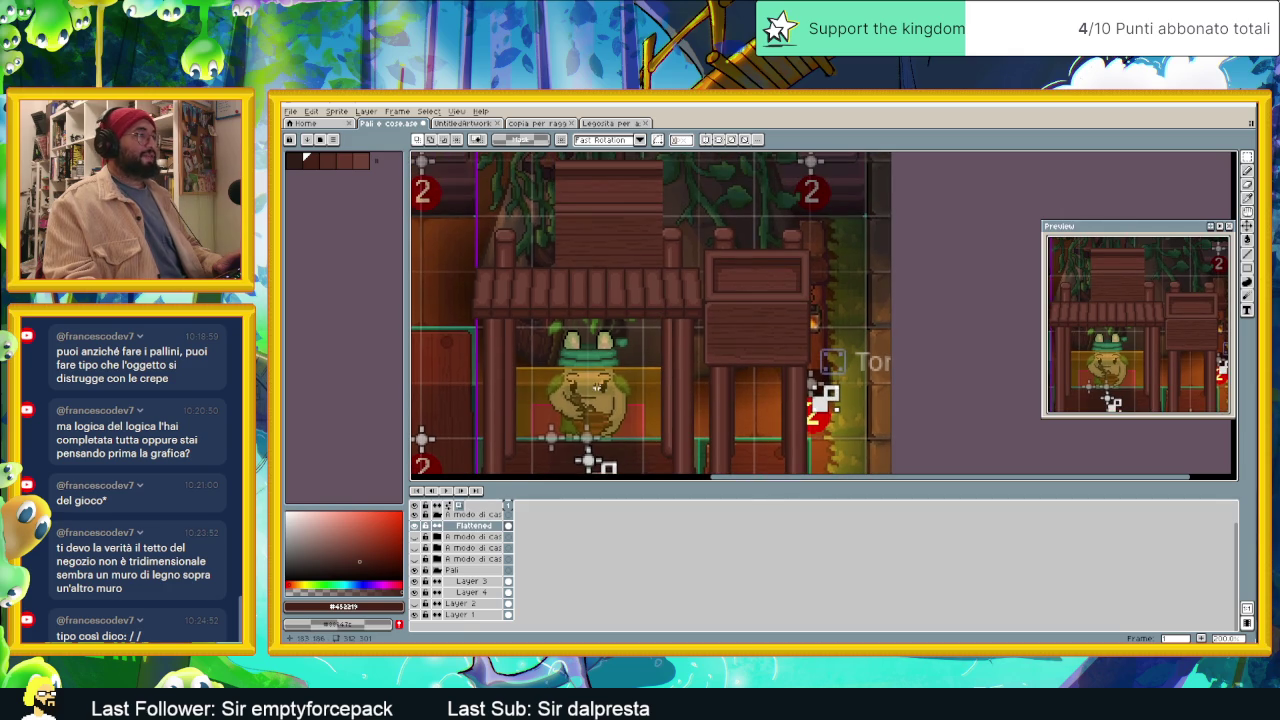
{"action": "scroll", "coordinate": [480, 523], "scroll_direction": "up", "scroll_amount": 1}
Step: Select the Flattened layer under Tetoia, then undo and redo to compare
{"action": "right_click", "coordinate": [470, 517]}
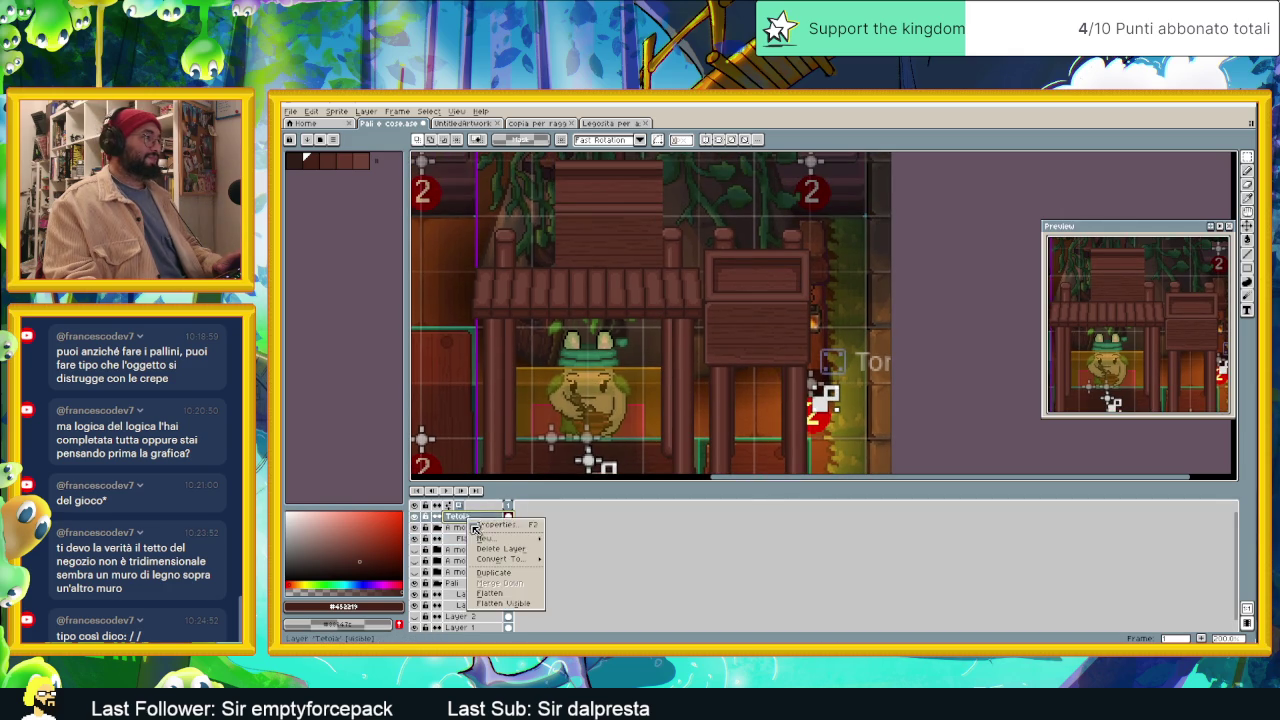
{"action": "left_click", "coordinate": [455, 541]}
{"action": "left_click", "coordinate": [456, 539]}
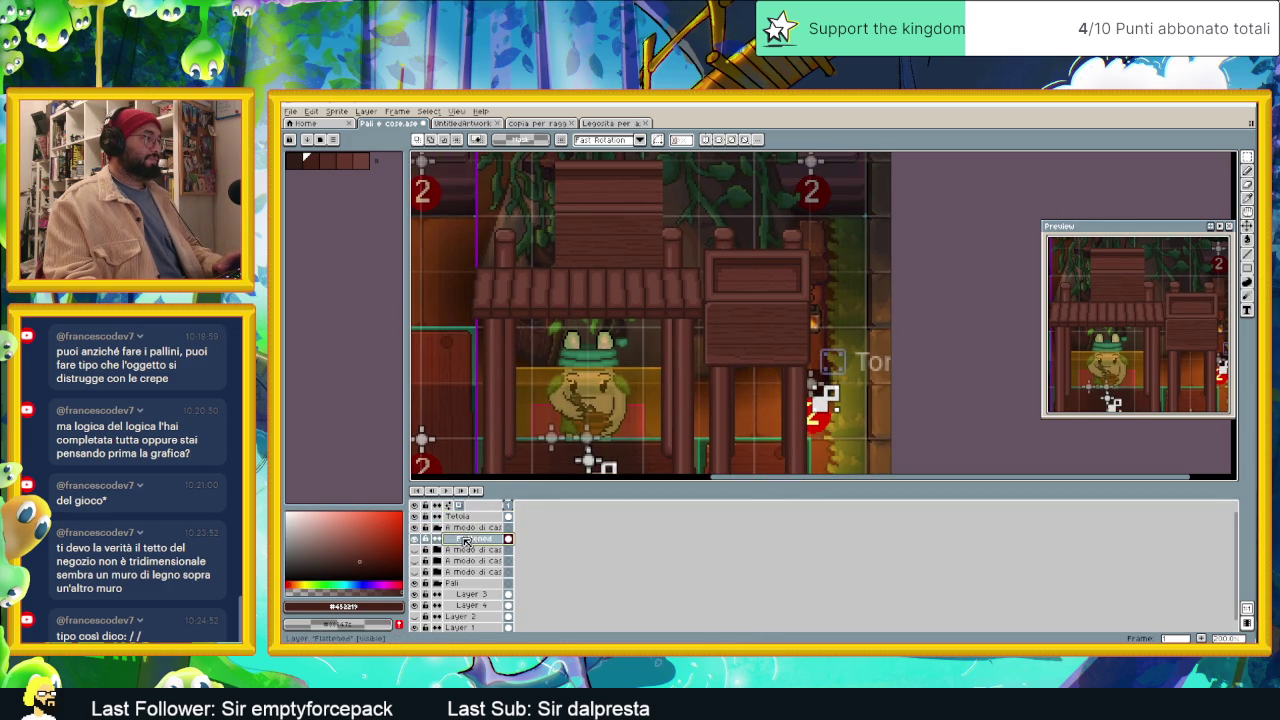
{"action": "key", "text": "ctrl+z"}
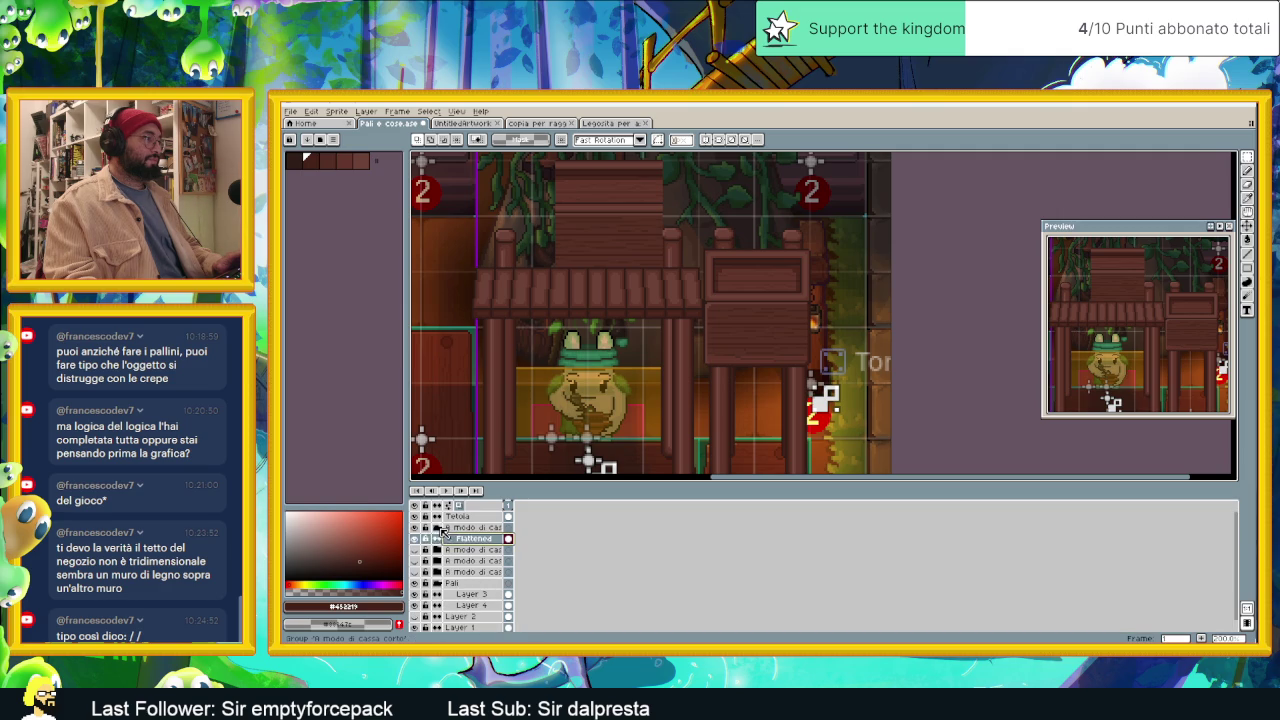
{"action": "key", "text": "ctrl+y"}
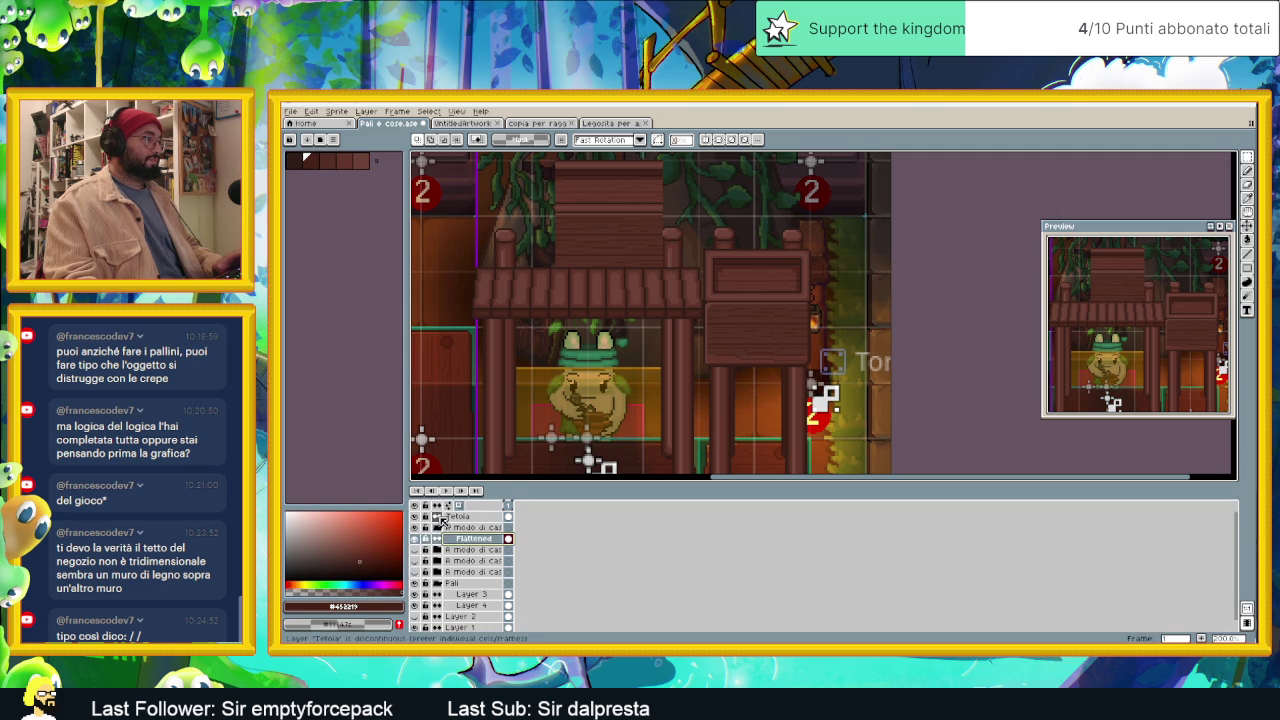
Step: Move the 'A modo di cassa' crate group above Tetoia and toggle the wide crate layer's visibility
{"action": "left_click", "coordinate": [474, 528]}
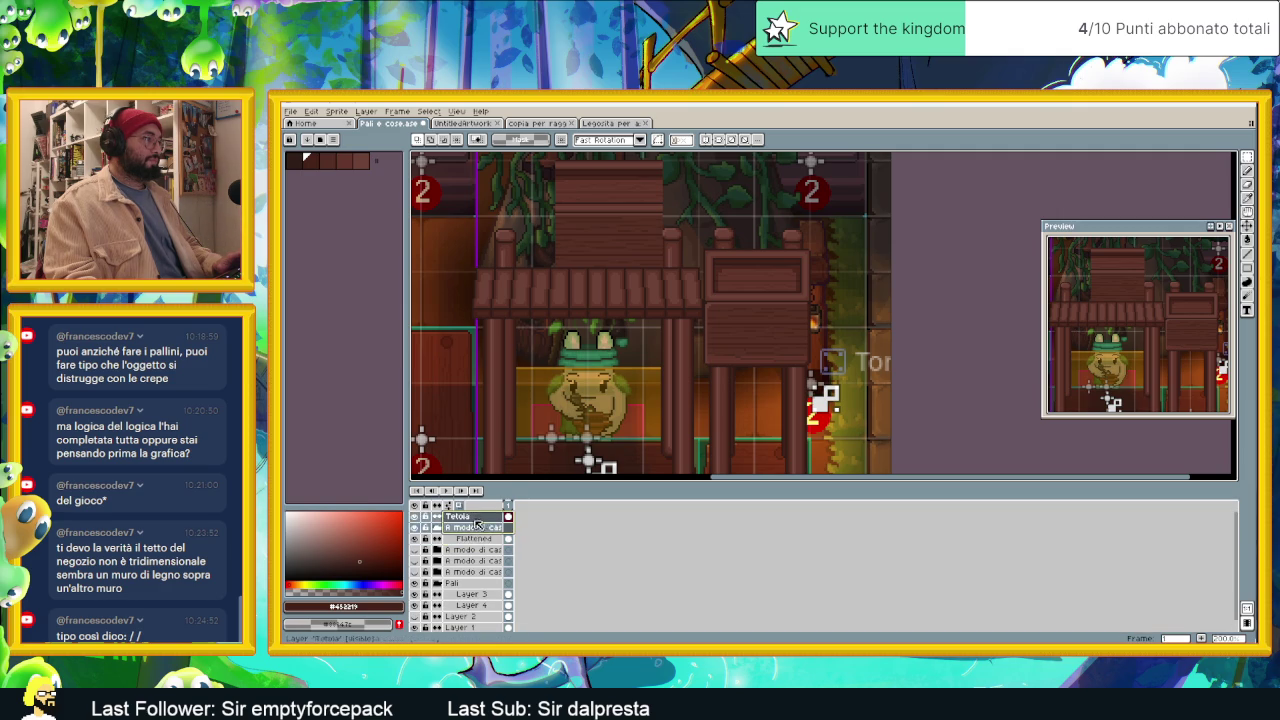
{"action": "left_click", "coordinate": [479, 517]}
{"action": "left_click_drag", "start_coordinate": [467, 532], "coordinate": [482, 517]}
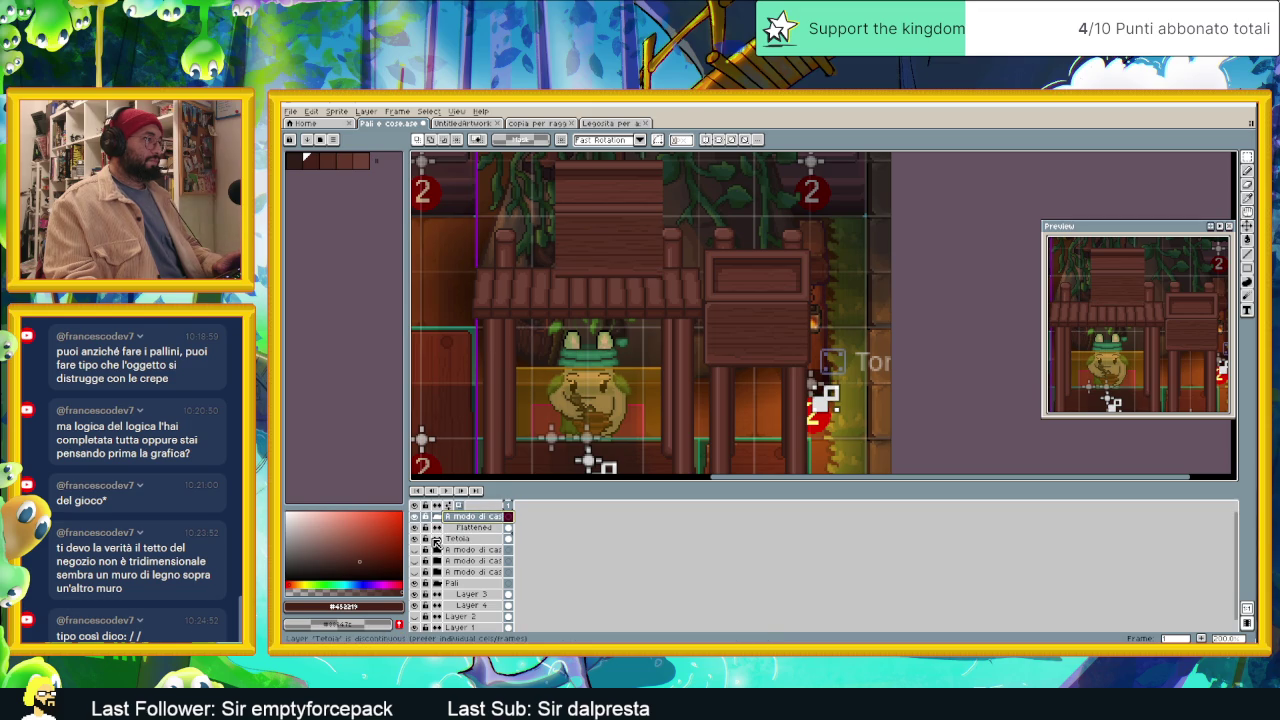
{"action": "key", "text": "Delete"}
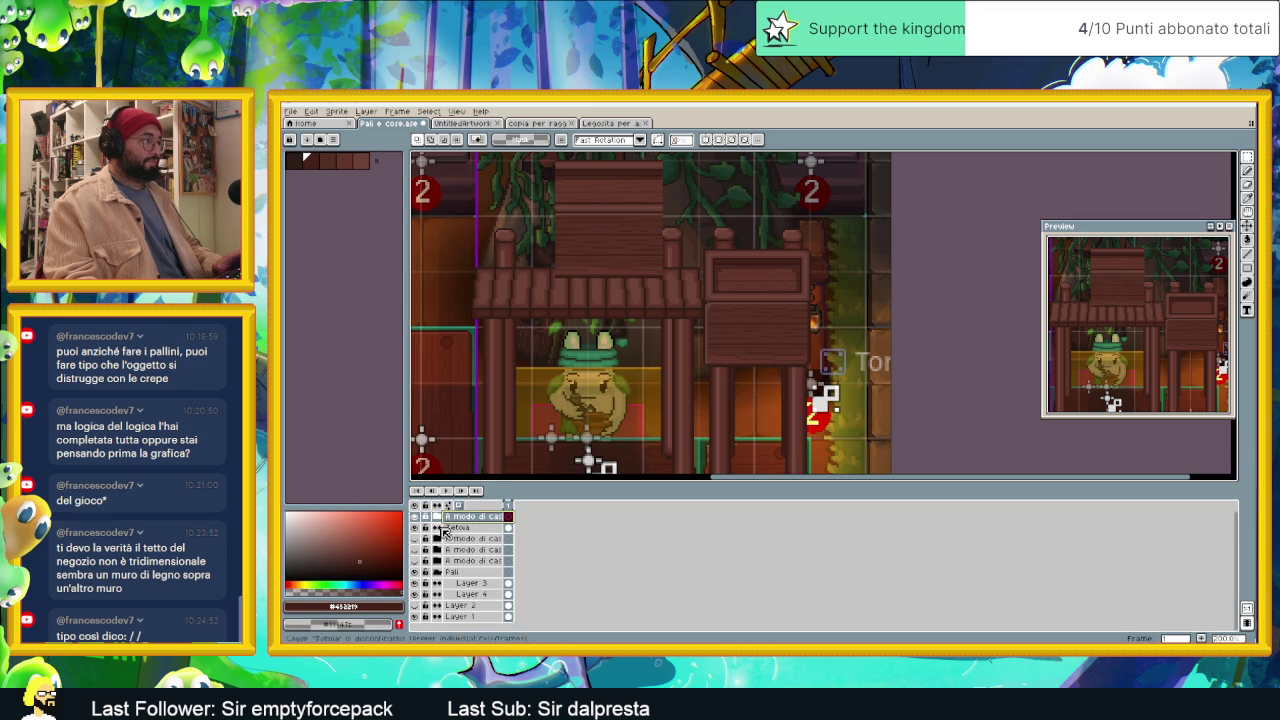
{"action": "left_click", "coordinate": [418, 540]}
{"action": "left_click", "coordinate": [418, 540]}
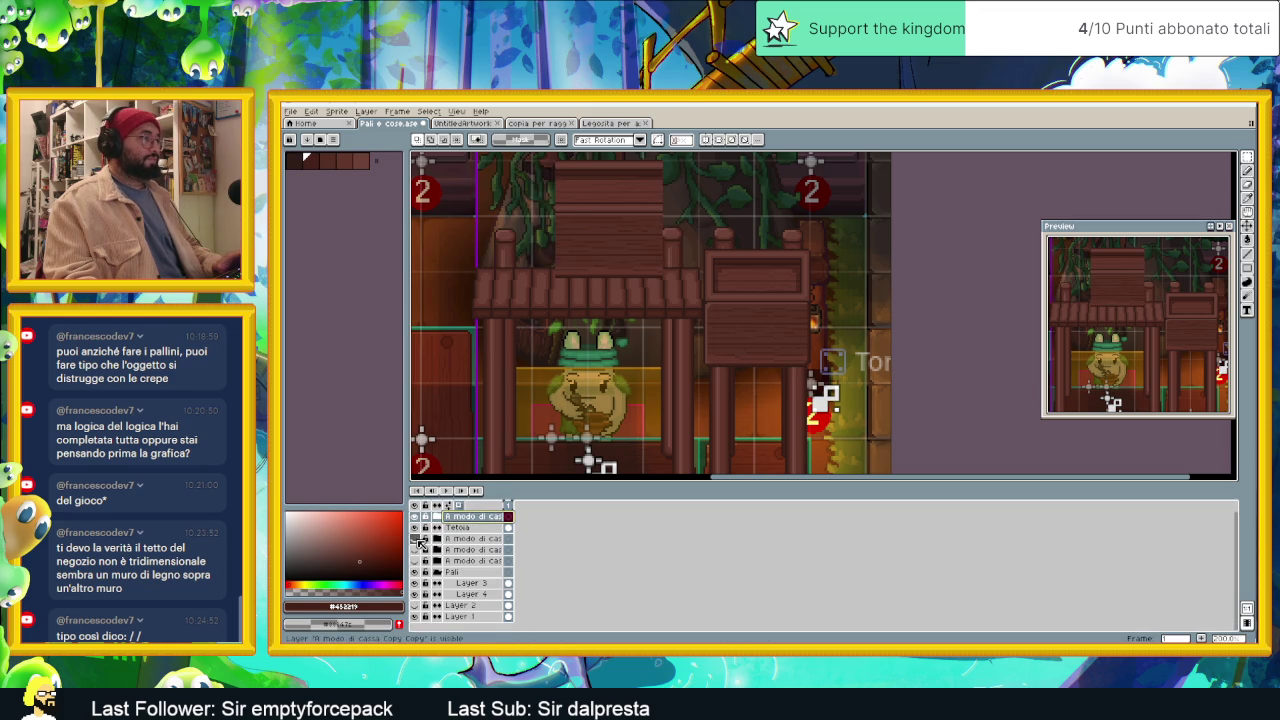
{"action": "left_click", "coordinate": [418, 540]}
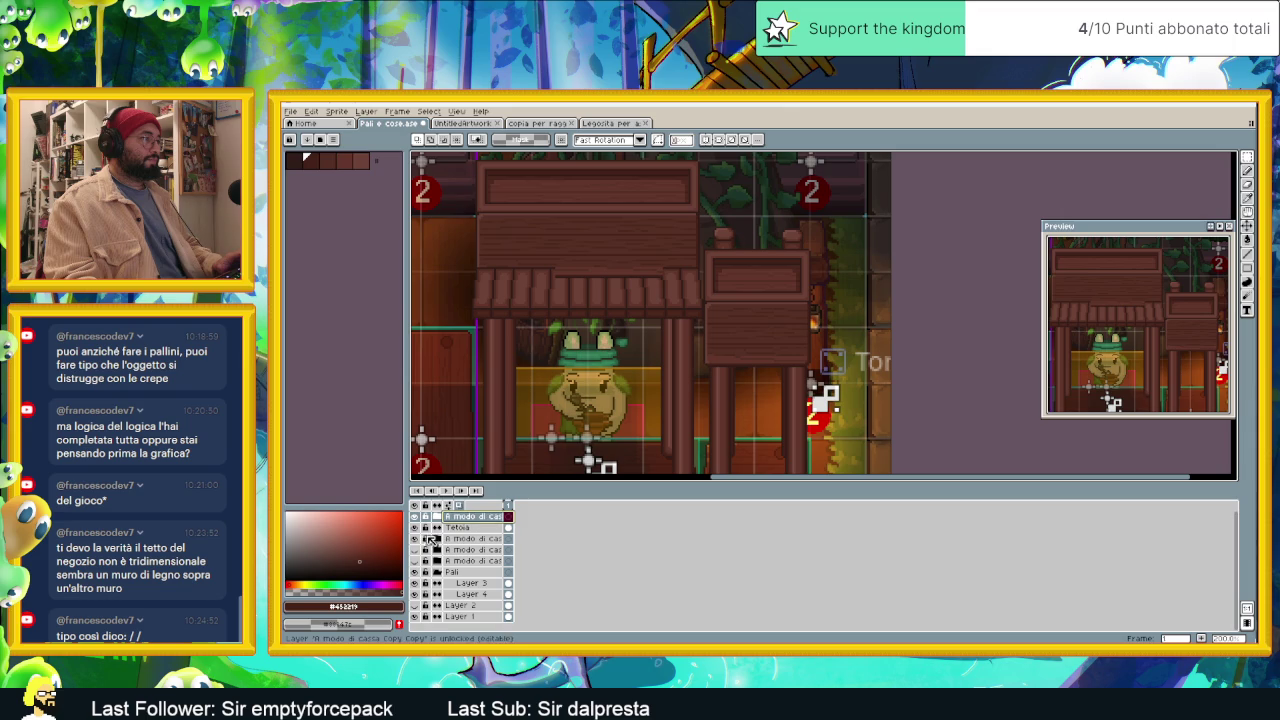
{"action": "left_click", "coordinate": [418, 540]}
Step: Clear the selection and marquee the box area above the left roof
{"action": "scroll", "coordinate": [583, 231], "scroll_direction": "down", "scroll_amount": 2}
{"action": "key", "text": "ctrl+d"}
{"action": "left_click_drag", "start_coordinate": [646, 341], "coordinate": [572, 243]}
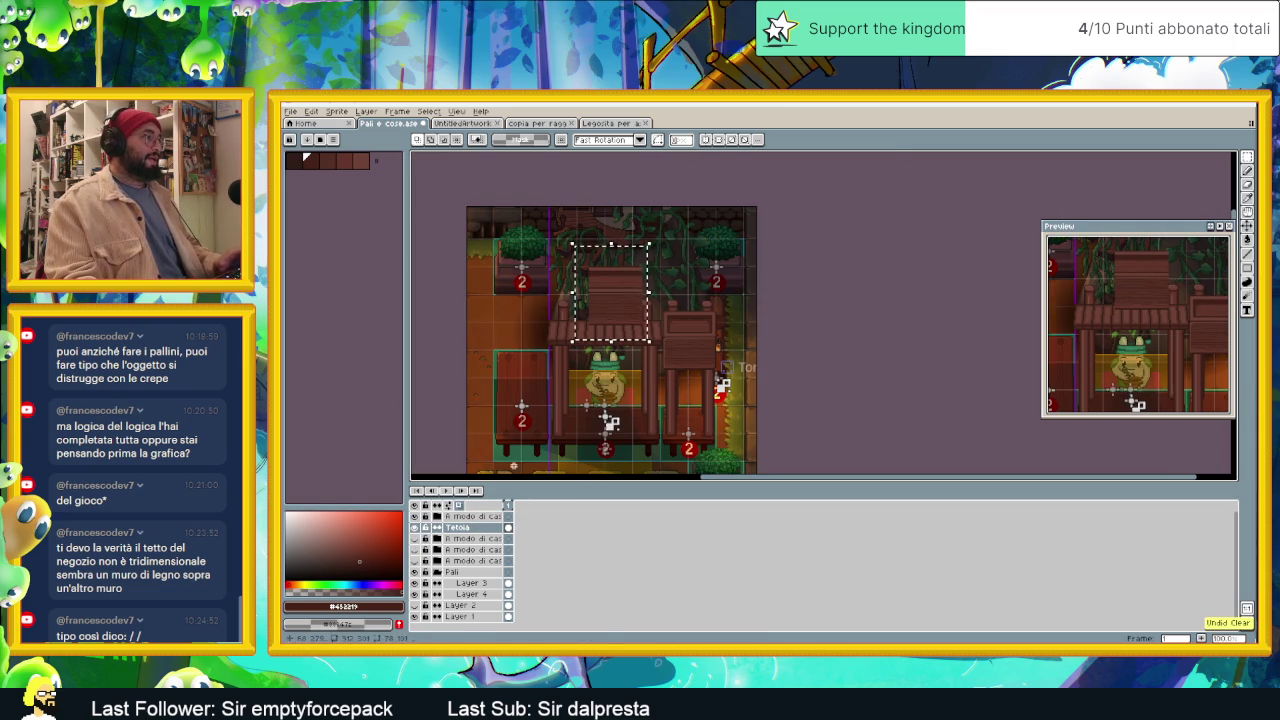
Step: Move the crate group to the top and delete the selected box piece on Flattened
{"action": "left_click", "coordinate": [446, 540]}
{"action": "left_click_drag", "start_coordinate": [430, 541], "coordinate": [477, 518]}
{"action": "left_click", "coordinate": [474, 527]}
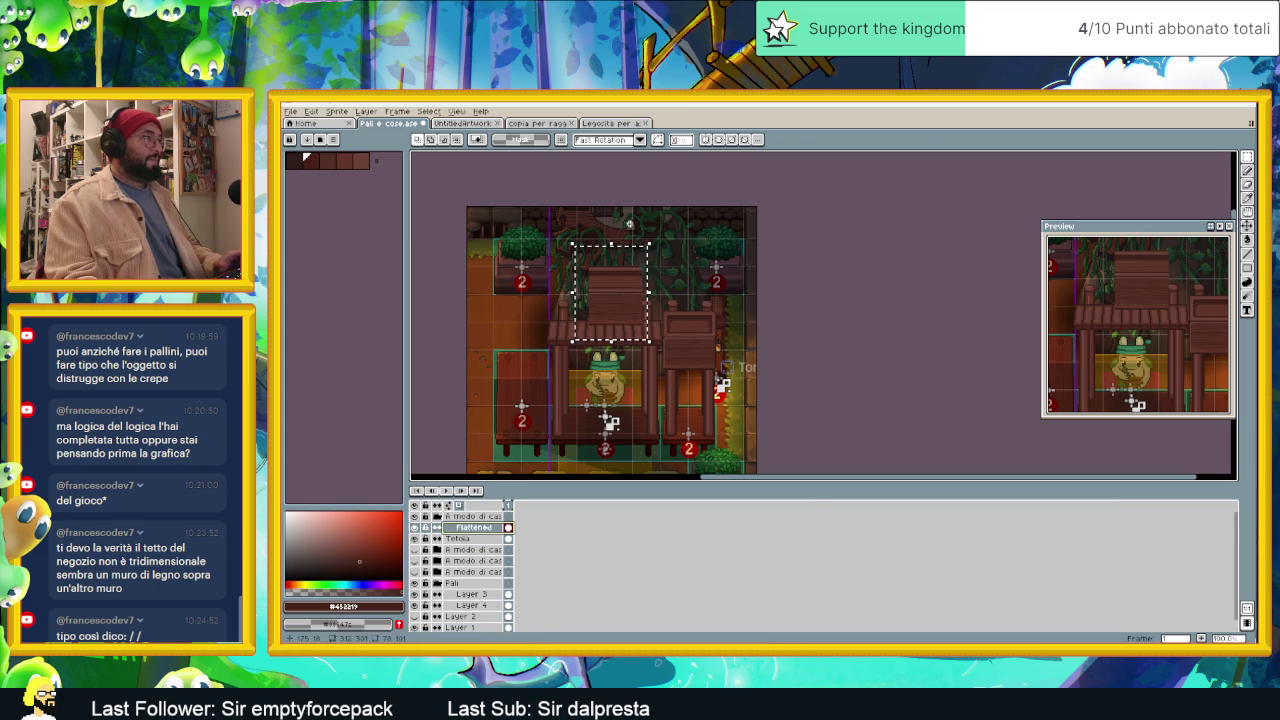
{"action": "left_click", "coordinate": [622, 284]}
{"action": "key", "text": "Delete"}
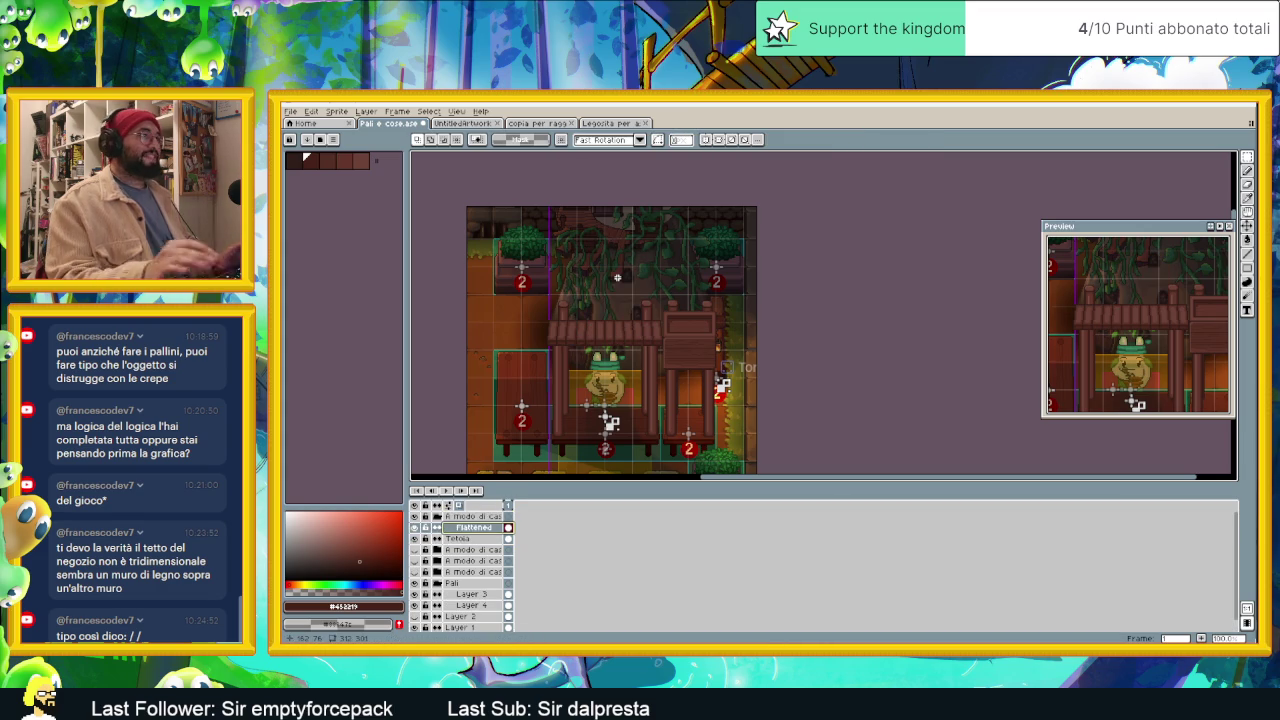
Step: Toggle the crate layer's visibility, then collapse and re-expand the crate group to select Flattened
{"action": "scroll", "coordinate": [597, 400], "scroll_direction": "up", "scroll_amount": 1}
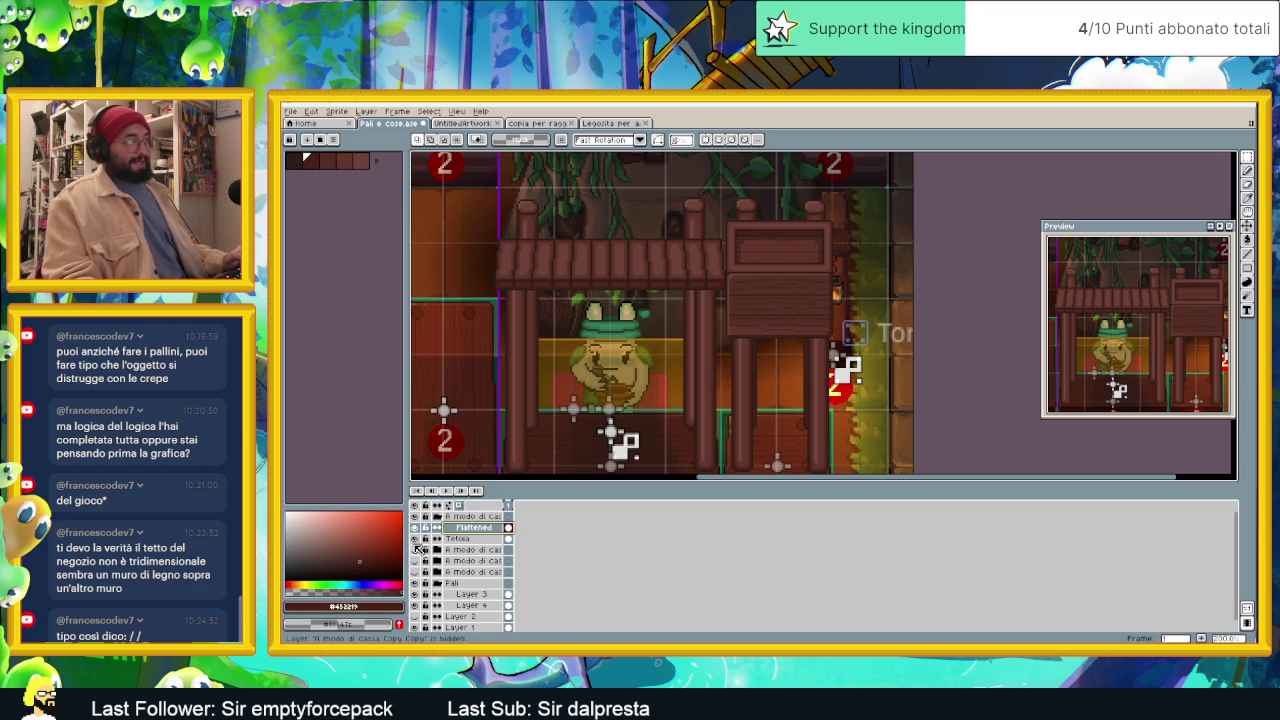
{"action": "left_click", "coordinate": [416, 539]}
{"action": "left_click", "coordinate": [416, 539]}
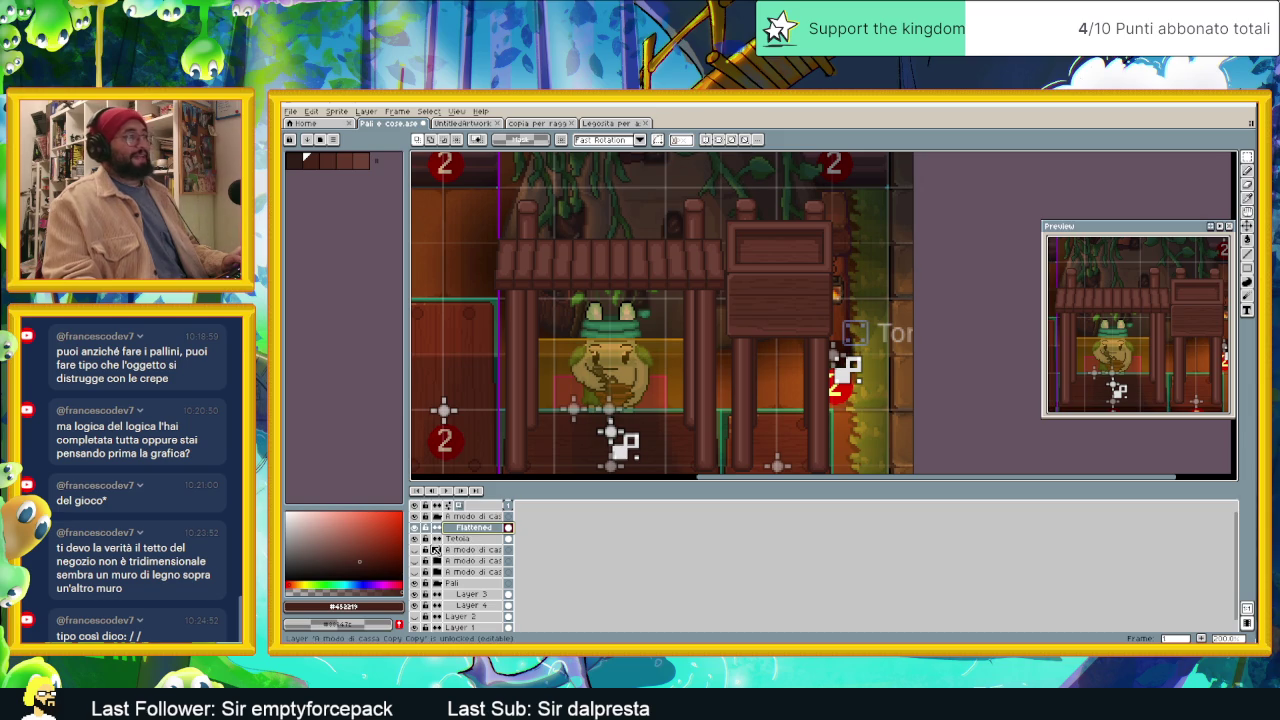
{"action": "left_click", "coordinate": [443, 519]}
{"action": "left_click", "coordinate": [443, 519]}
{"action": "left_click", "coordinate": [443, 519]}
{"action": "left_click", "coordinate": [443, 519]}
{"action": "left_click", "coordinate": [474, 528]}
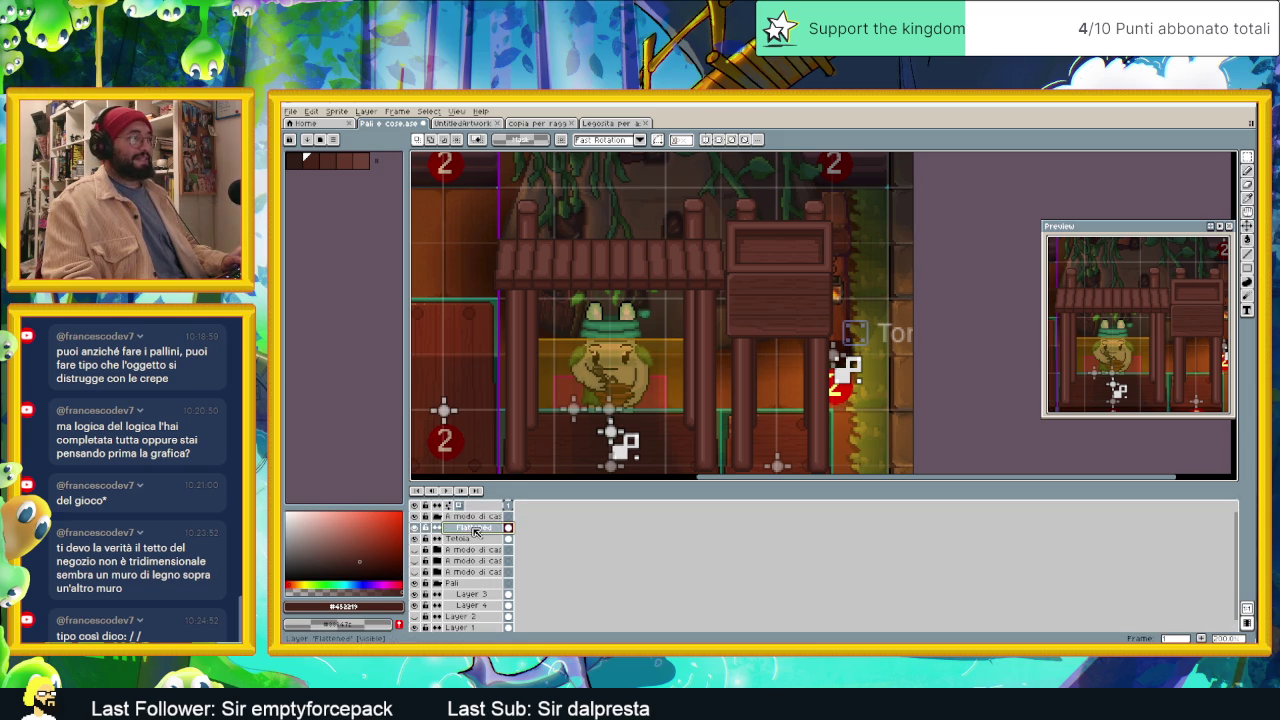
Step: Toggle the top layer's visibility, collapse the crate group and select the Tetoia roof layer
{"action": "left_click", "coordinate": [418, 520]}
{"action": "left_click", "coordinate": [418, 520]}
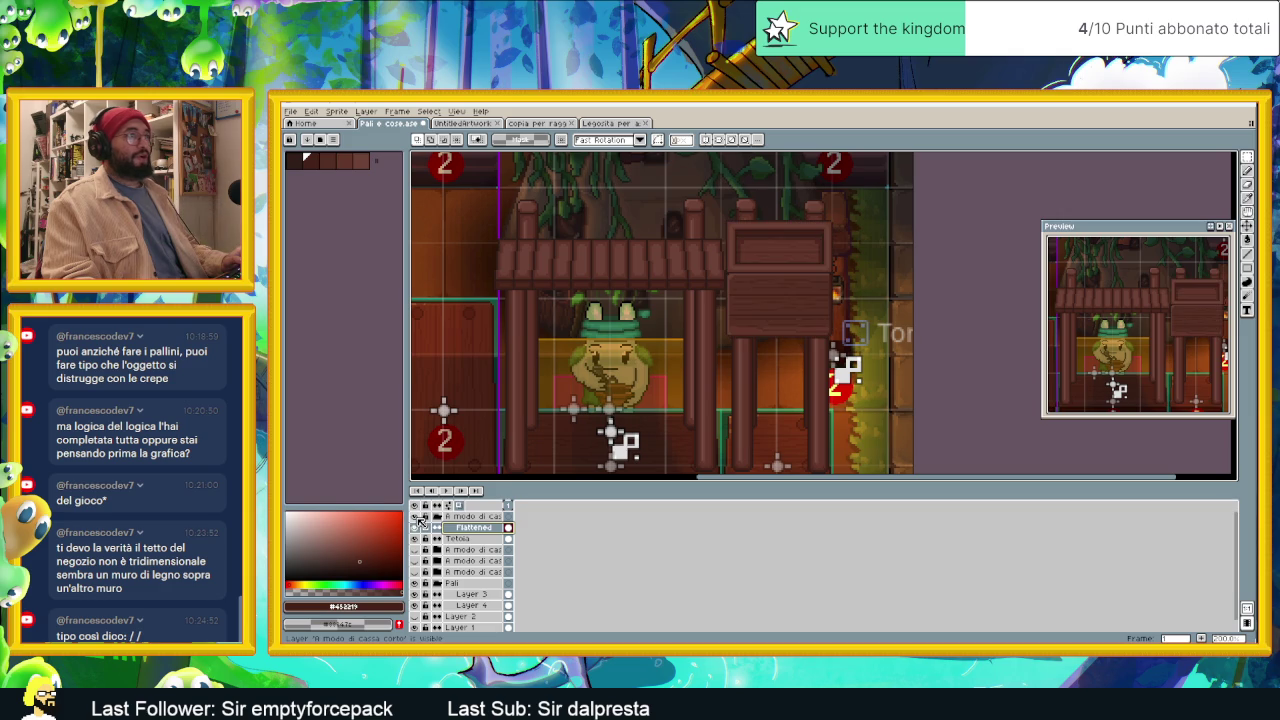
{"action": "left_click", "coordinate": [418, 520]}
{"action": "left_click", "coordinate": [418, 520]}
{"action": "left_click", "coordinate": [439, 518]}
{"action": "left_click", "coordinate": [460, 528]}
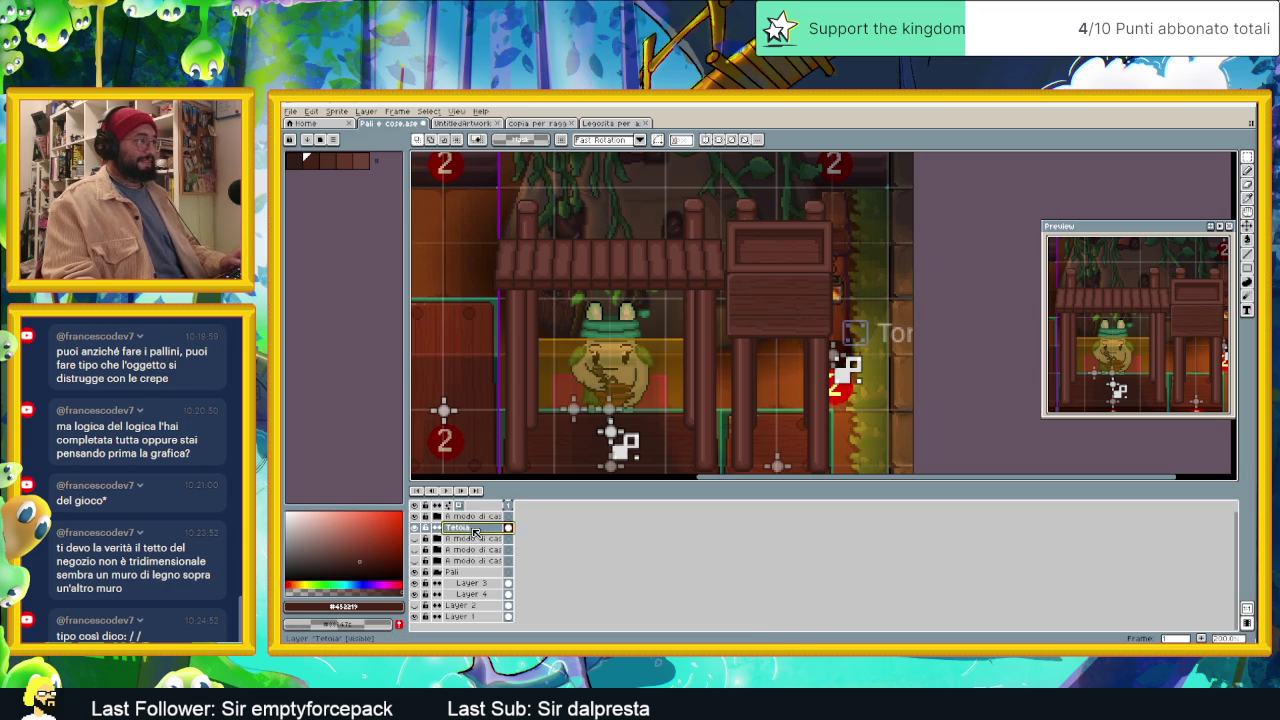
Step: Duplicate the Tetoia roof layer and move 'Tetoia Copy' to the top of the stack
{"action": "right_click", "coordinate": [470, 529]}
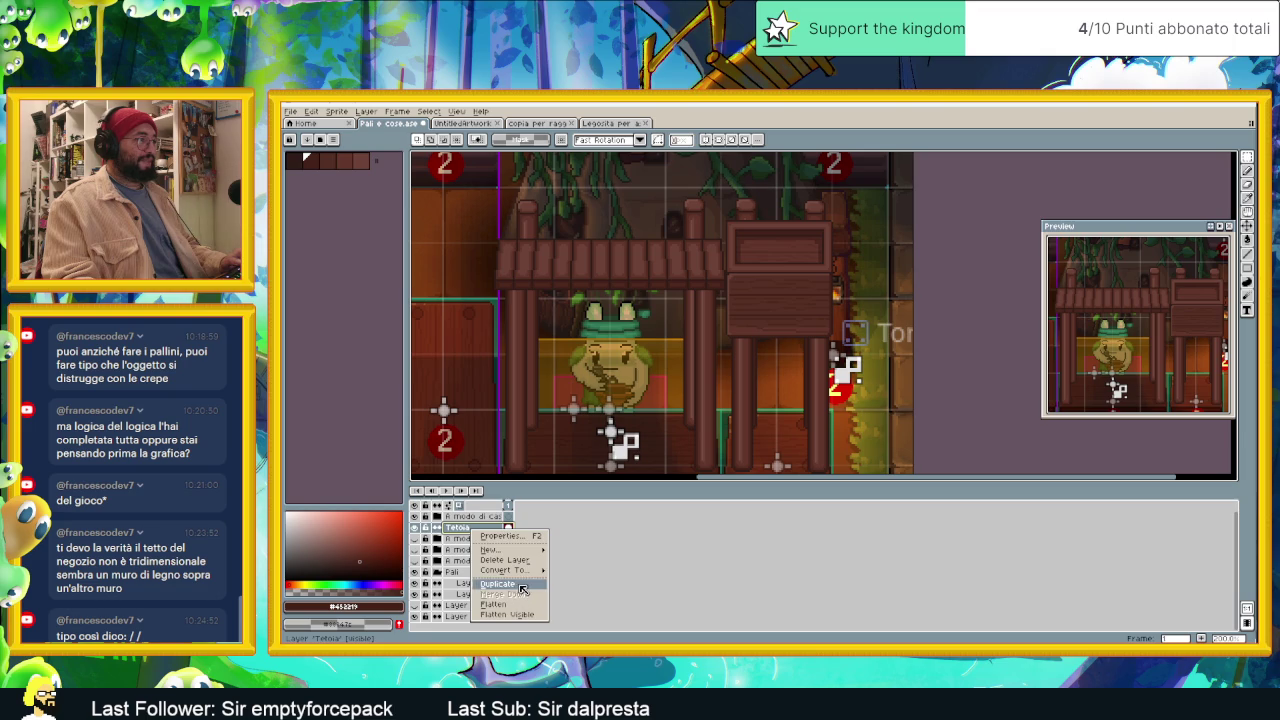
{"action": "left_click", "coordinate": [498, 584]}
{"action": "left_click_drag", "start_coordinate": [474, 529], "coordinate": [474, 516]}
{"action": "scroll", "coordinate": [539, 236], "scroll_direction": "up", "scroll_amount": 1}
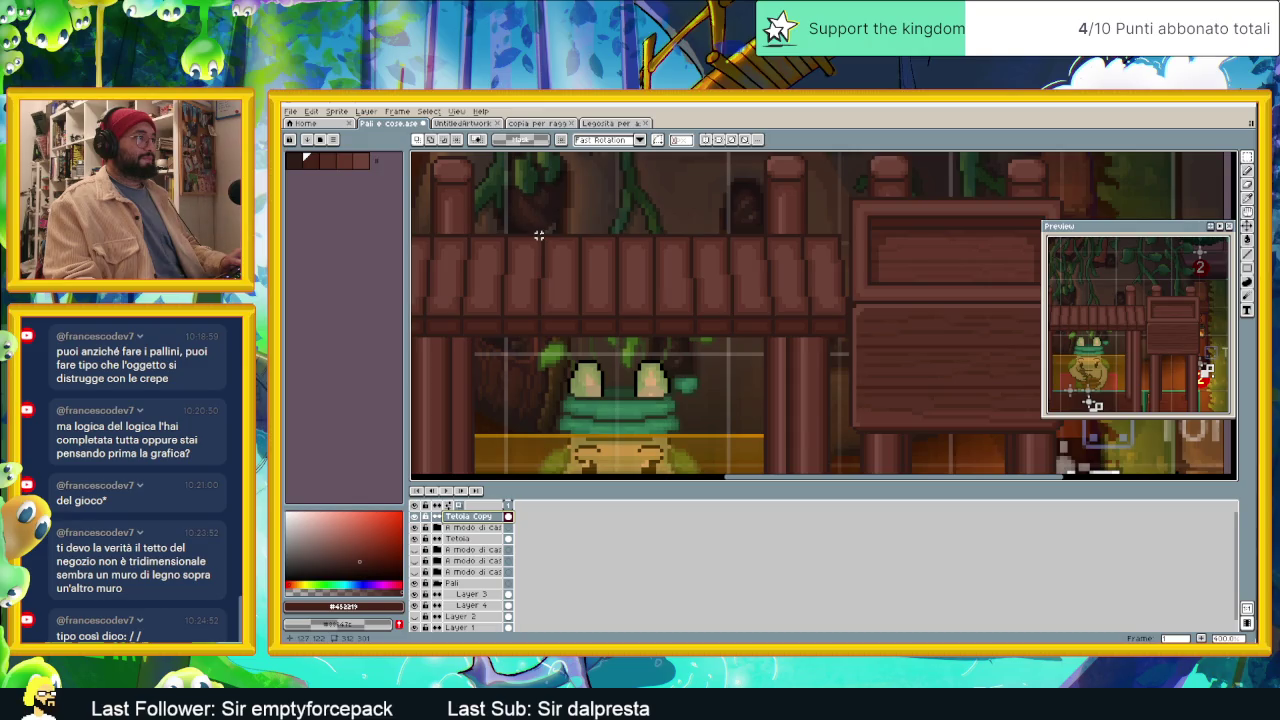
{"action": "scroll", "coordinate": [596, 287], "scroll_direction": "down", "scroll_amount": 1}
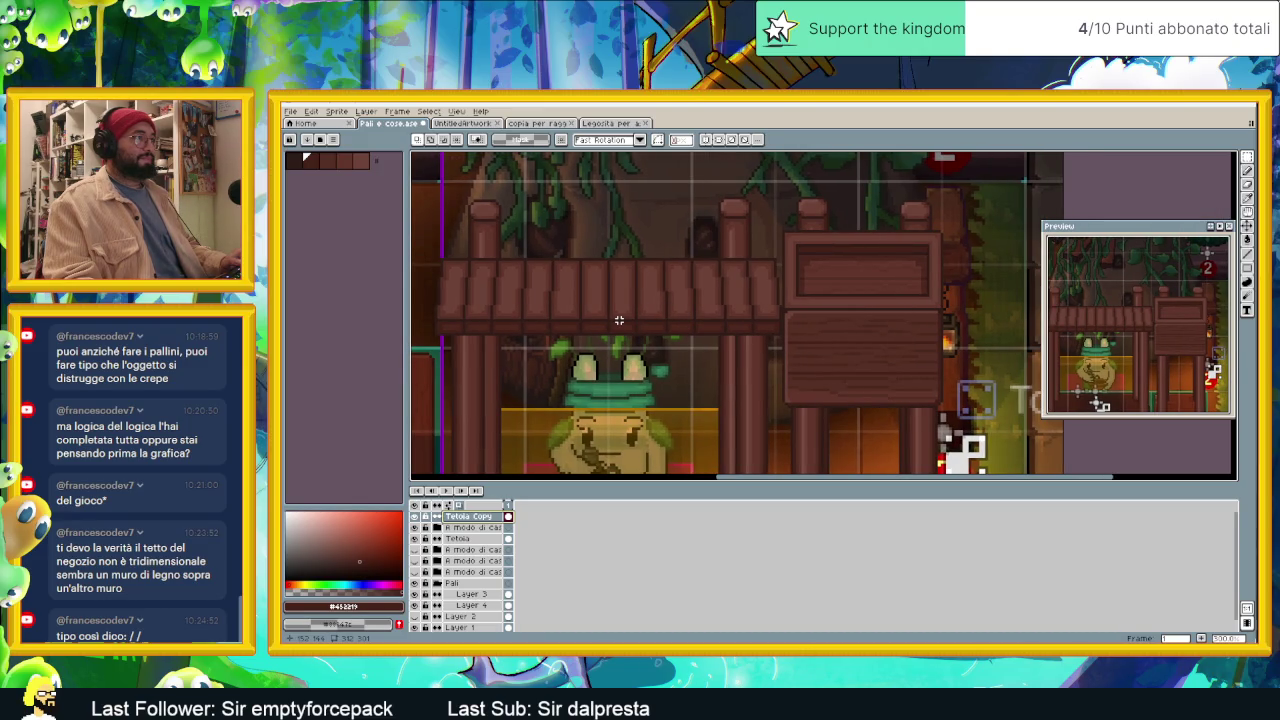
Step: Move a section of the copied plank roof onto the right stall below its sign and commit it
{"action": "mouse_move", "coordinate": [550, 262]}
{"action": "left_mouse_down"}
{"action": "mouse_move", "coordinate": [611, 344]}
{"action": "mouse_move", "coordinate": [670, 349]}
{"action": "mouse_move", "coordinate": [622, 376]}
{"action": "left_mouse_up"}
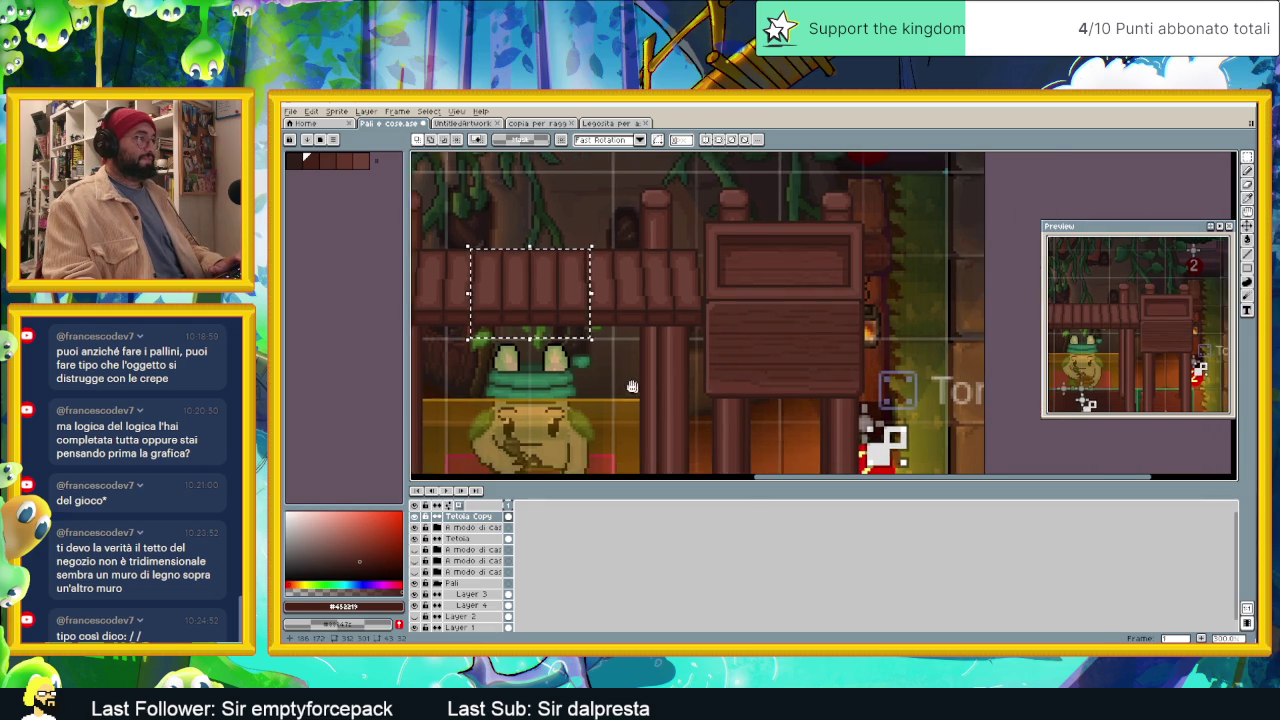
{"action": "left_click_drag", "start_coordinate": [535, 297], "coordinate": [788, 390]}
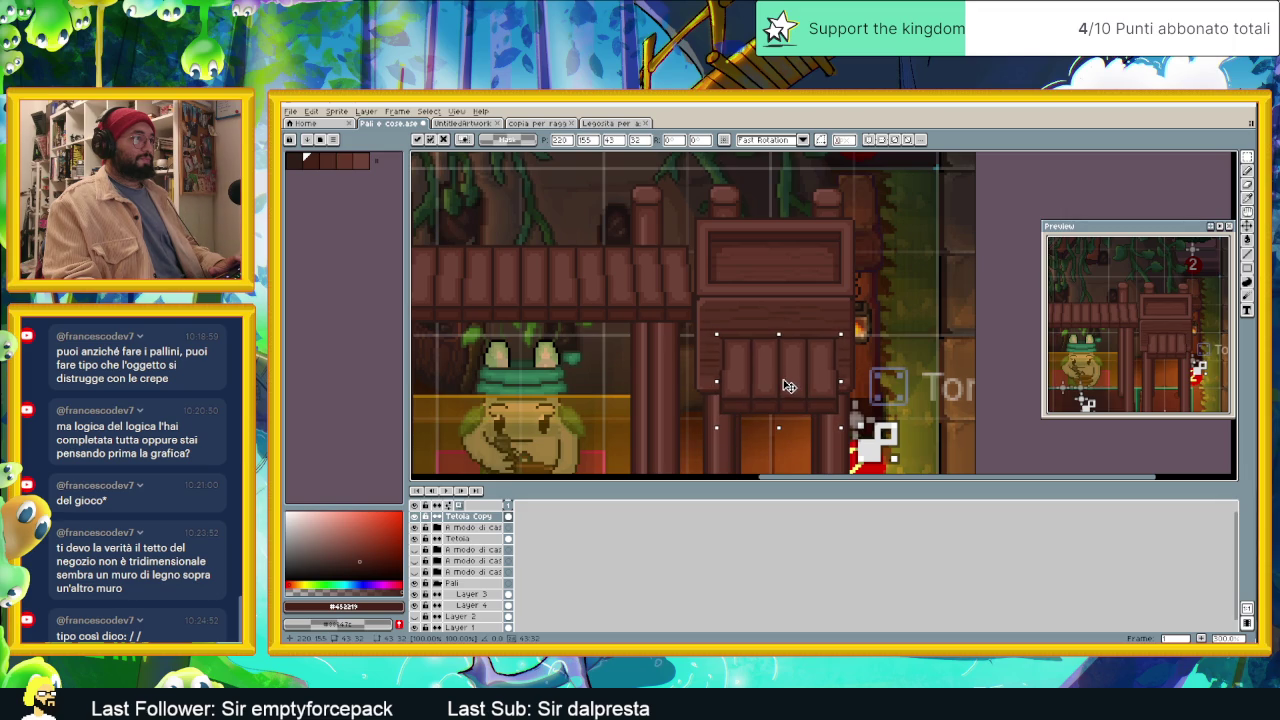
{"action": "left_click", "coordinate": [679, 258]}
{"action": "mouse_move", "coordinate": [695, 243]}
{"action": "left_mouse_down"}
{"action": "mouse_move", "coordinate": [660, 337]}
{"action": "mouse_move", "coordinate": [866, 392]}
{"action": "left_mouse_up"}
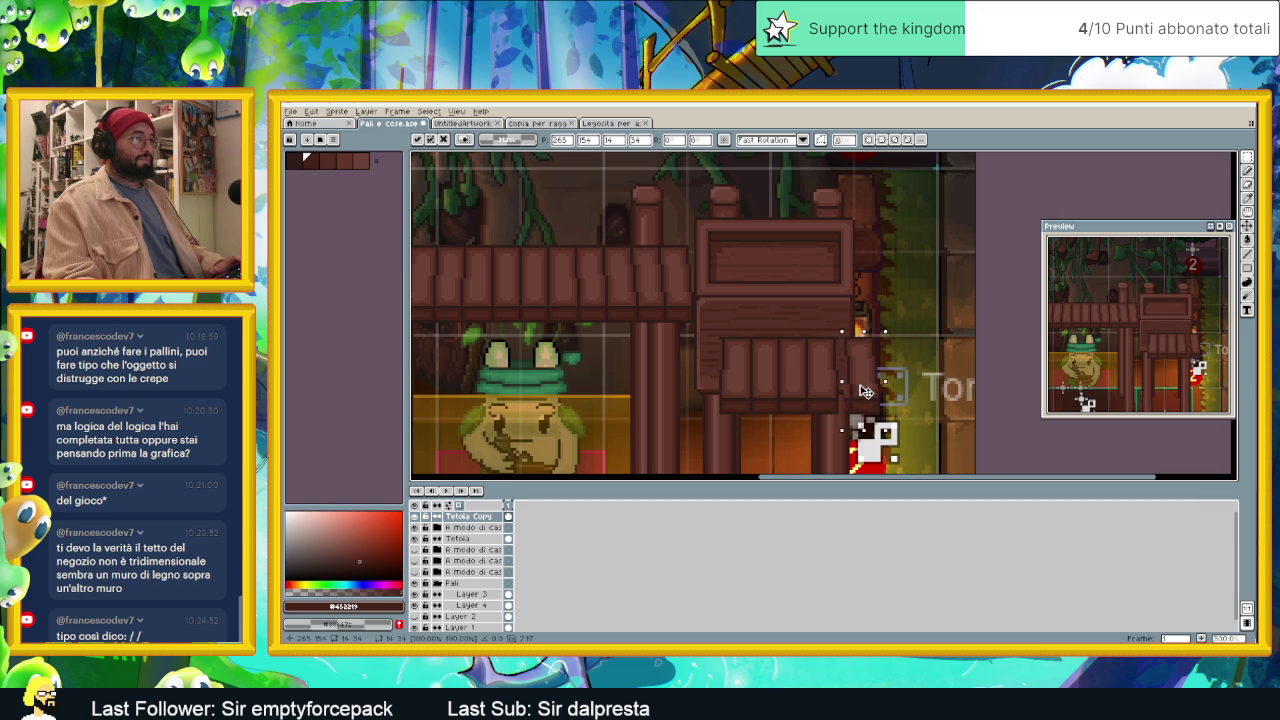
{"action": "scroll", "coordinate": [833, 420], "scroll_direction": "up", "scroll_amount": 1}
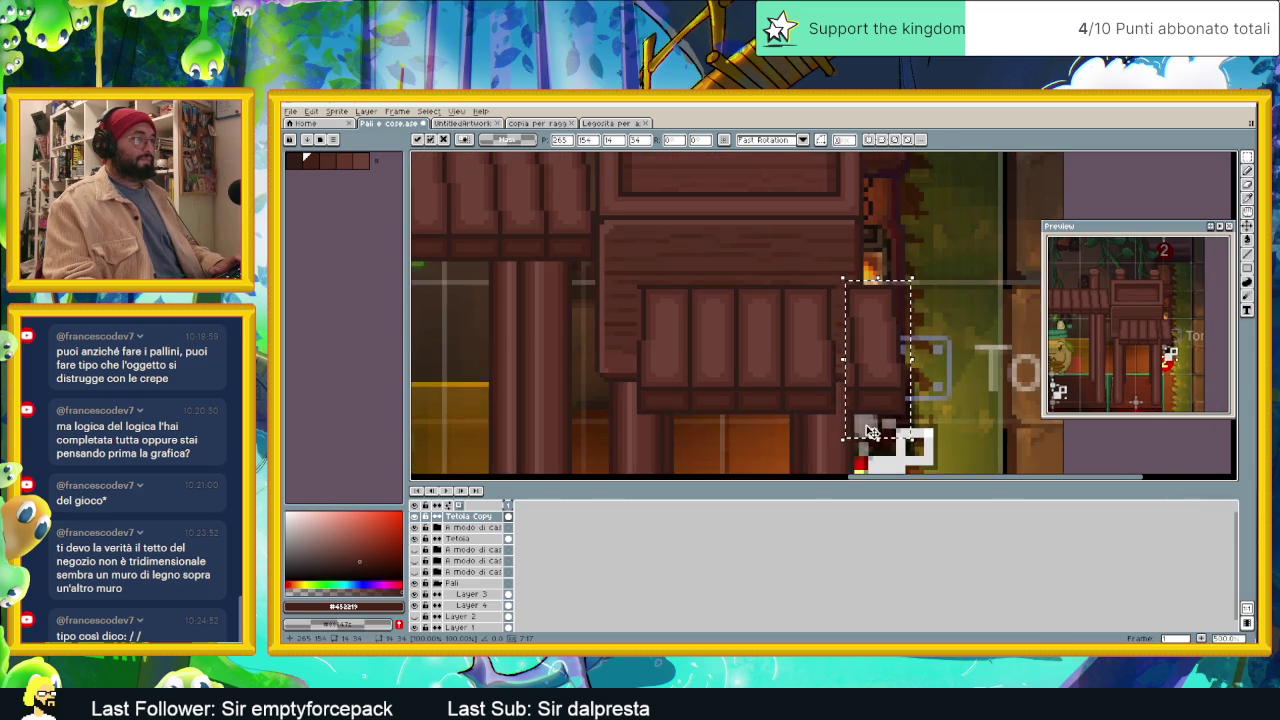
{"action": "key", "text": "Return"}
{"action": "scroll", "coordinate": [830, 416], "scroll_direction": "up", "scroll_amount": 1}
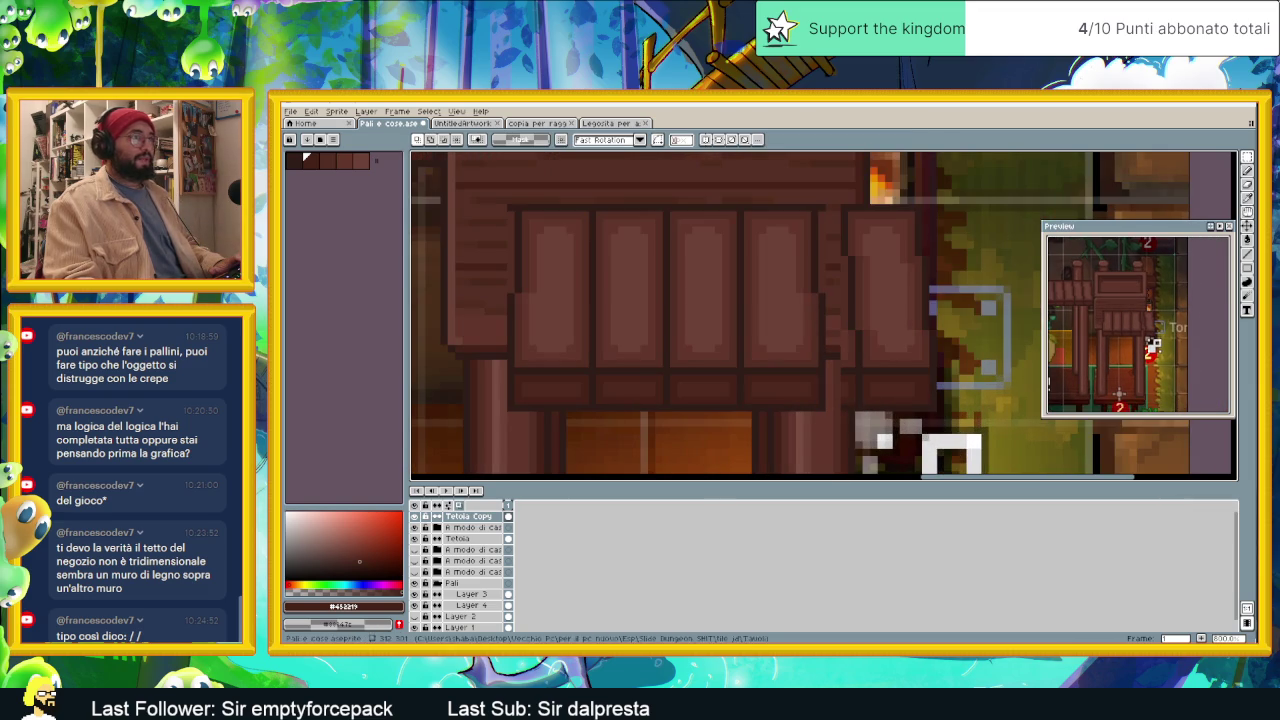
{"action": "key", "text": "b"}
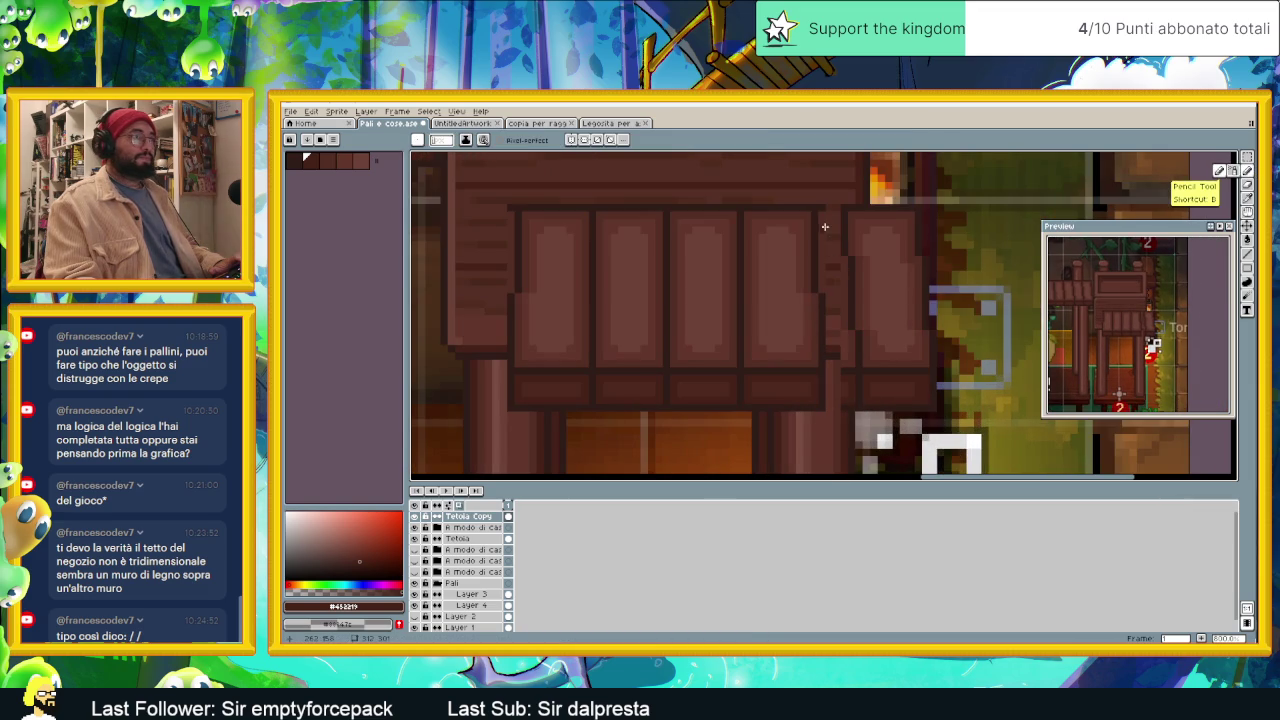
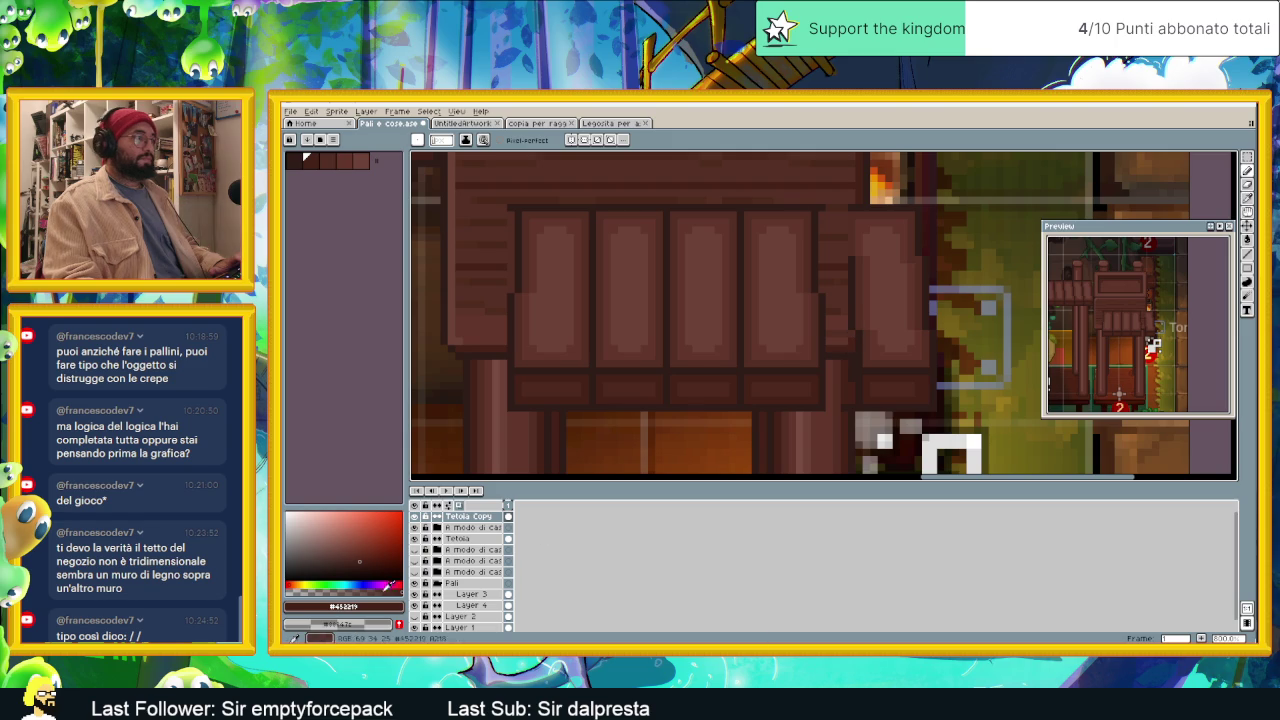
Step: Hide the Tetoia roof layer, show the Pali posts, and zoom in on the wooden wall panels
{"action": "left_click", "coordinate": [416, 528]}
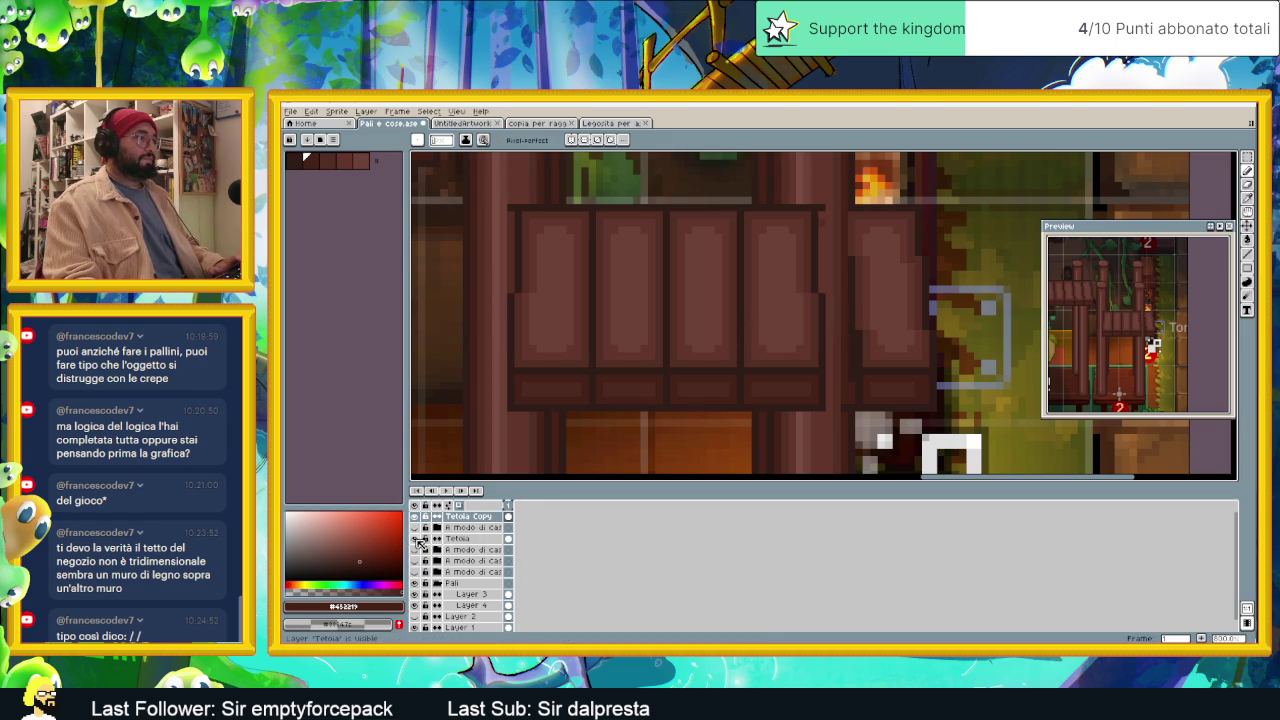
{"action": "left_click", "coordinate": [416, 539]}
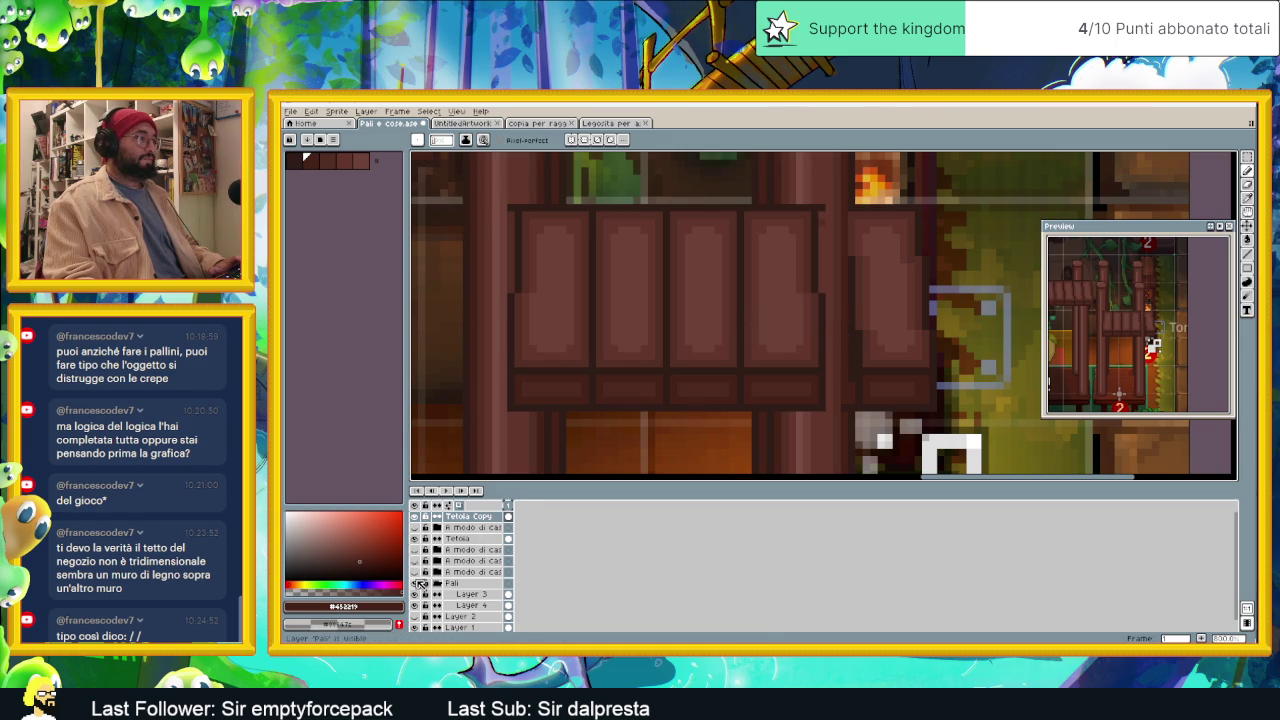
{"action": "left_click", "coordinate": [416, 583]}
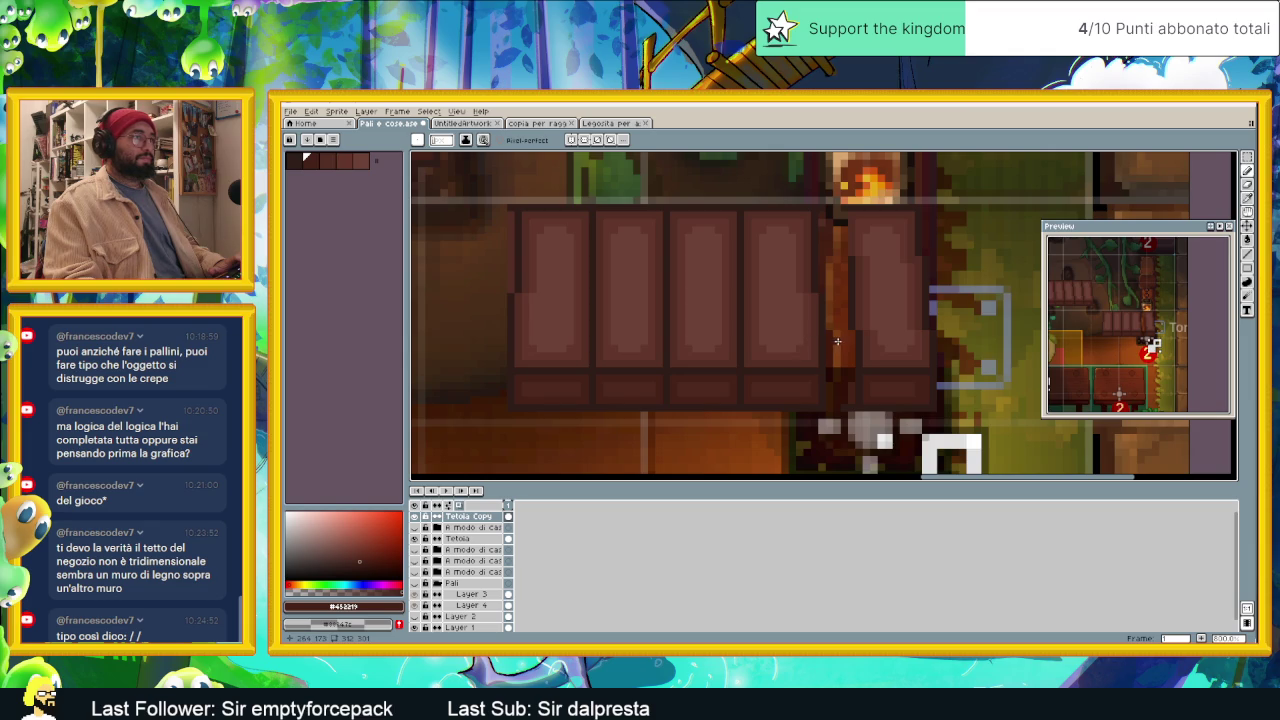
{"action": "scroll", "coordinate": [837, 341], "scroll_direction": "up", "scroll_amount": 1}
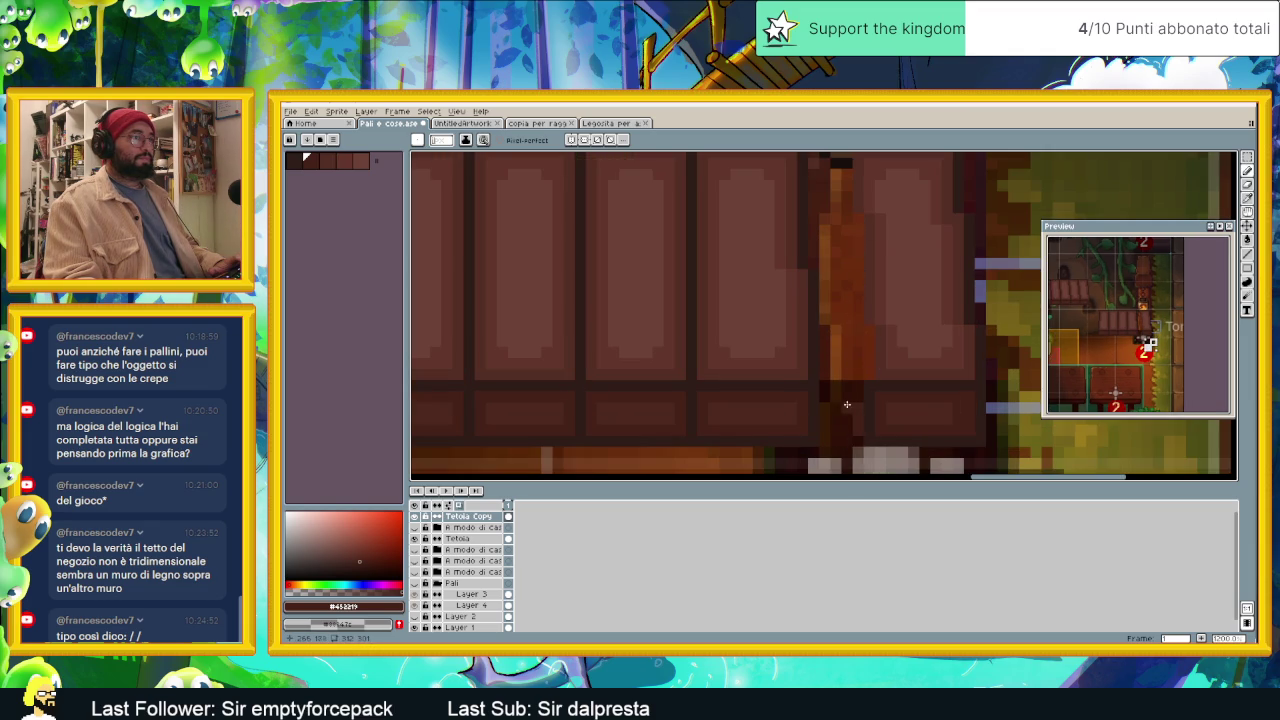
{"action": "scroll", "coordinate": [850, 427], "scroll_direction": "up", "scroll_amount": 2}
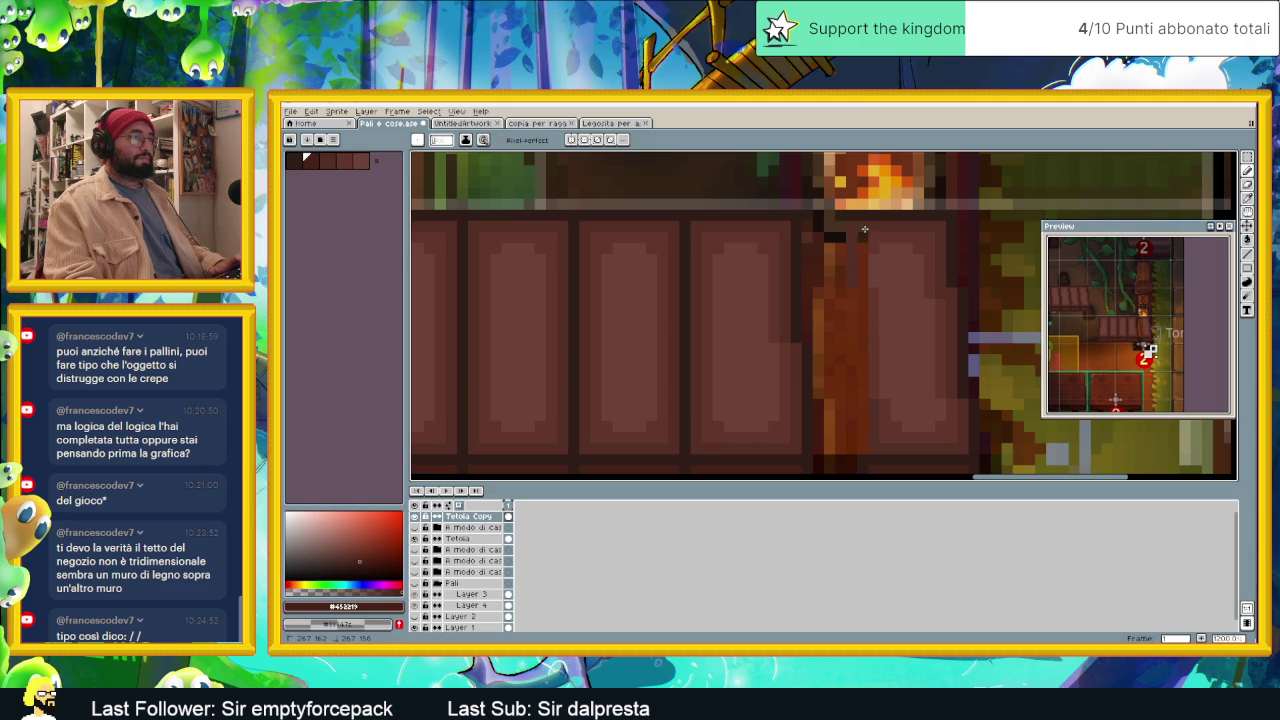
{"action": "scroll", "coordinate": [850, 290], "scroll_direction": "down", "scroll_amount": 1}
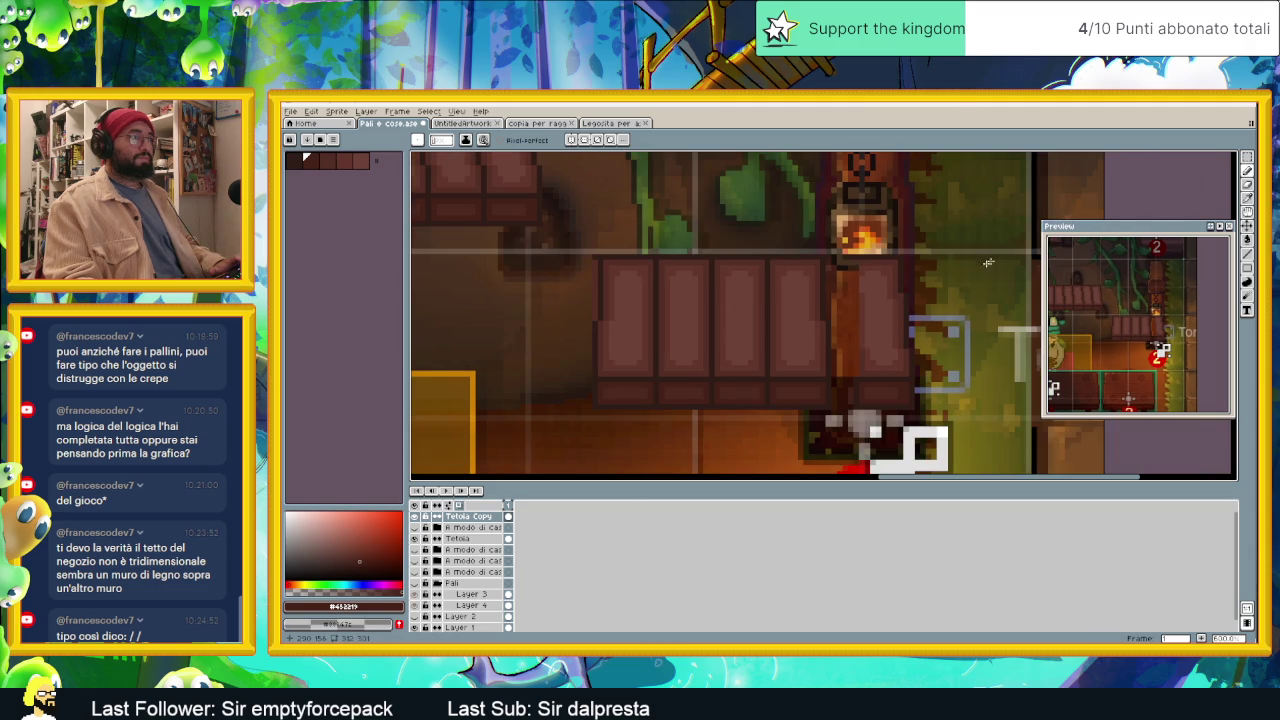
{"action": "left_click", "coordinate": [1249, 157]}
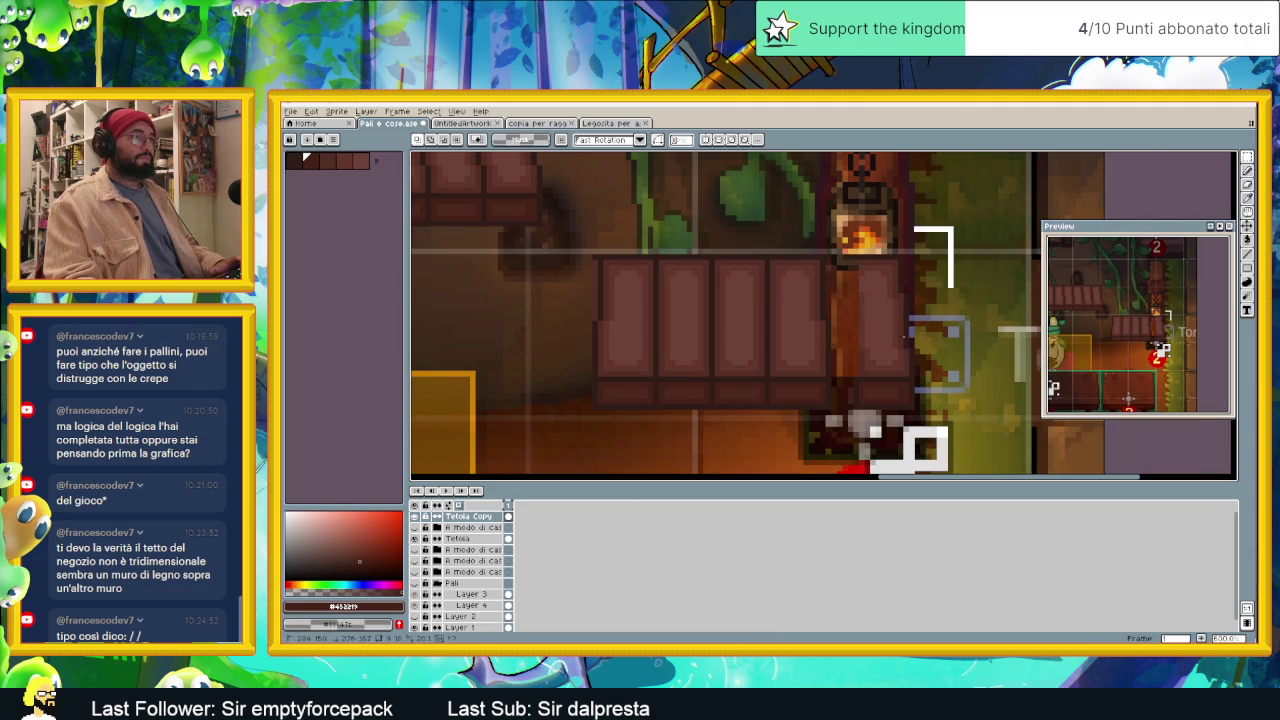
Step: Shift the right-hand wall panel blocks into alignment and commit the move
{"action": "left_click_drag", "start_coordinate": [955, 226], "coordinate": [840, 433]}
{"action": "scroll", "coordinate": [862, 422], "scroll_direction": "up", "scroll_amount": 3}
{"action": "left_click", "coordinate": [883, 376]}
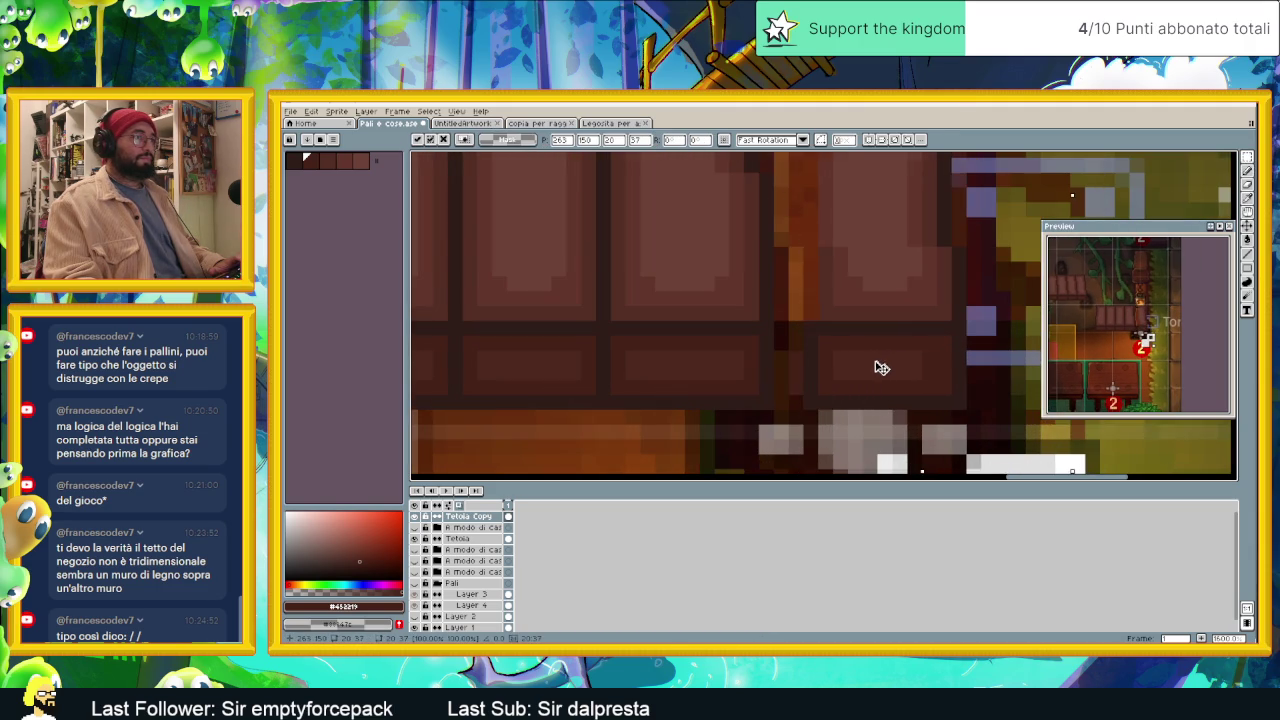
{"action": "left_click_drag", "start_coordinate": [862, 367], "coordinate": [918, 366]}
{"action": "left_click_drag", "start_coordinate": [815, 318], "coordinate": [843, 397]}
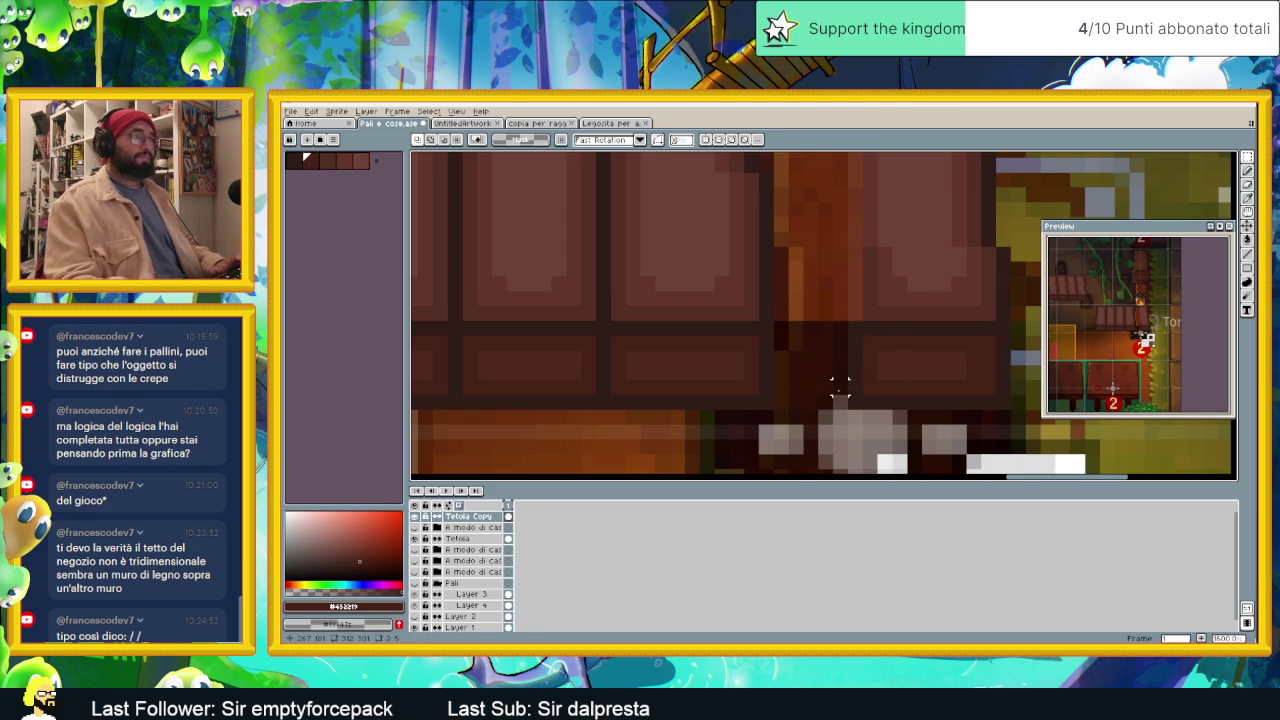
{"action": "scroll", "coordinate": [843, 397], "scroll_direction": "down", "scroll_amount": 2}
{"action": "left_click_drag", "start_coordinate": [946, 179], "coordinate": [840, 403]}
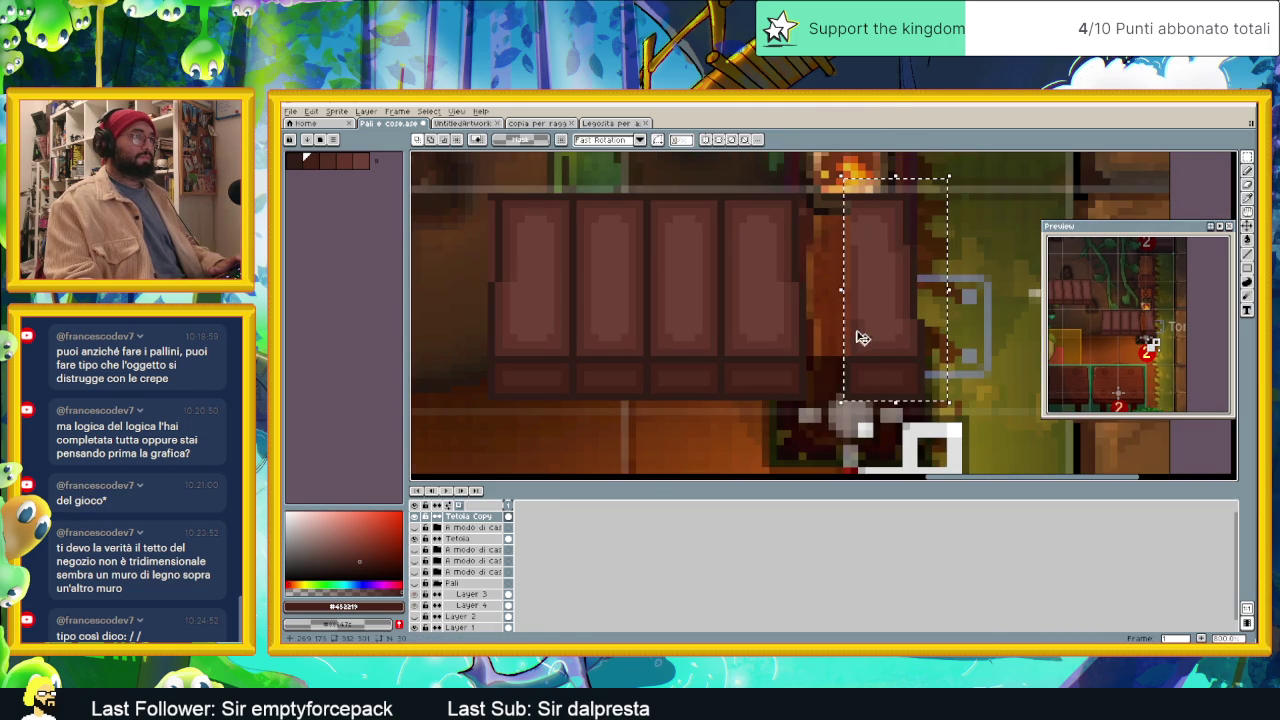
{"action": "left_click_drag", "start_coordinate": [883, 333], "coordinate": [843, 338]}
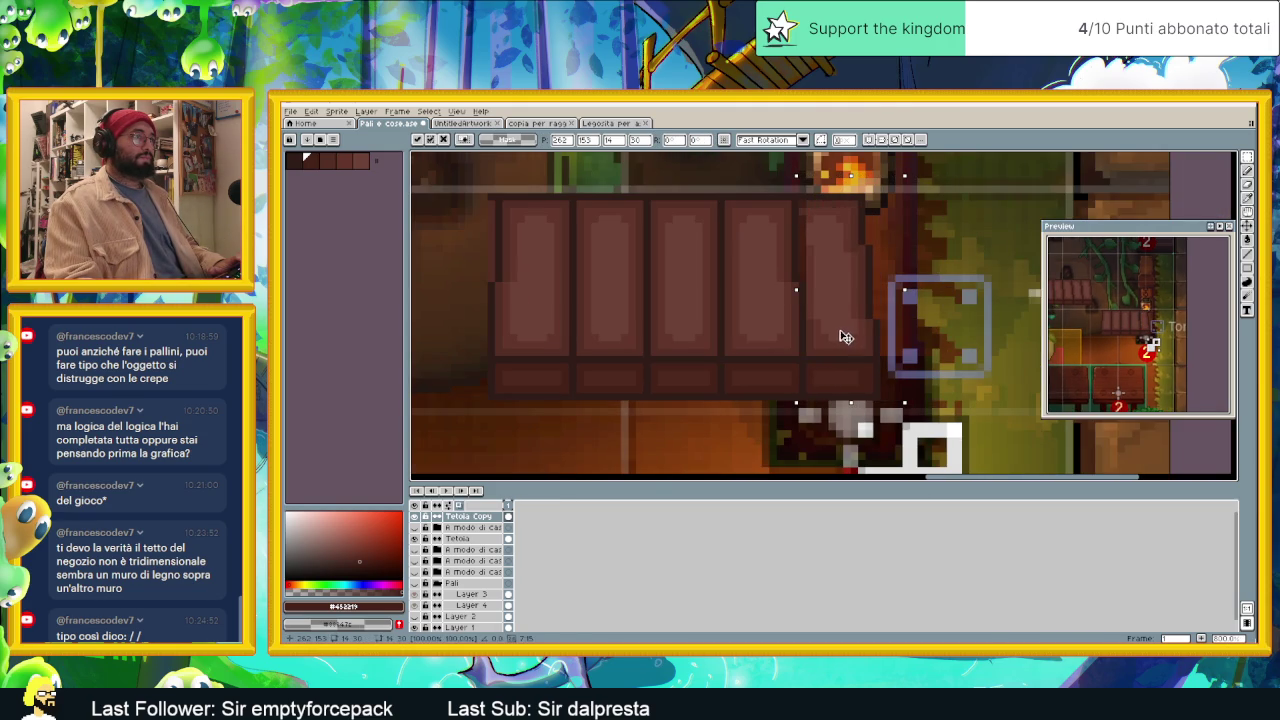
{"action": "key", "text": "Return"}
{"action": "scroll", "coordinate": [878, 337], "scroll_direction": "down", "scroll_amount": 1}
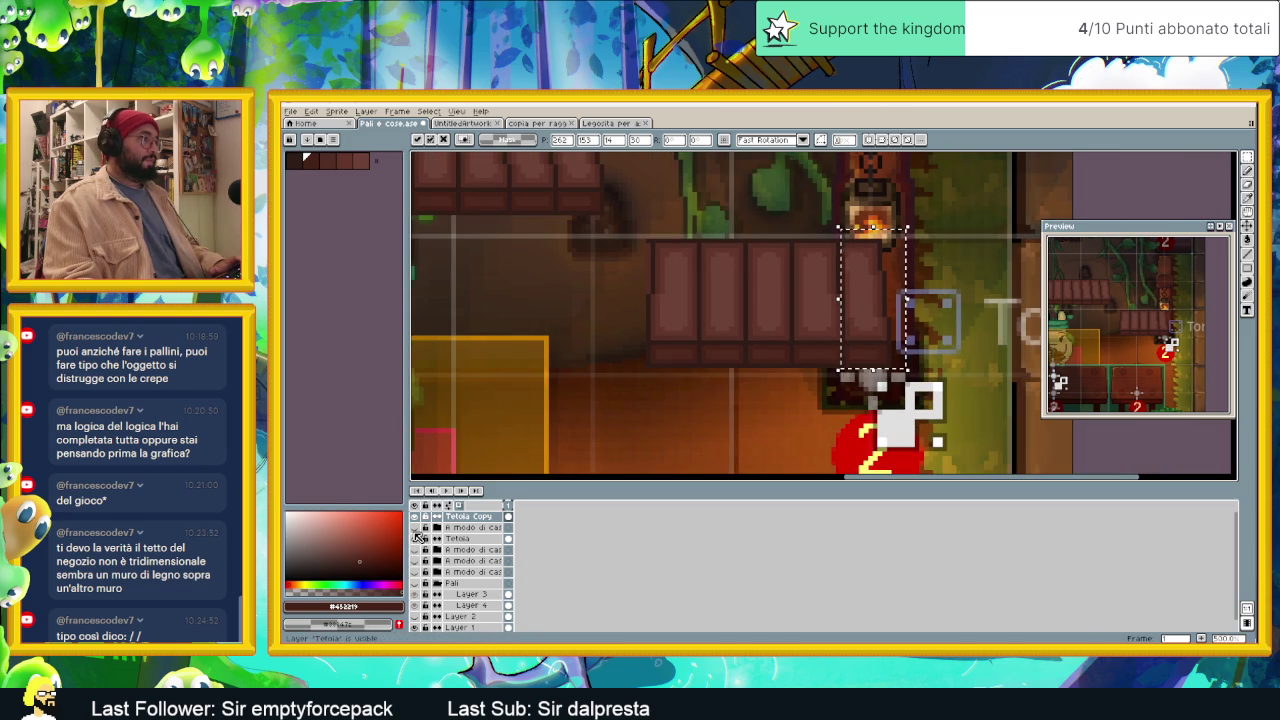
Step: Show the roof layer again and draw a vertical wood-coloured line along the panel seam
{"action": "left_click", "coordinate": [416, 536]}
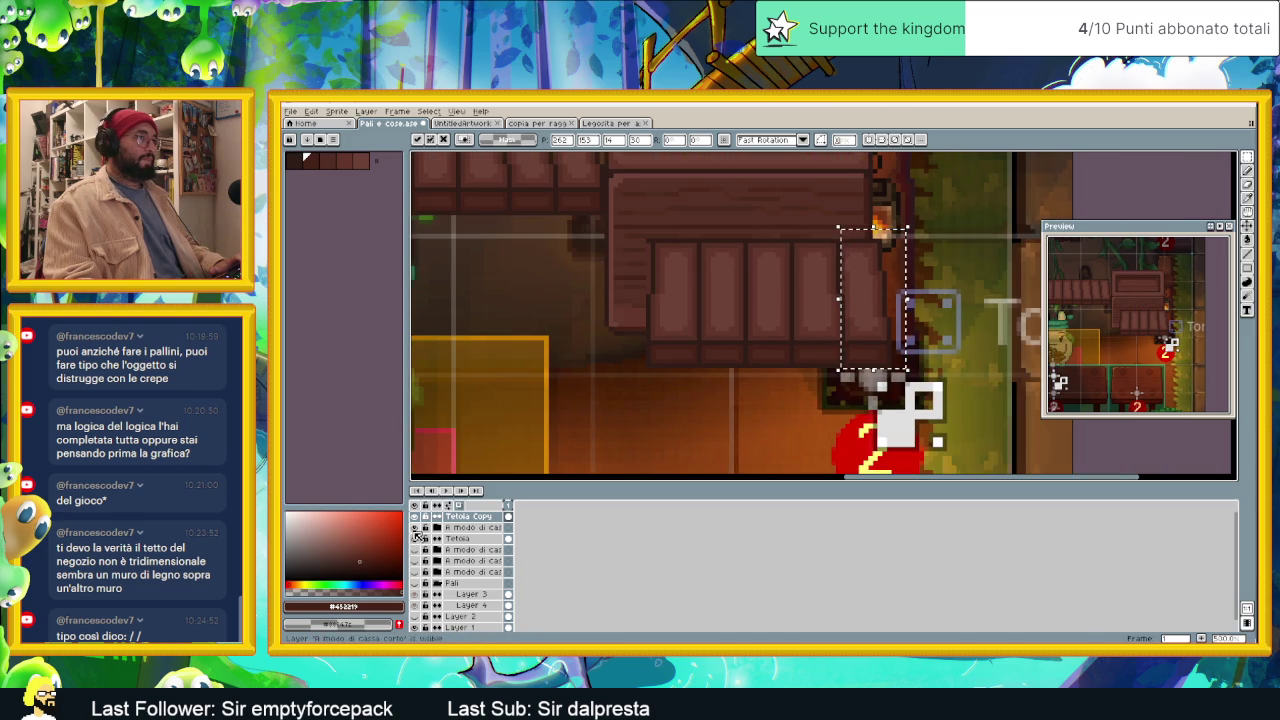
{"action": "scroll", "coordinate": [935, 400], "scroll_direction": "up", "scroll_amount": 1}
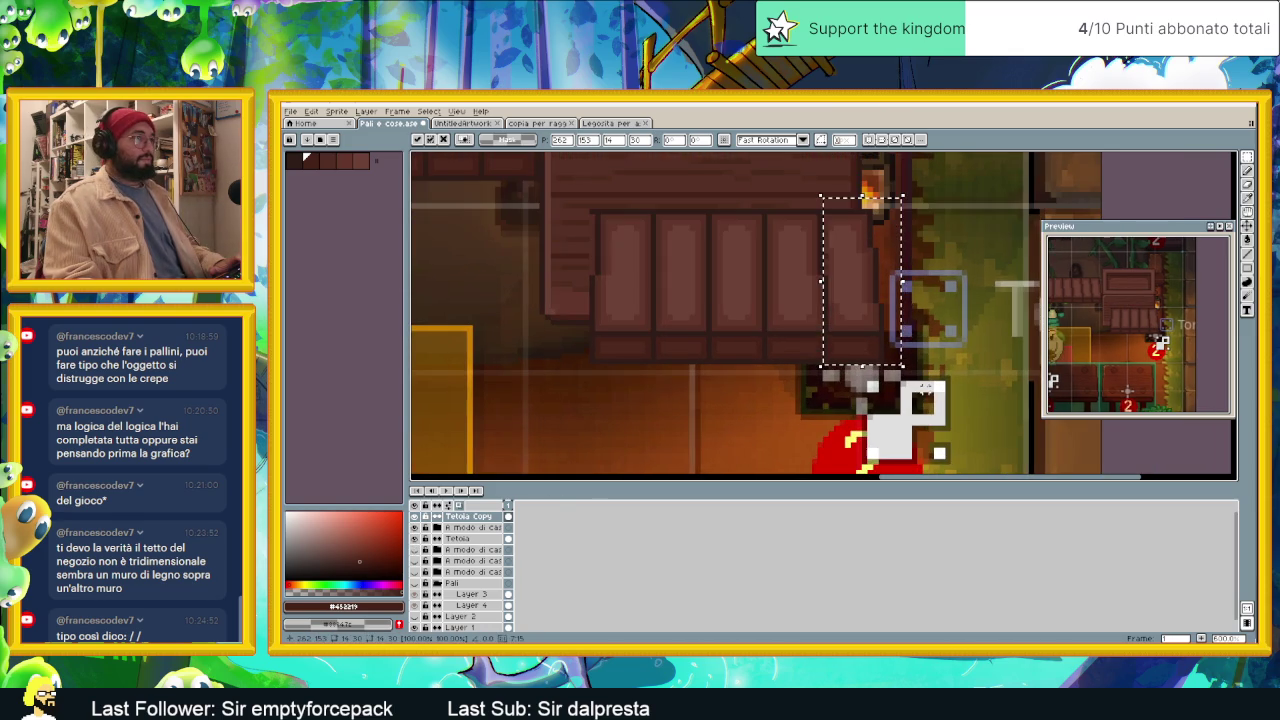
{"action": "scroll", "coordinate": [937, 312], "scroll_direction": "up", "scroll_amount": 1}
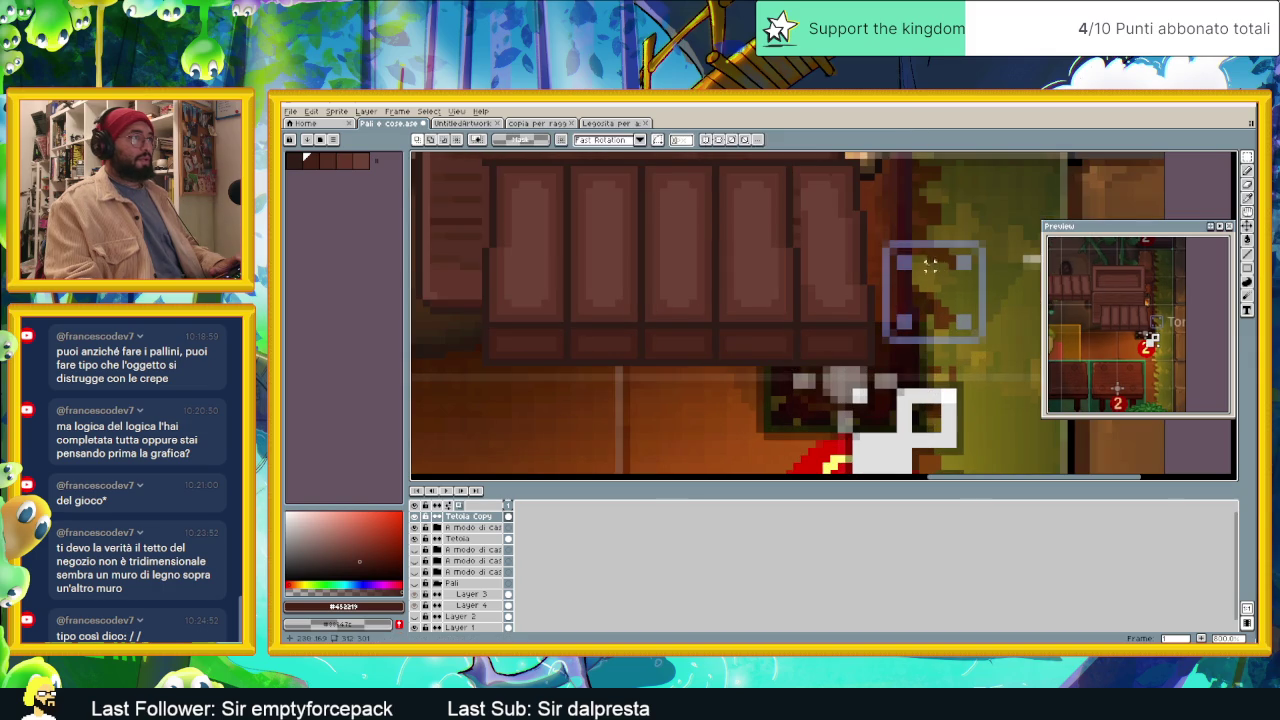
{"action": "scroll", "coordinate": [937, 312], "scroll_direction": "up", "scroll_amount": 1}
{"action": "scroll", "coordinate": [937, 312], "scroll_direction": "up", "scroll_amount": 1}
{"action": "scroll", "coordinate": [868, 323], "scroll_direction": "up", "scroll_amount": 1}
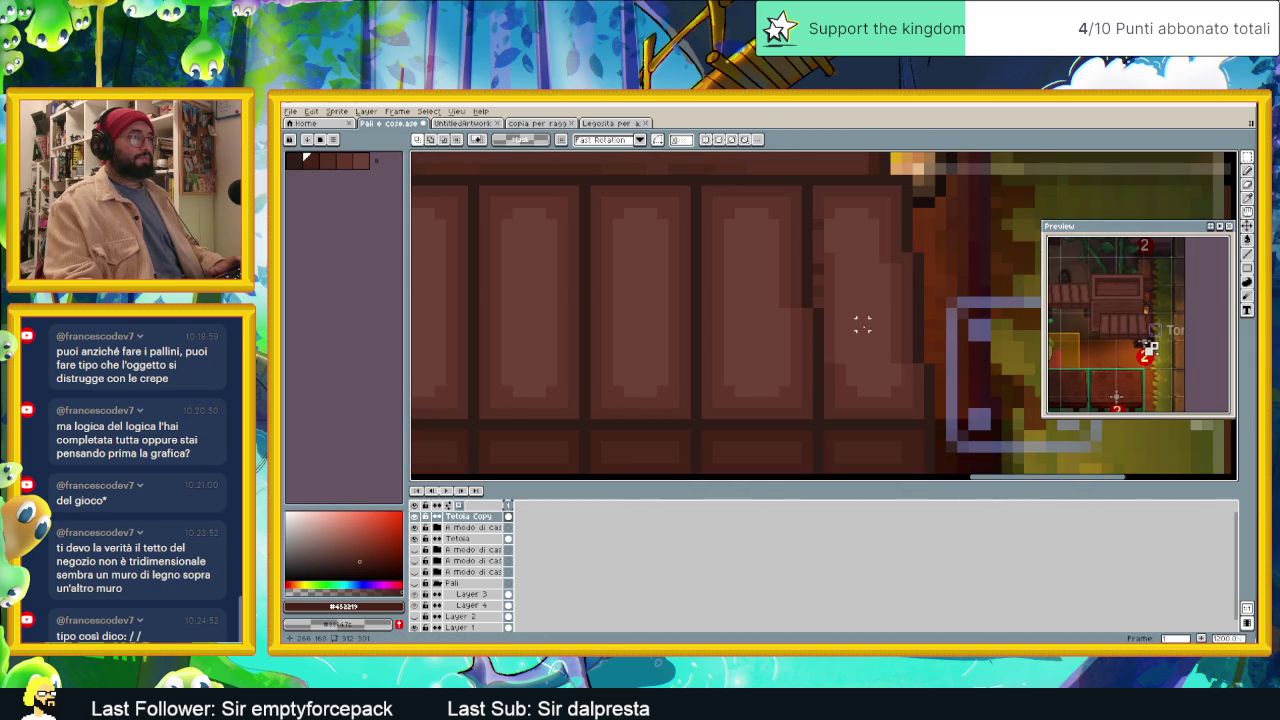
{"action": "key", "text": "i"}
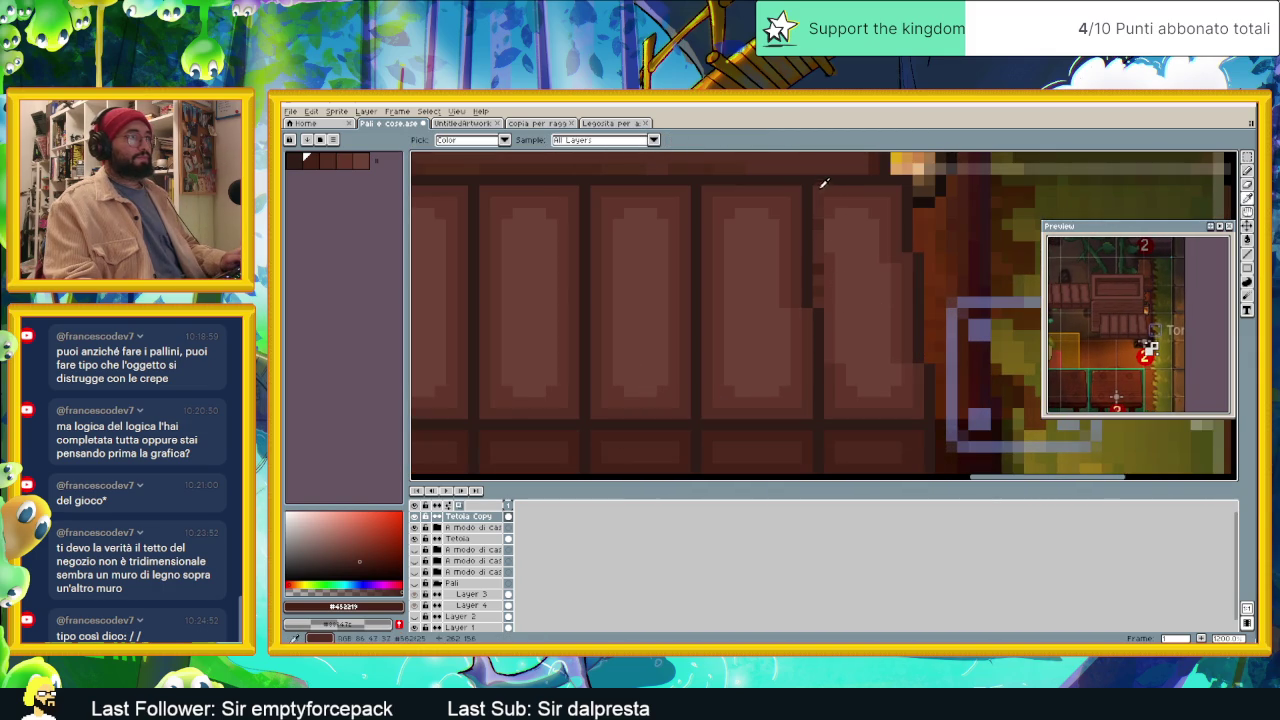
{"action": "key", "text": "l"}
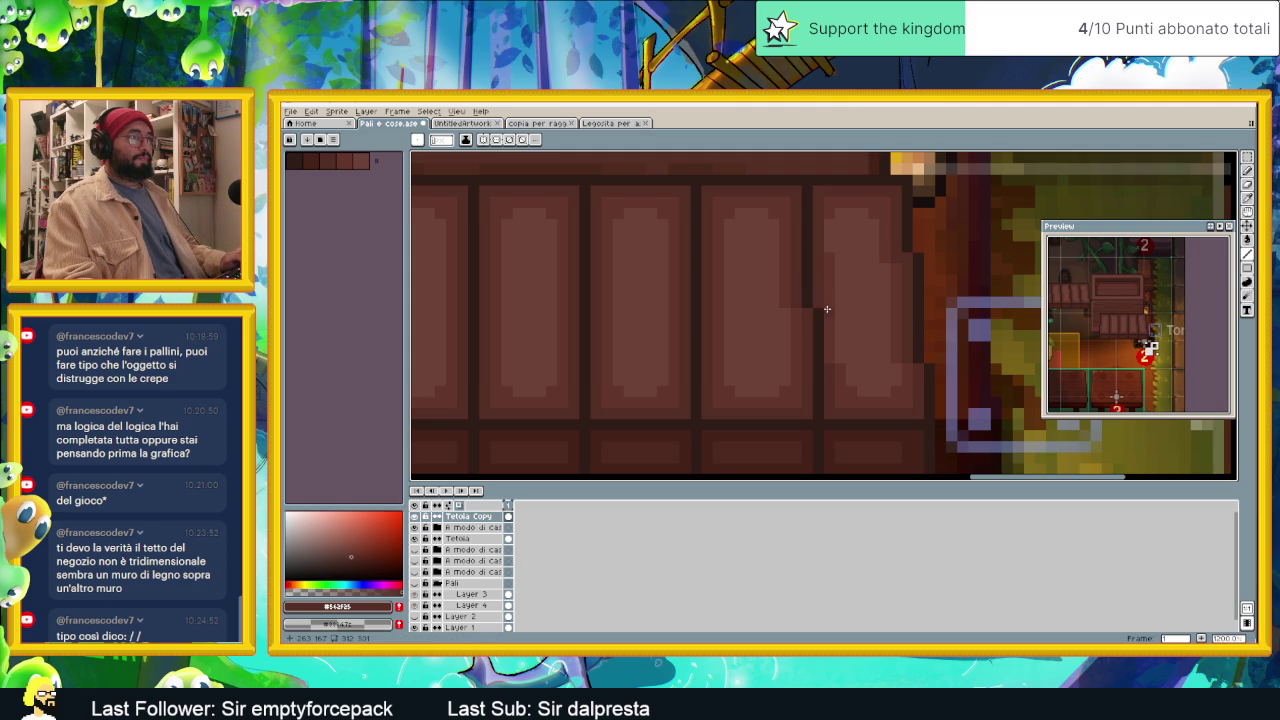
{"action": "mouse_move", "coordinate": [827, 309]}
{"action": "left_mouse_down"}
{"action": "mouse_move", "coordinate": [825, 353]}
{"action": "mouse_move", "coordinate": [839, 359]}
{"action": "left_mouse_up"}
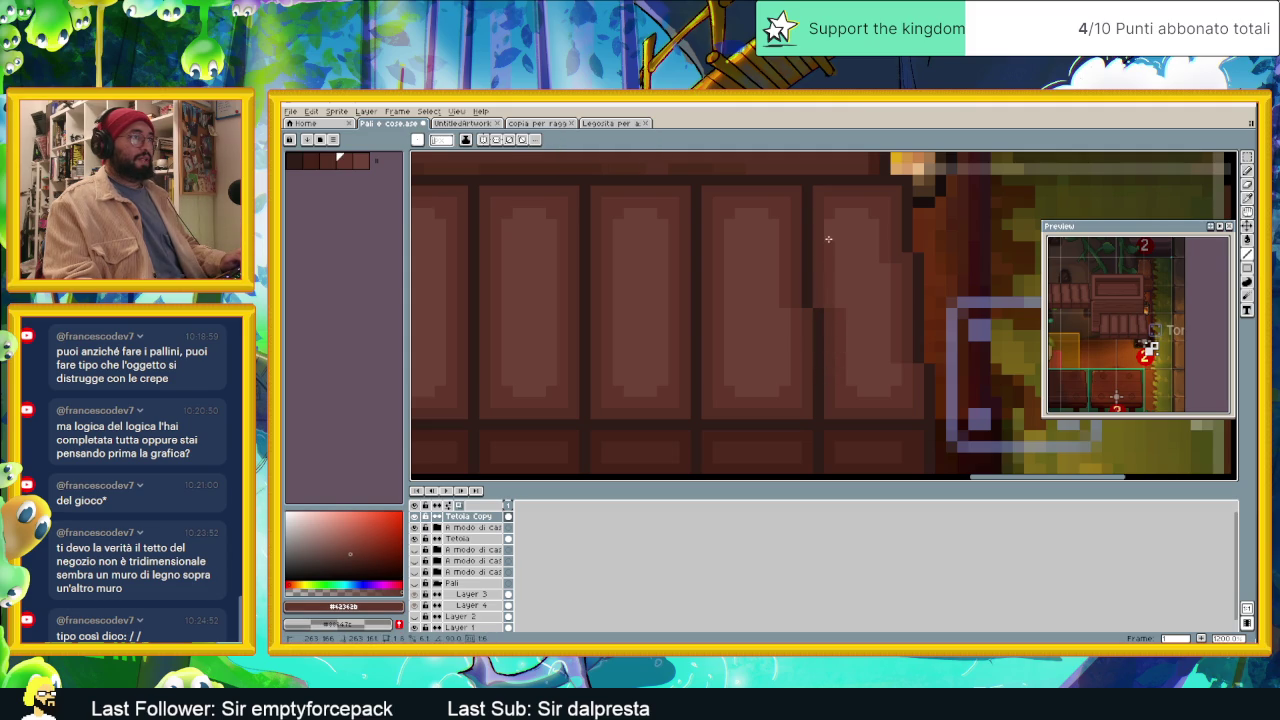
{"action": "scroll", "coordinate": [837, 214], "scroll_direction": "down", "scroll_amount": 1}
{"action": "scroll", "coordinate": [923, 283], "scroll_direction": "down", "scroll_amount": 1}
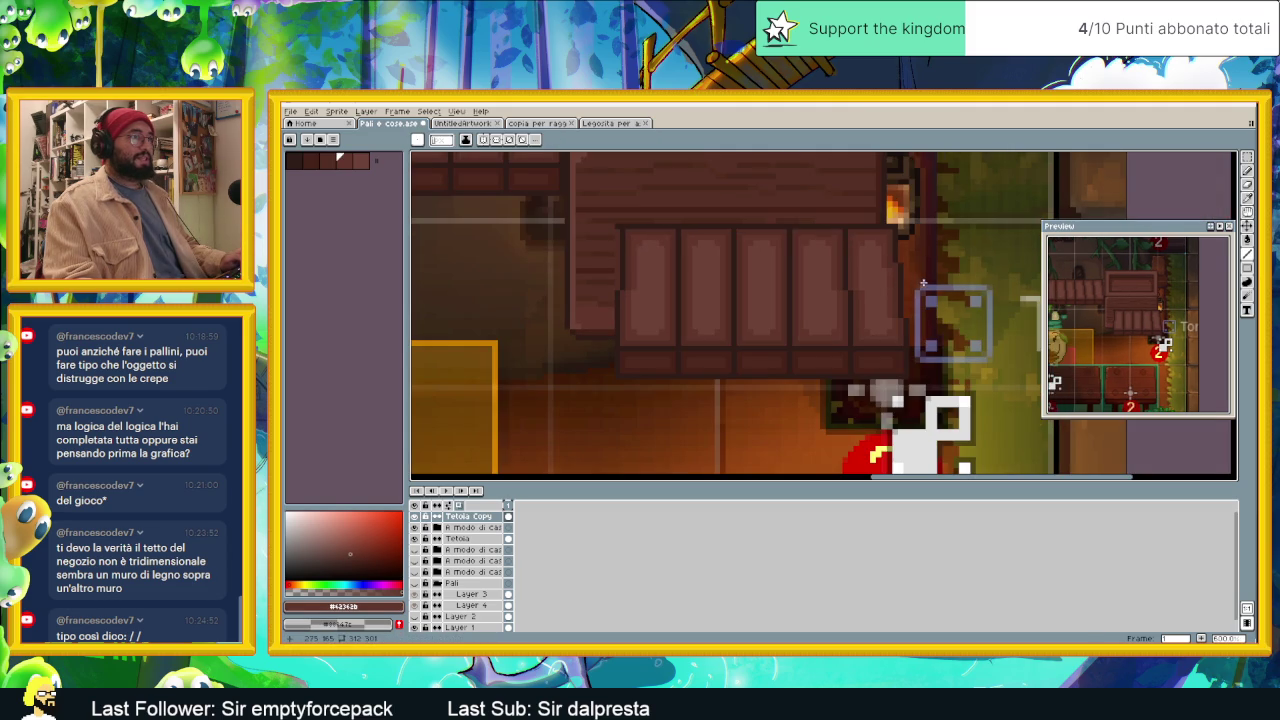
Step: Move the plank block left and down, nudge it one pixel left, and deselect
{"action": "key", "text": "v"}
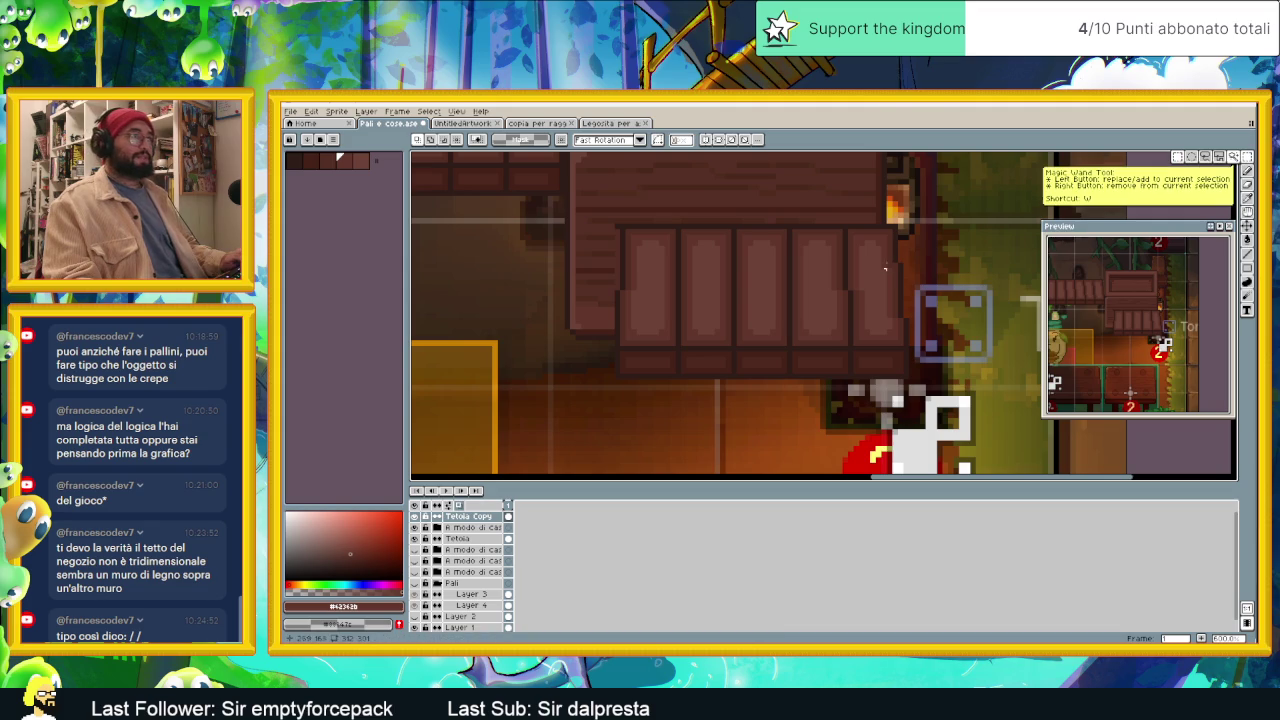
{"action": "left_click_drag", "start_coordinate": [948, 204], "coordinate": [730, 392]}
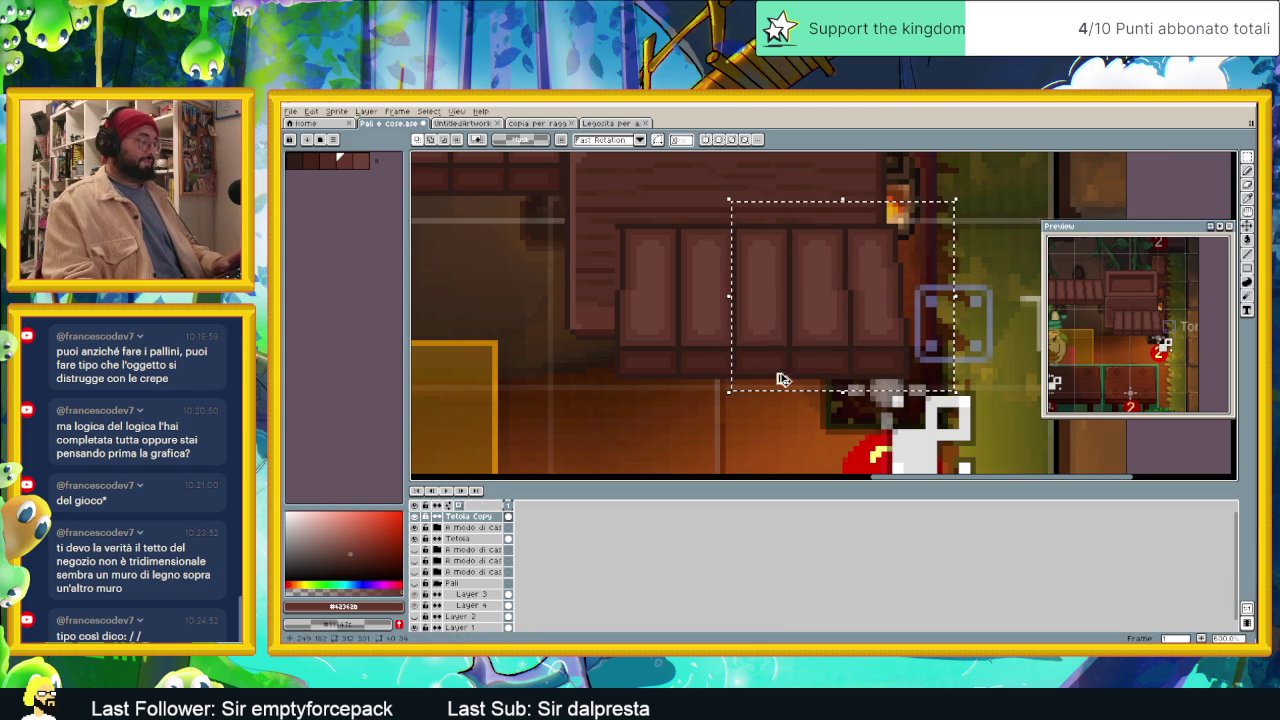
{"action": "mouse_move", "coordinate": [829, 329]}
{"action": "left_mouse_down"}
{"action": "mouse_move", "coordinate": [606, 294]}
{"action": "mouse_move", "coordinate": [626, 300]}
{"action": "mouse_move", "coordinate": [603, 329]}
{"action": "mouse_move", "coordinate": [663, 429]}
{"action": "mouse_move", "coordinate": [623, 337]}
{"action": "mouse_move", "coordinate": [628, 297]}
{"action": "left_mouse_up"}
{"action": "key", "text": "ctrl+d"}
{"action": "left_click_drag", "start_coordinate": [534, 194], "coordinate": [933, 409]}
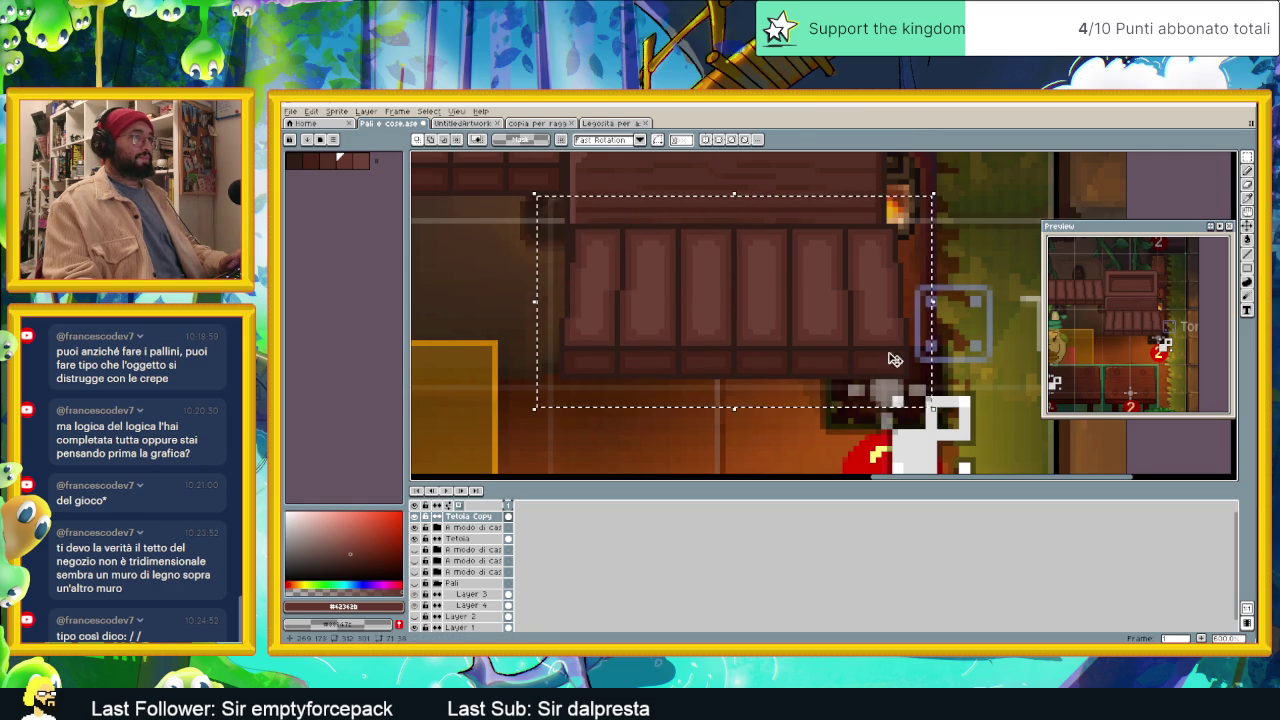
{"action": "left_click_drag", "start_coordinate": [893, 350], "coordinate": [885, 350]}
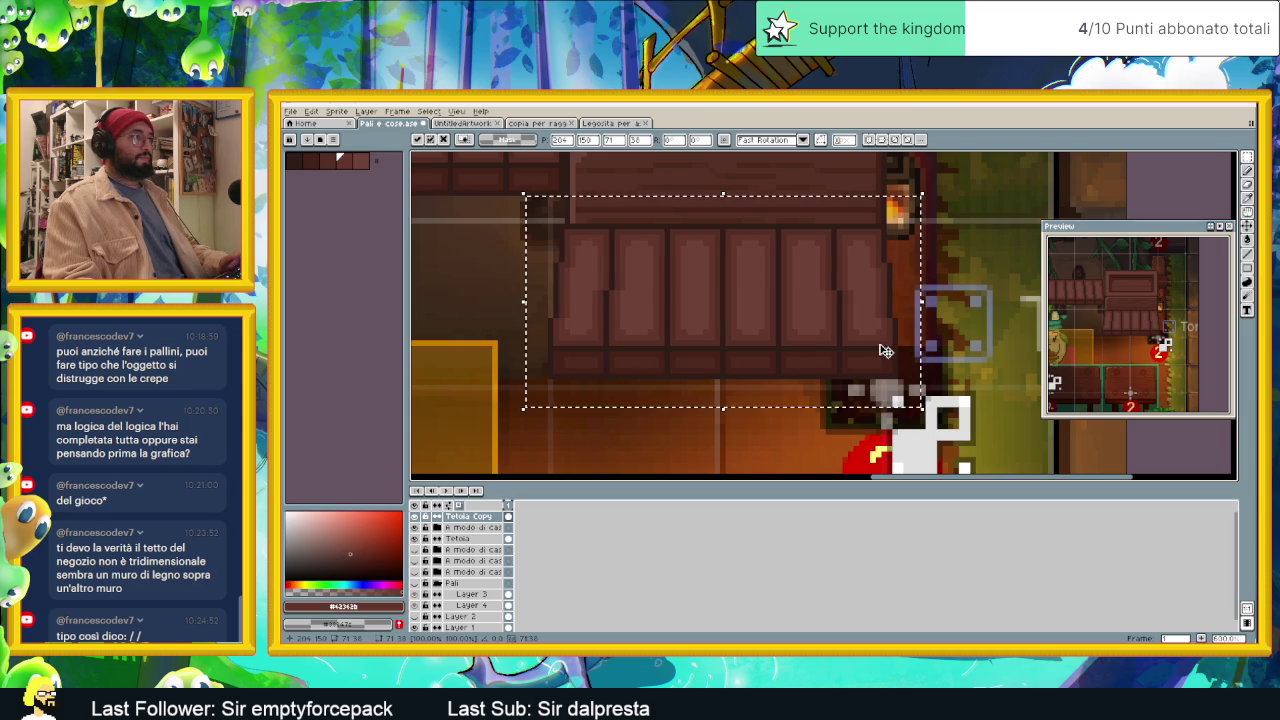
{"action": "left_click", "coordinate": [522, 343]}
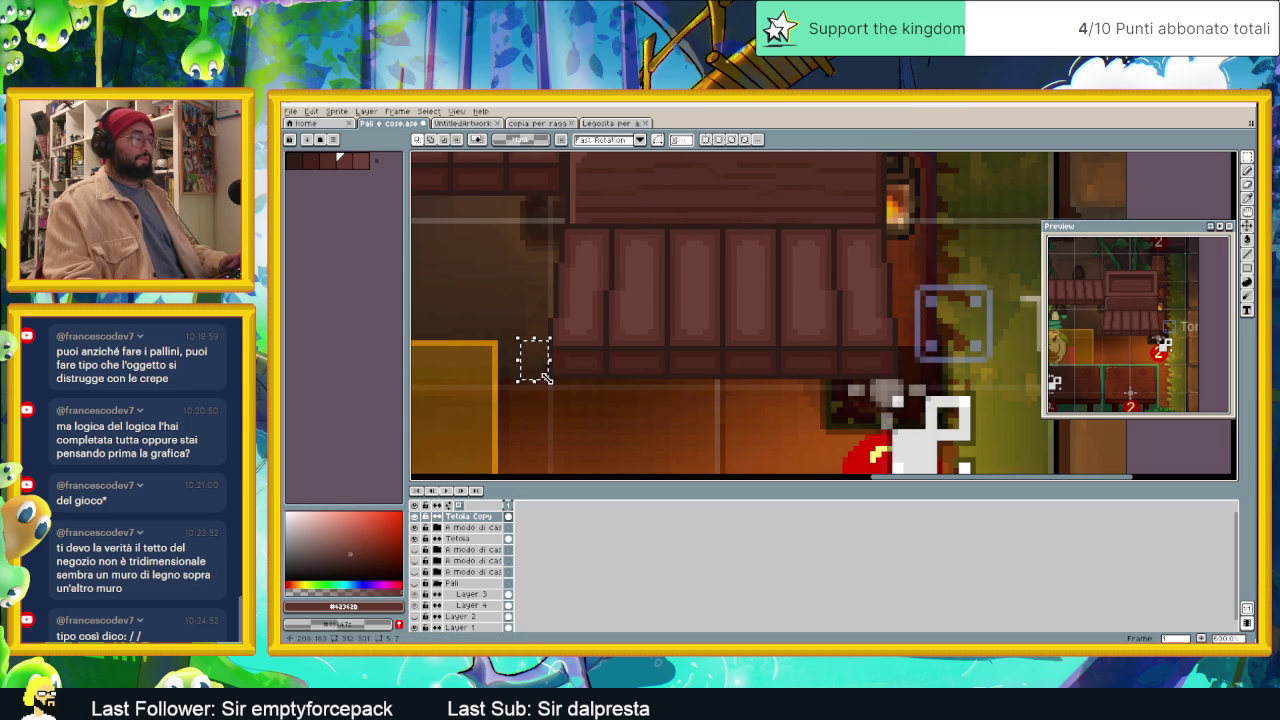
Step: Select the lower plank section of the shop, then clear the selection
{"action": "scroll", "coordinate": [549, 380], "scroll_direction": "down", "scroll_amount": 1}
{"action": "scroll", "coordinate": [562, 380], "scroll_direction": "down", "scroll_amount": 1}
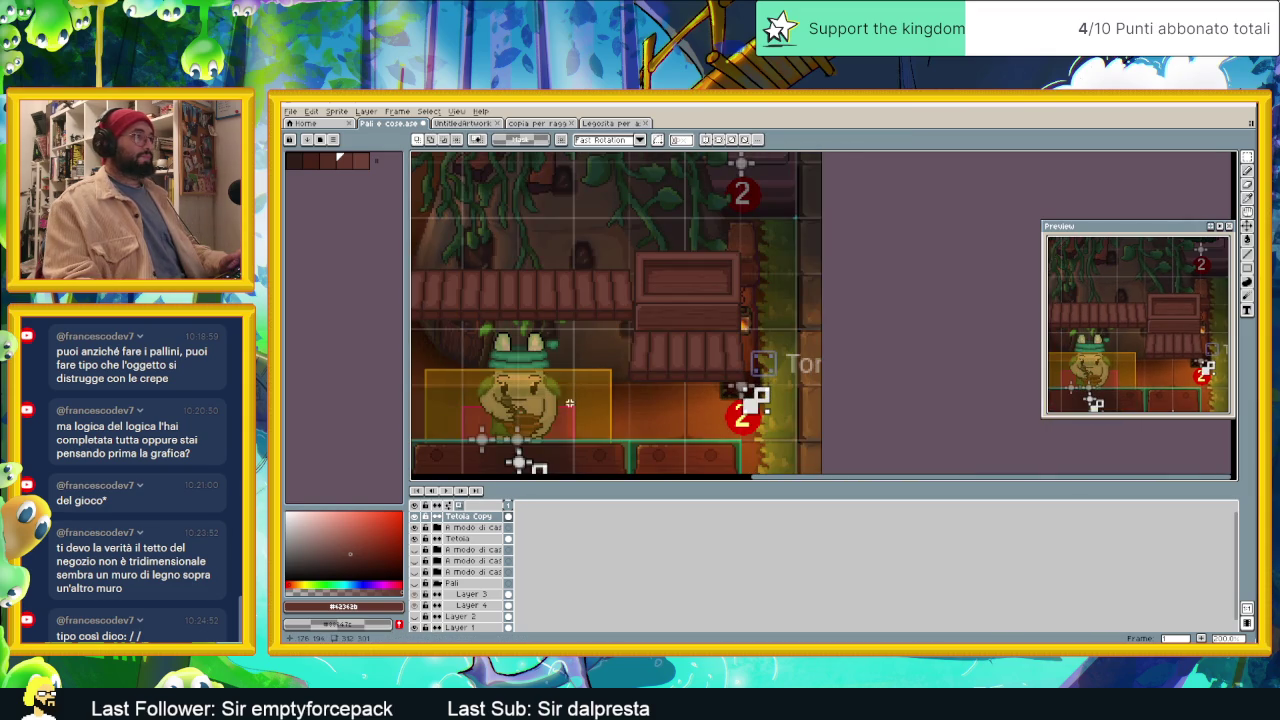
{"action": "scroll", "coordinate": [628, 346], "scroll_direction": "up", "scroll_amount": 1}
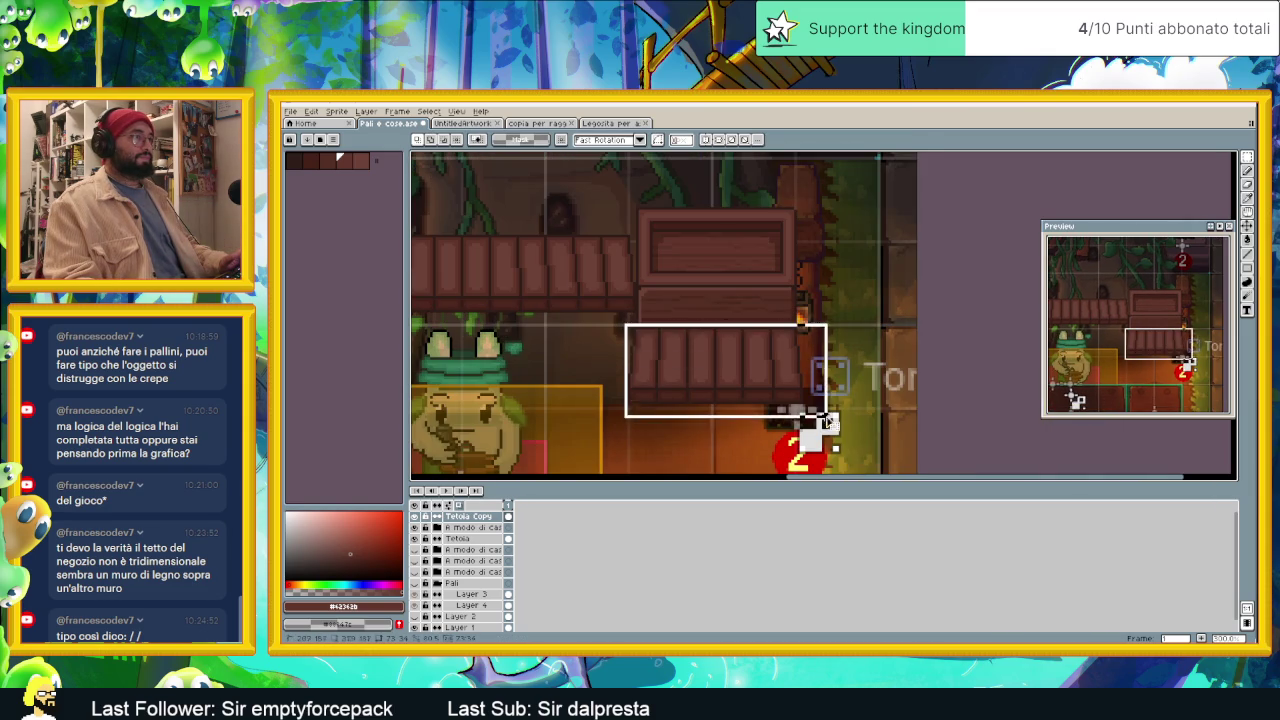
{"action": "left_click_drag", "start_coordinate": [707, 360], "coordinate": [830, 420]}
{"action": "key", "text": "ctrl+d"}
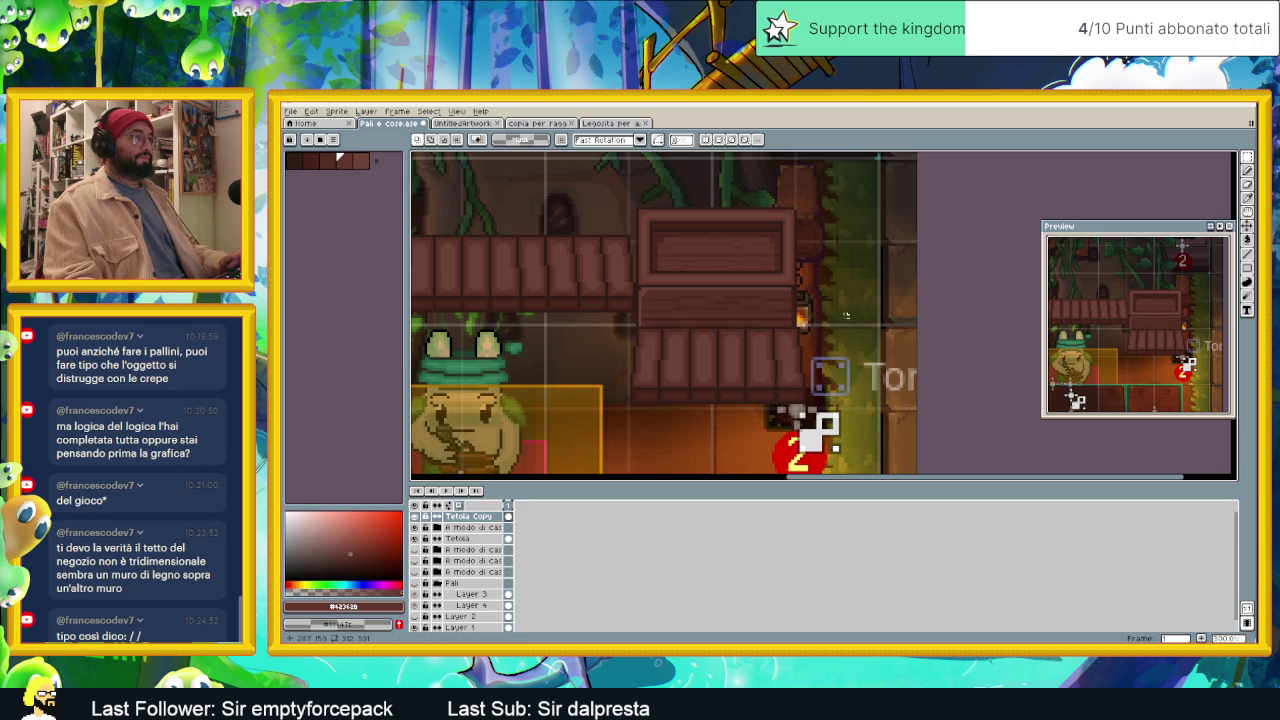
{"action": "scroll", "coordinate": [784, 393], "scroll_direction": "down", "scroll_amount": 1}
{"action": "scroll", "coordinate": [800, 416], "scroll_direction": "down", "scroll_amount": 2}
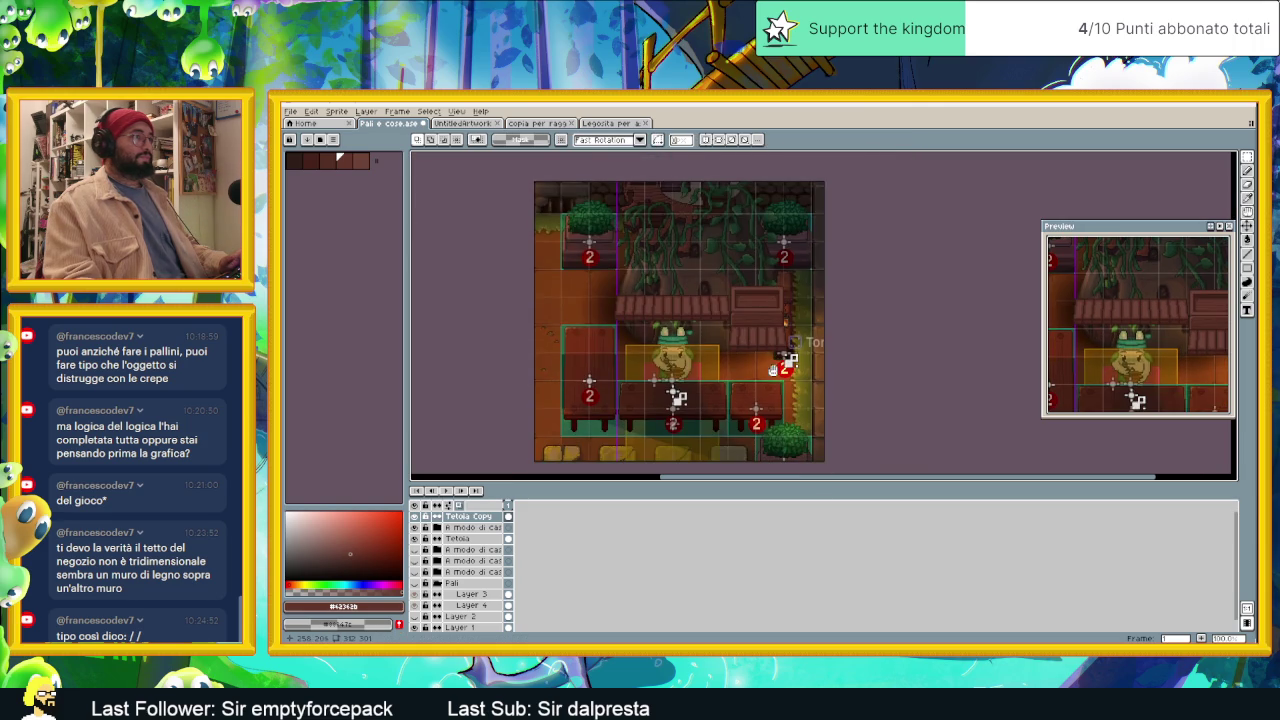
Step: Make the Pali posts, the wooden roof piece and the Layer 2 outlines visible
{"action": "left_click", "coordinate": [418, 583]}
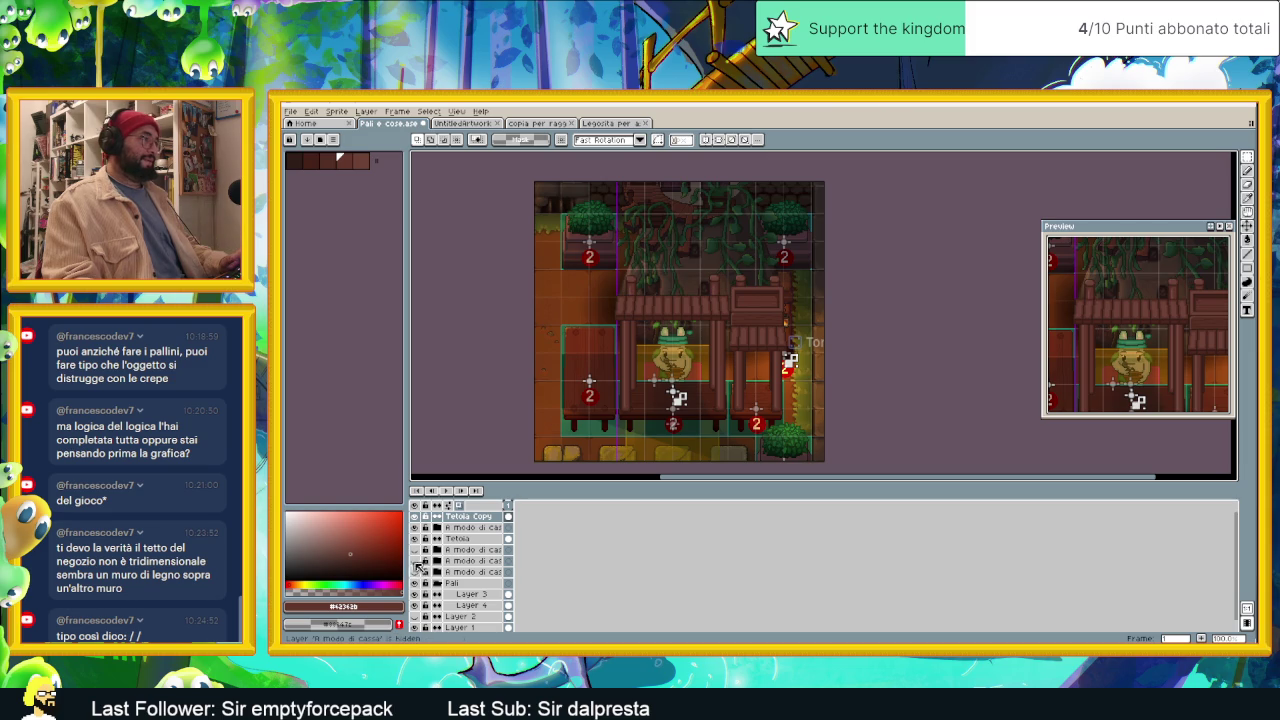
{"action": "left_click", "coordinate": [418, 550]}
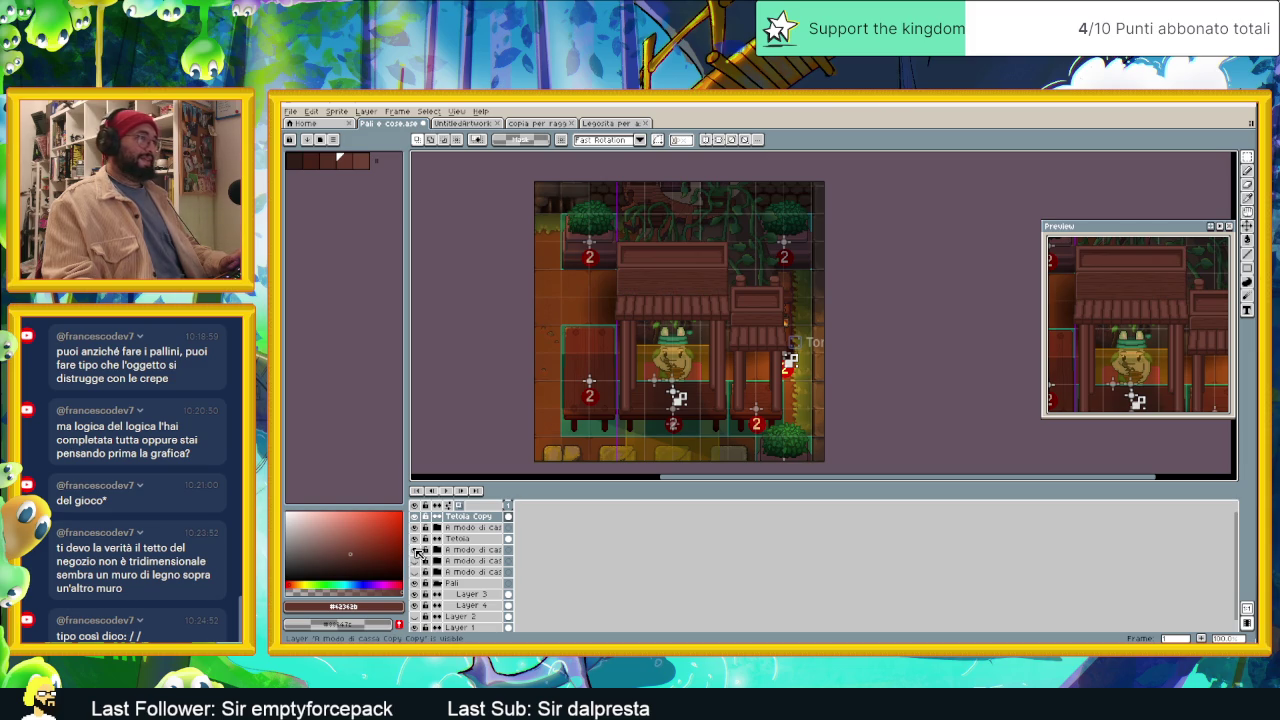
{"action": "scroll", "coordinate": [778, 361], "scroll_direction": "up", "scroll_amount": 2}
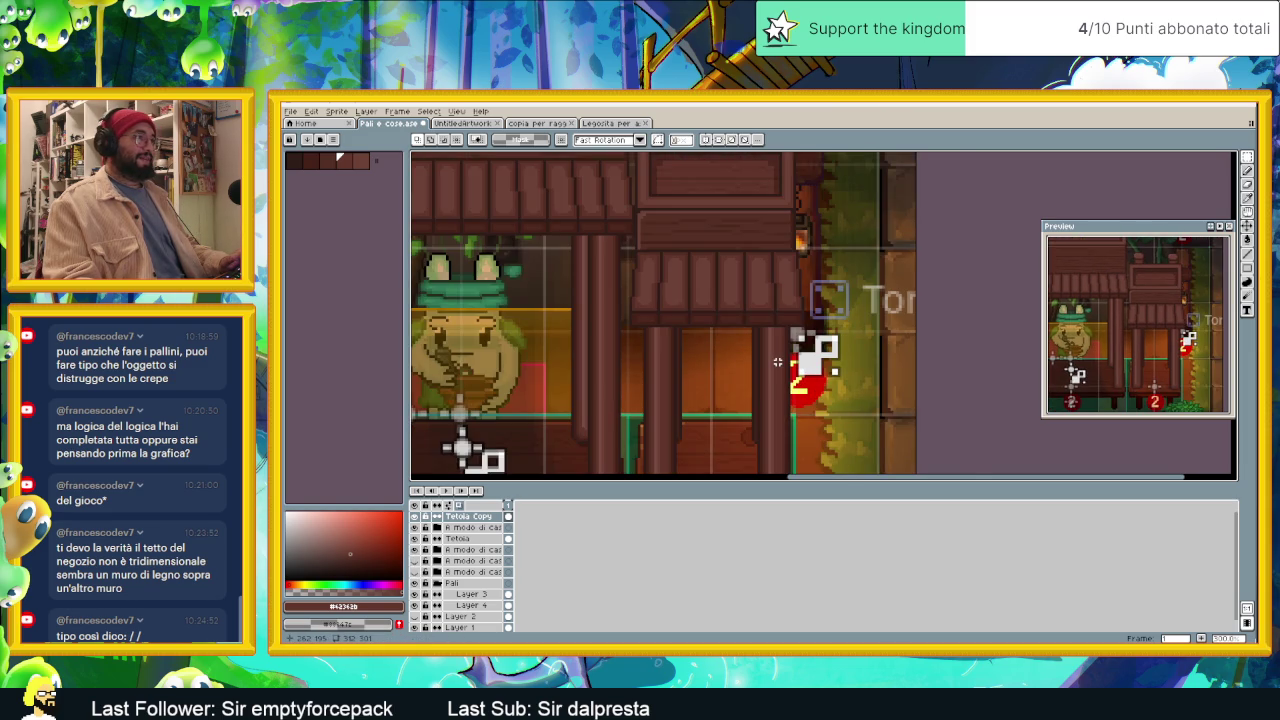
{"action": "scroll", "coordinate": [778, 361], "scroll_direction": "up", "scroll_amount": 1}
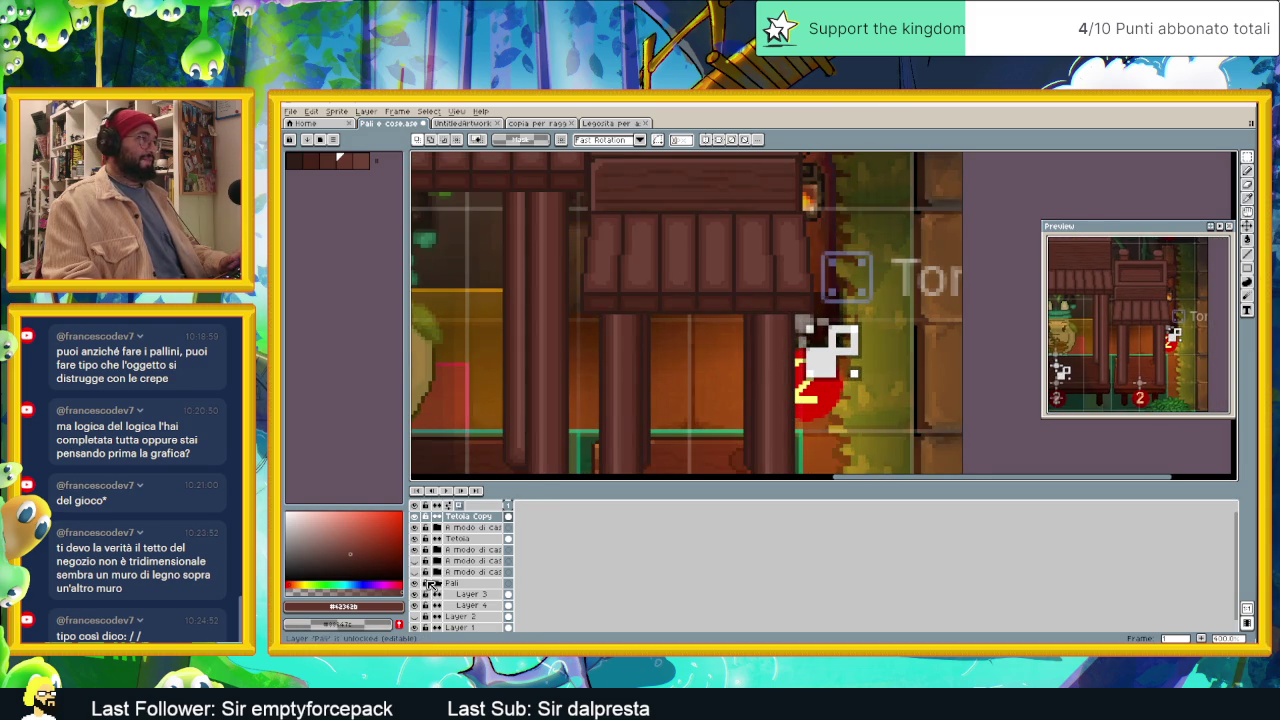
{"action": "scroll", "coordinate": [430, 584], "scroll_direction": "down", "scroll_amount": 1}
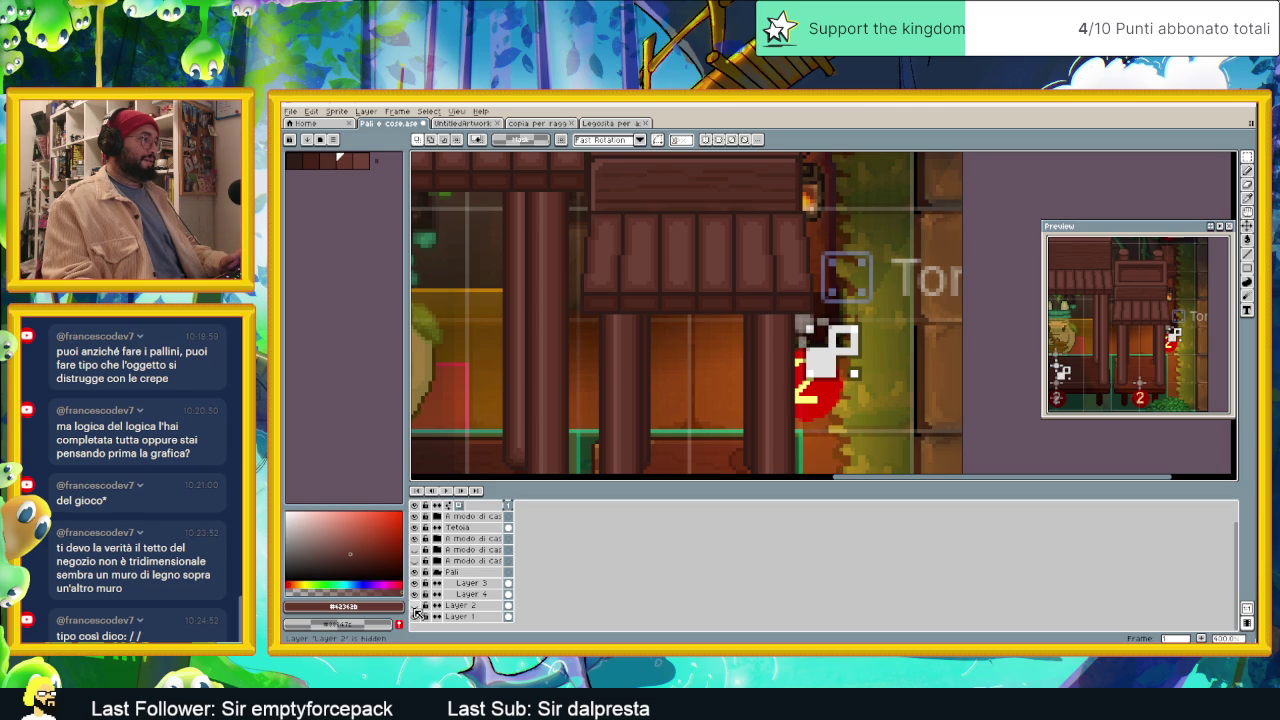
{"action": "left_click", "coordinate": [414, 605]}
{"action": "scroll", "coordinate": [878, 267], "scroll_direction": "down", "scroll_amount": 1}
{"action": "scroll", "coordinate": [878, 267], "scroll_direction": "down", "scroll_amount": 1}
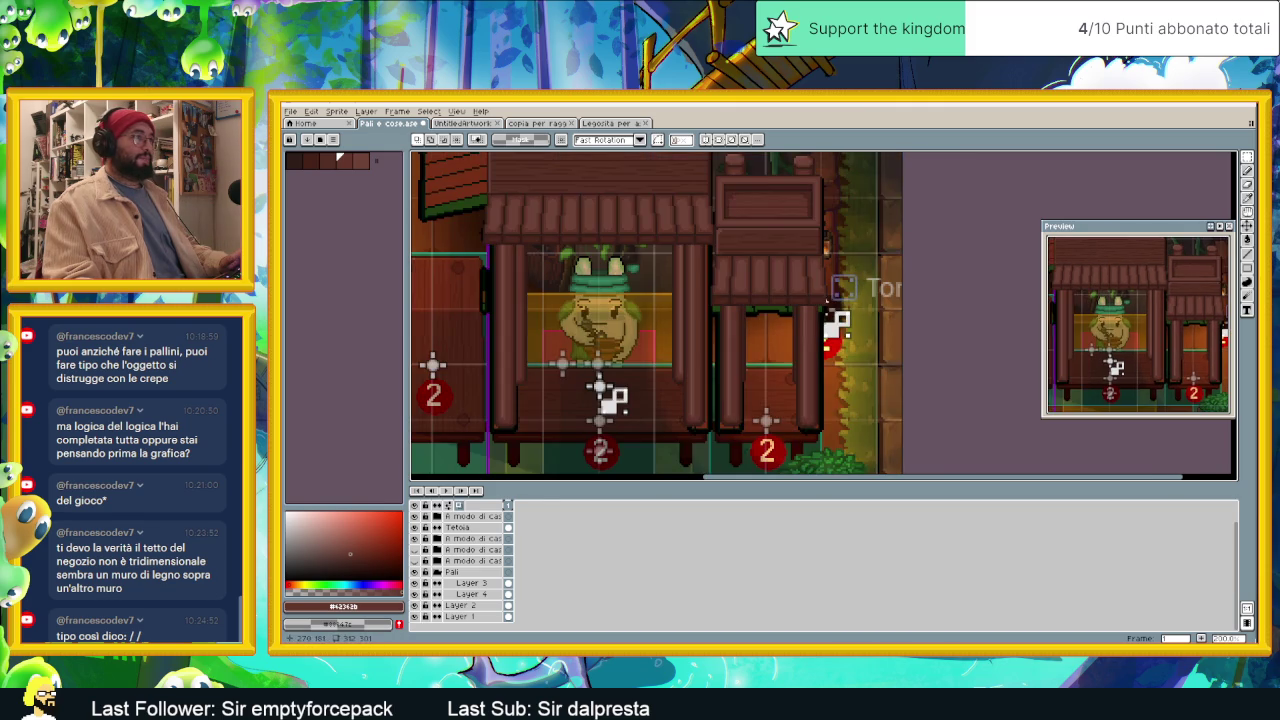
{"action": "scroll", "coordinate": [476, 527], "scroll_direction": "up", "scroll_amount": 1}
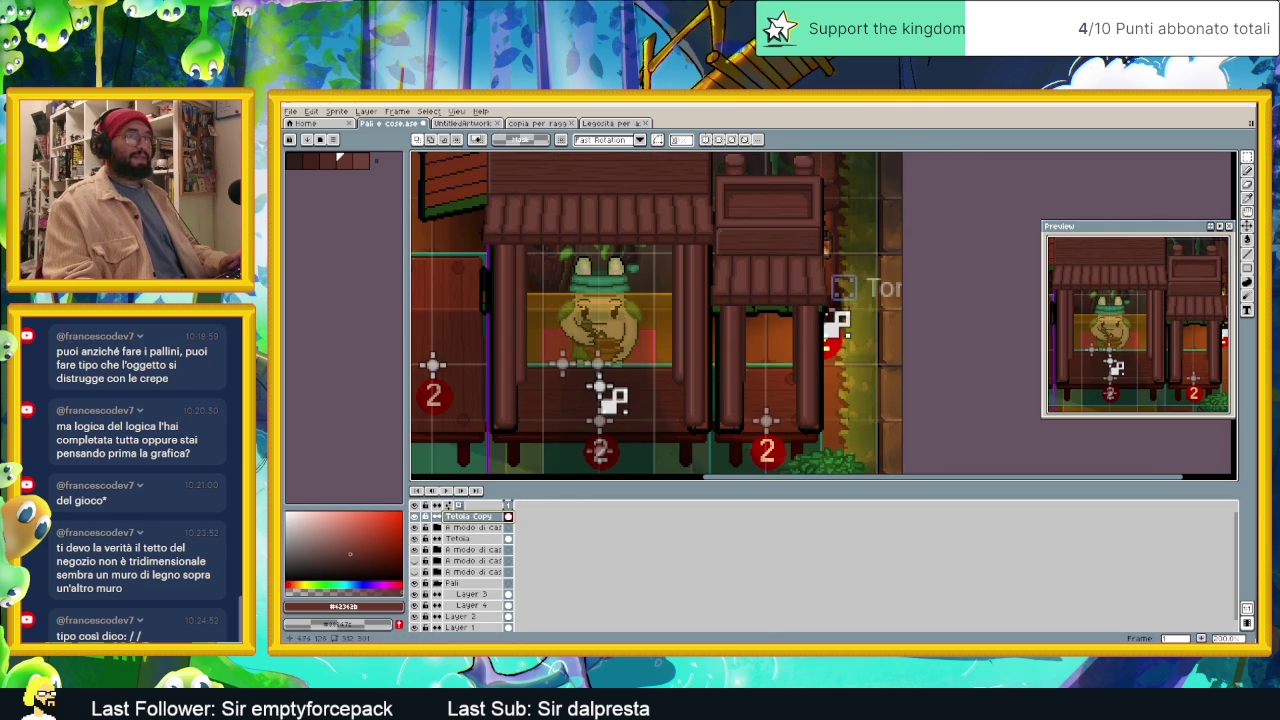
Step: Reposition the right shop's roof piece, moving it down and then back into place
{"action": "key", "text": "v"}
{"action": "left_click_drag", "start_coordinate": [800, 285], "coordinate": [808, 286]}
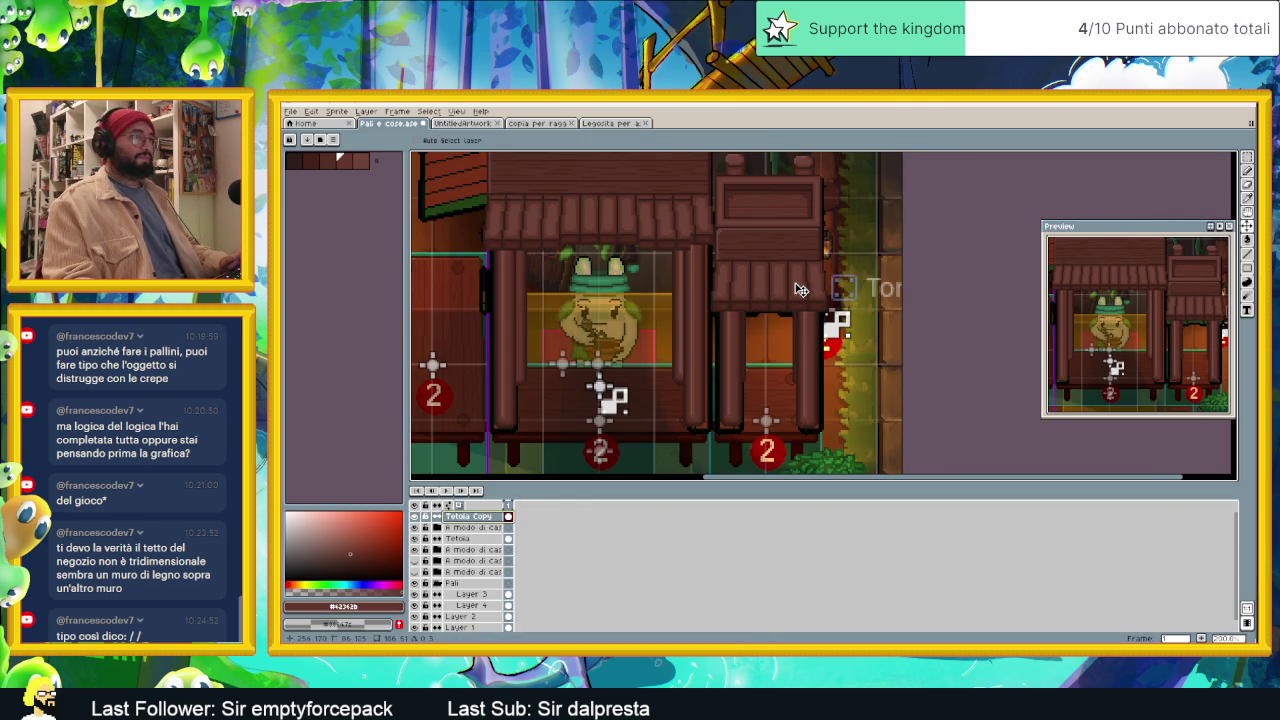
{"action": "key", "text": "ctrl+z"}
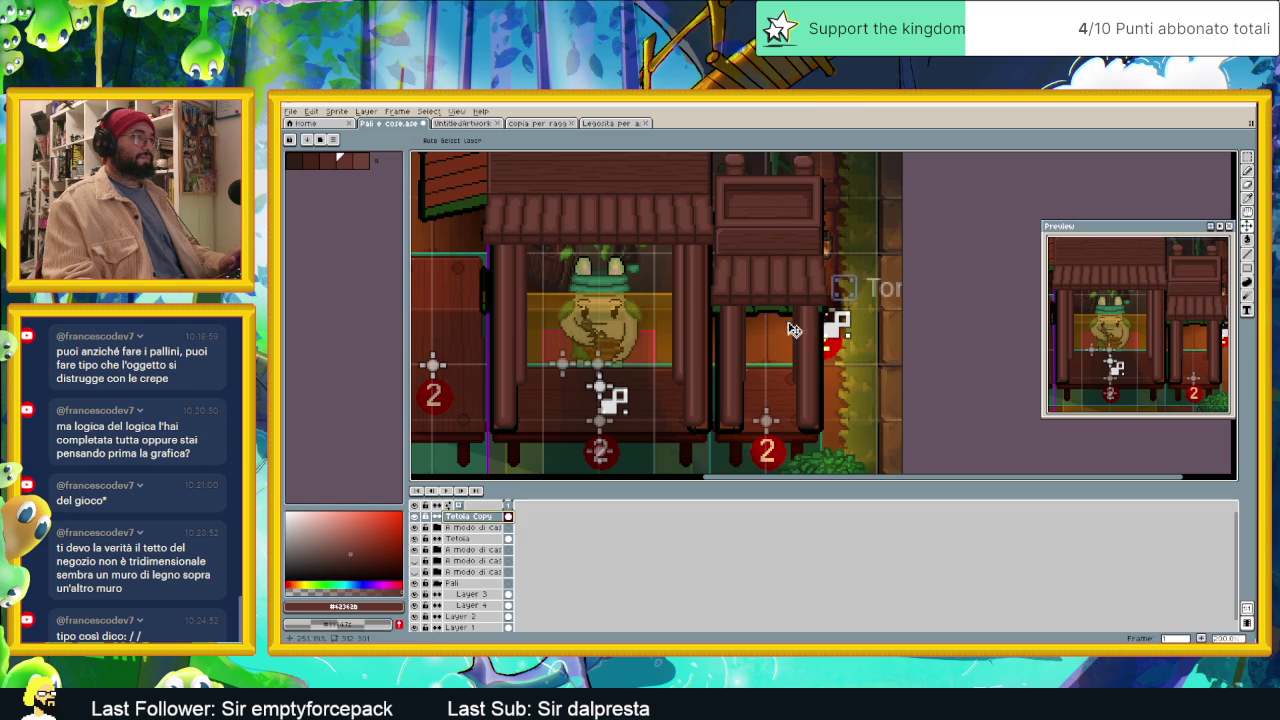
{"action": "left_click_drag", "start_coordinate": [786, 296], "coordinate": [789, 331]}
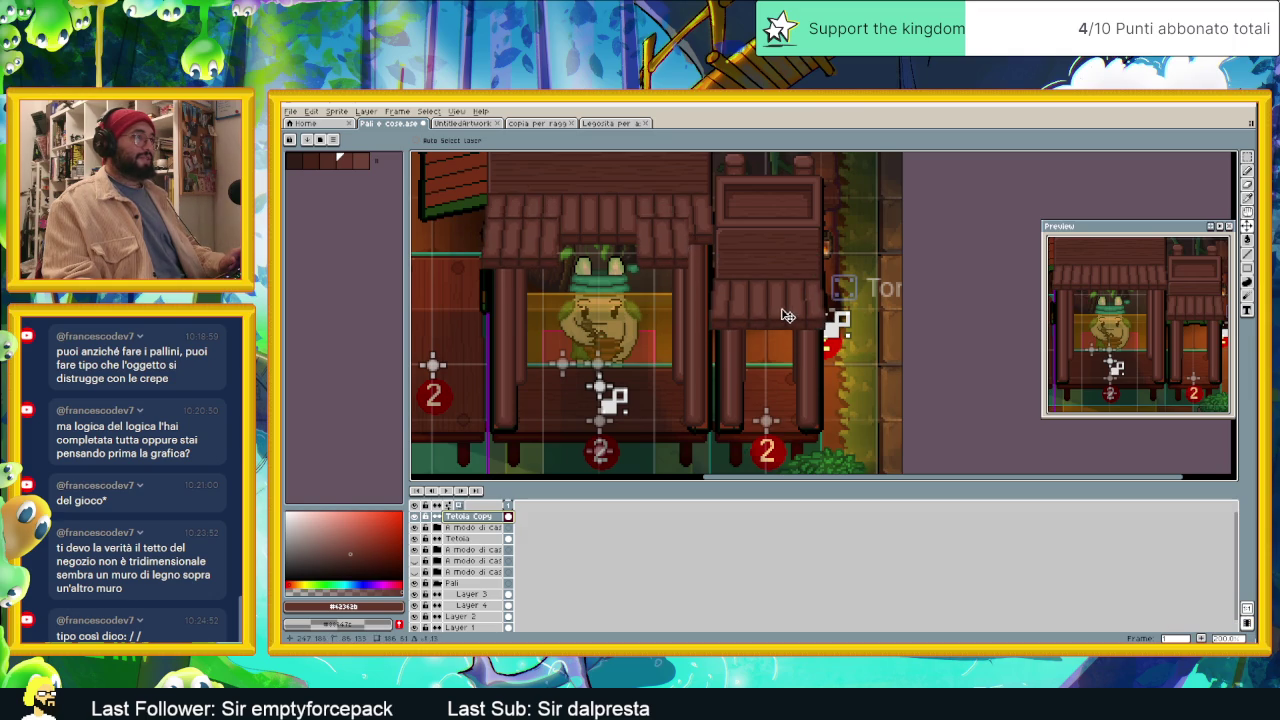
{"action": "scroll", "coordinate": [789, 331], "scroll_direction": "up", "scroll_amount": 2}
{"action": "mouse_move", "coordinate": [780, 323]}
{"action": "left_mouse_down"}
{"action": "mouse_move", "coordinate": [784, 264]}
{"action": "mouse_move", "coordinate": [779, 279]}
{"action": "left_mouse_up"}
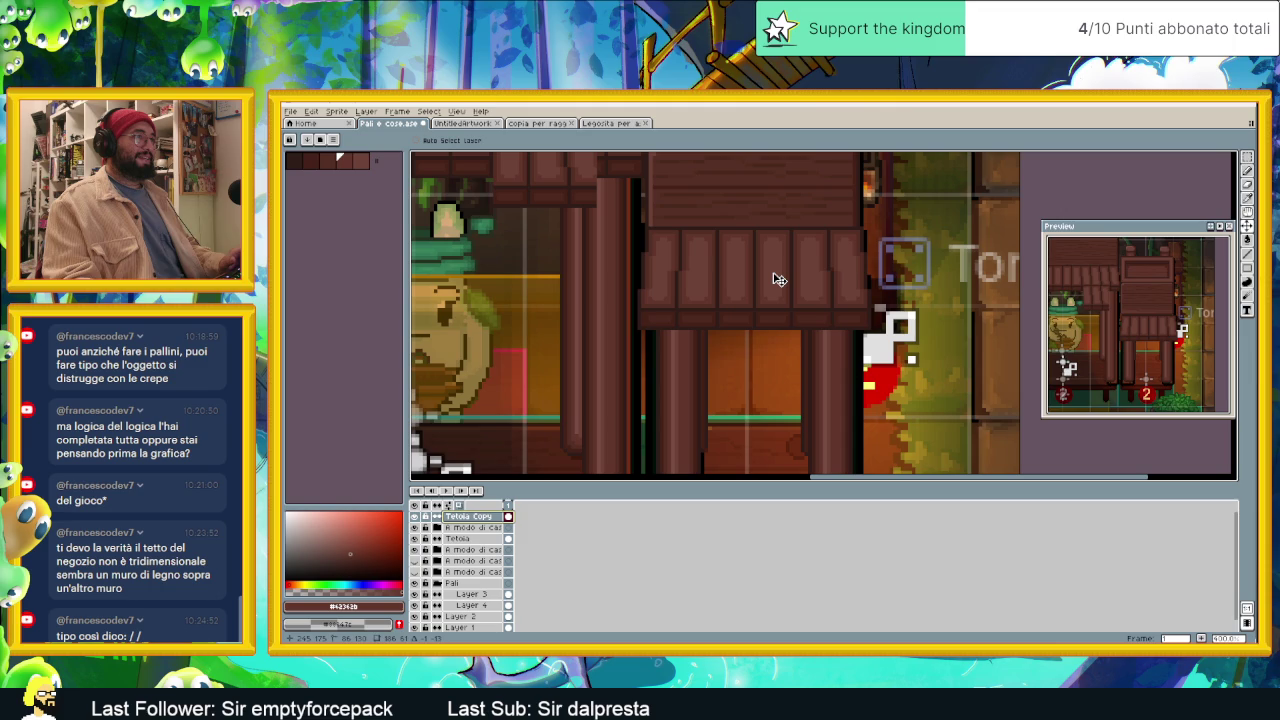
{"action": "scroll", "coordinate": [953, 245], "scroll_direction": "down", "scroll_amount": 3}
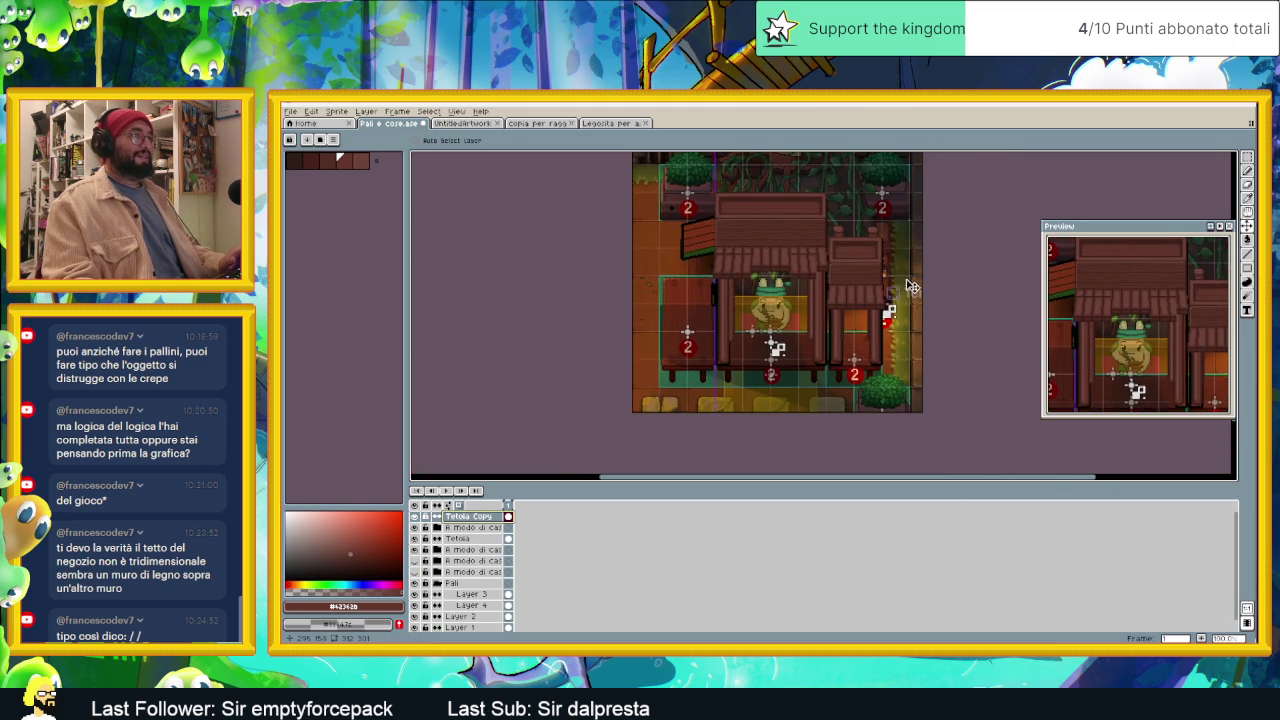
{"action": "scroll", "coordinate": [866, 270], "scroll_direction": "up", "scroll_amount": 1}
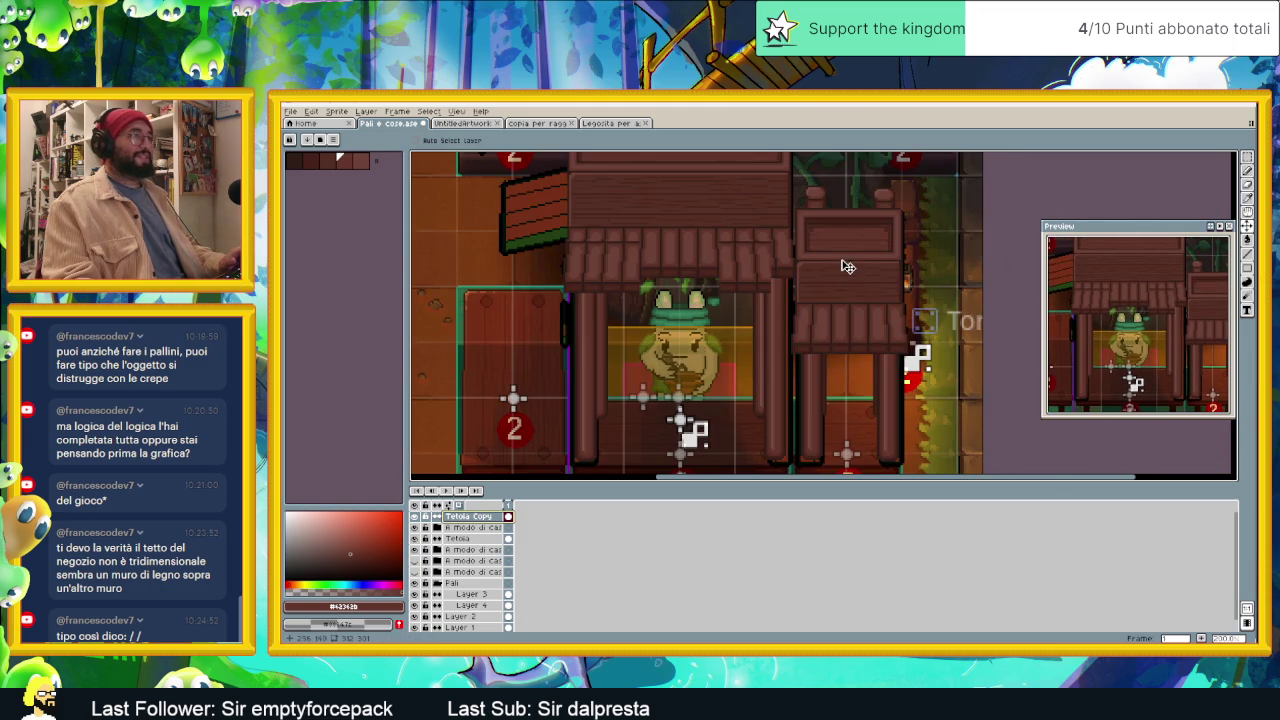
Step: Test selections over the roof, then add a new empty Layer 7 above Tetoia Copy
{"action": "left_click", "coordinate": [1247, 157]}
{"action": "left_click_drag", "start_coordinate": [553, 220], "coordinate": [655, 312]}
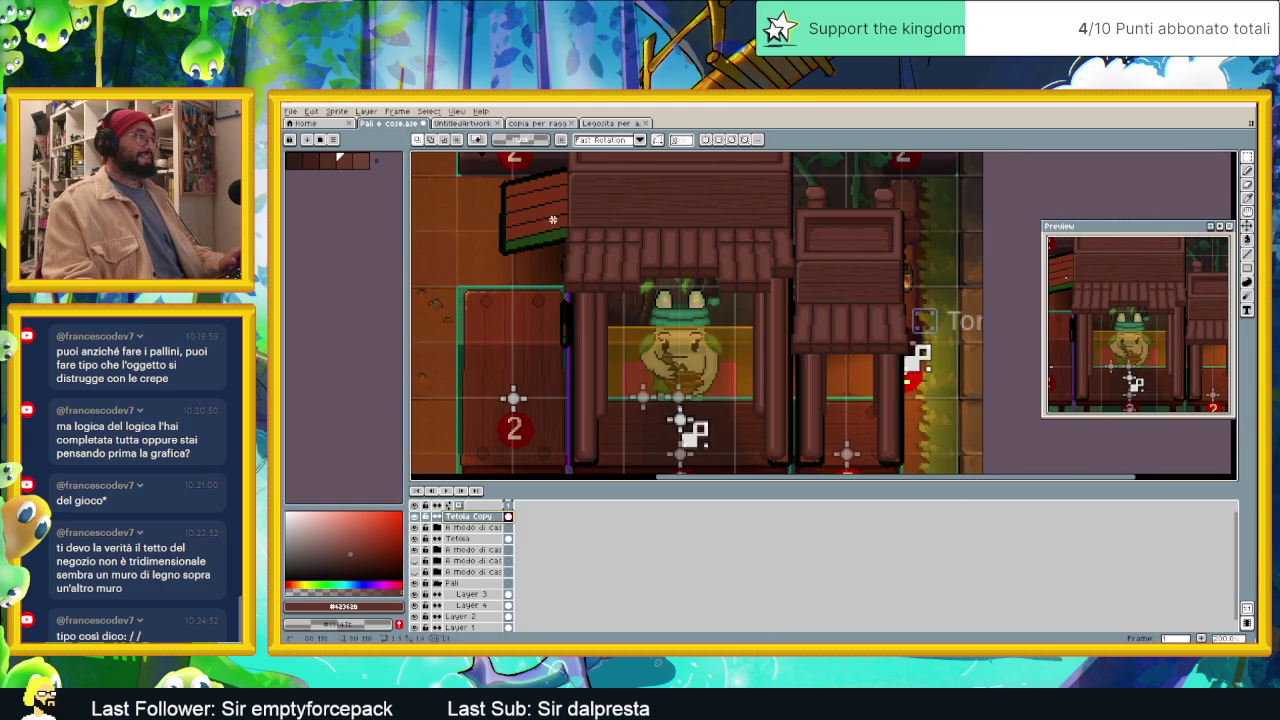
{"action": "left_click_drag", "start_coordinate": [680, 200], "coordinate": [773, 300]}
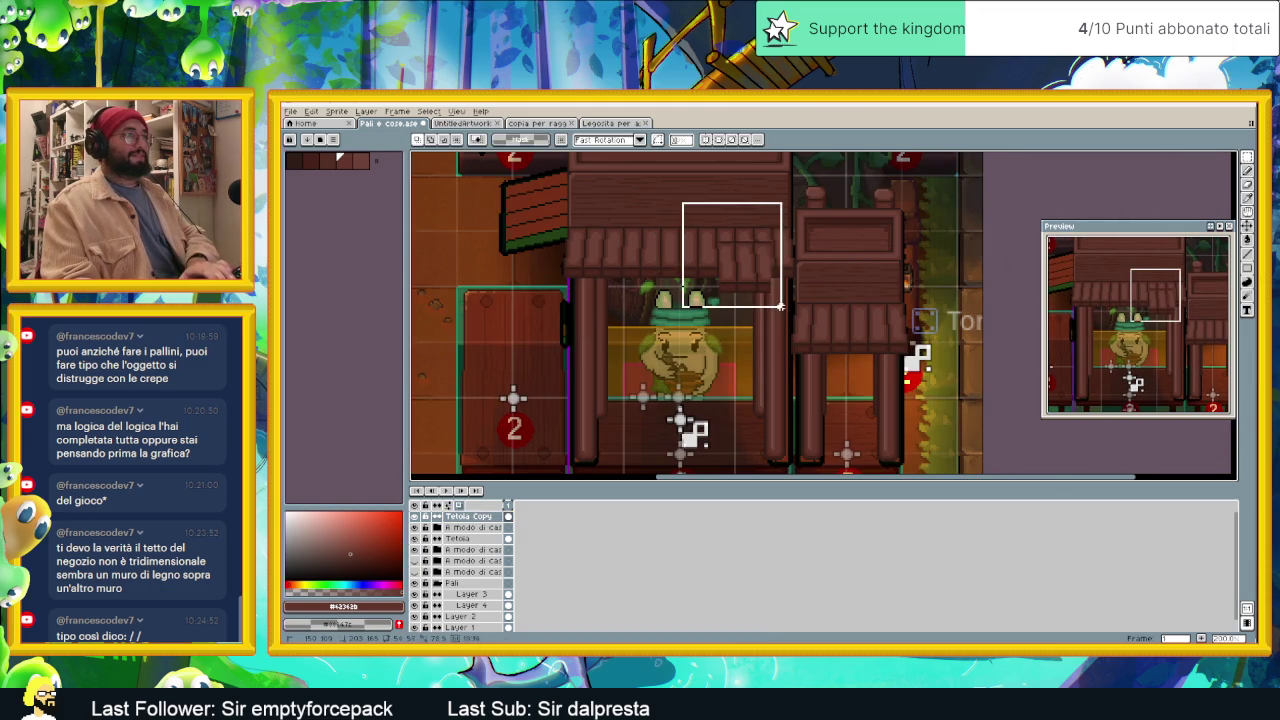
{"action": "left_click", "coordinate": [773, 314]}
{"action": "scroll", "coordinate": [773, 314], "scroll_direction": "down", "scroll_amount": 1}
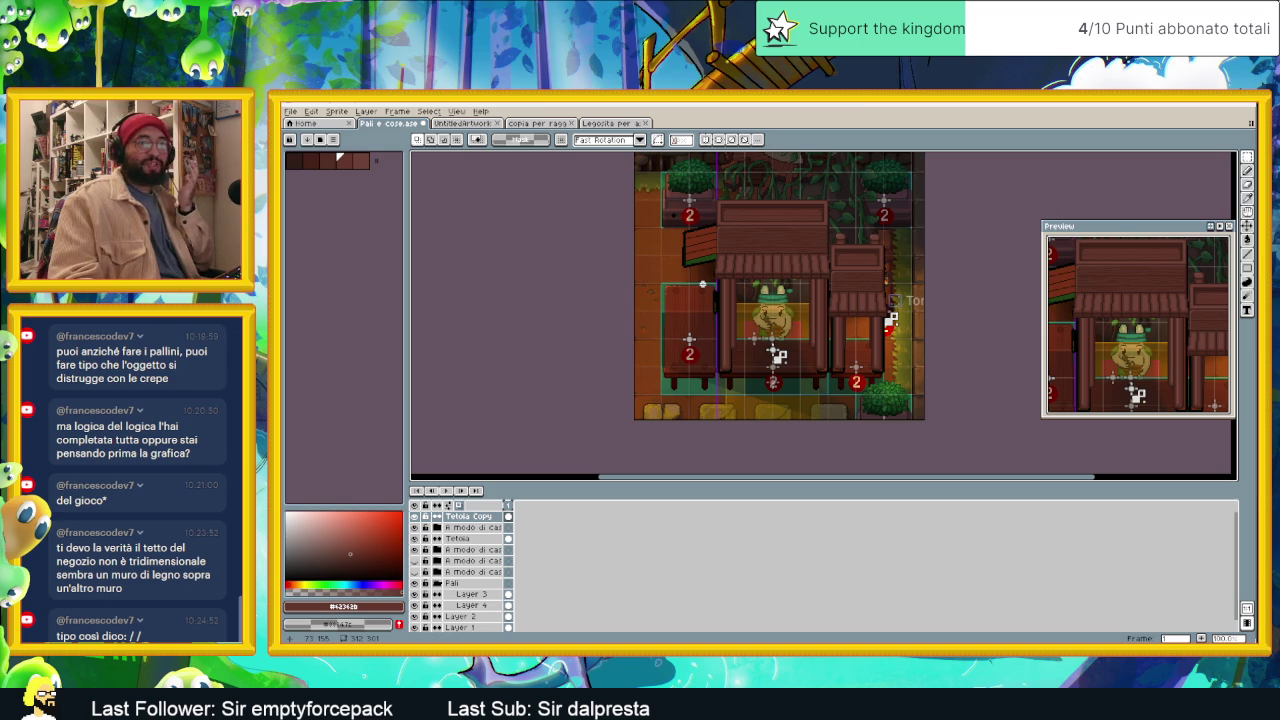
{"action": "scroll", "coordinate": [678, 278], "scroll_direction": "up", "scroll_amount": 2}
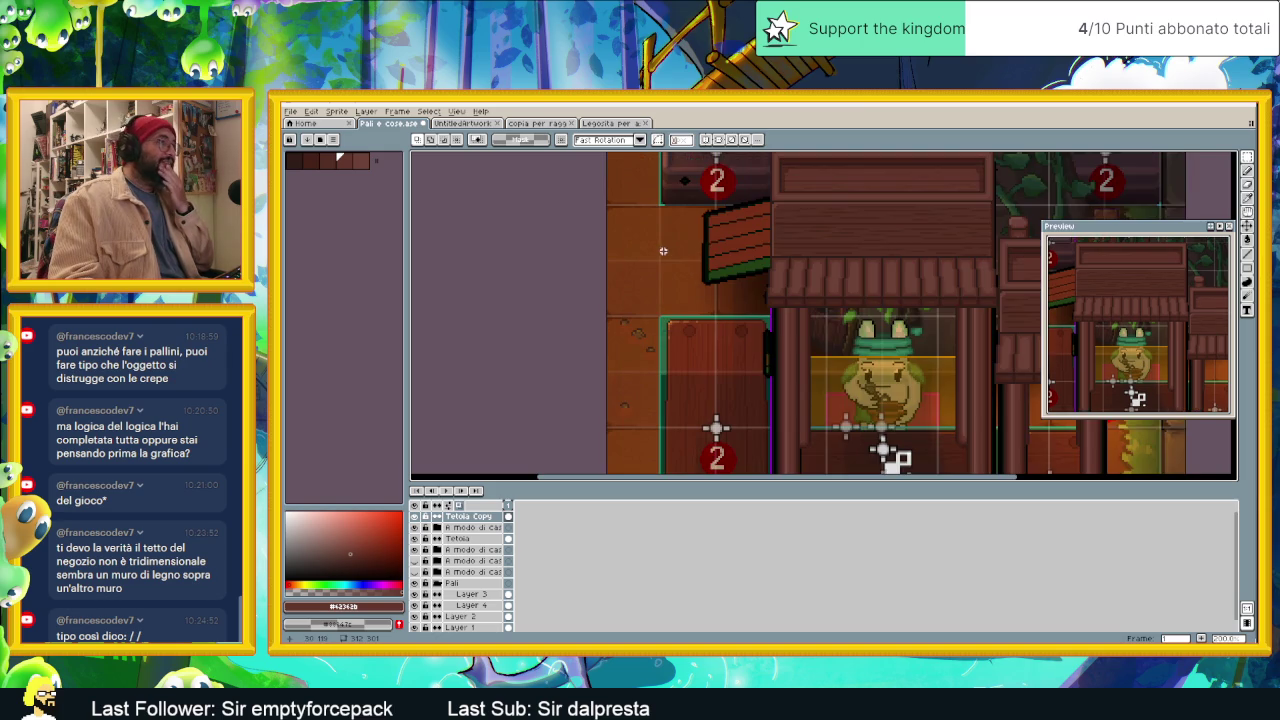
{"action": "scroll", "coordinate": [689, 260], "scroll_direction": "up", "scroll_amount": 1}
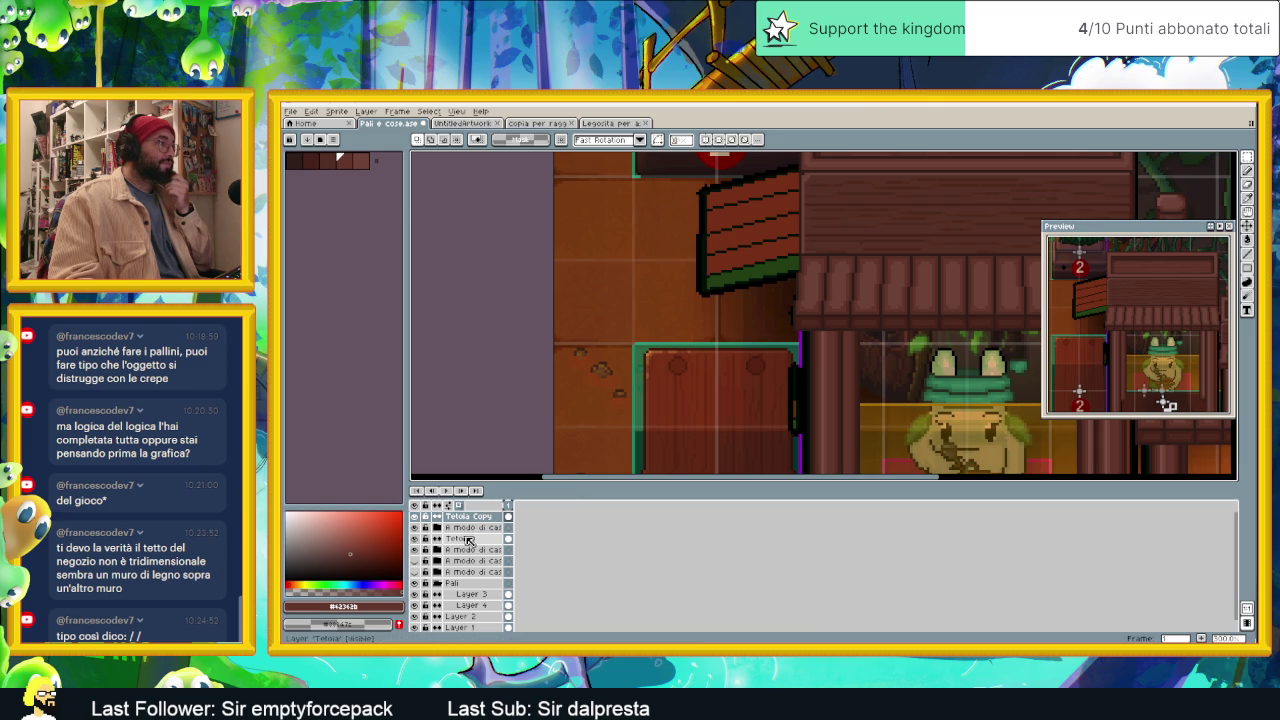
{"action": "right_click", "coordinate": [476, 519]}
{"action": "left_click", "coordinate": [510, 532]}
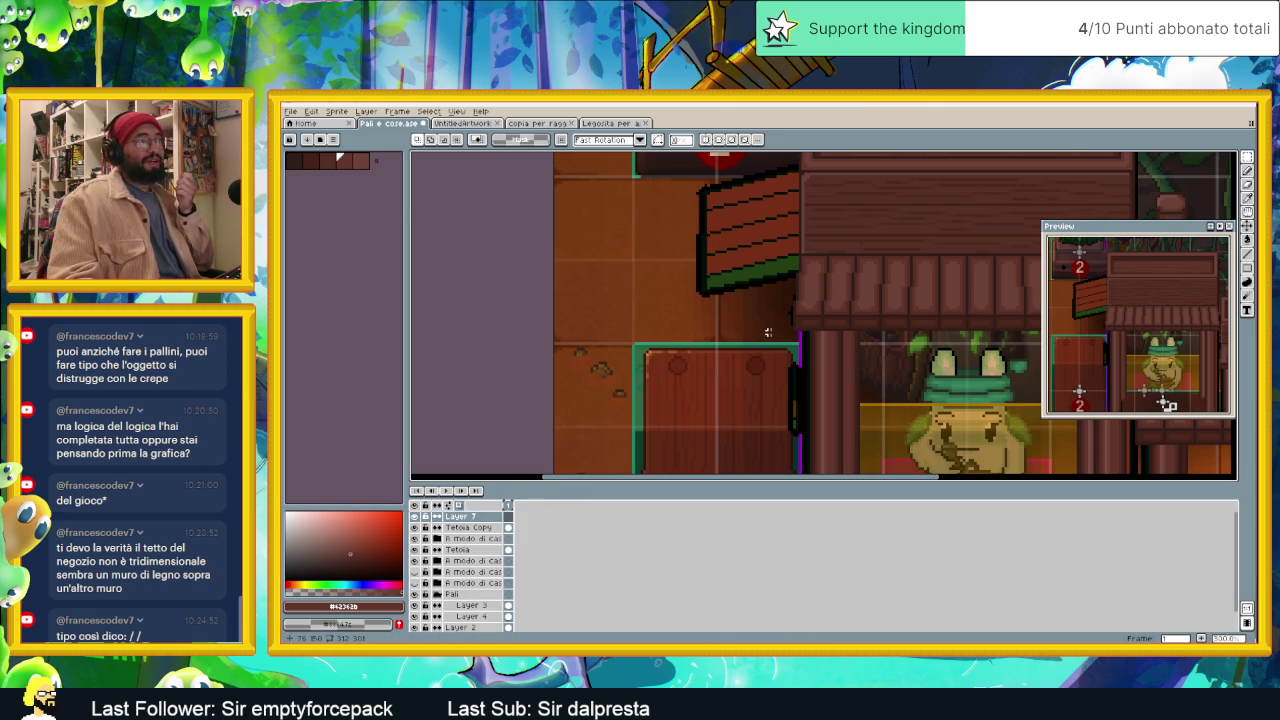
Step: Pick the darkest brown colour and bring the plank awning into view
{"action": "scroll", "coordinate": [775, 372], "scroll_direction": "up", "scroll_amount": 2}
{"action": "scroll", "coordinate": [753, 295], "scroll_direction": "up", "scroll_amount": 1}
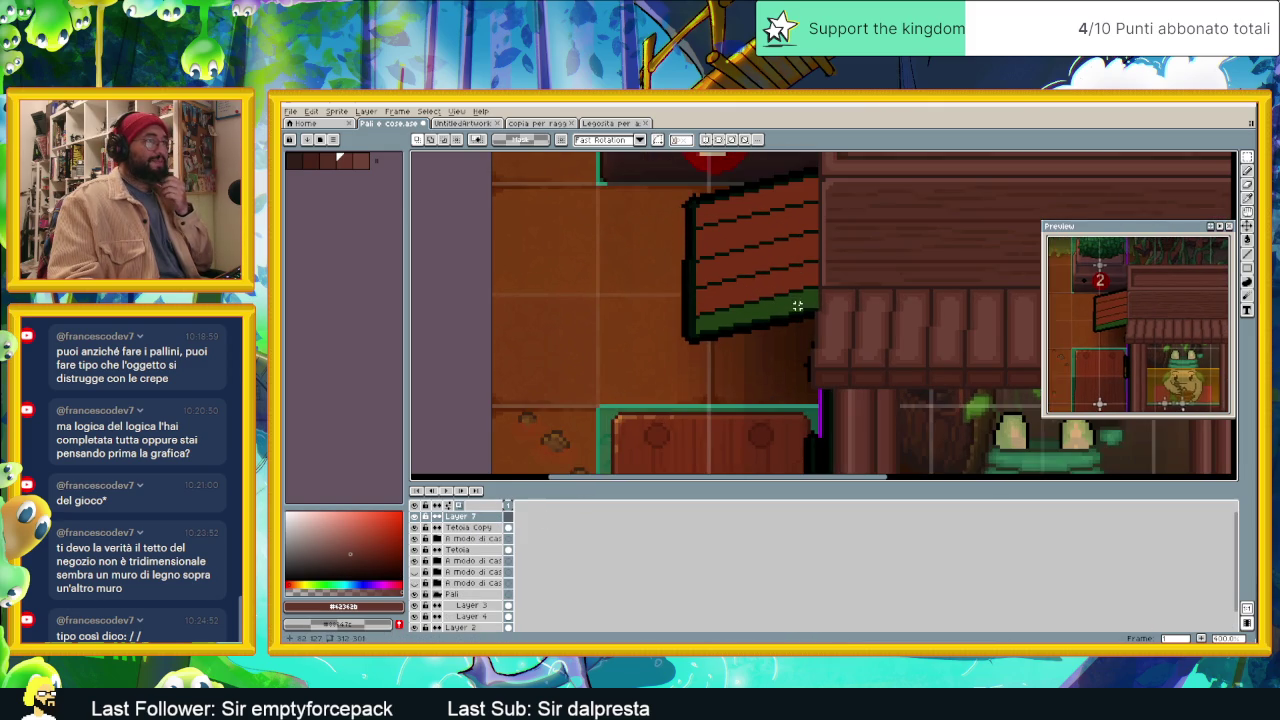
{"action": "scroll", "coordinate": [797, 305], "scroll_direction": "up", "scroll_amount": 1}
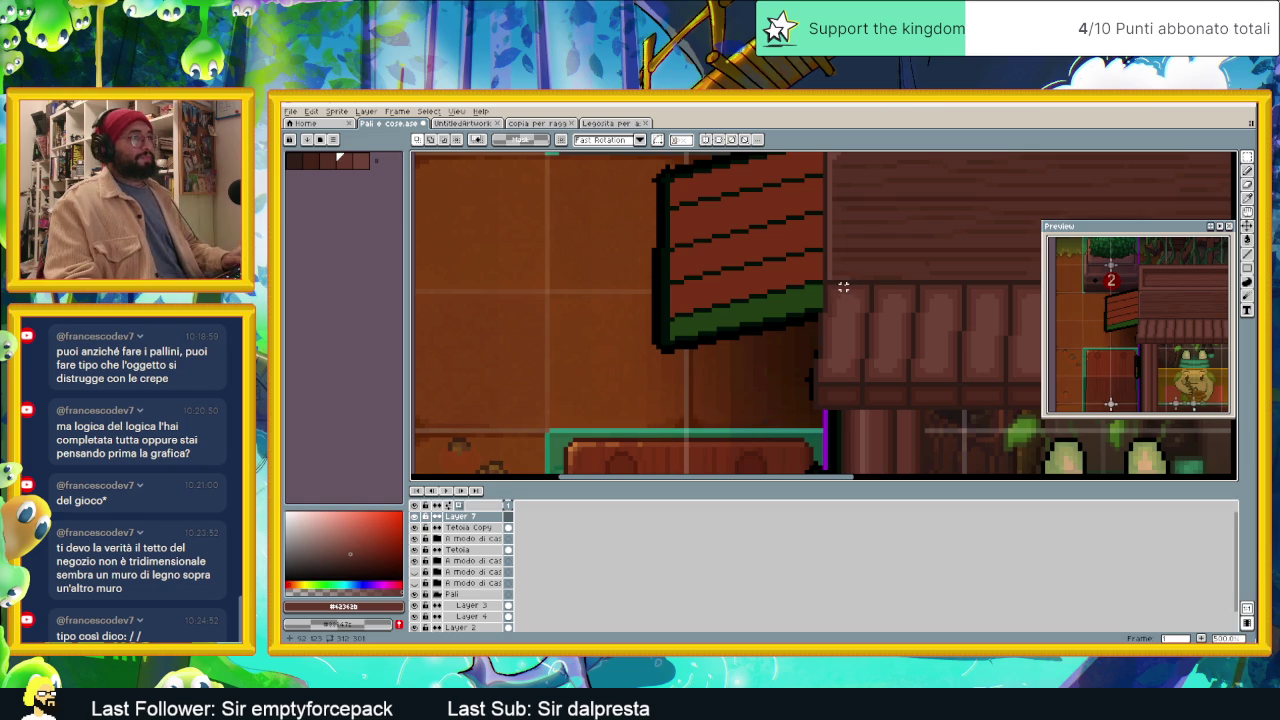
{"action": "left_click", "coordinate": [1250, 256]}
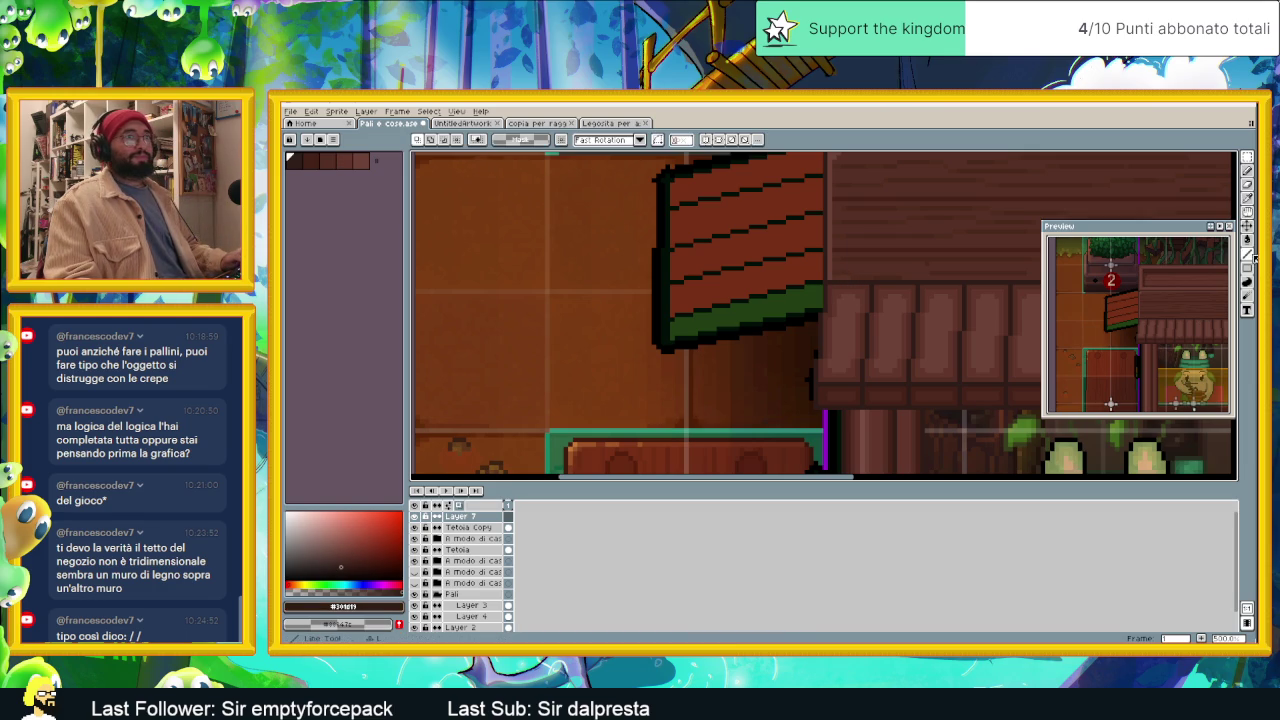
{"action": "left_click_drag", "start_coordinate": [824, 216], "coordinate": [924, 251]}
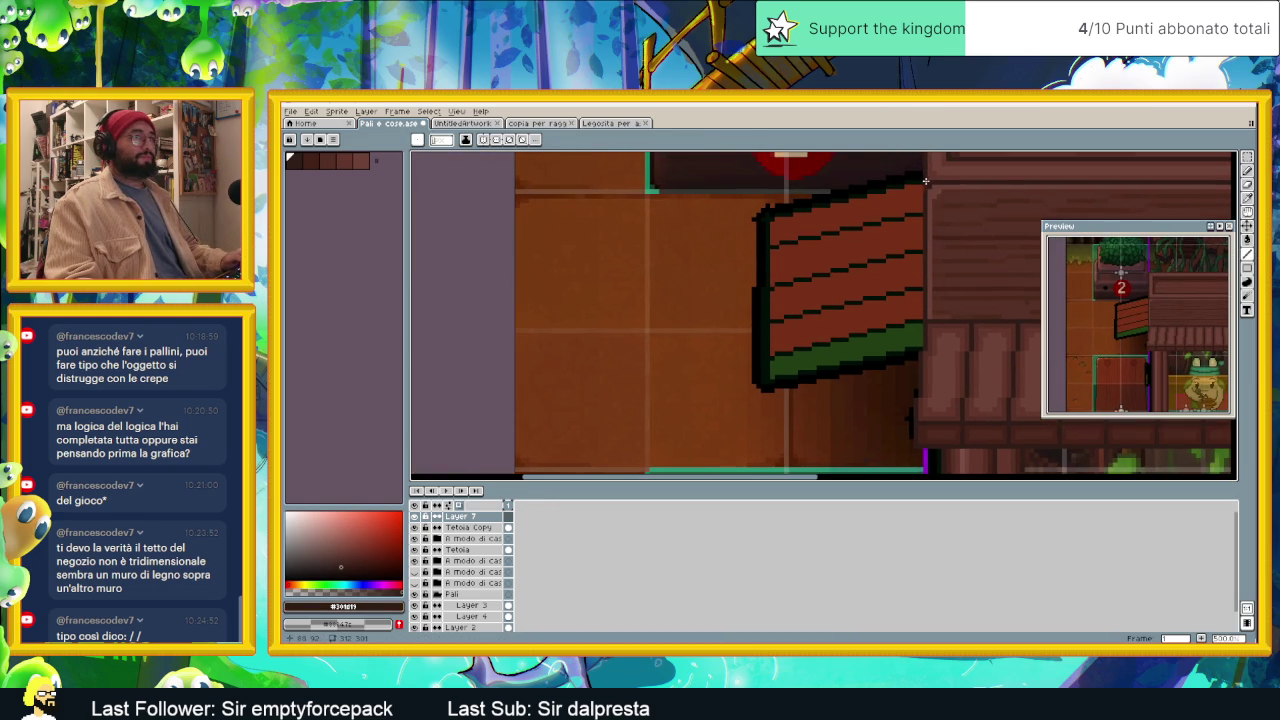
{"action": "left_click_drag", "start_coordinate": [926, 186], "coordinate": [934, 281]}
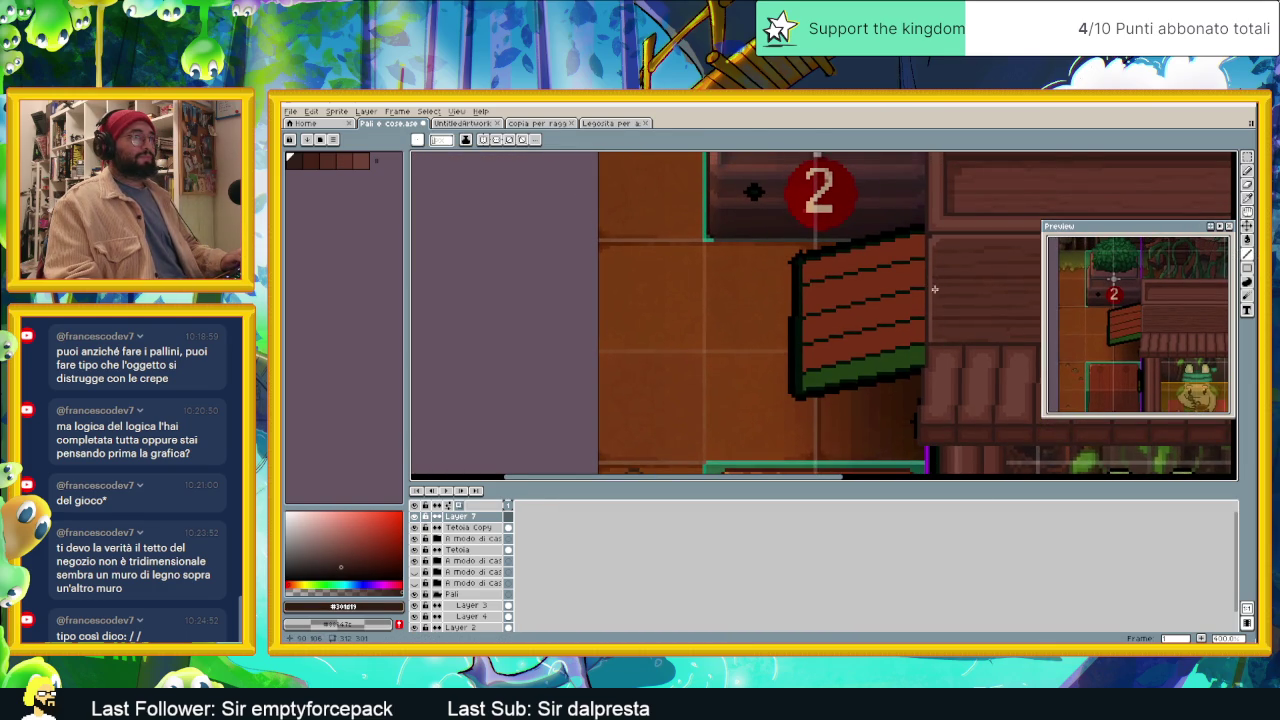
{"action": "mouse_move", "coordinate": [927, 340]}
{"action": "left_mouse_down"}
{"action": "mouse_move", "coordinate": [955, 373]}
{"action": "mouse_move", "coordinate": [838, 378]}
{"action": "left_mouse_up"}
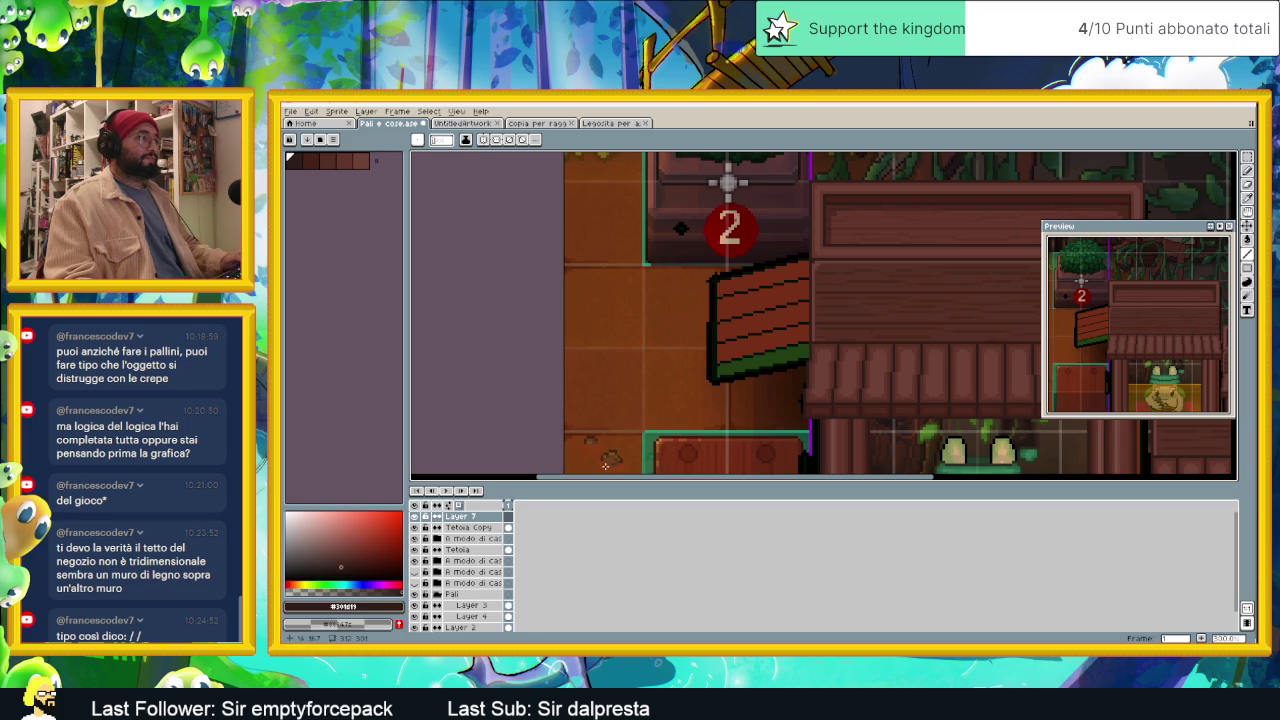
{"action": "scroll", "coordinate": [760, 365], "scroll_direction": "up", "scroll_amount": 1}
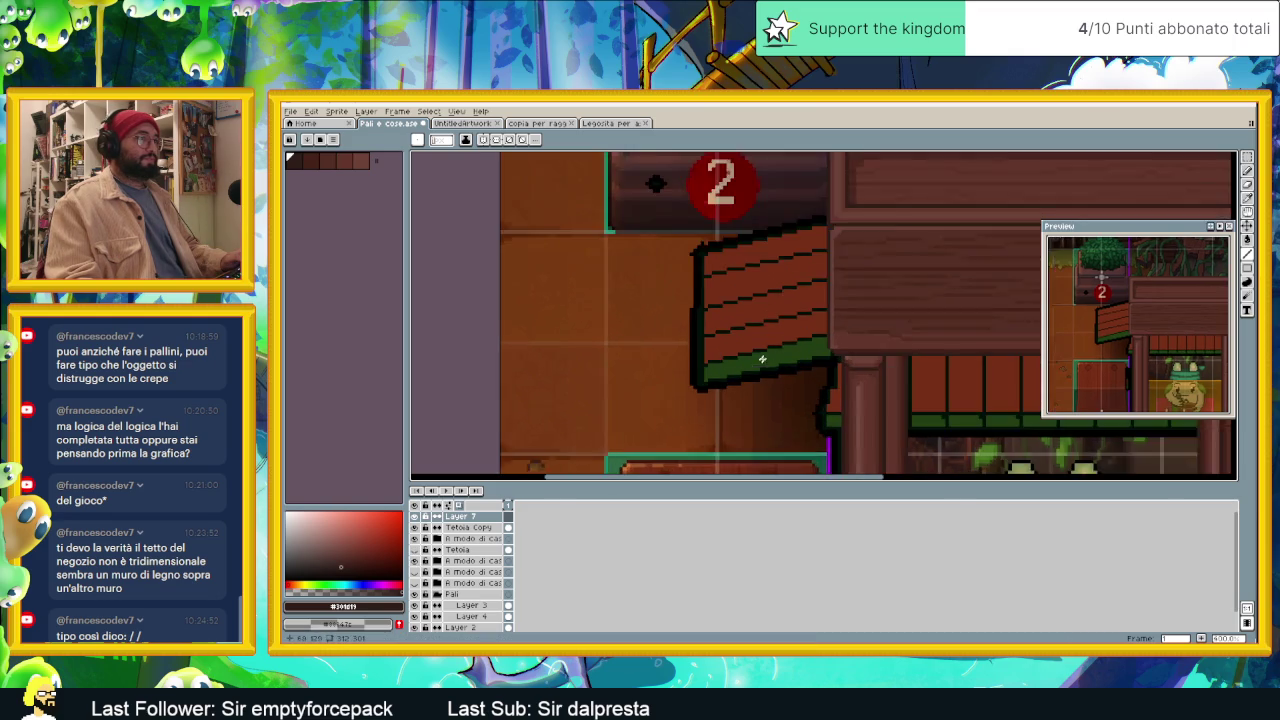
{"action": "scroll", "coordinate": [760, 365], "scroll_direction": "up", "scroll_amount": 1}
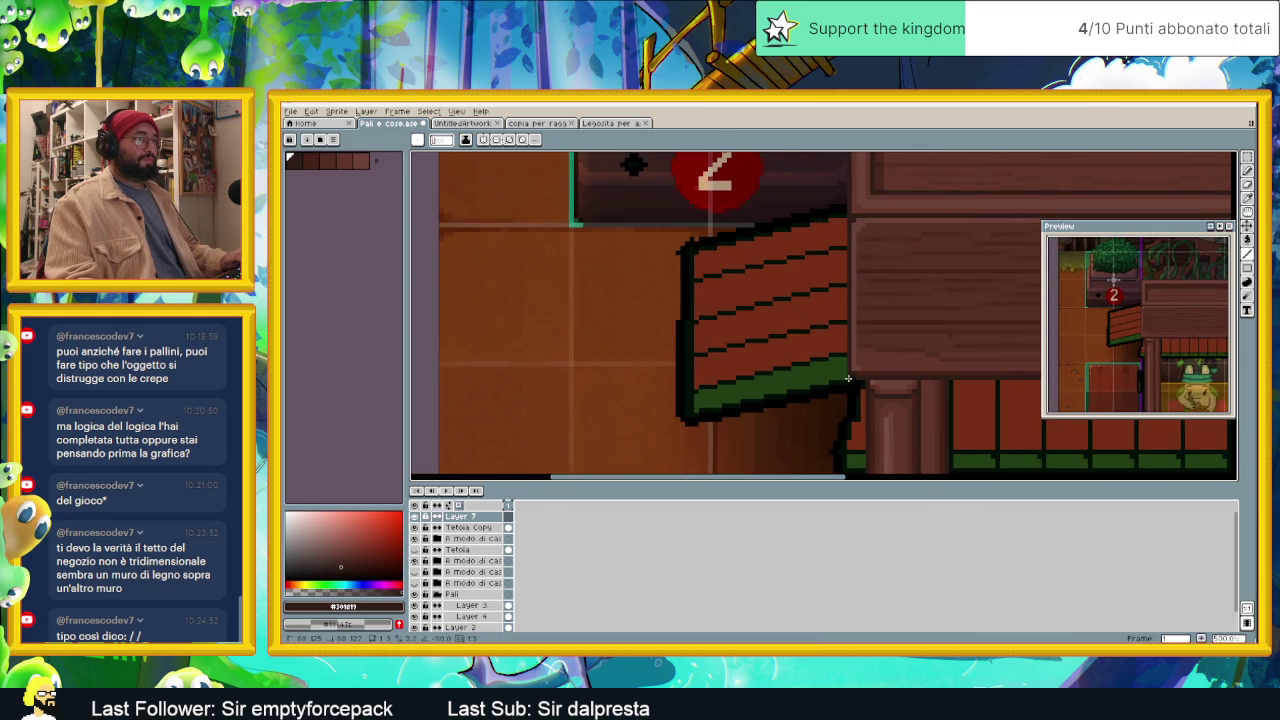
{"action": "scroll", "coordinate": [812, 387], "scroll_direction": "up", "scroll_amount": 2}
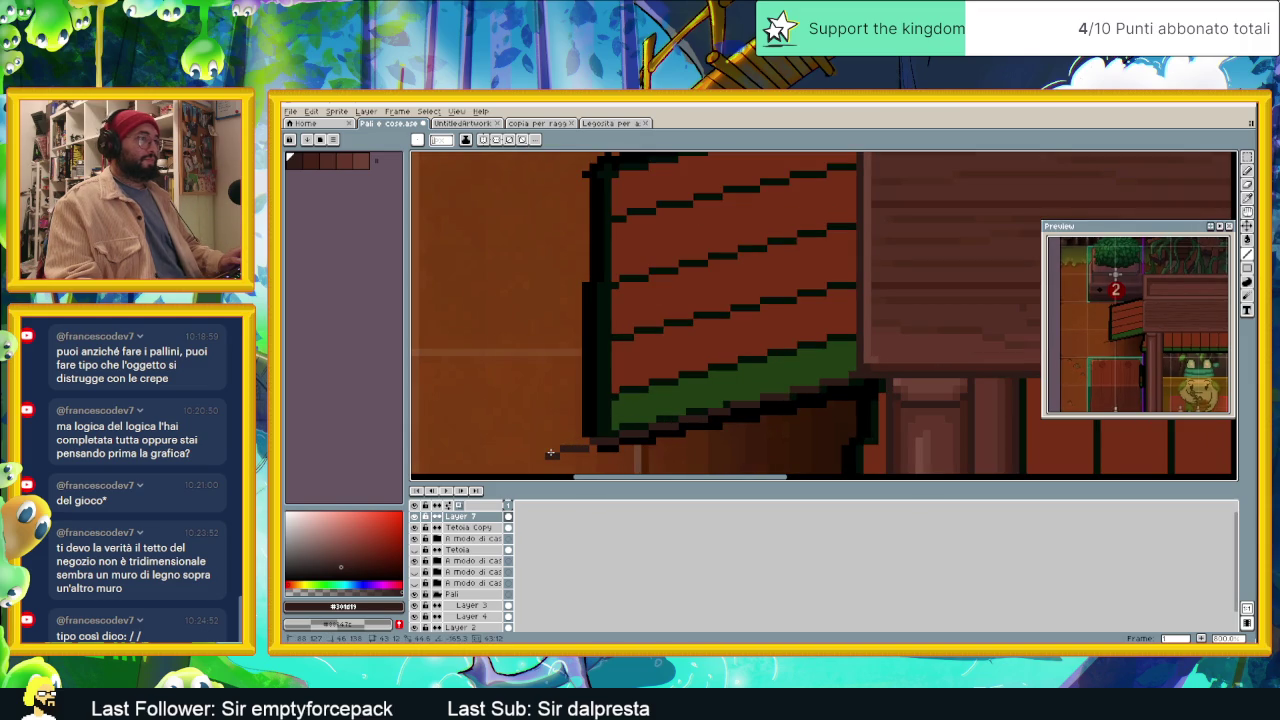
Step: Draw a short dark line below the awning and undo a stray vertical stroke
{"action": "left_click_drag", "start_coordinate": [550, 452], "coordinate": [550, 423]}
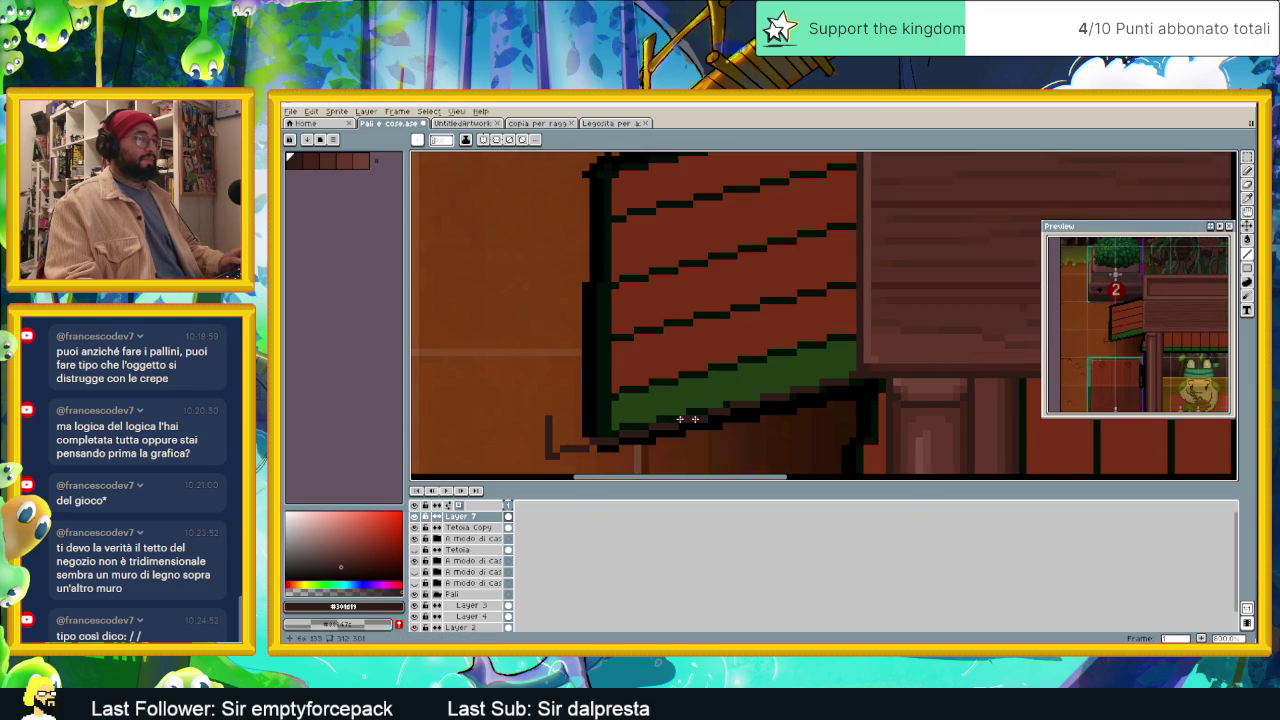
{"action": "scroll", "coordinate": [730, 420], "scroll_direction": "down", "scroll_amount": 2}
{"action": "scroll", "coordinate": [855, 278], "scroll_direction": "up", "scroll_amount": 1}
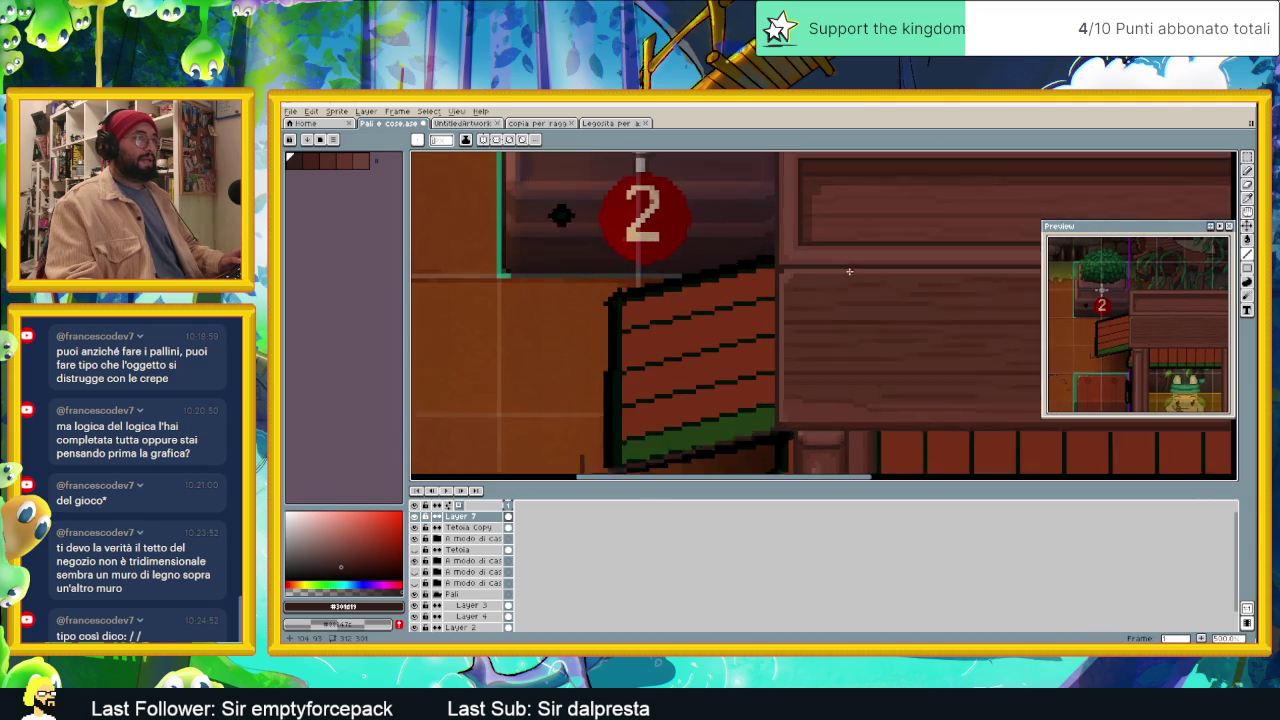
{"action": "scroll", "coordinate": [831, 240], "scroll_direction": "down", "scroll_amount": 1}
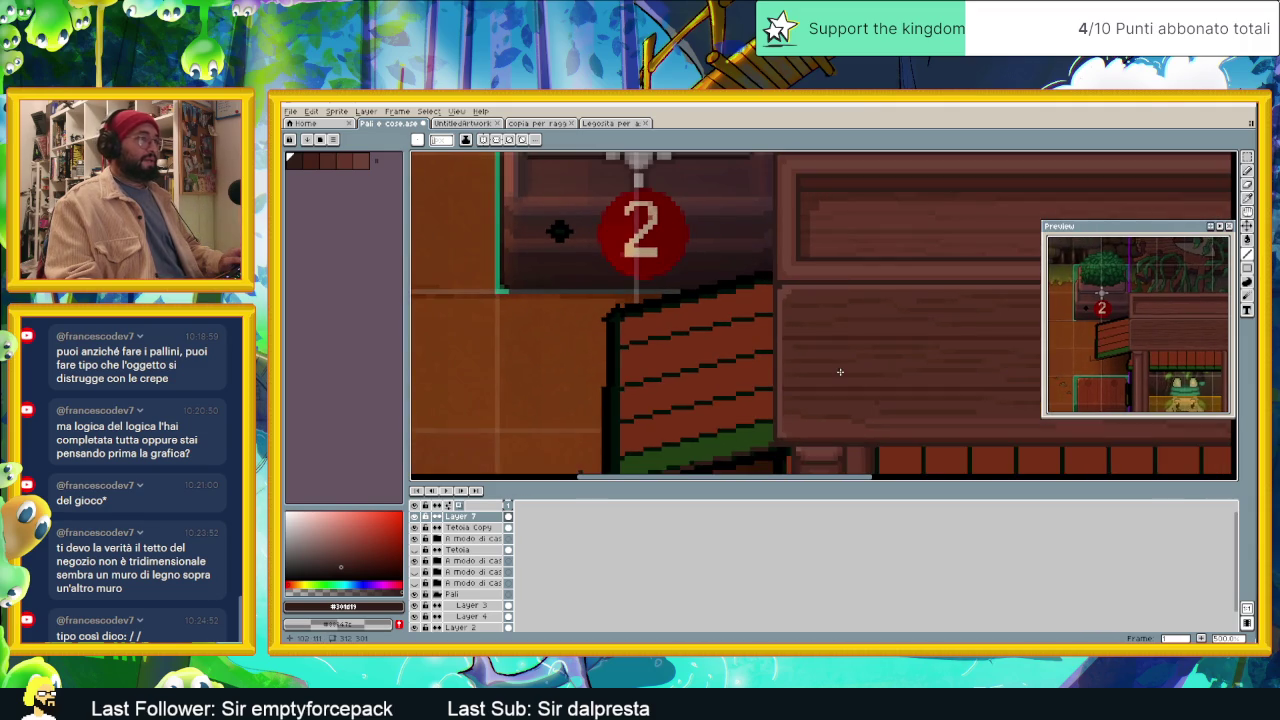
{"action": "scroll", "coordinate": [832, 245], "scroll_direction": "up", "scroll_amount": 1}
{"action": "scroll", "coordinate": [834, 250], "scroll_direction": "up", "scroll_amount": 1}
{"action": "left_click_drag", "start_coordinate": [836, 247], "coordinate": [833, 279]}
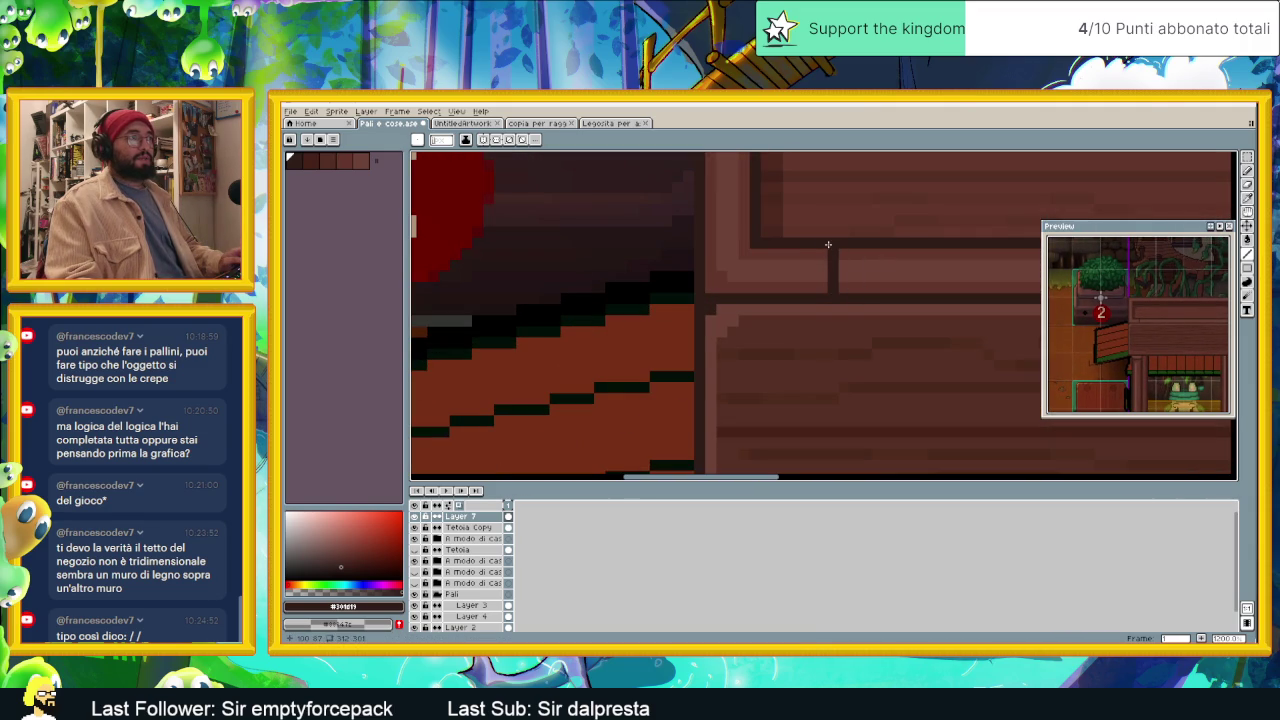
{"action": "key", "text": "ctrl+z"}
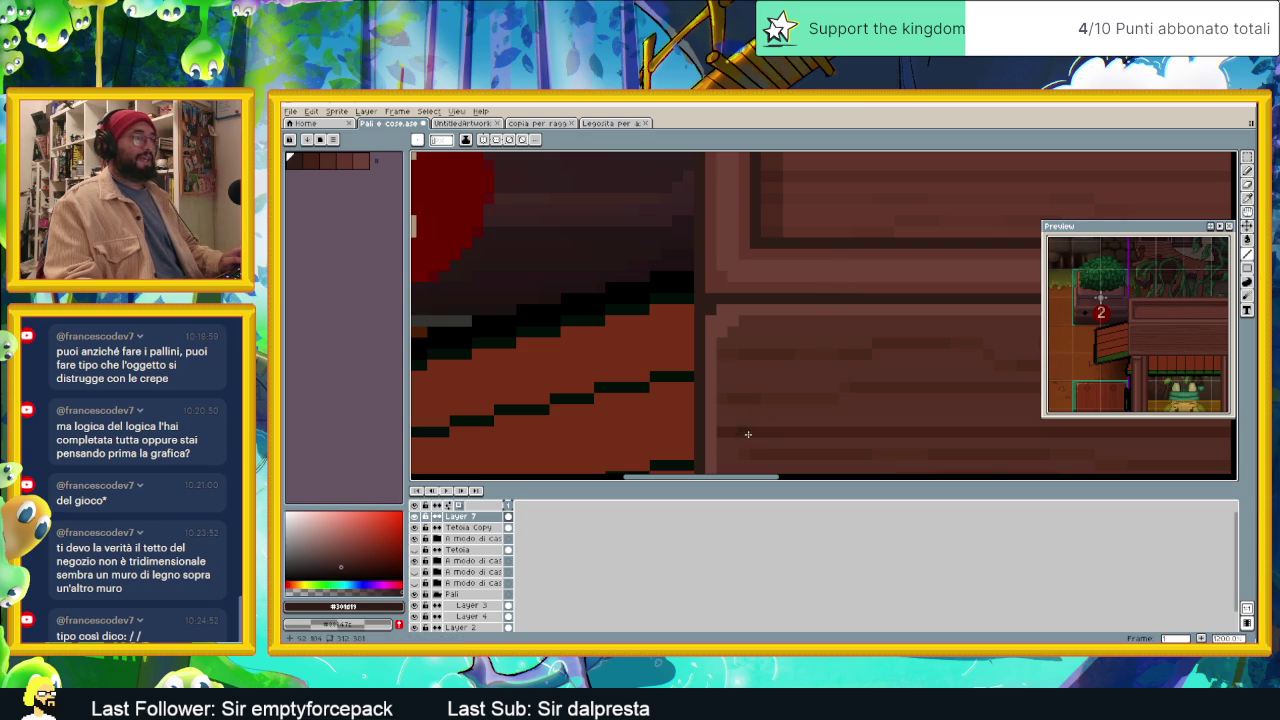
Step: Draw a dark bracket outline under the awning's left end
{"action": "left_click_drag", "start_coordinate": [749, 434], "coordinate": [754, 206]}
{"action": "mouse_move", "coordinate": [731, 443]}
{"action": "left_mouse_down"}
{"action": "mouse_move", "coordinate": [760, 268]}
{"action": "mouse_move", "coordinate": [762, 318]}
{"action": "left_mouse_up"}
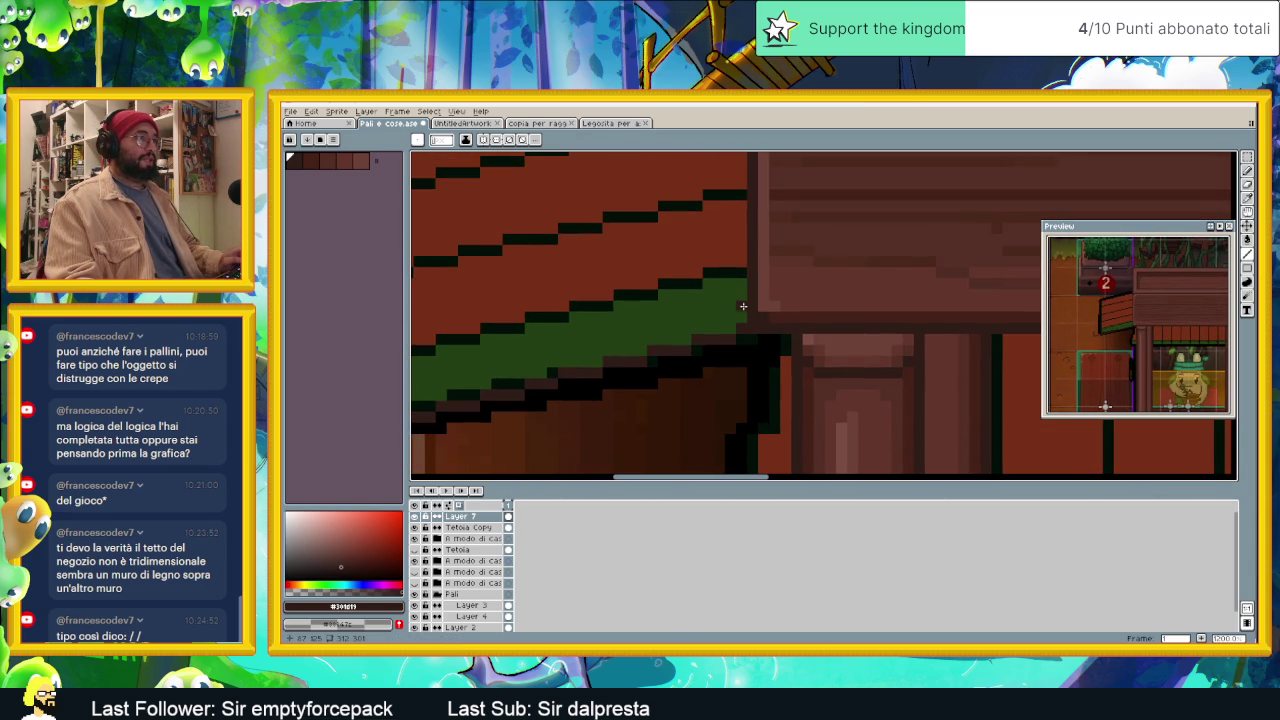
{"action": "mouse_move", "coordinate": [742, 274]}
{"action": "left_mouse_down"}
{"action": "mouse_move", "coordinate": [820, 300]}
{"action": "mouse_move", "coordinate": [935, 274]}
{"action": "mouse_move", "coordinate": [456, 384]}
{"action": "mouse_move", "coordinate": [466, 380]}
{"action": "left_mouse_up"}
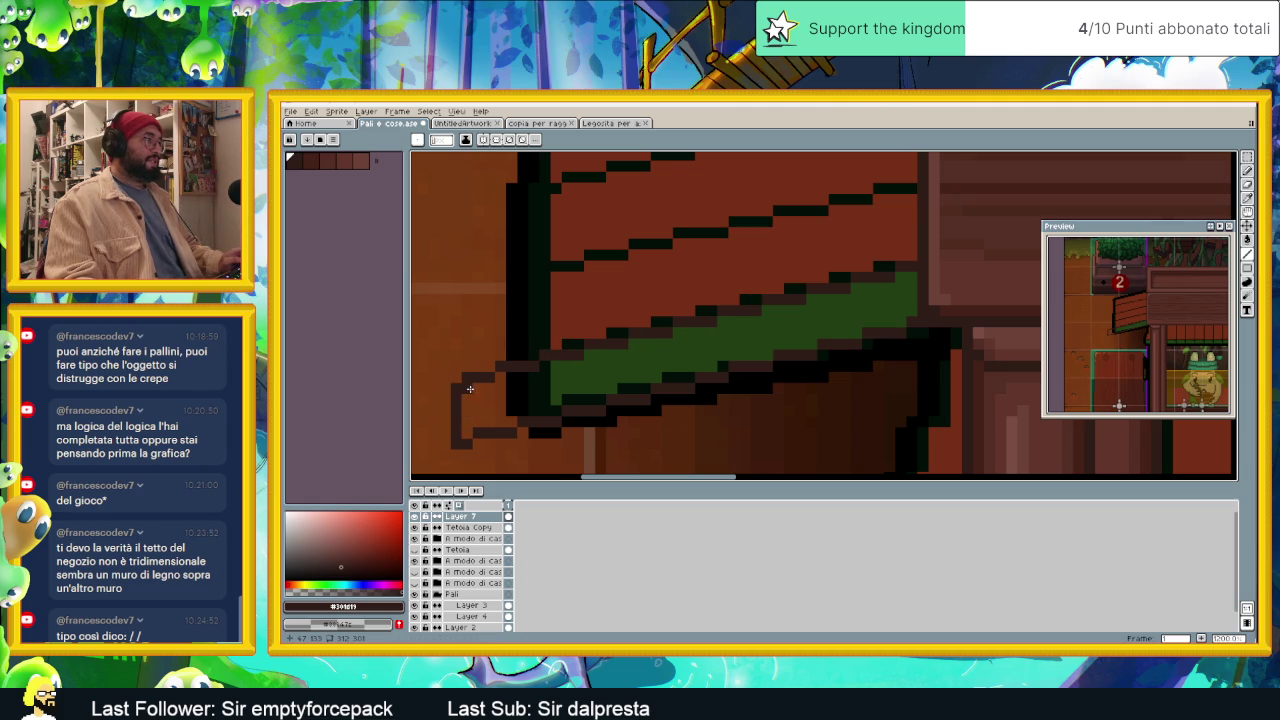
{"action": "mouse_move", "coordinate": [455, 389]}
{"action": "left_mouse_down"}
{"action": "mouse_move", "coordinate": [653, 357]}
{"action": "mouse_move", "coordinate": [910, 265]}
{"action": "left_mouse_up"}
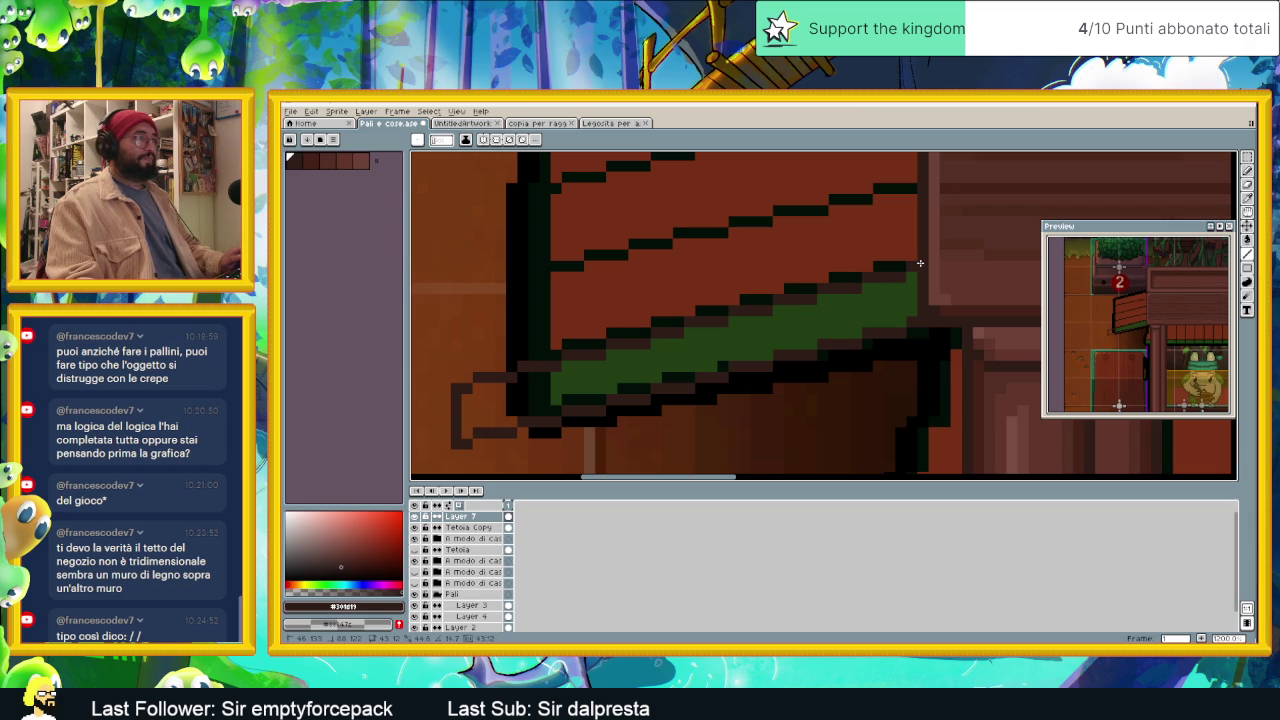
{"action": "scroll", "coordinate": [906, 268], "scroll_direction": "down", "scroll_amount": 2}
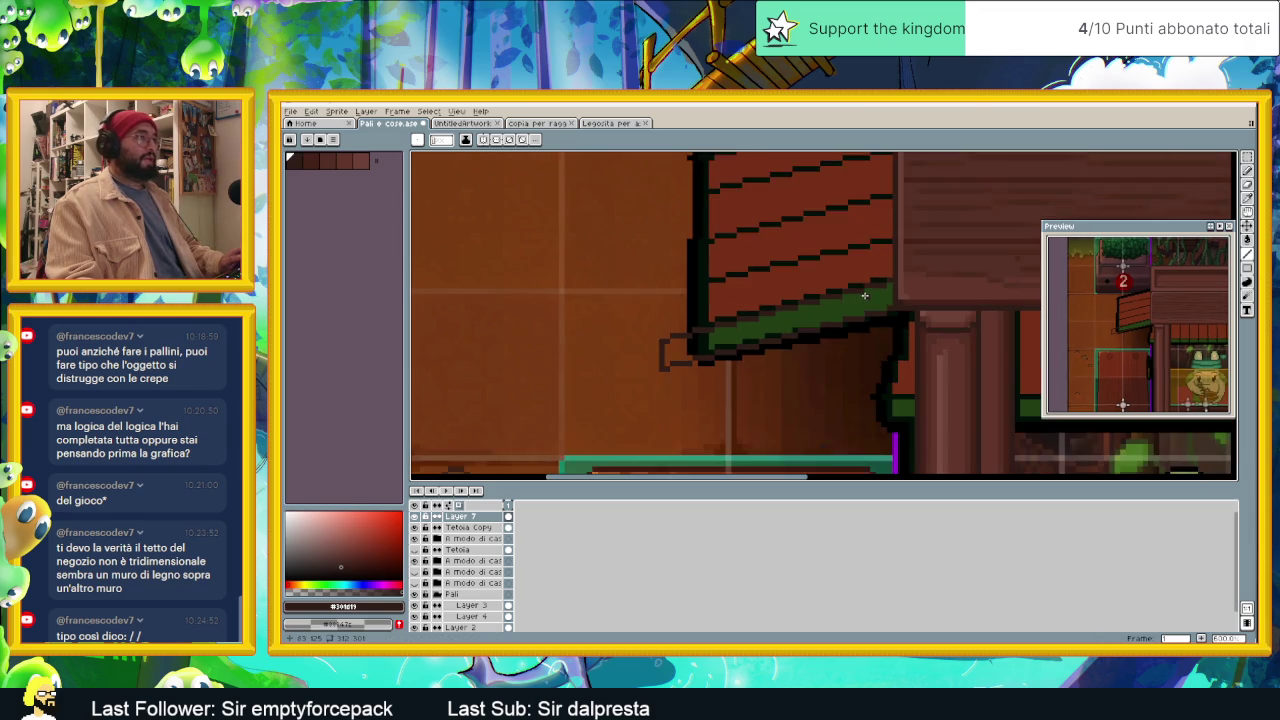
Step: Marquee-select the plank awning with its green edge and nudge it up and left
{"action": "left_click", "coordinate": [1247, 159]}
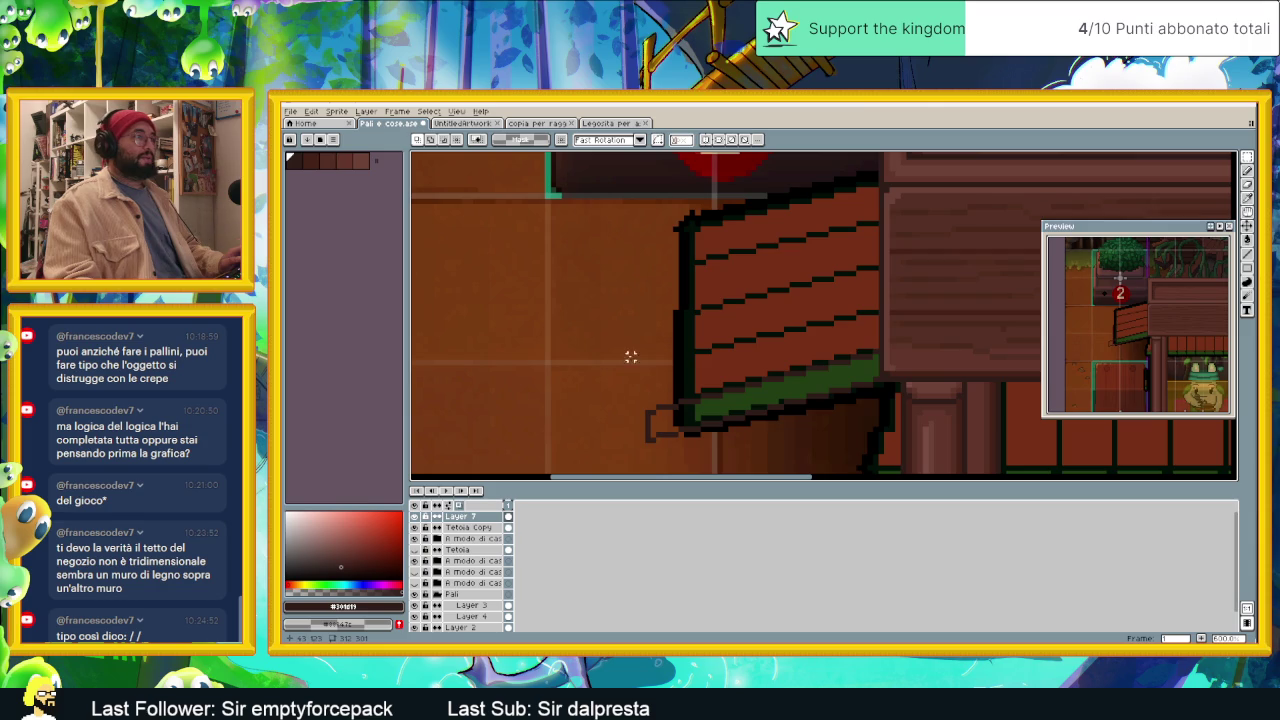
{"action": "left_click_drag", "start_coordinate": [624, 337], "coordinate": [903, 453]}
{"action": "left_click_drag", "start_coordinate": [631, 342], "coordinate": [516, 300]}
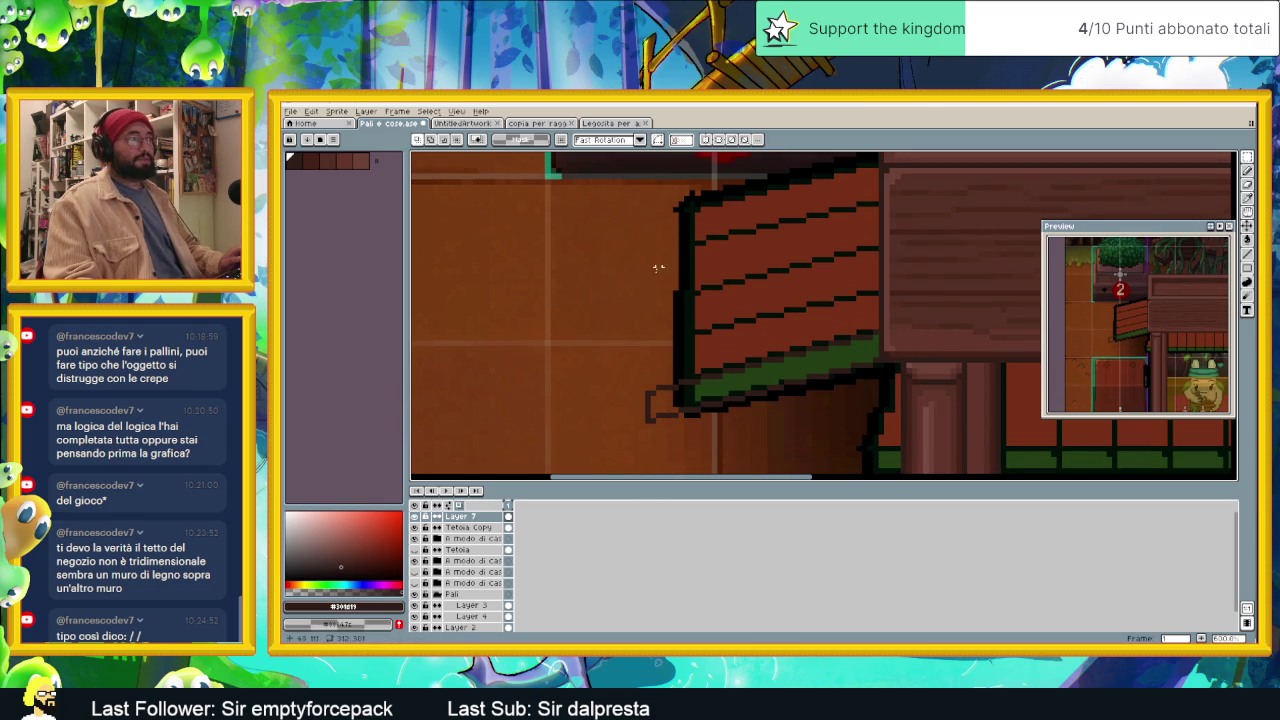
{"action": "left_click_drag", "start_coordinate": [627, 295], "coordinate": [918, 435]}
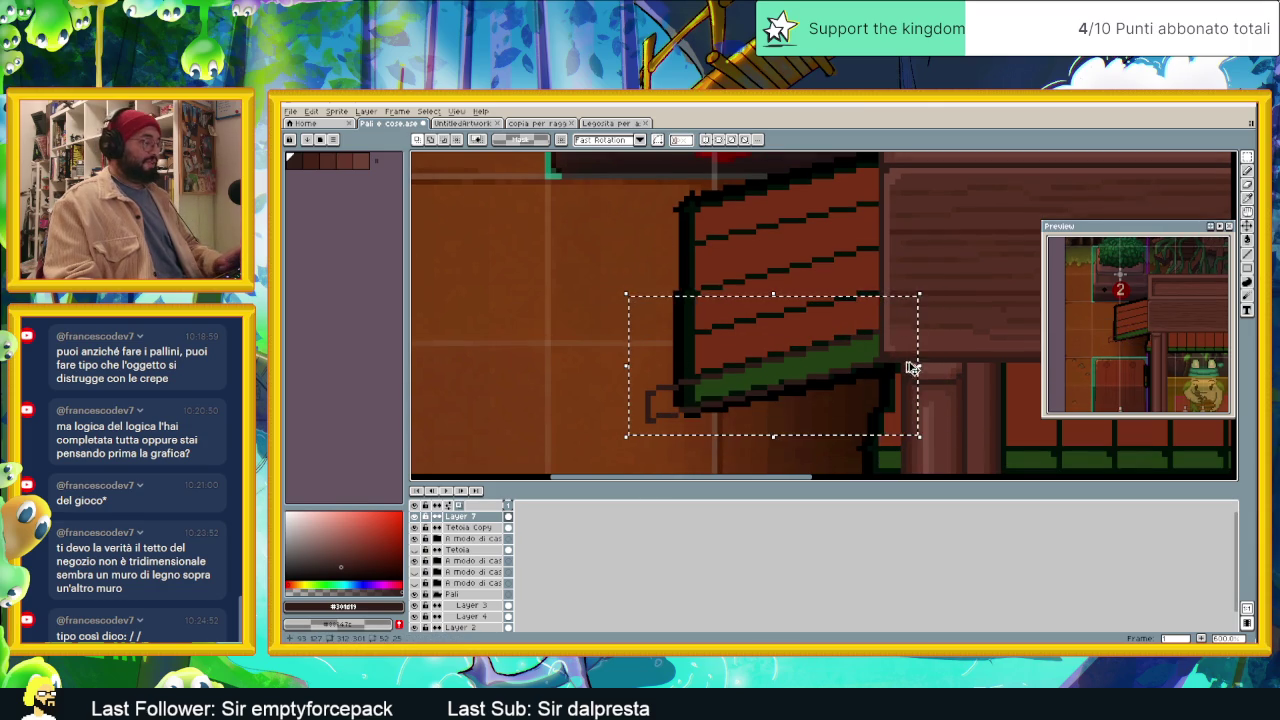
{"action": "mouse_move", "coordinate": [826, 377]}
{"action": "left_mouse_down"}
{"action": "mouse_move", "coordinate": [790, 370]}
{"action": "mouse_move", "coordinate": [797, 359]}
{"action": "left_mouse_up"}
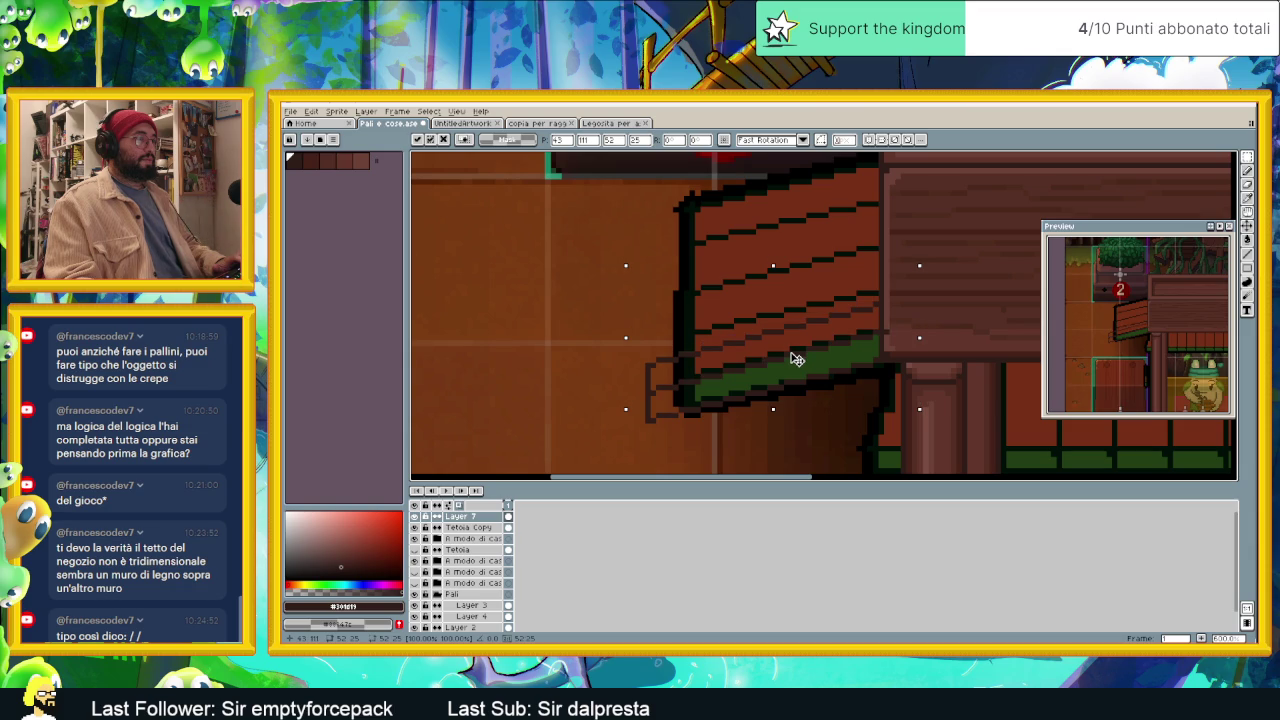
{"action": "key", "text": "Return"}
{"action": "key", "text": "ctrl+d"}
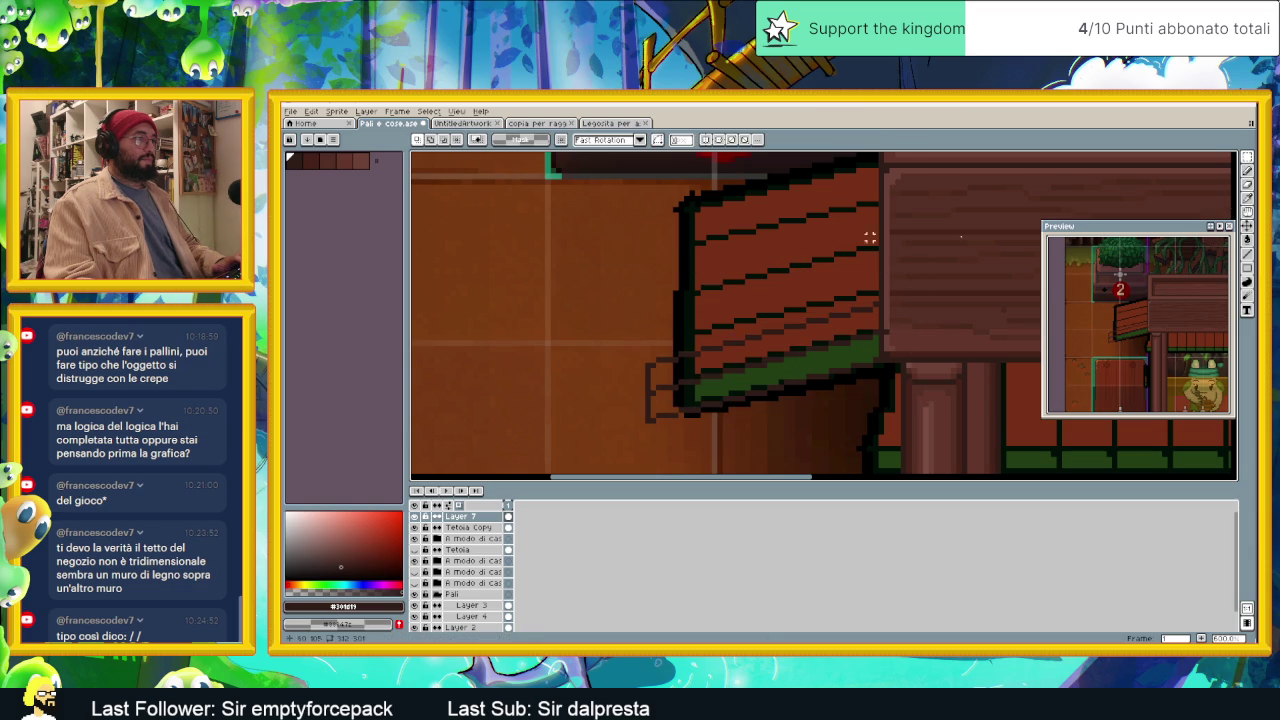
Step: Lasso the awning freehand, shift it slightly upward, and deselect
{"action": "left_click", "coordinate": [1247, 170]}
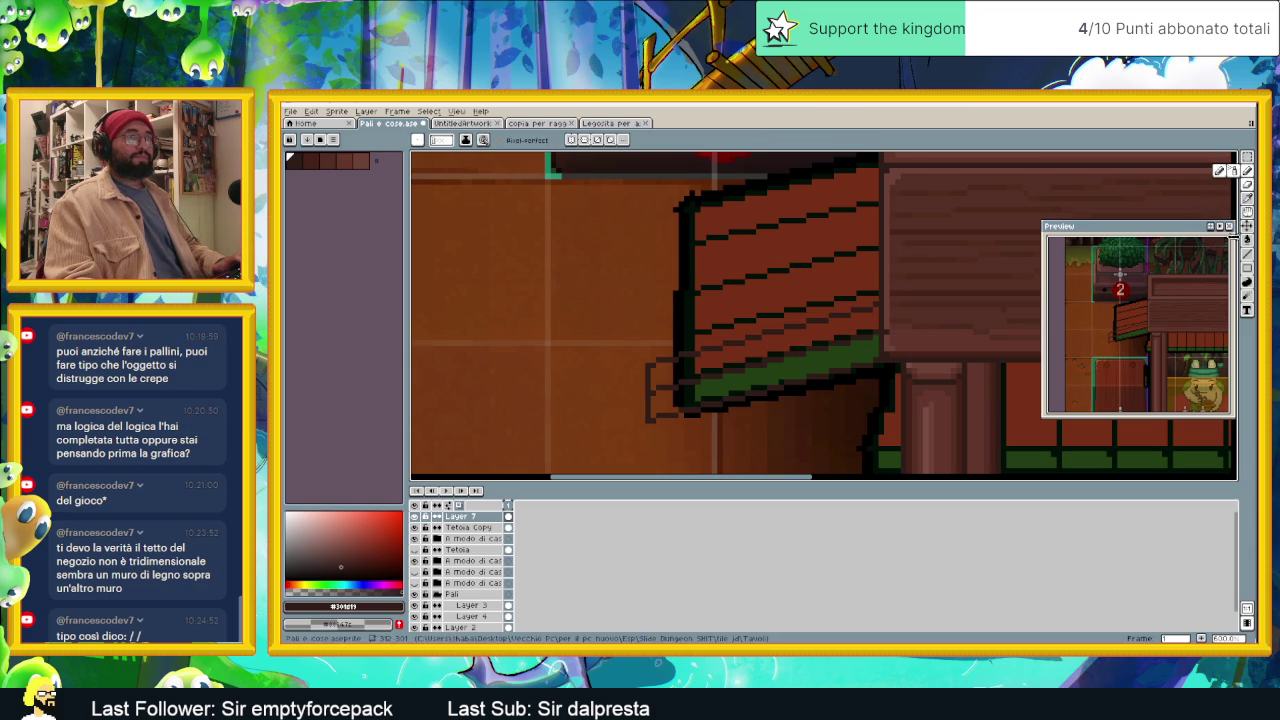
{"action": "left_click", "coordinate": [1247, 157]}
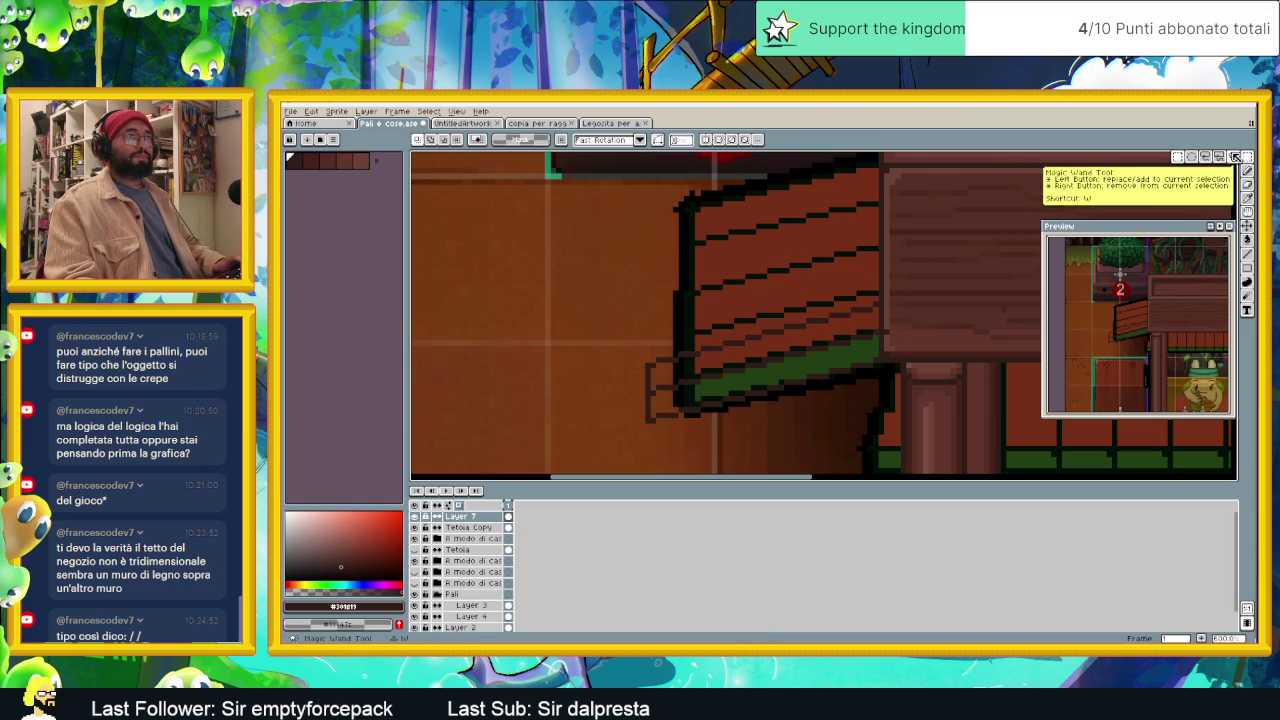
{"action": "key", "text": "b"}
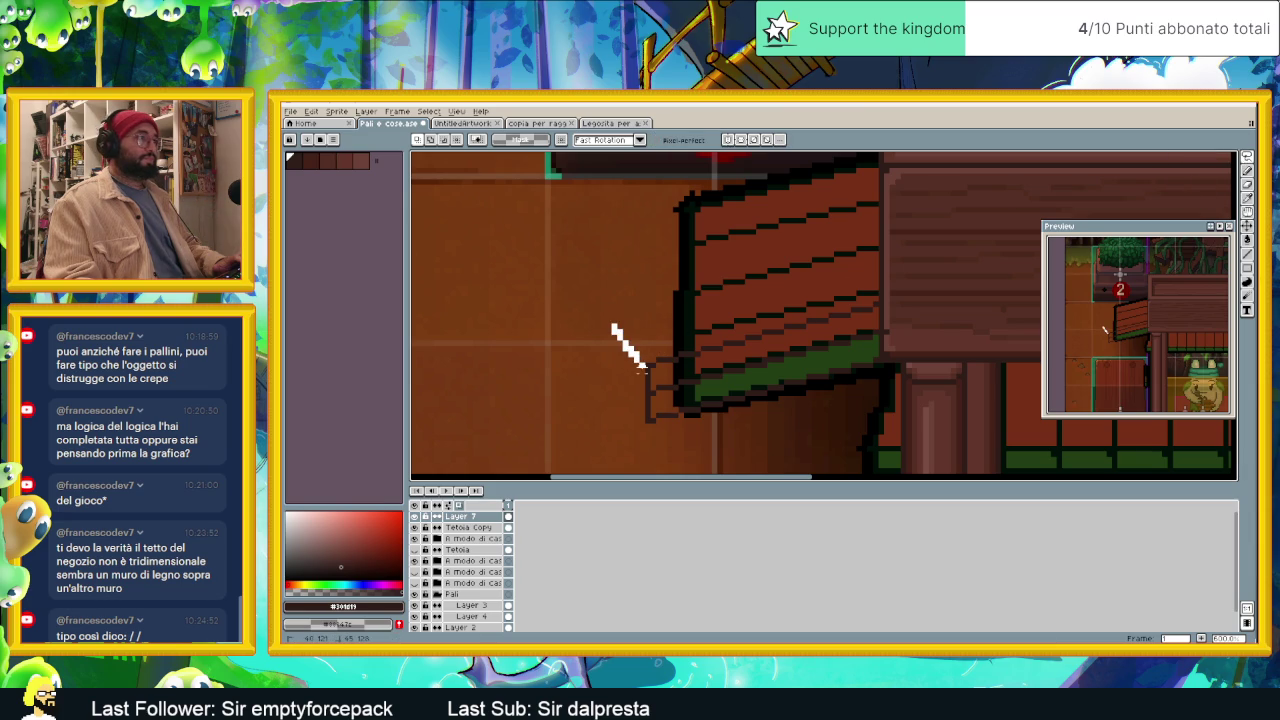
{"action": "left_click_drag", "start_coordinate": [643, 365], "coordinate": [643, 377]}
{"action": "mouse_move", "coordinate": [731, 354]}
{"action": "left_mouse_down"}
{"action": "mouse_move", "coordinate": [864, 316]}
{"action": "mouse_move", "coordinate": [612, 326]}
{"action": "left_mouse_up"}
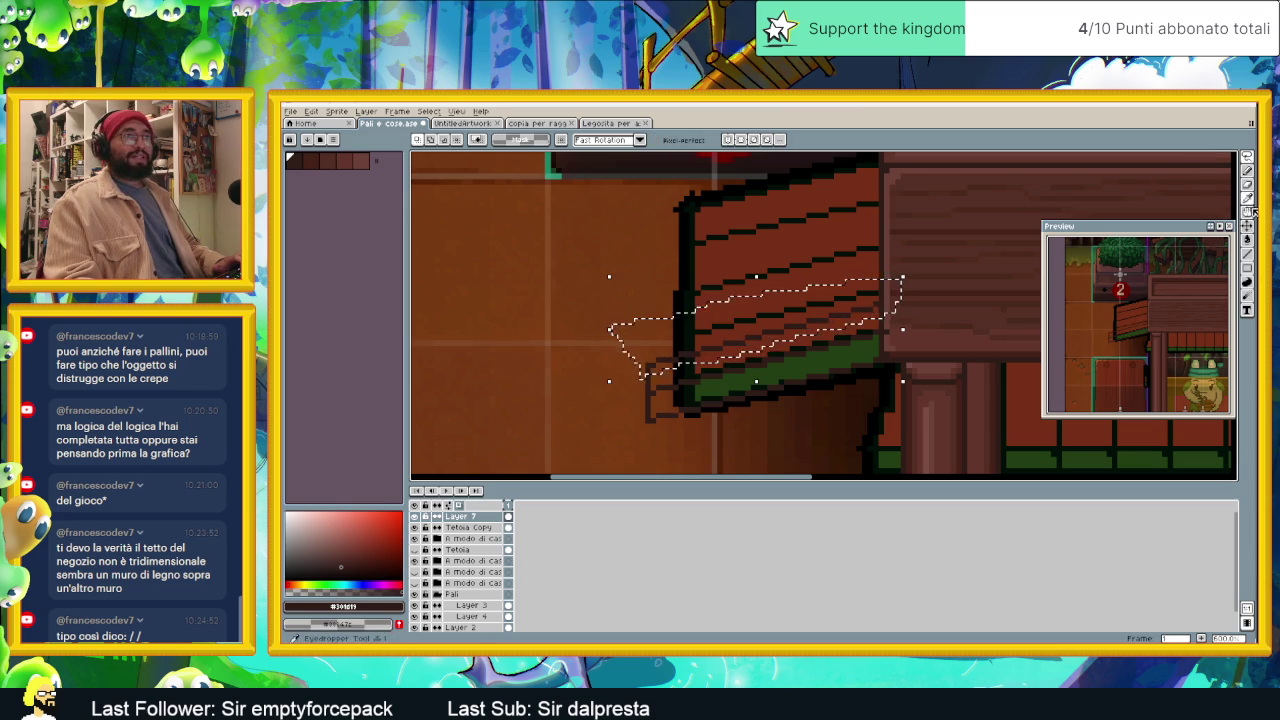
{"action": "left_click_drag", "start_coordinate": [886, 303], "coordinate": [877, 289]}
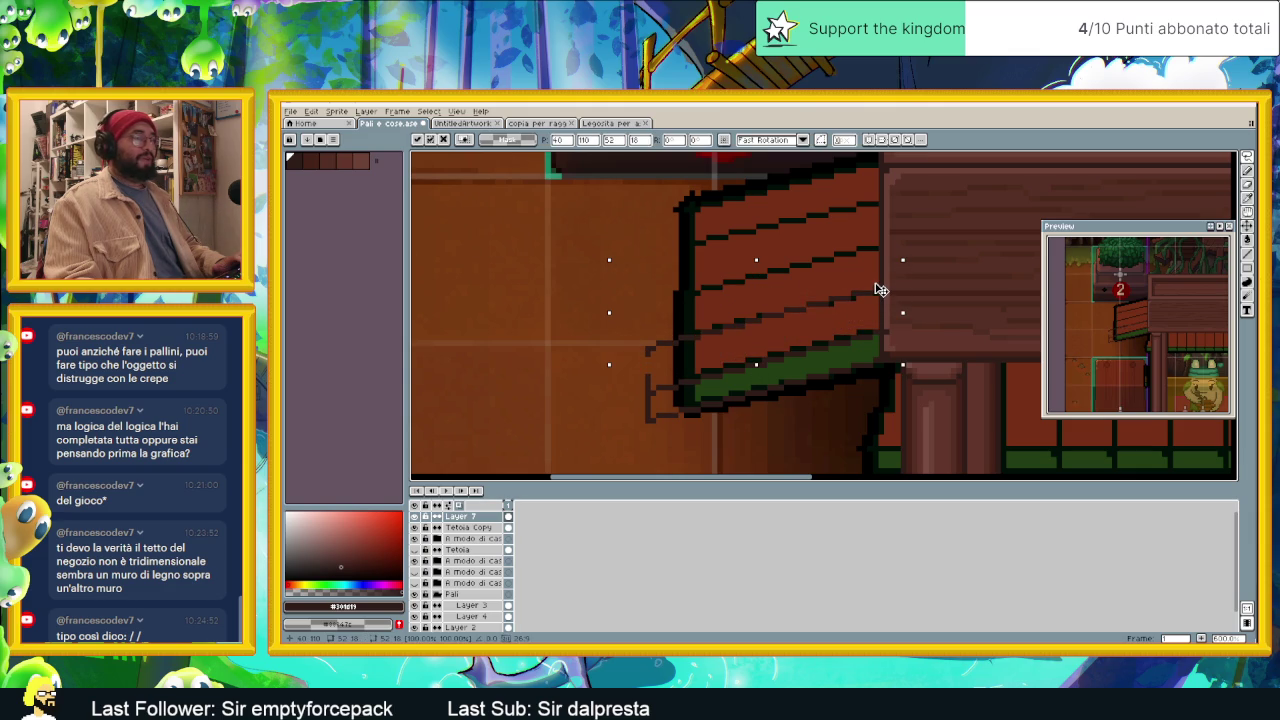
{"action": "key", "text": "Return"}
{"action": "key", "text": "ctrl+d"}
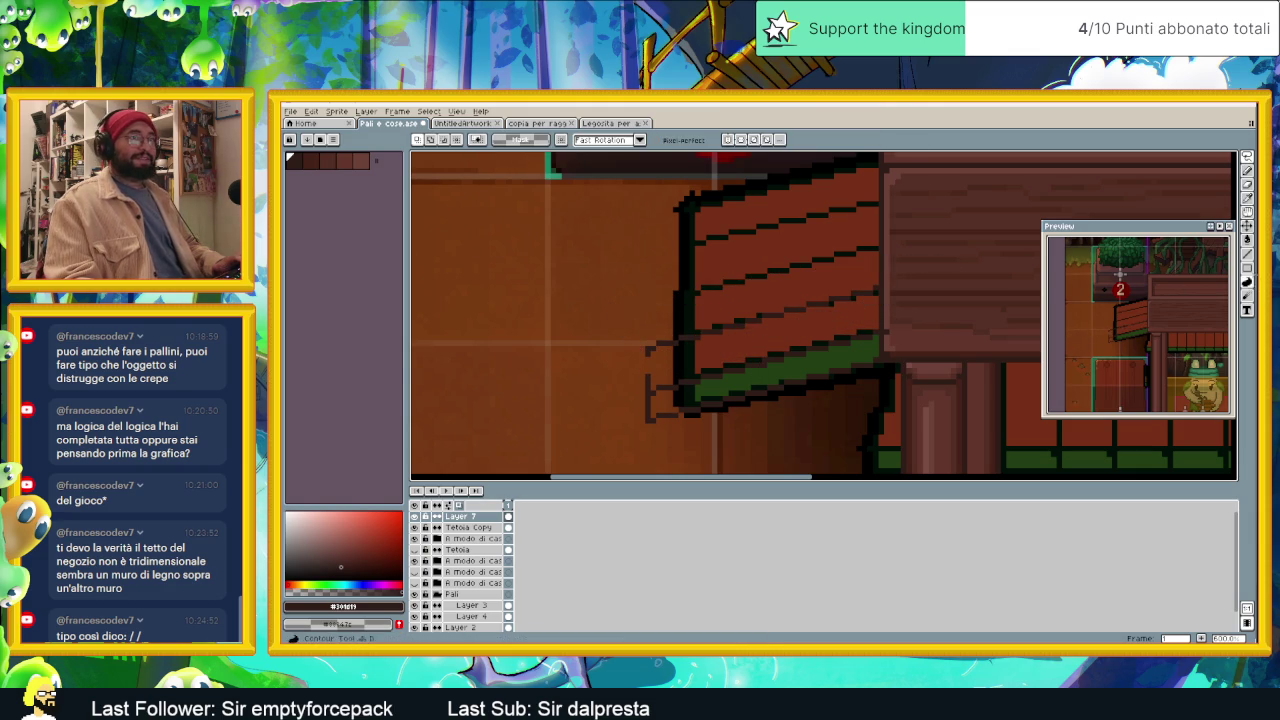
Step: Lasso the plank awning and raise it about nine pixels up the wall
{"action": "left_click", "coordinate": [1249, 172]}
{"action": "scroll", "coordinate": [628, 371], "scroll_direction": "up", "scroll_amount": 1}
{"action": "scroll", "coordinate": [654, 354], "scroll_direction": "up", "scroll_amount": 1}
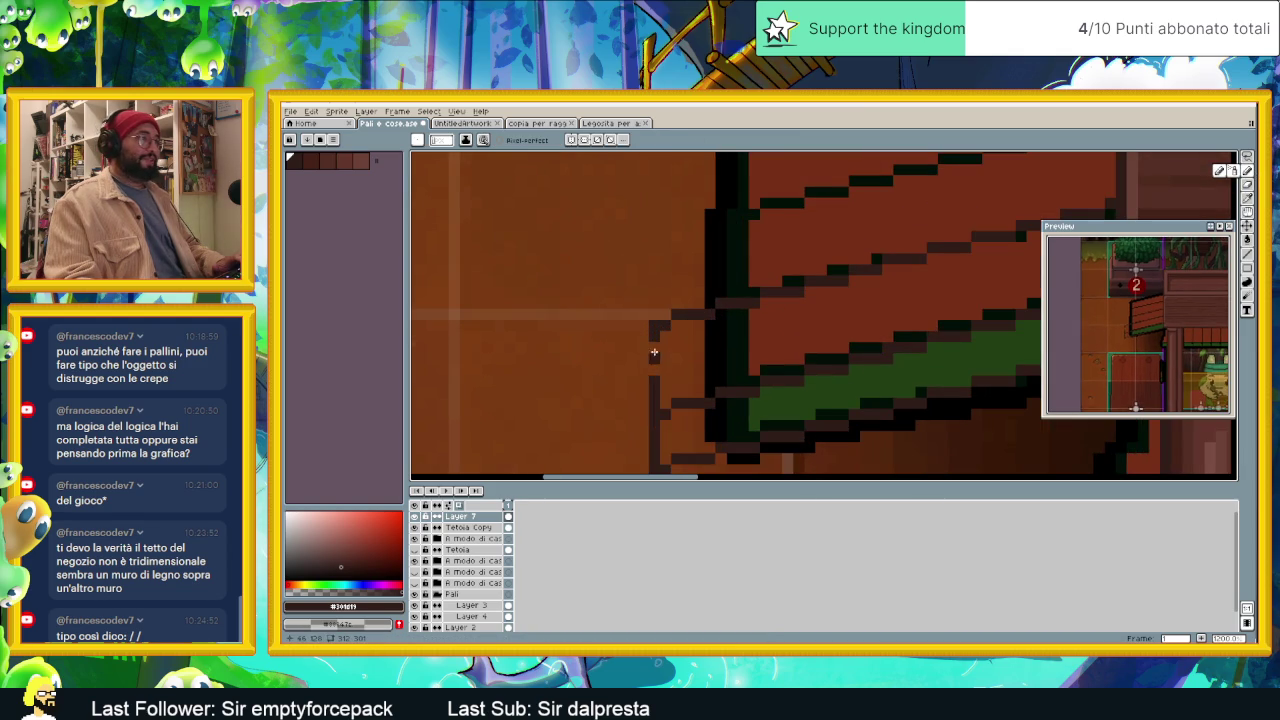
{"action": "scroll", "coordinate": [660, 378], "scroll_direction": "down", "scroll_amount": 1}
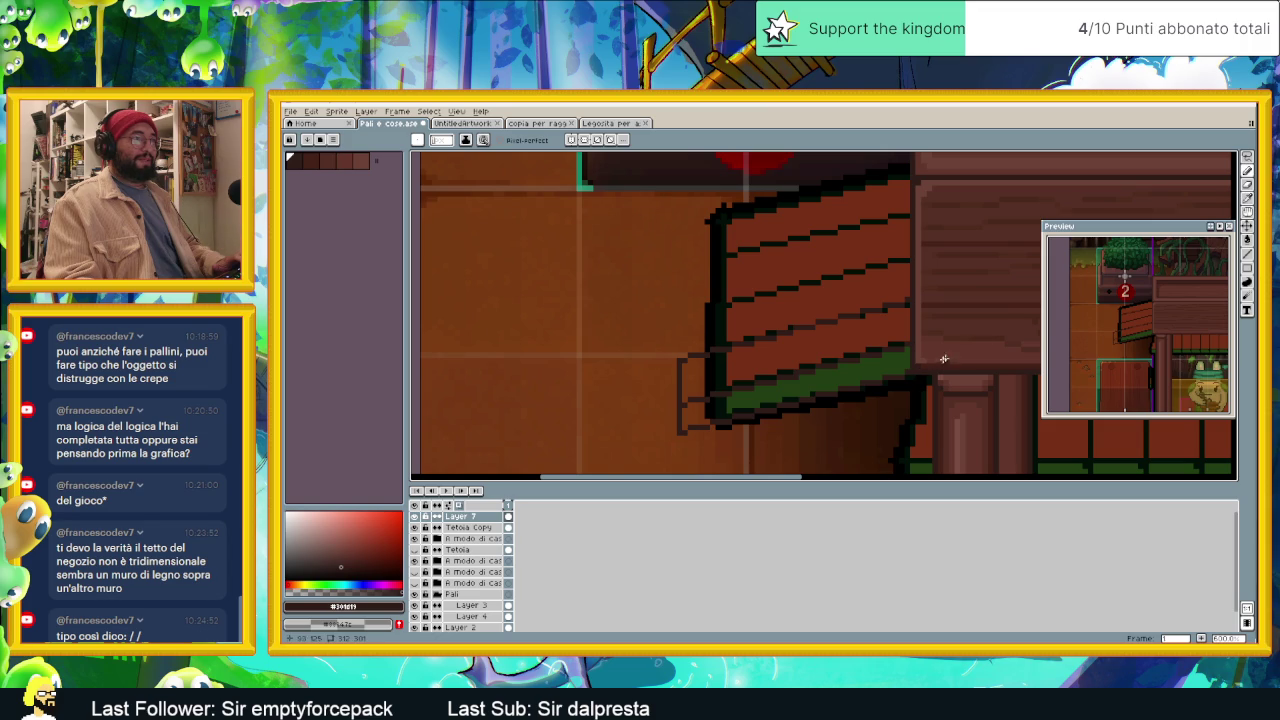
{"action": "left_click", "coordinate": [1242, 186]}
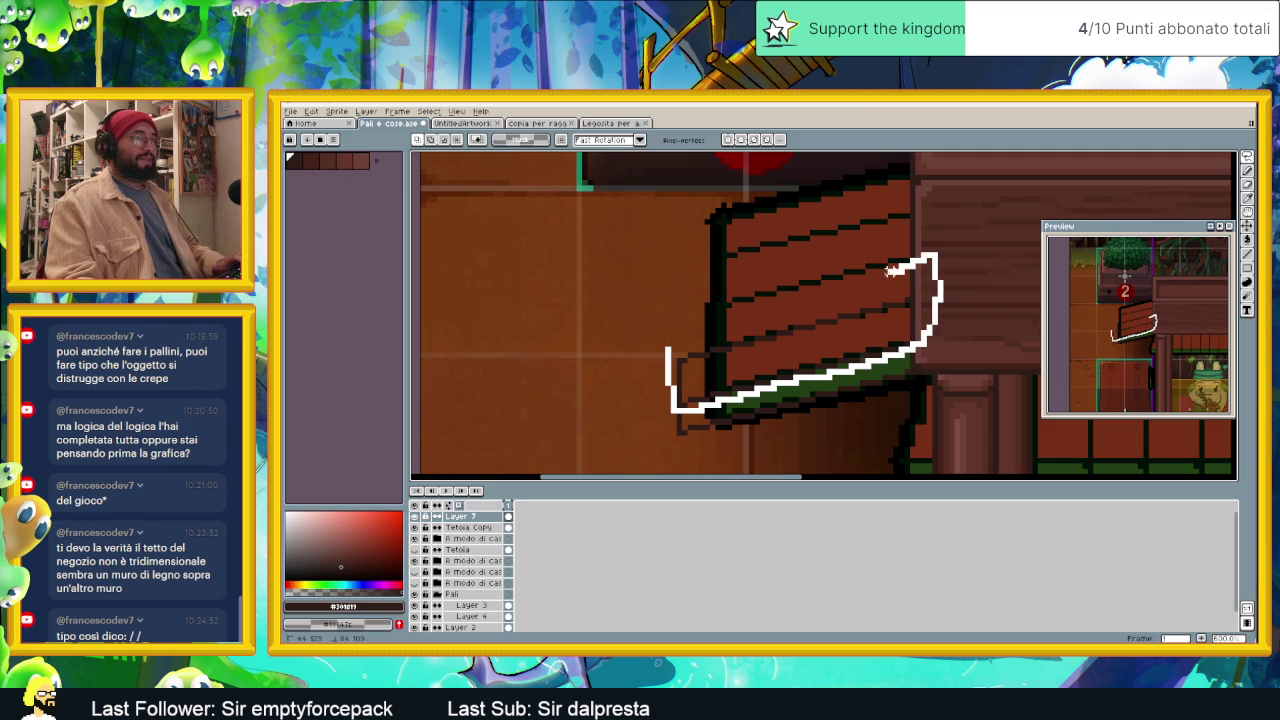
{"action": "left_click_drag", "start_coordinate": [940, 292], "coordinate": [672, 345]}
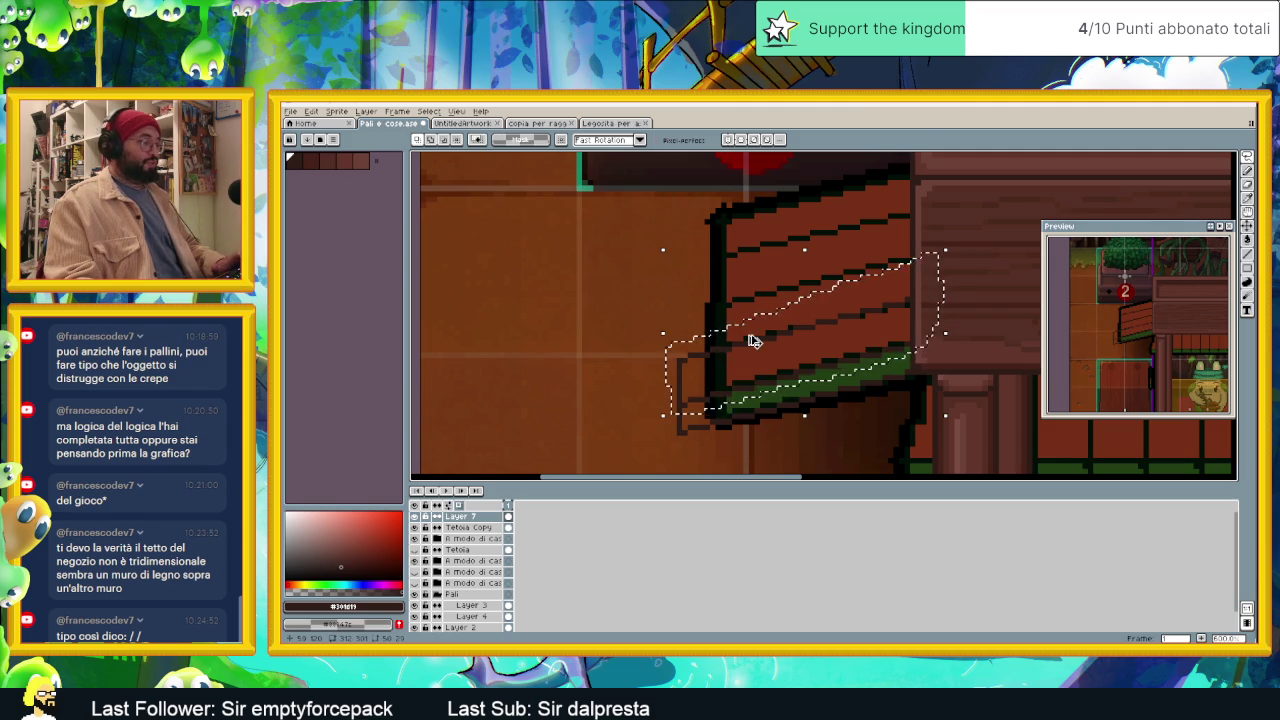
{"action": "mouse_move", "coordinate": [763, 334]}
{"action": "left_mouse_down"}
{"action": "mouse_move", "coordinate": [793, 341]}
{"action": "mouse_move", "coordinate": [794, 309]}
{"action": "mouse_move", "coordinate": [811, 317]}
{"action": "left_mouse_up"}
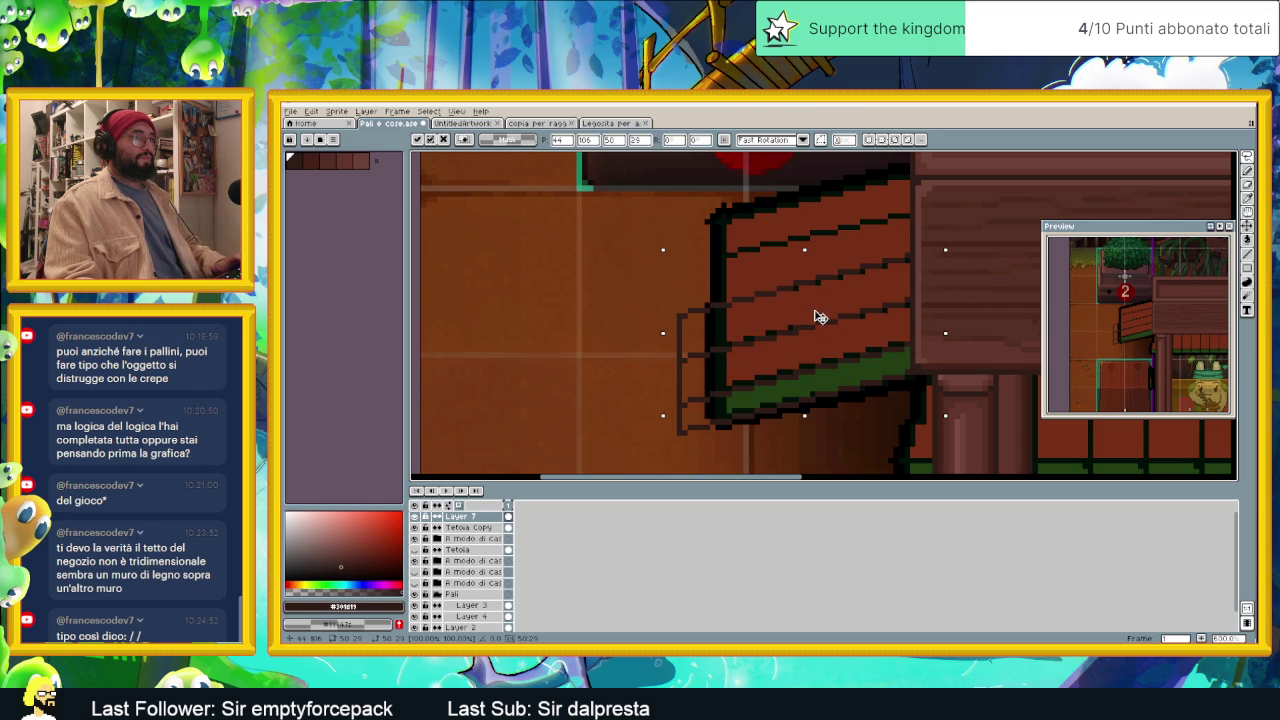
{"action": "mouse_move", "coordinate": [820, 303]}
{"action": "left_mouse_down"}
{"action": "mouse_move", "coordinate": [815, 223]}
{"action": "mouse_move", "coordinate": [830, 343]}
{"action": "mouse_move", "coordinate": [814, 223]}
{"action": "mouse_move", "coordinate": [828, 211]}
{"action": "left_mouse_up"}
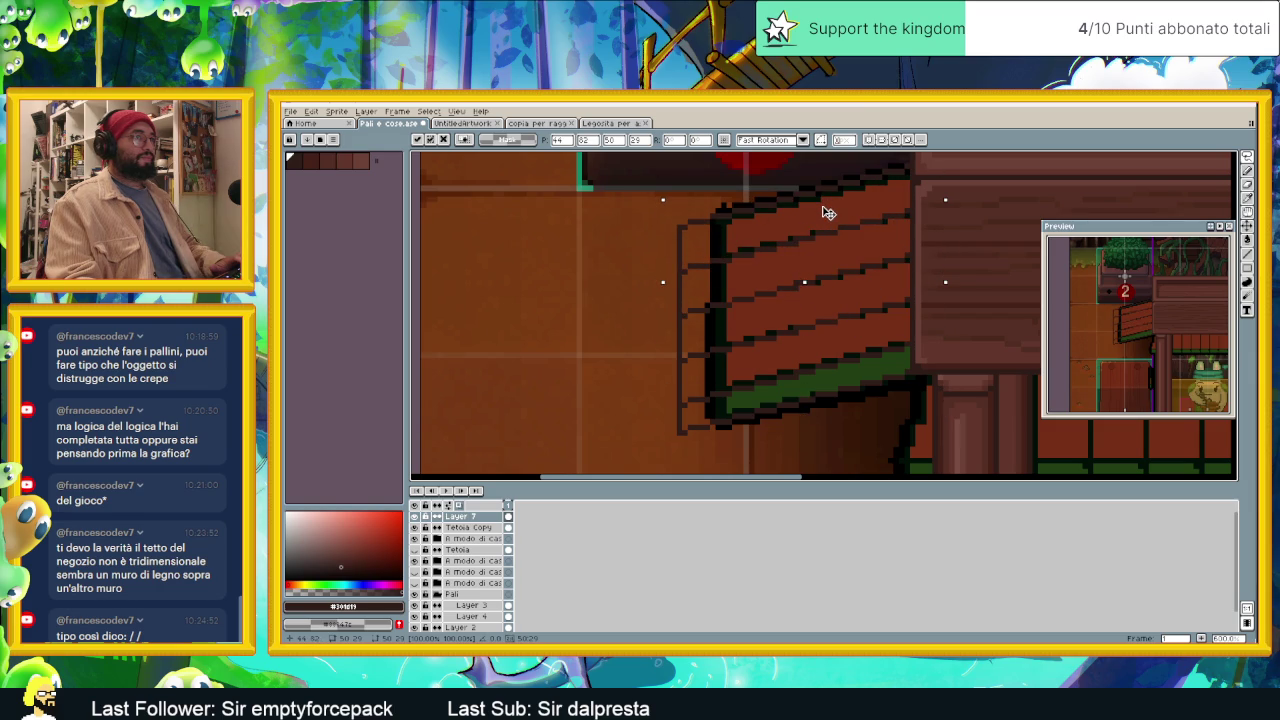
{"action": "key", "text": "Return"}
{"action": "key", "text": "ctrl+d"}
Step: Zoom out to check the raised awning beside the red 2 marker
{"action": "scroll", "coordinate": [974, 243], "scroll_direction": "down", "scroll_amount": 1}
{"action": "scroll", "coordinate": [969, 287], "scroll_direction": "down", "scroll_amount": 1}
{"action": "scroll", "coordinate": [969, 287], "scroll_direction": "down", "scroll_amount": 1}
{"action": "scroll", "coordinate": [829, 289], "scroll_direction": "up", "scroll_amount": 1}
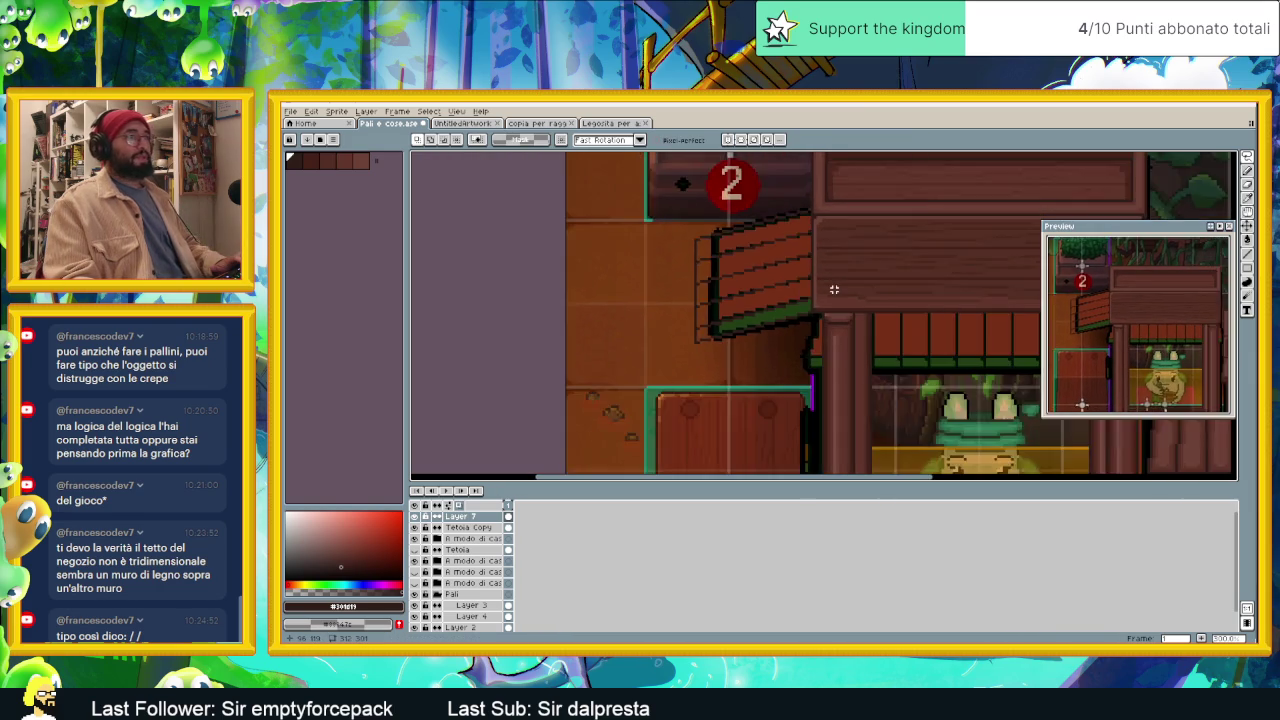
{"action": "scroll", "coordinate": [880, 290], "scroll_direction": "down", "scroll_amount": 1}
{"action": "scroll", "coordinate": [797, 290], "scroll_direction": "down", "scroll_amount": 1}
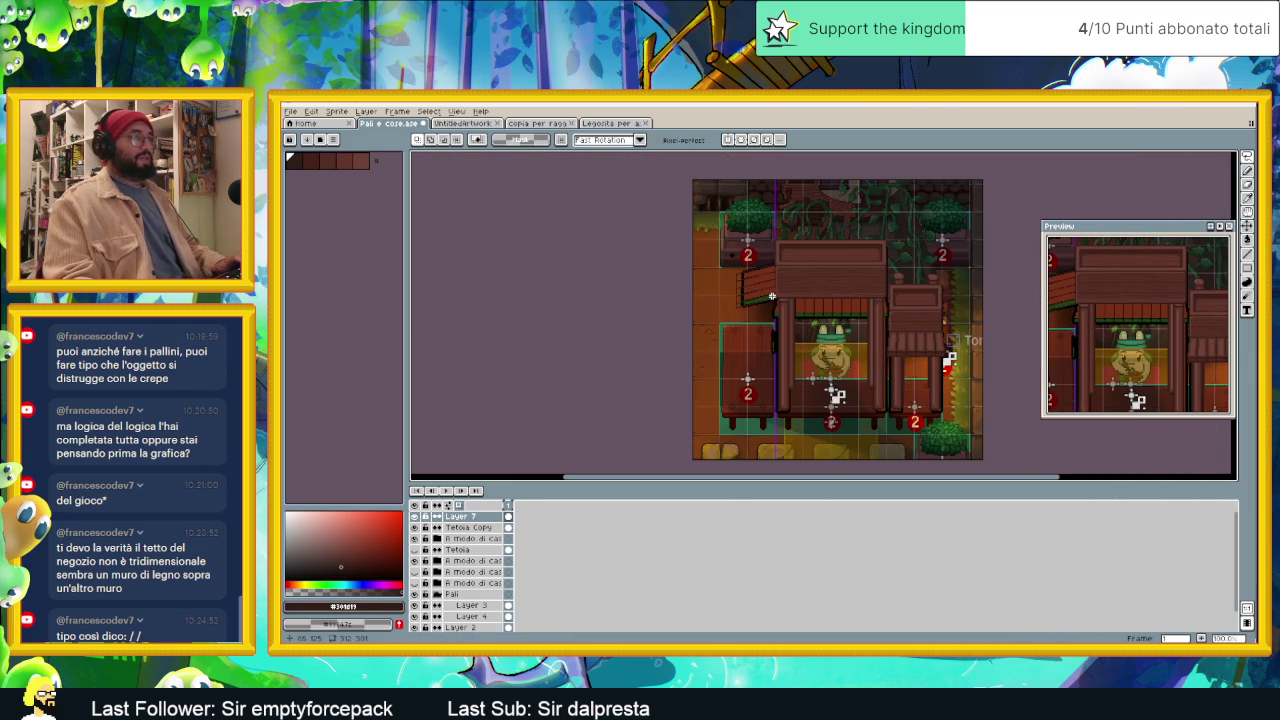
{"action": "scroll", "coordinate": [772, 296], "scroll_direction": "up", "scroll_amount": 1}
{"action": "scroll", "coordinate": [765, 301], "scroll_direction": "up", "scroll_amount": 1}
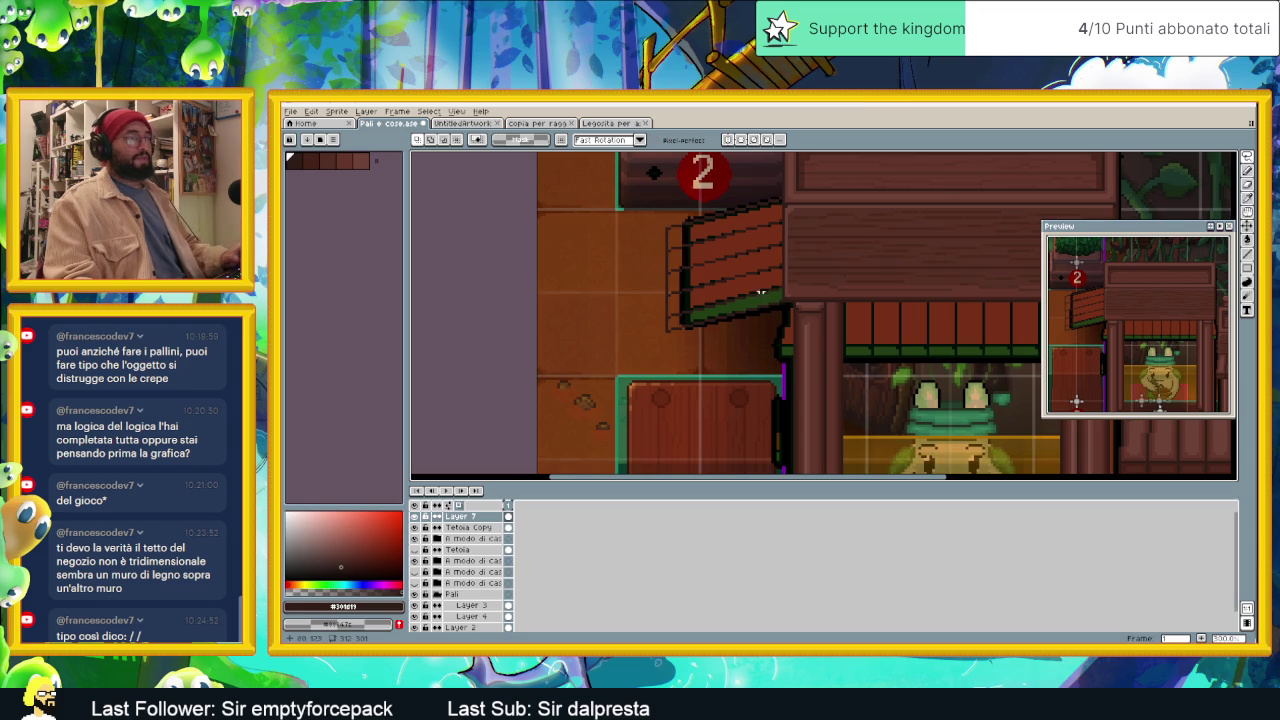
Step: Eyedrop the dark brown from the stair planks as the drawing colour
{"action": "scroll", "coordinate": [765, 296], "scroll_direction": "down", "scroll_amount": 1}
{"action": "scroll", "coordinate": [806, 328], "scroll_direction": "down", "scroll_amount": 1}
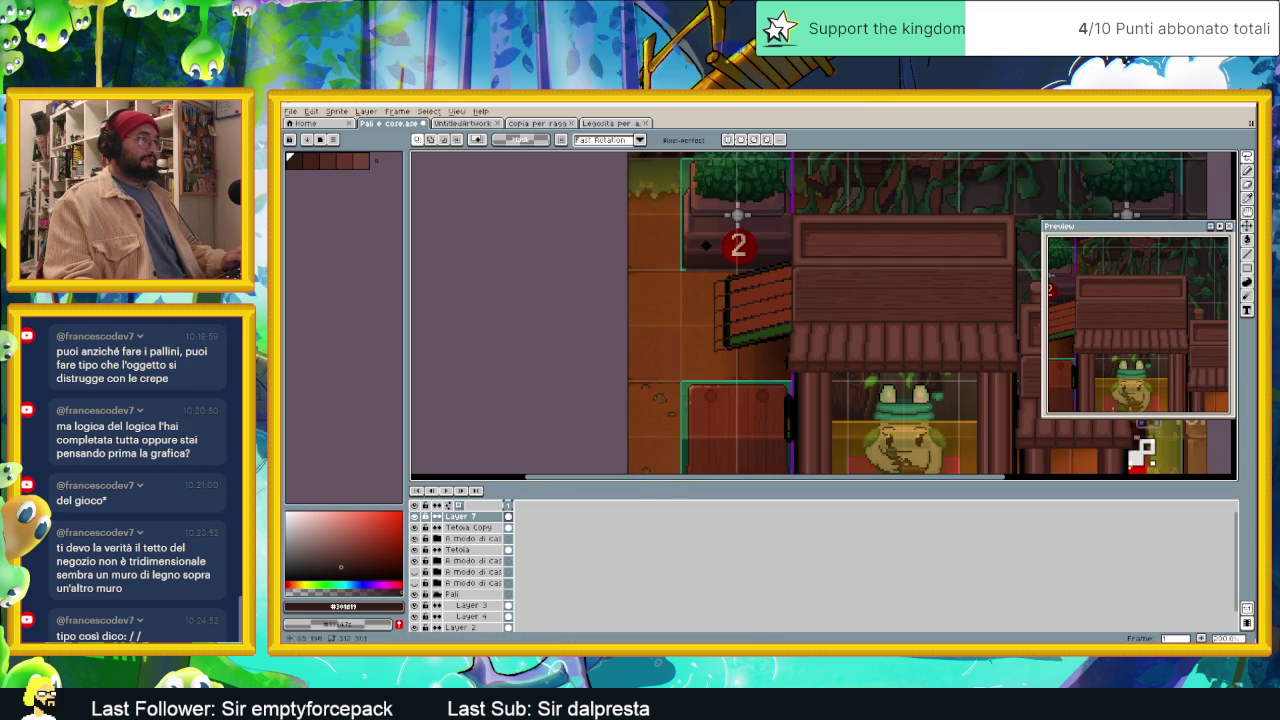
{"action": "scroll", "coordinate": [798, 364], "scroll_direction": "up", "scroll_amount": 1}
{"action": "key", "text": "alt"}
{"action": "left_click", "coordinate": [796, 366], "text": "alt"}
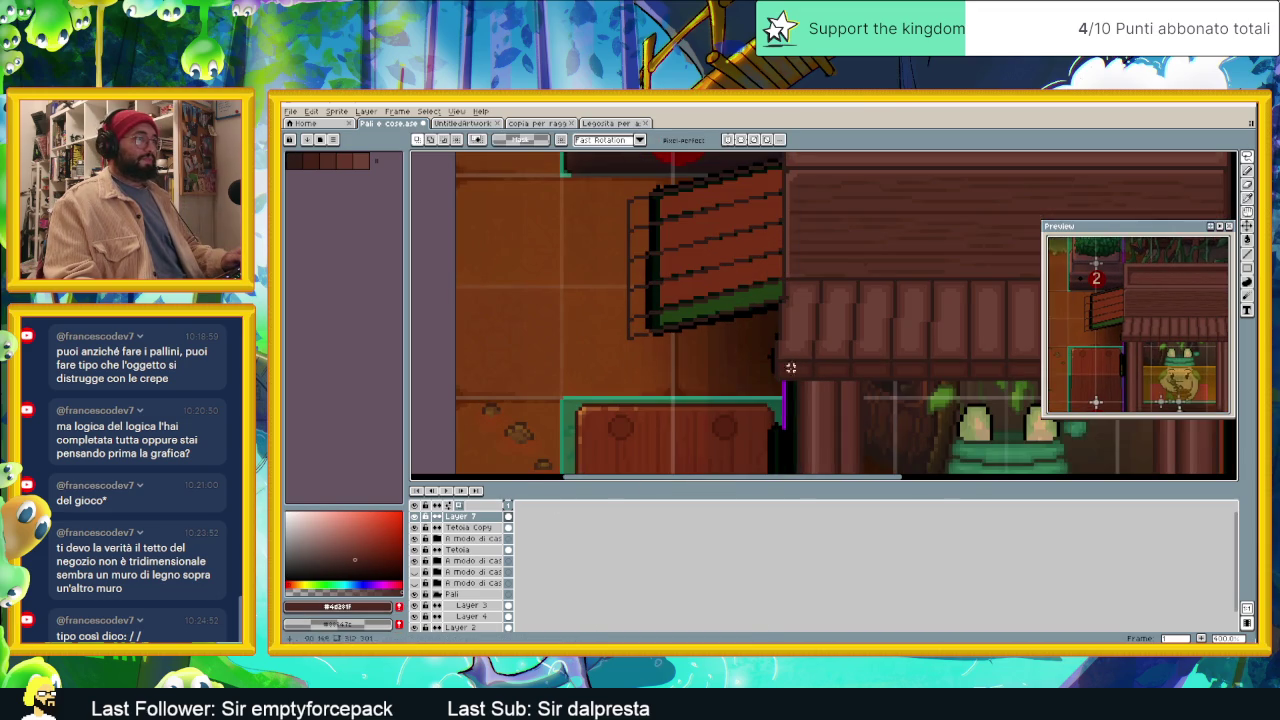
{"action": "key", "text": "g"}
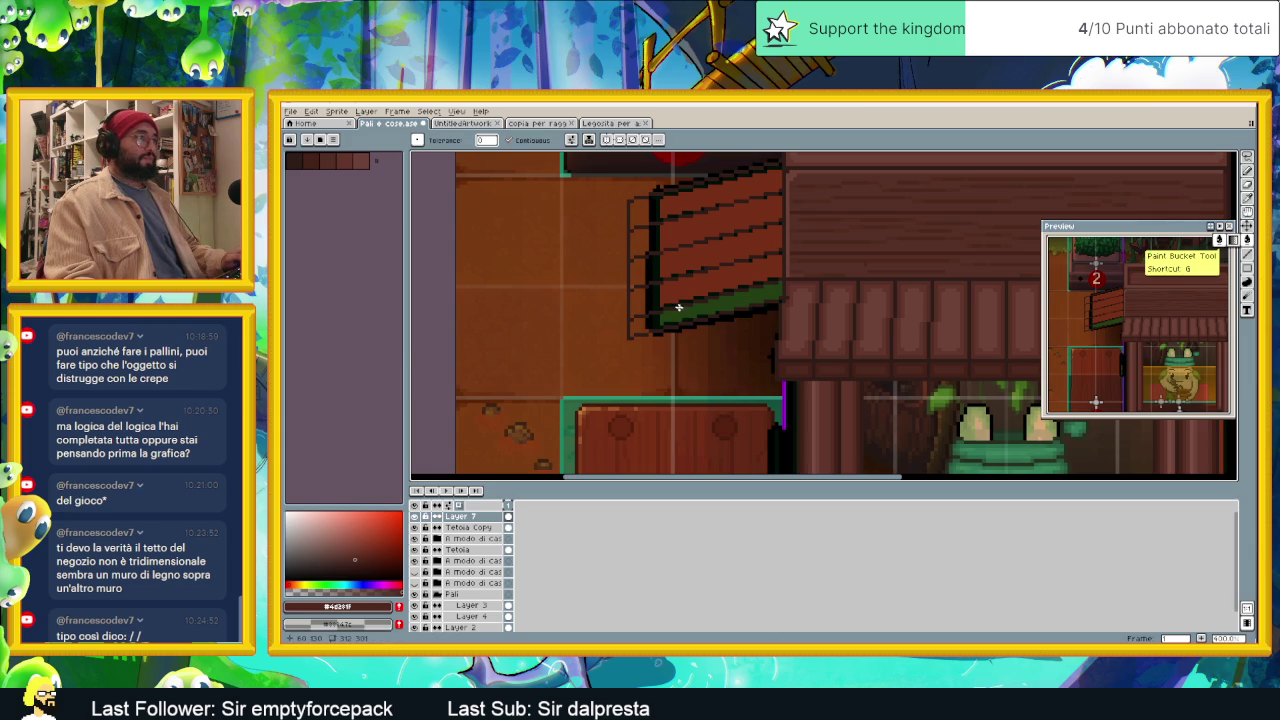
{"action": "scroll", "coordinate": [805, 372], "scroll_direction": "up", "scroll_amount": 1}
{"action": "scroll", "coordinate": [808, 374], "scroll_direction": "up", "scroll_amount": 1}
{"action": "scroll", "coordinate": [812, 376], "scroll_direction": "up", "scroll_amount": 1}
{"action": "left_click", "coordinate": [813, 376], "text": "alt"}
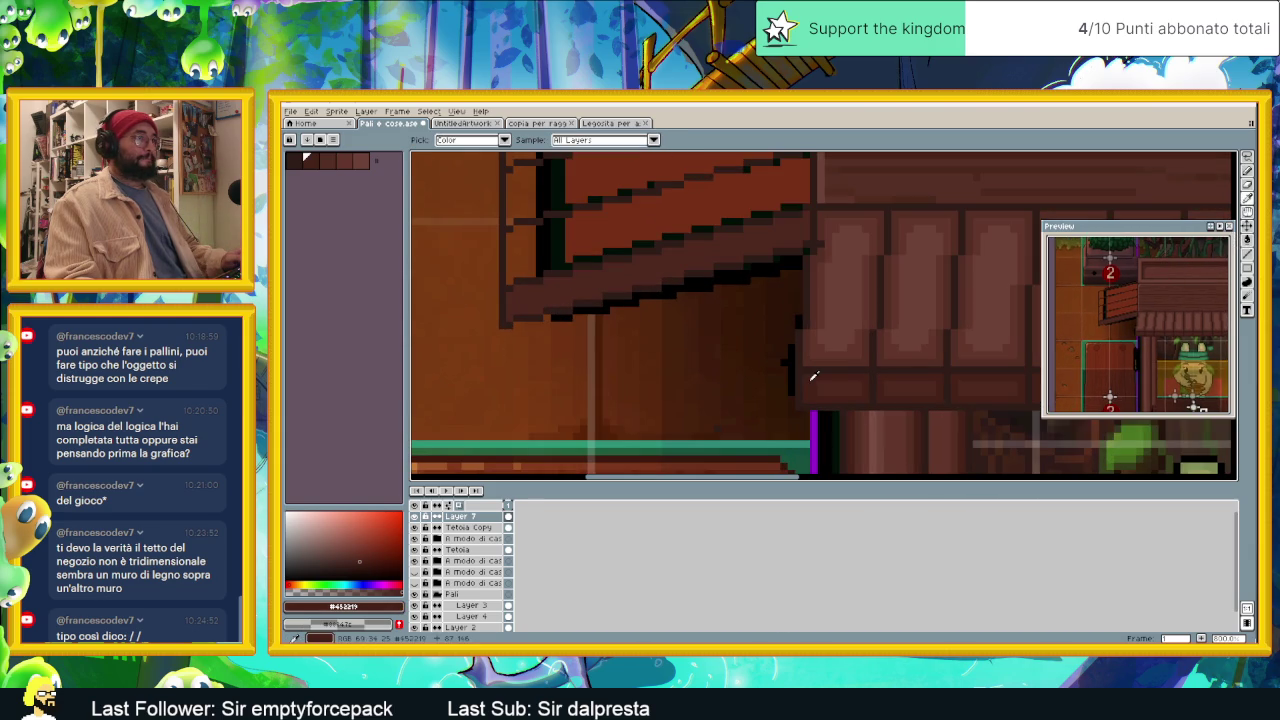
Step: Switch to the Pencil, zoom in, and pan across the stair planks
{"action": "key", "text": "b"}
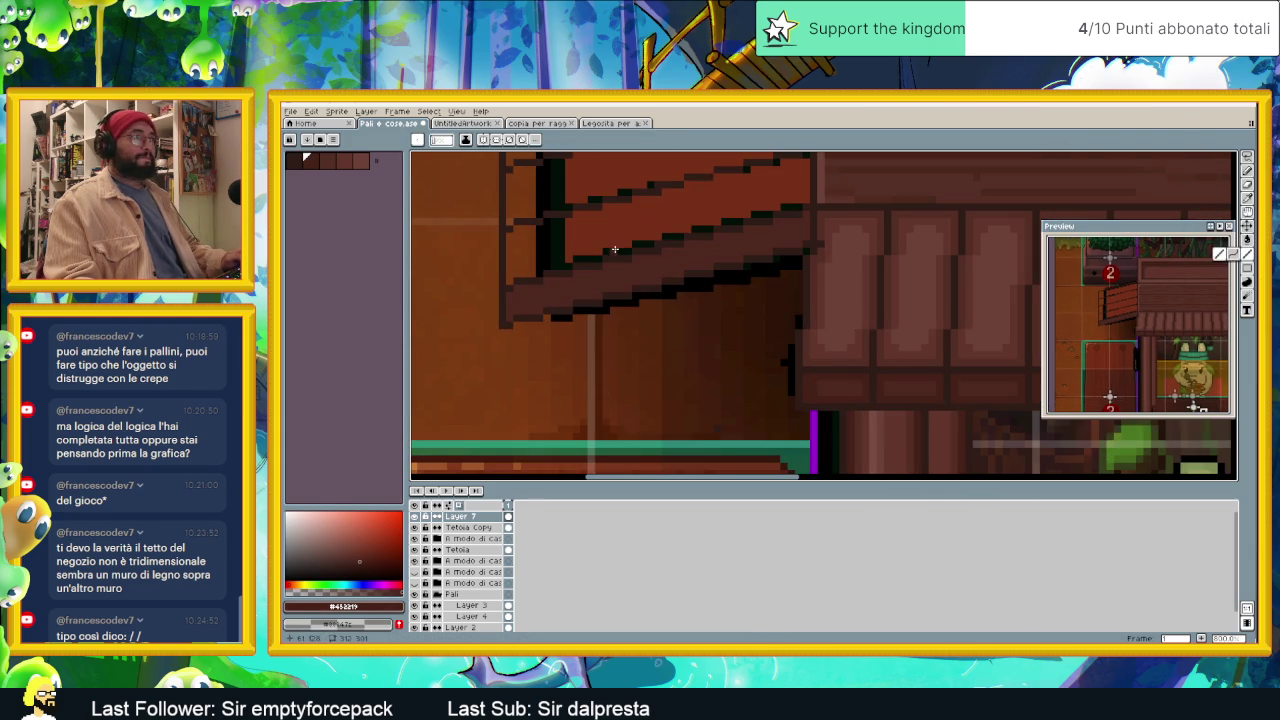
{"action": "scroll", "coordinate": [617, 249], "scroll_direction": "up", "scroll_amount": 1}
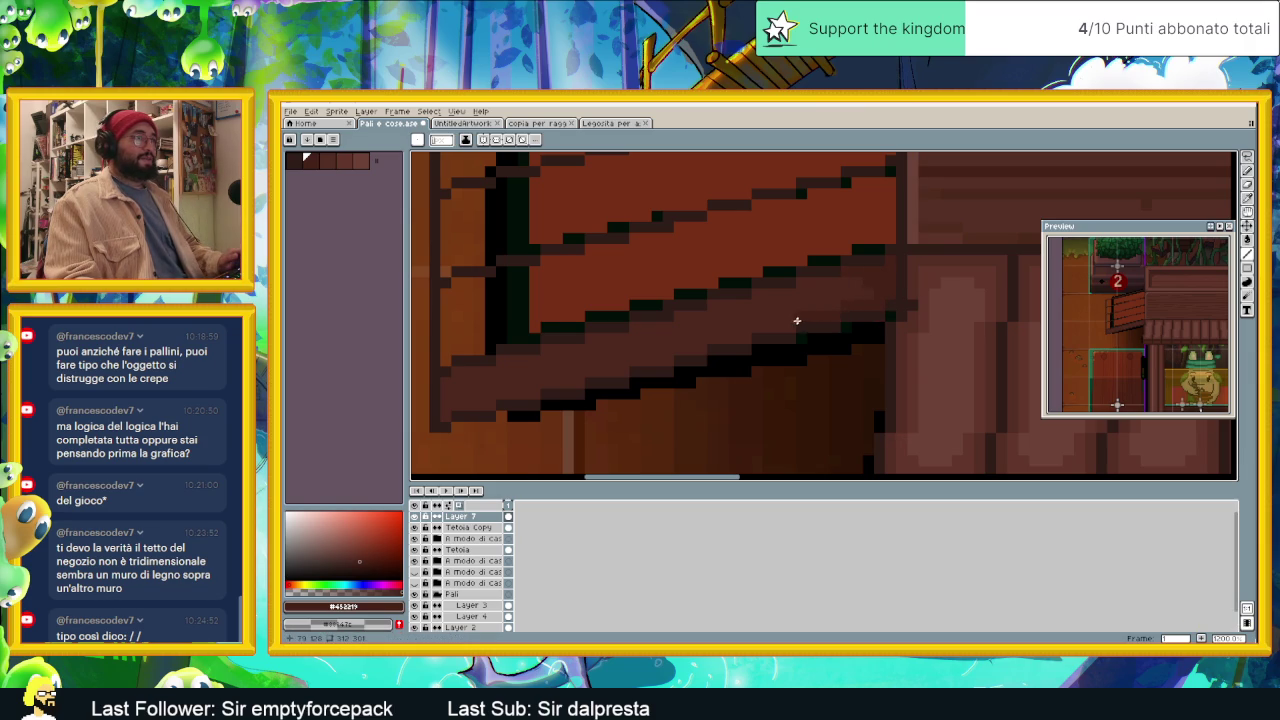
{"action": "left_click_drag", "start_coordinate": [751, 326], "coordinate": [843, 297]}
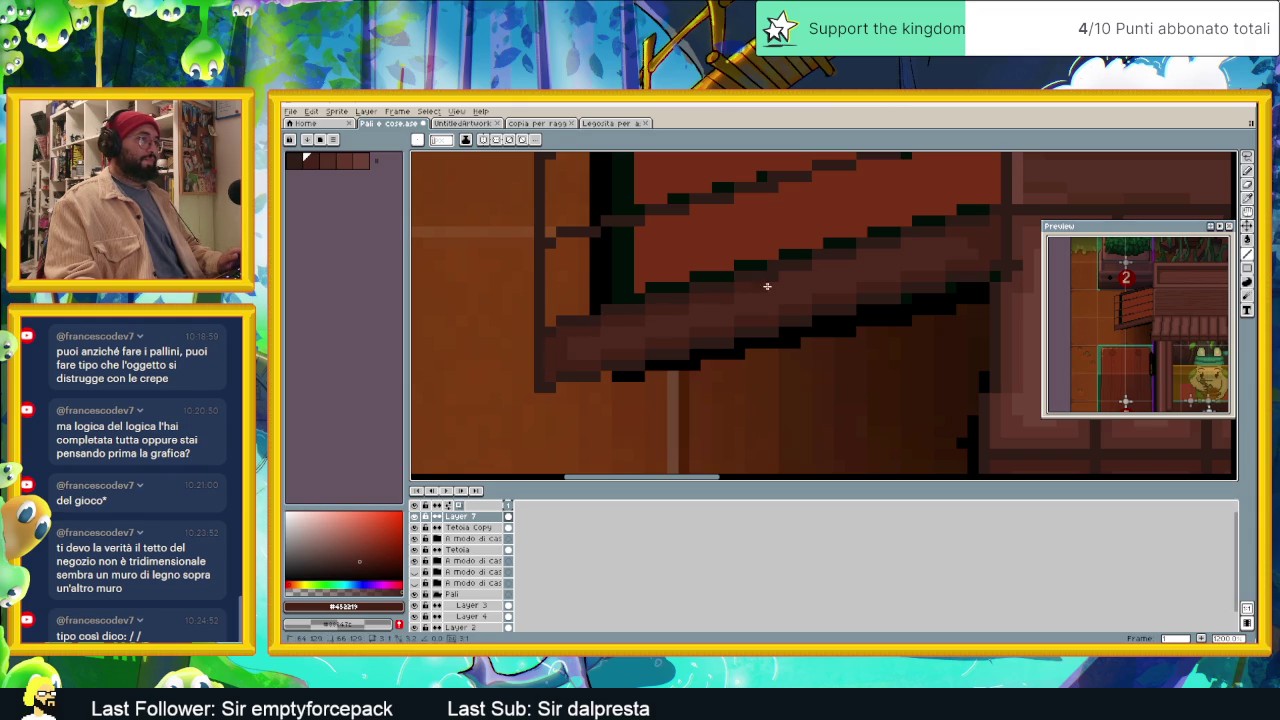
{"action": "left_click_drag", "start_coordinate": [943, 254], "coordinate": [694, 306]}
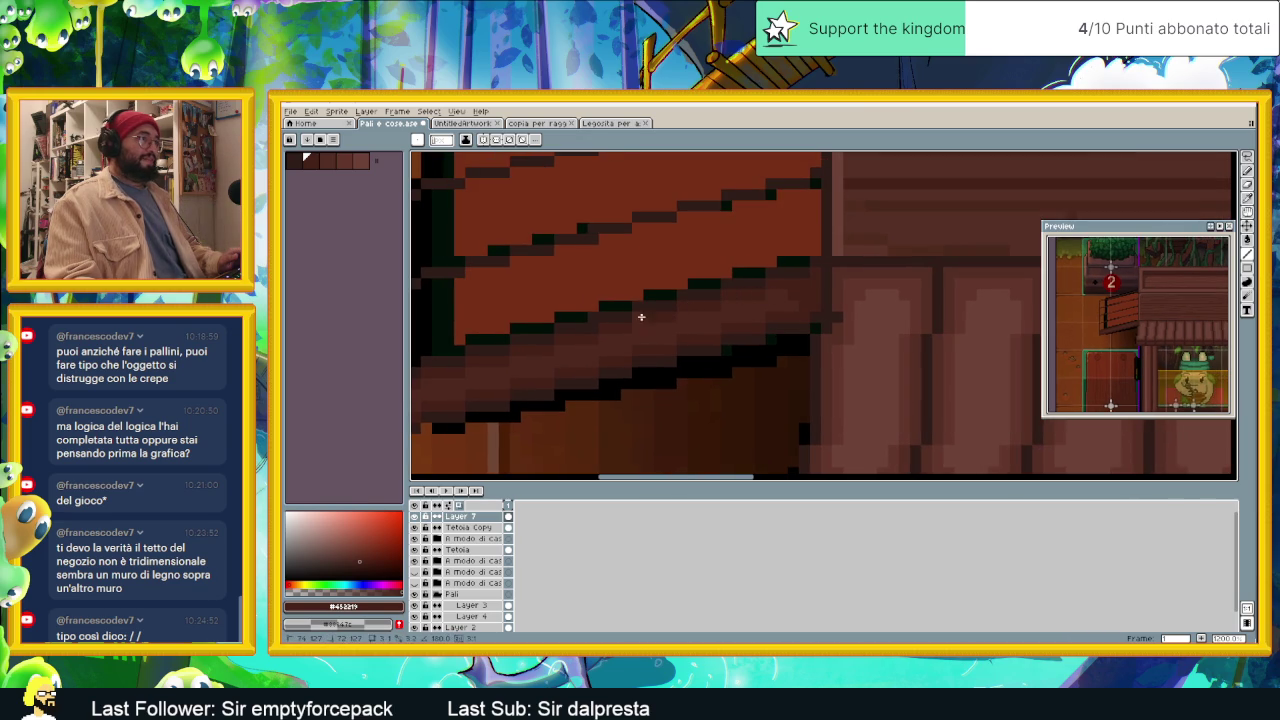
Step: Zoom out and scroll to bring the whole shop sprite and Layer 2 into view
{"action": "scroll", "coordinate": [640, 306], "scroll_direction": "down", "scroll_amount": 1}
{"action": "scroll", "coordinate": [665, 285], "scroll_direction": "down", "scroll_amount": 1}
{"action": "scroll", "coordinate": [694, 260], "scroll_direction": "down", "scroll_amount": 1}
{"action": "scroll", "coordinate": [694, 260], "scroll_direction": "down", "scroll_amount": 1}
{"action": "scroll", "coordinate": [710, 285], "scroll_direction": "down", "scroll_amount": 1}
{"action": "scroll", "coordinate": [730, 310], "scroll_direction": "down", "scroll_amount": 1}
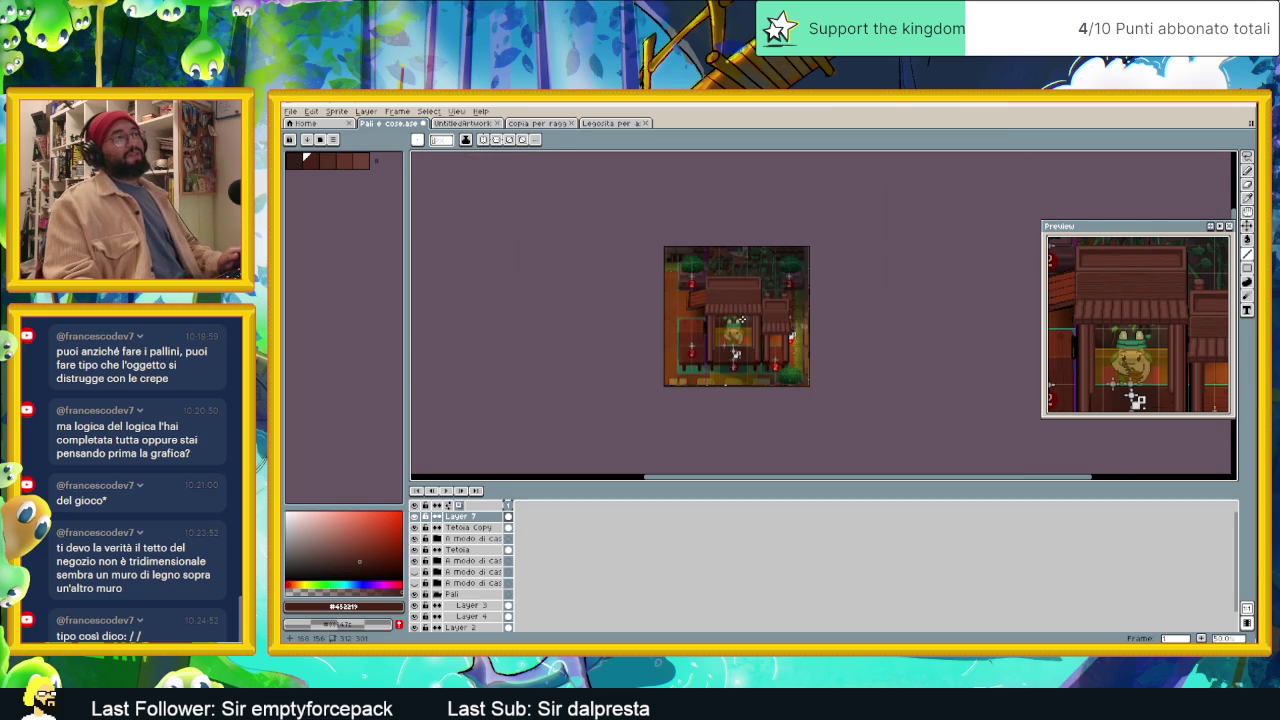
{"action": "scroll", "coordinate": [740, 322], "scroll_direction": "up", "scroll_amount": 1}
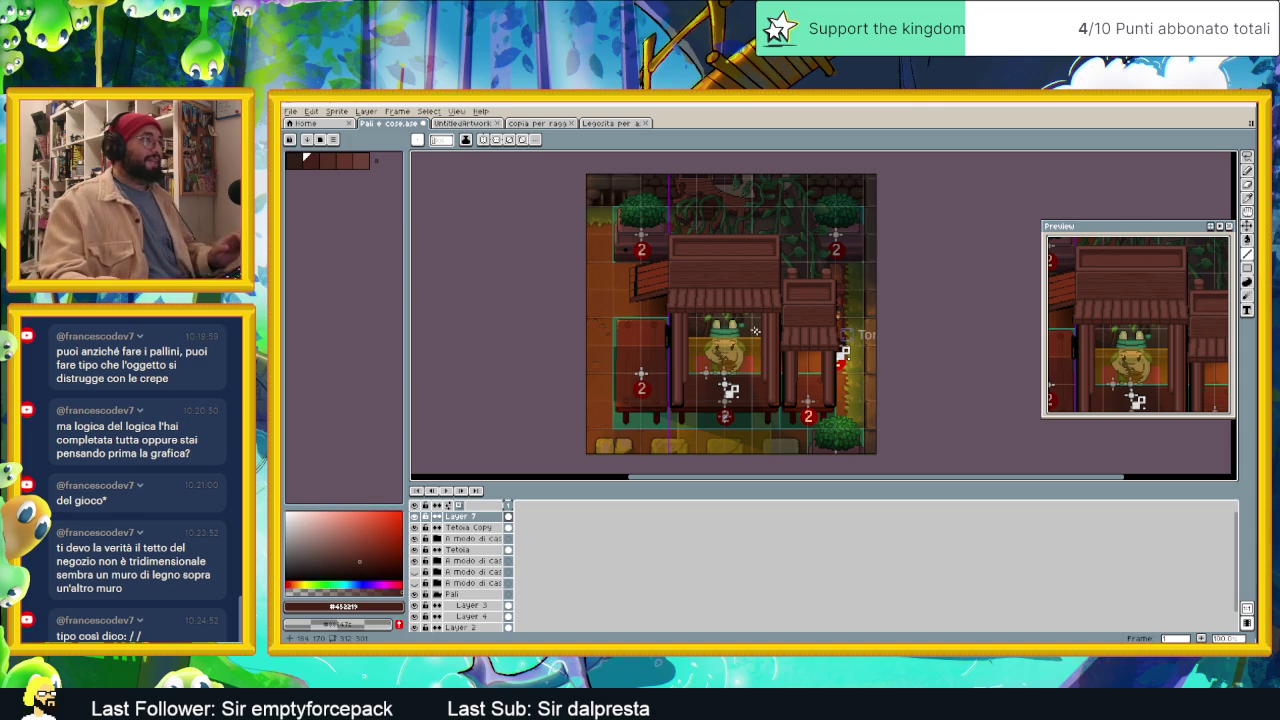
{"action": "scroll", "coordinate": [628, 296], "scroll_direction": "up", "scroll_amount": 1}
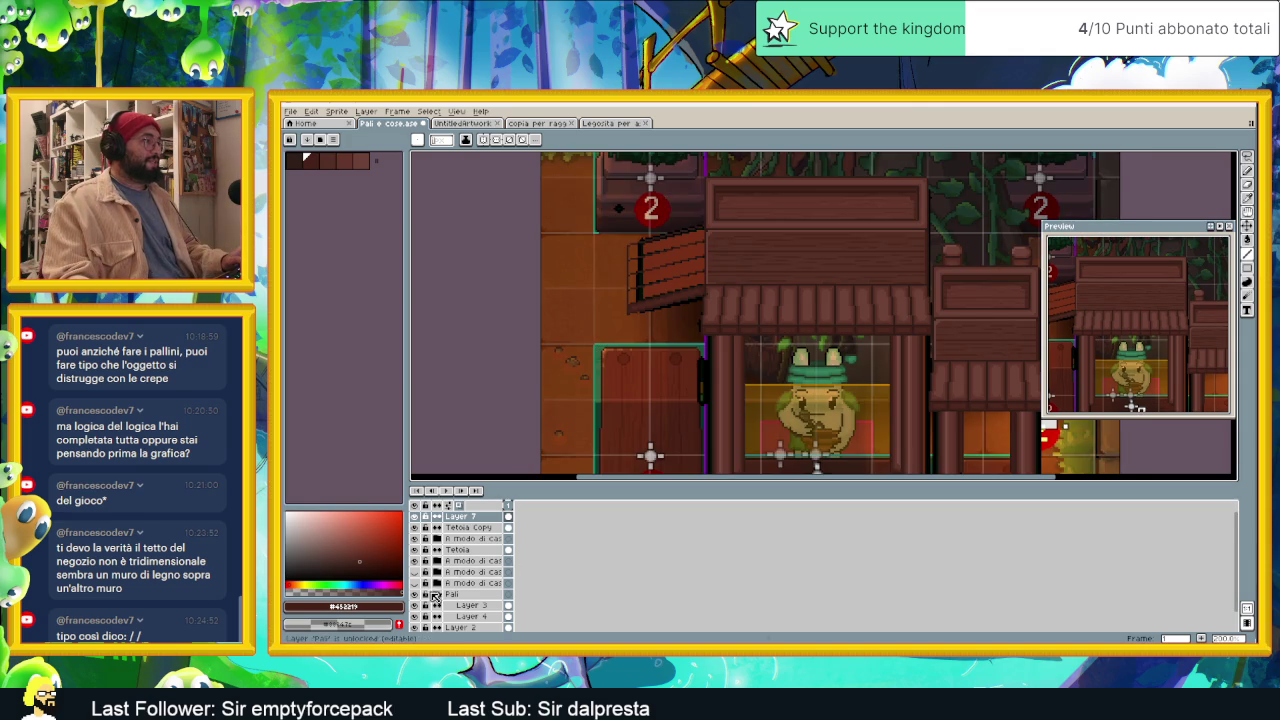
{"action": "scroll", "coordinate": [421, 614], "scroll_direction": "down", "scroll_amount": 1}
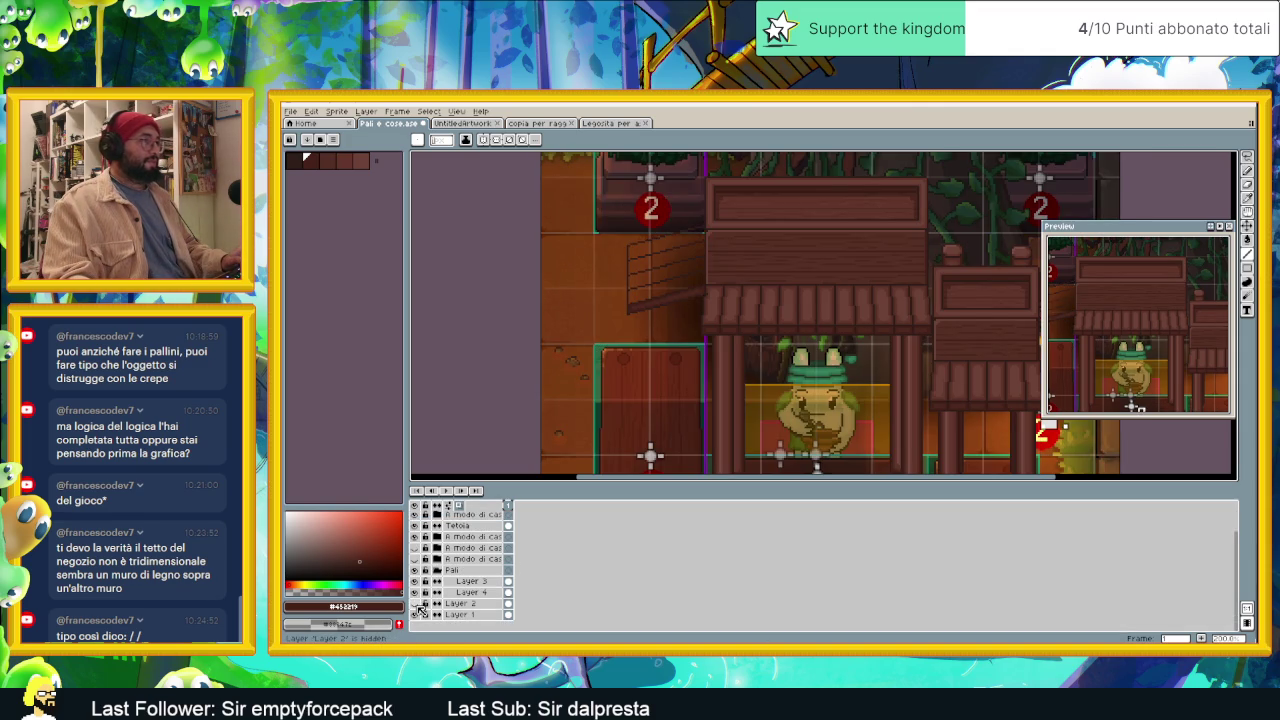
{"action": "scroll", "coordinate": [732, 313], "scroll_direction": "up", "scroll_amount": 1}
{"action": "scroll", "coordinate": [732, 313], "scroll_direction": "up", "scroll_amount": 1}
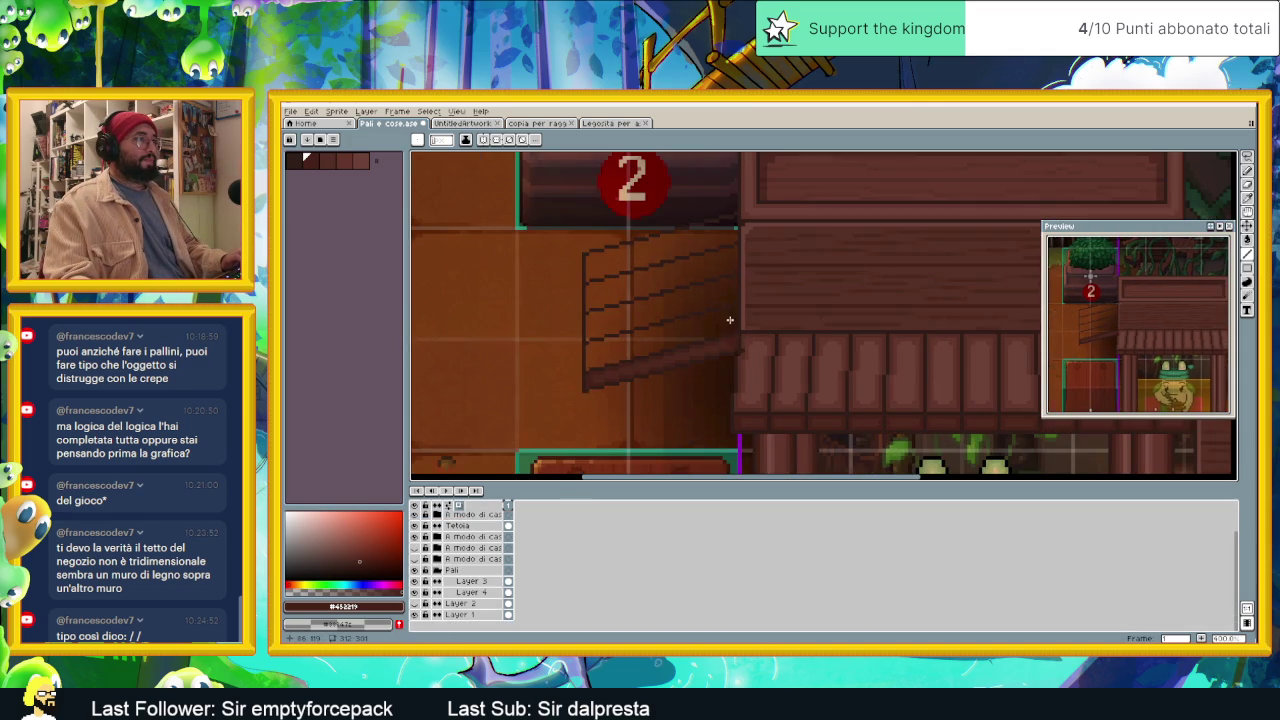
Step: Paint-bucket fill the top step band with the last palette colour, a lighter brown
{"action": "left_click", "coordinate": [760, 380], "text": "alt"}
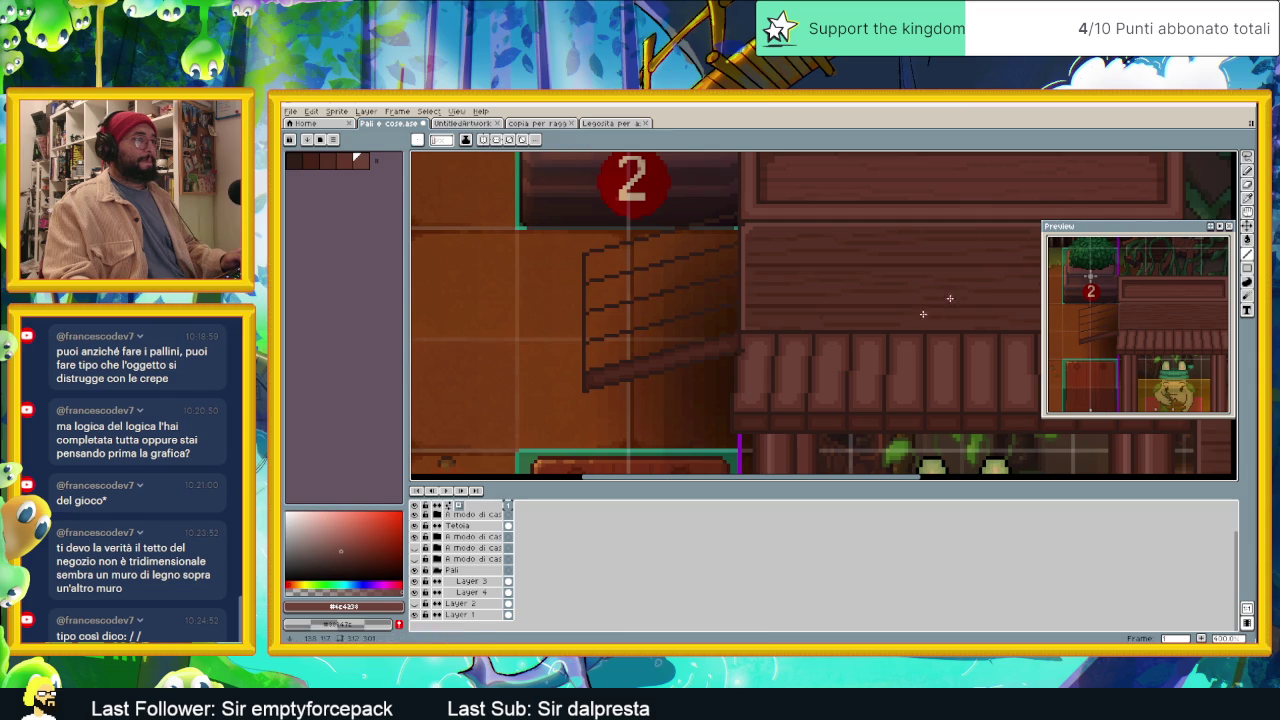
{"action": "key", "text": "g"}
{"action": "scroll", "coordinate": [691, 283], "scroll_direction": "up", "scroll_amount": 1}
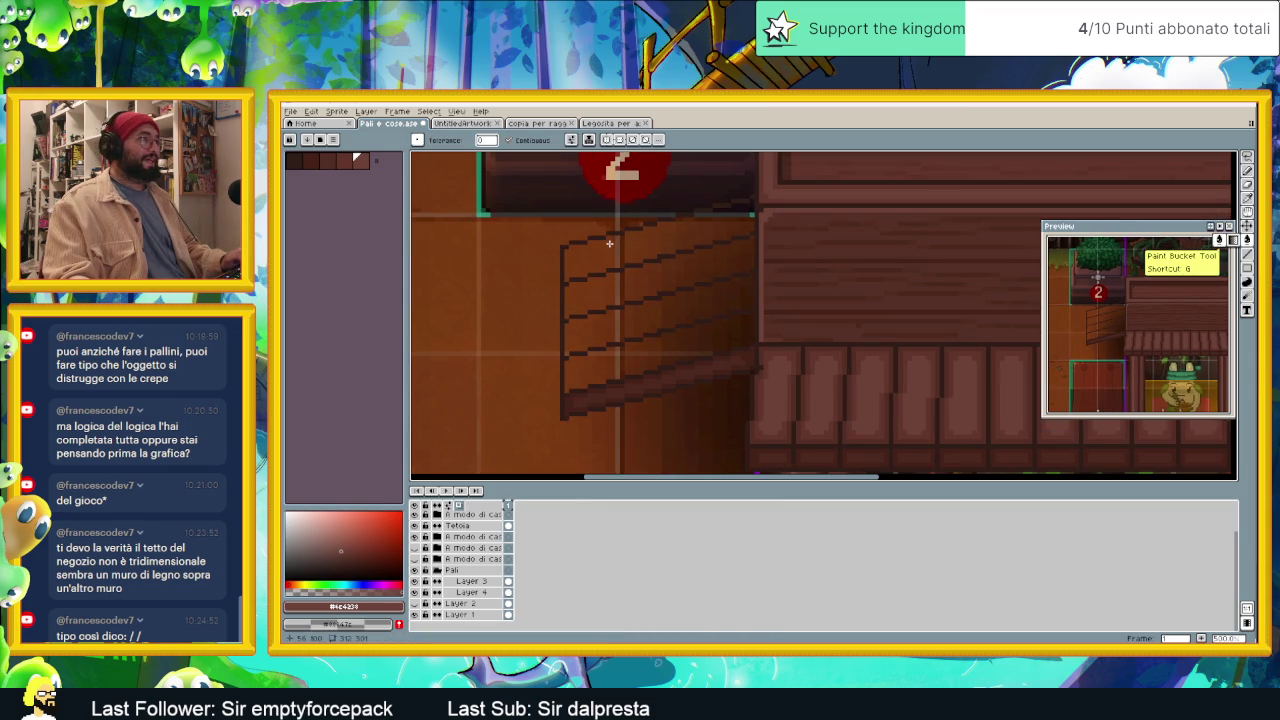
{"action": "left_click", "coordinate": [613, 246]}
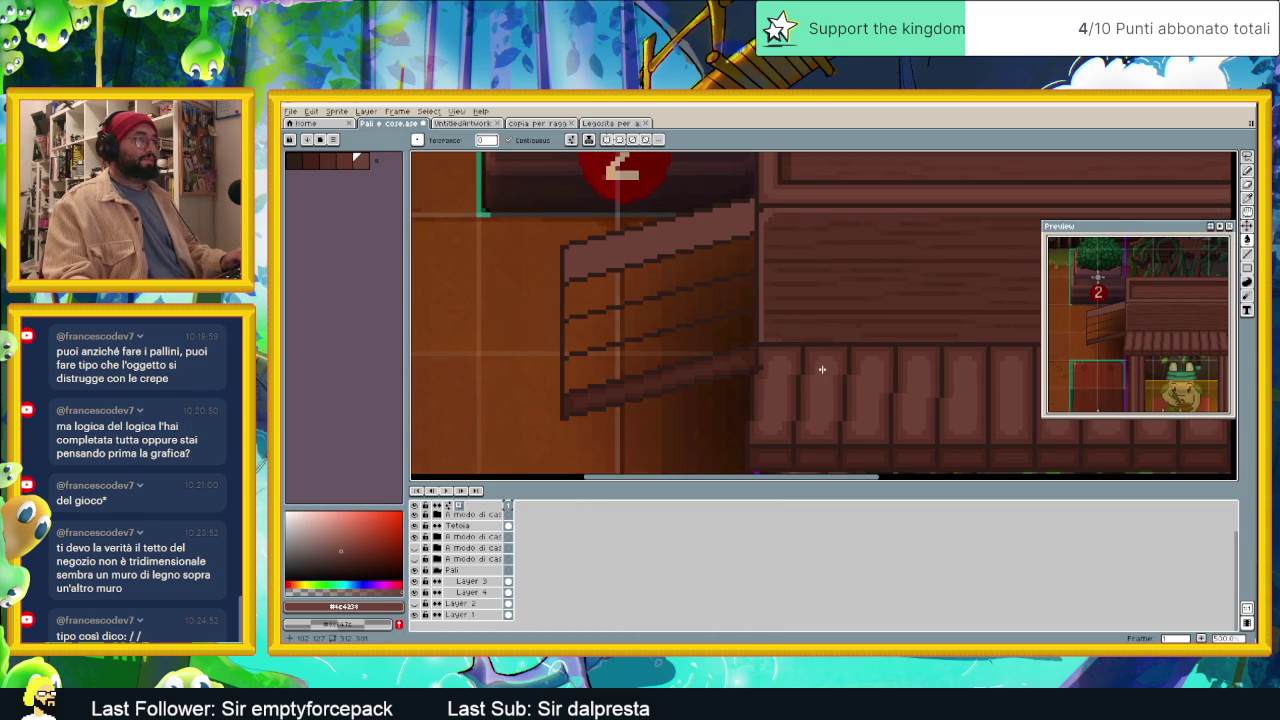
{"action": "scroll", "coordinate": [823, 362], "scroll_direction": "down", "scroll_amount": 2}
{"action": "scroll", "coordinate": [803, 380], "scroll_direction": "up", "scroll_amount": 3}
Step: Sample a darker brown and draw straight dark edges along the step's left end and top
{"action": "key", "text": "alt"}
{"action": "left_click", "coordinate": [806, 339], "text": "alt"}
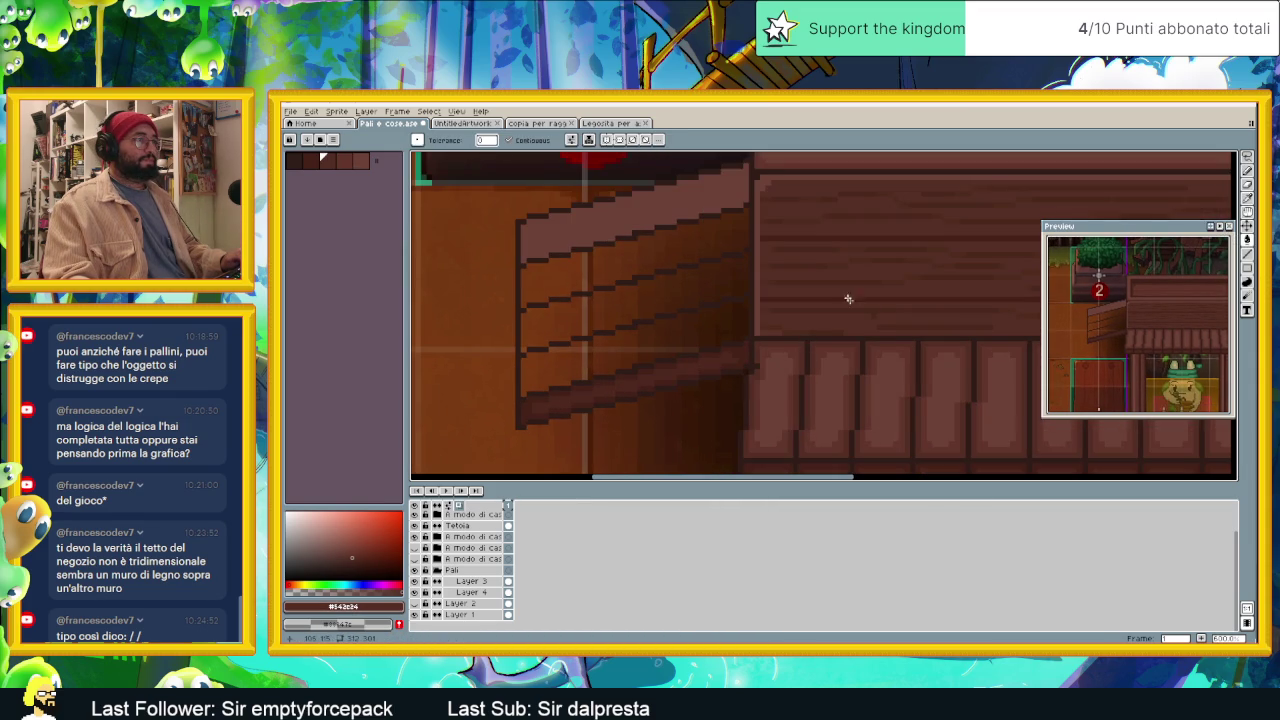
{"action": "left_click", "coordinate": [1247, 254]}
{"action": "scroll", "coordinate": [946, 267], "scroll_direction": "up", "scroll_amount": 1}
{"action": "scroll", "coordinate": [946, 267], "scroll_direction": "up", "scroll_amount": 1}
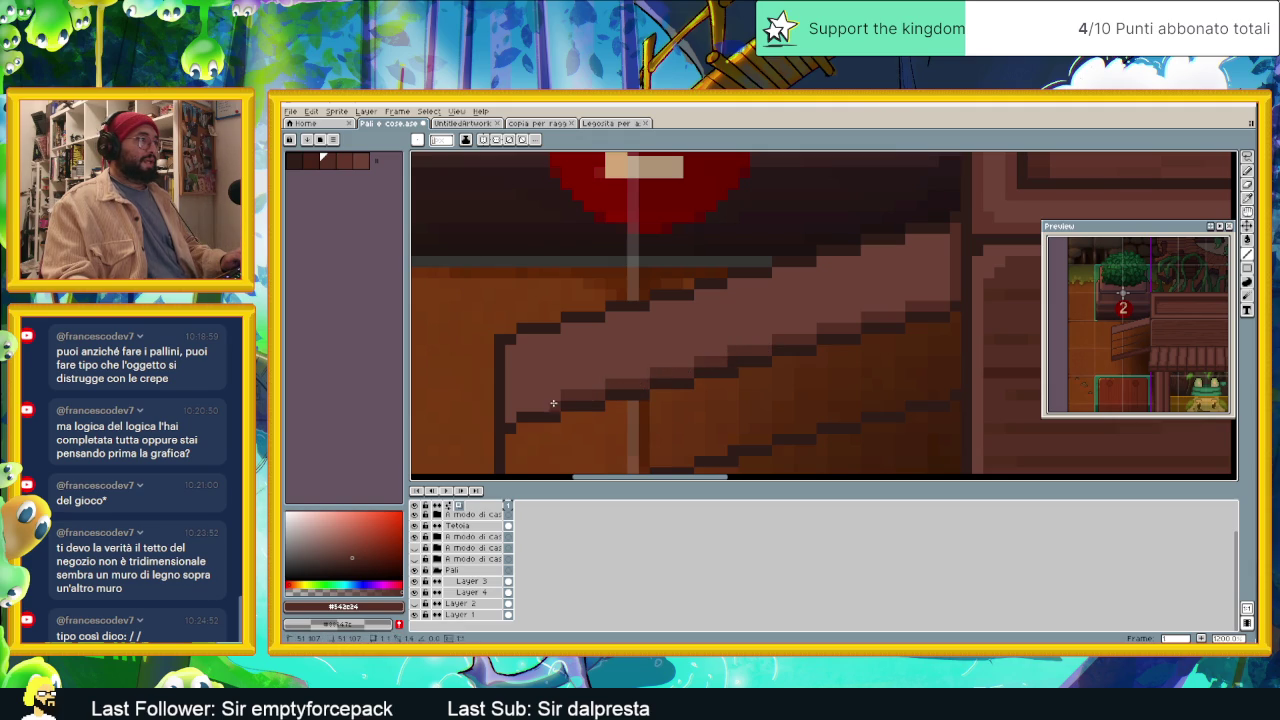
{"action": "left_click_drag", "start_coordinate": [514, 414], "coordinate": [507, 362]}
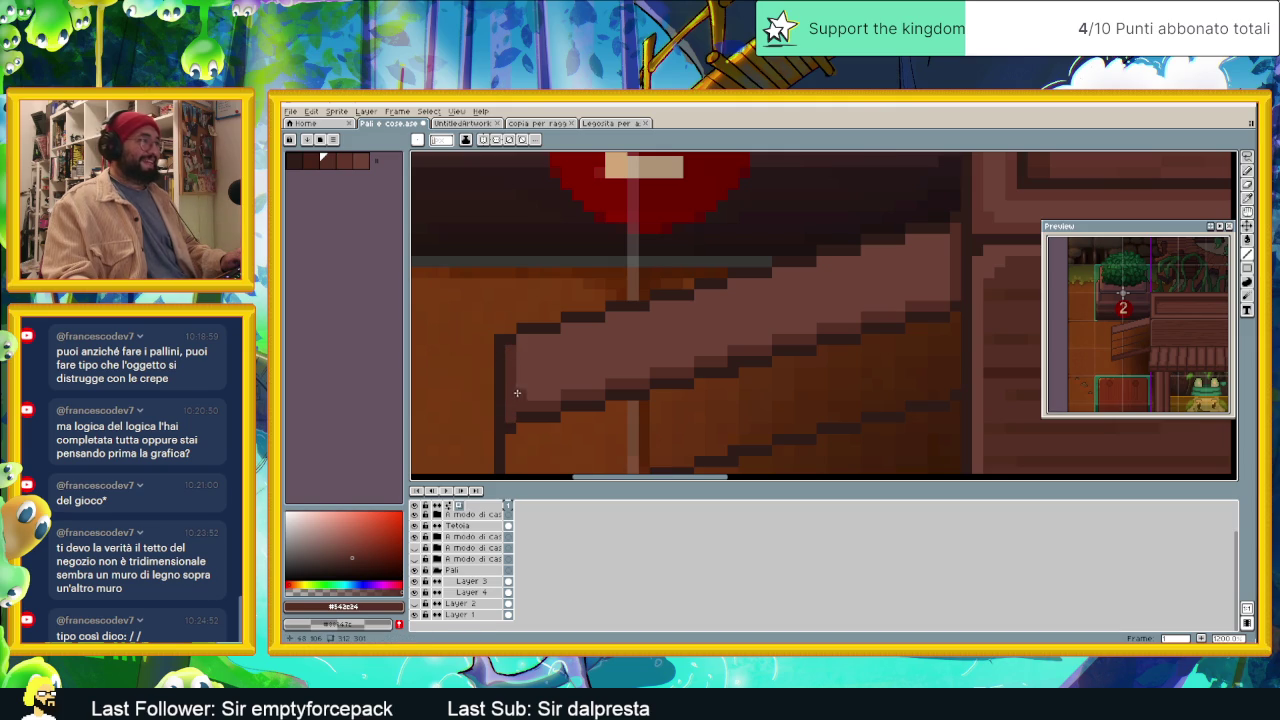
{"action": "left_click_drag", "start_coordinate": [520, 344], "coordinate": [540, 338]}
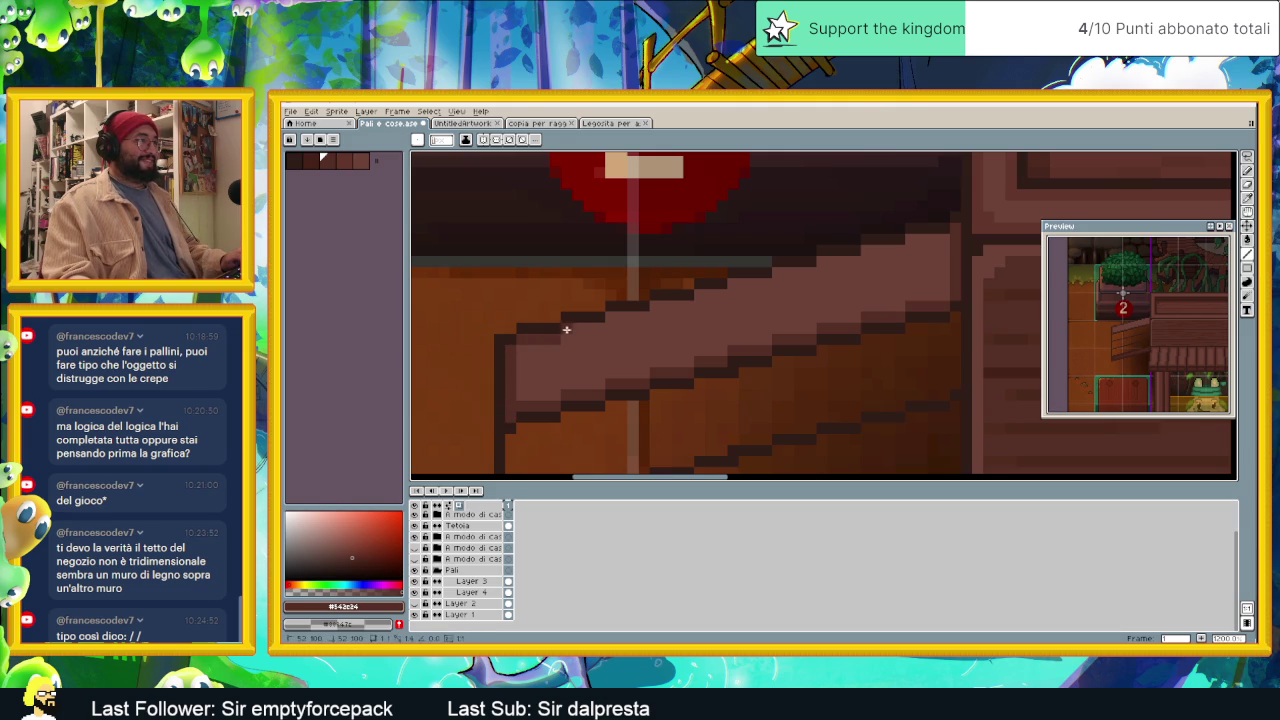
{"action": "left_click_drag", "start_coordinate": [641, 316], "coordinate": [934, 237]}
{"action": "scroll", "coordinate": [951, 394], "scroll_direction": "down", "scroll_amount": 1}
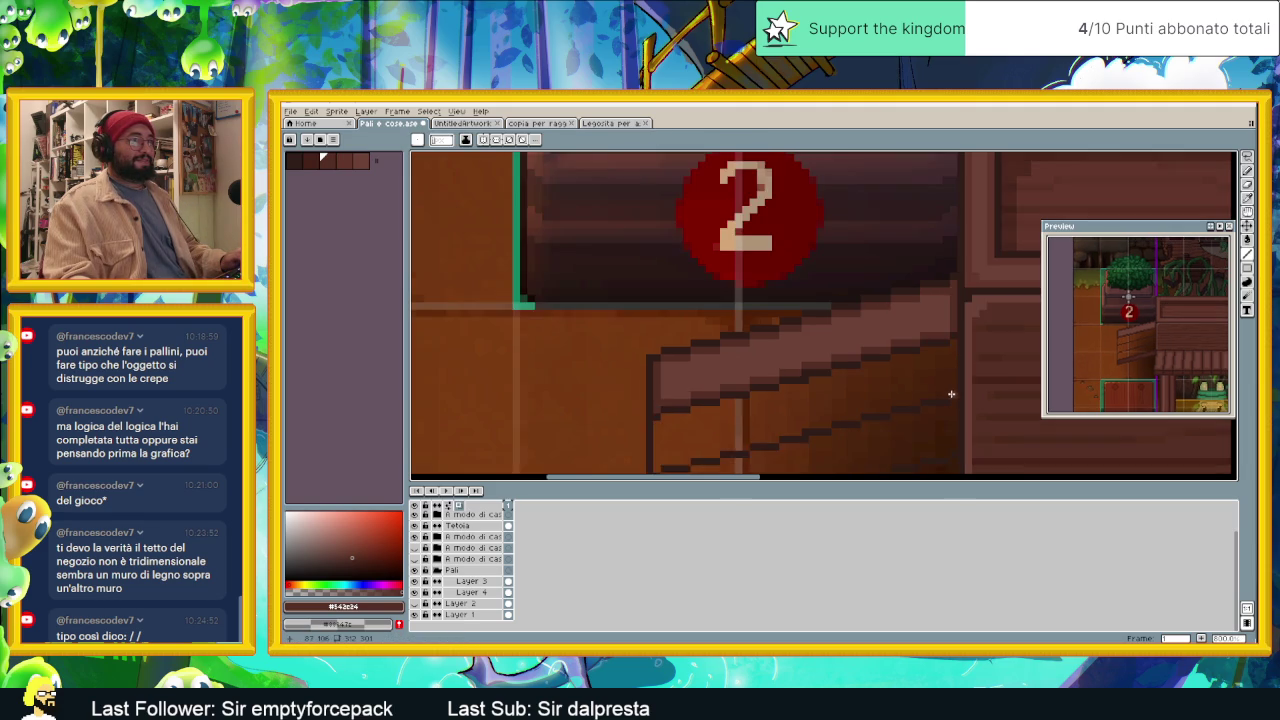
Step: Lasso-select the slanted plank piece left of the shop roof
{"action": "scroll", "coordinate": [920, 411], "scroll_direction": "down", "scroll_amount": 1}
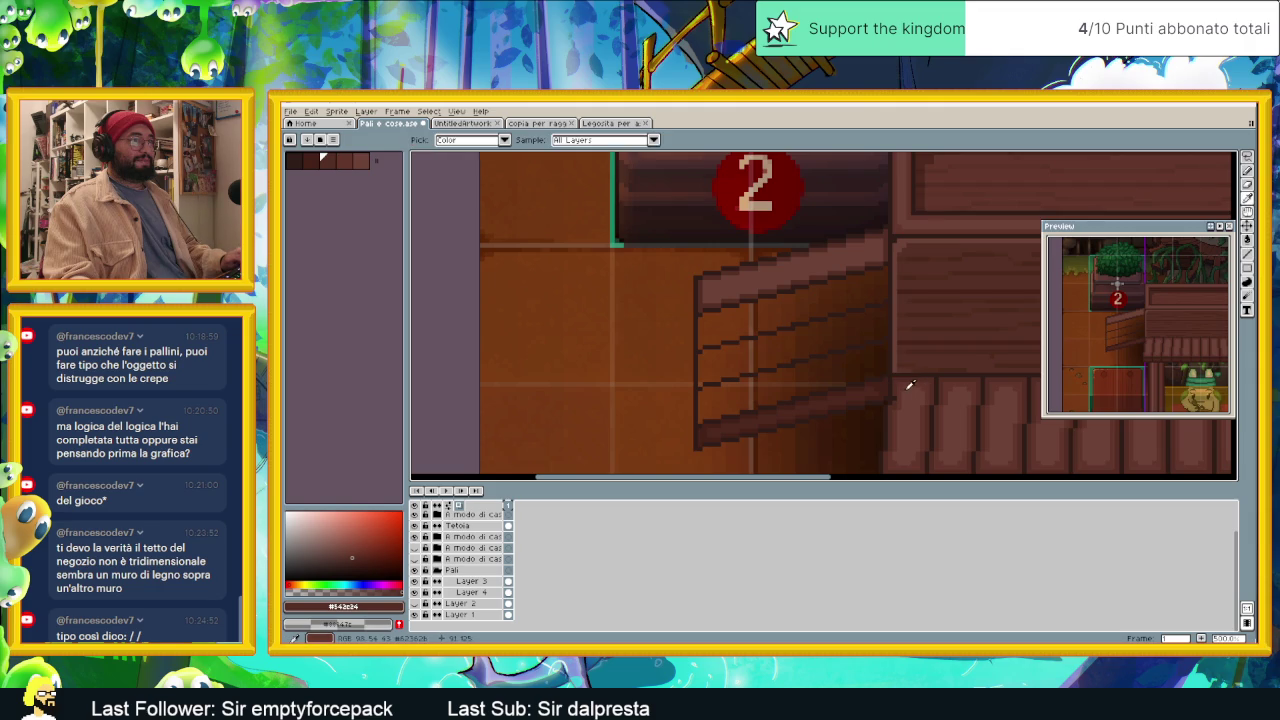
{"action": "scroll", "coordinate": [860, 300], "scroll_direction": "up", "scroll_amount": 1}
{"action": "scroll", "coordinate": [930, 263], "scroll_direction": "up", "scroll_amount": 1}
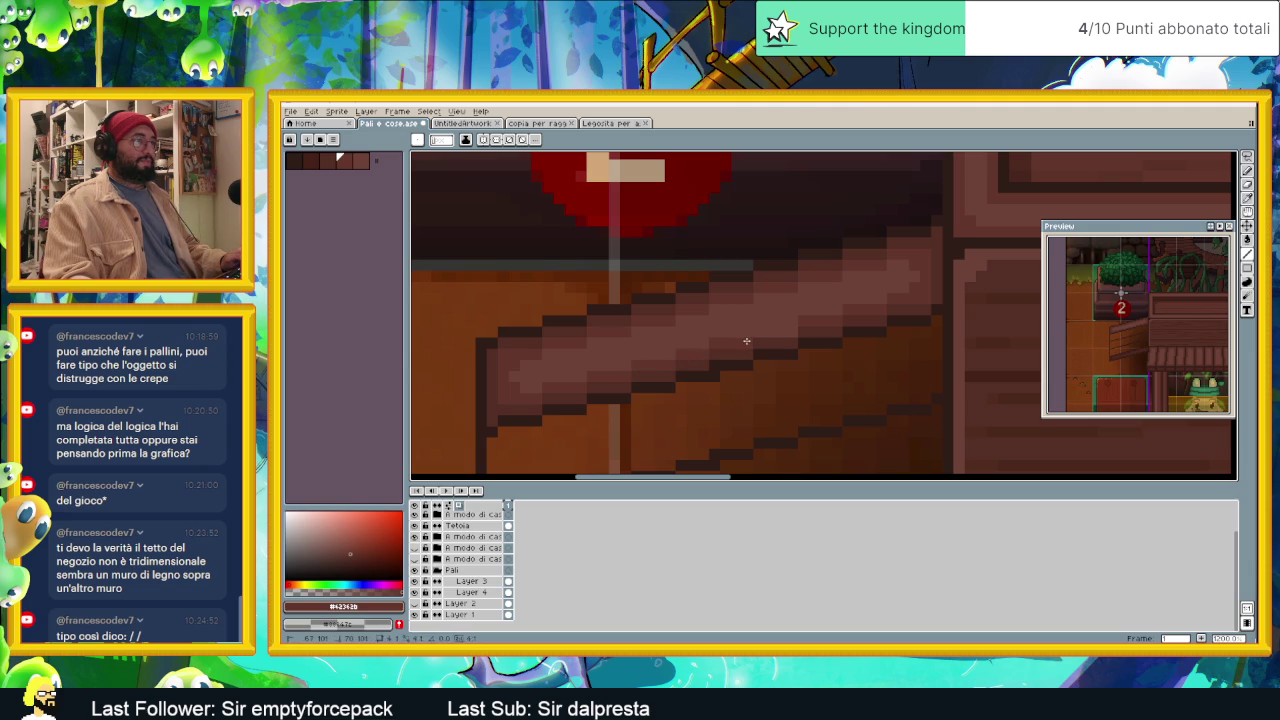
{"action": "scroll", "coordinate": [785, 335], "scroll_direction": "down", "scroll_amount": 1}
{"action": "scroll", "coordinate": [810, 351], "scroll_direction": "down", "scroll_amount": 1}
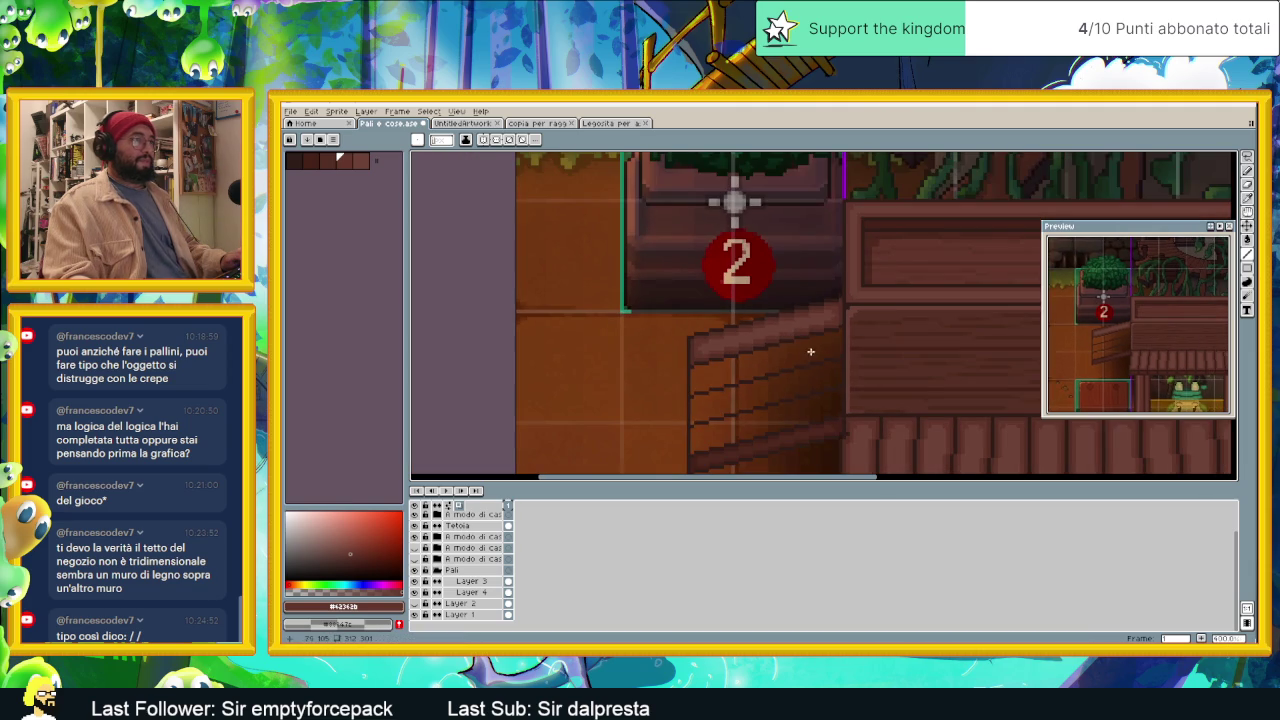
{"action": "key", "text": "shift+m"}
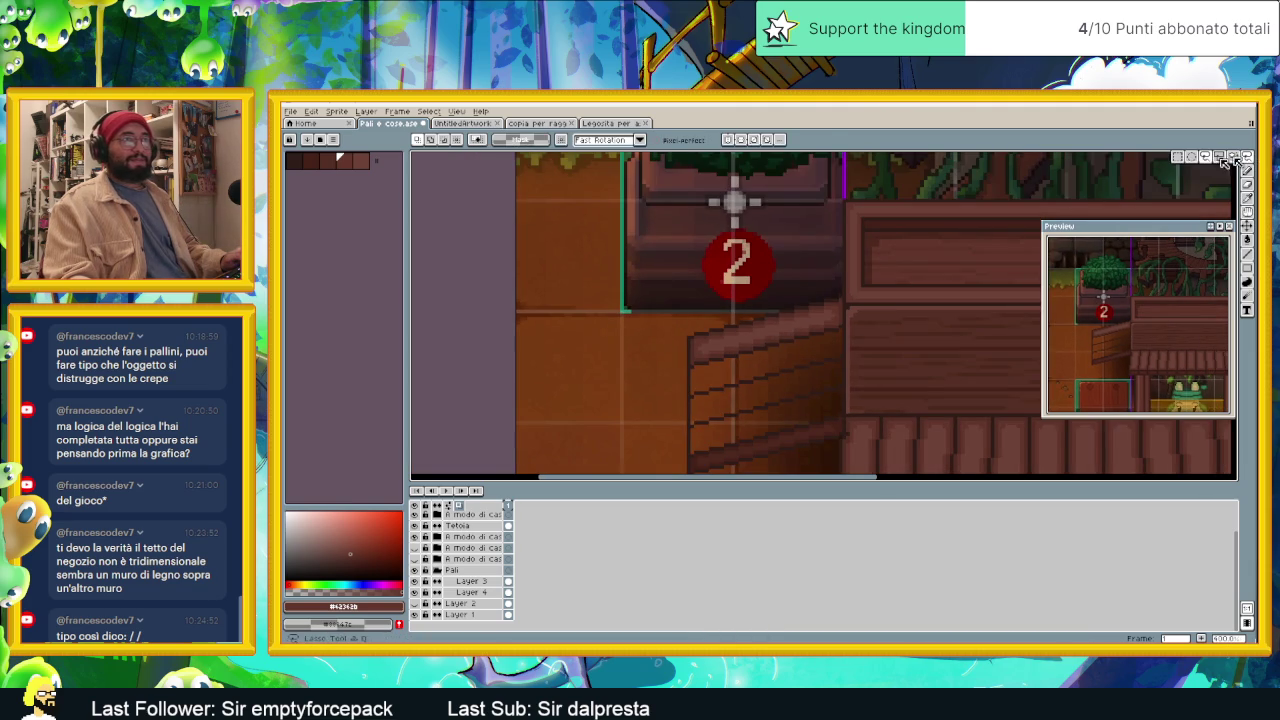
{"action": "scroll", "coordinate": [863, 265], "scroll_direction": "up", "scroll_amount": 1}
{"action": "scroll", "coordinate": [863, 265], "scroll_direction": "up", "scroll_amount": 1}
{"action": "mouse_move", "coordinate": [900, 263]}
{"action": "left_mouse_down"}
{"action": "mouse_move", "coordinate": [557, 418]}
{"action": "mouse_move", "coordinate": [897, 352]}
{"action": "left_mouse_up"}
{"action": "left_click_drag", "start_coordinate": [905, 257], "coordinate": [903, 256]}
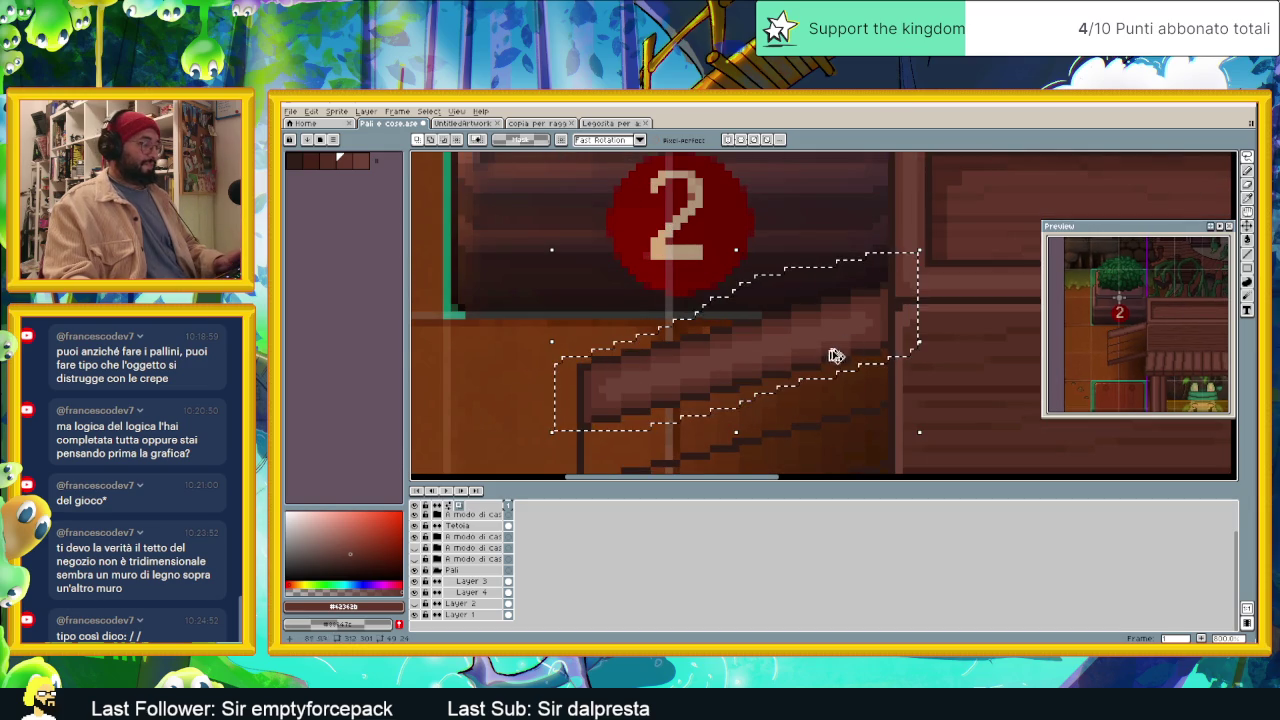
Step: Drag the selected plank piece down about 15 pixels, to Y 110
{"action": "key", "text": "ctrl"}
{"action": "scroll", "coordinate": [846, 403], "scroll_direction": "down", "scroll_amount": 3}
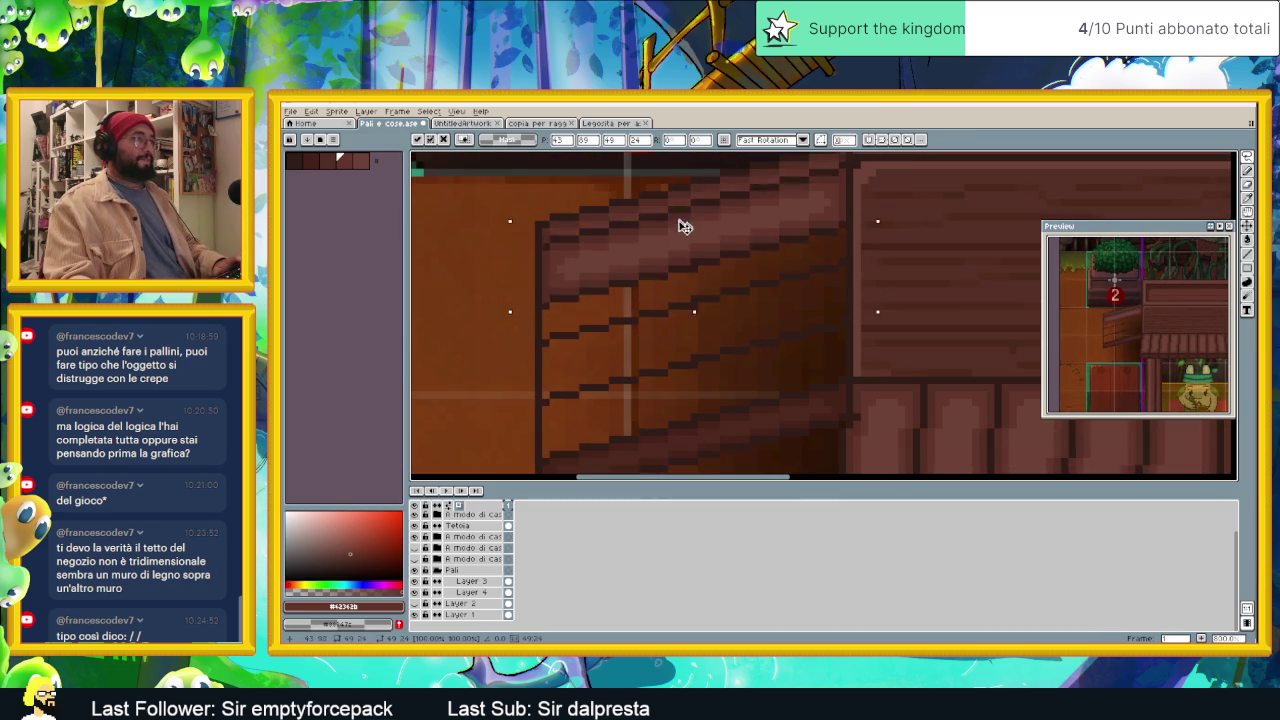
{"action": "mouse_move", "coordinate": [686, 265]}
{"action": "left_mouse_down"}
{"action": "mouse_move", "coordinate": [680, 220]}
{"action": "mouse_move", "coordinate": [686, 346]}
{"action": "left_mouse_up"}
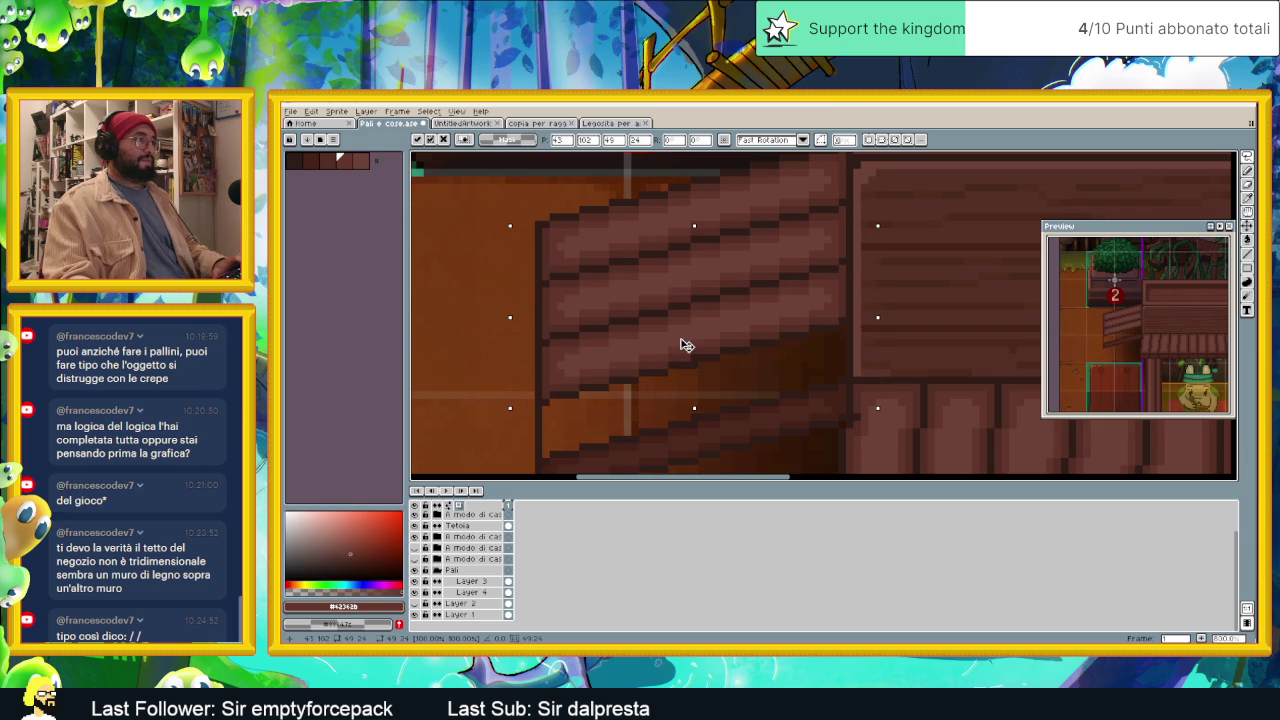
{"action": "scroll", "coordinate": [709, 357], "scroll_direction": "down", "scroll_amount": 3}
{"action": "mouse_move", "coordinate": [707, 237]}
{"action": "left_mouse_down"}
{"action": "mouse_move", "coordinate": [671, 289]}
{"action": "mouse_move", "coordinate": [689, 257]}
{"action": "left_mouse_up"}
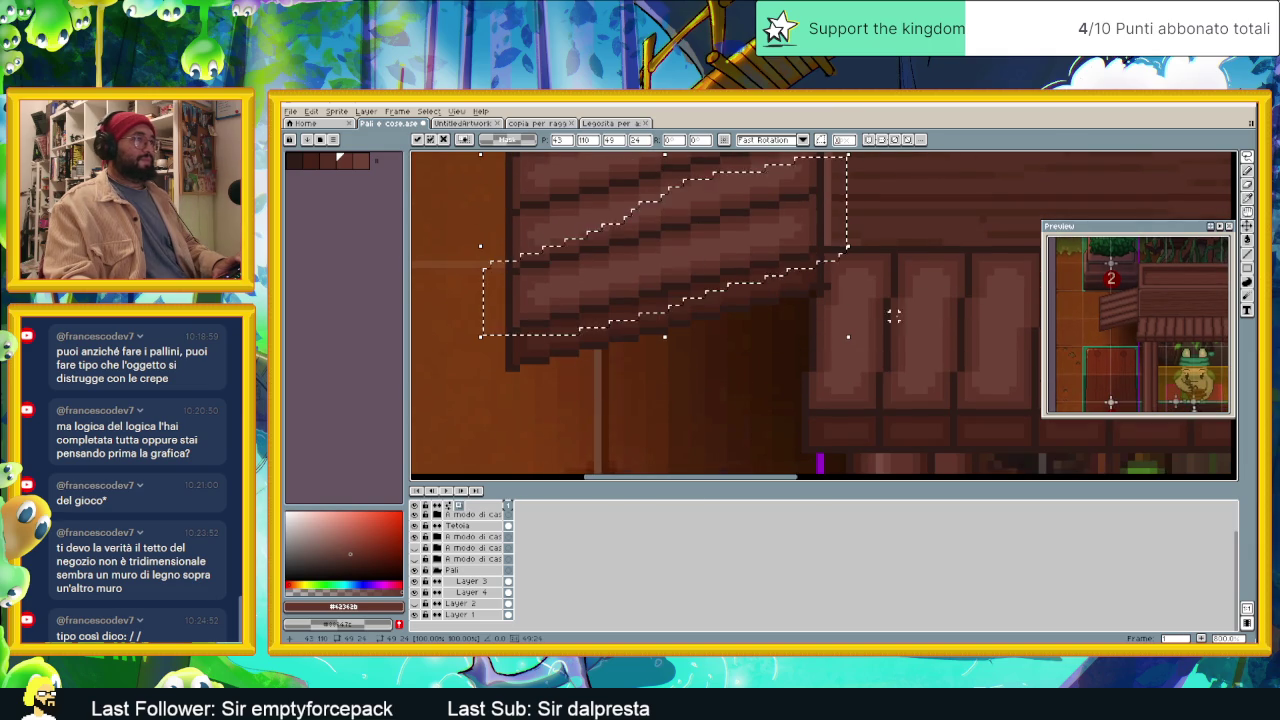
{"action": "scroll", "coordinate": [877, 323], "scroll_direction": "down", "scroll_amount": 3}
{"action": "scroll", "coordinate": [915, 344], "scroll_direction": "down", "scroll_amount": 1}
{"action": "scroll", "coordinate": [915, 344], "scroll_direction": "down", "scroll_amount": 1}
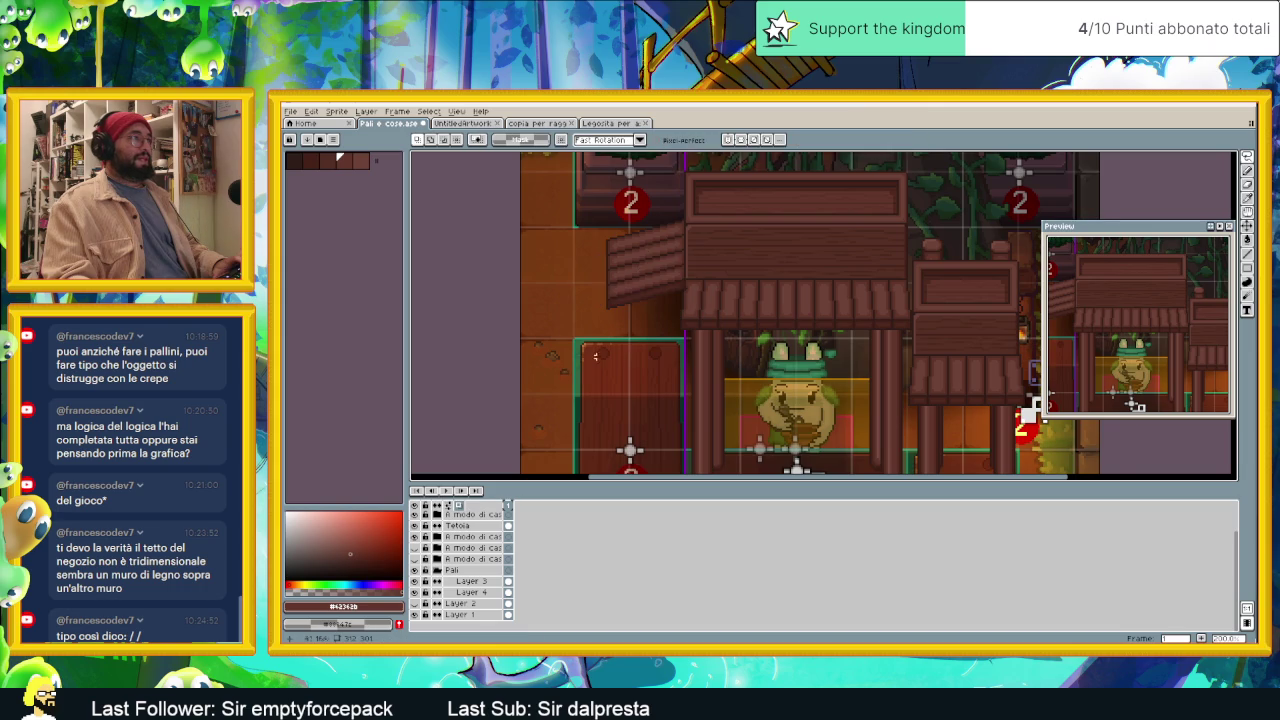
Step: Outline part of the plank piece, then clear that selection
{"action": "scroll", "coordinate": [742, 363], "scroll_direction": "down", "scroll_amount": 3}
{"action": "scroll", "coordinate": [742, 363], "scroll_direction": "up", "scroll_amount": 1}
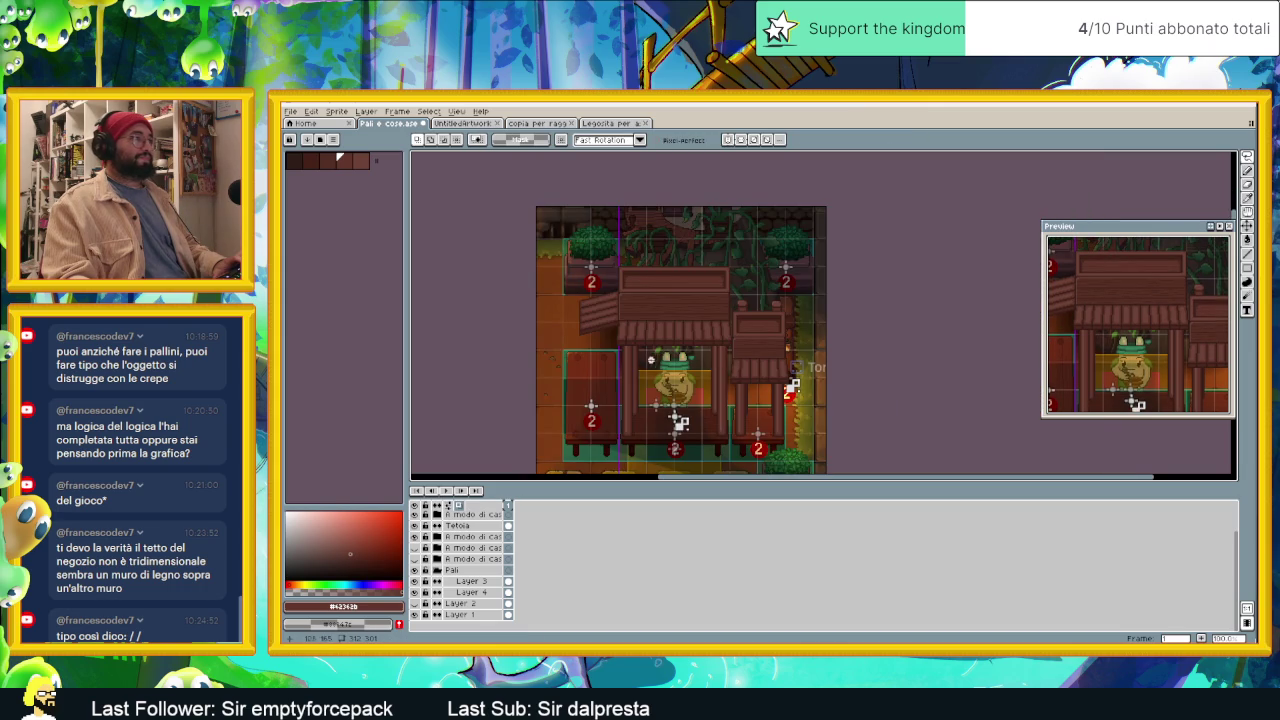
{"action": "scroll", "coordinate": [570, 346], "scroll_direction": "up", "scroll_amount": 1}
{"action": "scroll", "coordinate": [570, 346], "scroll_direction": "up", "scroll_amount": 1}
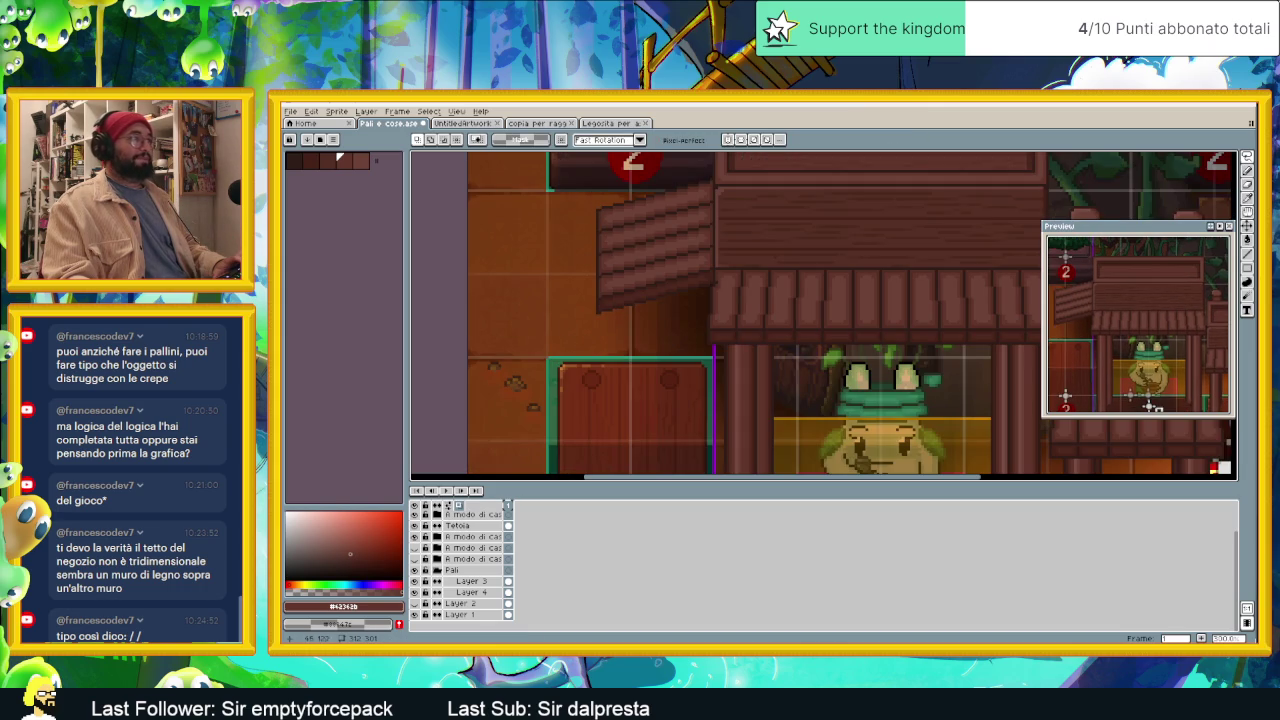
{"action": "scroll", "coordinate": [591, 215], "scroll_direction": "up", "scroll_amount": 1}
{"action": "left_click_drag", "start_coordinate": [593, 196], "coordinate": [596, 275]}
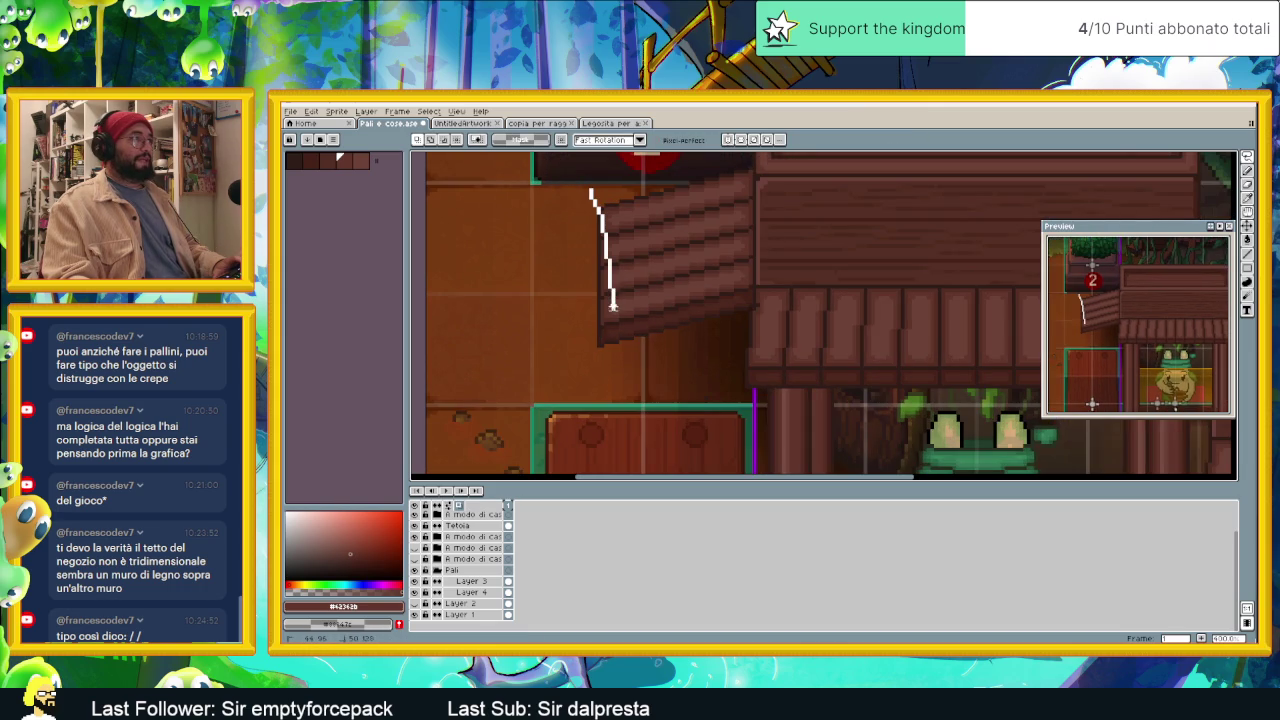
{"action": "left_click", "coordinate": [587, 260]}
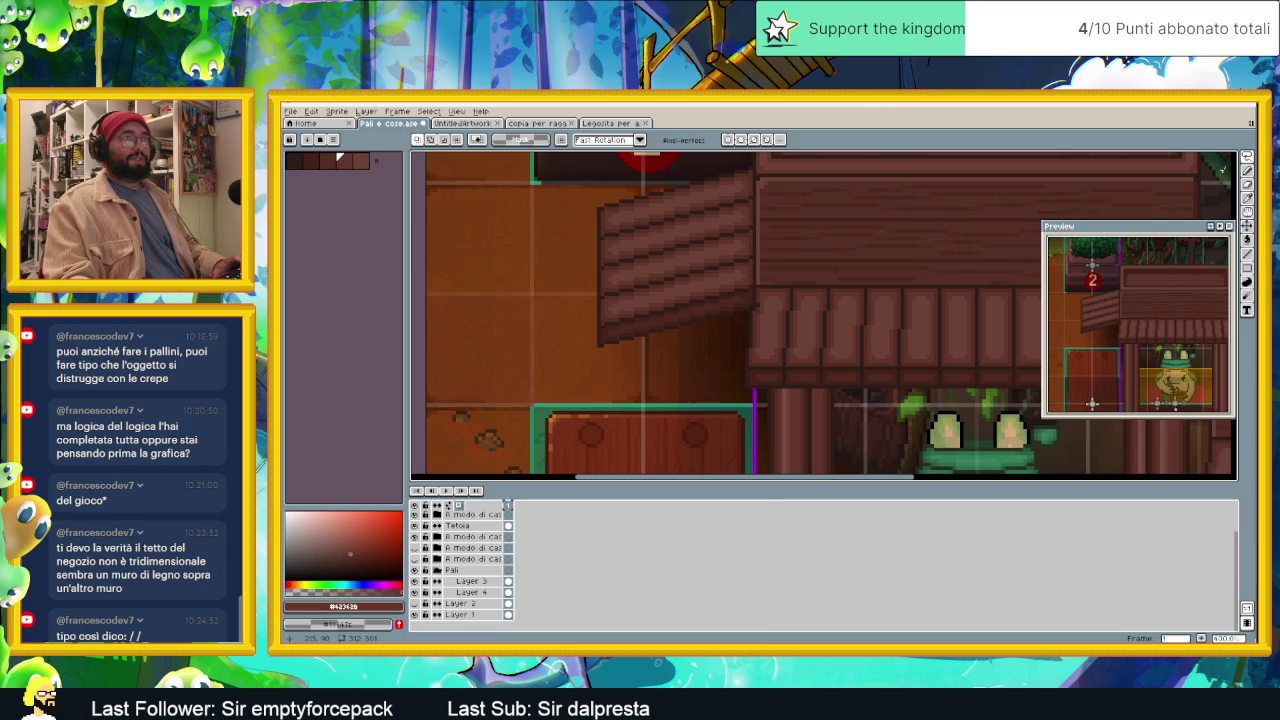
{"action": "scroll", "coordinate": [598, 209], "scroll_direction": "up", "scroll_amount": 1}
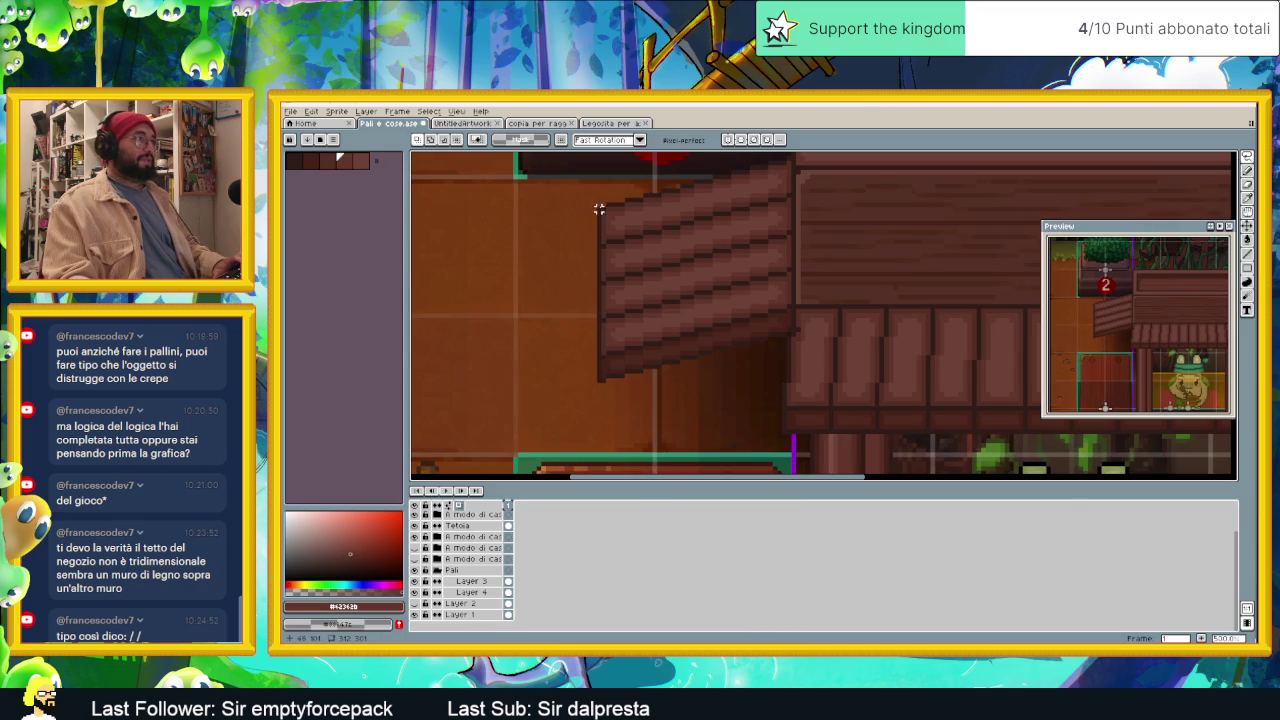
Step: Marquee-select the side roof's left edge and commit the change
{"action": "left_click", "coordinate": [1247, 157]}
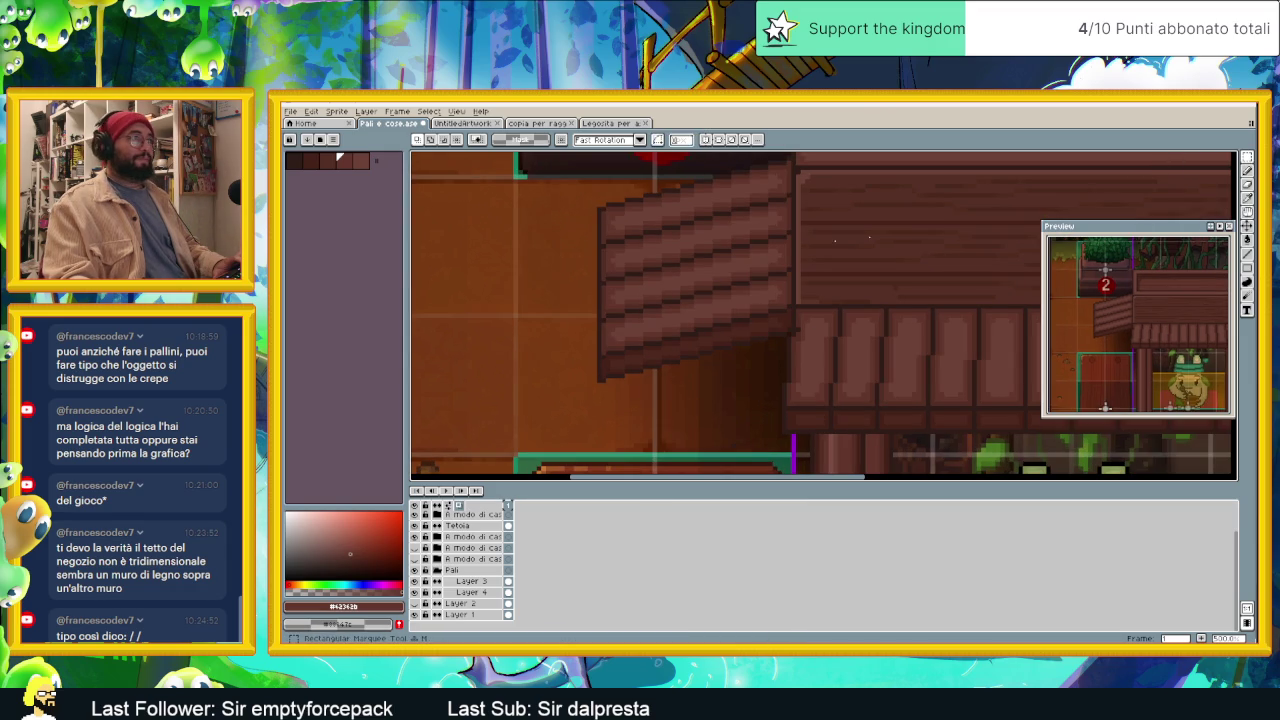
{"action": "mouse_move", "coordinate": [571, 179]}
{"action": "left_mouse_down"}
{"action": "mouse_move", "coordinate": [627, 393]}
{"action": "mouse_move", "coordinate": [636, 363]}
{"action": "left_mouse_up"}
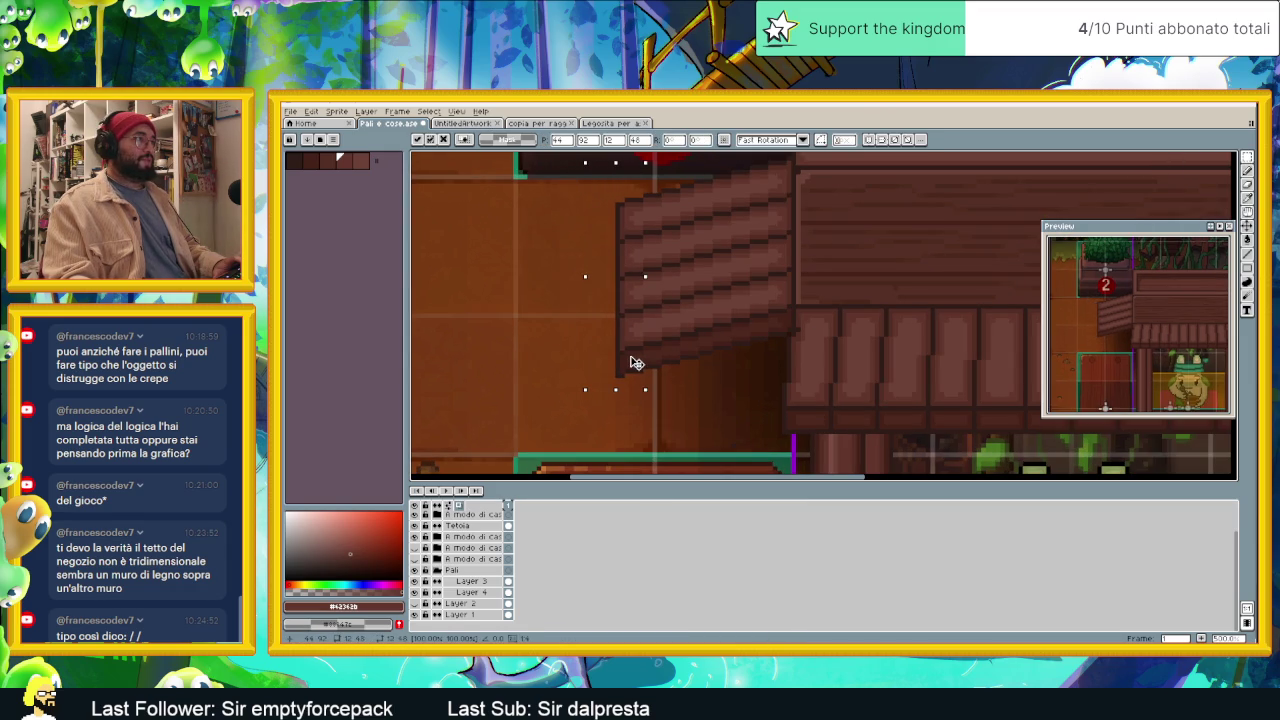
{"action": "scroll", "coordinate": [737, 380], "scroll_direction": "down", "scroll_amount": 1}
{"action": "scroll", "coordinate": [737, 382], "scroll_direction": "down", "scroll_amount": 1}
{"action": "left_click", "coordinate": [737, 384]}
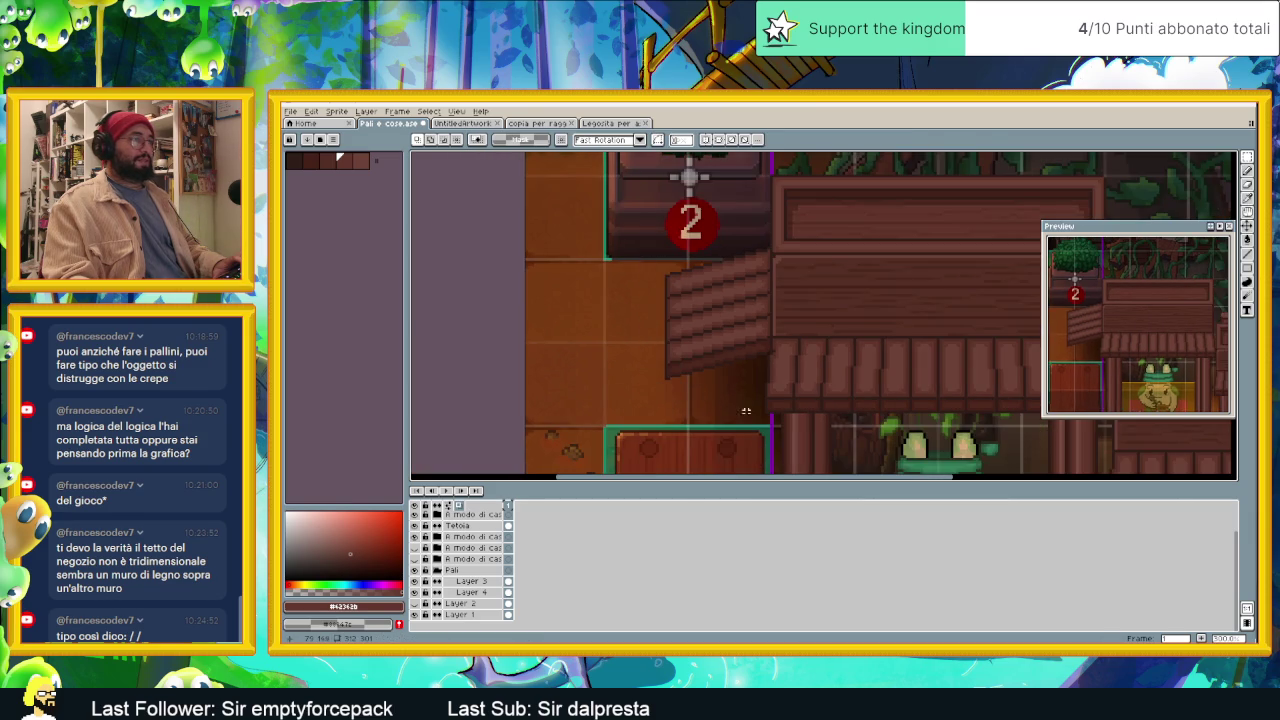
{"action": "scroll", "coordinate": [746, 421], "scroll_direction": "down", "scroll_amount": 1}
{"action": "scroll", "coordinate": [730, 411], "scroll_direction": "up", "scroll_amount": 2}
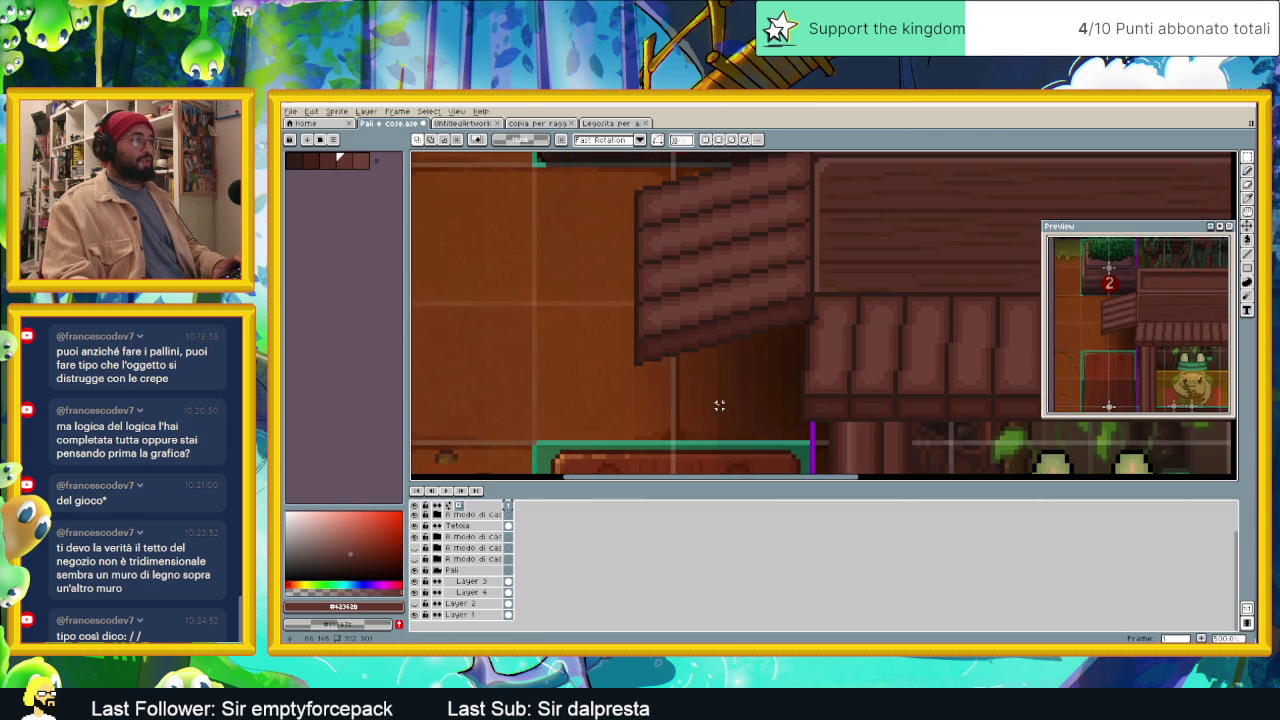
{"action": "scroll", "coordinate": [680, 266], "scroll_direction": "up", "scroll_amount": 1}
Step: Move the roof's left edge strip a few pixels right and commit it
{"action": "left_click_drag", "start_coordinate": [609, 185], "coordinate": [677, 390]}
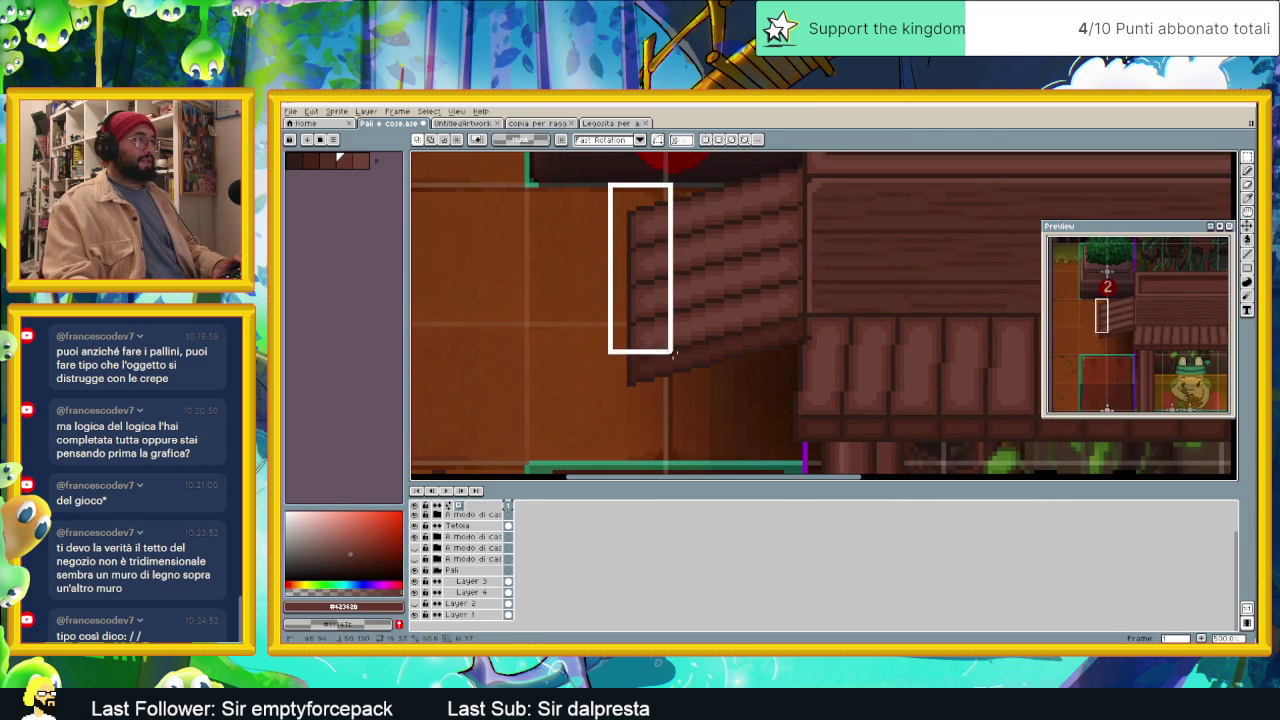
{"action": "left_click_drag", "start_coordinate": [659, 335], "coordinate": [677, 323]}
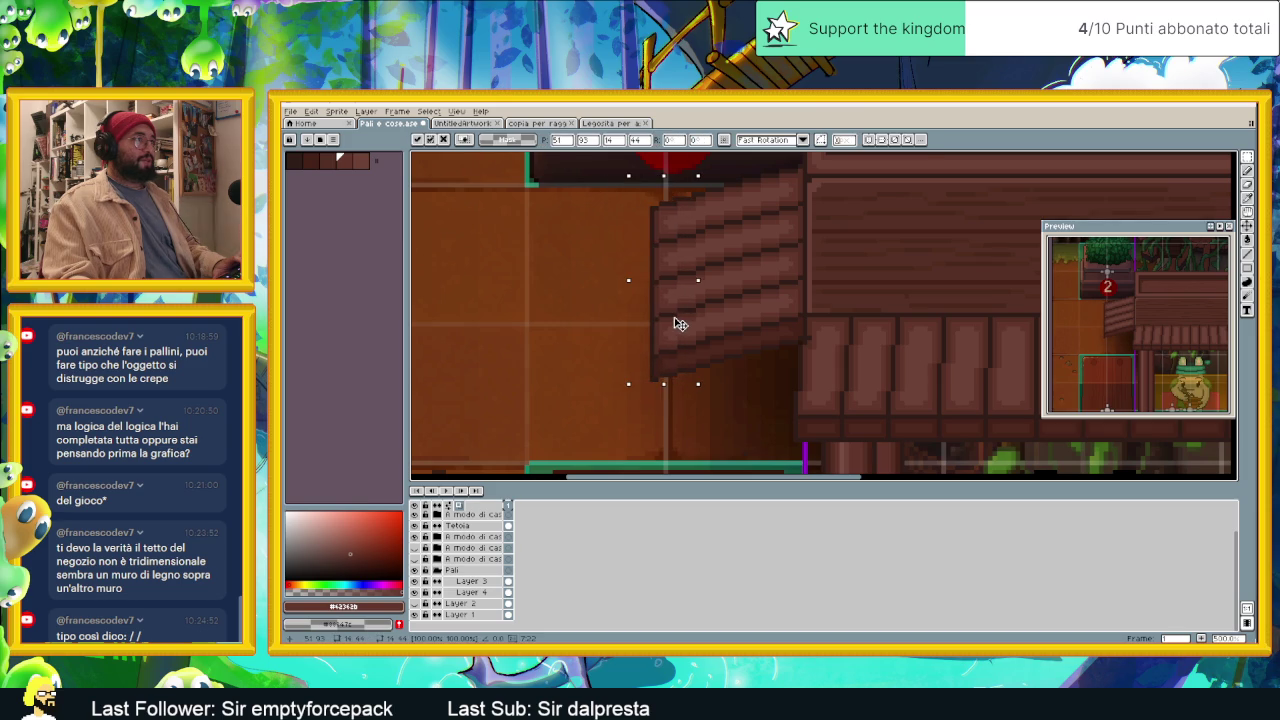
{"action": "key", "text": "Return"}
{"action": "scroll", "coordinate": [758, 388], "scroll_direction": "down", "scroll_amount": 1}
{"action": "scroll", "coordinate": [758, 388], "scroll_direction": "down", "scroll_amount": 1}
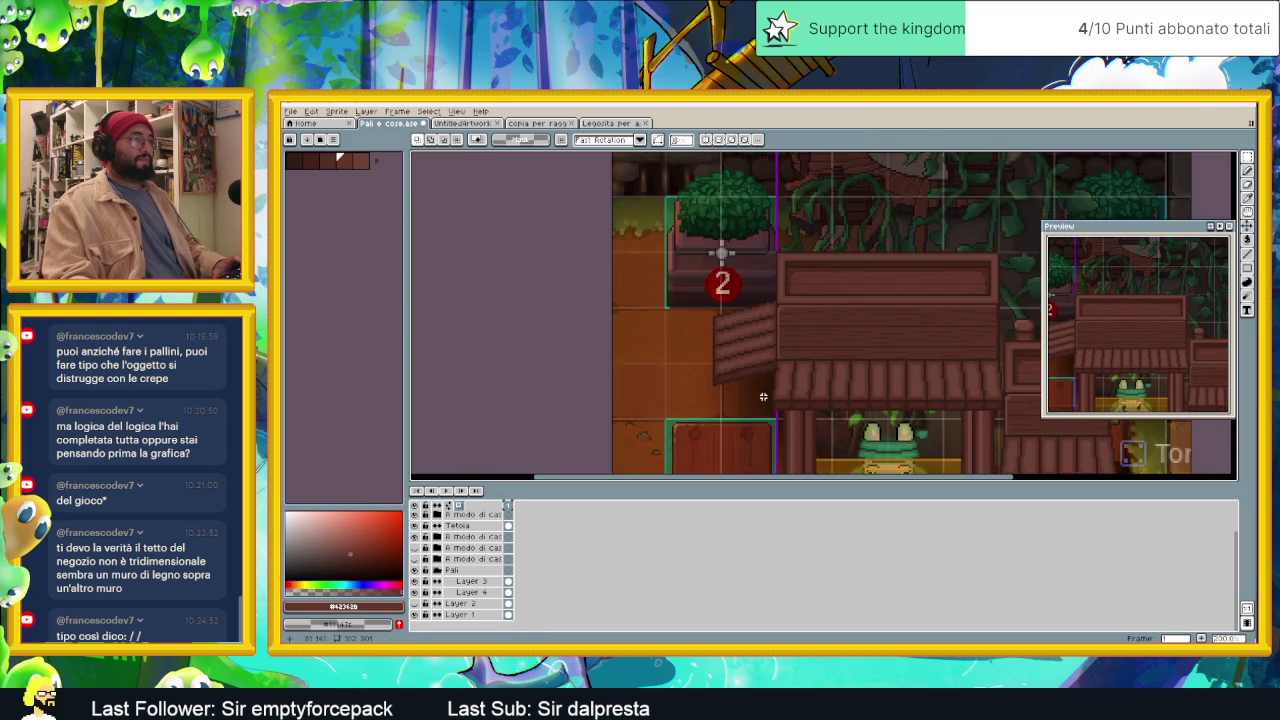
{"action": "scroll", "coordinate": [763, 397], "scroll_direction": "down", "scroll_amount": 1}
{"action": "scroll", "coordinate": [737, 419], "scroll_direction": "up", "scroll_amount": 2}
{"action": "scroll", "coordinate": [700, 330], "scroll_direction": "up", "scroll_amount": 1}
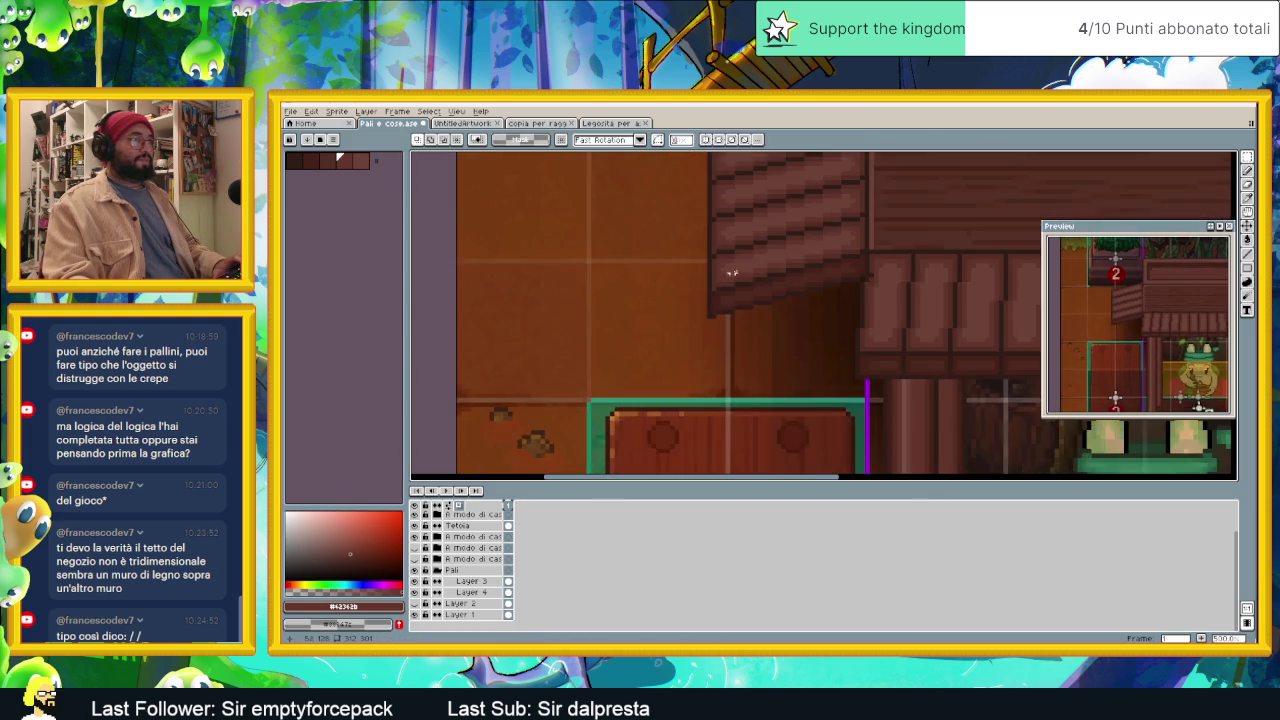
{"action": "scroll", "coordinate": [660, 250], "scroll_direction": "up", "scroll_amount": 1}
Step: Select the roof's left edge again and shift it further right
{"action": "left_click_drag", "start_coordinate": [639, 200], "coordinate": [713, 413]}
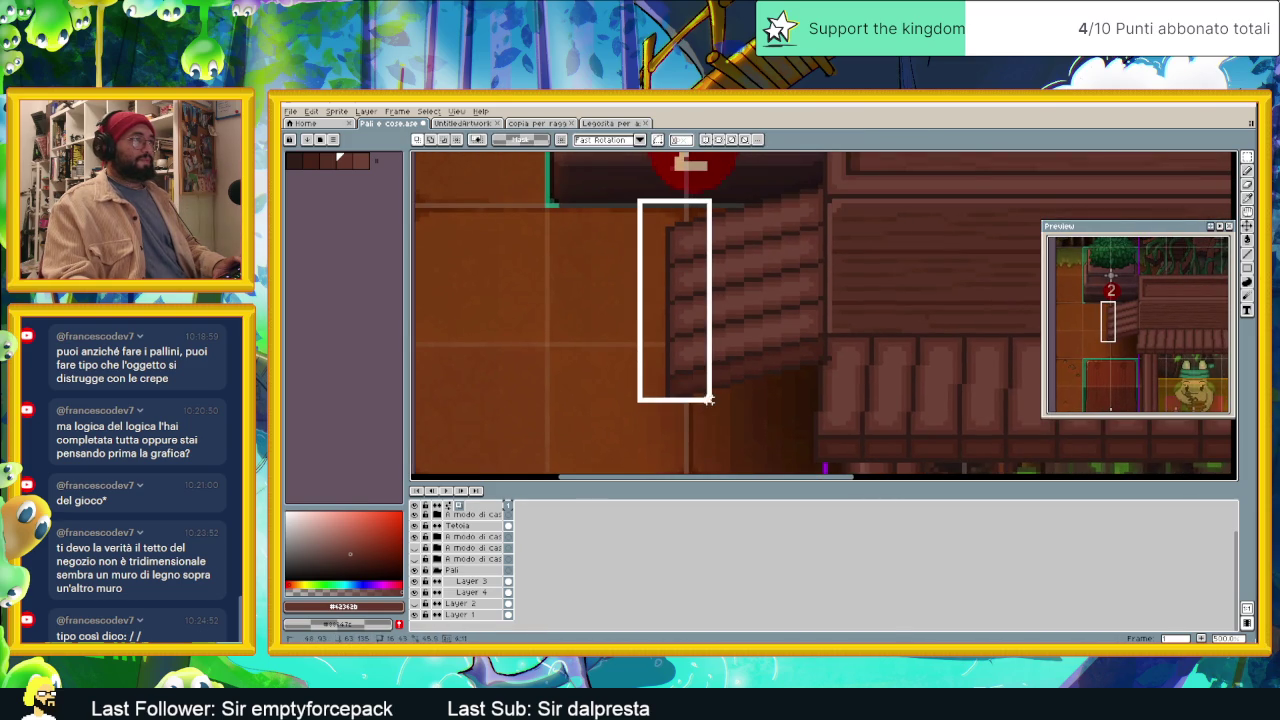
{"action": "left_click_drag", "start_coordinate": [700, 371], "coordinate": [713, 369]}
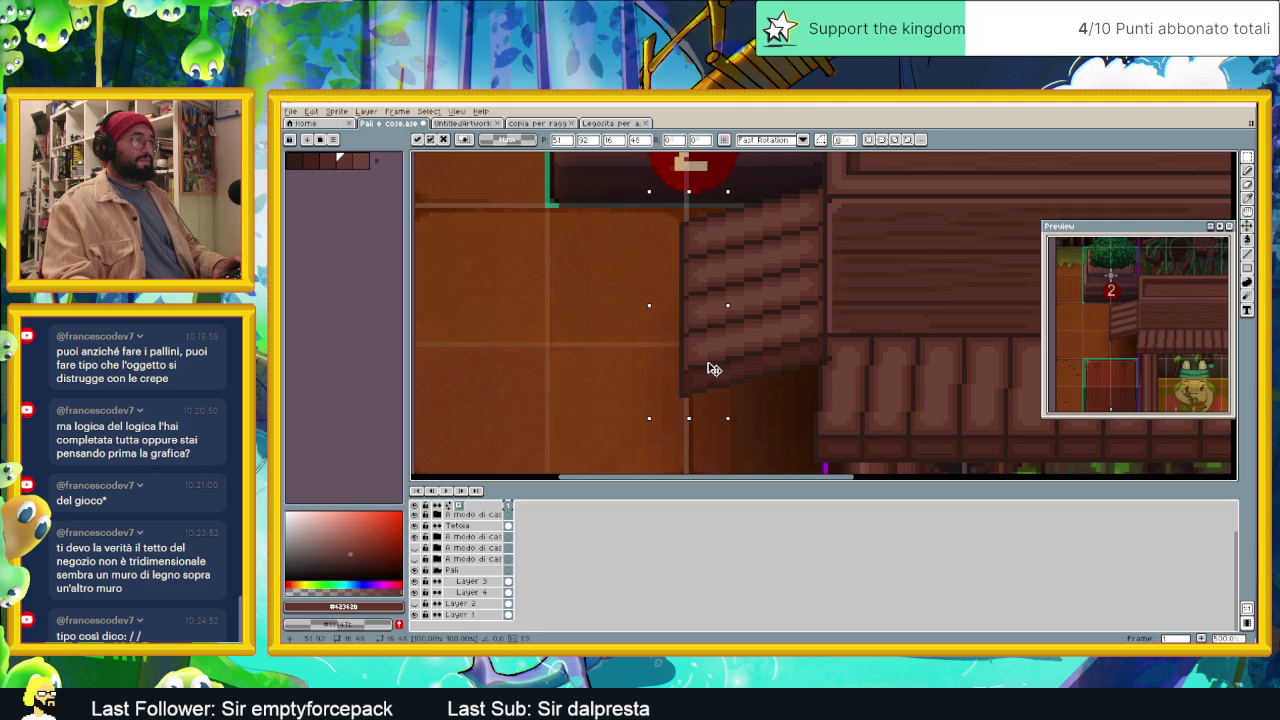
{"action": "left_click", "coordinate": [771, 386]}
{"action": "scroll", "coordinate": [717, 371], "scroll_direction": "down", "scroll_amount": 1}
{"action": "scroll", "coordinate": [717, 371], "scroll_direction": "down", "scroll_amount": 1}
{"action": "scroll", "coordinate": [717, 371], "scroll_direction": "down", "scroll_amount": 1}
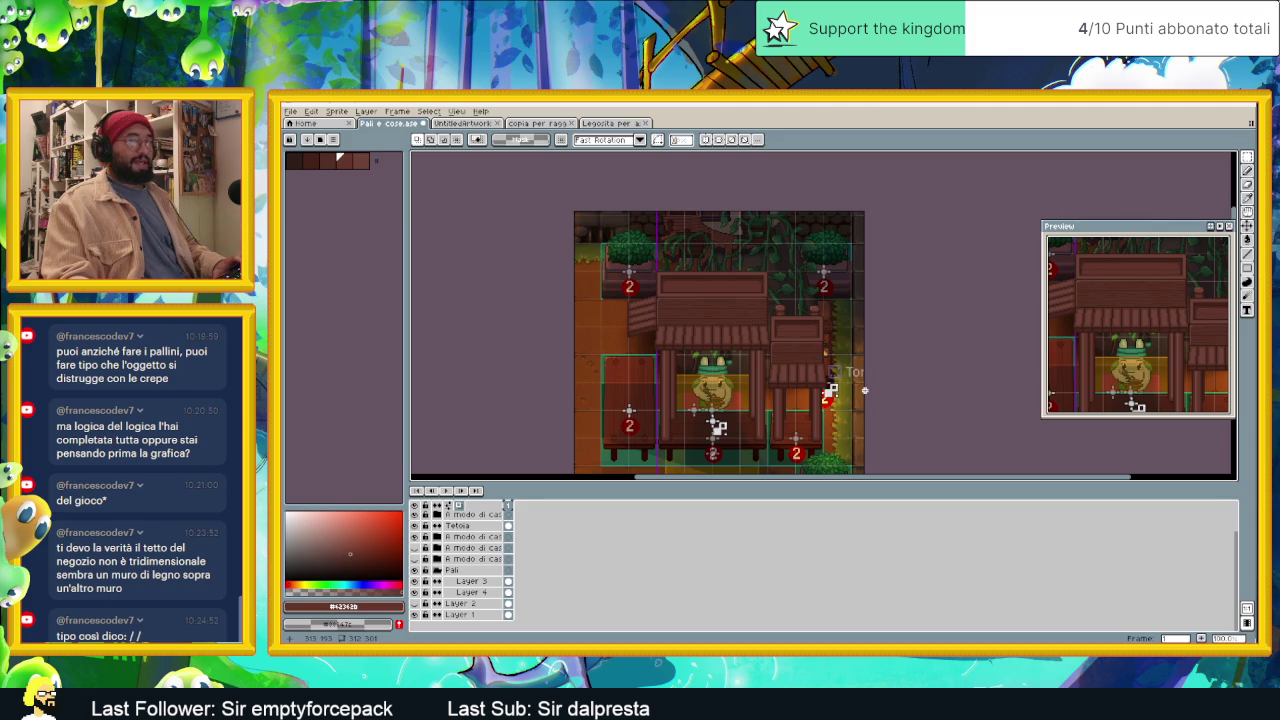
Step: Save the shop file and add a new layer
{"action": "key", "text": "ctrl+s"}
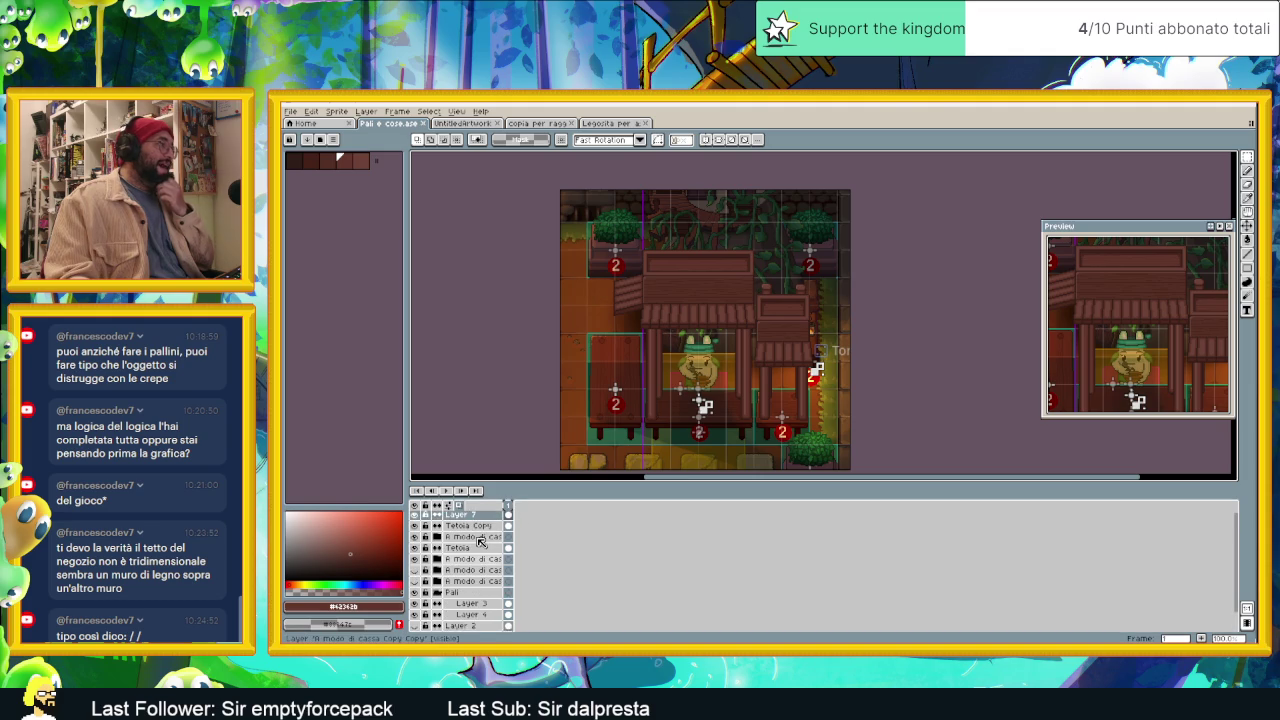
{"action": "scroll", "coordinate": [470, 540], "scroll_direction": "up", "scroll_amount": 2}
{"action": "right_click", "coordinate": [488, 522]}
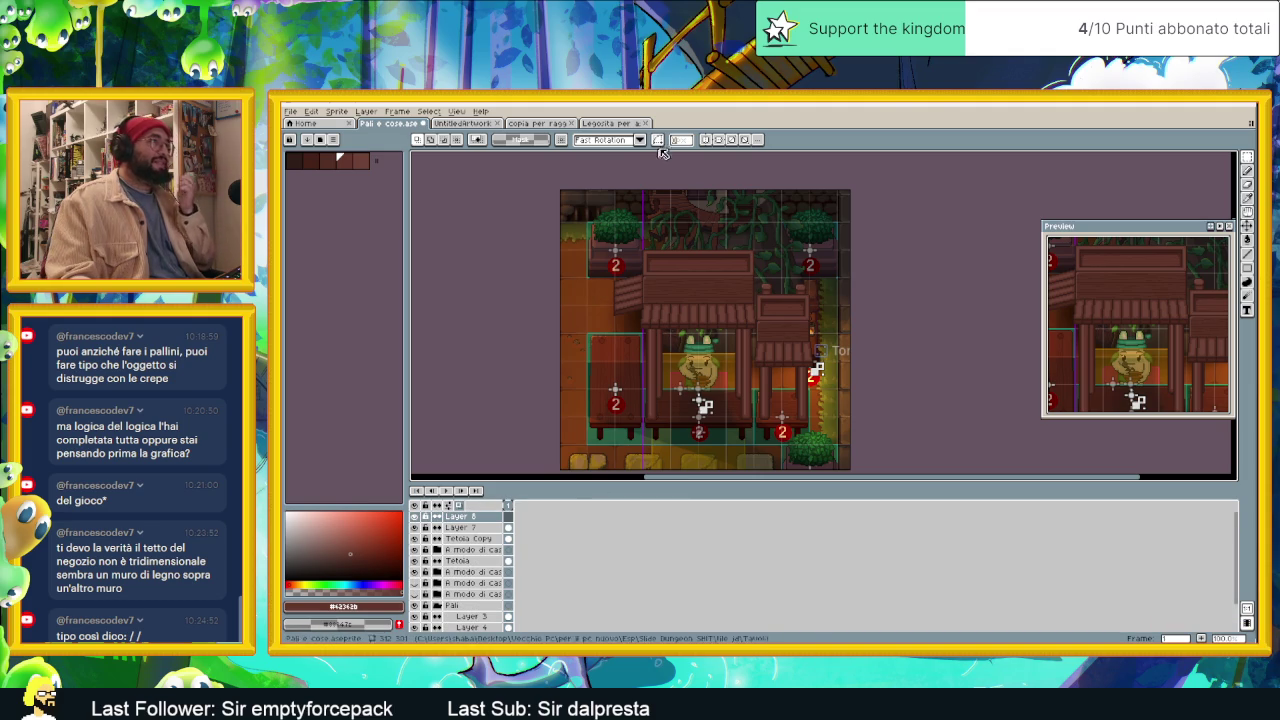
Step: Copy the signpost sprite's wooden board and paste it into the shop sprite
{"action": "left_click", "coordinate": [610, 123]}
{"action": "left_click", "coordinate": [537, 123]}
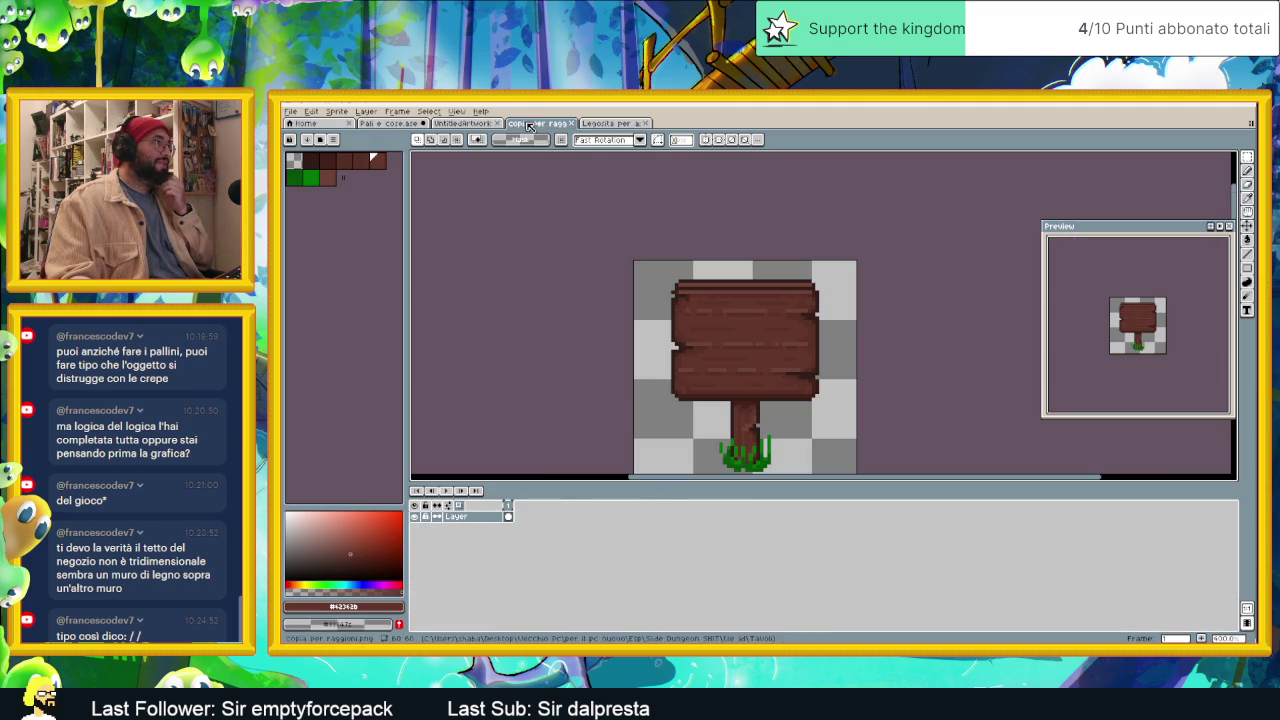
{"action": "left_click_drag", "start_coordinate": [664, 272], "coordinate": [831, 402]}
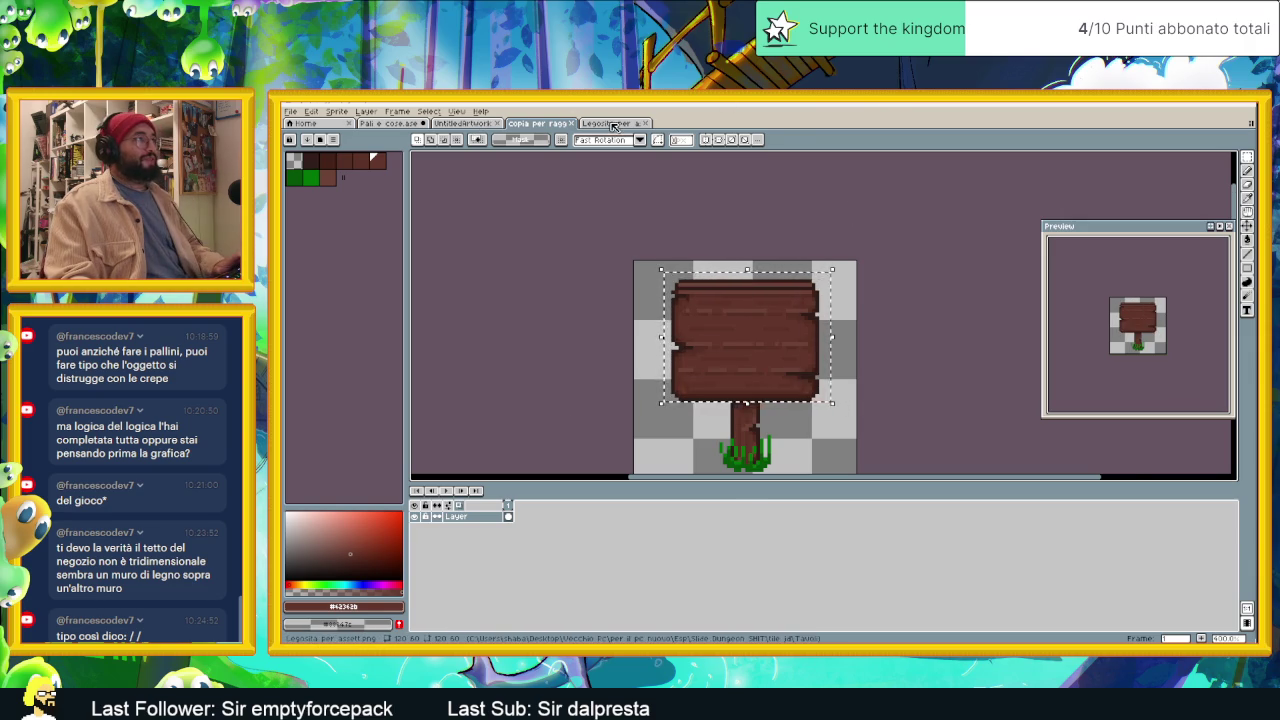
{"action": "left_click", "coordinate": [449, 124]}
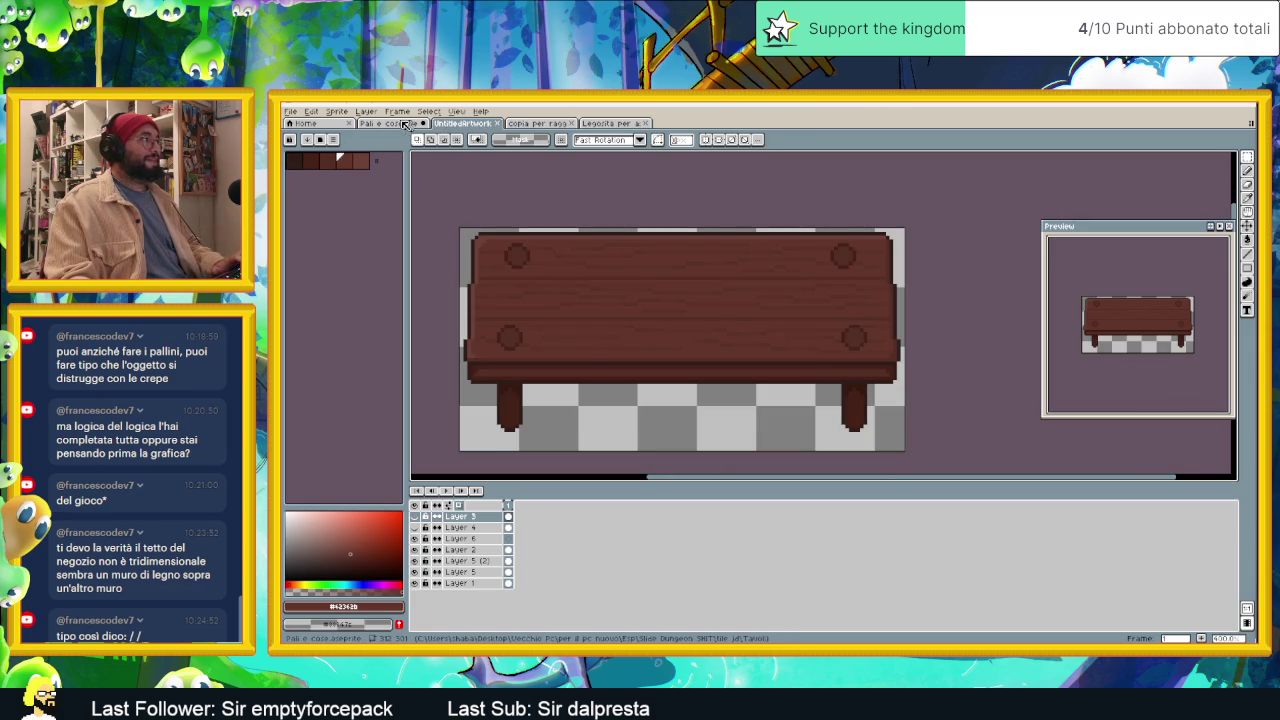
{"action": "left_click", "coordinate": [390, 123]}
{"action": "key", "text": "ctrl+v"}
Step: Place the pasted board over the shop's sign, nudged up one pixel
{"action": "left_click_drag", "start_coordinate": [578, 216], "coordinate": [693, 297]}
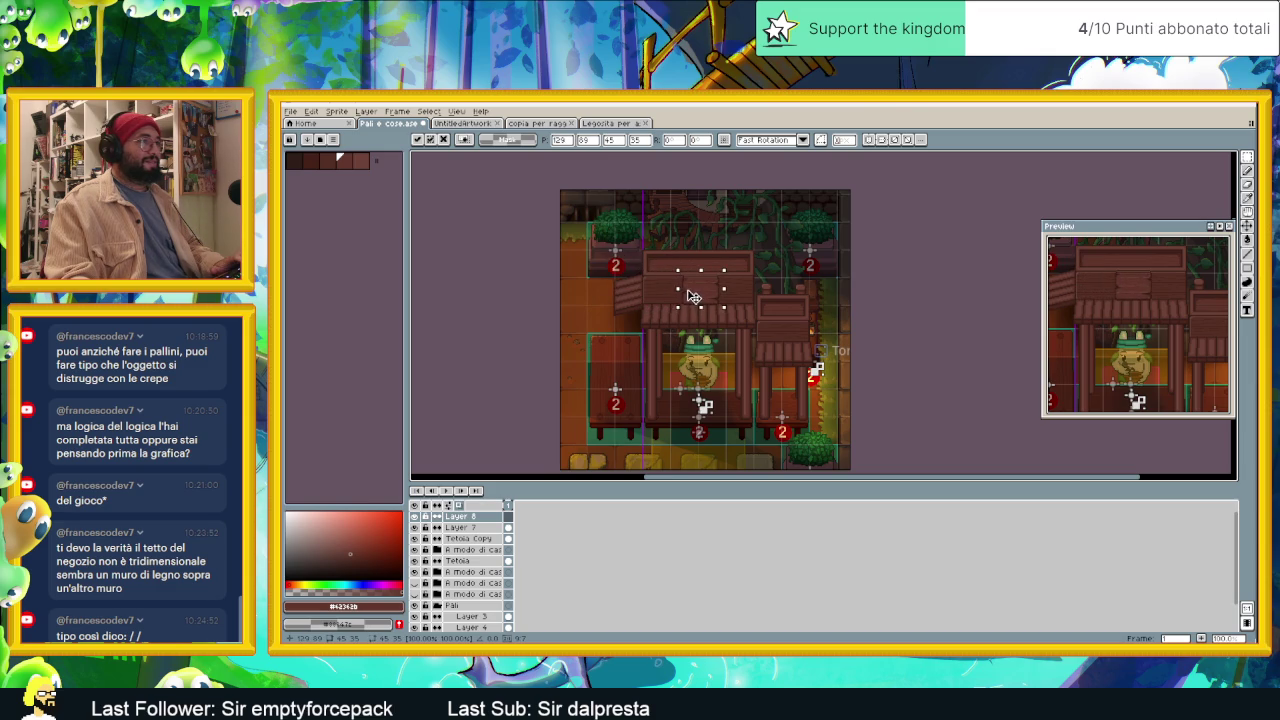
{"action": "scroll", "coordinate": [693, 297], "scroll_direction": "up", "scroll_amount": 2}
{"action": "scroll", "coordinate": [696, 300], "scroll_direction": "up", "scroll_amount": 2}
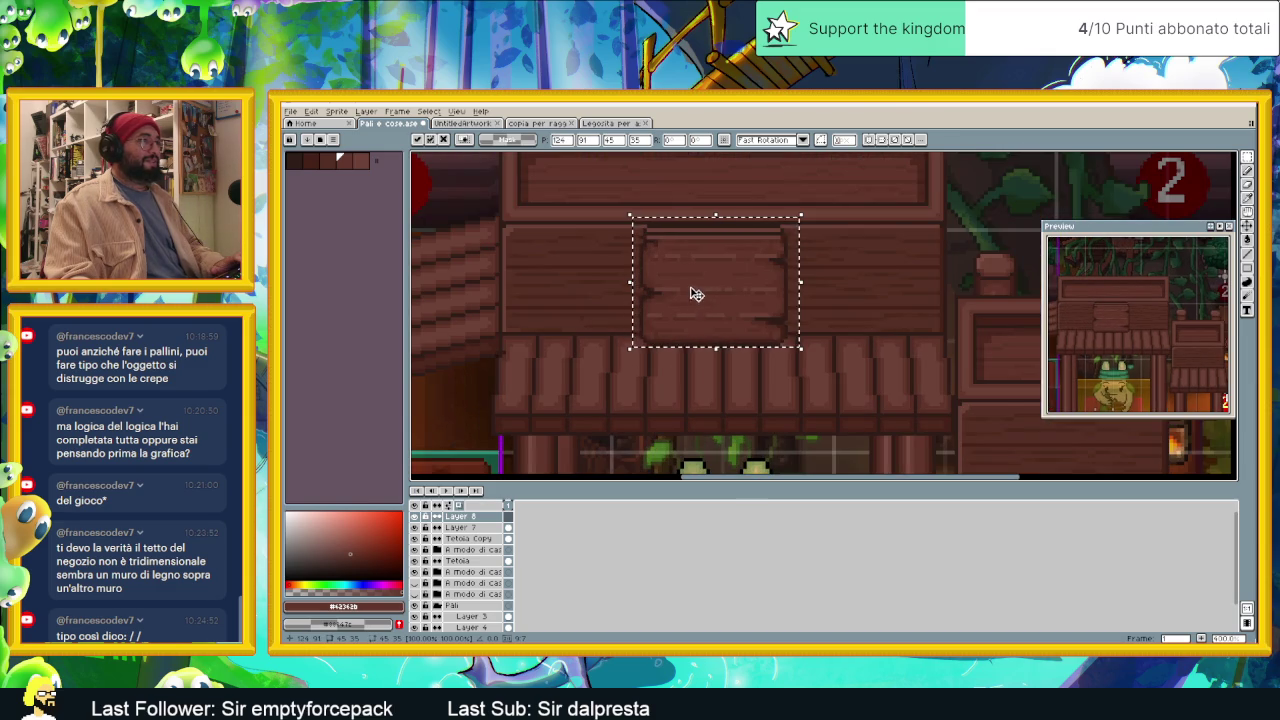
{"action": "left_click_drag", "start_coordinate": [711, 281], "coordinate": [711, 277]}
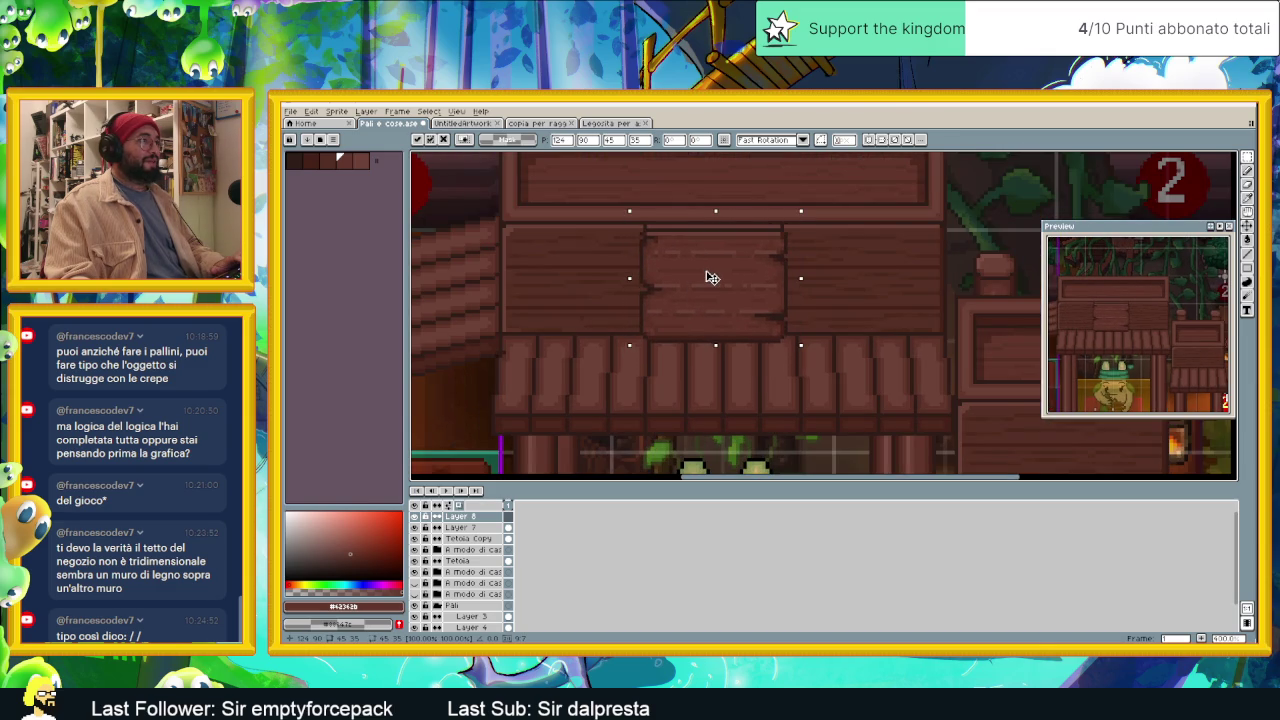
{"action": "left_click", "coordinate": [848, 241]}
Step: Move the board's right part left and shift another plank section right
{"action": "left_click_drag", "start_coordinate": [615, 197], "coordinate": [735, 358]}
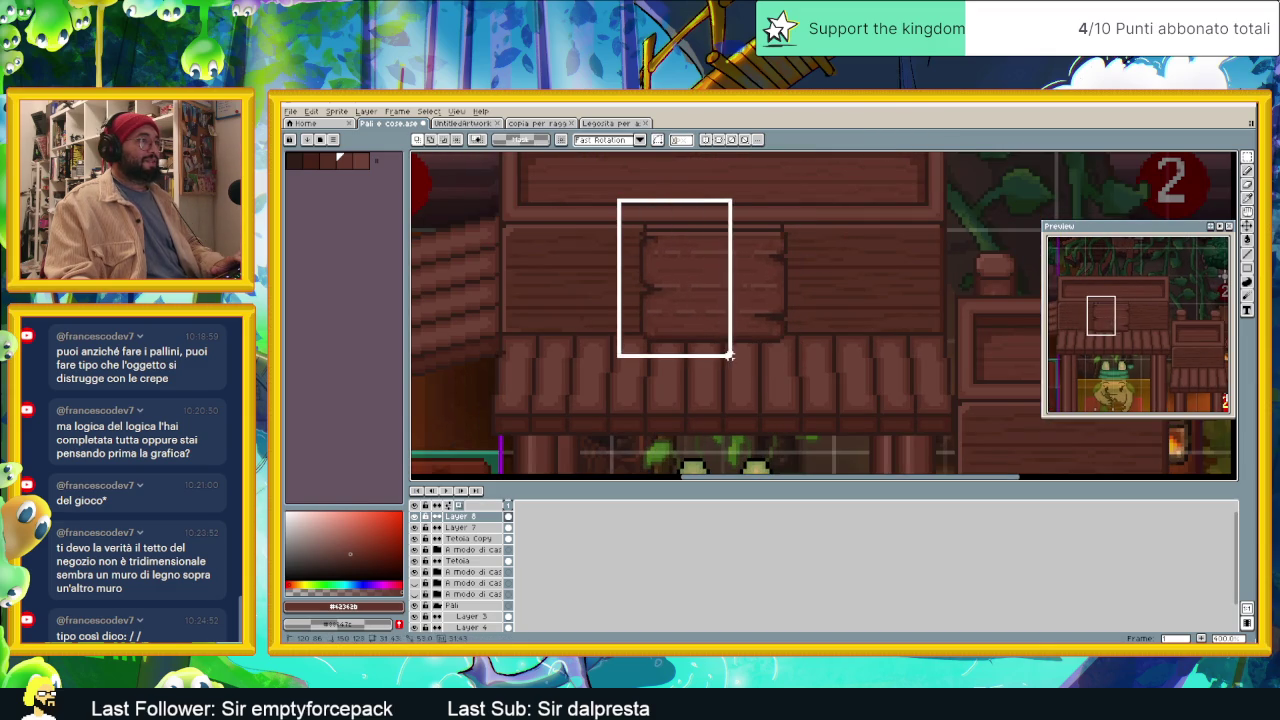
{"action": "left_click_drag", "start_coordinate": [706, 311], "coordinate": [609, 311]}
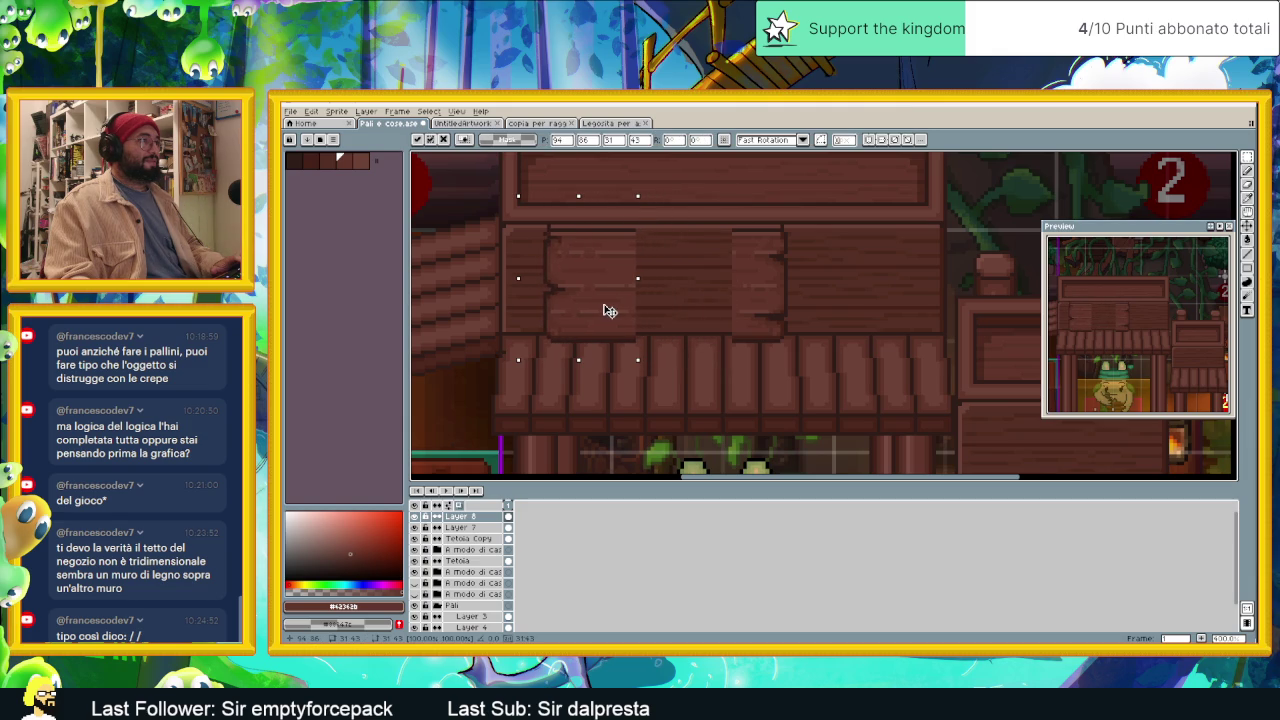
{"action": "left_click", "coordinate": [841, 256]}
{"action": "left_click_drag", "start_coordinate": [845, 212], "coordinate": [700, 348]}
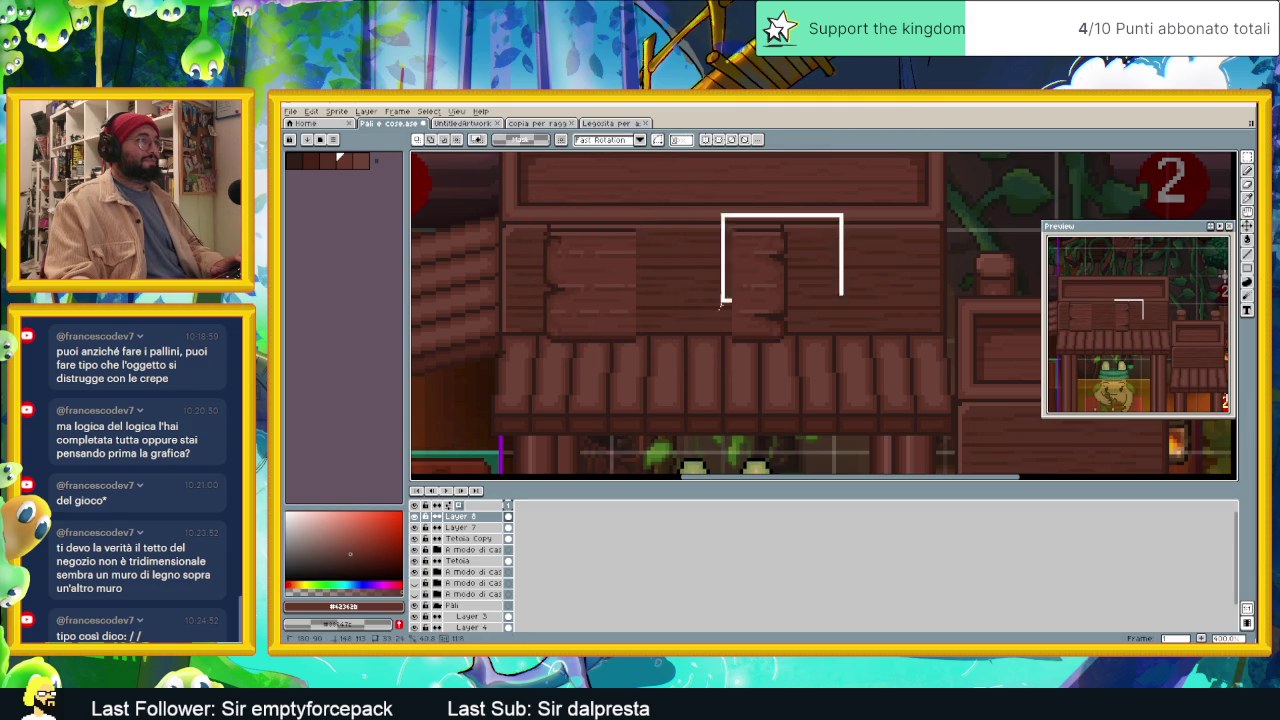
{"action": "left_click_drag", "start_coordinate": [765, 318], "coordinate": [815, 318]}
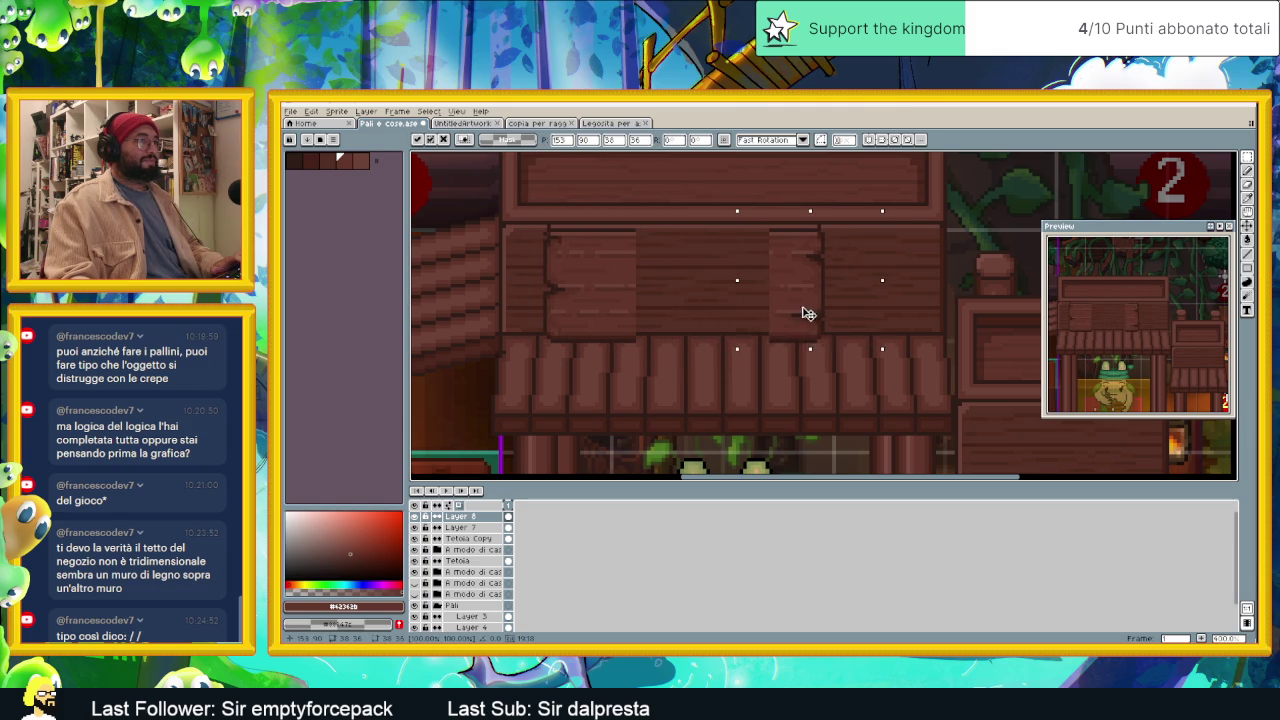
{"action": "left_click", "coordinate": [944, 259]}
Step: Stretch a one-pixel column and push a plank block right to fill the gap
{"action": "left_click_drag", "start_coordinate": [781, 222], "coordinate": [784, 341]}
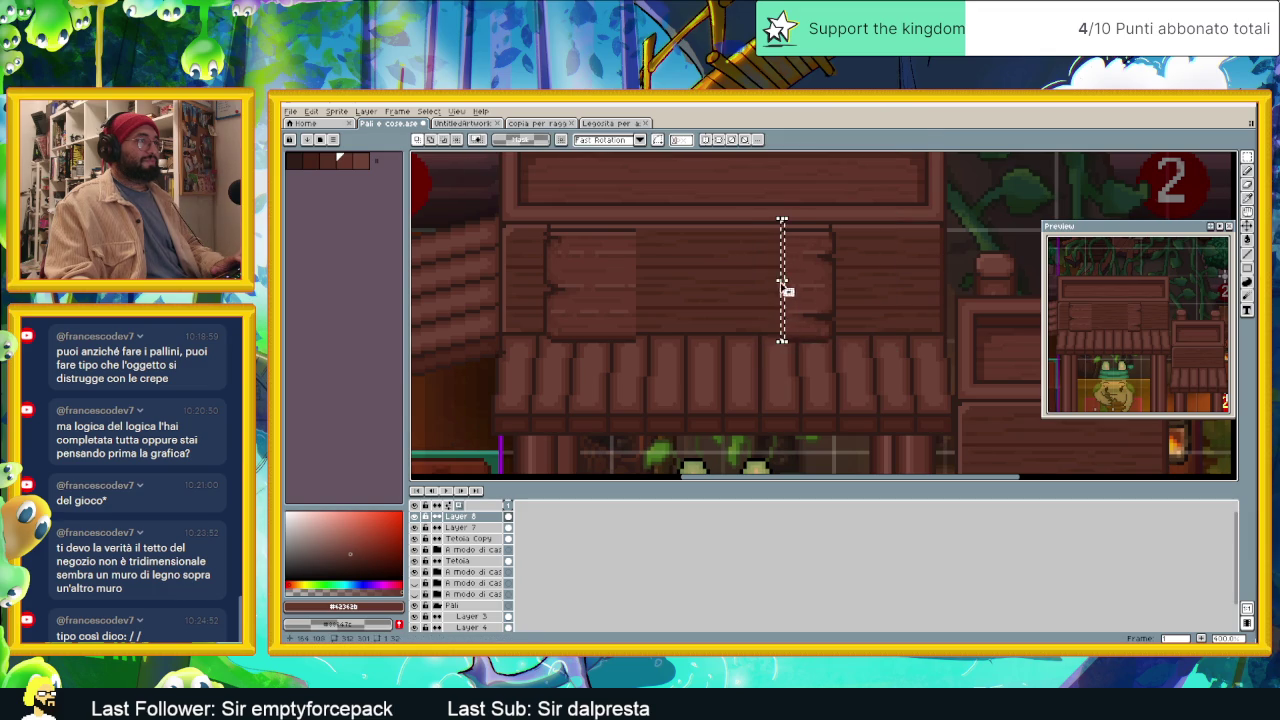
{"action": "left_click_drag", "start_coordinate": [778, 282], "coordinate": [638, 291]}
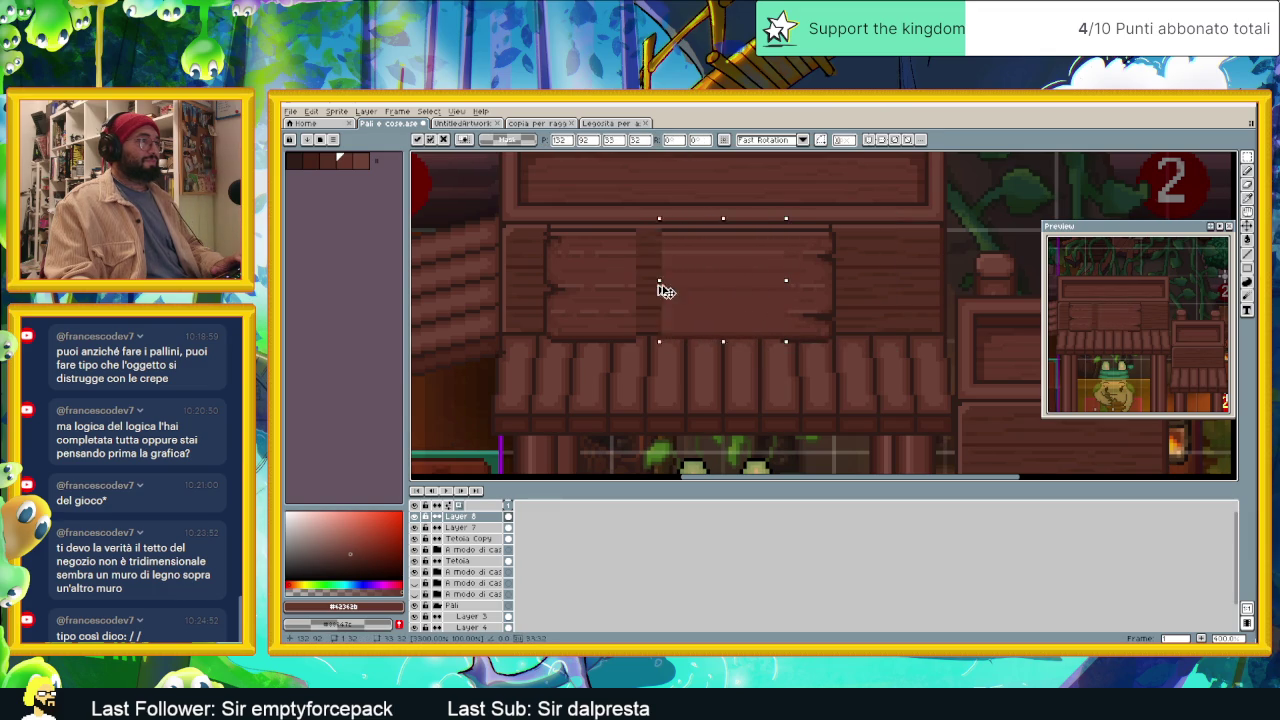
{"action": "left_click_drag", "start_coordinate": [648, 291], "coordinate": [785, 291]}
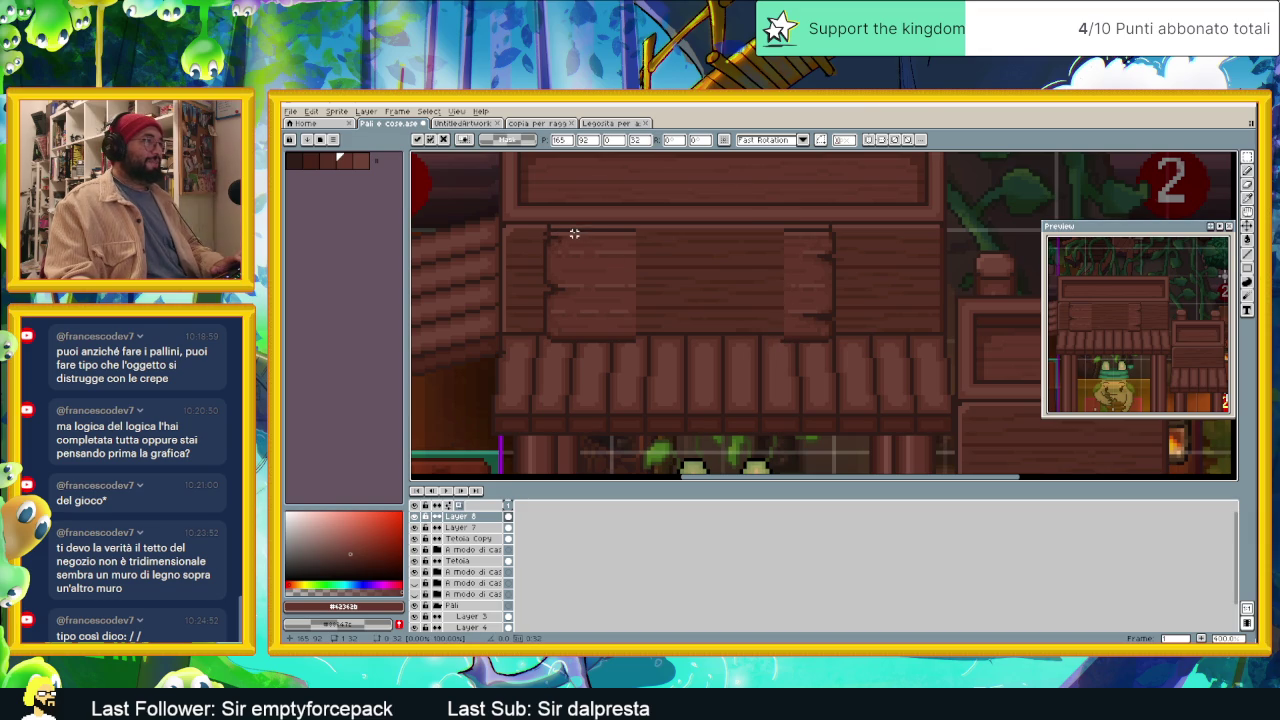
{"action": "left_click_drag", "start_coordinate": [568, 230], "coordinate": [632, 337]}
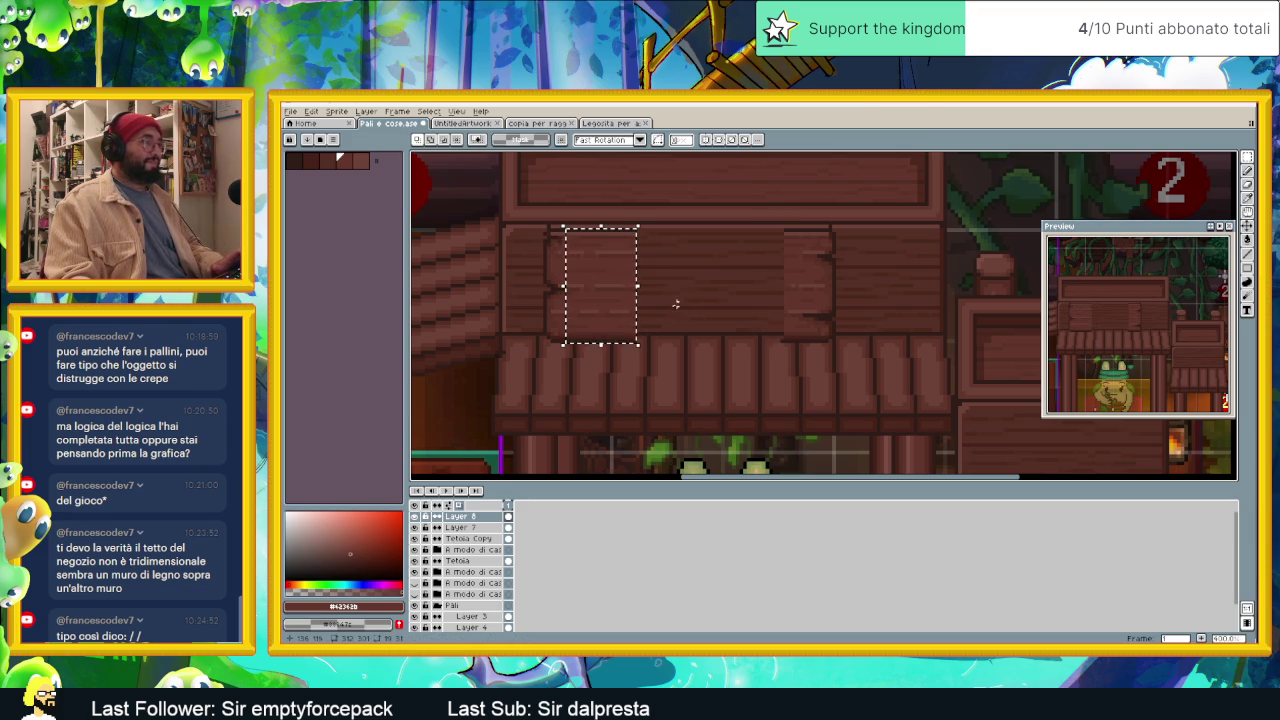
{"action": "left_click", "coordinate": [618, 289]}
{"action": "left_click_drag", "start_coordinate": [614, 289], "coordinate": [684, 287]}
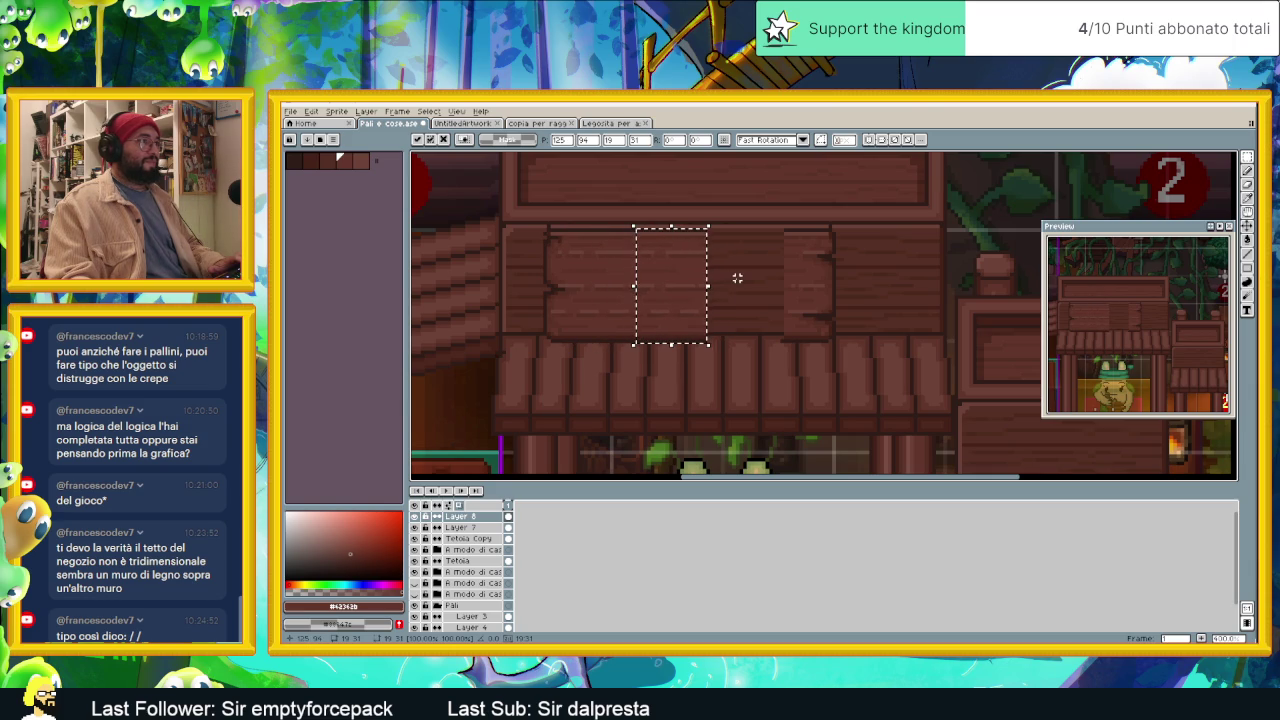
{"action": "left_click_drag", "start_coordinate": [676, 282], "coordinate": [786, 290]}
{"action": "scroll", "coordinate": [900, 270], "scroll_direction": "down", "scroll_amount": 2}
Step: Nudge the upper roof board slightly right and down with the Move tool
{"action": "scroll", "coordinate": [900, 270], "scroll_direction": "down", "scroll_amount": 1}
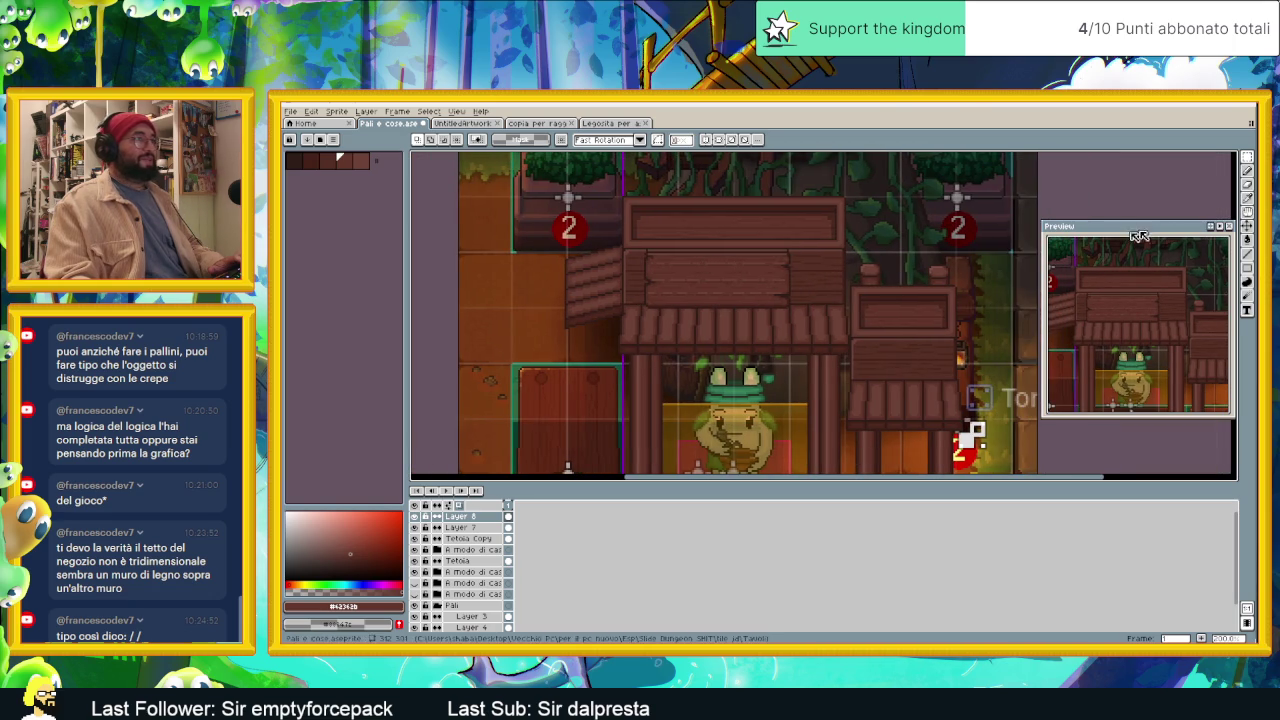
{"action": "key", "text": "v"}
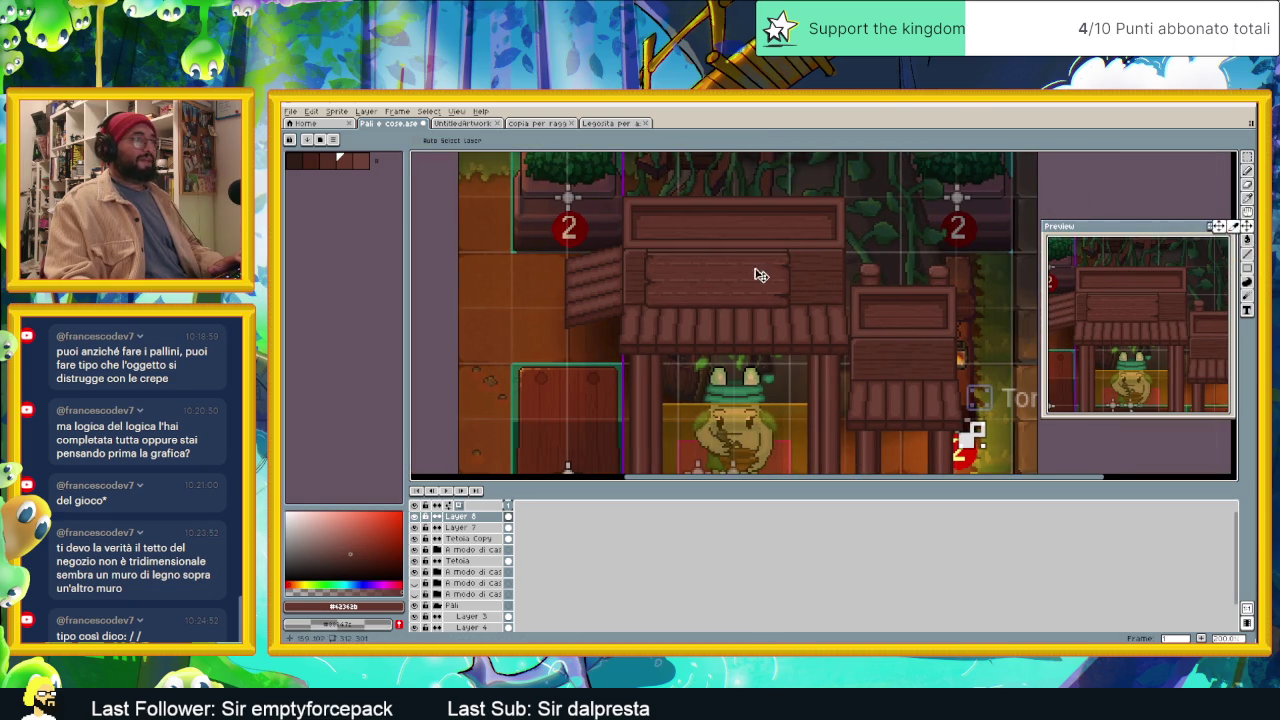
{"action": "left_click_drag", "start_coordinate": [778, 280], "coordinate": [775, 281]}
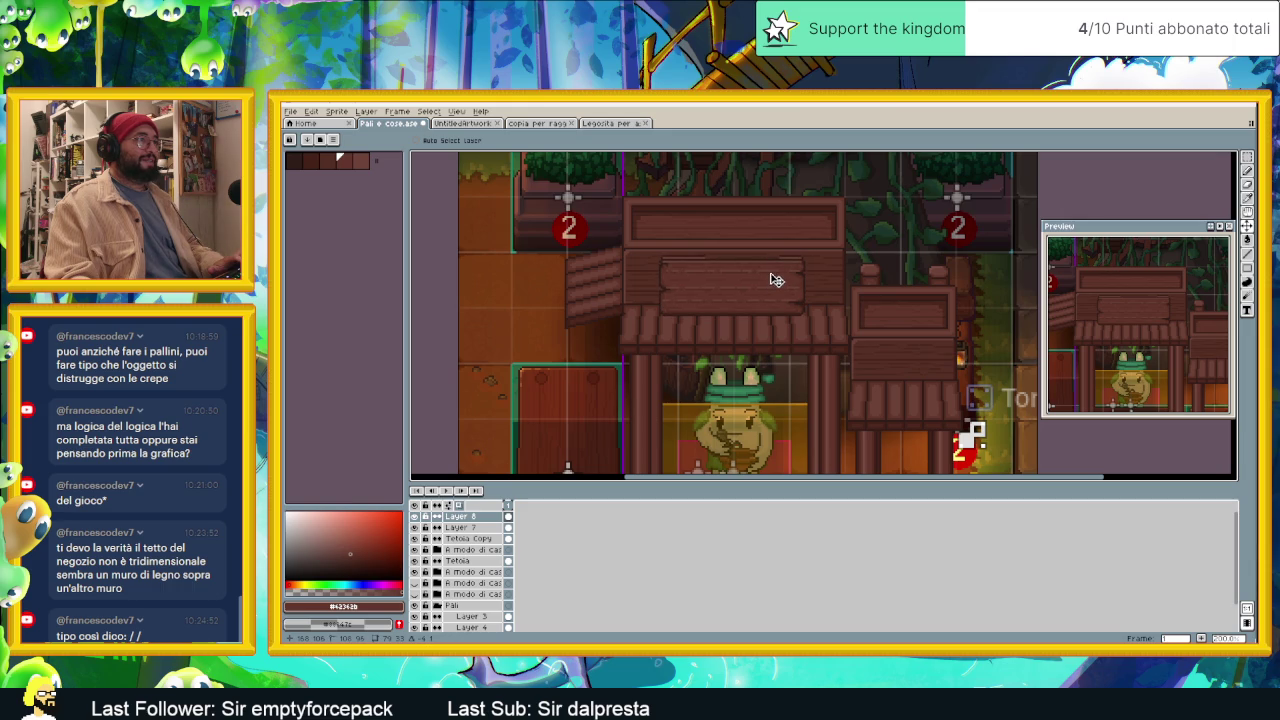
{"action": "scroll", "coordinate": [768, 241], "scroll_direction": "up", "scroll_amount": 2}
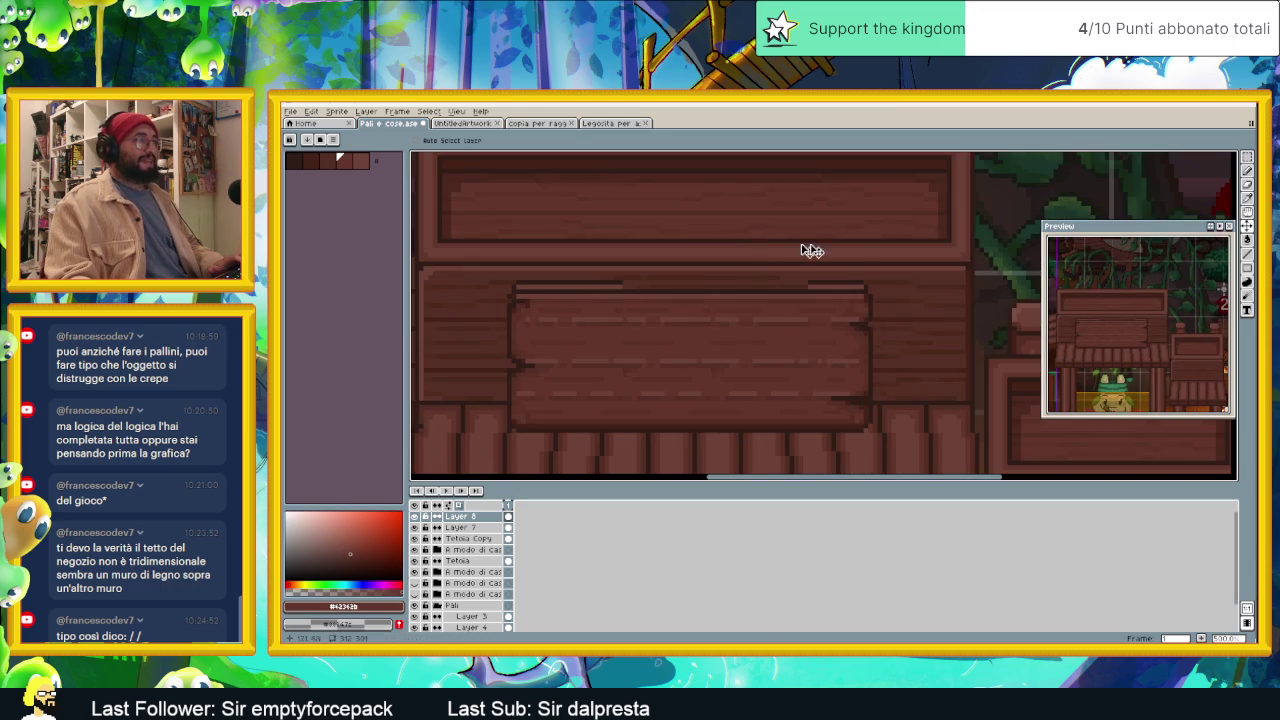
Step: Draw a lighter brown Pencil highlight along the board's top edge
{"action": "left_click", "coordinate": [1247, 253]}
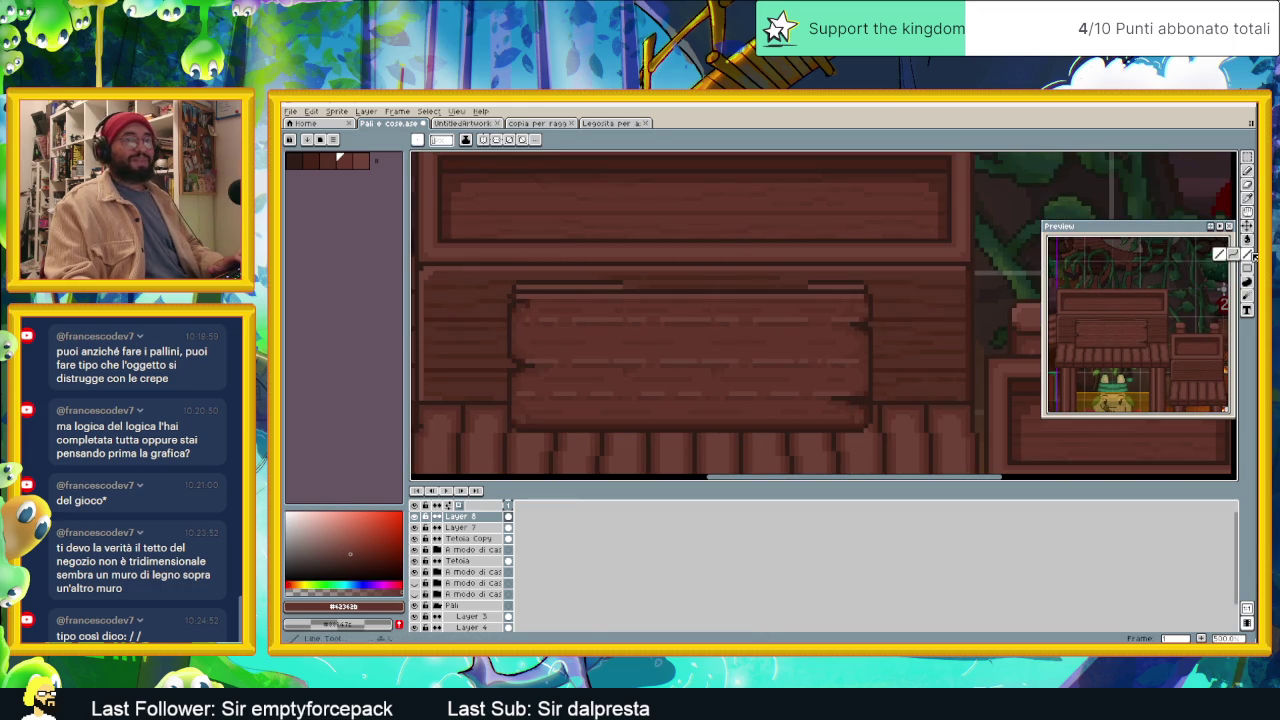
{"action": "scroll", "coordinate": [630, 280], "scroll_direction": "up", "scroll_amount": 1}
{"action": "left_click", "coordinate": [617, 275], "text": "alt"}
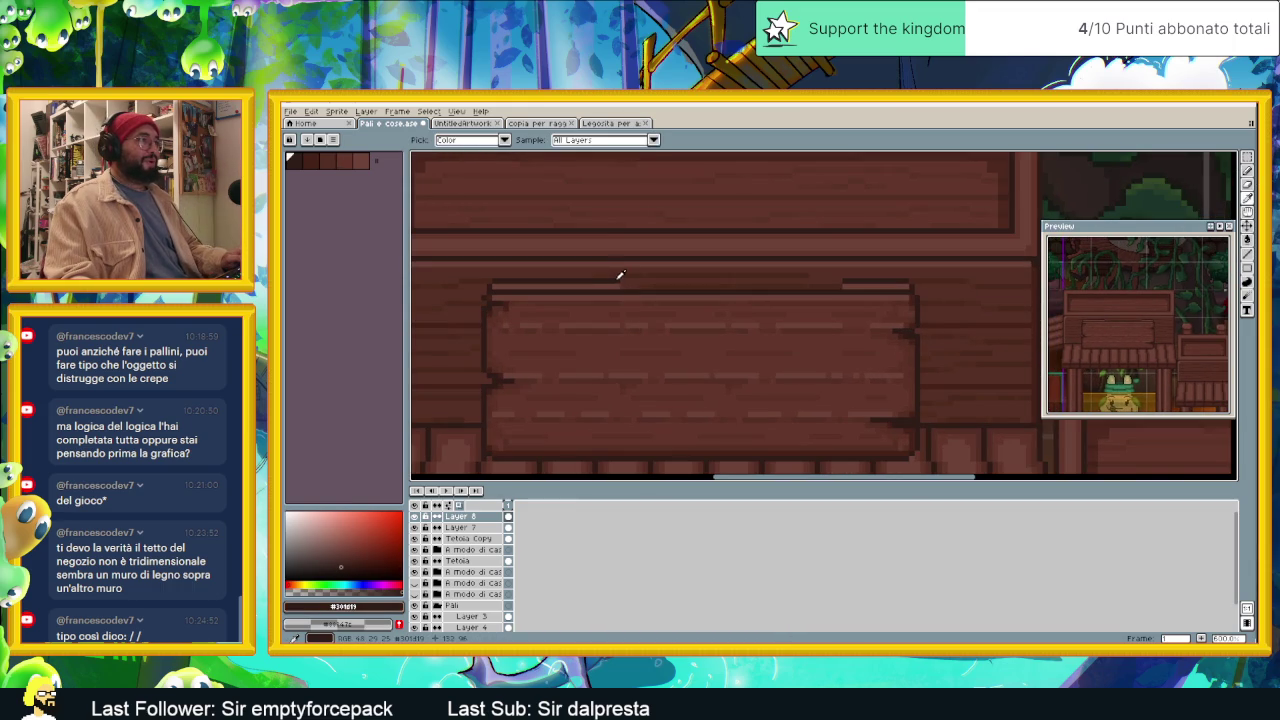
{"action": "left_click", "coordinate": [873, 284], "text": "alt"}
{"action": "left_click_drag", "start_coordinate": [871, 285], "coordinate": [620, 286]}
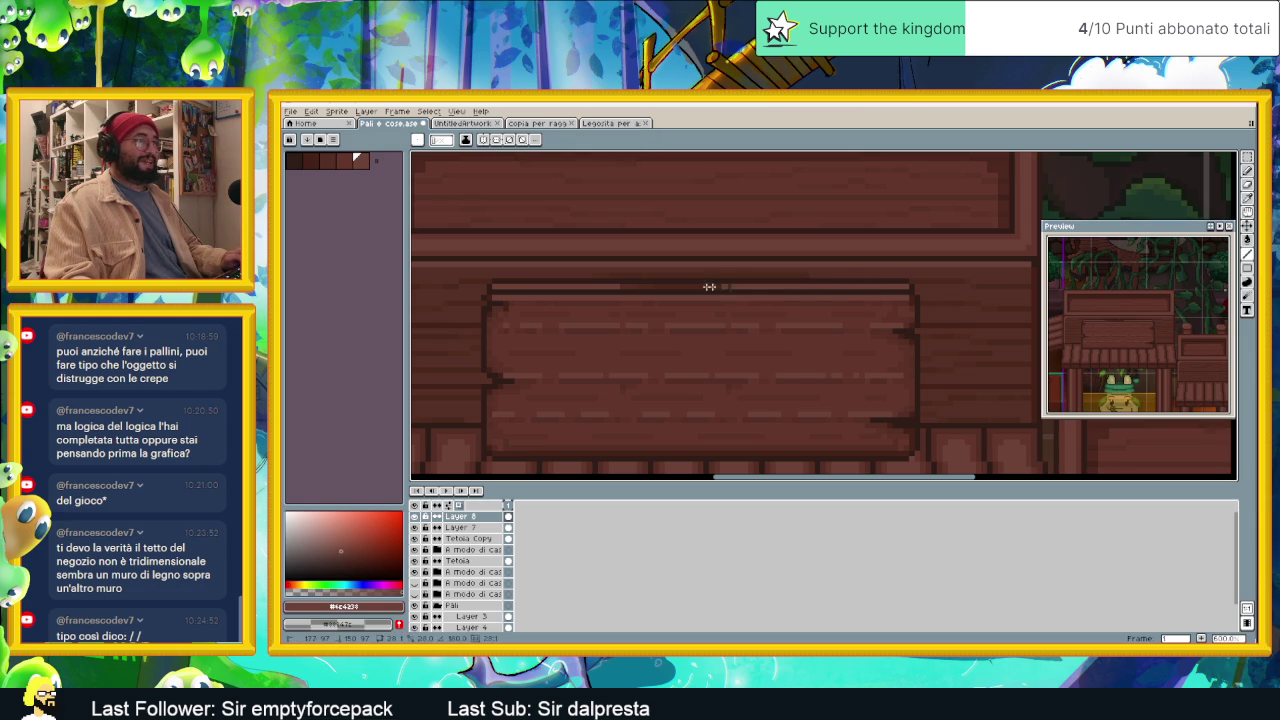
{"action": "scroll", "coordinate": [657, 286], "scroll_direction": "down", "scroll_amount": 2}
{"action": "scroll", "coordinate": [657, 286], "scroll_direction": "down", "scroll_amount": 1}
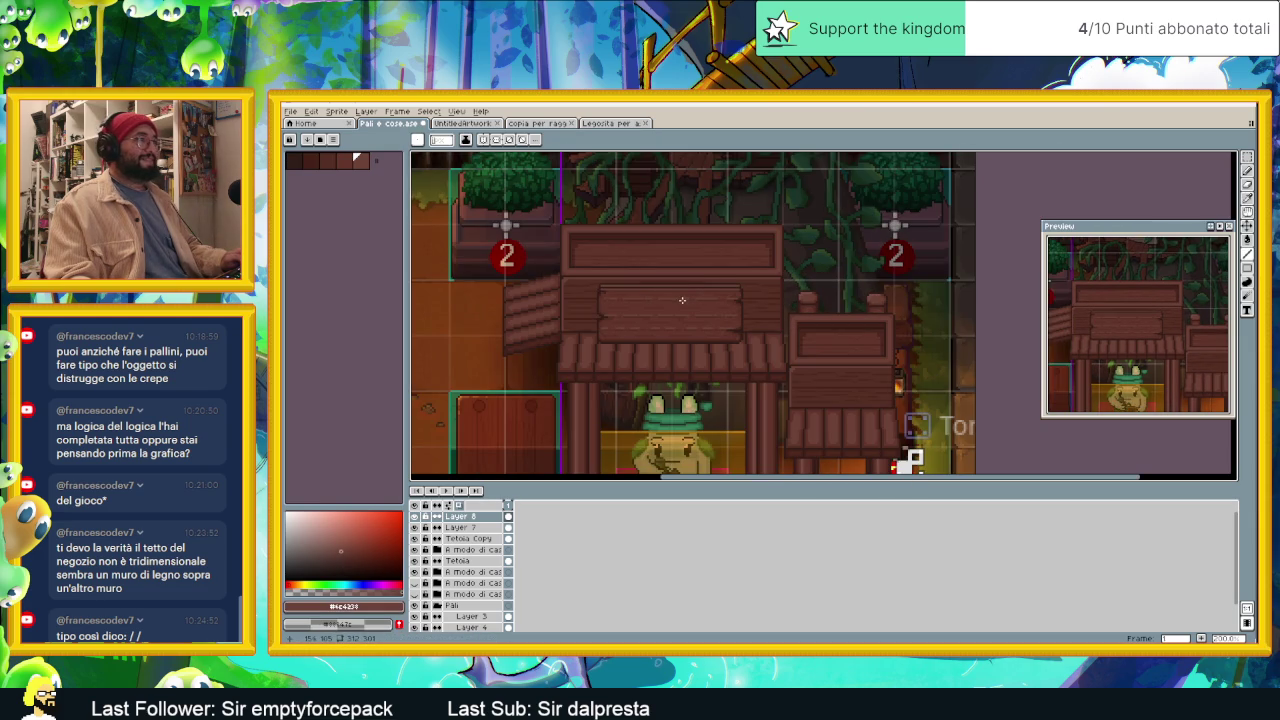
{"action": "scroll", "coordinate": [684, 301], "scroll_direction": "down", "scroll_amount": 1}
{"action": "scroll", "coordinate": [697, 295], "scroll_direction": "up", "scroll_amount": 1}
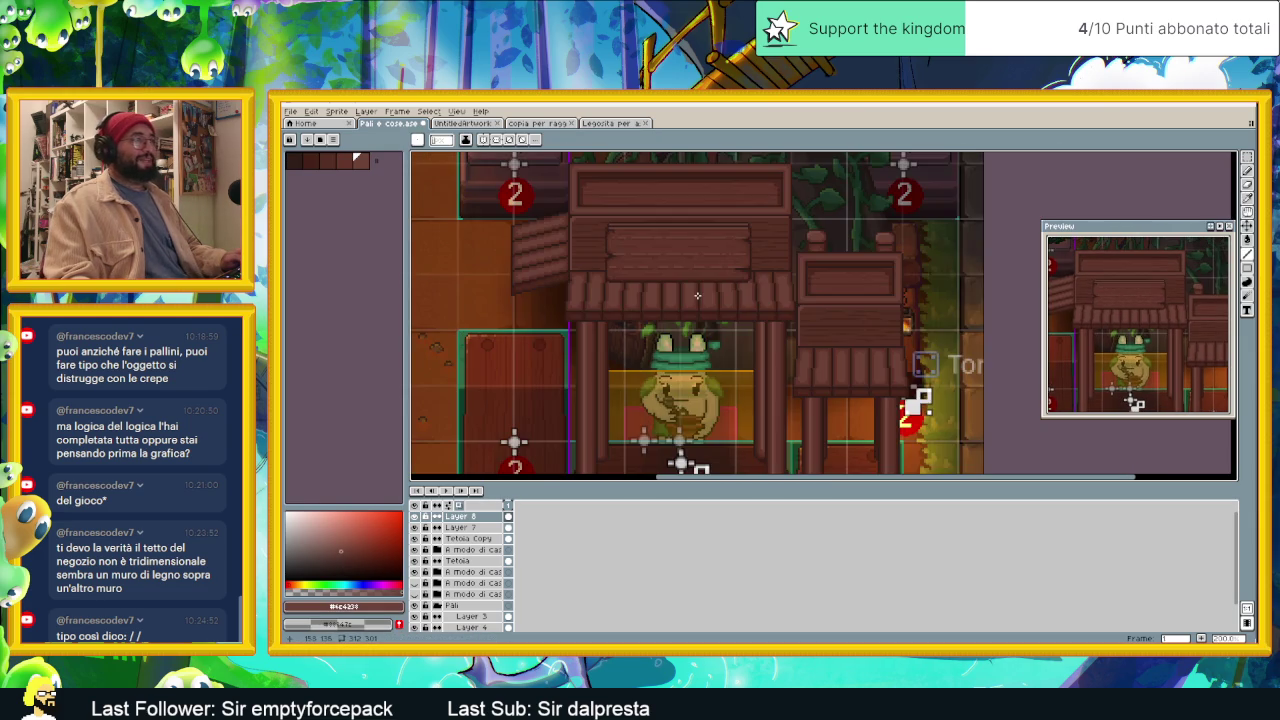
{"action": "scroll", "coordinate": [660, 284], "scroll_direction": "up", "scroll_amount": 1}
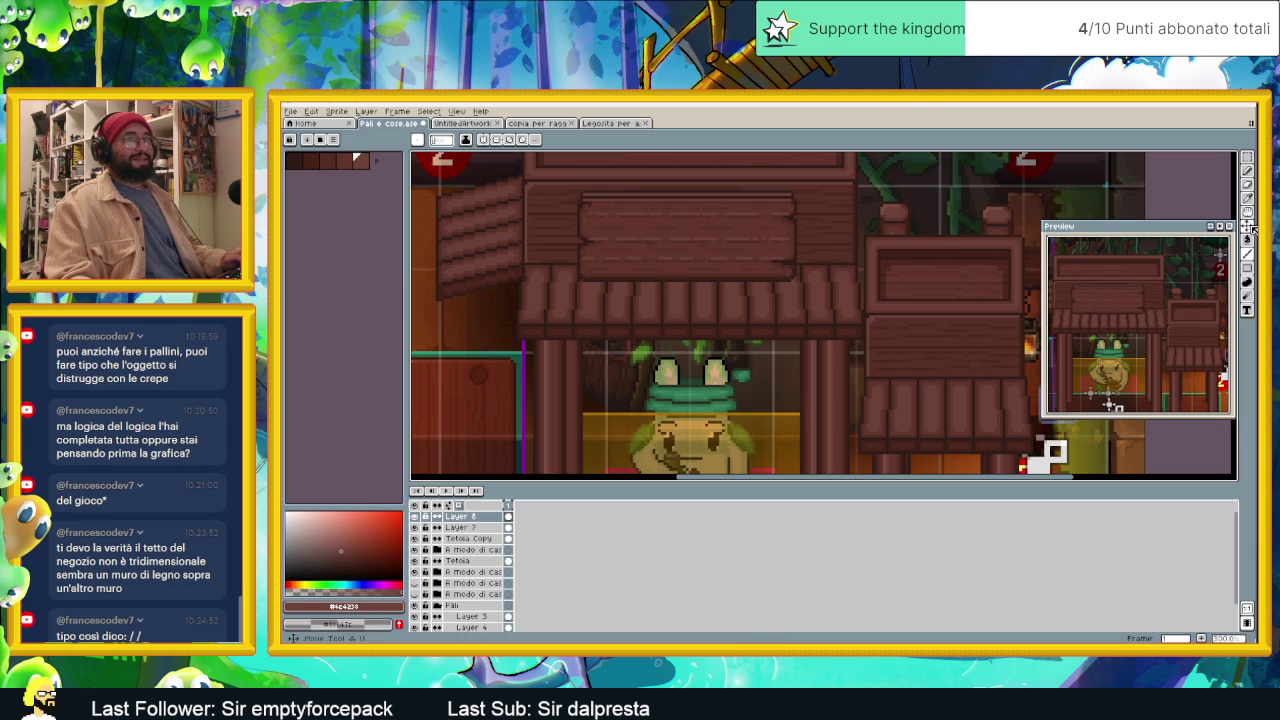
Step: Save the shop .ase file with the Move tool active, then make two small canvas drags
{"action": "key", "text": "v"}
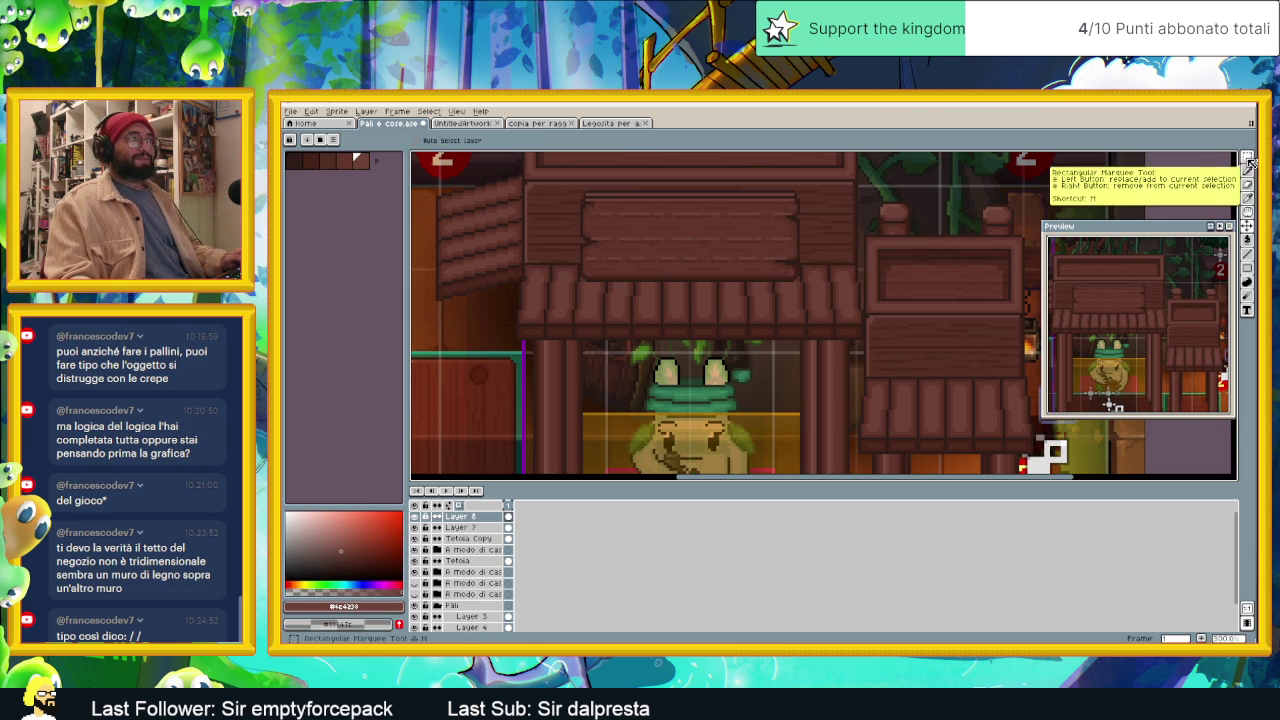
{"action": "scroll", "coordinate": [990, 212], "scroll_direction": "down", "scroll_amount": 3}
{"action": "key", "text": "ctrl+s"}
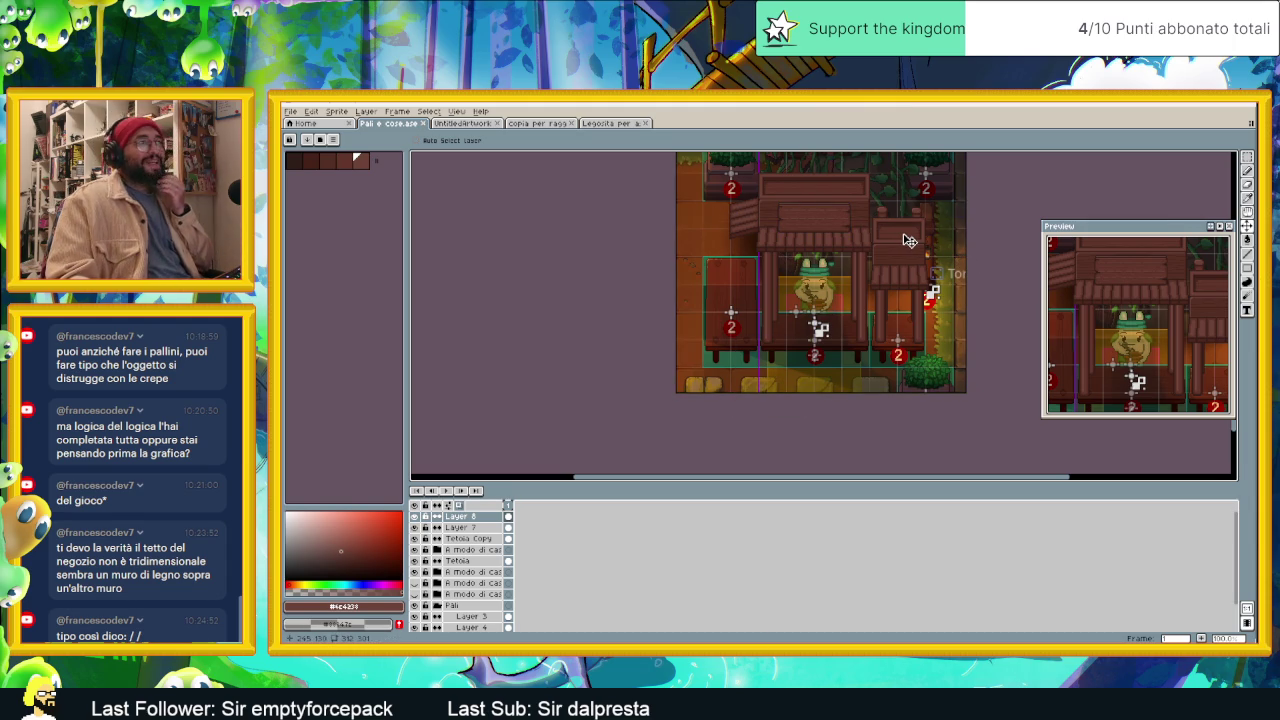
{"action": "scroll", "coordinate": [885, 220], "scroll_direction": "up", "scroll_amount": 1}
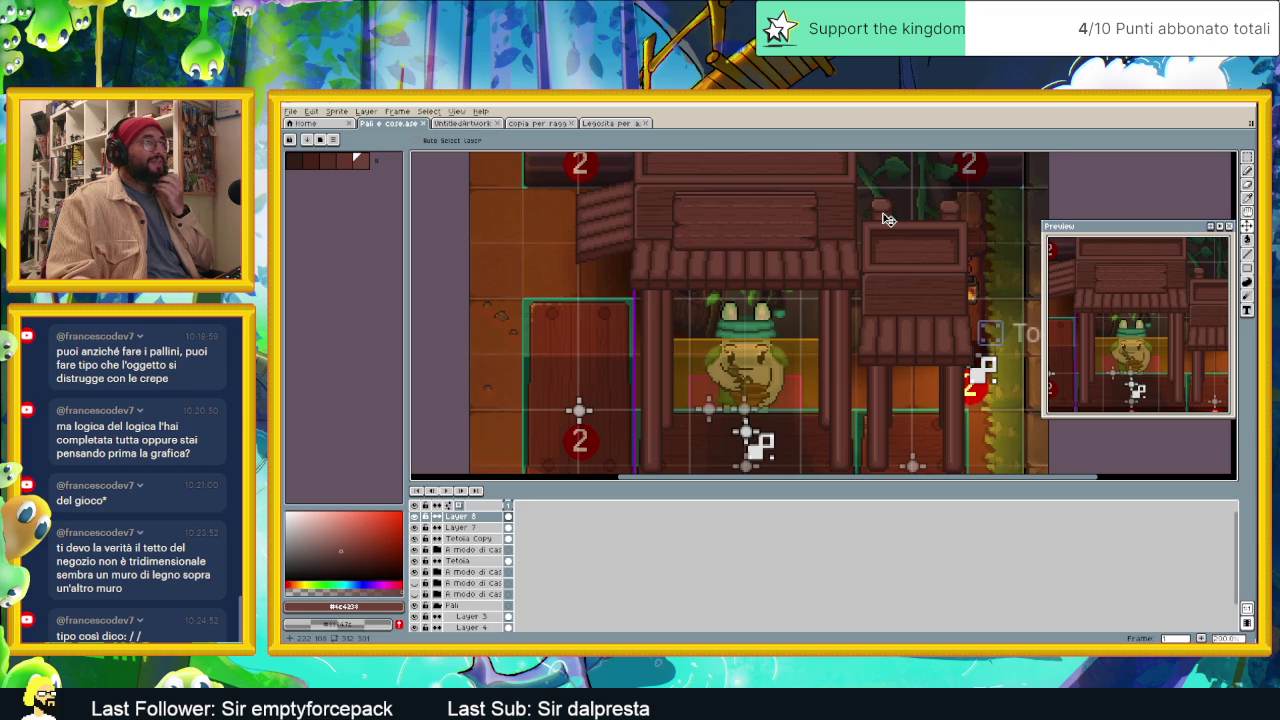
{"action": "scroll", "coordinate": [885, 218], "scroll_direction": "down", "scroll_amount": 1}
{"action": "left_click_drag", "start_coordinate": [870, 232], "coordinate": [858, 248]}
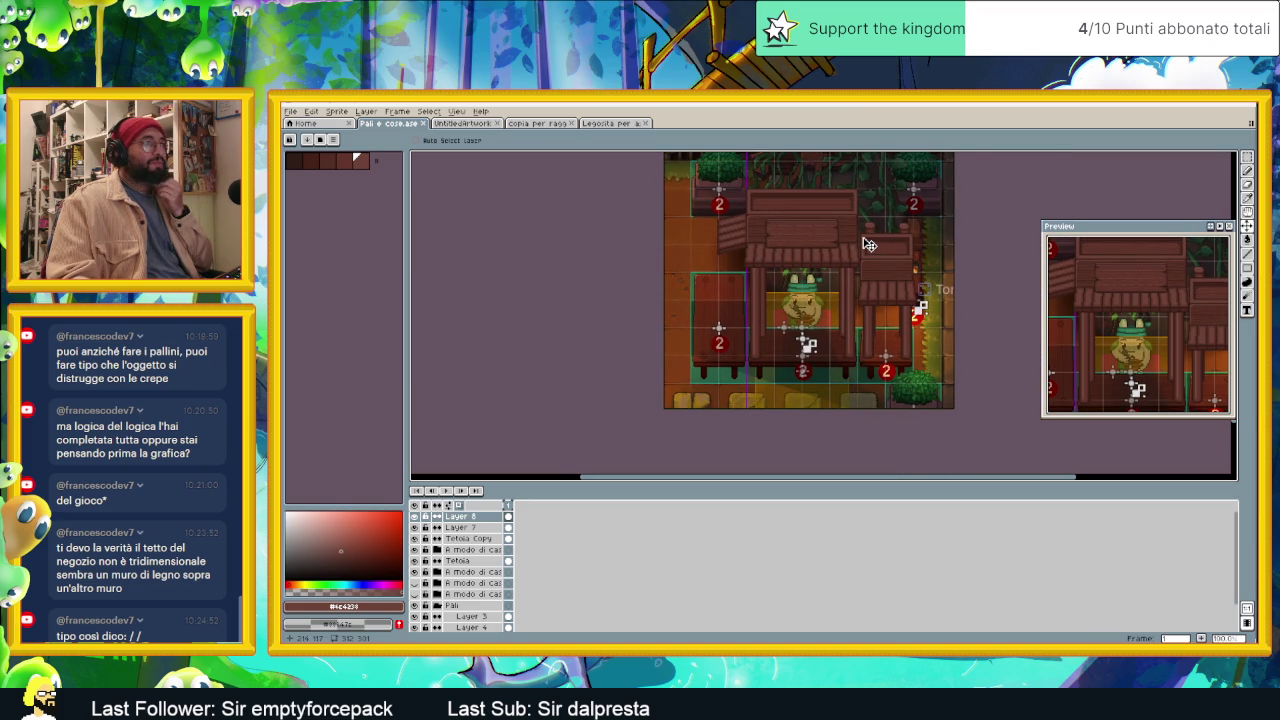
{"action": "left_click_drag", "start_coordinate": [885, 240], "coordinate": [862, 241]}
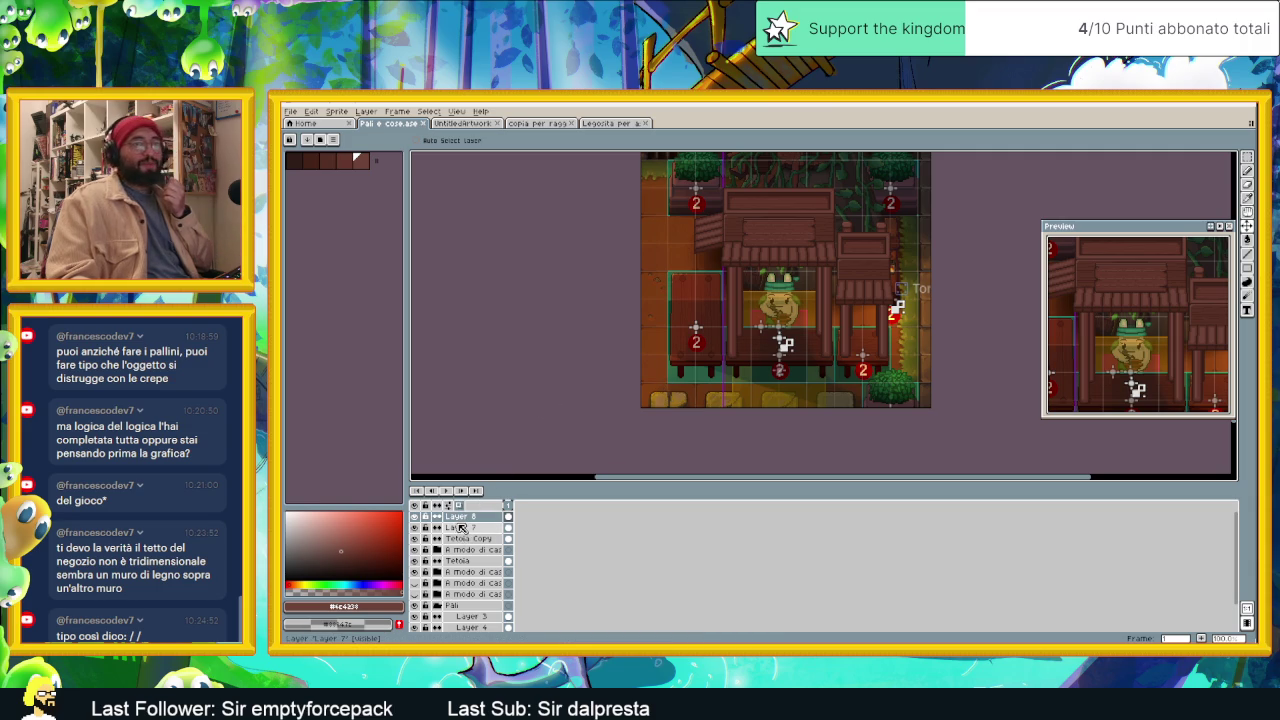
Step: Hide Layer 8, Layer 7 and the background layer
{"action": "left_click", "coordinate": [415, 517]}
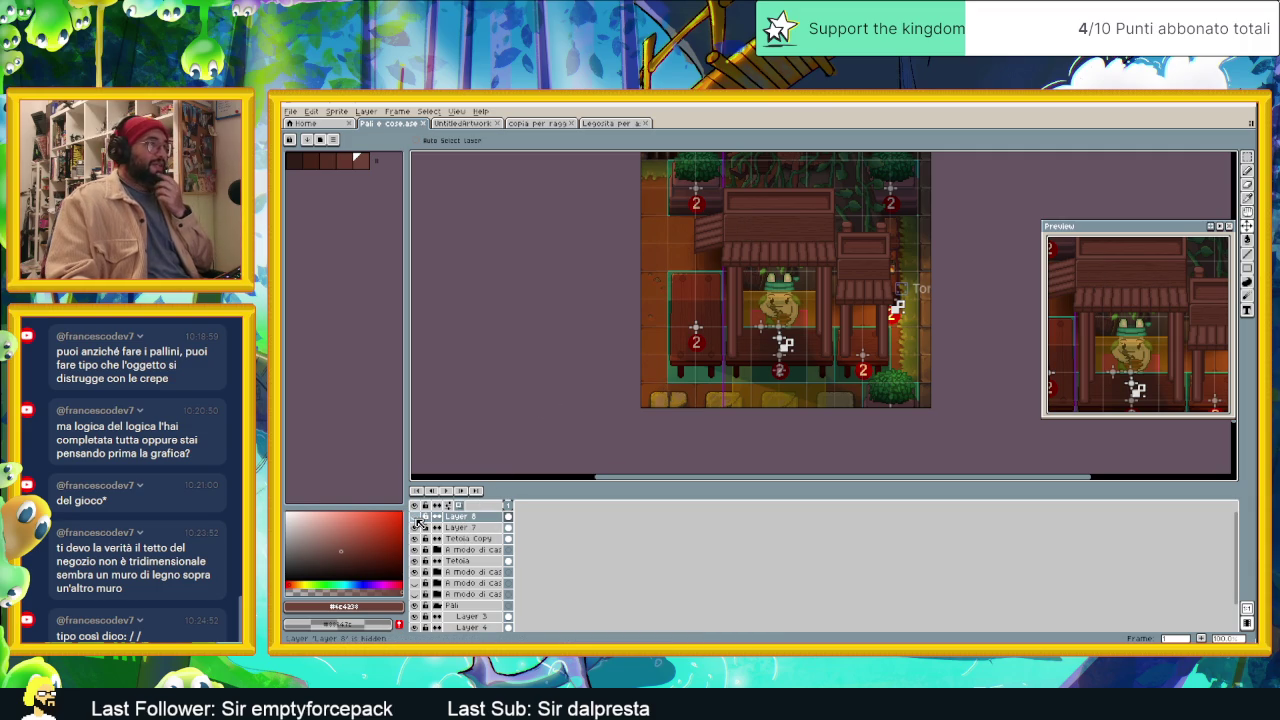
{"action": "left_click", "coordinate": [415, 528]}
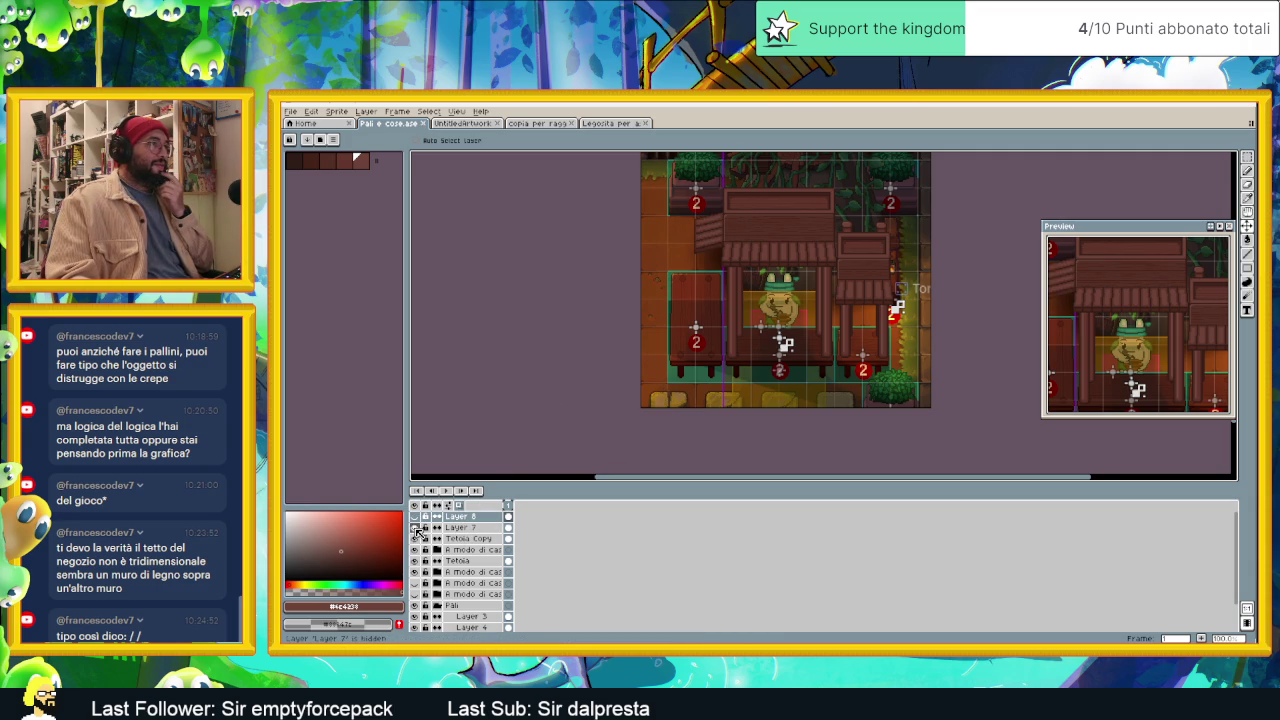
{"action": "scroll", "coordinate": [420, 577], "scroll_direction": "down", "scroll_amount": 2}
{"action": "left_click", "coordinate": [415, 614]}
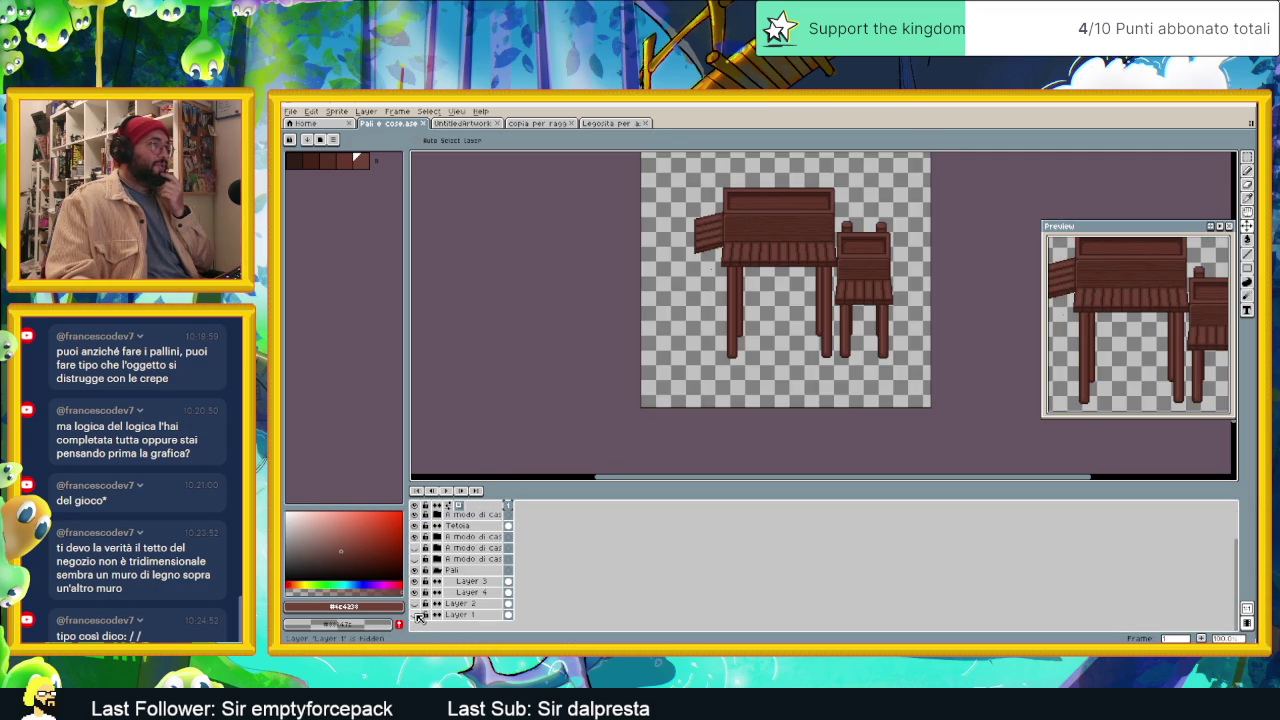
{"action": "scroll", "coordinate": [425, 593], "scroll_direction": "up", "scroll_amount": 1}
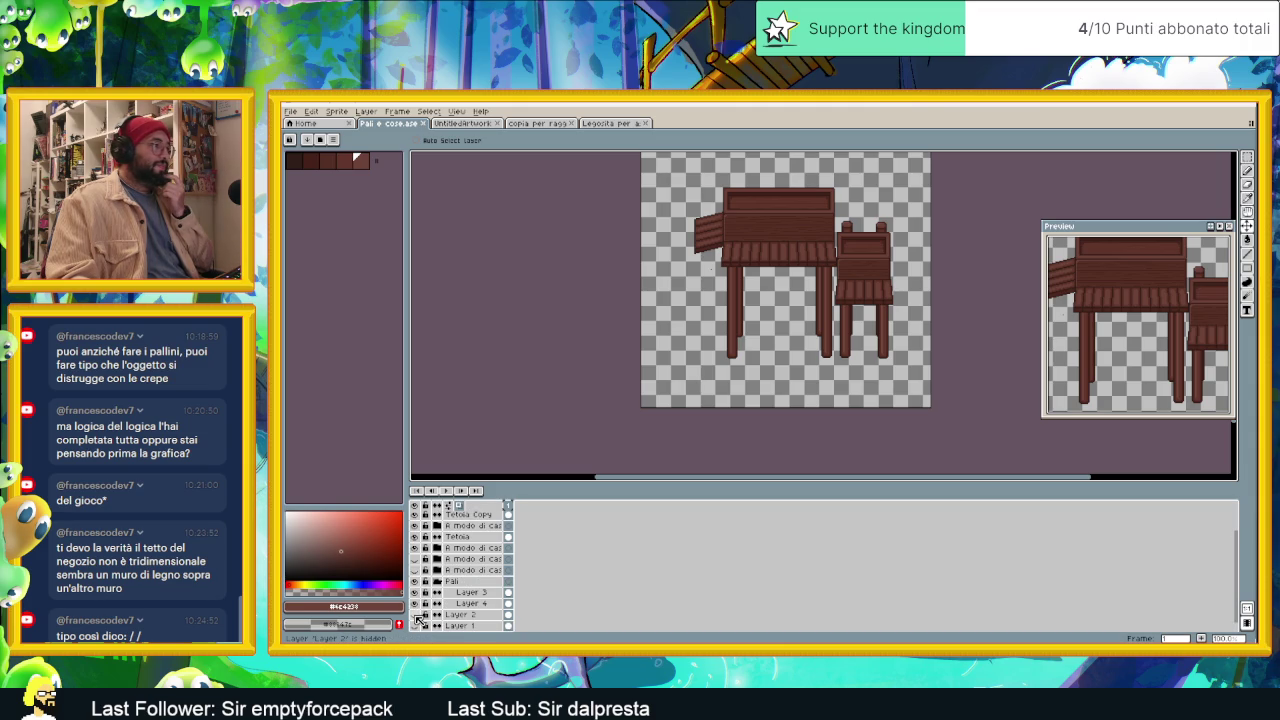
{"action": "scroll", "coordinate": [420, 555], "scroll_direction": "up", "scroll_amount": 2}
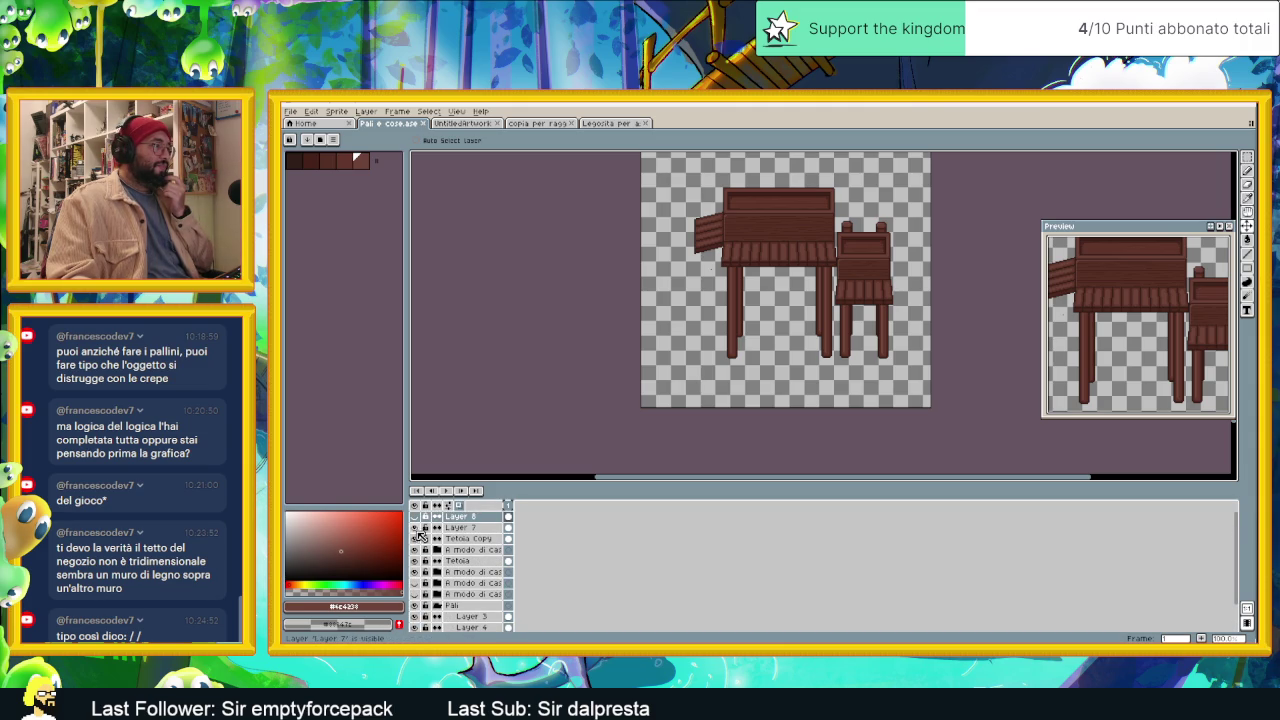
Step: Hide the small chest layer and collapse the Pali group
{"action": "left_click", "coordinate": [415, 528]}
{"action": "left_click", "coordinate": [415, 528]}
{"action": "left_click", "coordinate": [415, 550]}
{"action": "left_click", "coordinate": [415, 550]}
{"action": "left_click", "coordinate": [416, 550]}
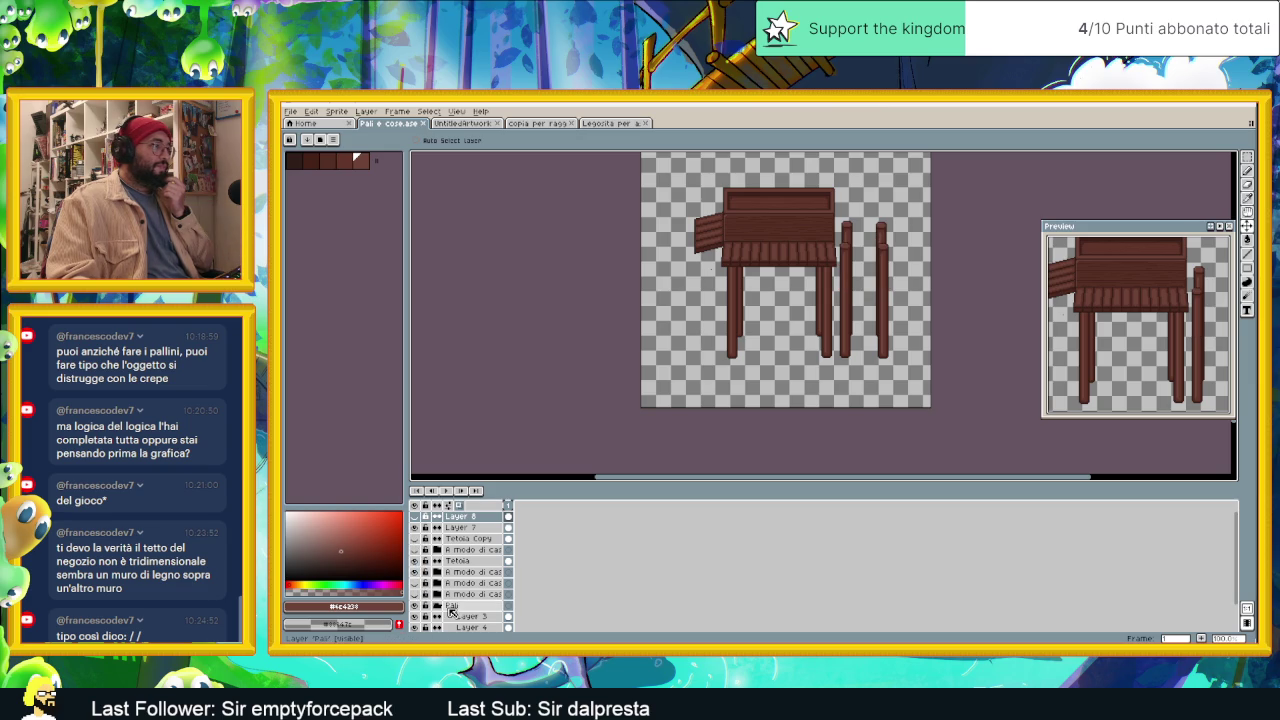
{"action": "scroll", "coordinate": [452, 606], "scroll_direction": "down", "scroll_amount": 1}
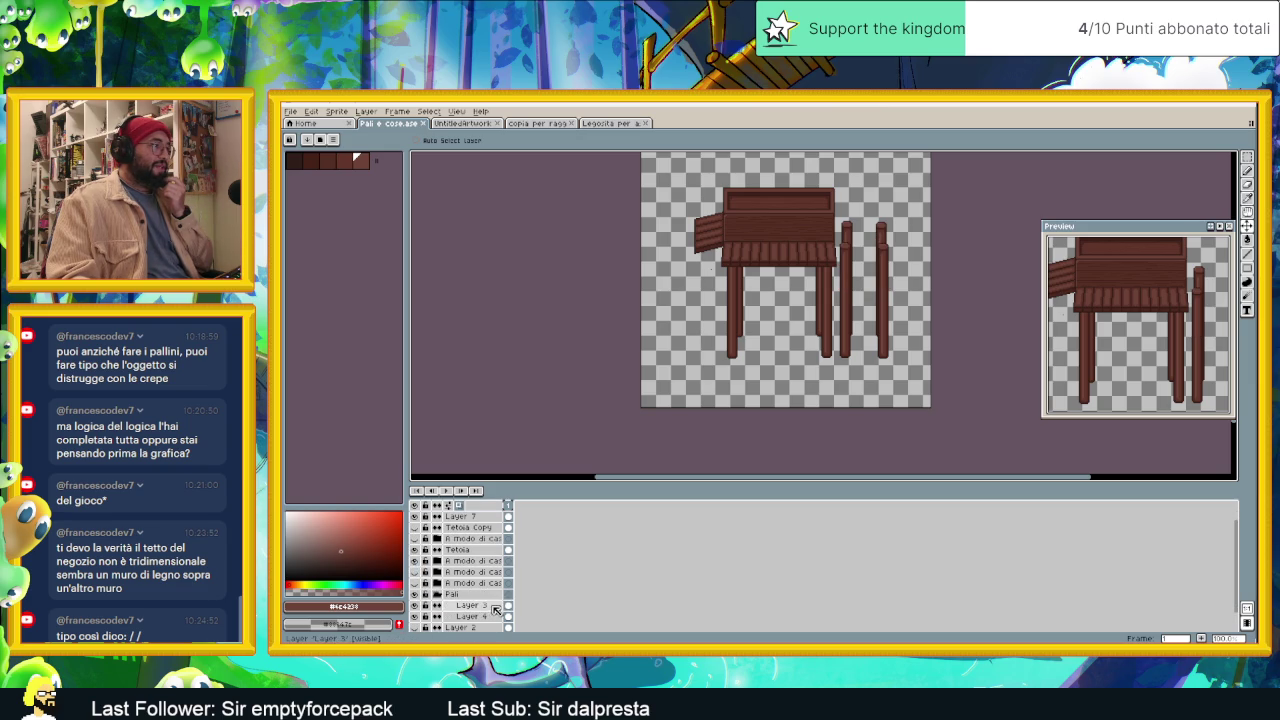
{"action": "left_click", "coordinate": [438, 595]}
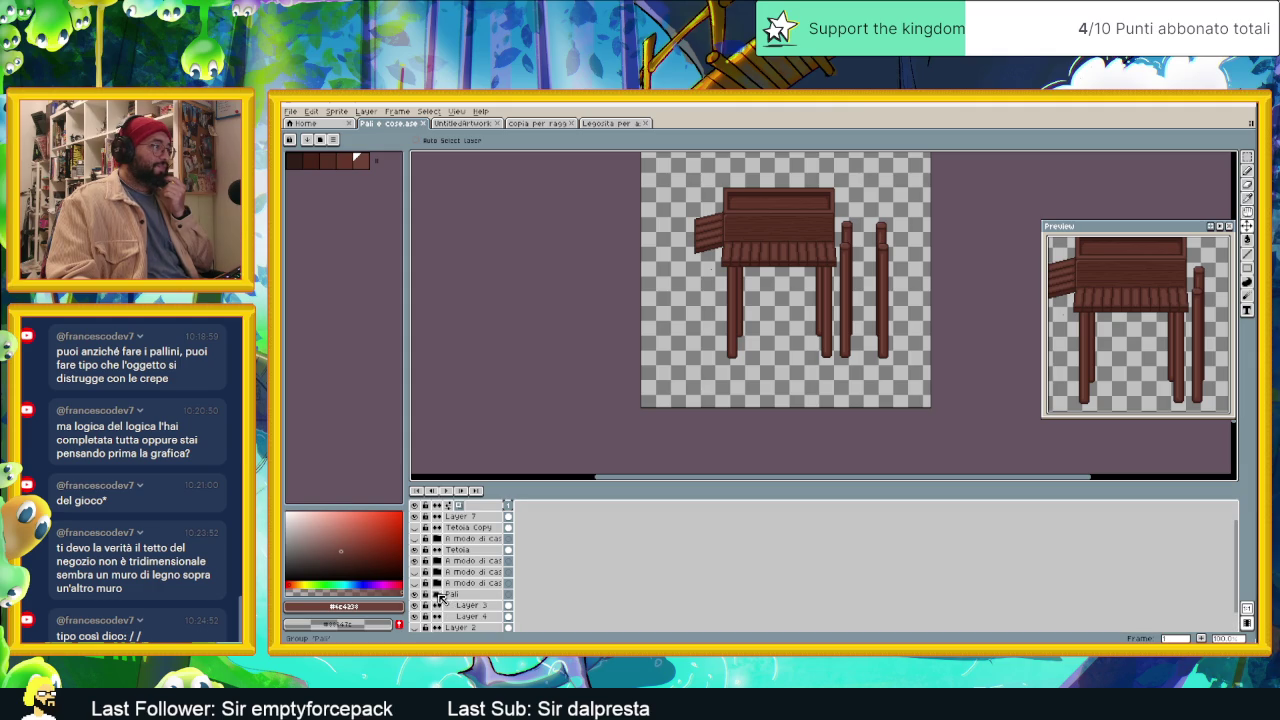
Step: Duplicate the Pali group and hide the original Pali group
{"action": "right_click", "coordinate": [455, 596]}
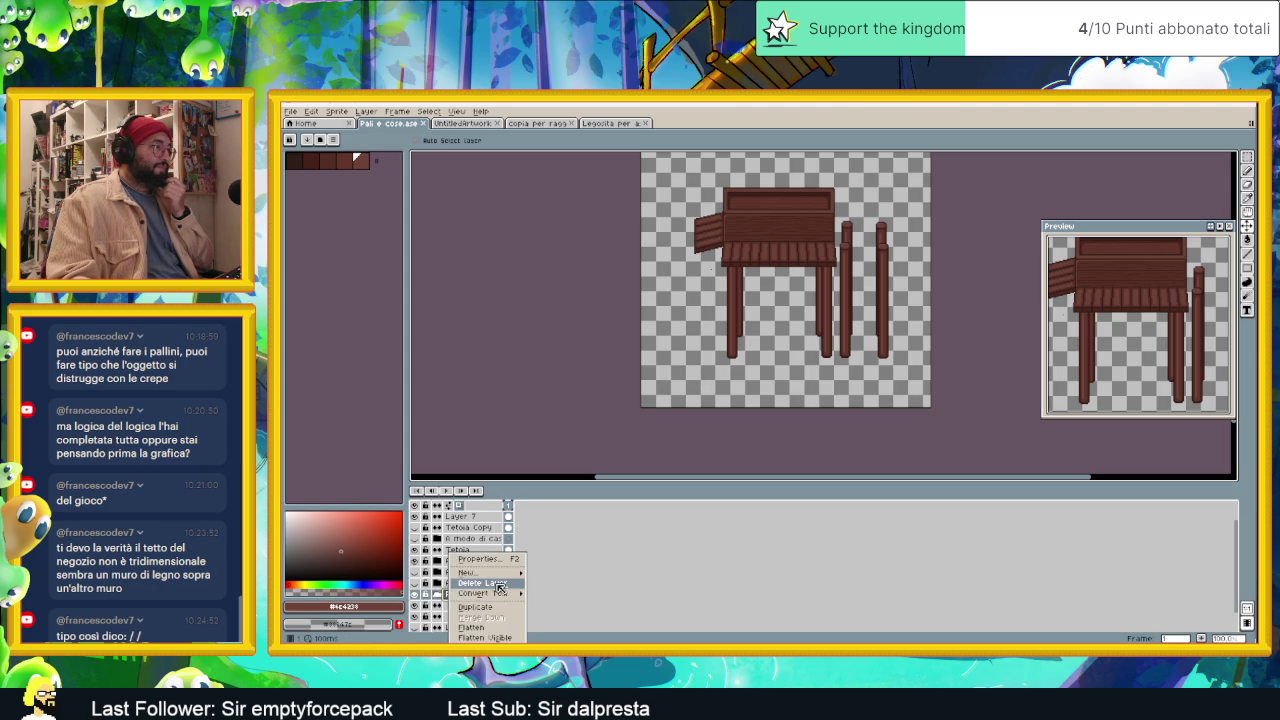
{"action": "left_click", "coordinate": [498, 610]}
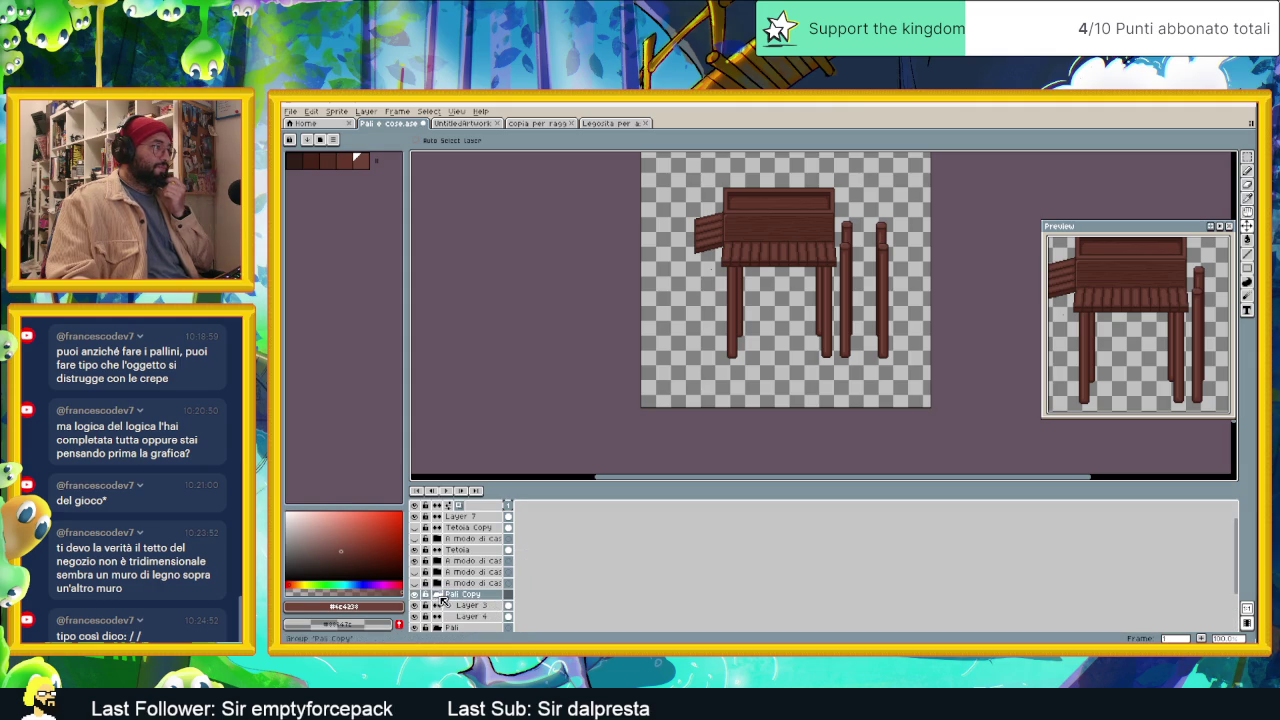
{"action": "scroll", "coordinate": [428, 618], "scroll_direction": "down", "scroll_amount": 1}
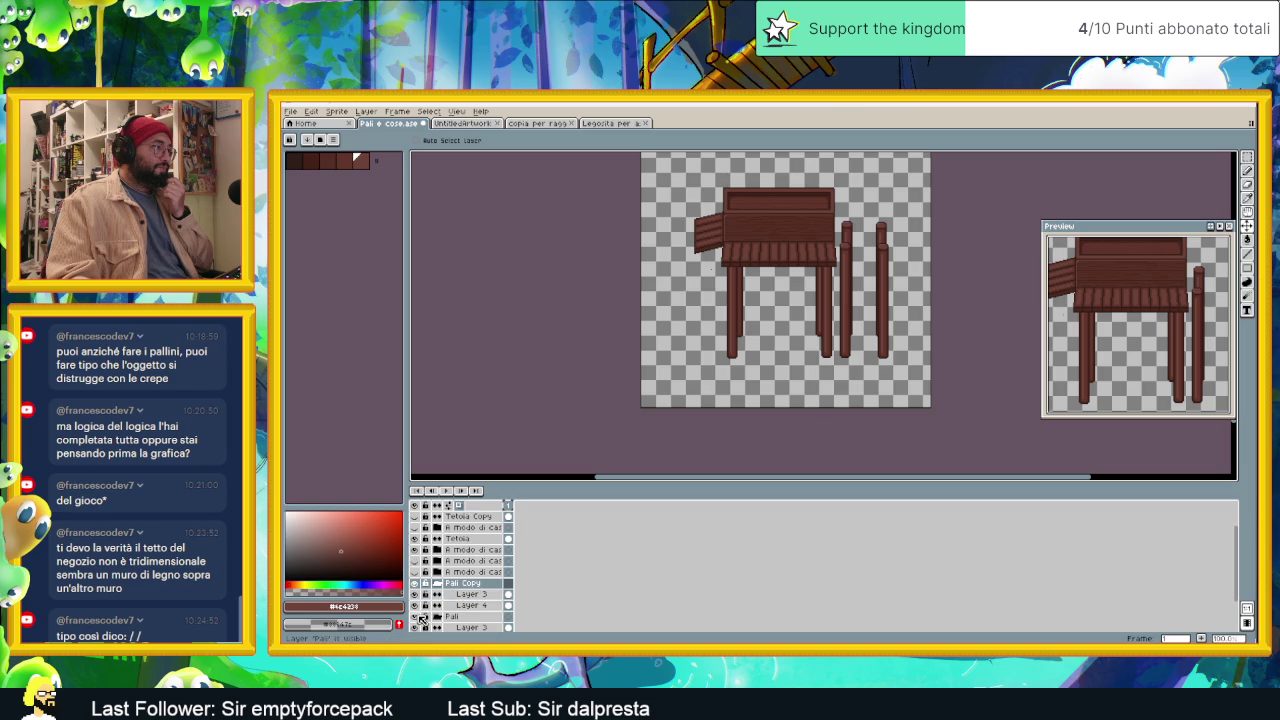
{"action": "left_click", "coordinate": [419, 617]}
Step: Marquee and delete the table legs on Layer 3, then move Pali Copy higher
{"action": "left_click", "coordinate": [476, 595]}
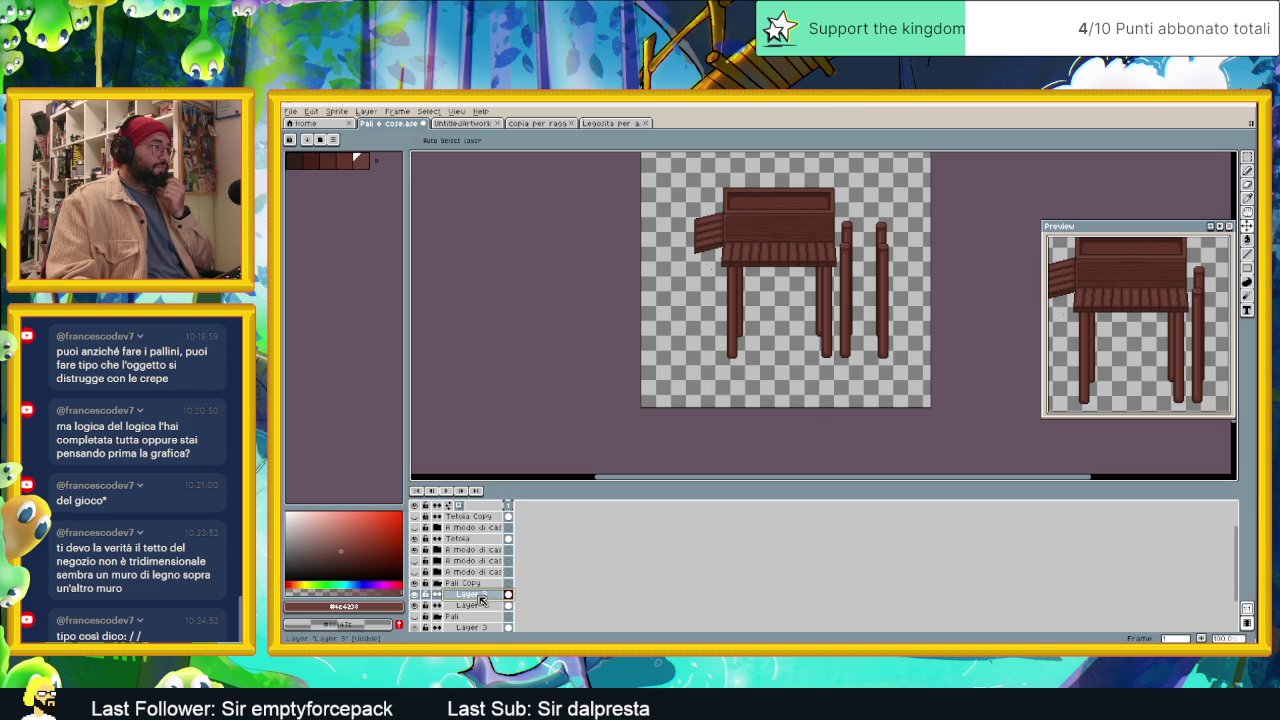
{"action": "left_click", "coordinate": [483, 606], "text": "shift"}
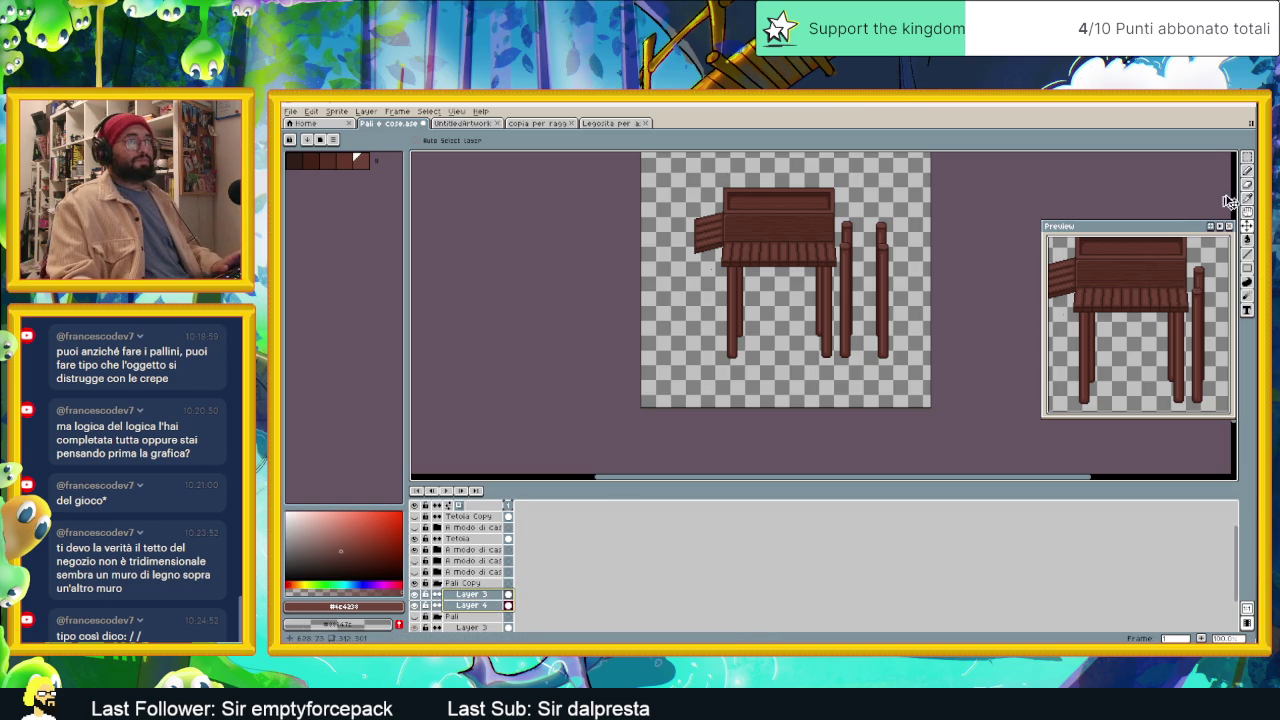
{"action": "left_click", "coordinate": [1247, 158]}
{"action": "left_click_drag", "start_coordinate": [694, 174], "coordinate": [840, 410]}
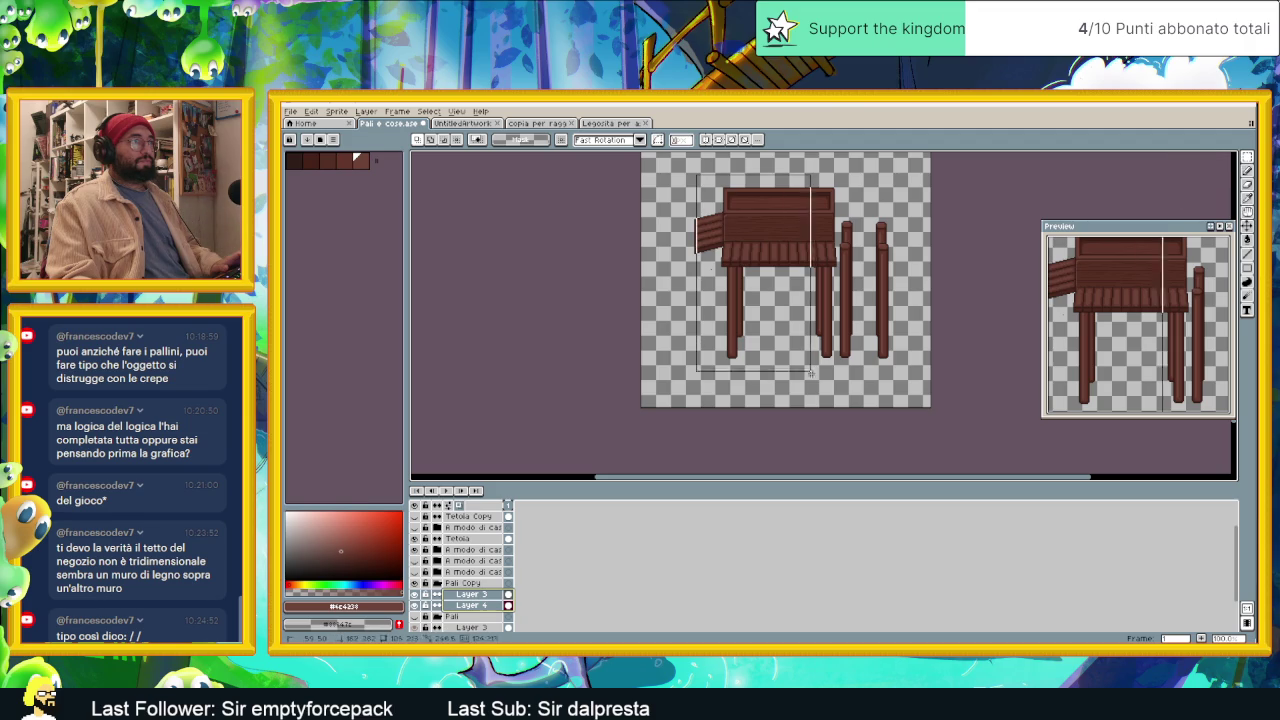
{"action": "left_click", "coordinate": [843, 413]}
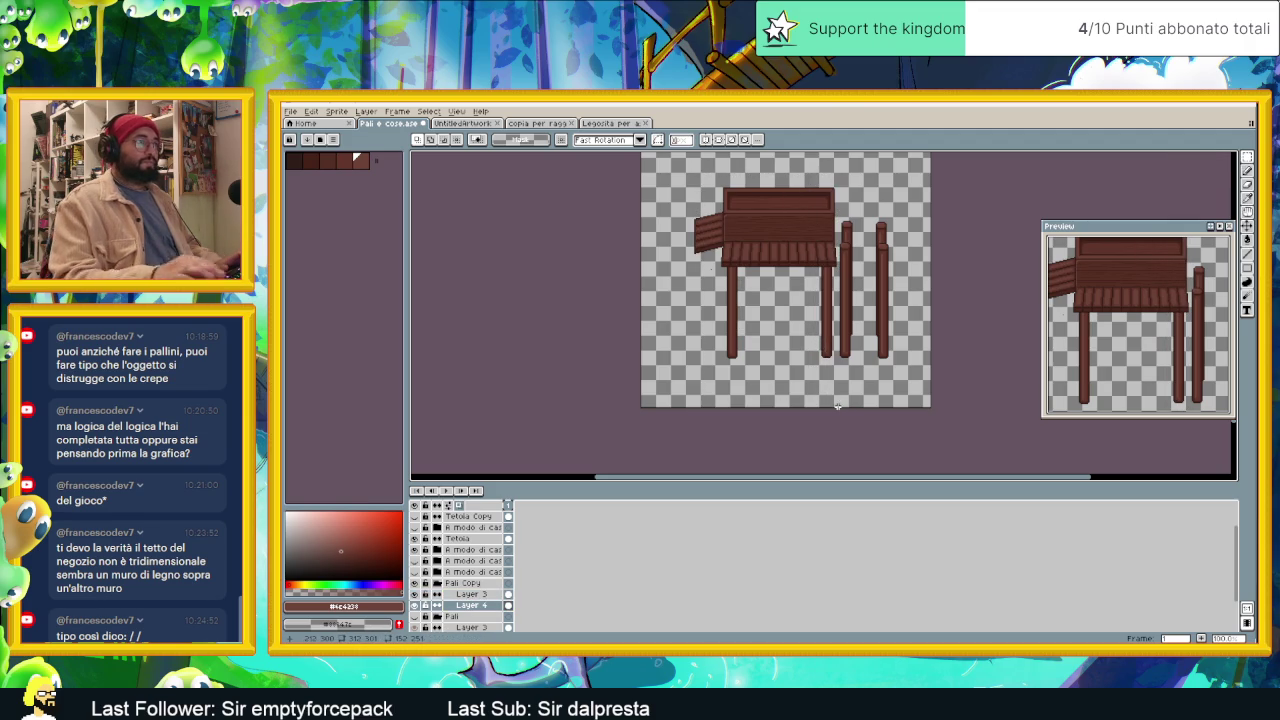
{"action": "left_click", "coordinate": [485, 594]}
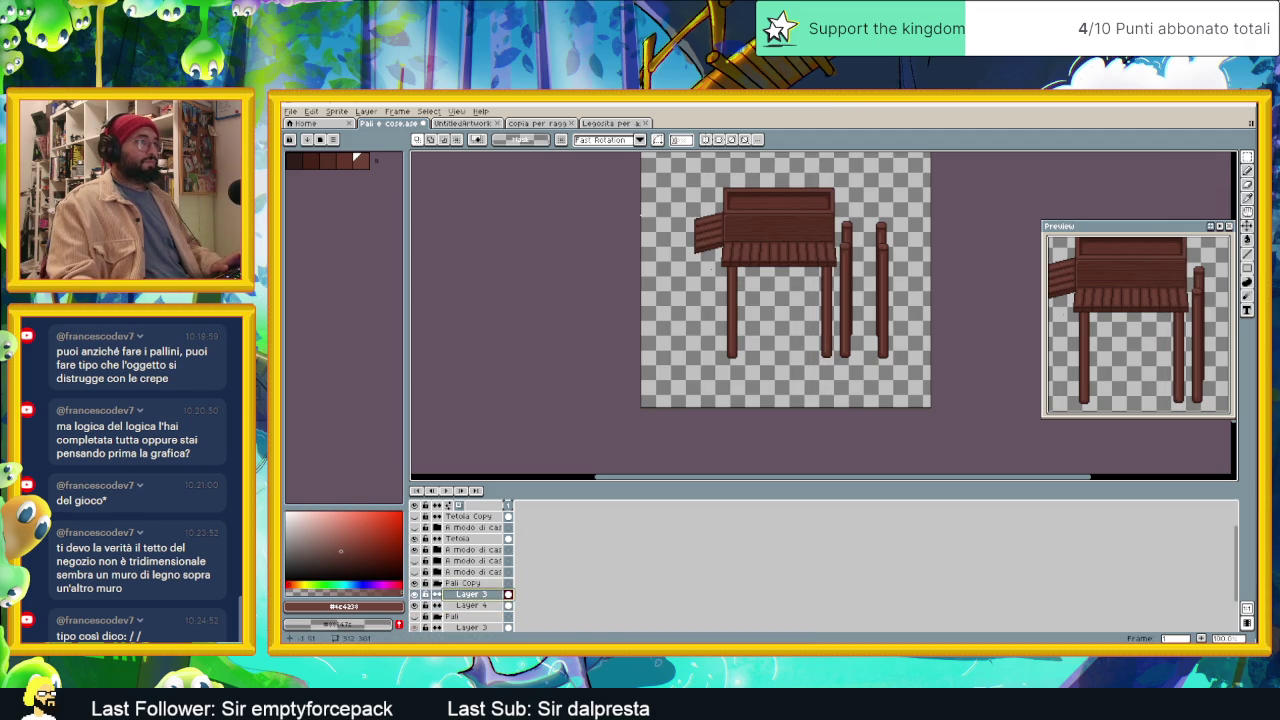
{"action": "left_click_drag", "start_coordinate": [689, 163], "coordinate": [840, 402]}
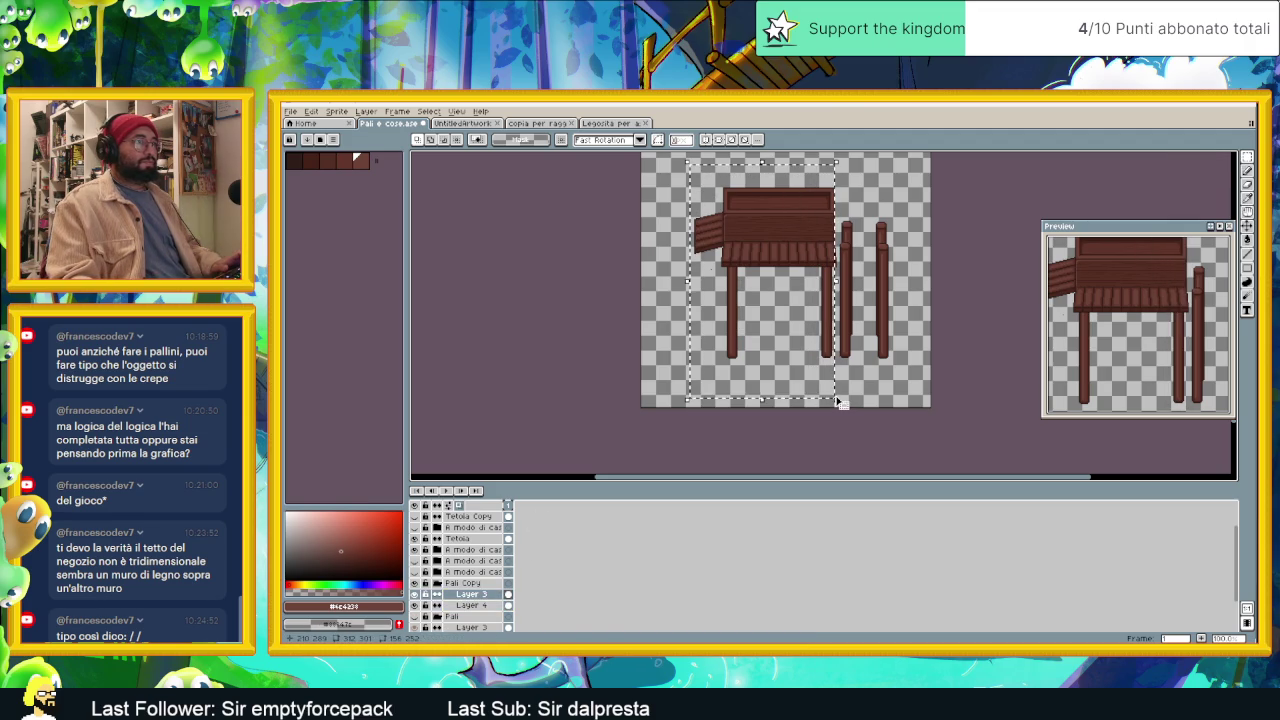
{"action": "key", "text": "Delete"}
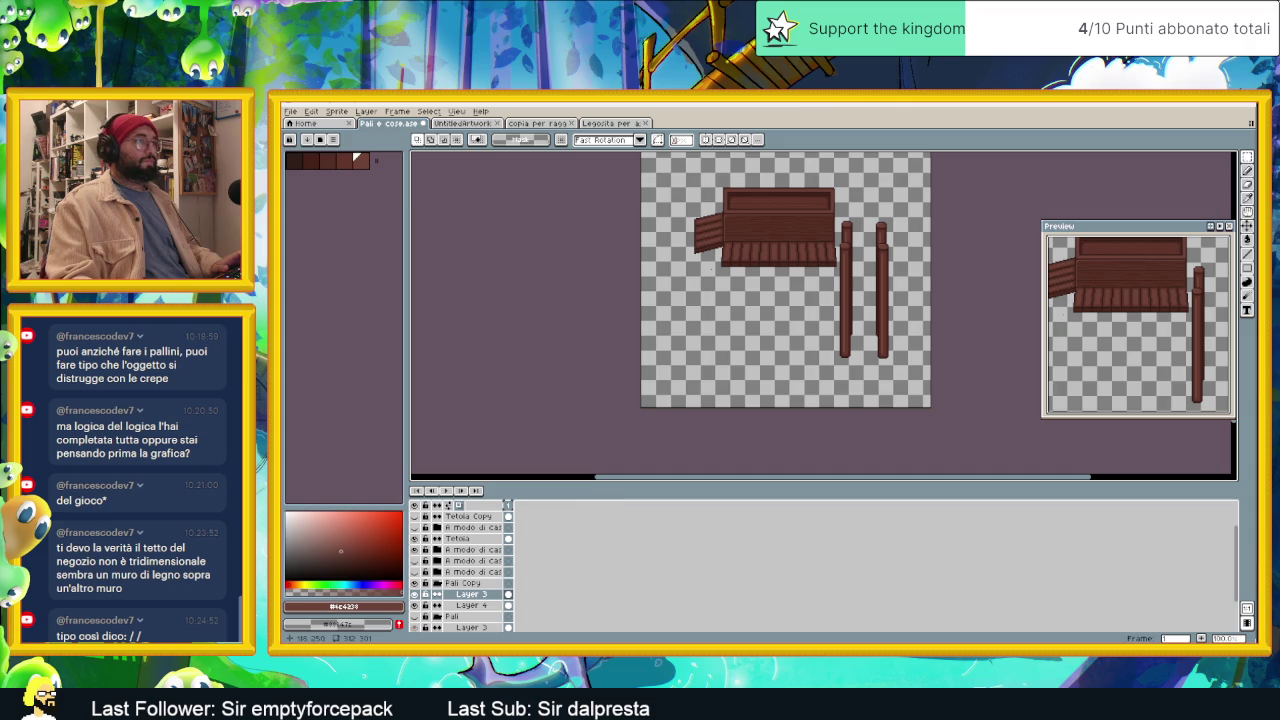
{"action": "left_click", "coordinate": [460, 583]}
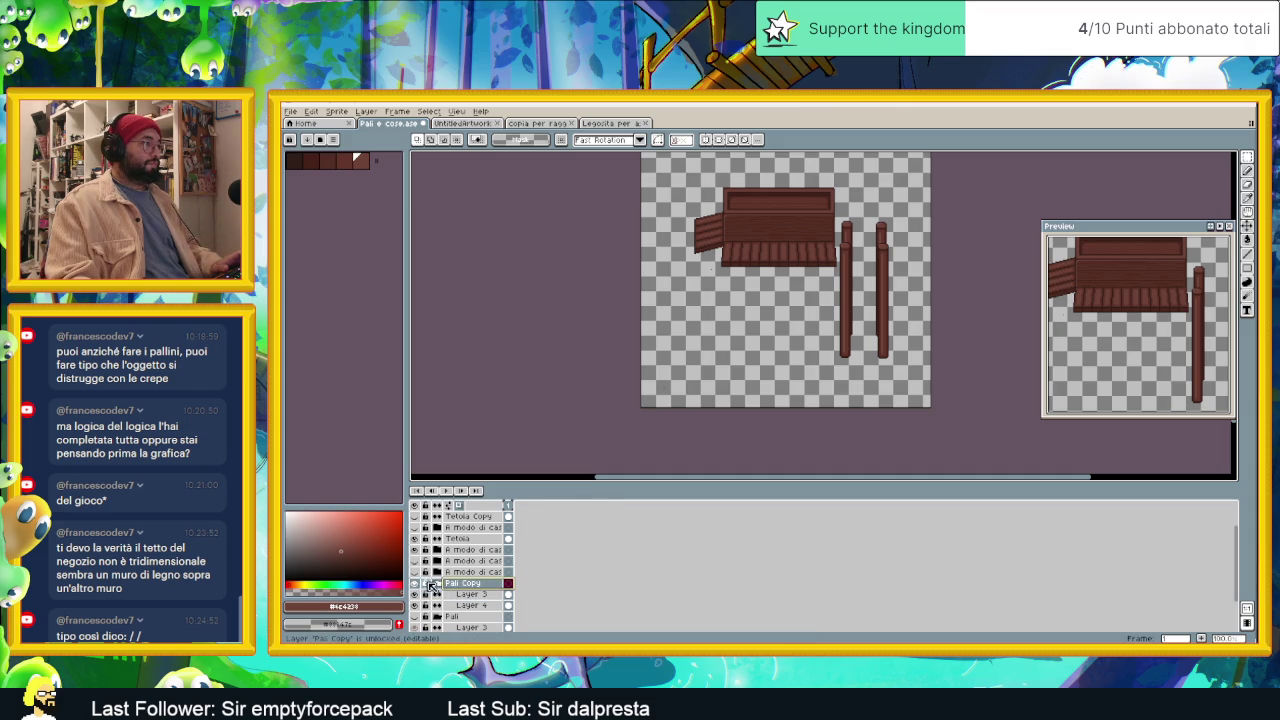
{"action": "left_click_drag", "start_coordinate": [438, 586], "coordinate": [478, 539]}
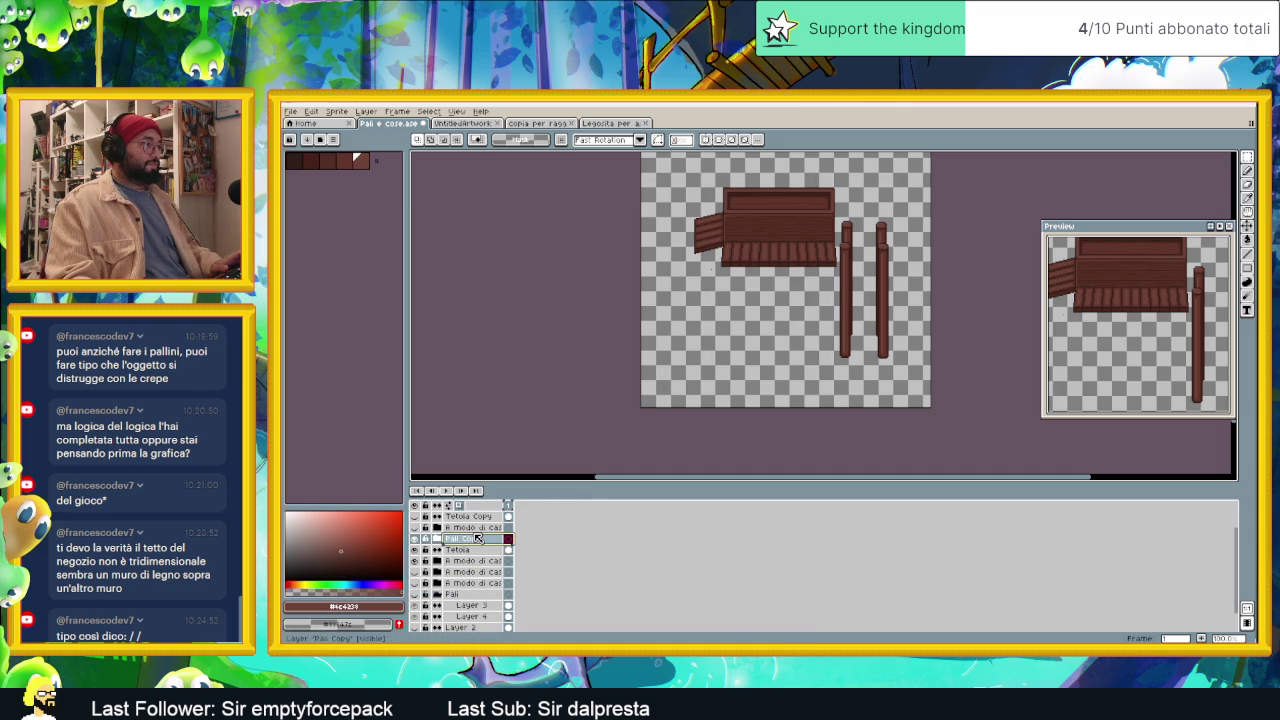
Step: Show Tettoia Copy, move Layer 7 below Pali Copy, and show Layer 8's plank lines
{"action": "left_click", "coordinate": [415, 517]}
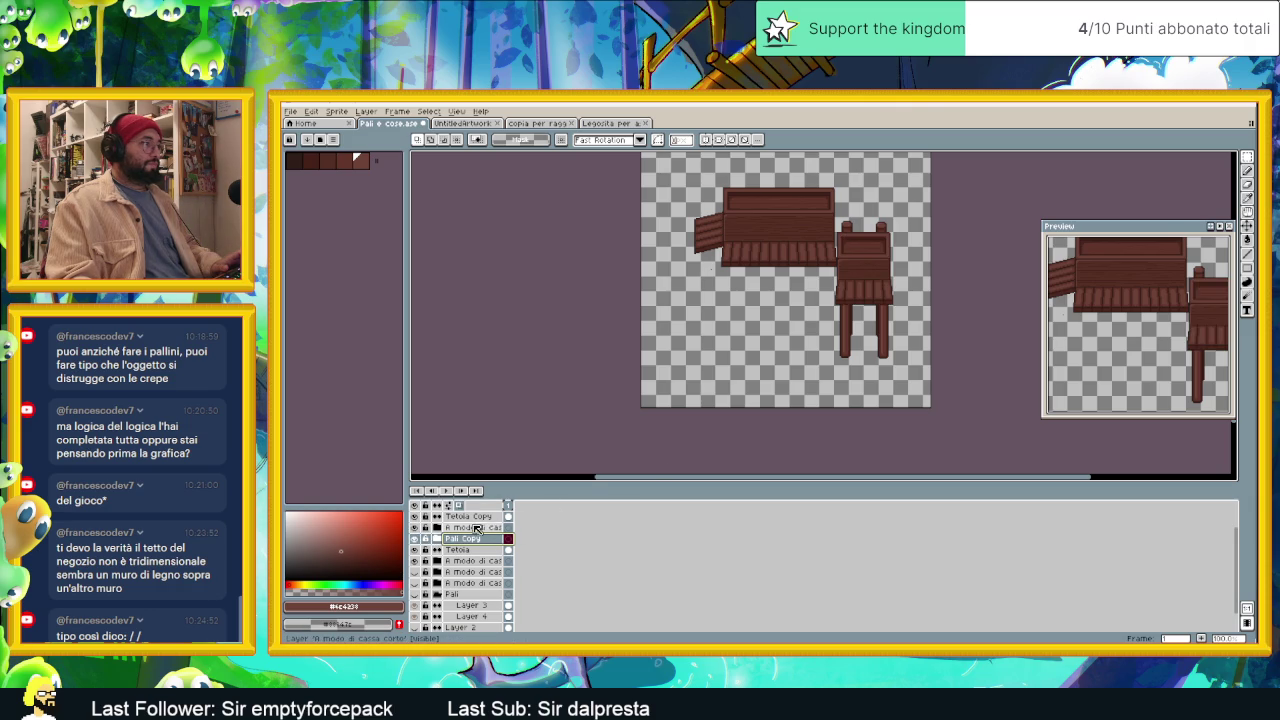
{"action": "scroll", "coordinate": [440, 548], "scroll_direction": "up", "scroll_amount": 2}
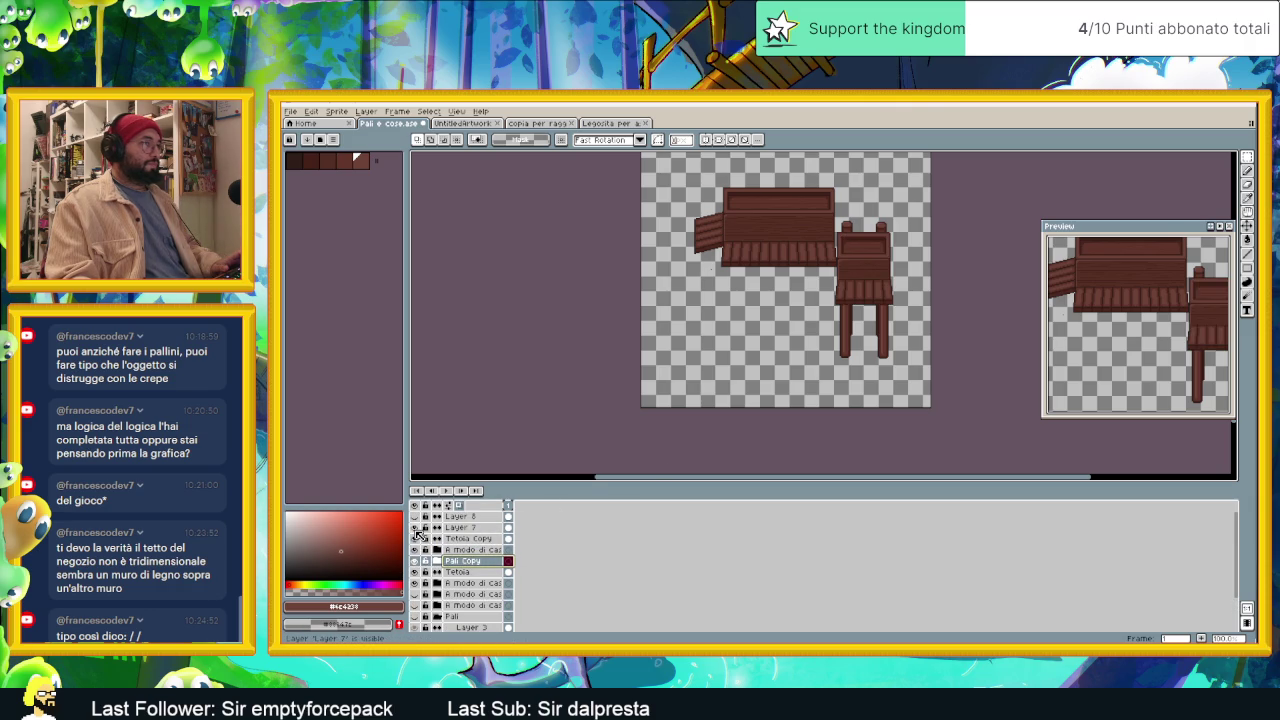
{"action": "left_click", "coordinate": [476, 528]}
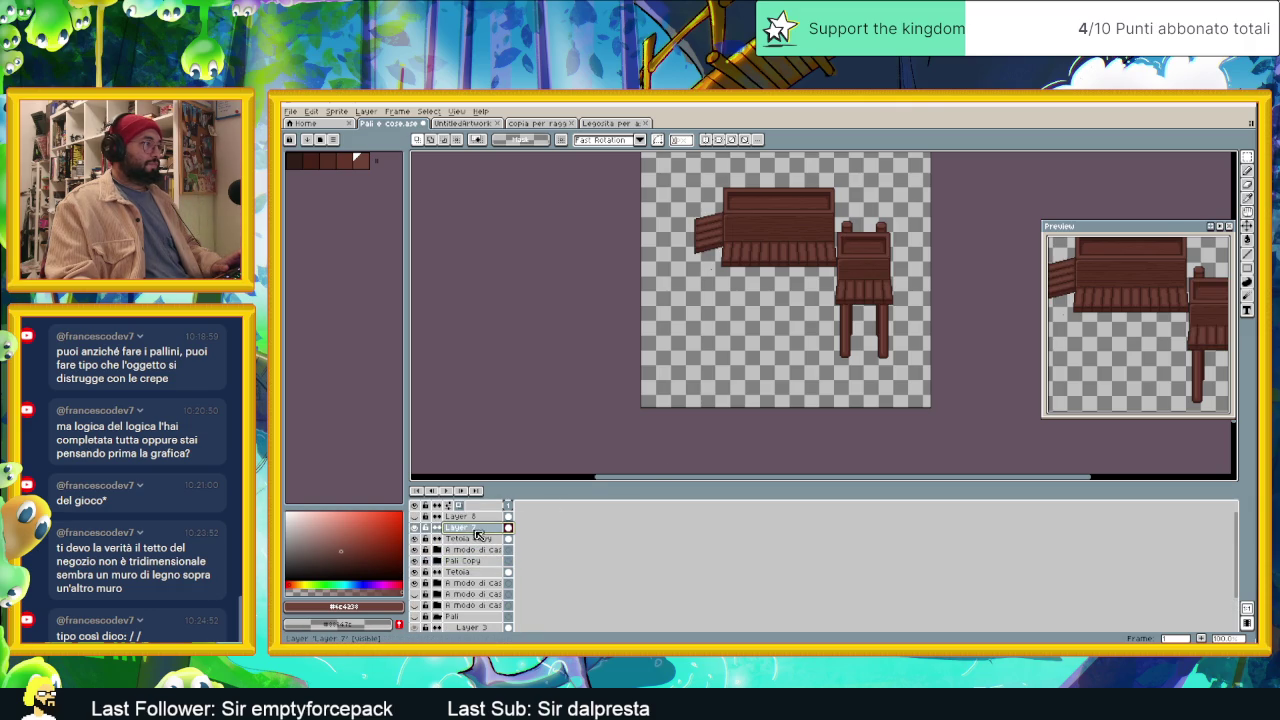
{"action": "left_click_drag", "start_coordinate": [480, 528], "coordinate": [478, 566]}
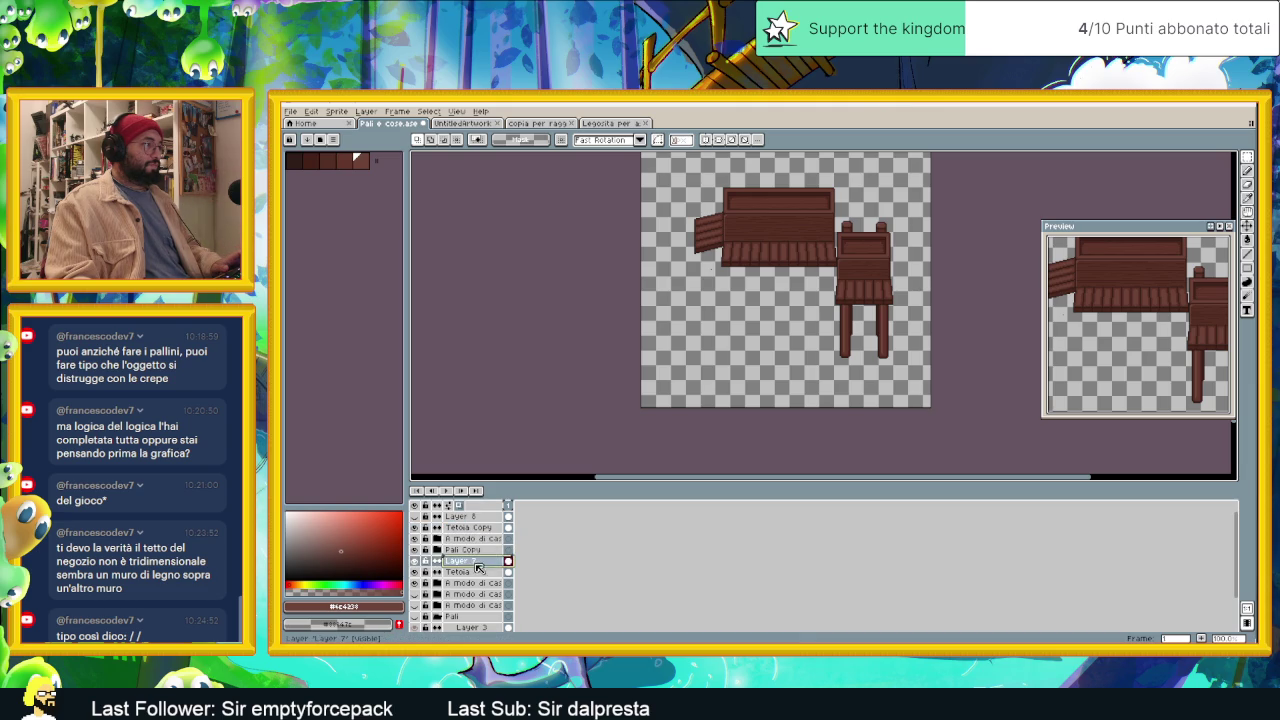
{"action": "left_click", "coordinate": [416, 517]}
{"action": "left_click", "coordinate": [416, 519]}
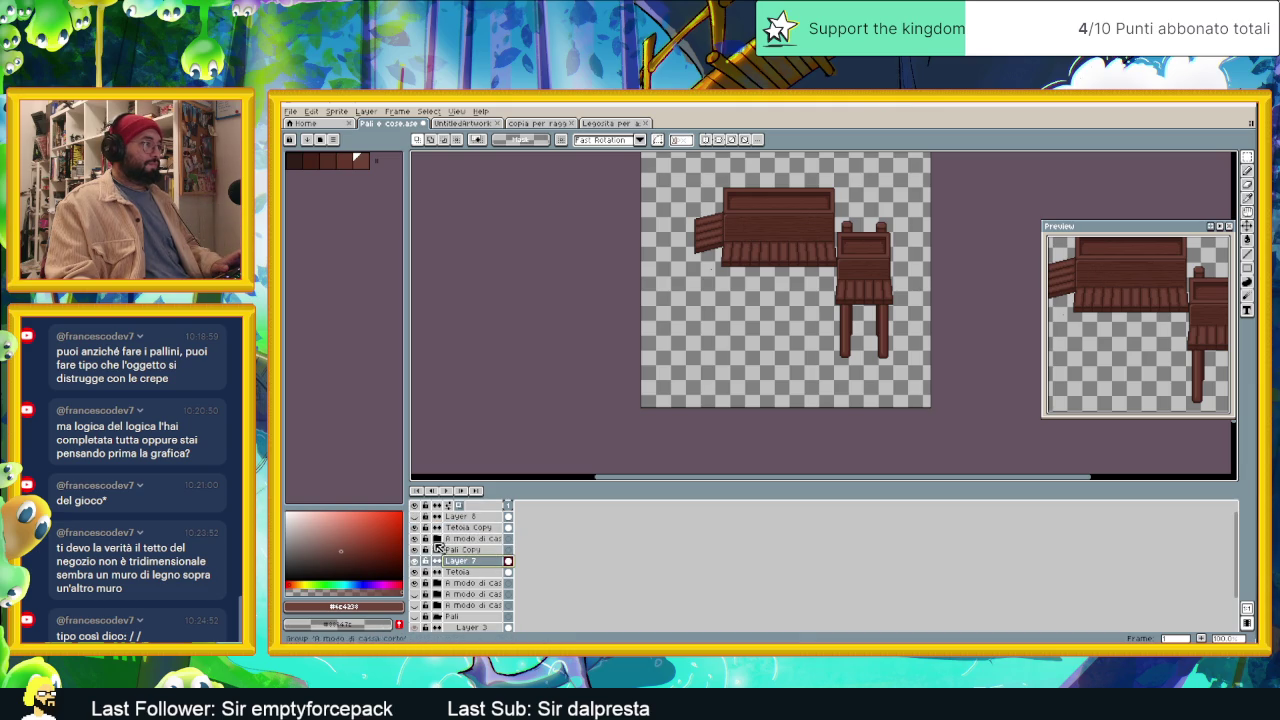
Step: Group the small shop's three layers as 'bottega piccola' and hide the group
{"action": "left_click_drag", "start_coordinate": [465, 549], "coordinate": [476, 530]}
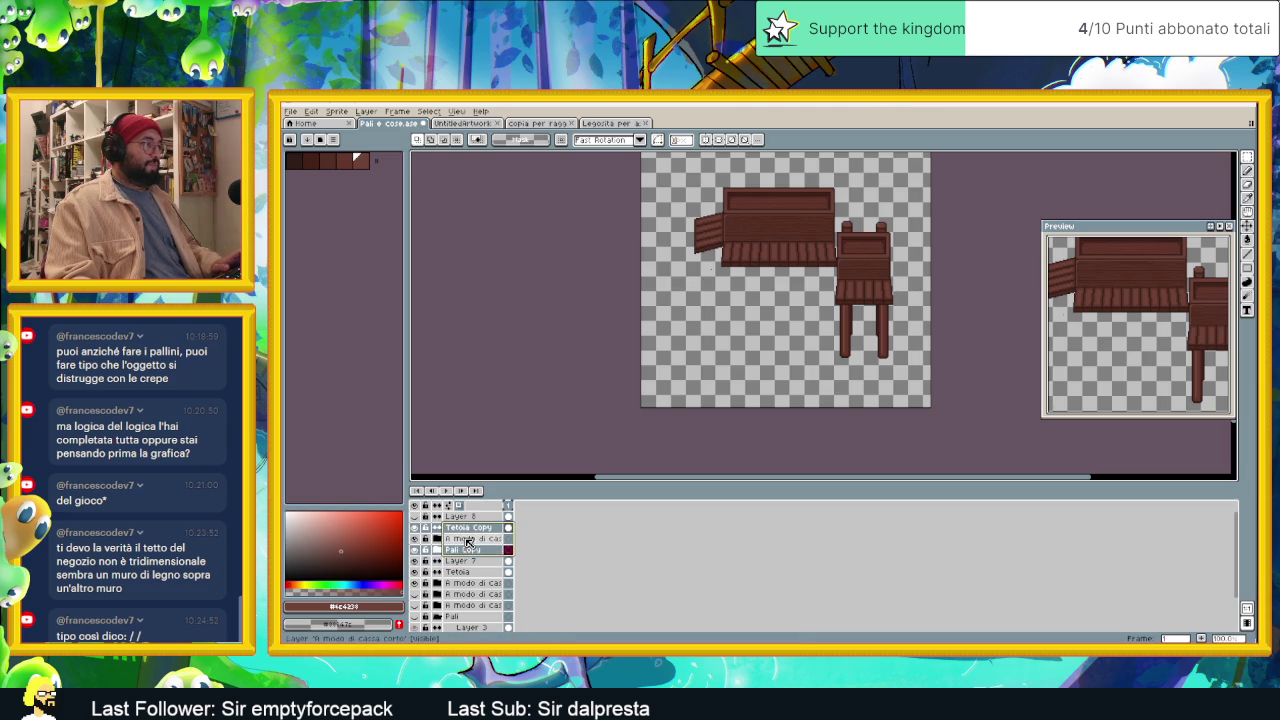
{"action": "right_click", "coordinate": [476, 530]}
{"action": "mouse_move", "coordinate": [505, 568]}
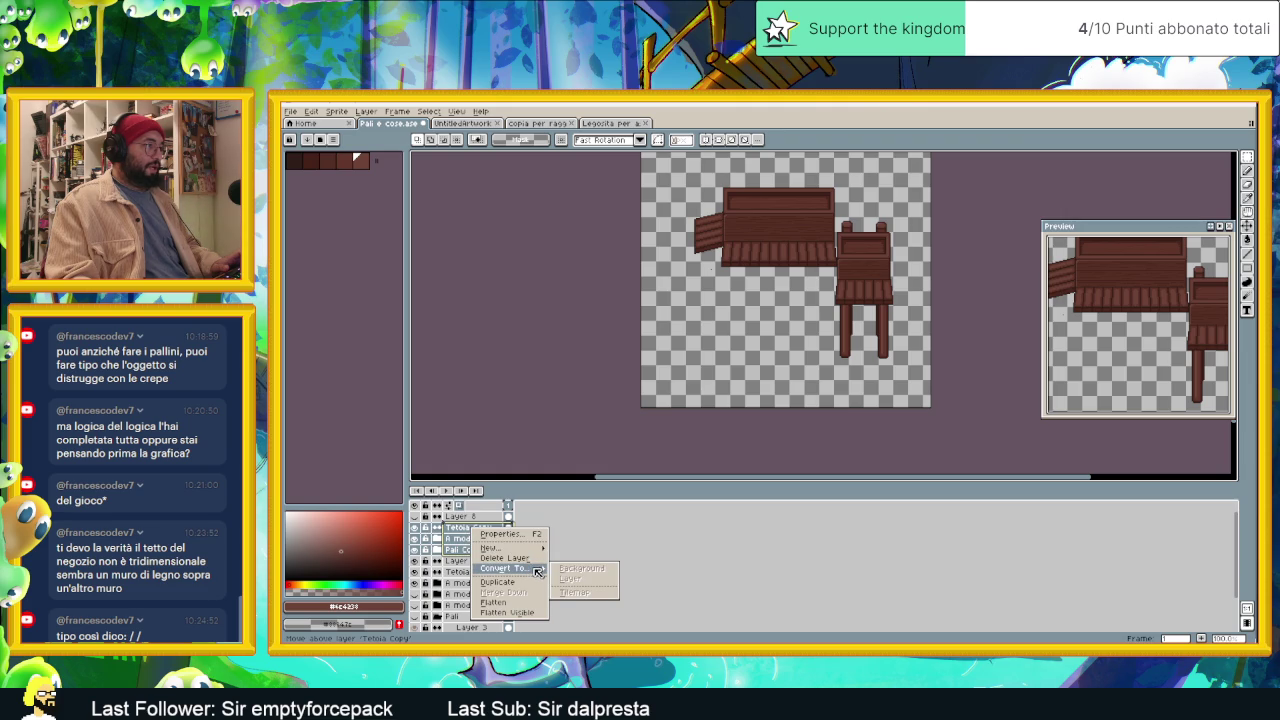
{"action": "left_click", "coordinate": [552, 558]}
{"action": "left_click", "coordinate": [437, 527]}
{"action": "double_click", "coordinate": [466, 530]}
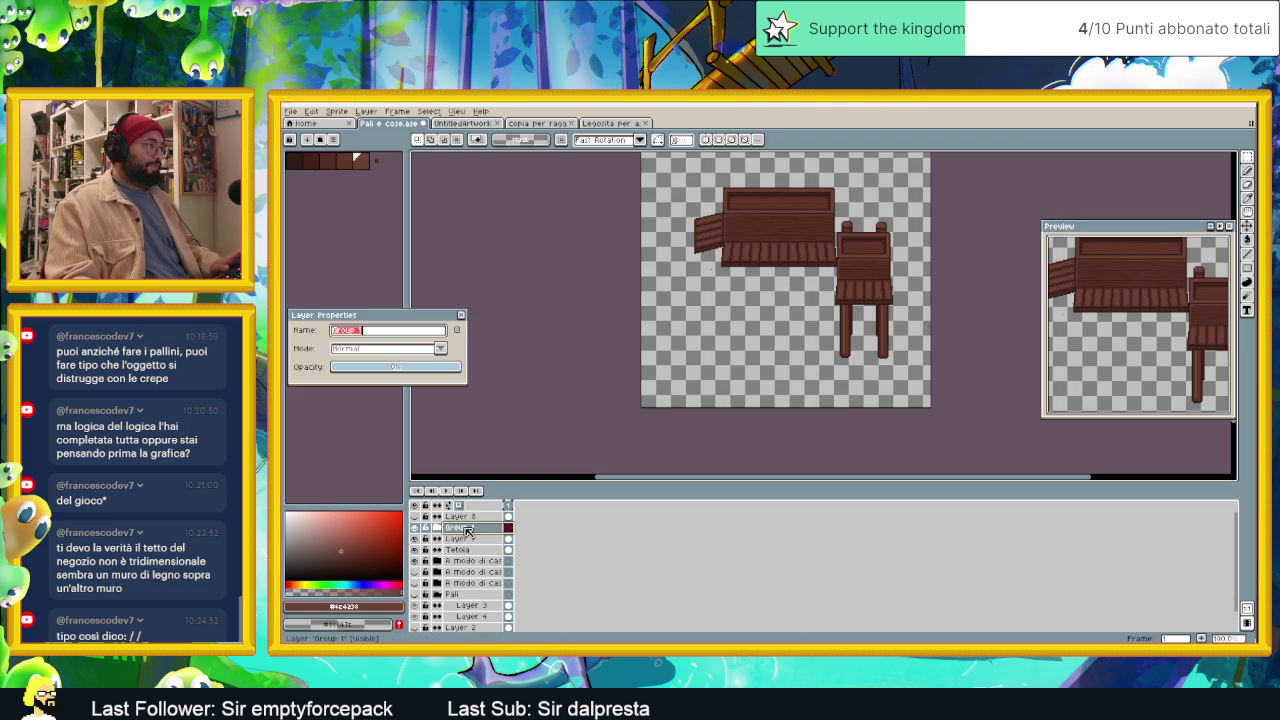
{"action": "type", "text": "Ca"}
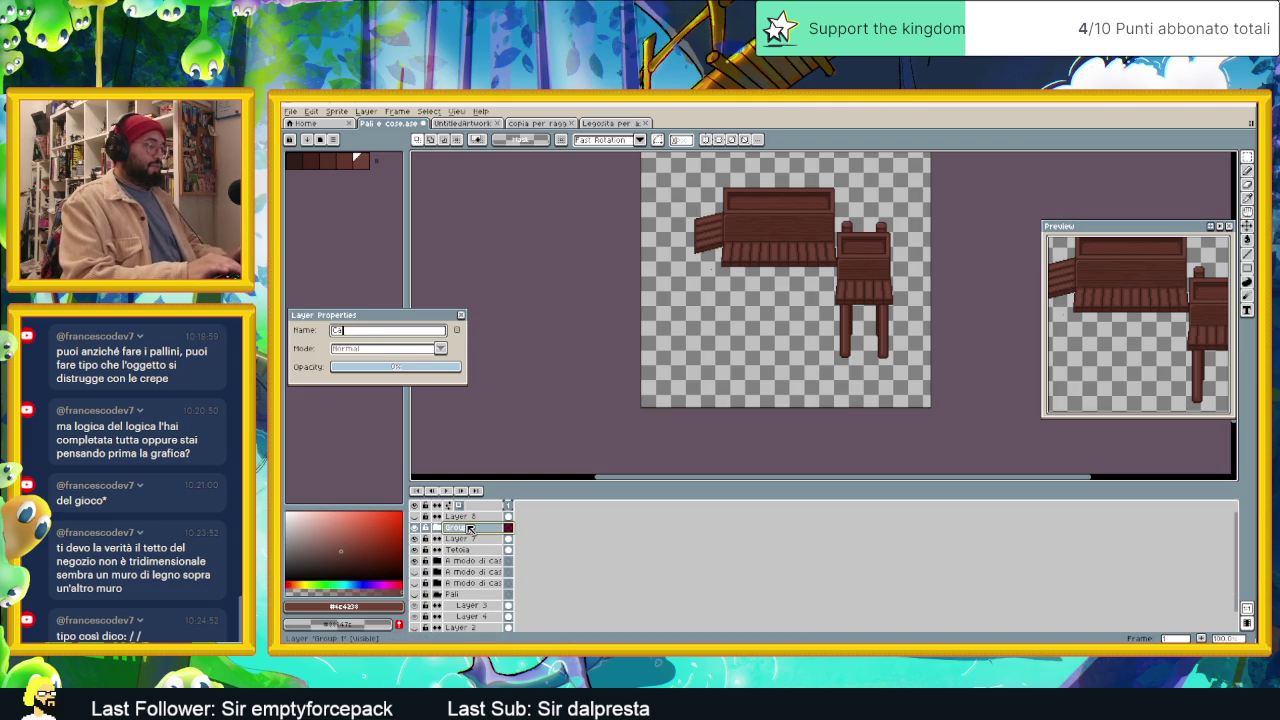
{"action": "key", "text": "BackSpace"}
{"action": "key", "text": "BackSpace"}
{"action": "type", "text": "botte "}
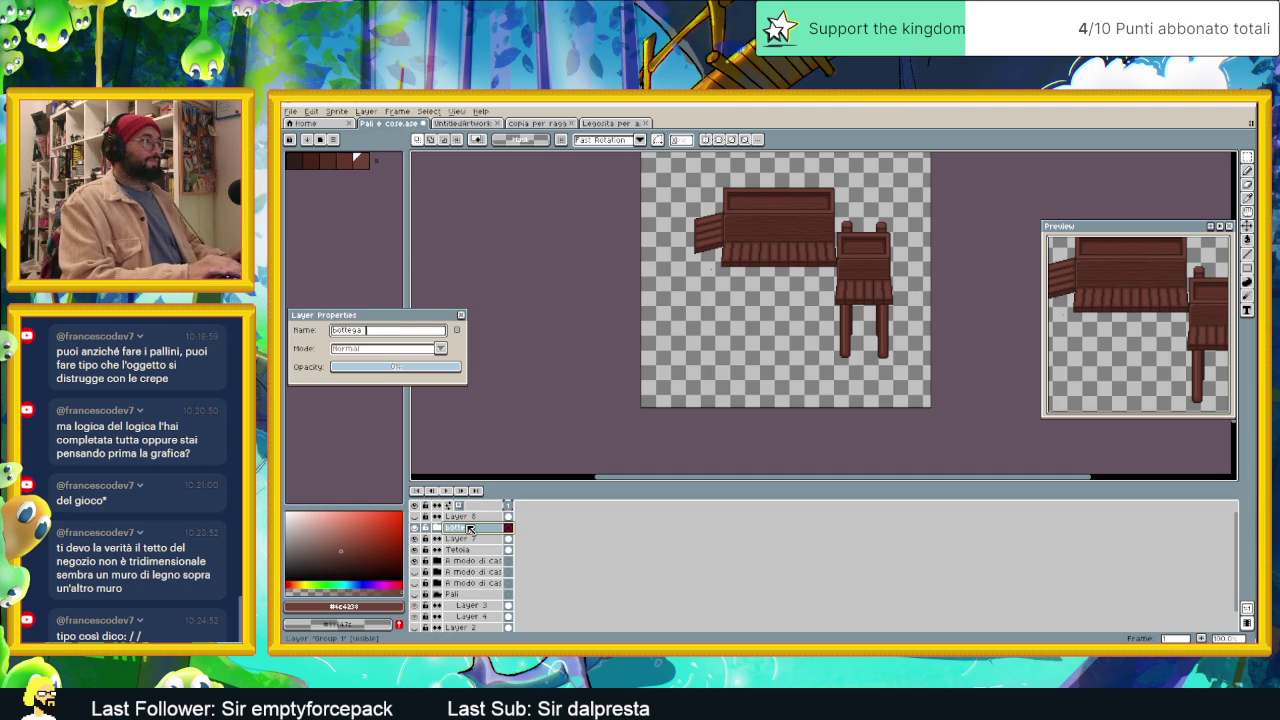
{"action": "type", "text": "piccola"}
{"action": "key", "text": "Return"}
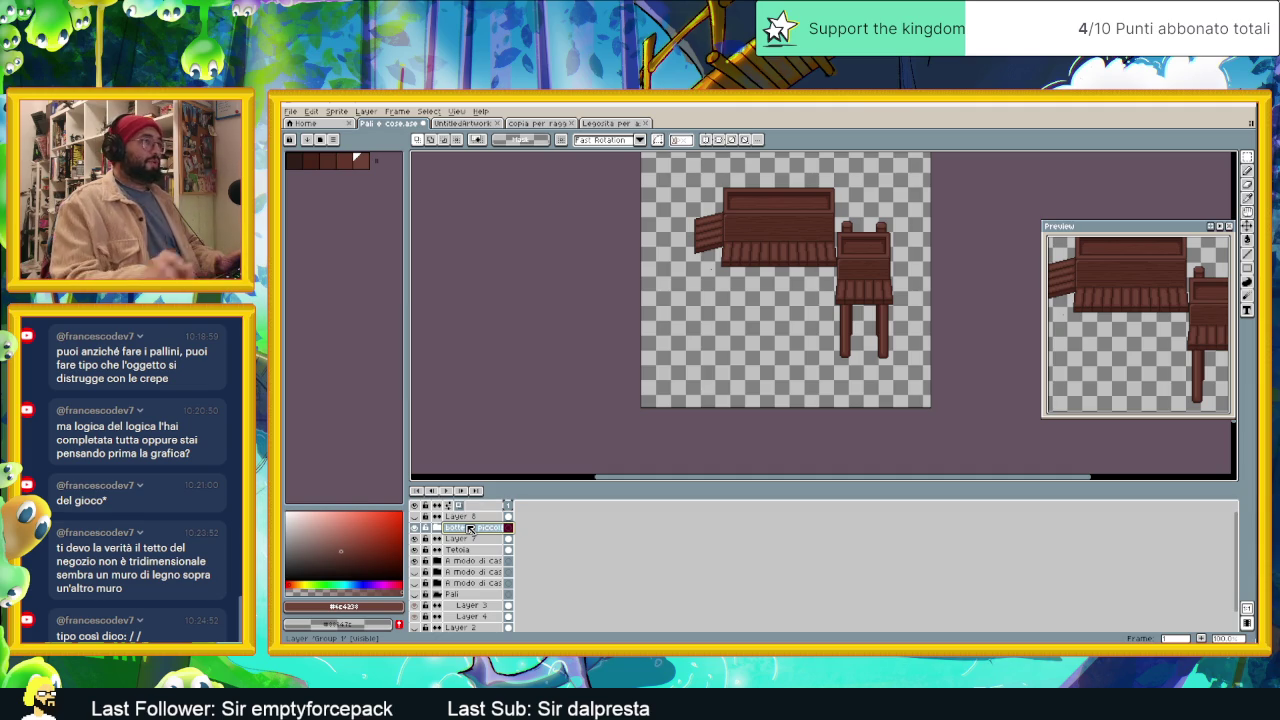
{"action": "left_click", "coordinate": [414, 528]}
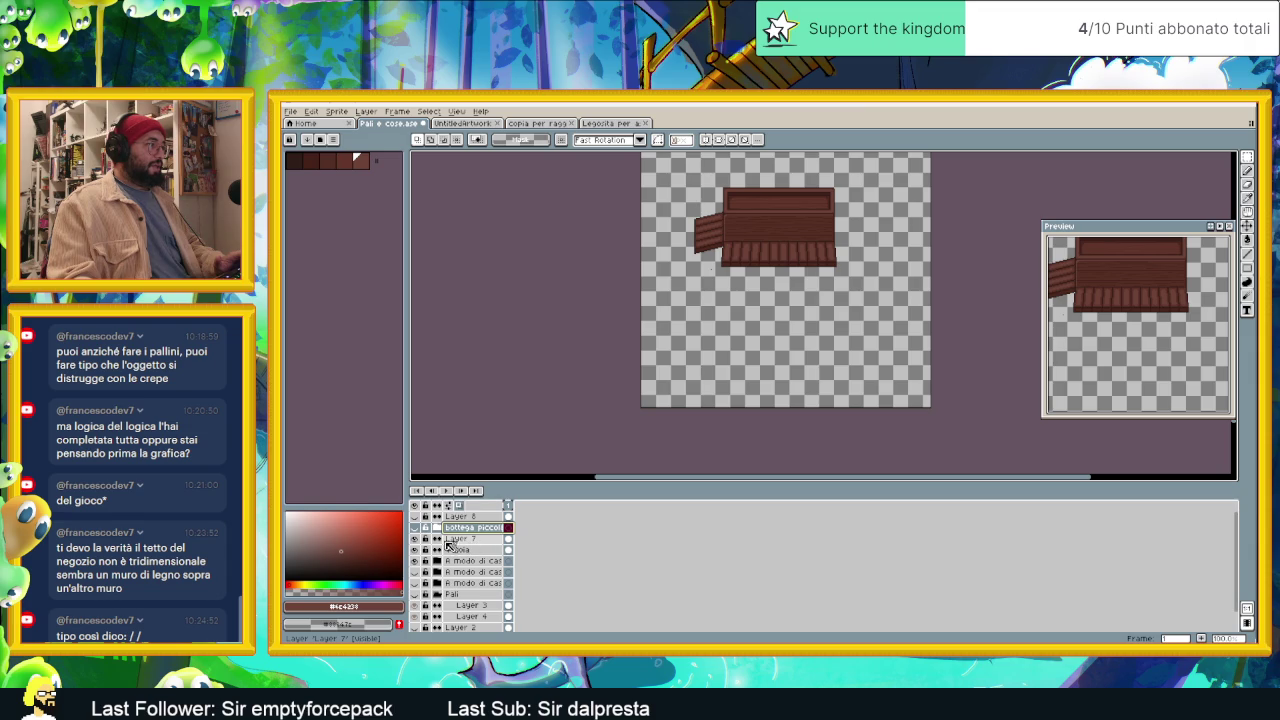
Step: Toggle Layer 8's plank lines to compare, then show the Pali group
{"action": "left_click", "coordinate": [471, 518]}
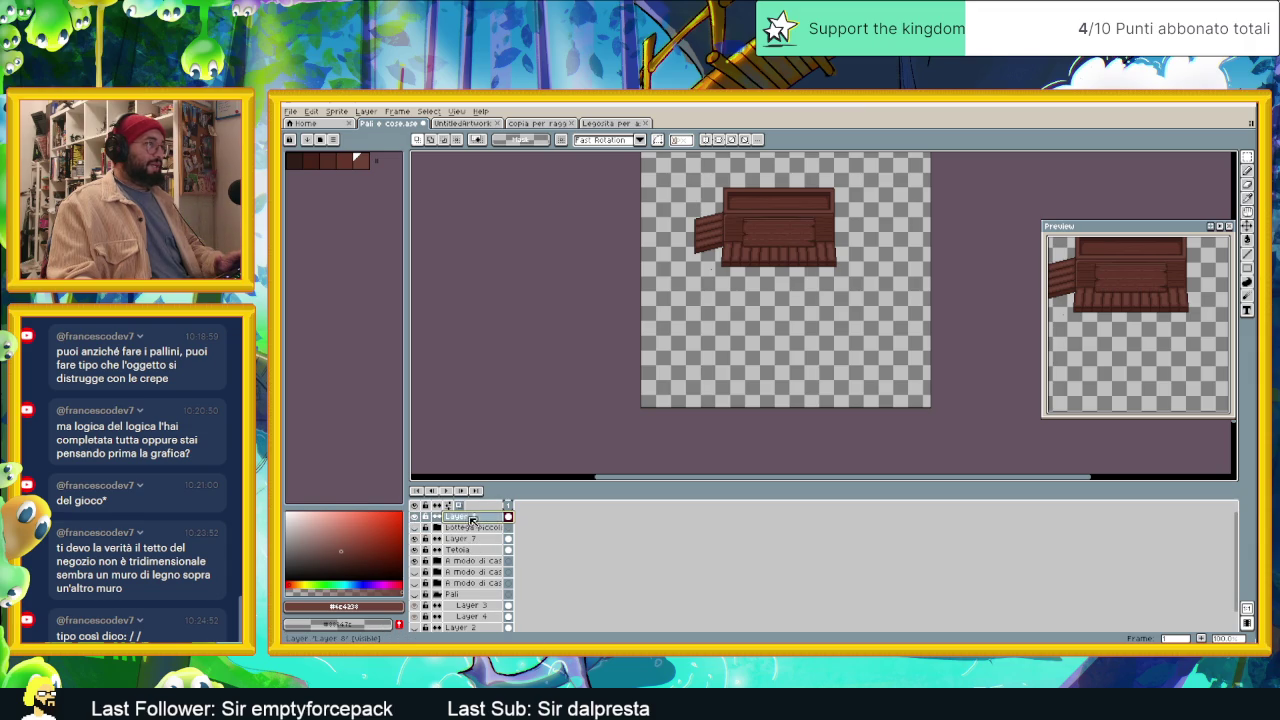
{"action": "left_click", "coordinate": [416, 517]}
{"action": "left_click", "coordinate": [416, 517]}
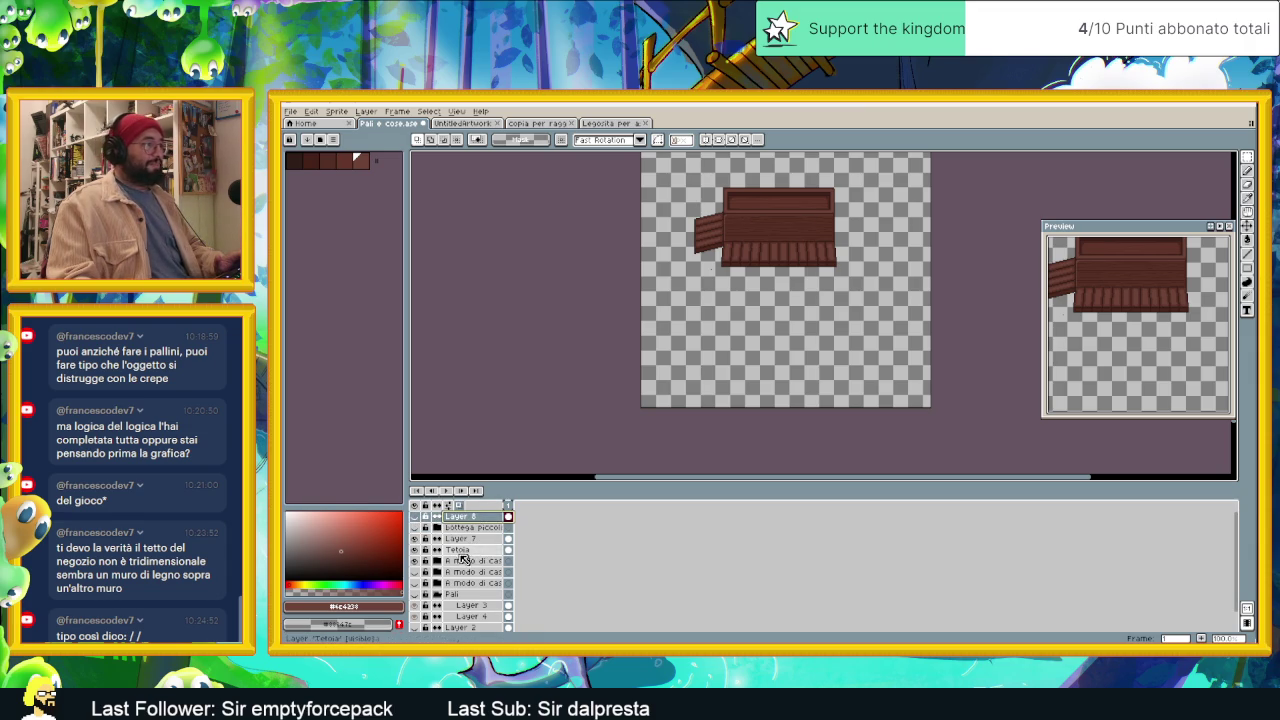
{"action": "scroll", "coordinate": [418, 545], "scroll_direction": "down", "scroll_amount": 1}
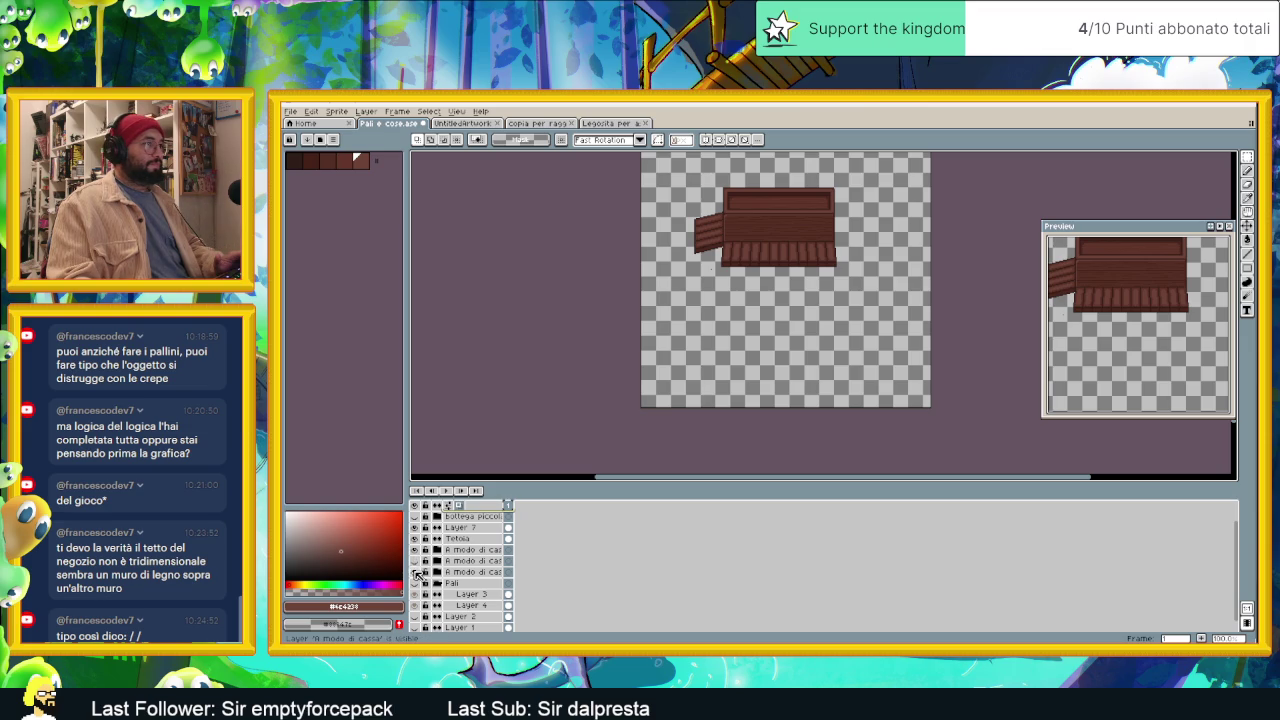
{"action": "scroll", "coordinate": [426, 604], "scroll_direction": "down", "scroll_amount": 1}
{"action": "left_click", "coordinate": [414, 572]}
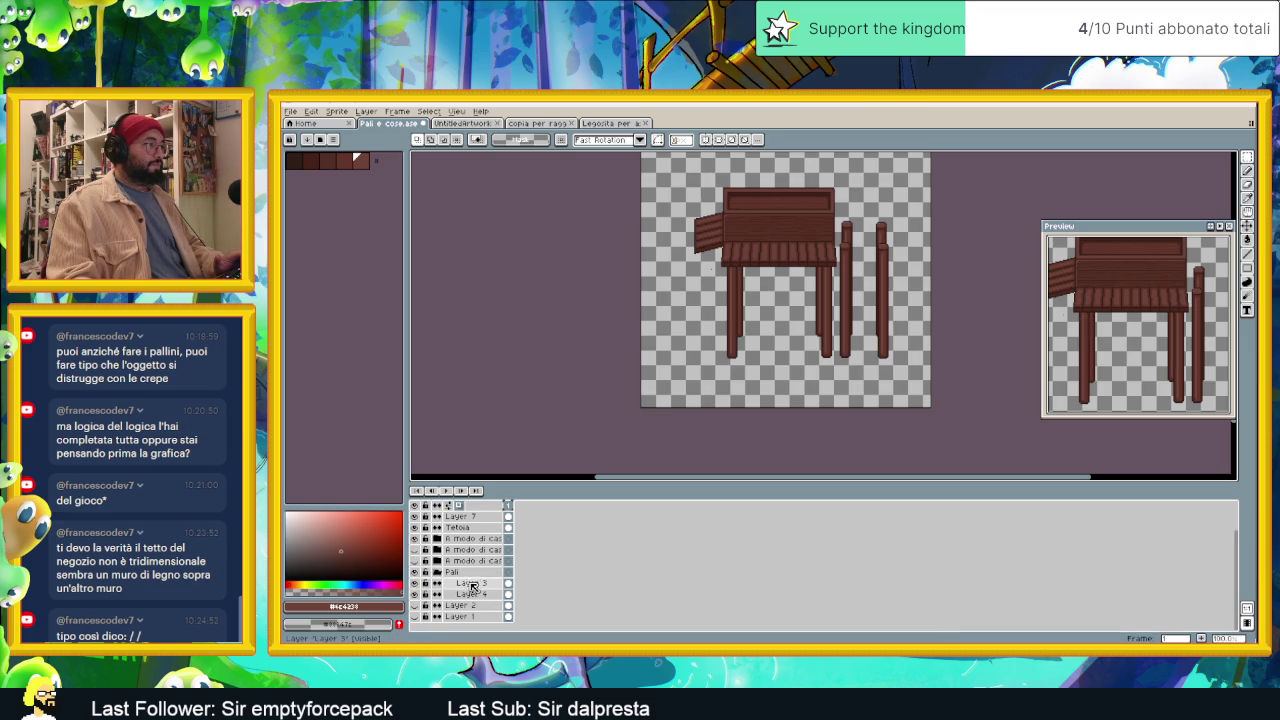
Step: Erase the two posts right of the table on Layers 3 and 4, then collapse Pali
{"action": "left_click", "coordinate": [472, 584]}
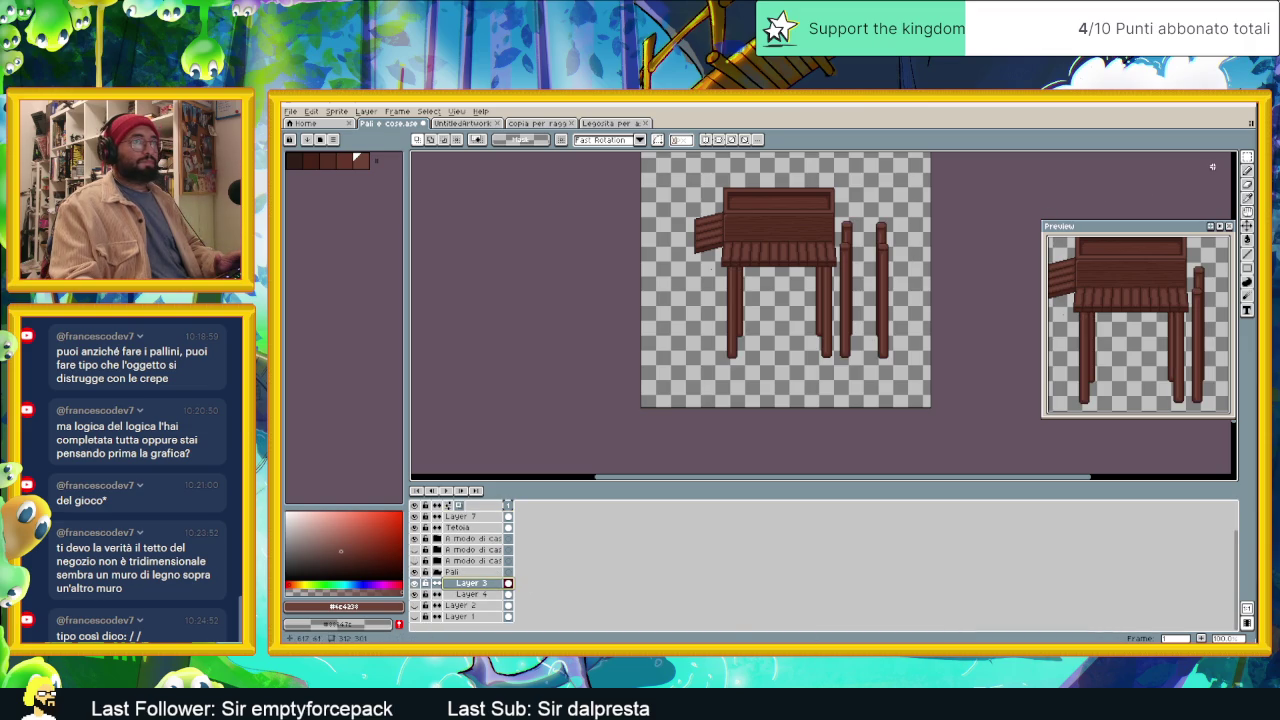
{"action": "left_click", "coordinate": [1247, 160]}
{"action": "left_click_drag", "start_coordinate": [909, 206], "coordinate": [837, 382]}
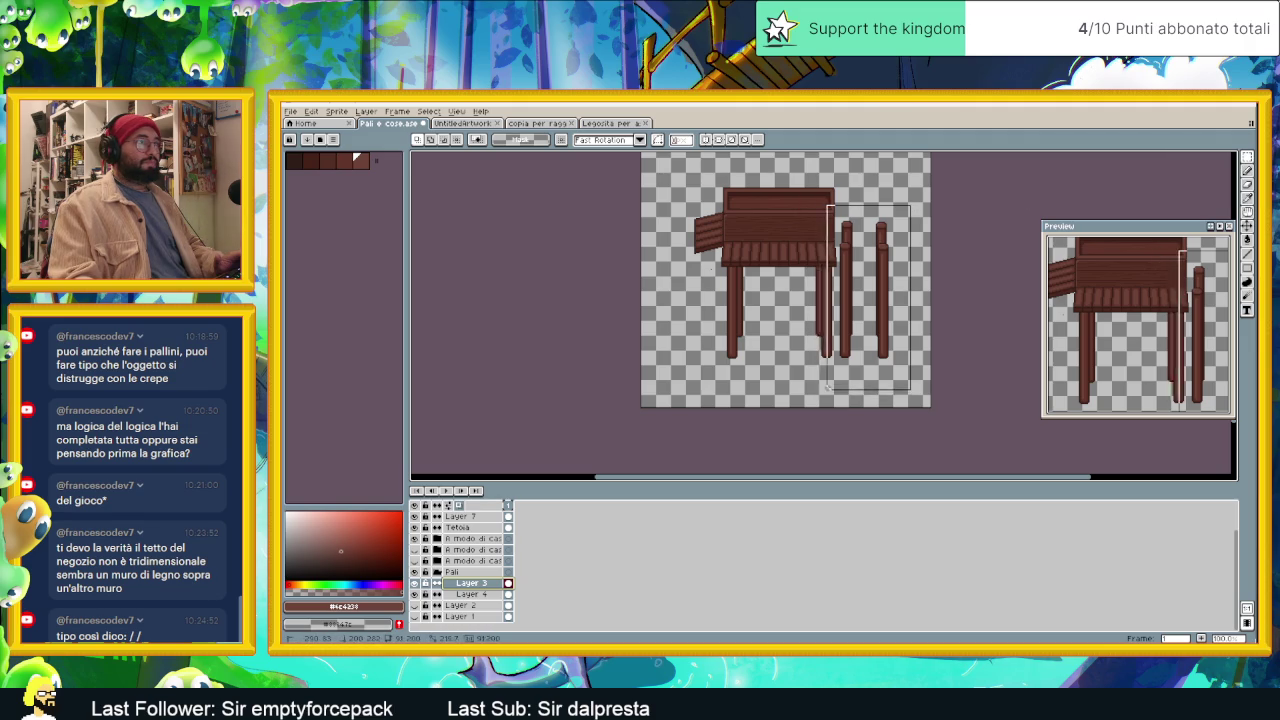
{"action": "key", "text": "ctrl+d"}
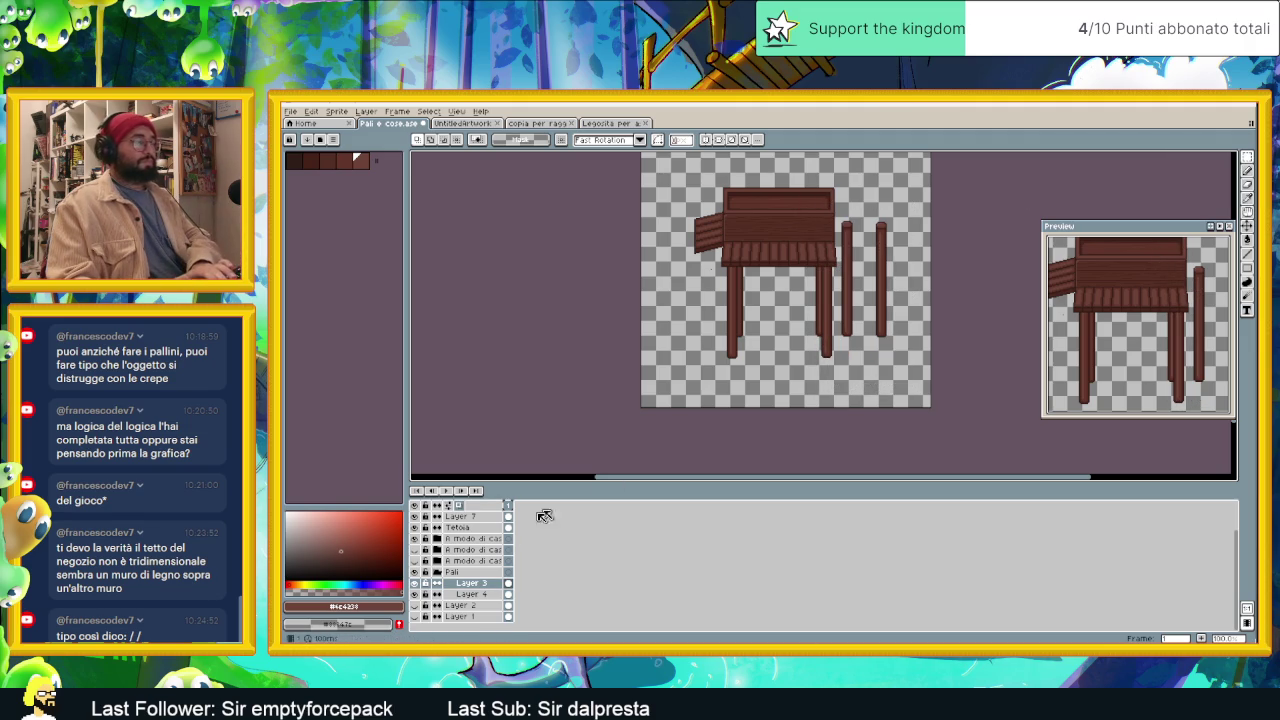
{"action": "left_click", "coordinate": [477, 592]}
{"action": "left_click_drag", "start_coordinate": [927, 203], "coordinate": [836, 364]}
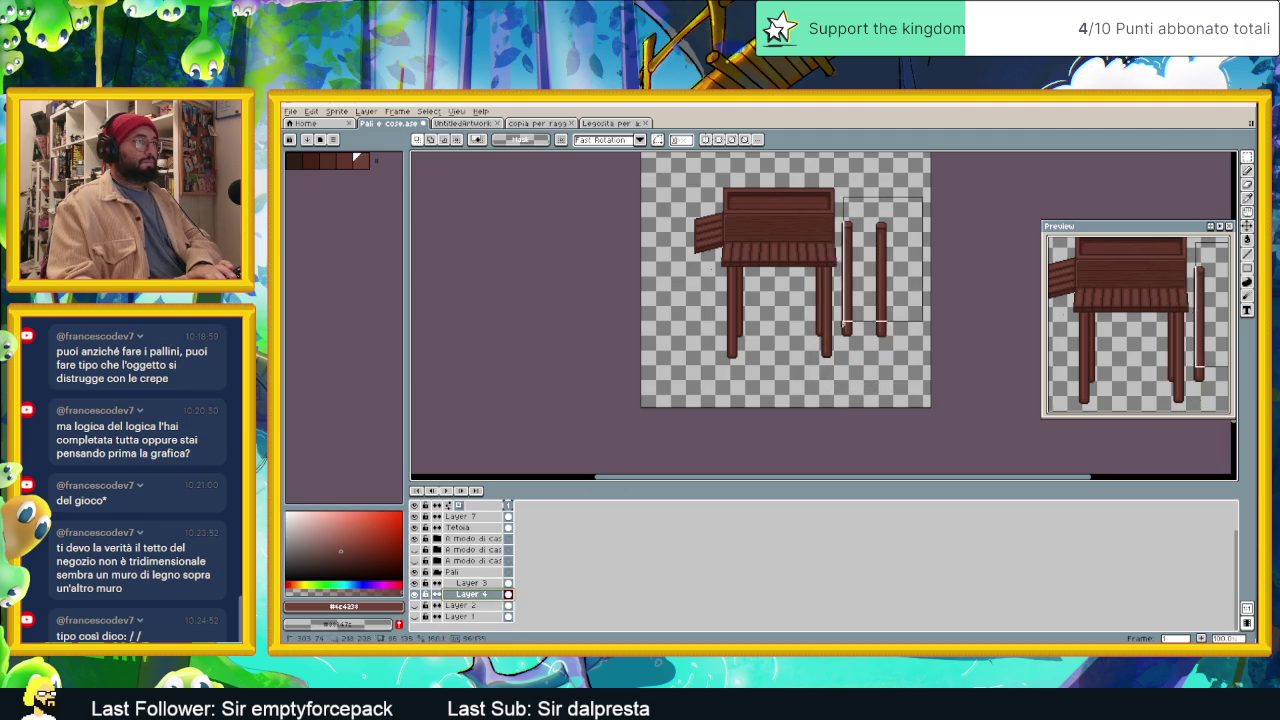
{"action": "key", "text": "Delete"}
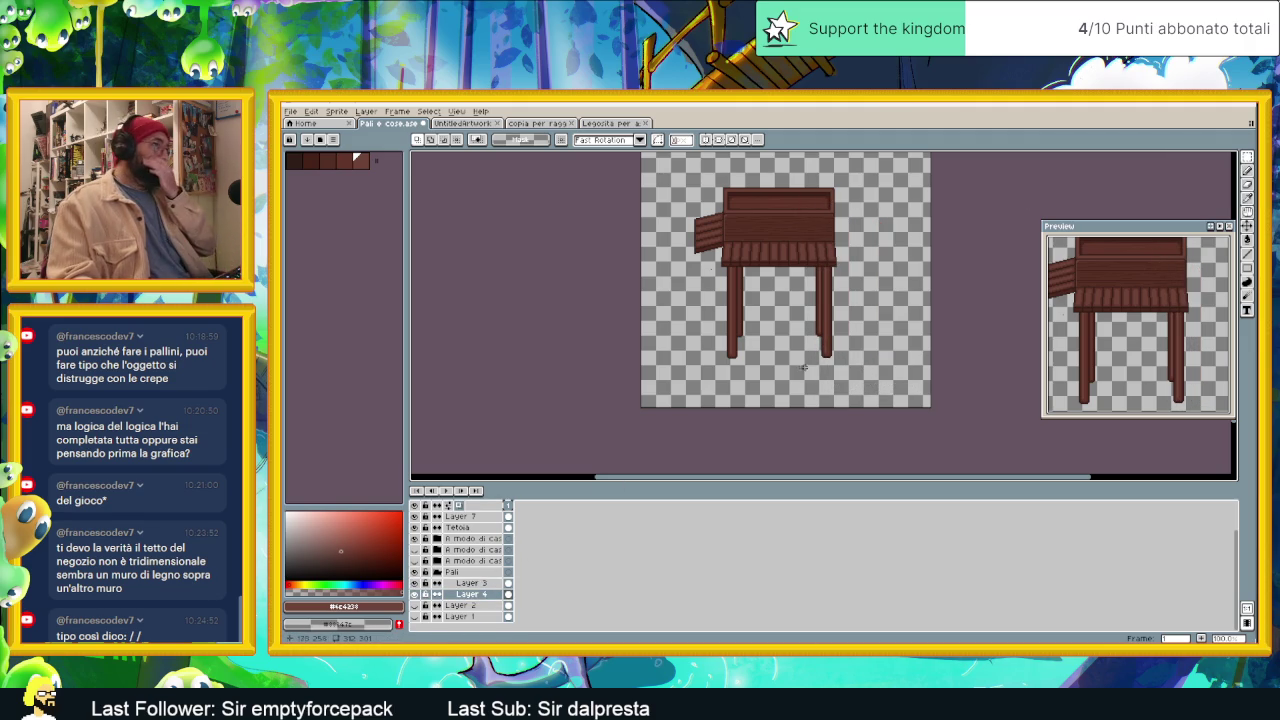
{"action": "left_click", "coordinate": [447, 575]}
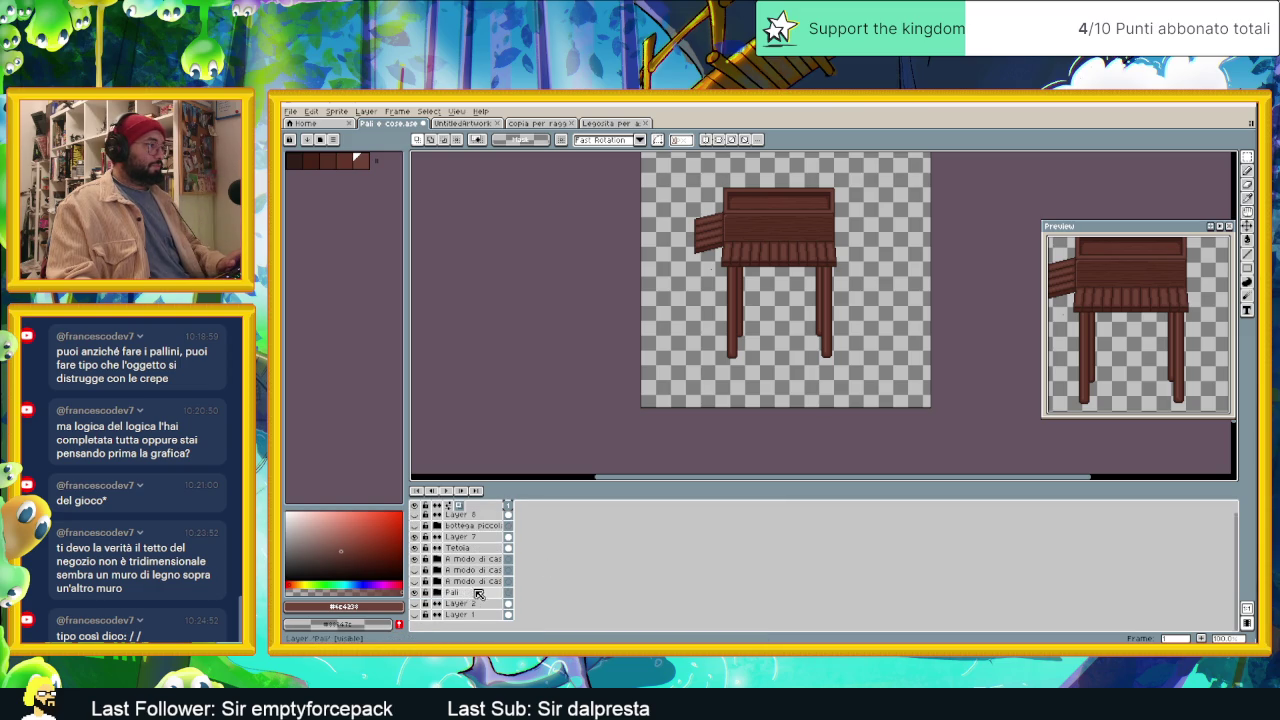
Step: Move the Pali group above the box layers in the layer stack
{"action": "left_click_drag", "start_coordinate": [475, 597], "coordinate": [492, 565]}
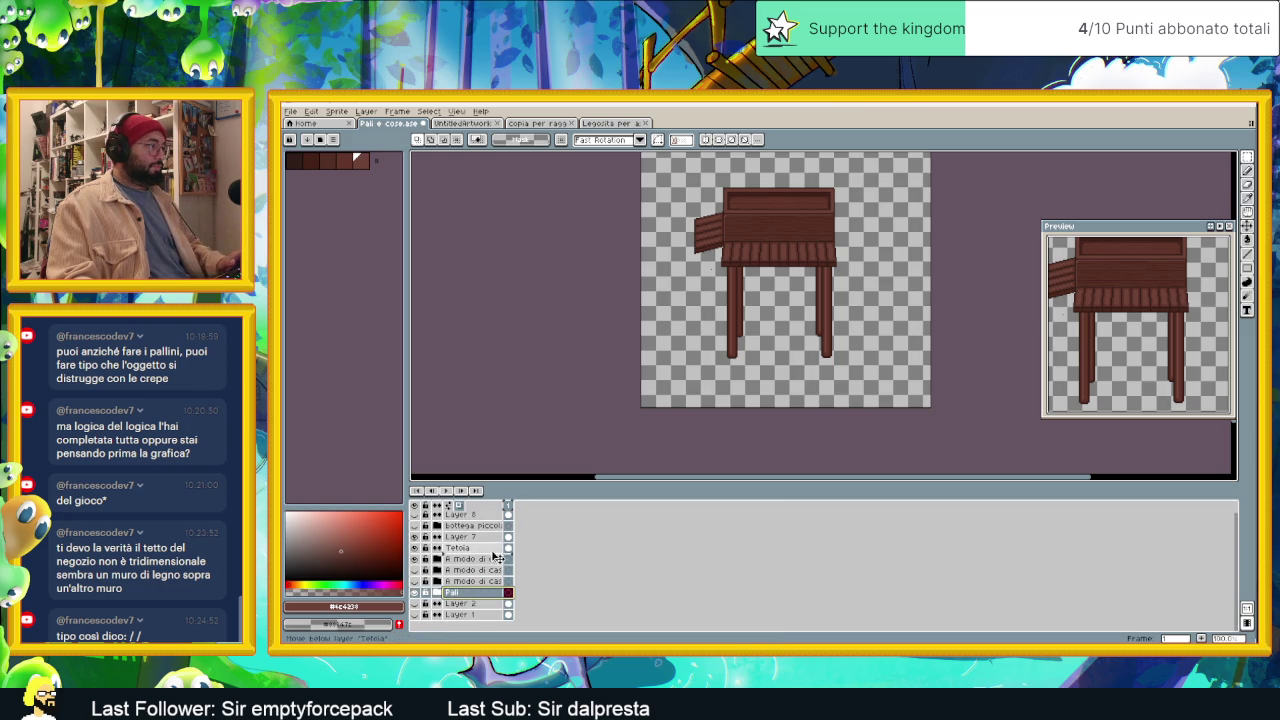
{"action": "left_click_drag", "start_coordinate": [492, 568], "coordinate": [490, 562]}
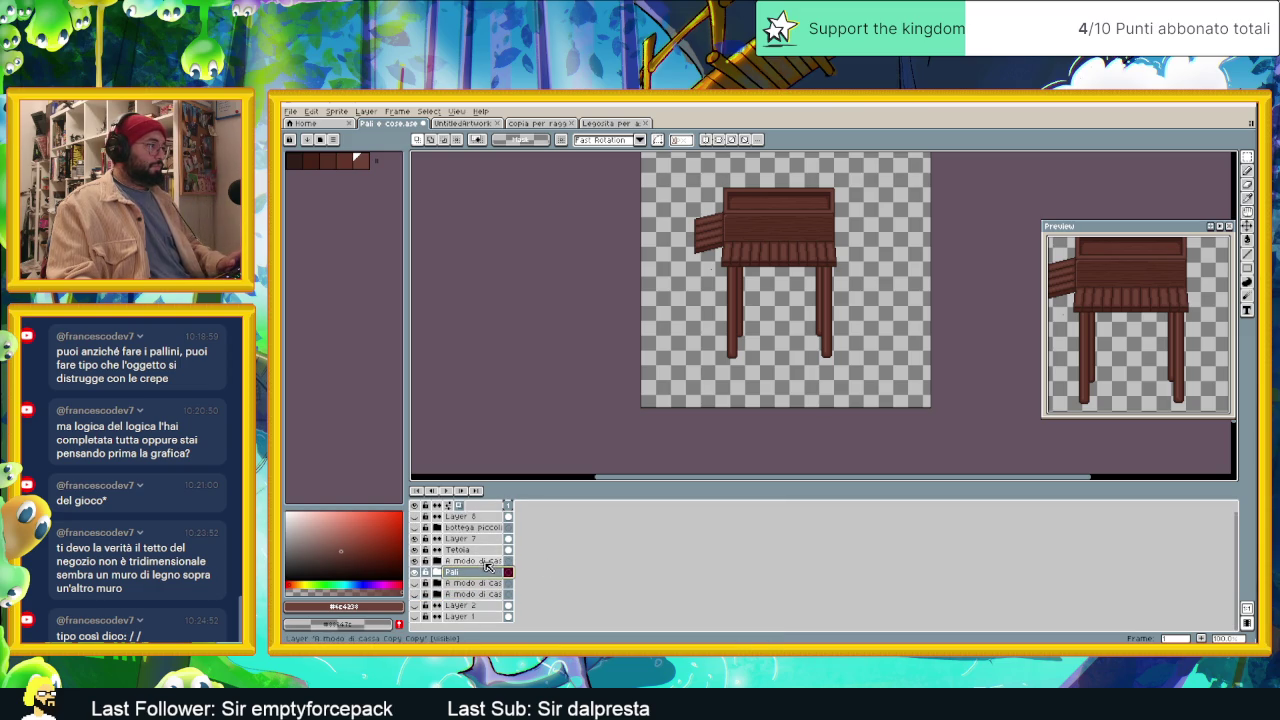
{"action": "left_click", "coordinate": [474, 551]}
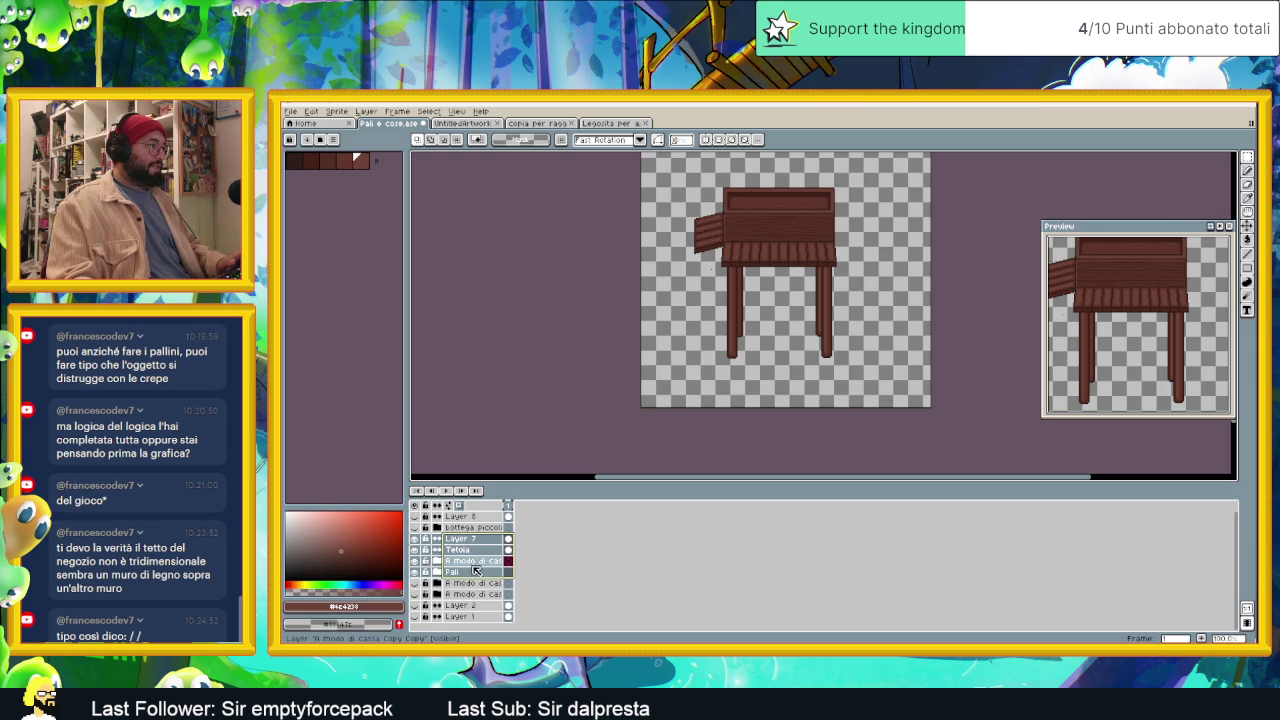
Step: Group the large shop layers as 'Bottega grande', leaving bottega piccola hidden
{"action": "right_click", "coordinate": [479, 541]}
{"action": "mouse_move", "coordinate": [515, 561]}
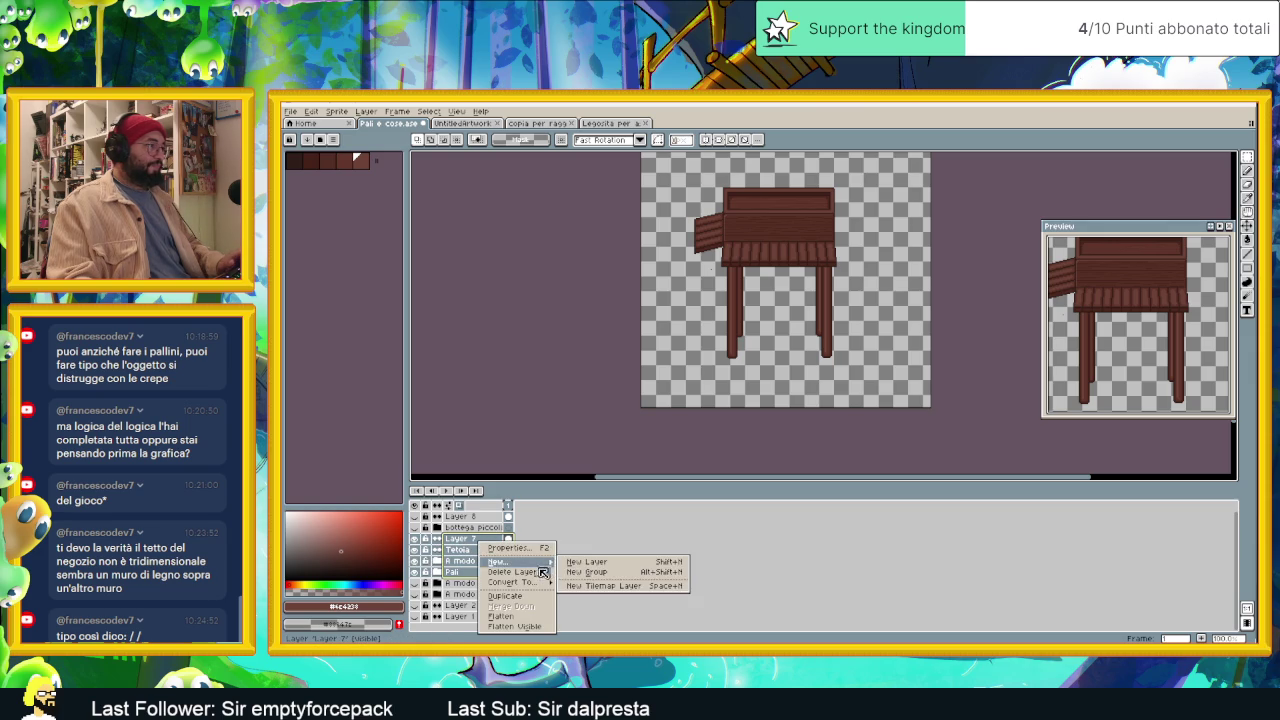
{"action": "left_click", "coordinate": [588, 573]}
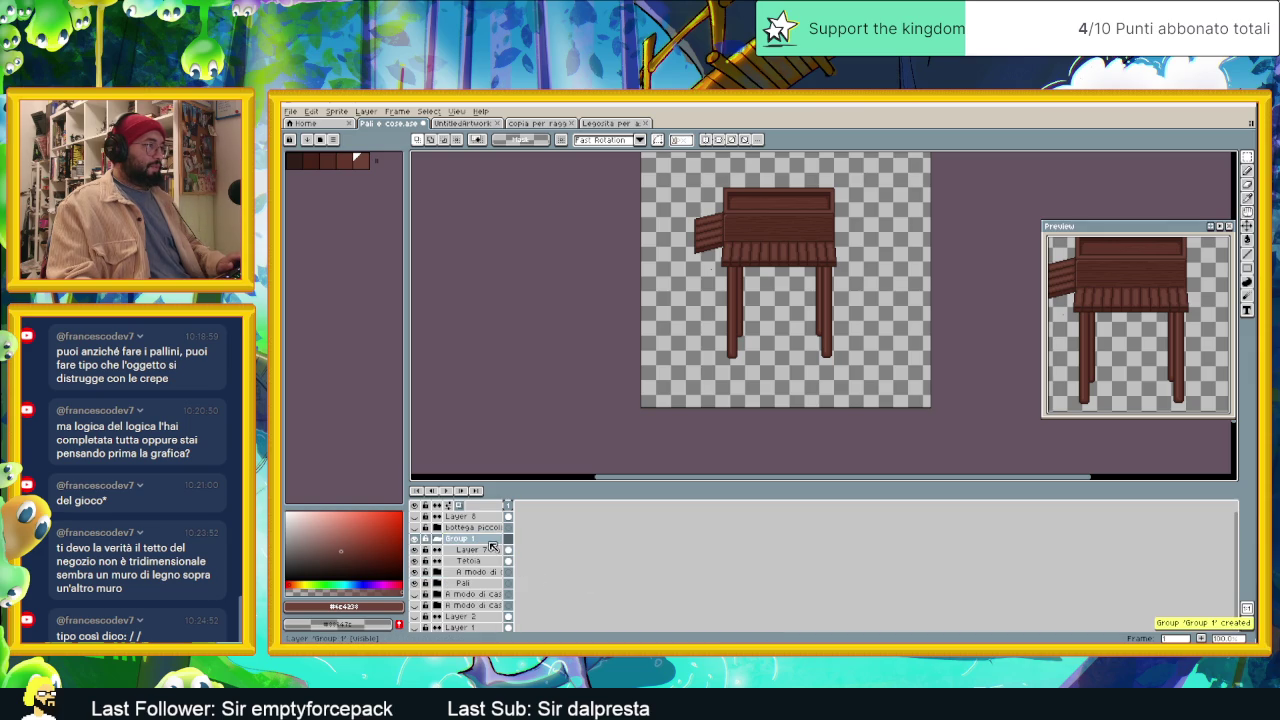
{"action": "left_click", "coordinate": [444, 541]}
{"action": "double_click", "coordinate": [477, 541]}
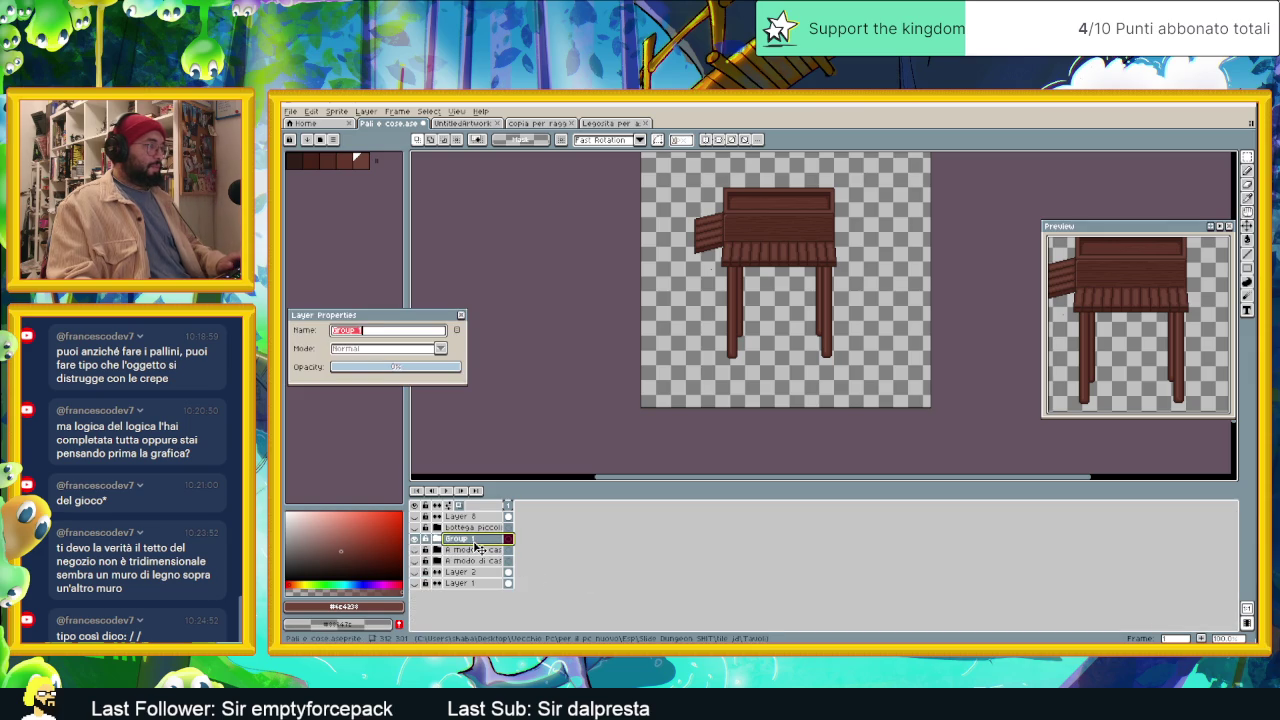
{"action": "type", "text": "Bottega grande"}
{"action": "key", "text": "Return"}
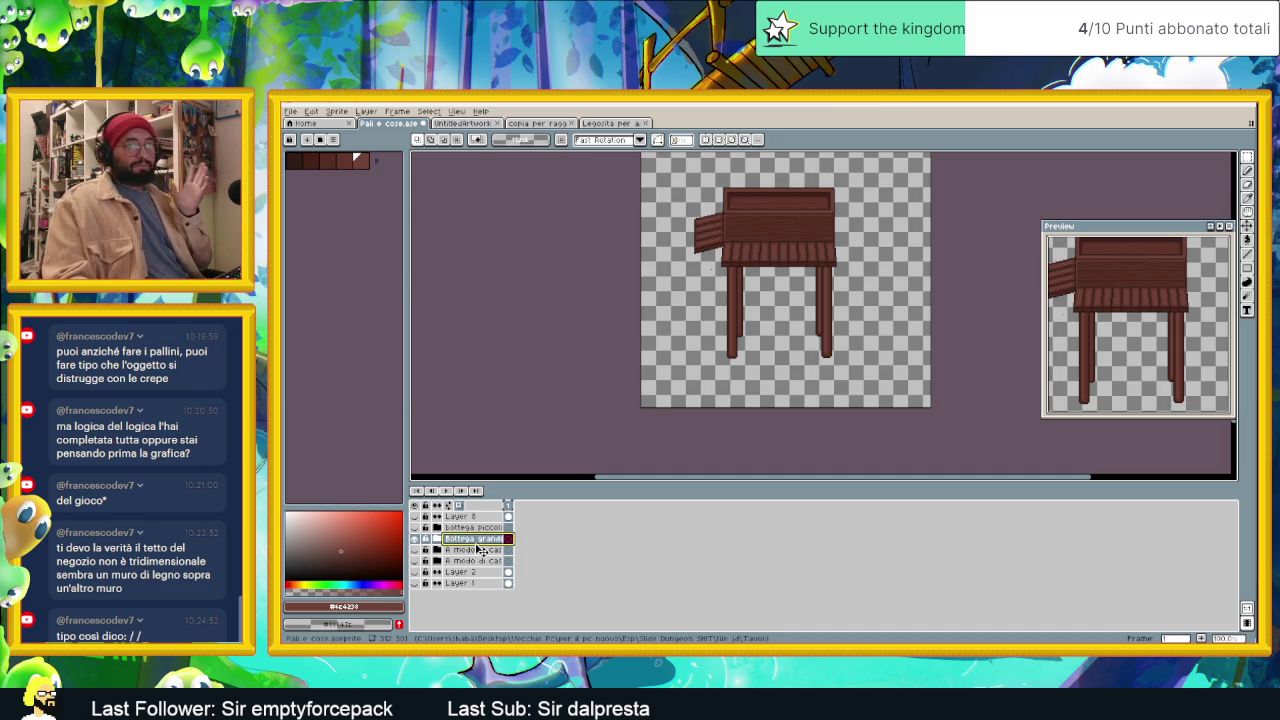
{"action": "left_click", "coordinate": [414, 528]}
{"action": "left_click", "coordinate": [416, 529]}
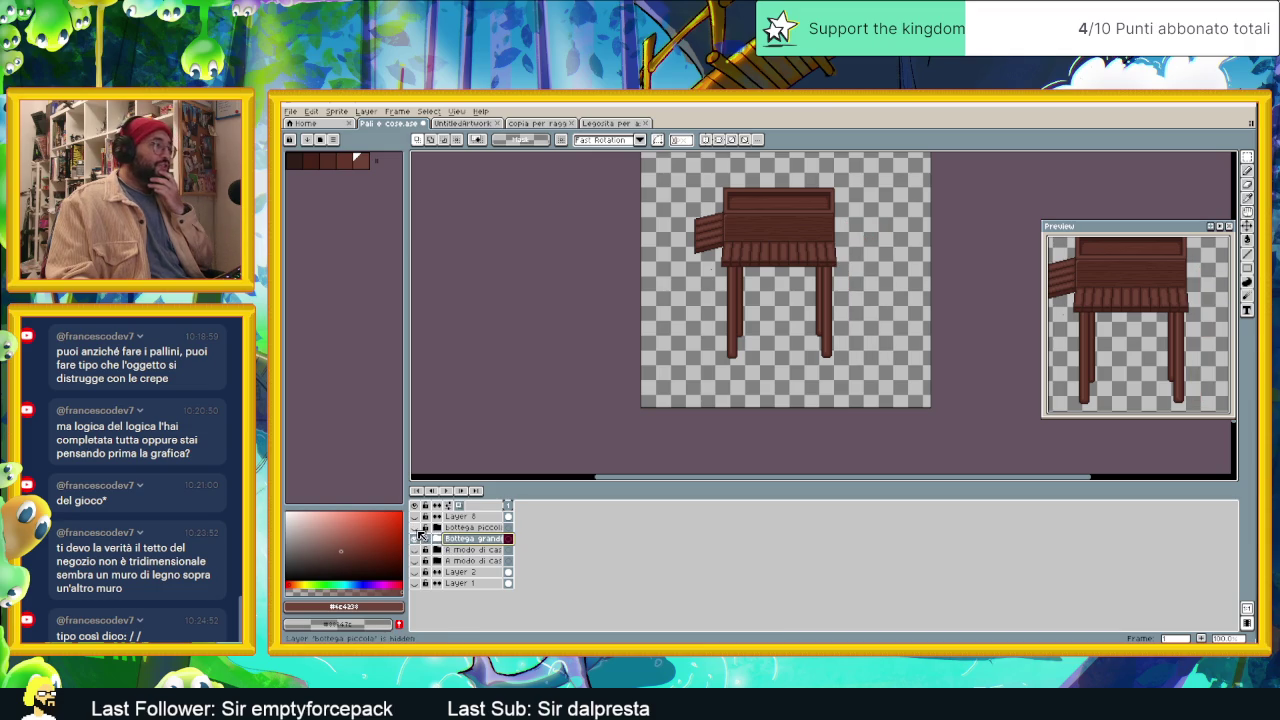
{"action": "left_click_drag", "start_coordinate": [795, 287], "coordinate": [745, 338]}
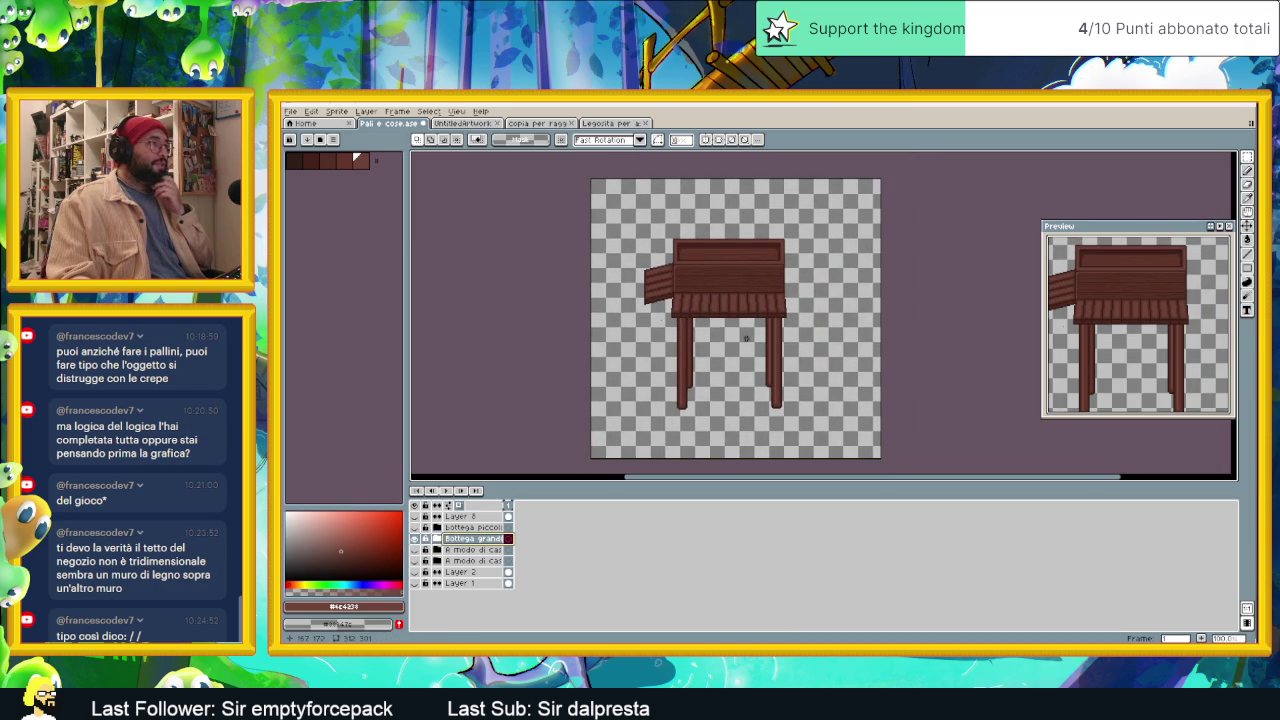
Step: Export the visible large stall through File > Export as 'Bottega grande.png'
{"action": "left_click", "coordinate": [290, 111]}
{"action": "left_click", "coordinate": [420, 204]}
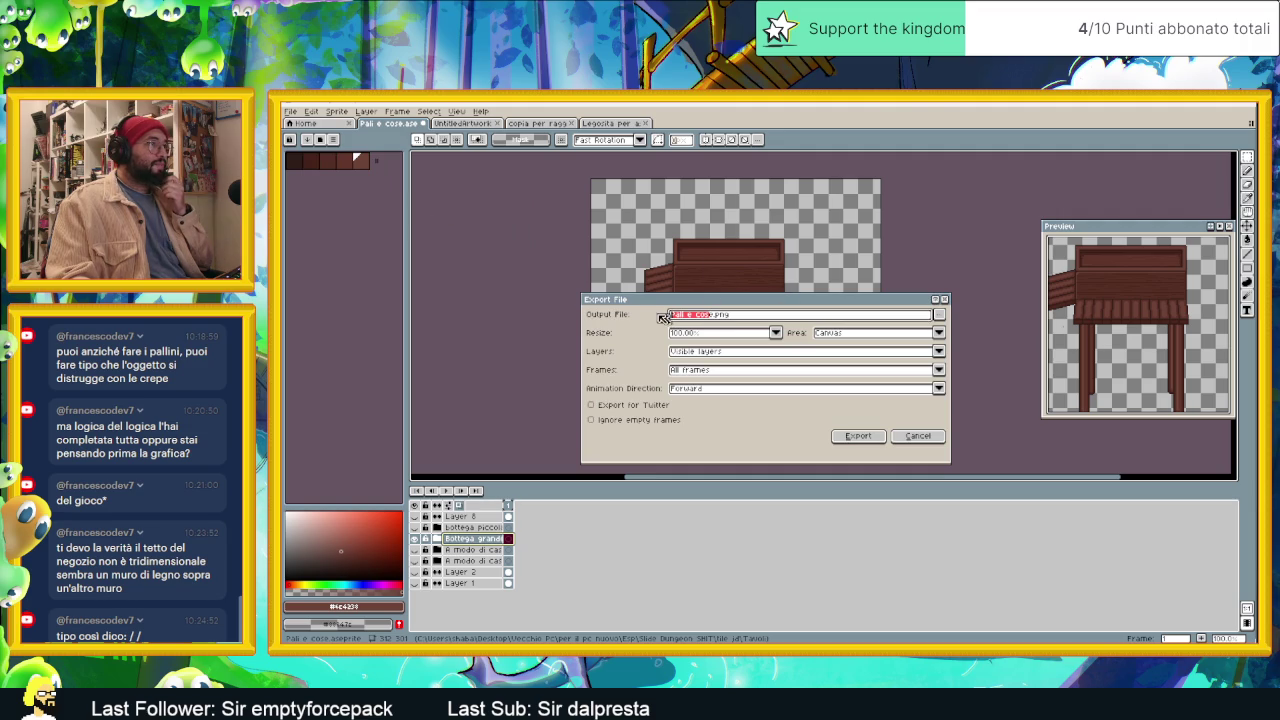
{"action": "key", "text": "BackSpace"}
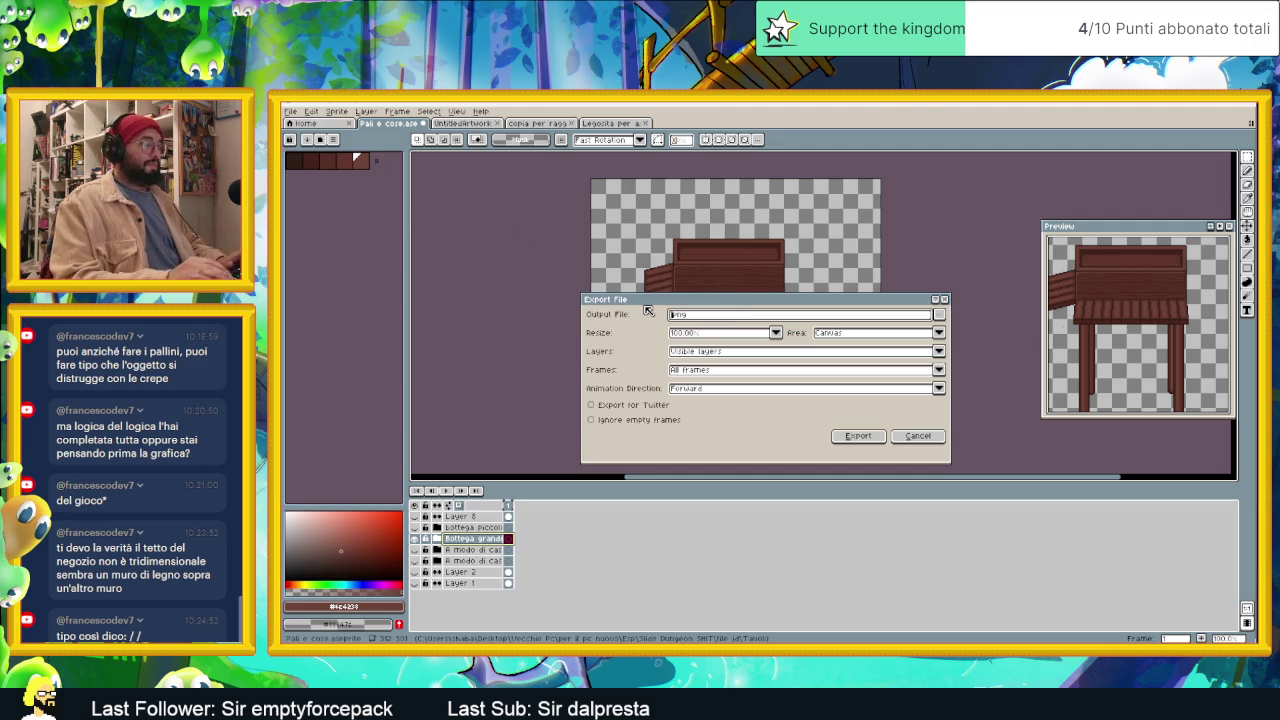
{"action": "type", "text": "Bottega"}
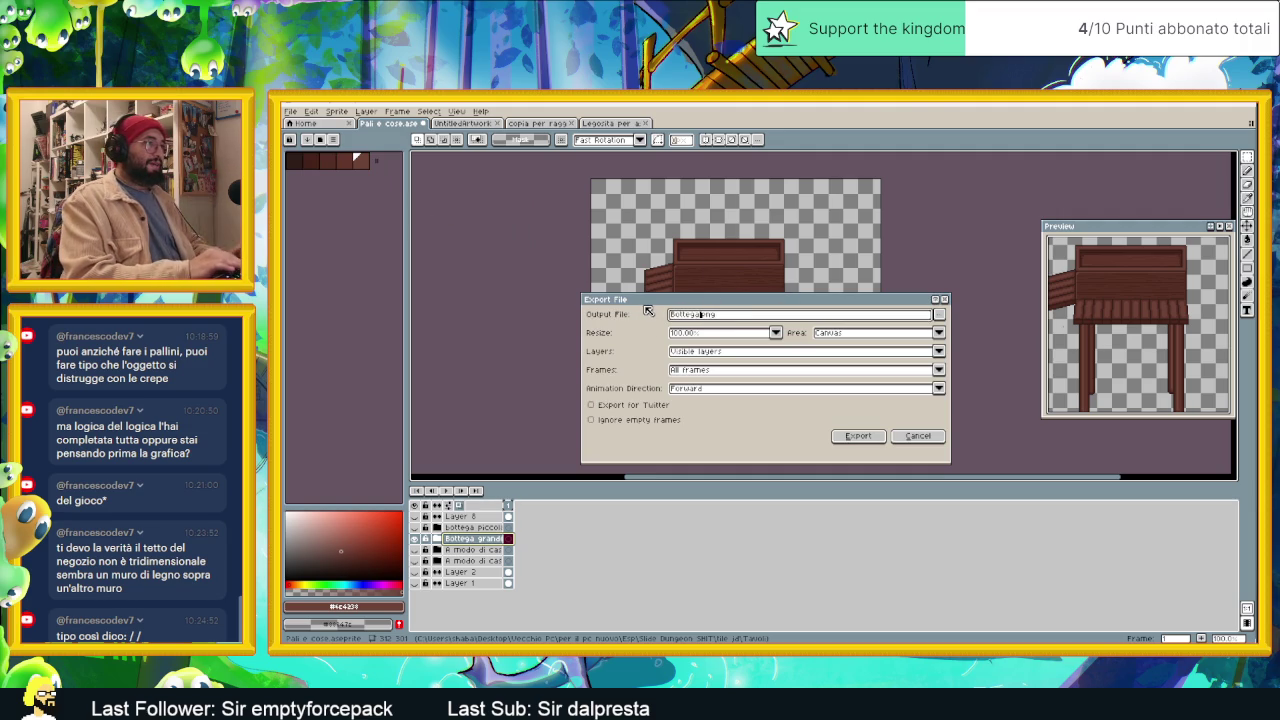
{"action": "type", "text": " e"}
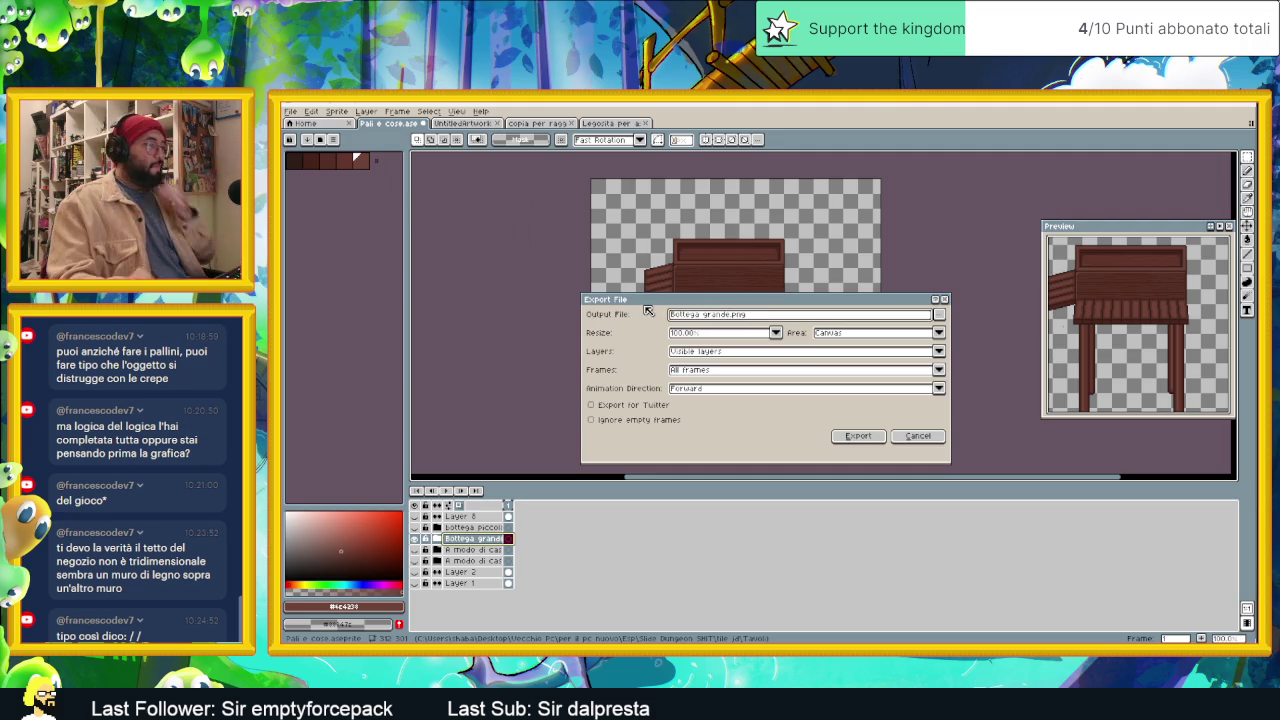
{"action": "left_click", "coordinate": [860, 436]}
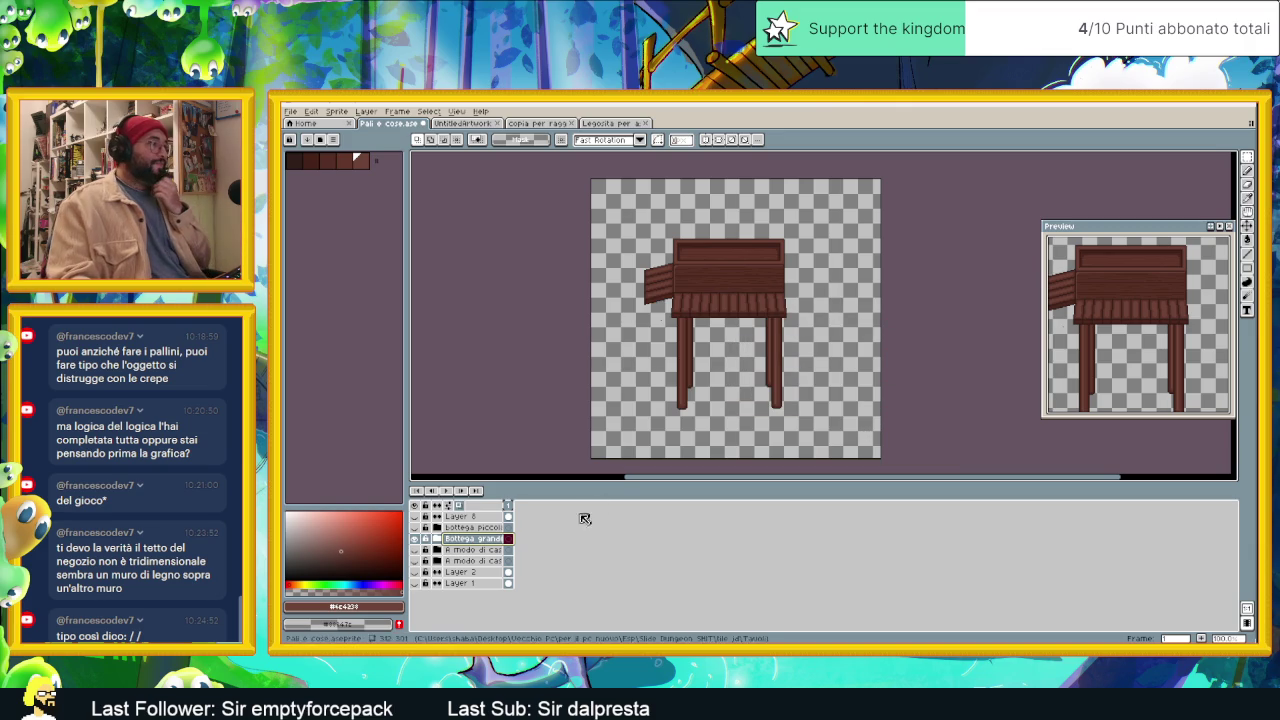
Step: Hide Bottega grande, show bottega piccola, and export it as 'Bottega Piccola.png'
{"action": "left_click", "coordinate": [416, 539]}
{"action": "left_click", "coordinate": [416, 528]}
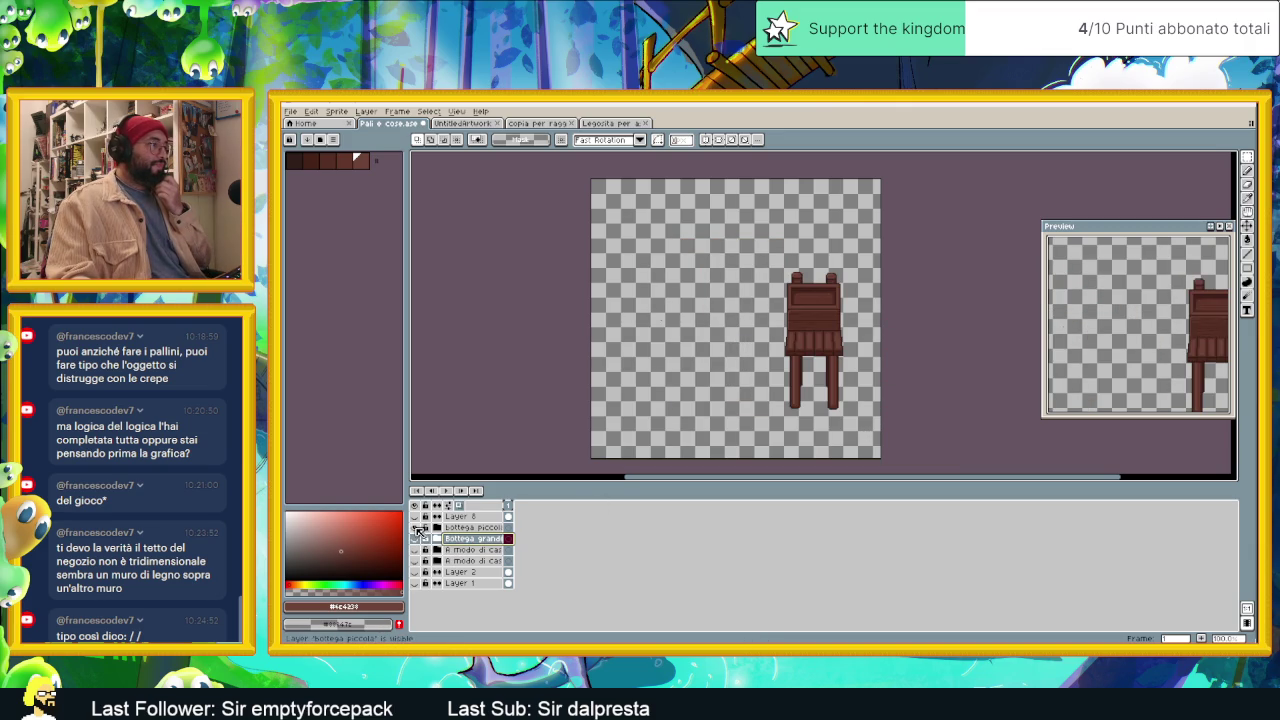
{"action": "left_click", "coordinate": [291, 111]}
{"action": "mouse_move", "coordinate": [303, 203]}
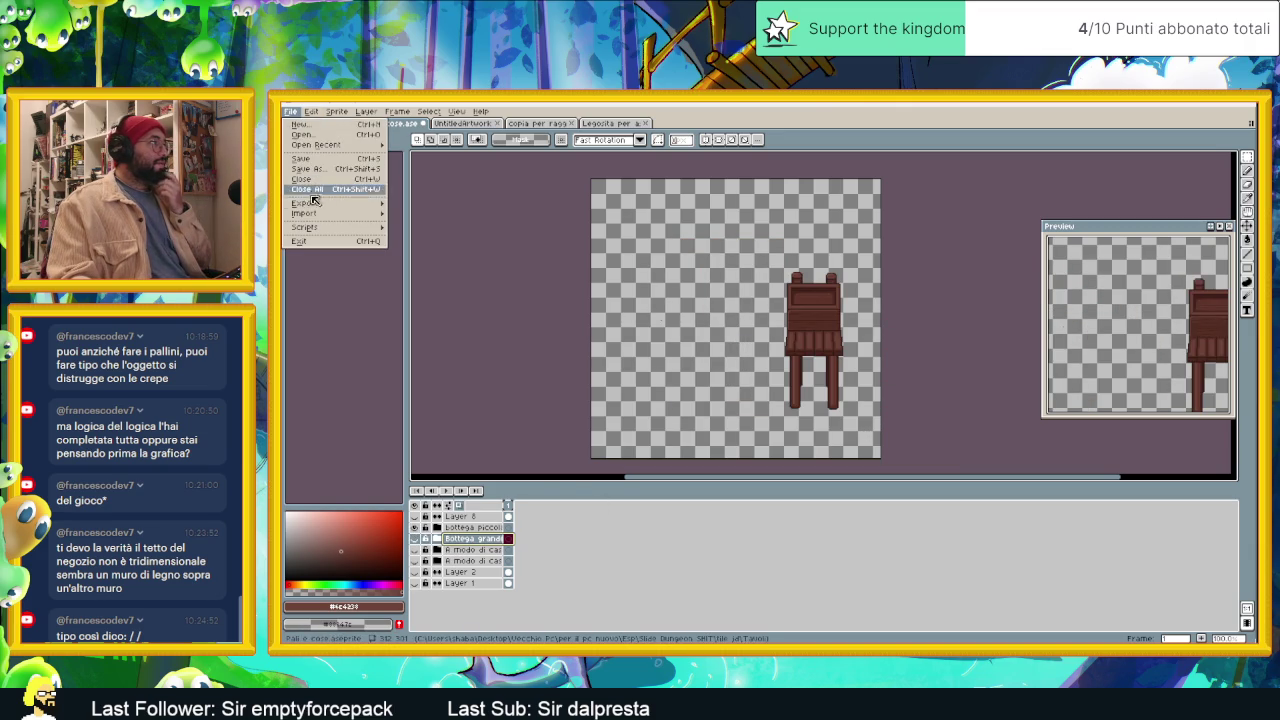
{"action": "left_click", "coordinate": [412, 204]}
{"action": "left_click", "coordinate": [735, 316]}
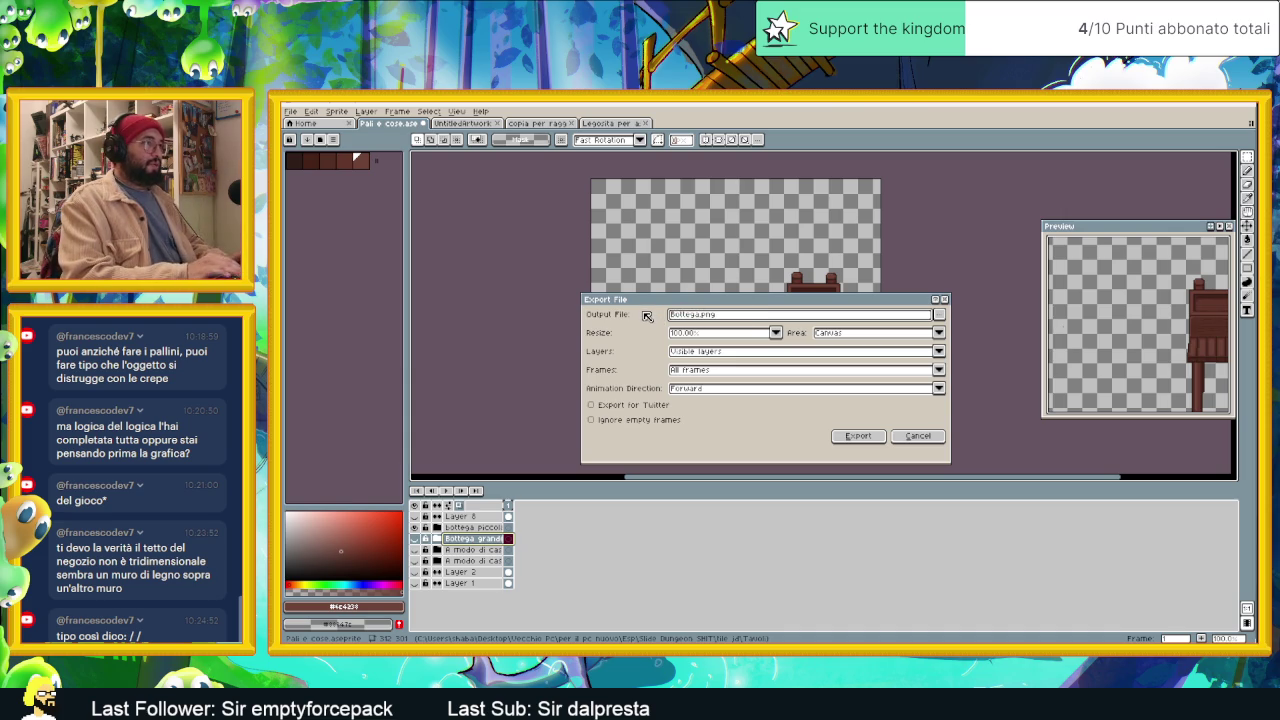
{"action": "type", "text": " Piccola"}
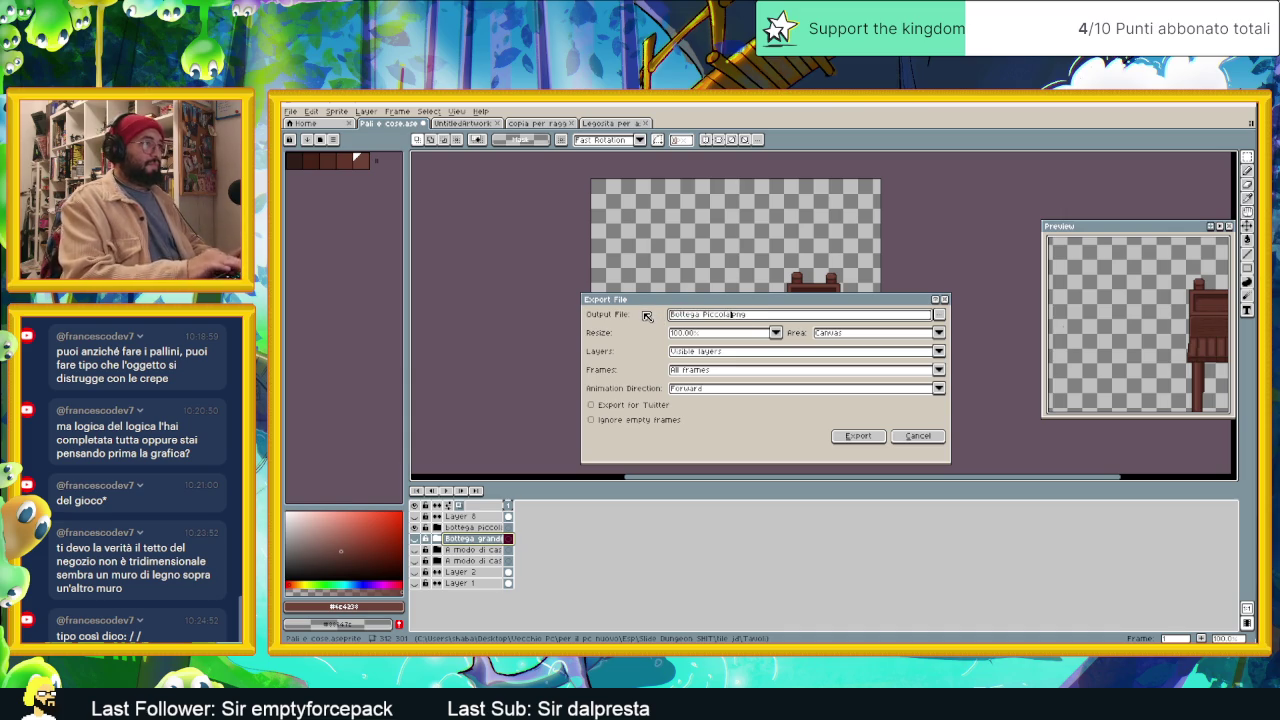
{"action": "left_click", "coordinate": [850, 437]}
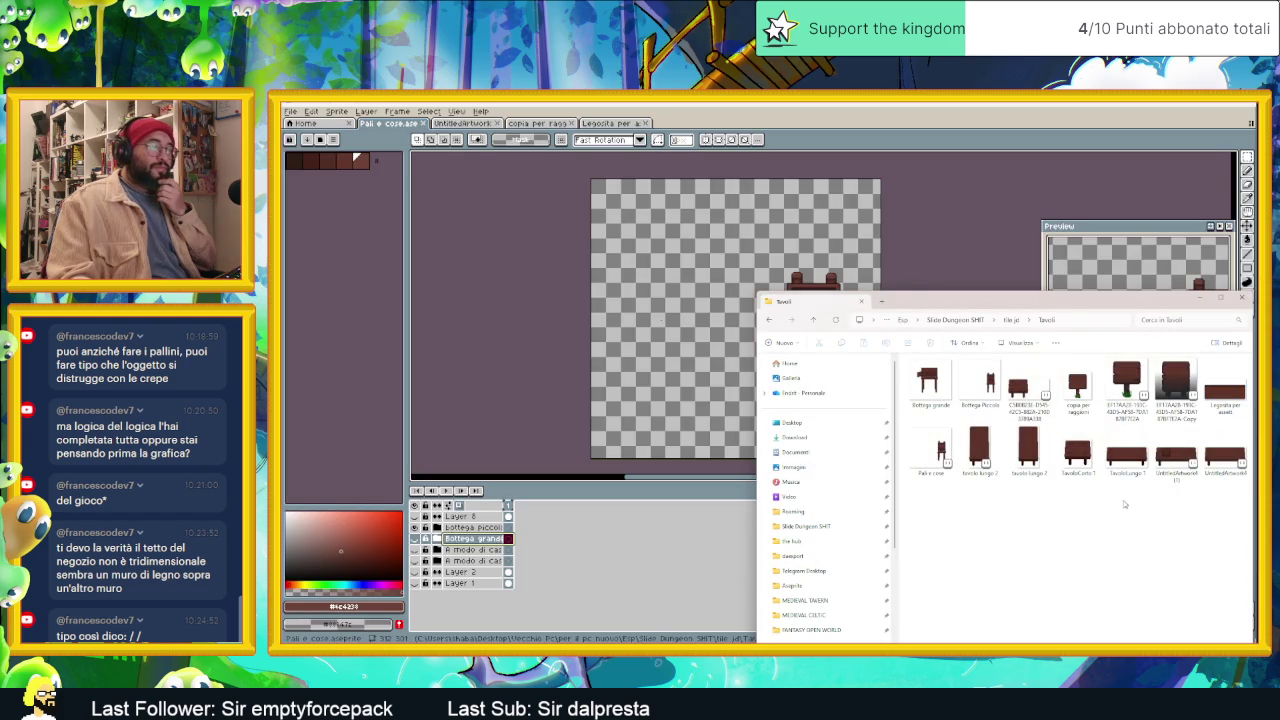
Step: Open Bottega Piccola and Bottega grande from Explorer in Aseprite, then minimize Explorer
{"action": "left_click", "coordinate": [982, 388]}
{"action": "left_click", "coordinate": [929, 390], "text": "ctrl"}
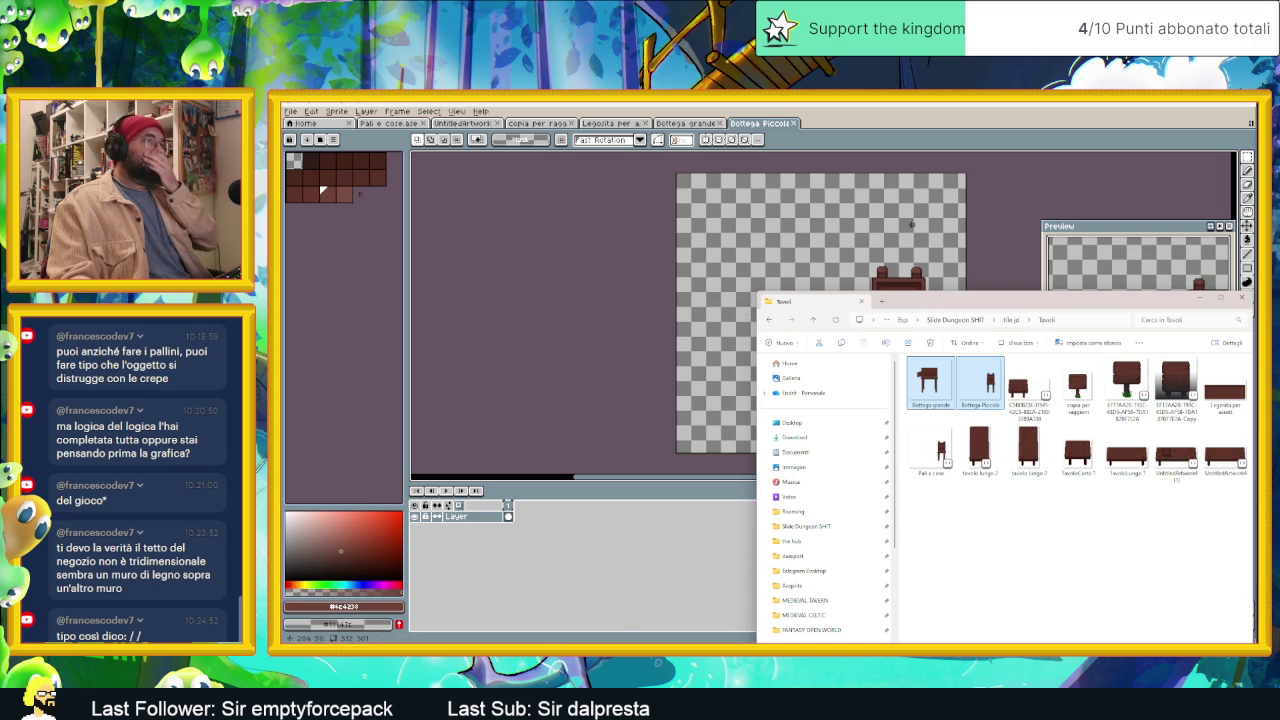
{"action": "left_click", "coordinate": [1200, 297]}
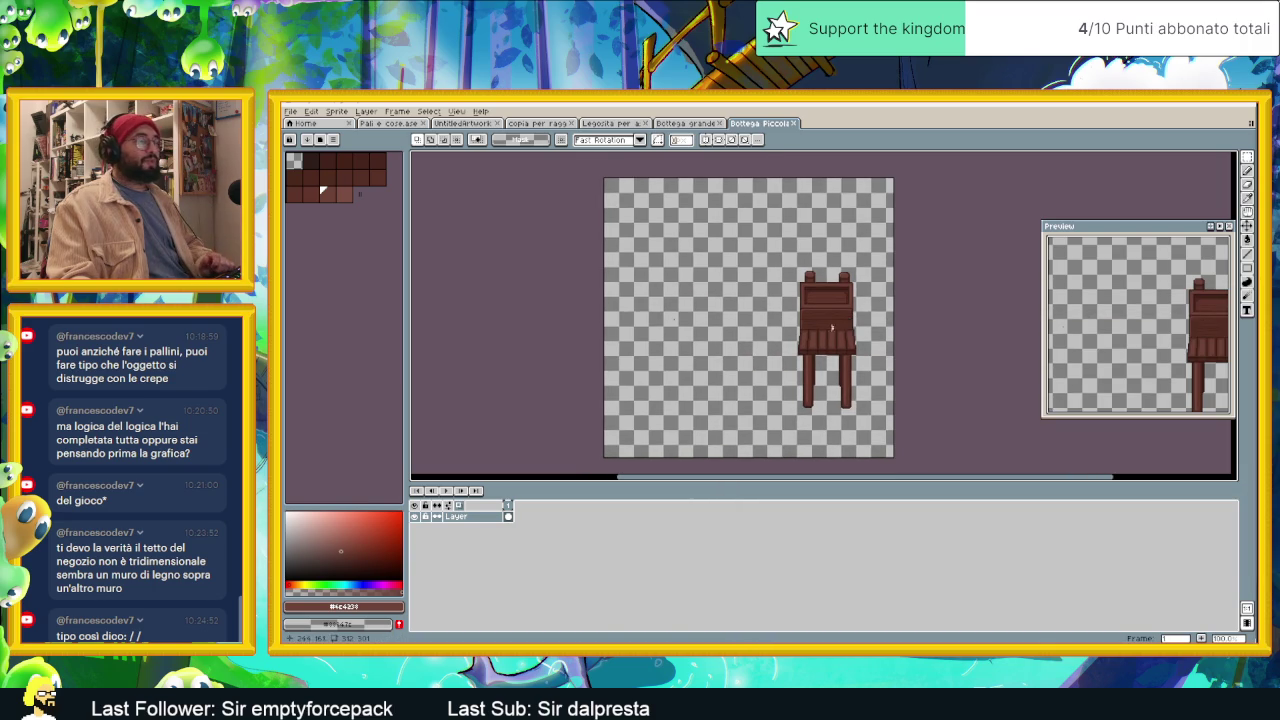
{"action": "left_click", "coordinate": [291, 112]}
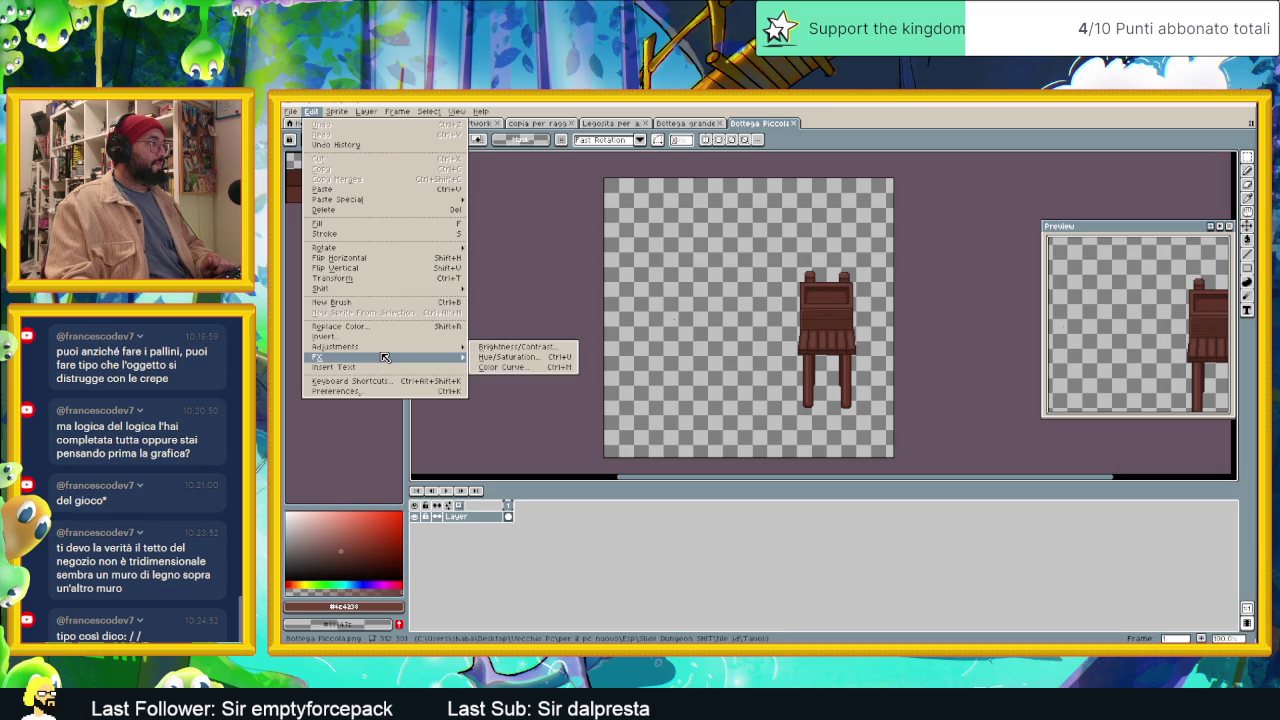
{"action": "mouse_move", "coordinate": [337, 111]}
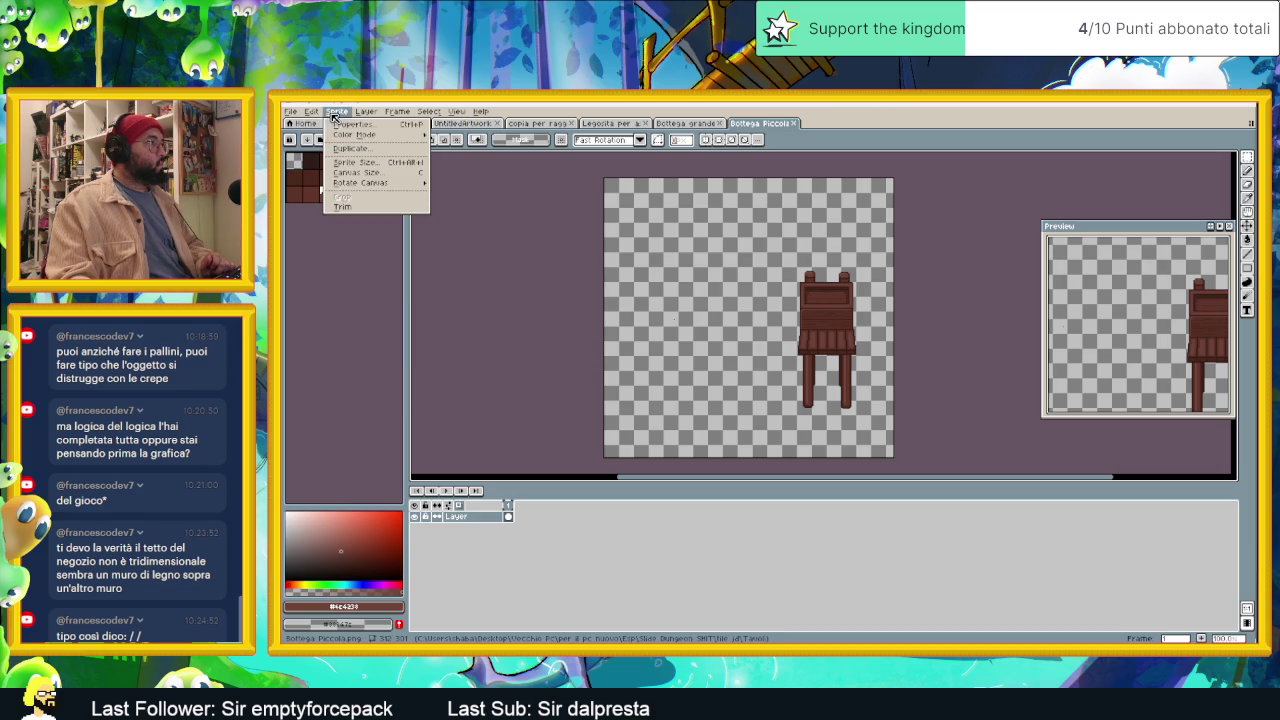
Step: In Canvas Size, narrow the small shop's canvas to 60 px wide around the stall
{"action": "left_click", "coordinate": [340, 176]}
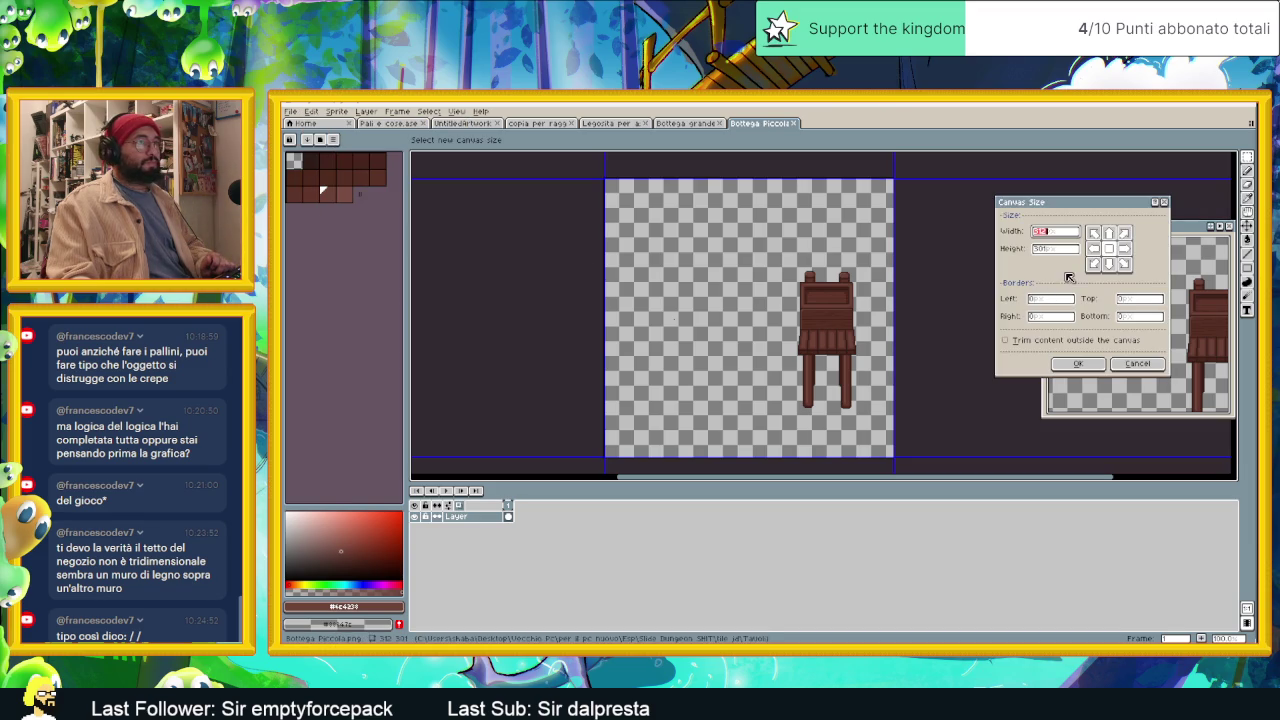
{"action": "left_click_drag", "start_coordinate": [613, 300], "coordinate": [790, 300]}
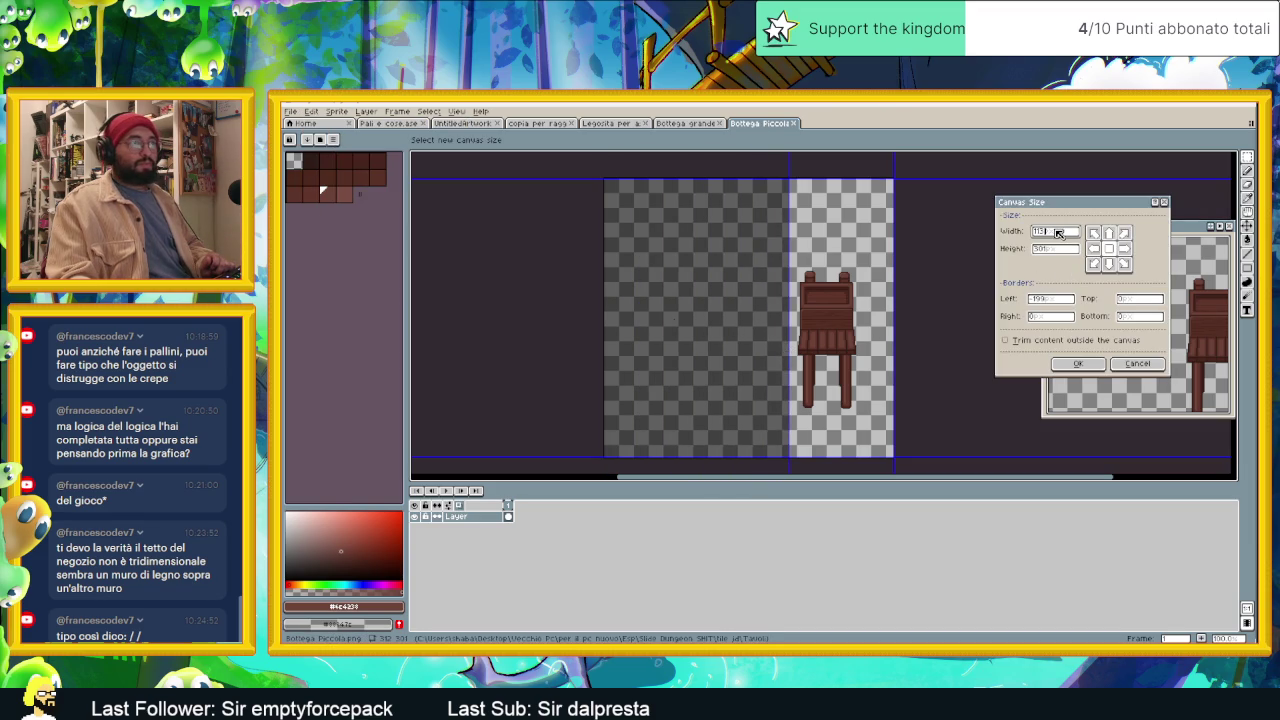
{"action": "type", "text": "6"}
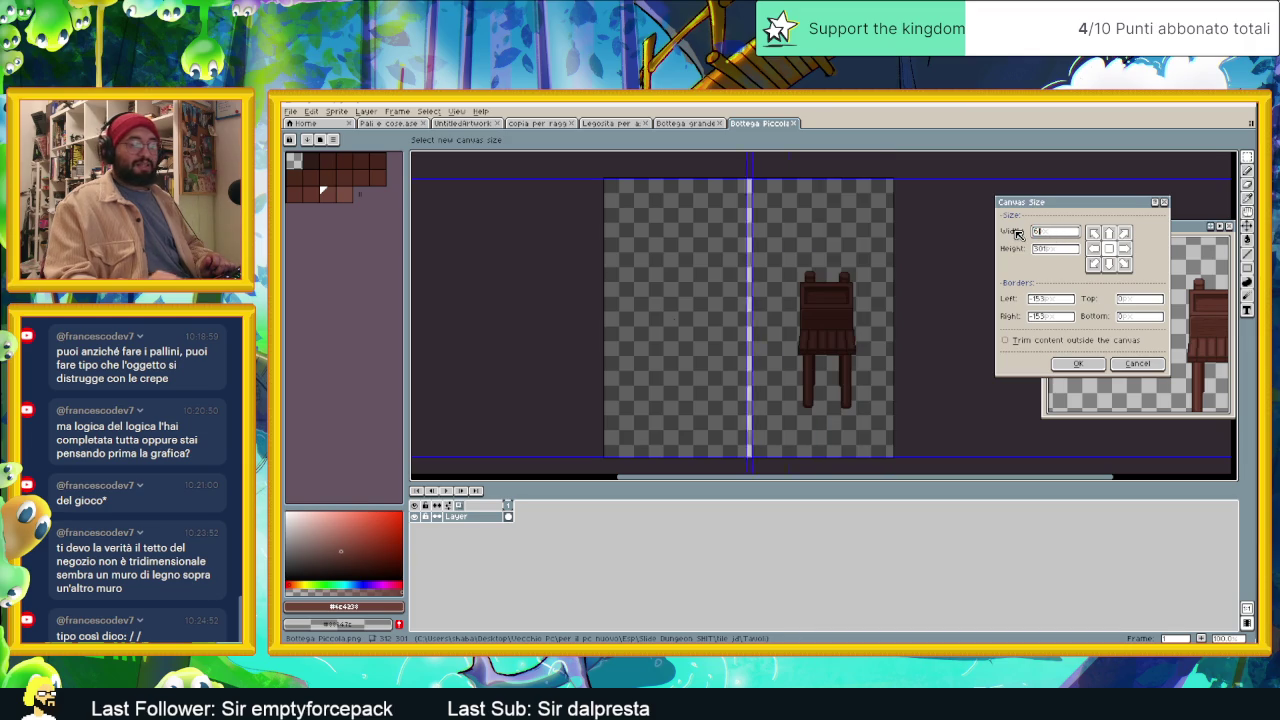
{"action": "type", "text": "0"}
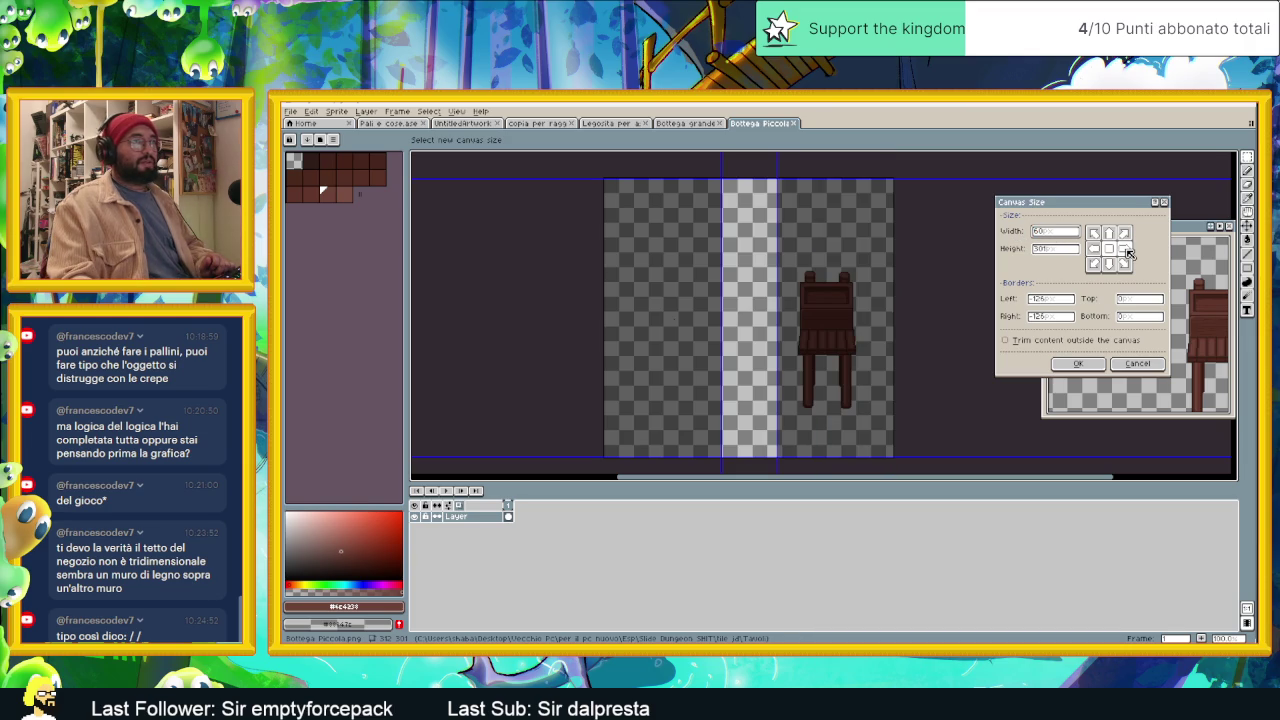
{"action": "left_click_drag", "start_coordinate": [762, 283], "coordinate": [841, 290]}
{"action": "scroll", "coordinate": [841, 302], "scroll_direction": "up", "scroll_amount": 2}
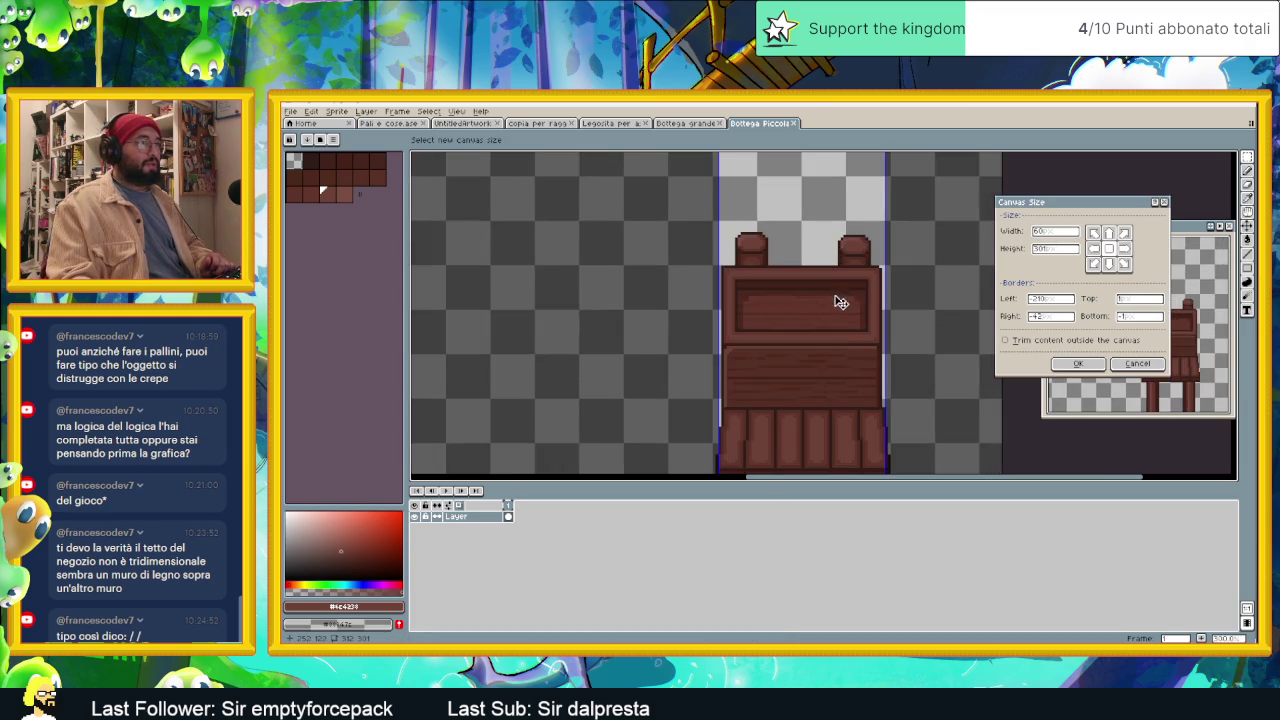
{"action": "left_click_drag", "start_coordinate": [828, 344], "coordinate": [806, 268]}
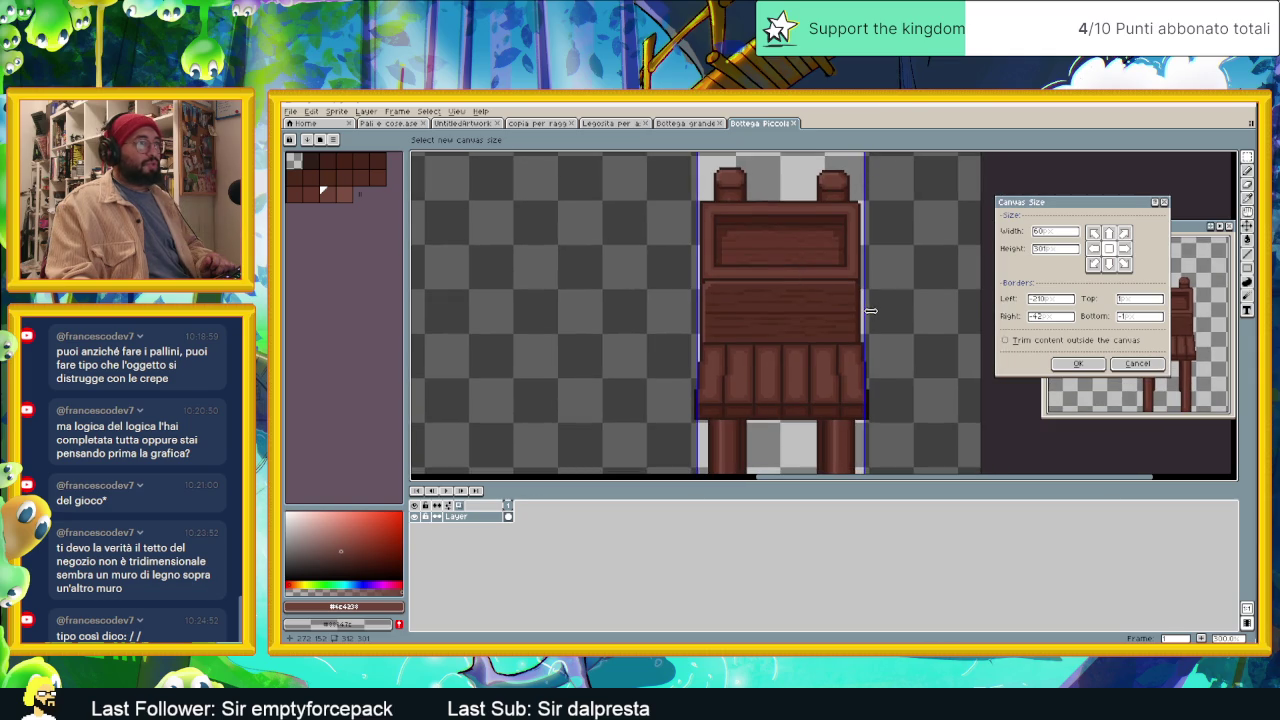
{"action": "left_click_drag", "start_coordinate": [868, 312], "coordinate": [872, 312]}
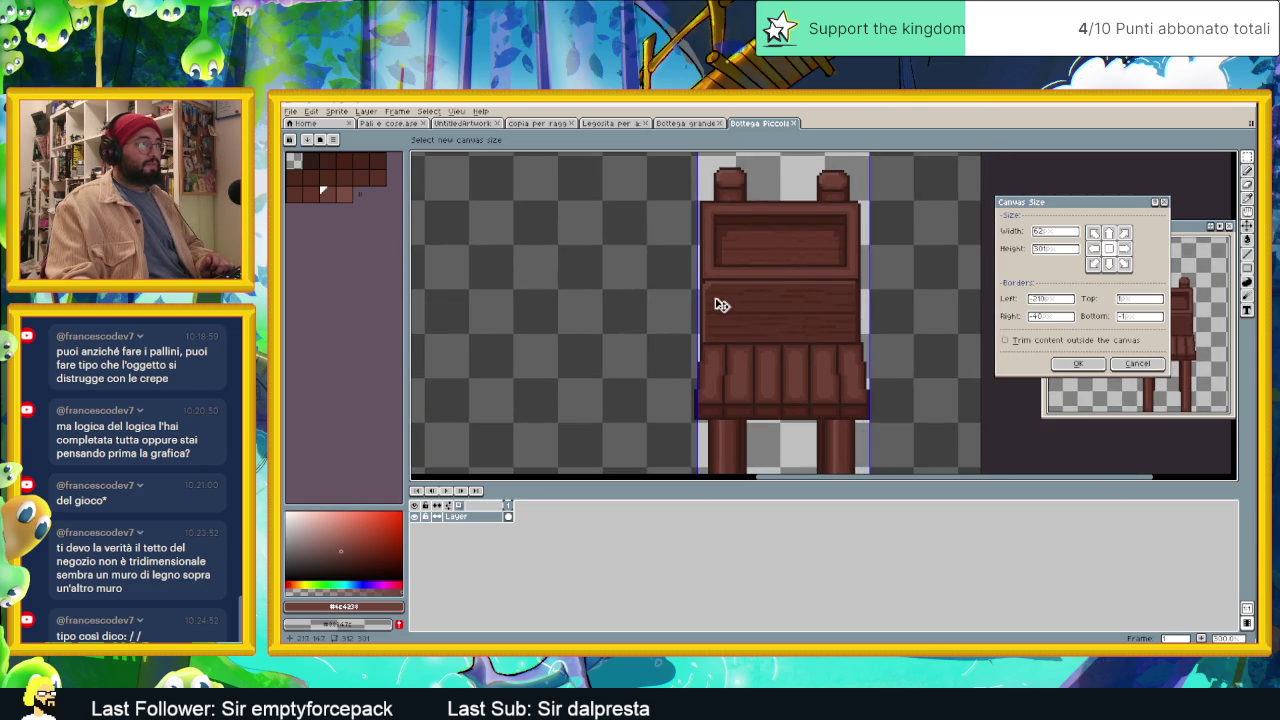
{"action": "left_click_drag", "start_coordinate": [697, 298], "coordinate": [694, 300]}
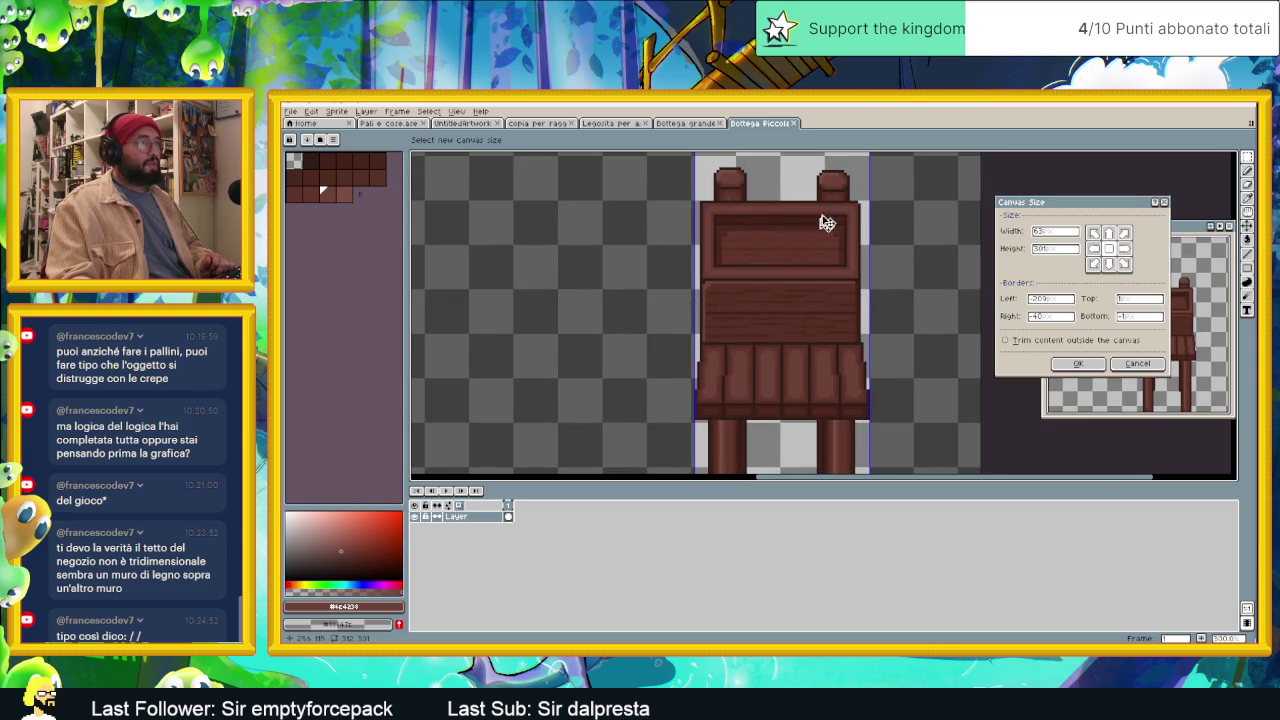
Step: Trim the empty space above the shop and apply the new canvas size
{"action": "scroll", "coordinate": [820, 232], "scroll_direction": "down", "scroll_amount": 1}
{"action": "scroll", "coordinate": [815, 235], "scroll_direction": "down", "scroll_amount": 1}
{"action": "scroll", "coordinate": [810, 235], "scroll_direction": "down", "scroll_amount": 1}
{"action": "left_click_drag", "start_coordinate": [805, 209], "coordinate": [805, 262]}
{"action": "scroll", "coordinate": [808, 270], "scroll_direction": "up", "scroll_amount": 2}
{"action": "scroll", "coordinate": [806, 280], "scroll_direction": "up", "scroll_amount": 1}
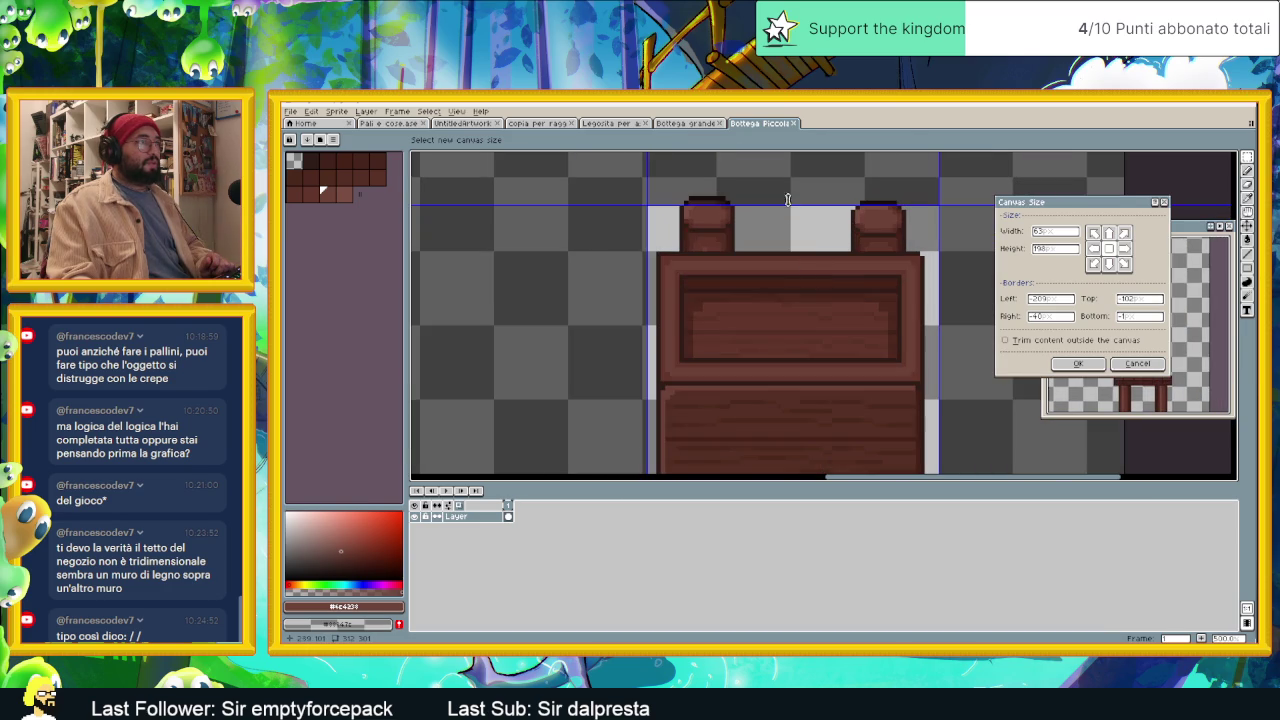
{"action": "left_click_drag", "start_coordinate": [785, 205], "coordinate": [788, 256]}
{"action": "key", "text": "Return"}
{"action": "left_click_drag", "start_coordinate": [756, 308], "coordinate": [840, 364]}
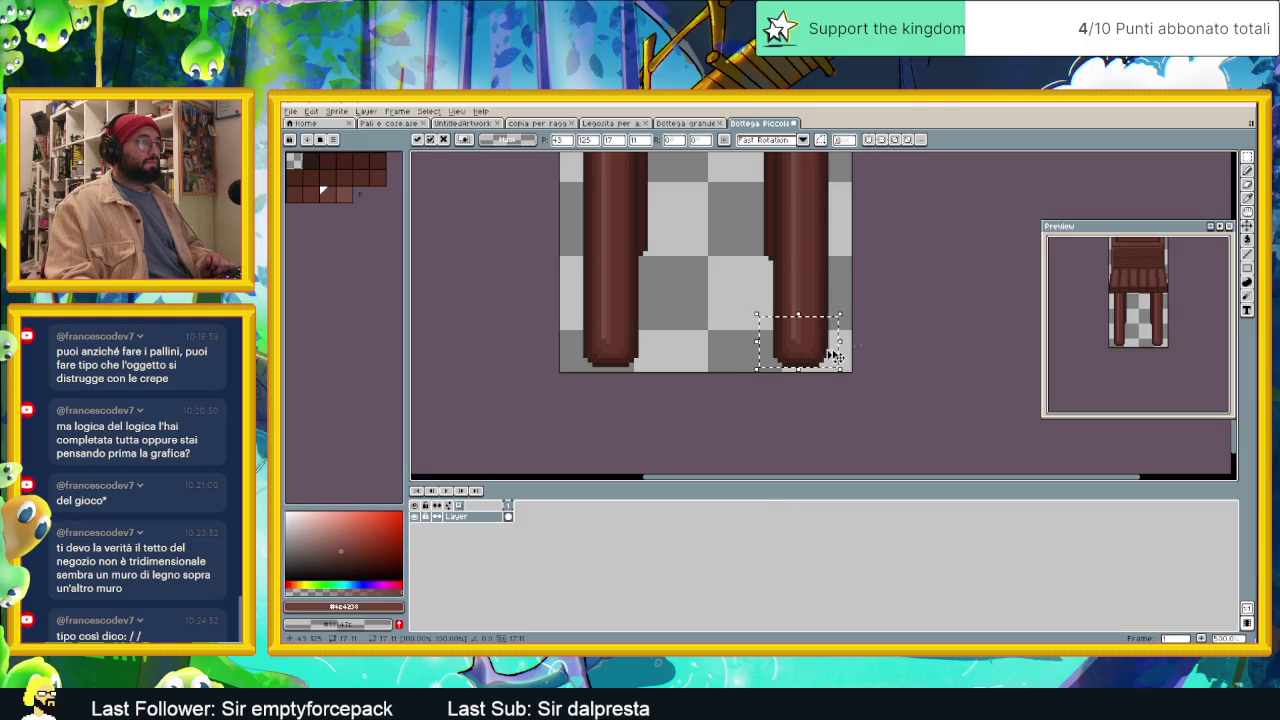
{"action": "key", "text": "Return"}
{"action": "scroll", "coordinate": [786, 304], "scroll_direction": "down", "scroll_amount": 2}
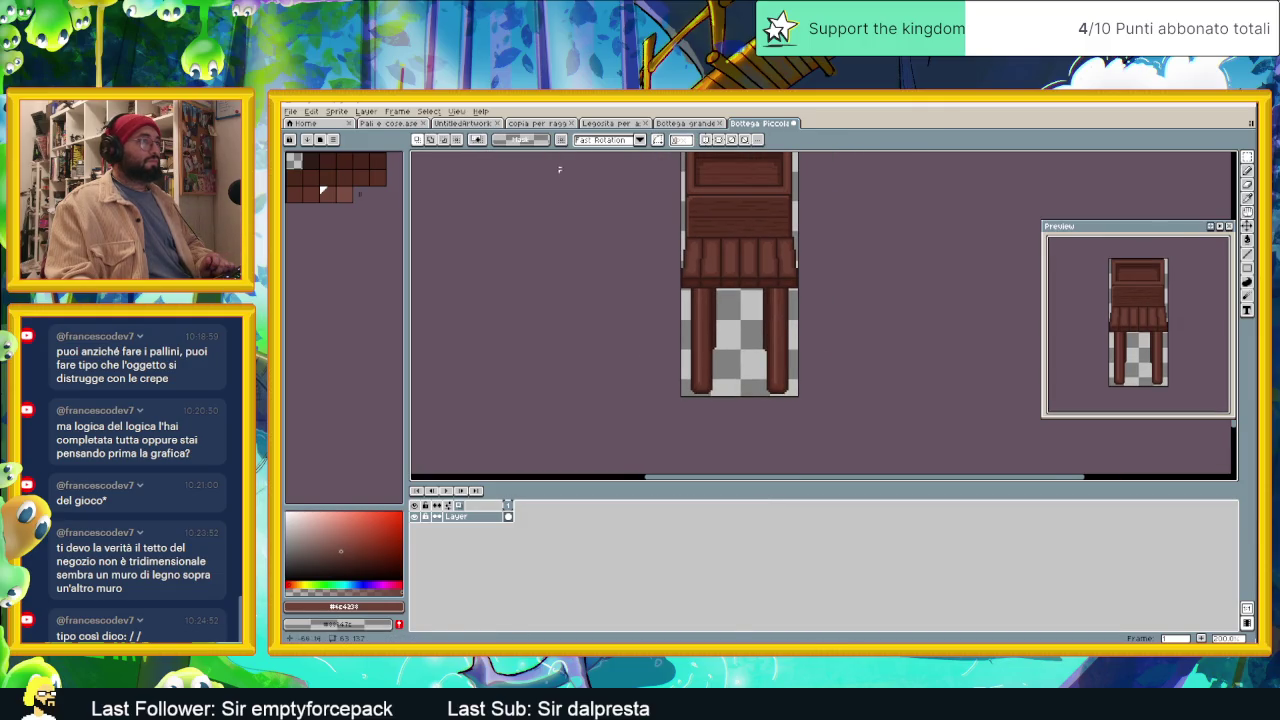
Step: Reopen Canvas Size and raise the canvas bottom edge by one pixel
{"action": "left_click", "coordinate": [340, 111]}
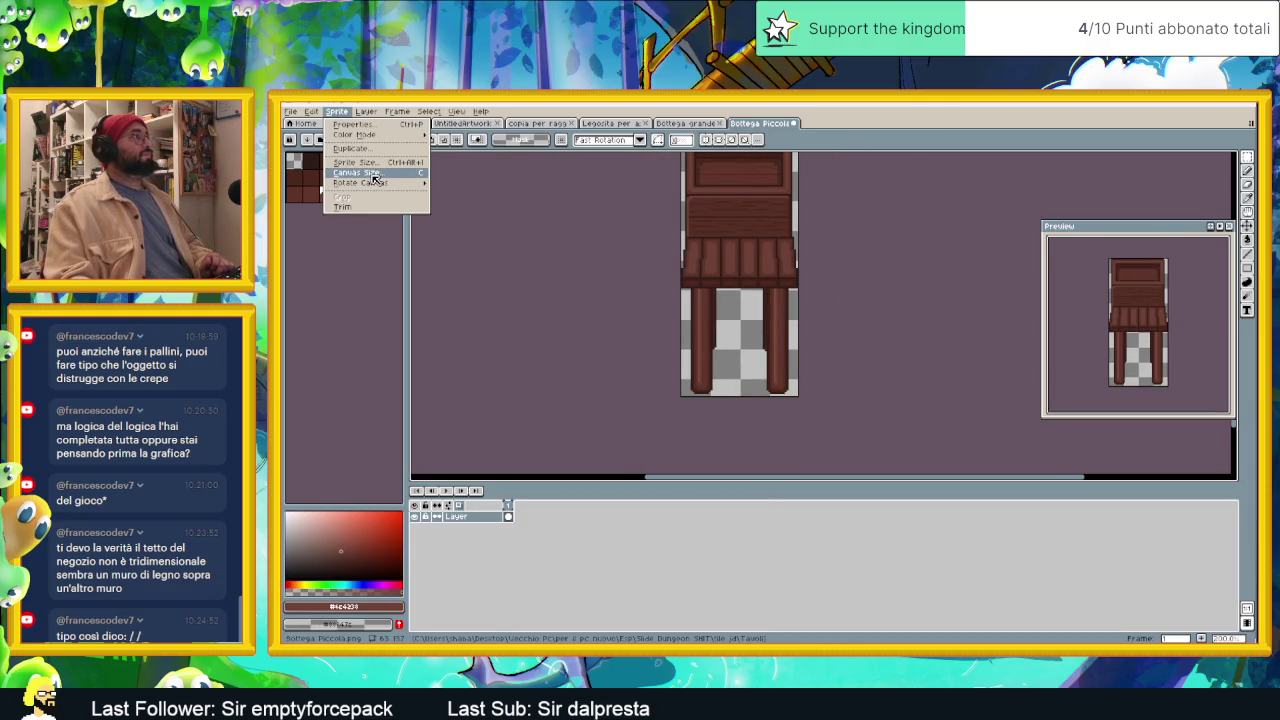
{"action": "left_click", "coordinate": [356, 172]}
{"action": "scroll", "coordinate": [720, 397], "scroll_direction": "up", "scroll_amount": 2}
{"action": "left_click_drag", "start_coordinate": [720, 397], "coordinate": [722, 391]}
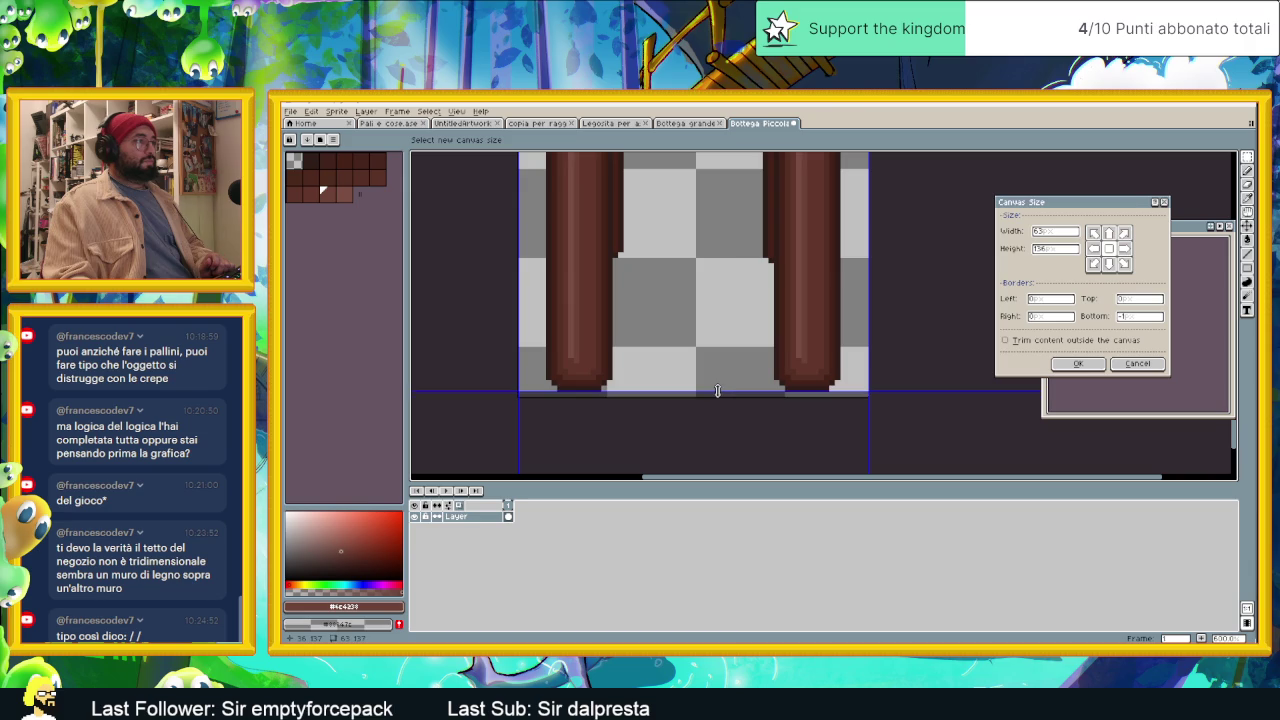
{"action": "left_click", "coordinate": [1097, 364]}
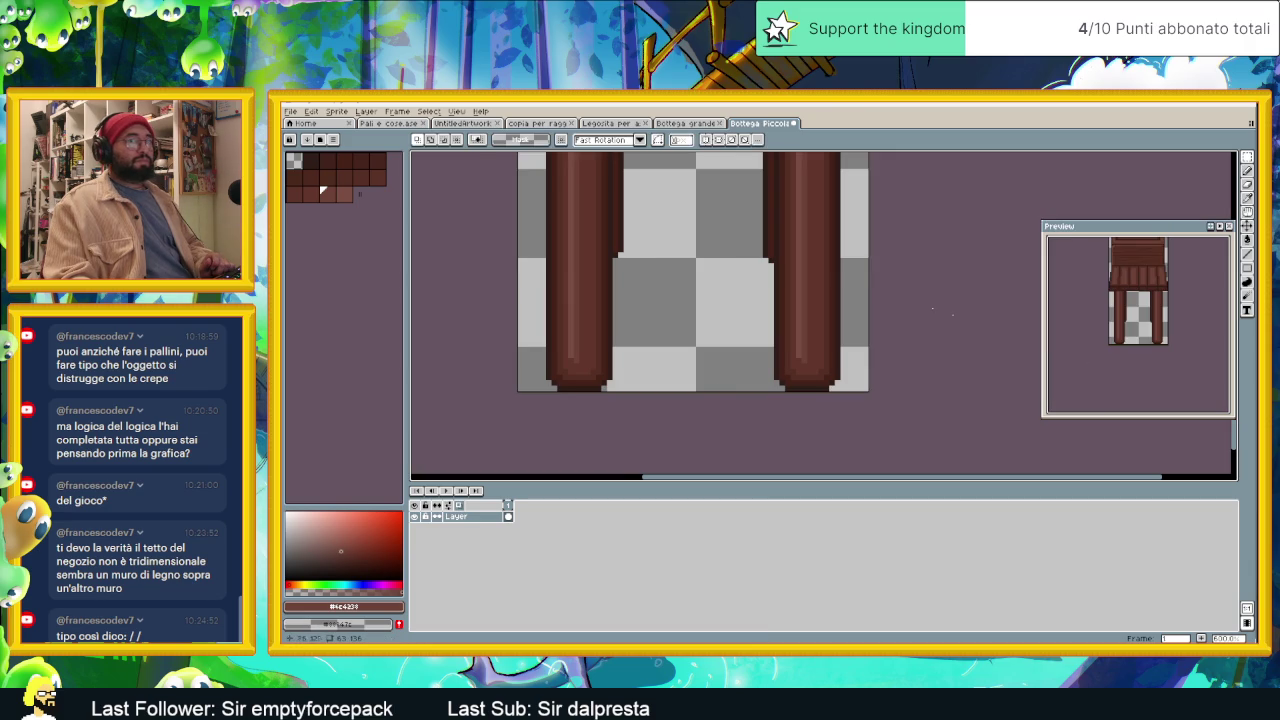
Step: Save Bottega Piccola.png with Ctrl+S and close its tab
{"action": "scroll", "coordinate": [858, 316], "scroll_direction": "down", "scroll_amount": 1}
{"action": "scroll", "coordinate": [858, 316], "scroll_direction": "down", "scroll_amount": 1}
{"action": "scroll", "coordinate": [858, 316], "scroll_direction": "down", "scroll_amount": 1}
{"action": "key", "text": "ctrl+s"}
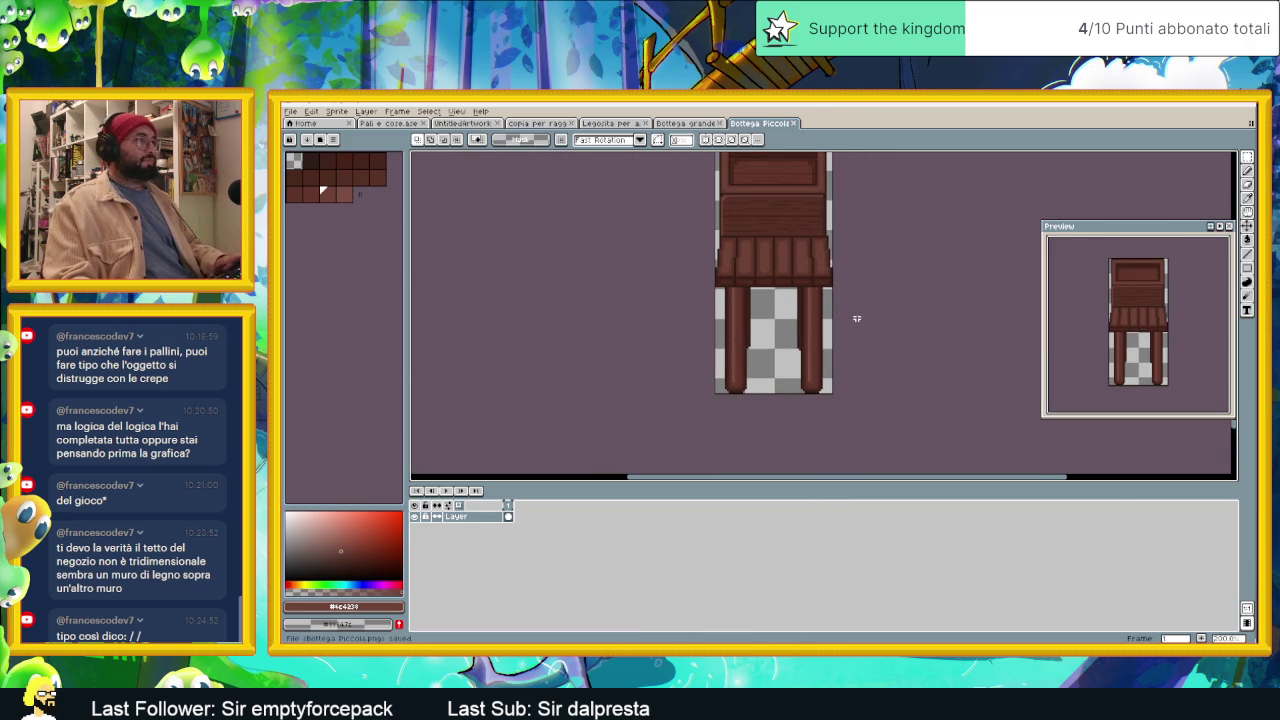
{"action": "left_click", "coordinate": [797, 124]}
{"action": "left_click_drag", "start_coordinate": [840, 328], "coordinate": [791, 294]}
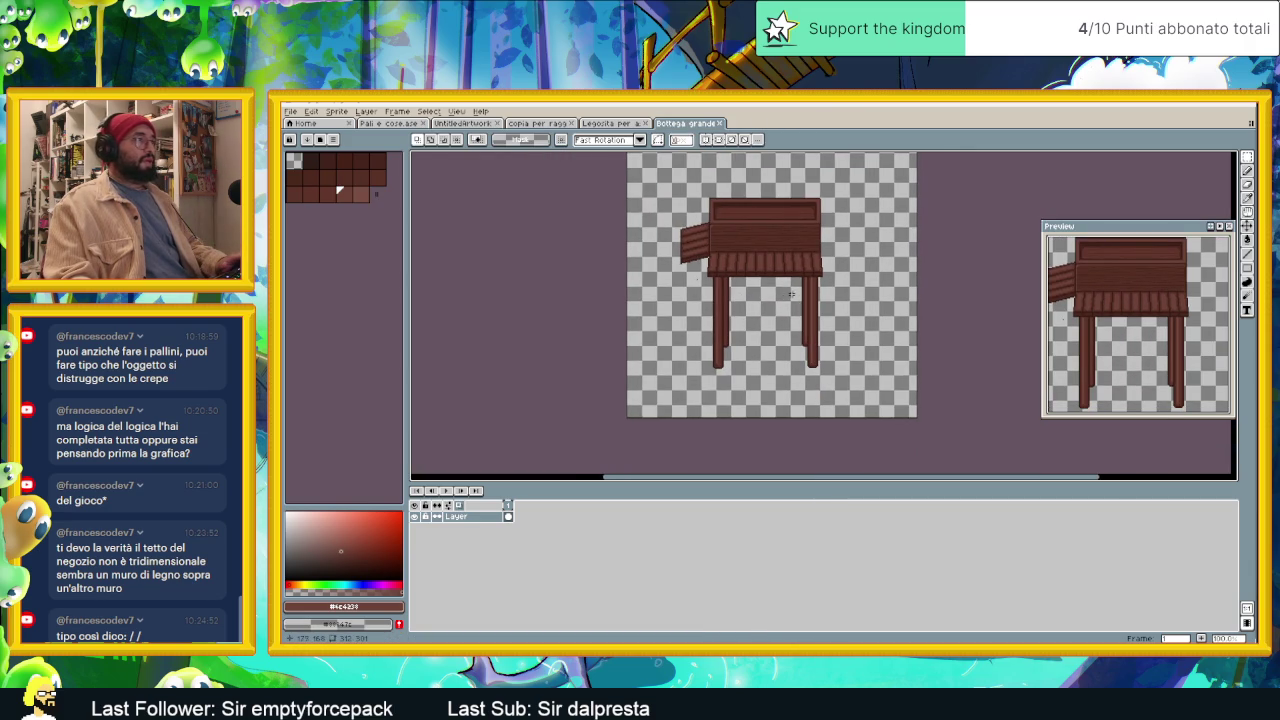
Step: In Canvas Size, crop the empty space off the large shop's canvas bottom
{"action": "left_click", "coordinate": [316, 111]}
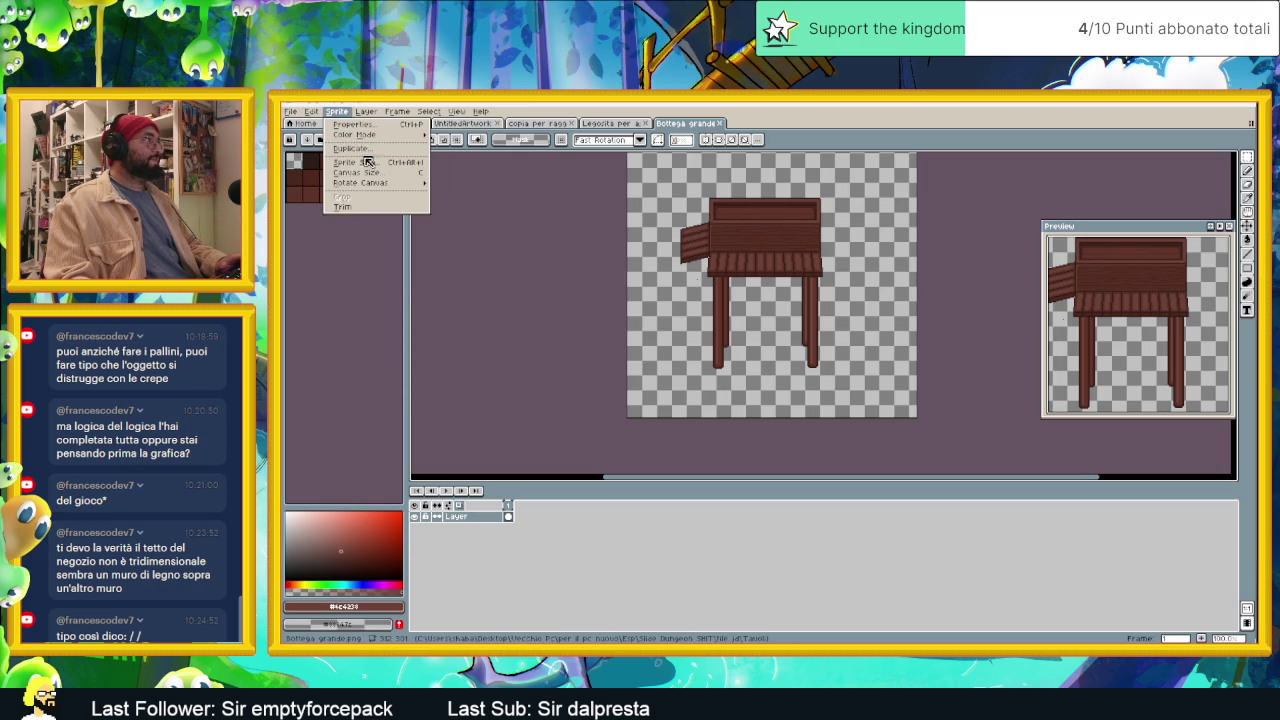
{"action": "left_click", "coordinate": [356, 172]}
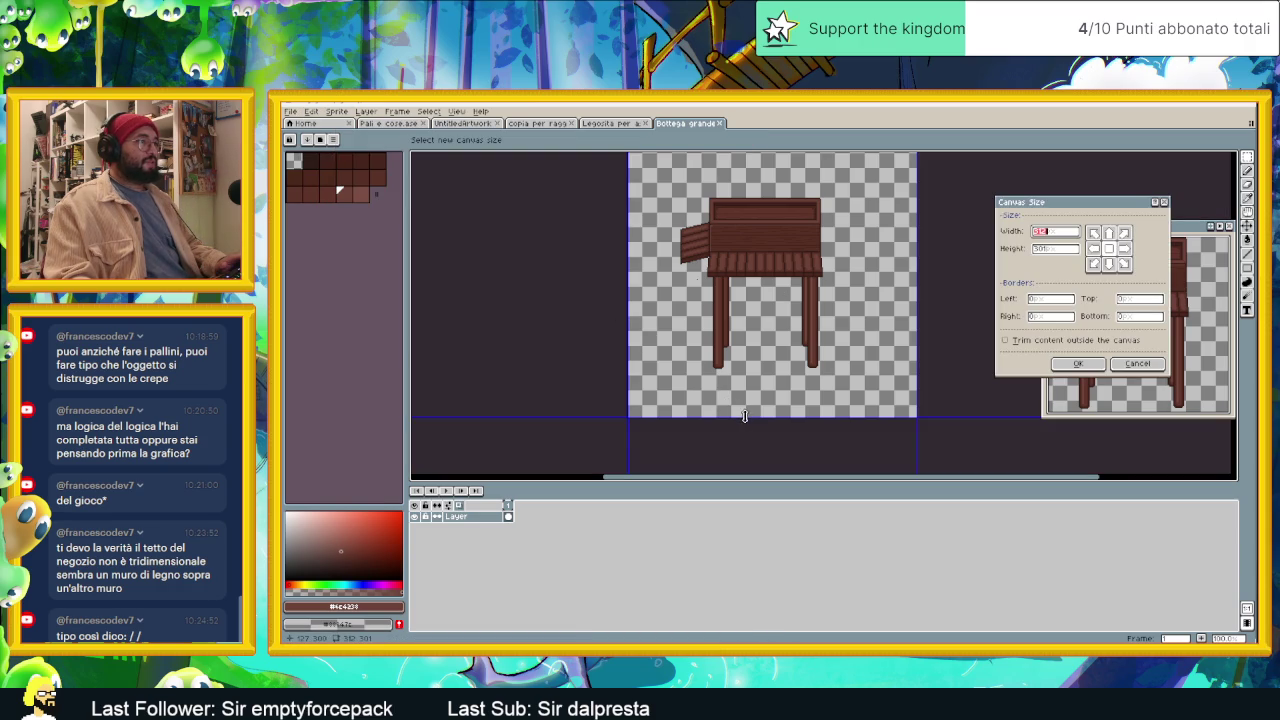
{"action": "left_click_drag", "start_coordinate": [743, 418], "coordinate": [748, 368]}
{"action": "scroll", "coordinate": [748, 368], "scroll_direction": "up", "scroll_amount": 3}
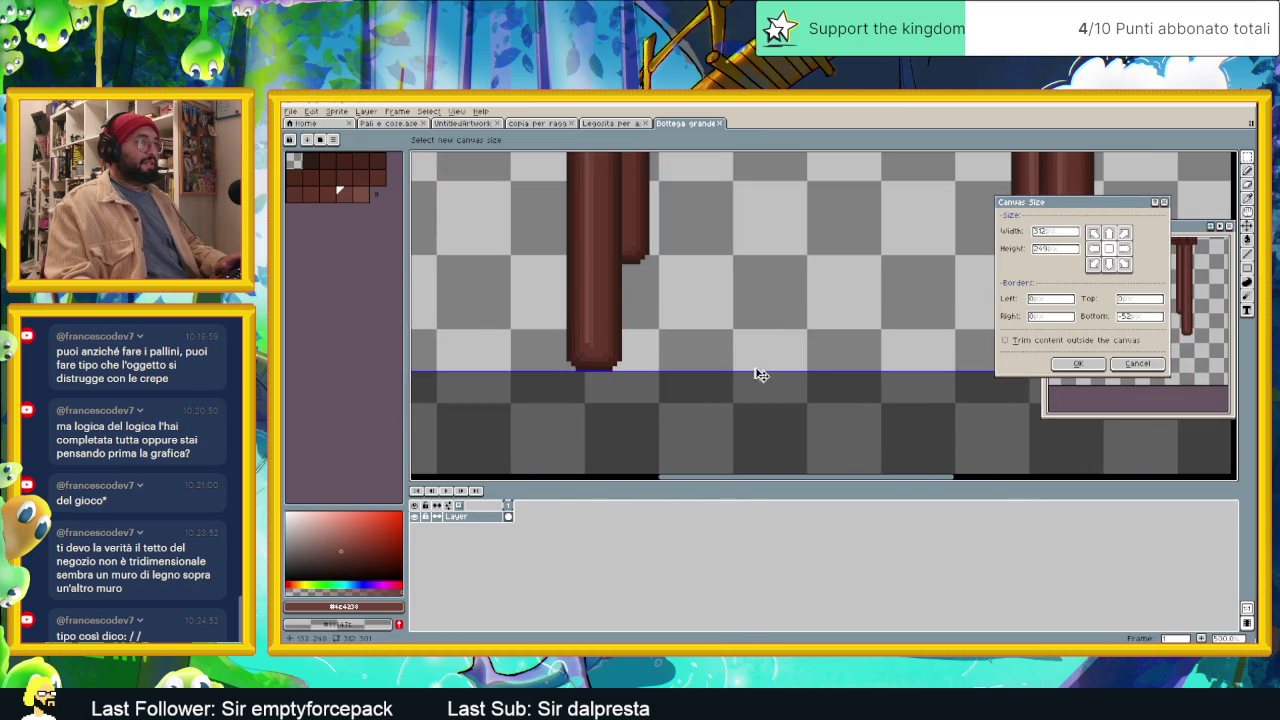
{"action": "scroll", "coordinate": [652, 338], "scroll_direction": "down", "scroll_amount": 1}
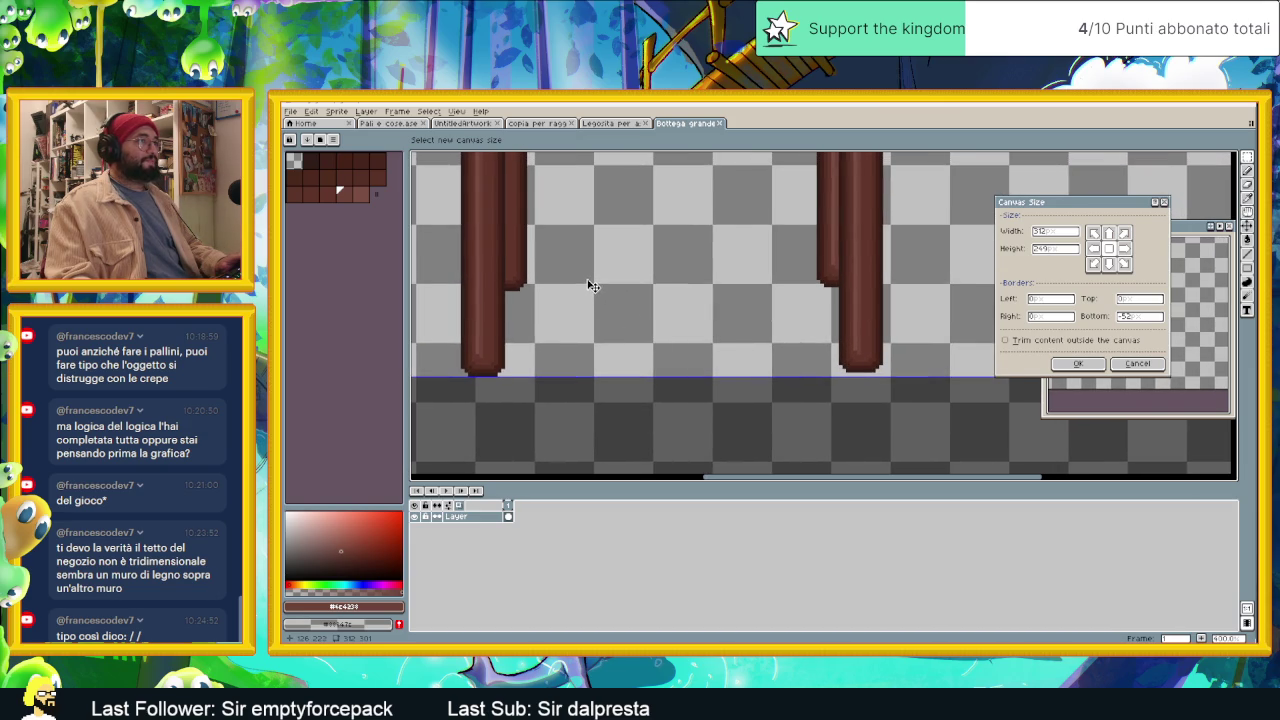
{"action": "scroll", "coordinate": [585, 276], "scroll_direction": "down", "scroll_amount": 1}
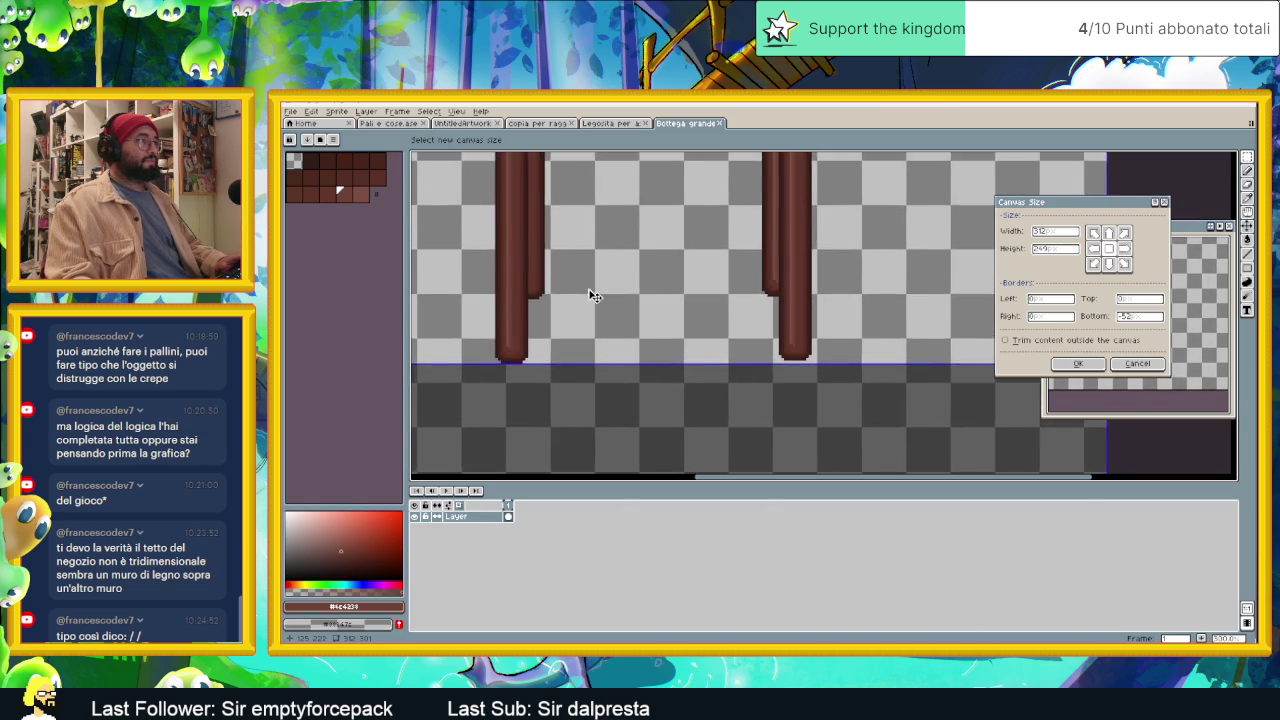
{"action": "scroll", "coordinate": [585, 280], "scroll_direction": "down", "scroll_amount": 3}
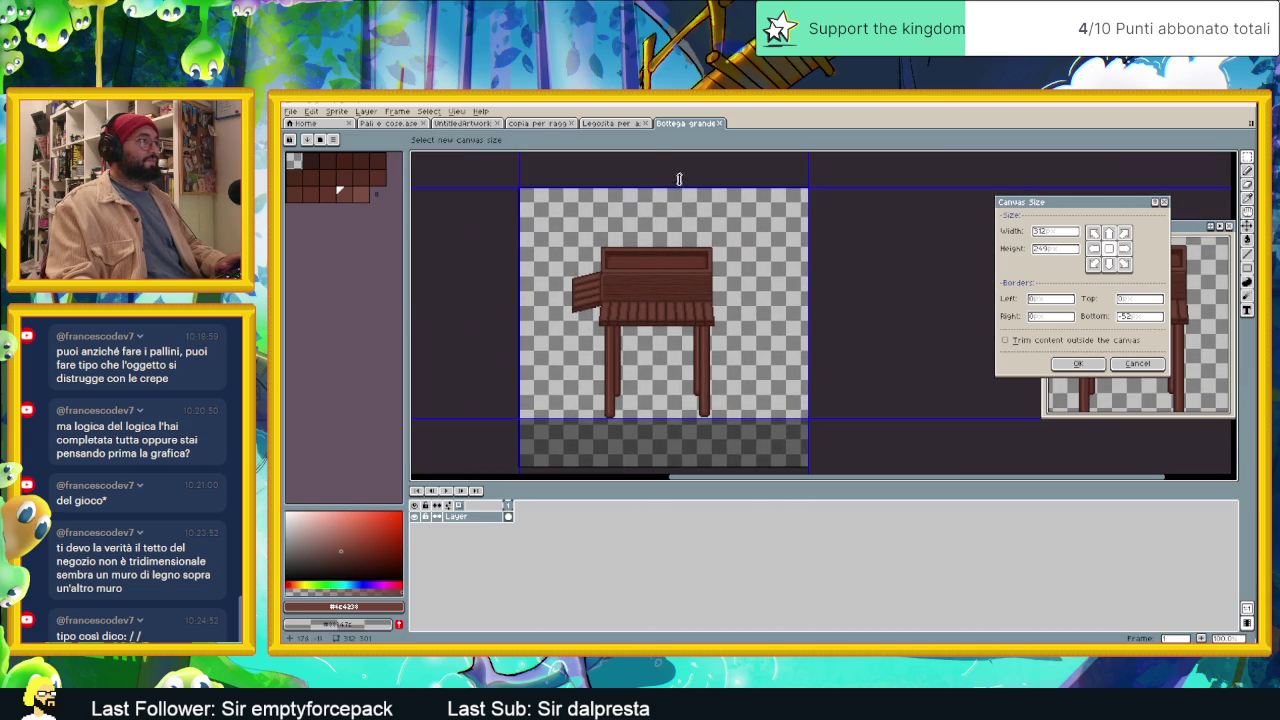
Step: Crop the canvas top, one extra pixel included, and trim the right side
{"action": "left_click_drag", "start_coordinate": [684, 188], "coordinate": [686, 240]}
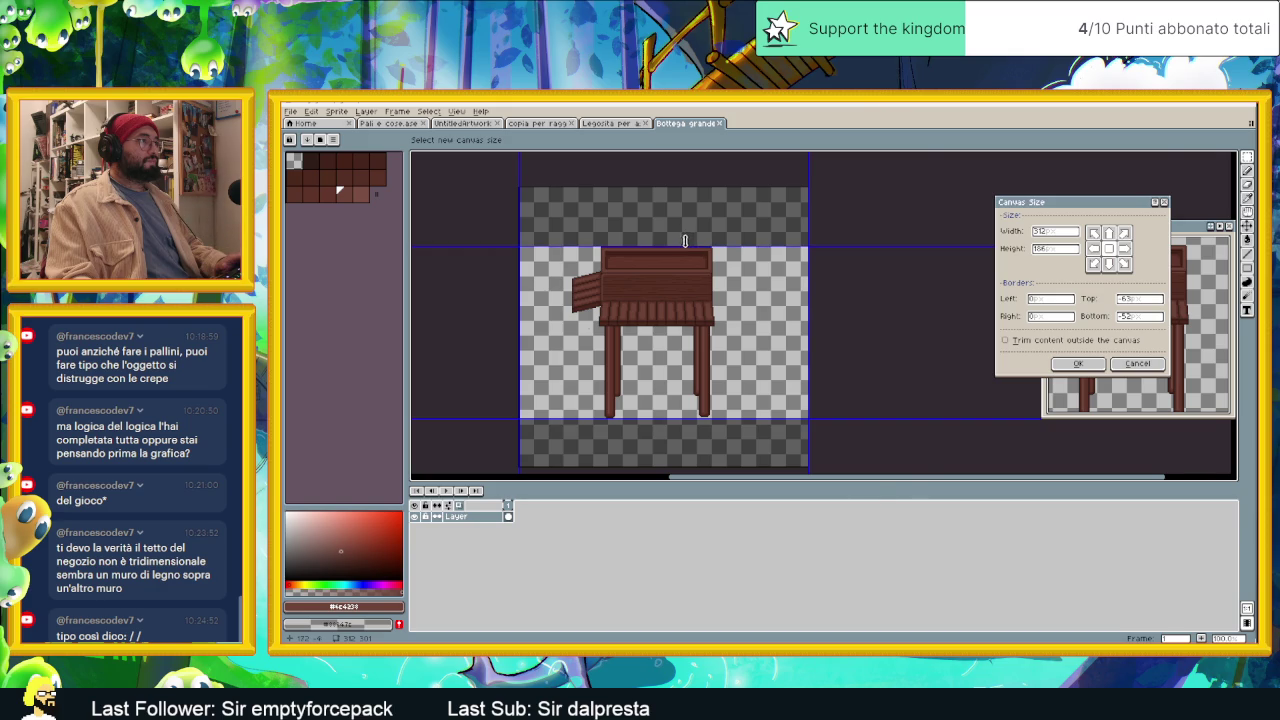
{"action": "scroll", "coordinate": [686, 240], "scroll_direction": "up", "scroll_amount": 3}
{"action": "left_click_drag", "start_coordinate": [727, 268], "coordinate": [726, 277]}
{"action": "scroll", "coordinate": [726, 277], "scroll_direction": "down", "scroll_amount": 3}
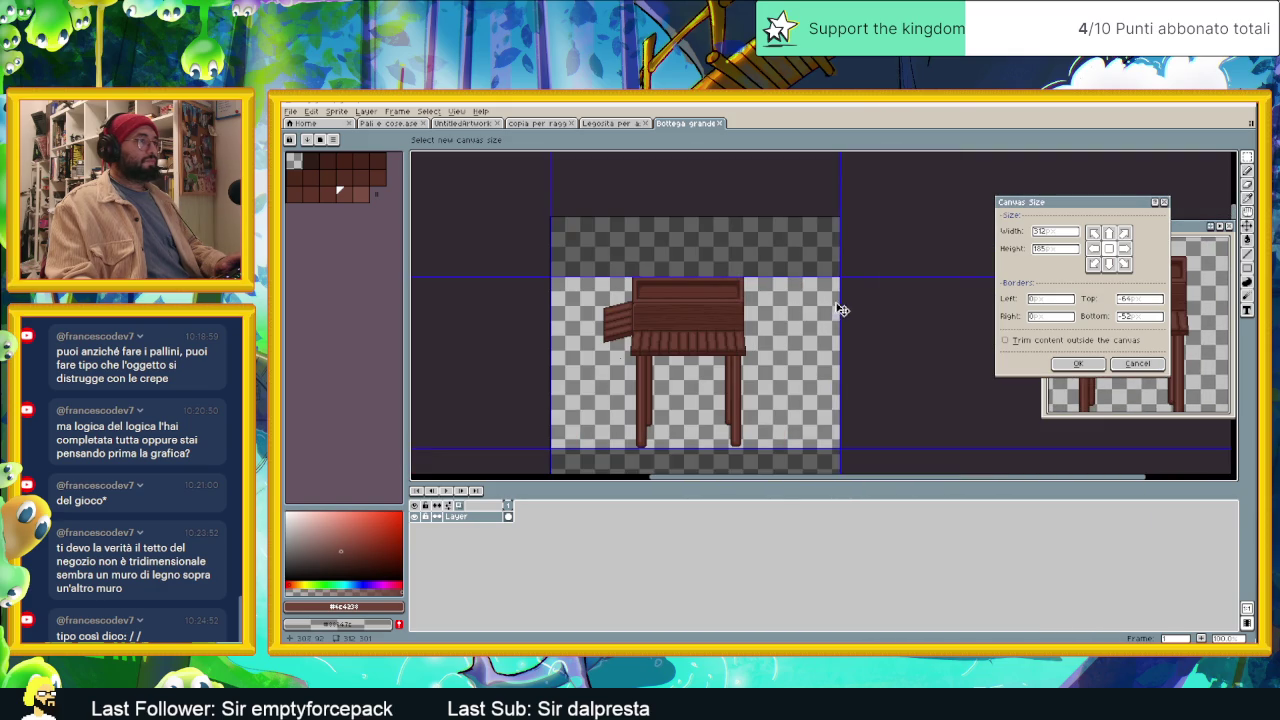
{"action": "mouse_move", "coordinate": [841, 306]}
{"action": "left_mouse_down"}
{"action": "mouse_move", "coordinate": [745, 313]}
{"action": "mouse_move", "coordinate": [757, 348]}
{"action": "left_mouse_up"}
{"action": "scroll", "coordinate": [746, 313], "scroll_direction": "up", "scroll_amount": 3}
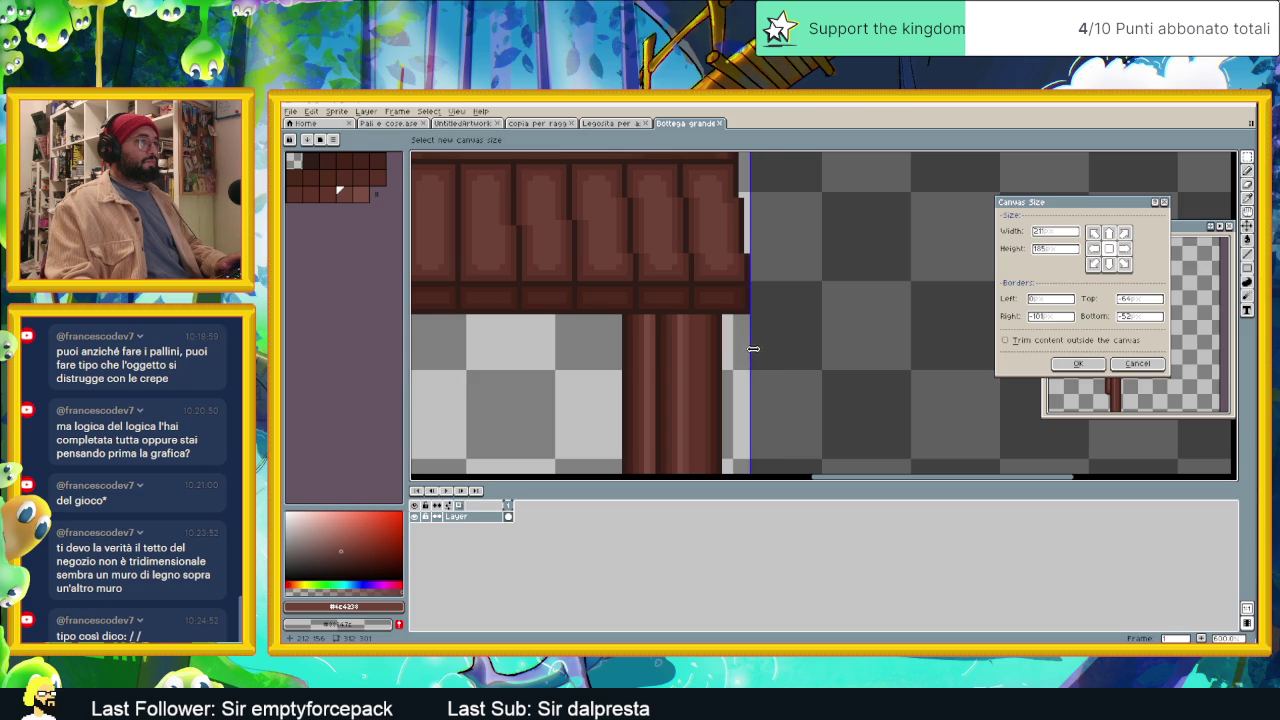
{"action": "scroll", "coordinate": [757, 348], "scroll_direction": "down", "scroll_amount": 3}
{"action": "scroll", "coordinate": [424, 300], "scroll_direction": "up", "scroll_amount": 3}
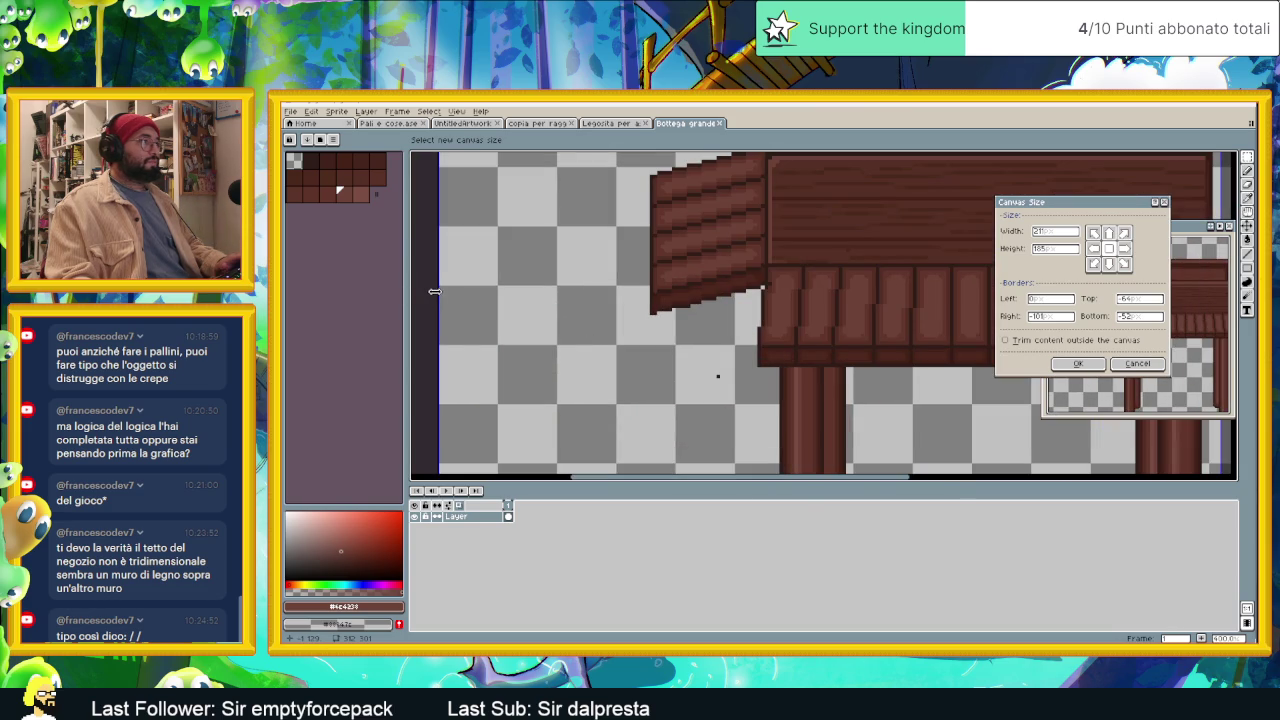
Step: Crop the left side and apply the tight 154 × 185 canvas
{"action": "left_click_drag", "start_coordinate": [433, 291], "coordinate": [651, 320]}
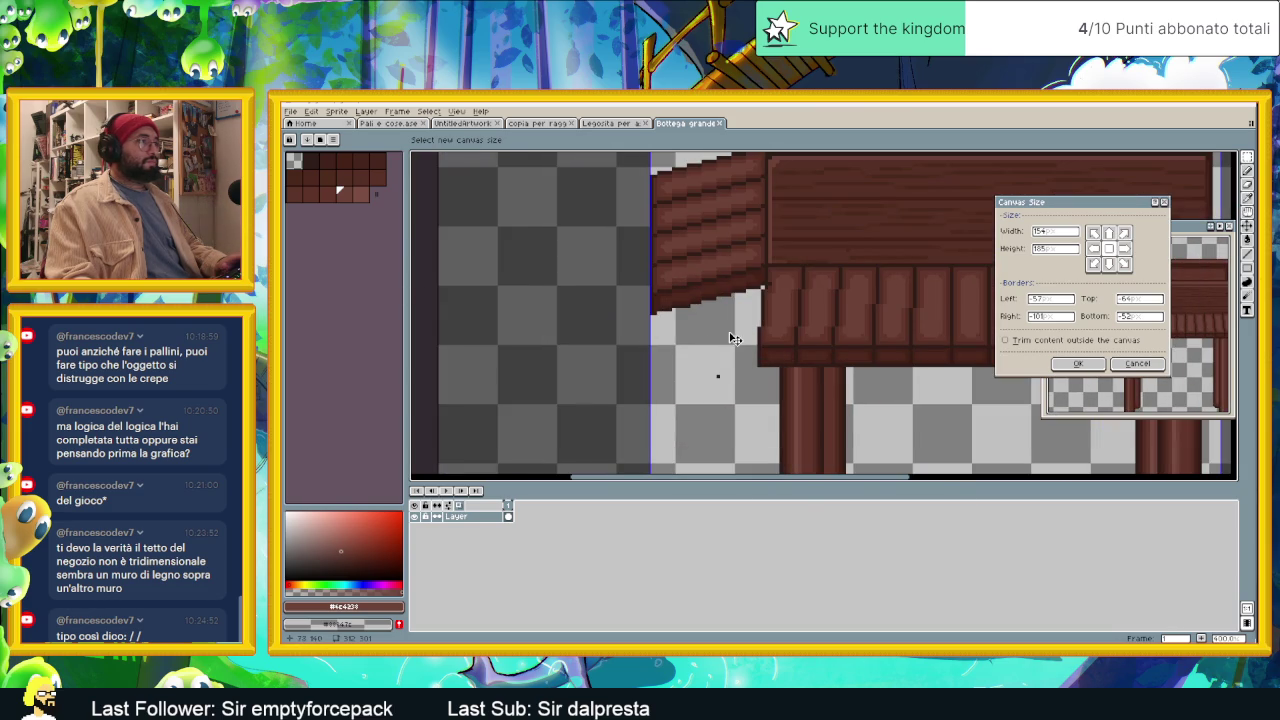
{"action": "scroll", "coordinate": [731, 338], "scroll_direction": "down", "scroll_amount": 3}
{"action": "key", "text": "Return"}
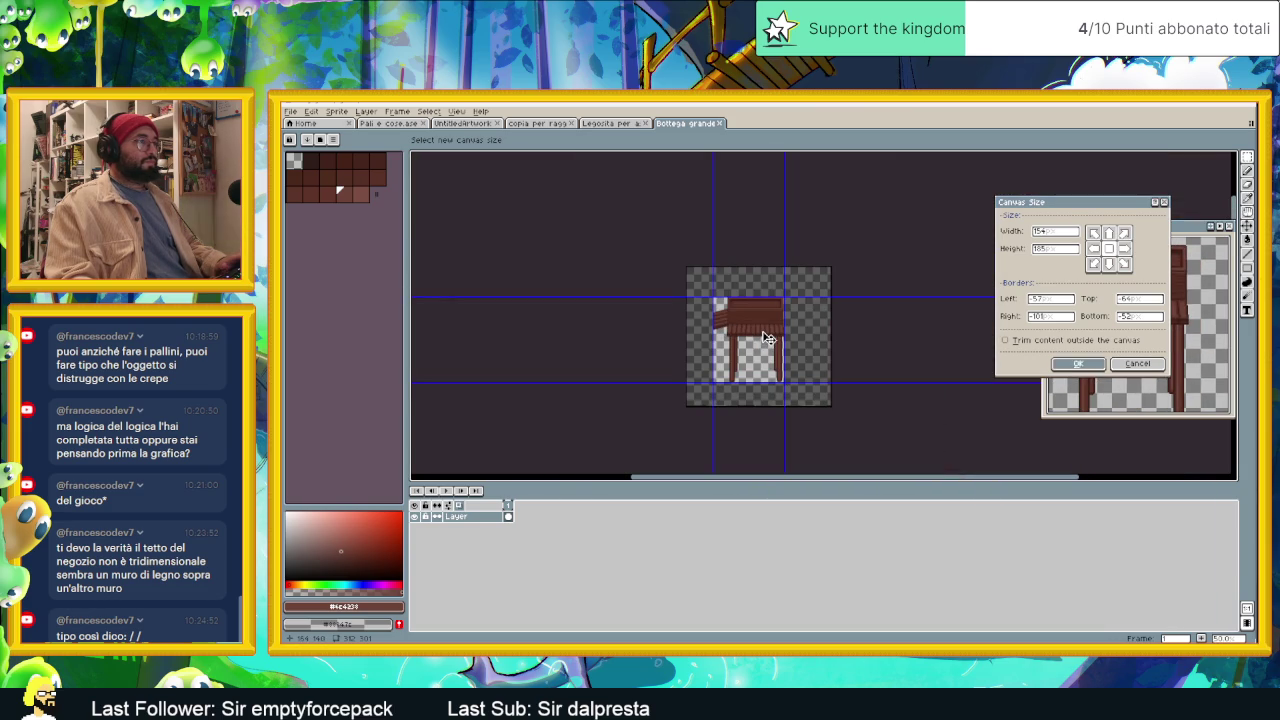
{"action": "scroll", "coordinate": [777, 424], "scroll_direction": "up", "scroll_amount": 2}
{"action": "scroll", "coordinate": [777, 424], "scroll_direction": "up", "scroll_amount": 1}
{"action": "scroll", "coordinate": [565, 343], "scroll_direction": "up", "scroll_amount": 2}
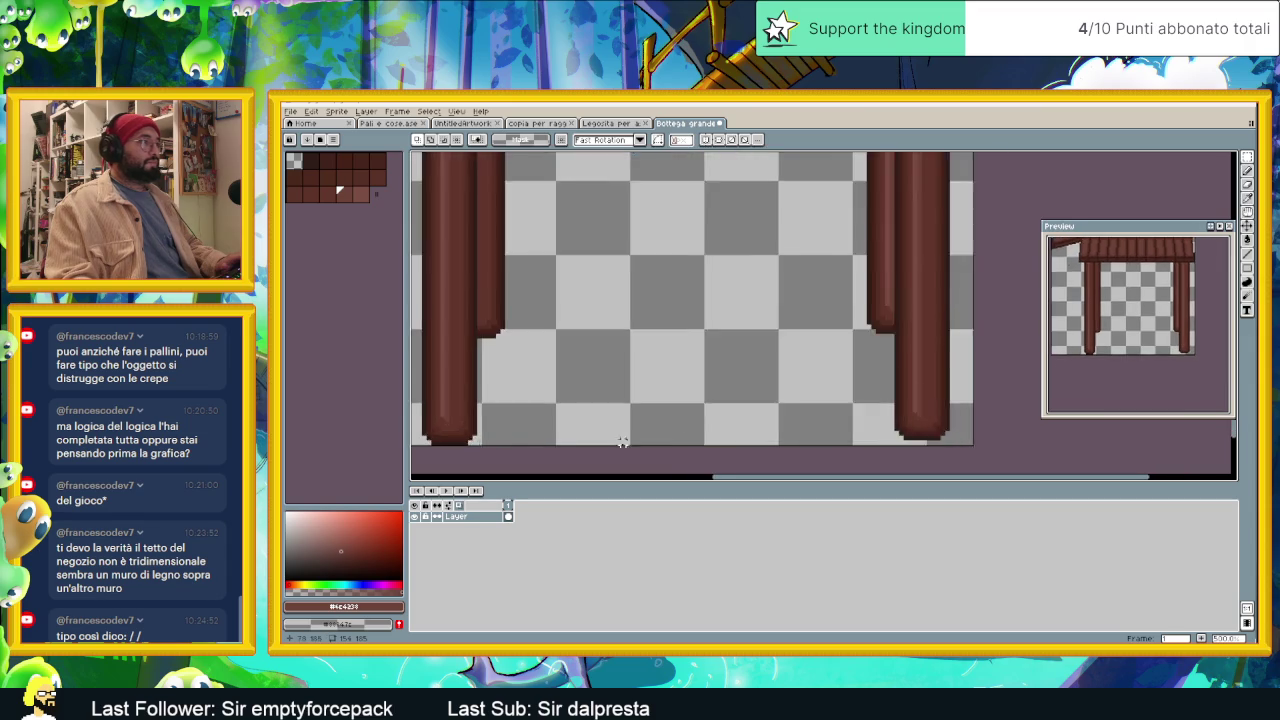
{"action": "left_click_drag", "start_coordinate": [505, 321], "coordinate": [610, 371]}
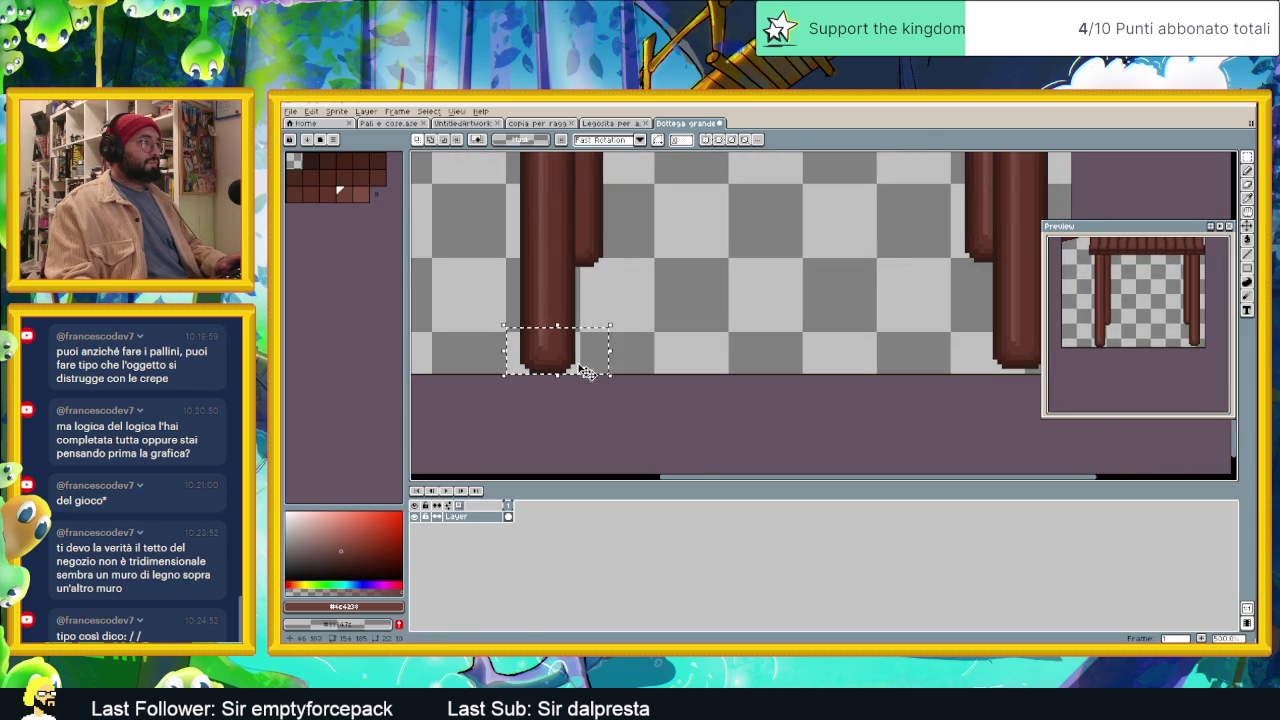
Step: Shift the large shop's right pillar base one pixel right and one pixel down
{"action": "key", "text": "Return"}
{"action": "scroll", "coordinate": [753, 320], "scroll_direction": "down", "scroll_amount": 2}
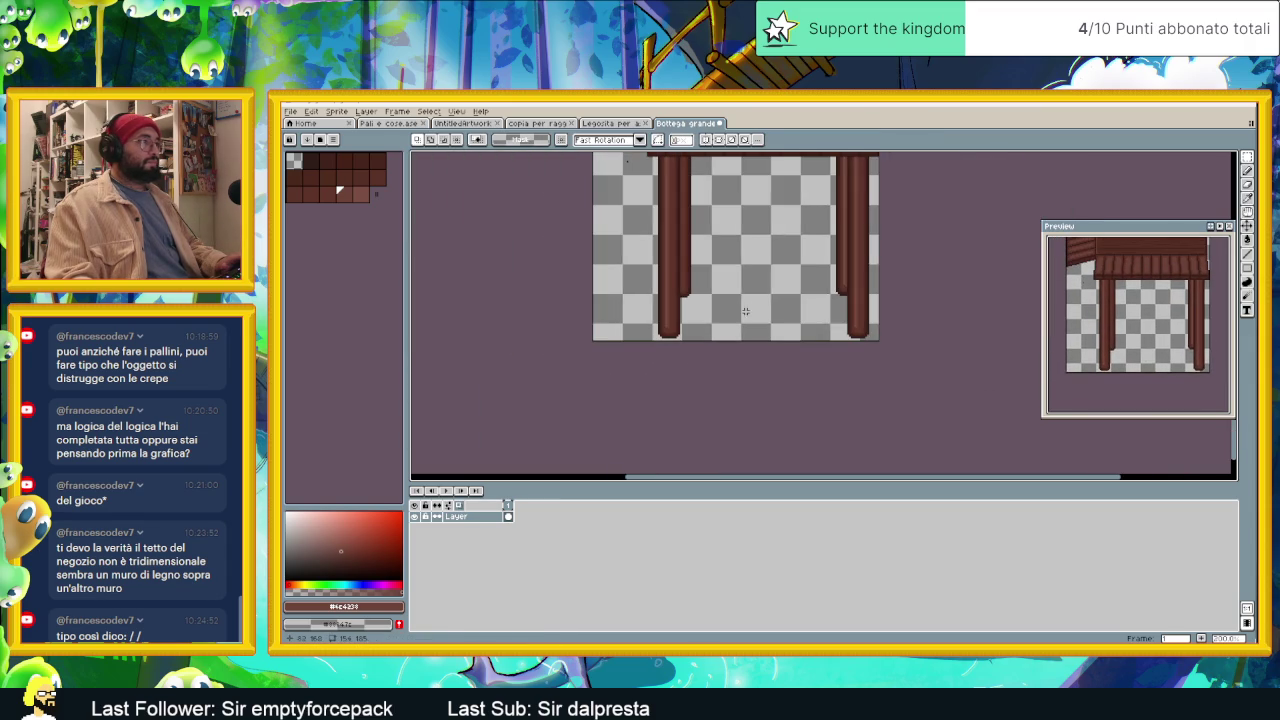
{"action": "key", "text": "ctrl+z"}
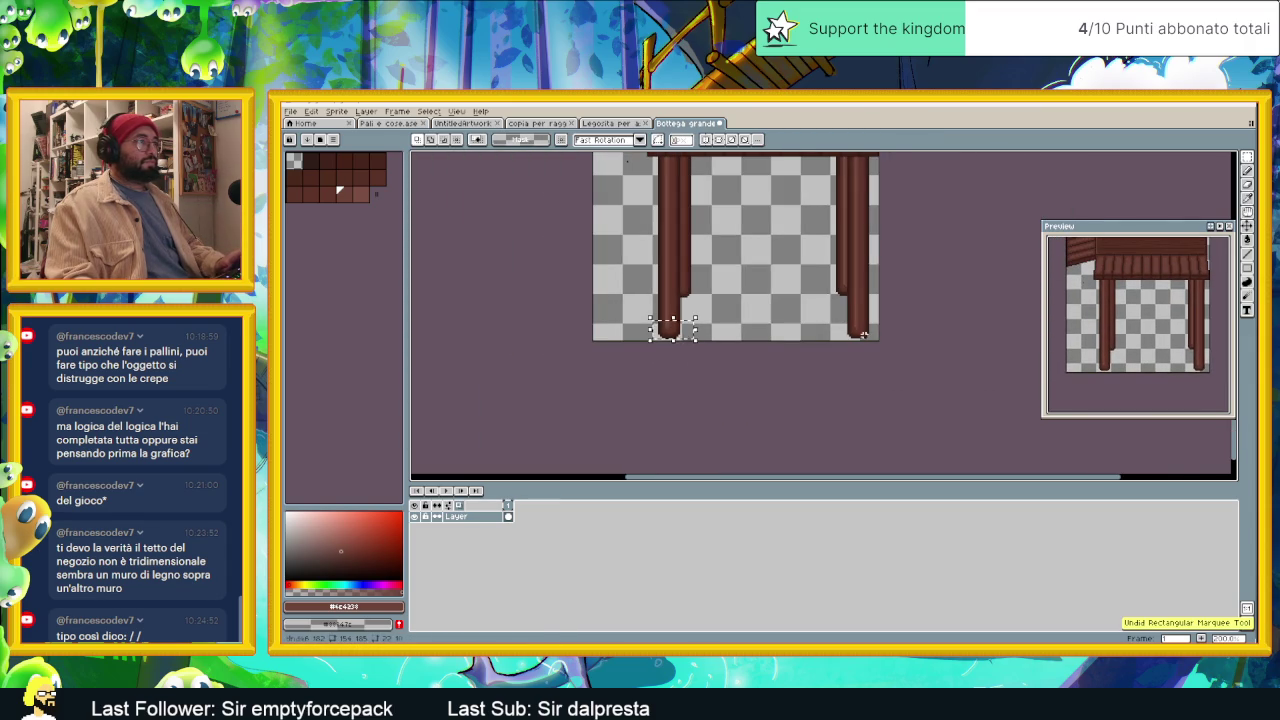
{"action": "scroll", "coordinate": [863, 334], "scroll_direction": "up", "scroll_amount": 1}
{"action": "scroll", "coordinate": [863, 334], "scroll_direction": "up", "scroll_amount": 1}
{"action": "mouse_move", "coordinate": [806, 288]}
{"action": "left_mouse_down"}
{"action": "mouse_move", "coordinate": [893, 350]}
{"action": "mouse_move", "coordinate": [861, 340]}
{"action": "left_mouse_up"}
{"action": "key", "text": "Right"}
{"action": "key", "text": "Down"}
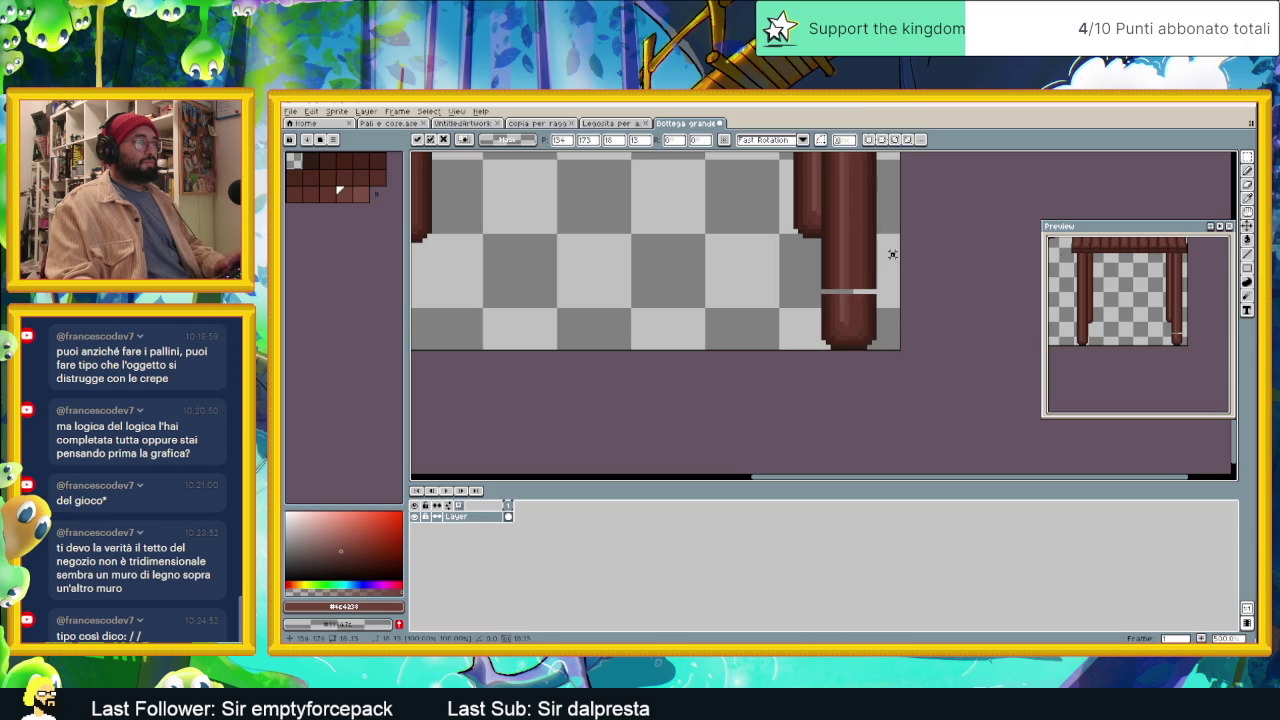
{"action": "key", "text": "Return"}
Step: Move a thin strip across the right post to close its seam
{"action": "scroll", "coordinate": [845, 280], "scroll_direction": "up", "scroll_amount": 1}
{"action": "scroll", "coordinate": [845, 280], "scroll_direction": "up", "scroll_amount": 1}
{"action": "left_click_drag", "start_coordinate": [870, 292], "coordinate": [906, 294]}
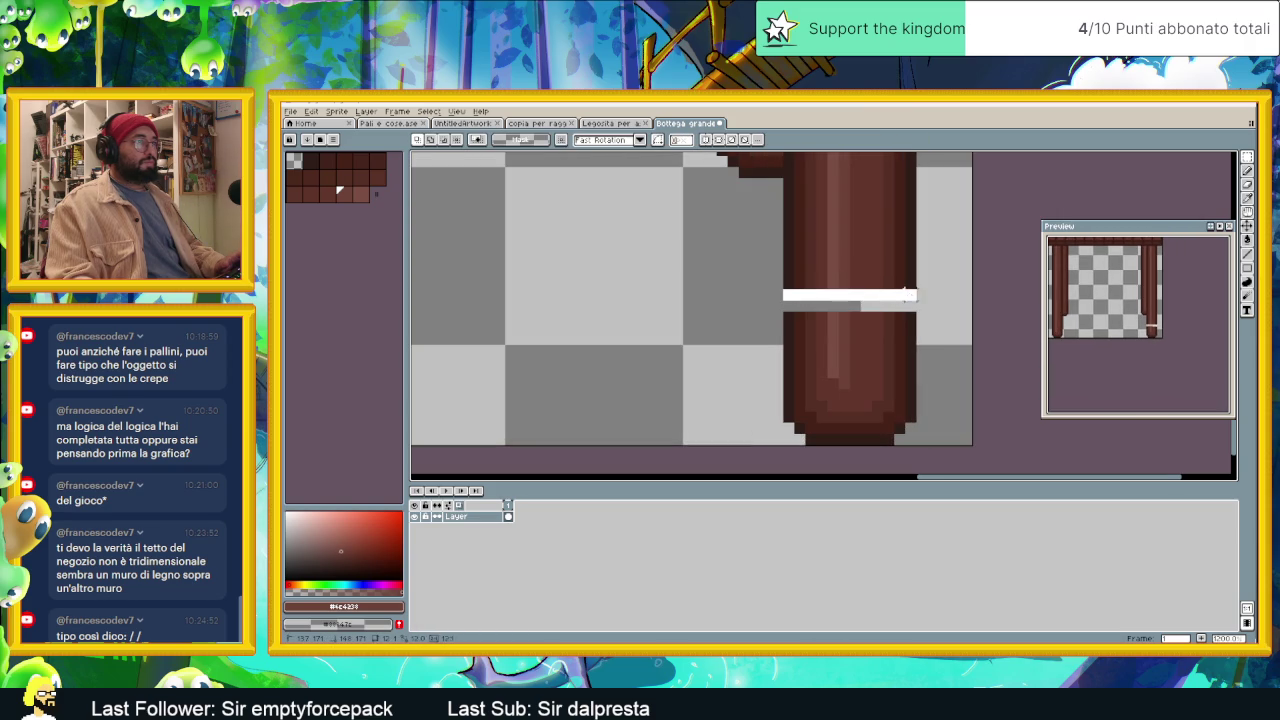
{"action": "left_click", "coordinate": [845, 300]}
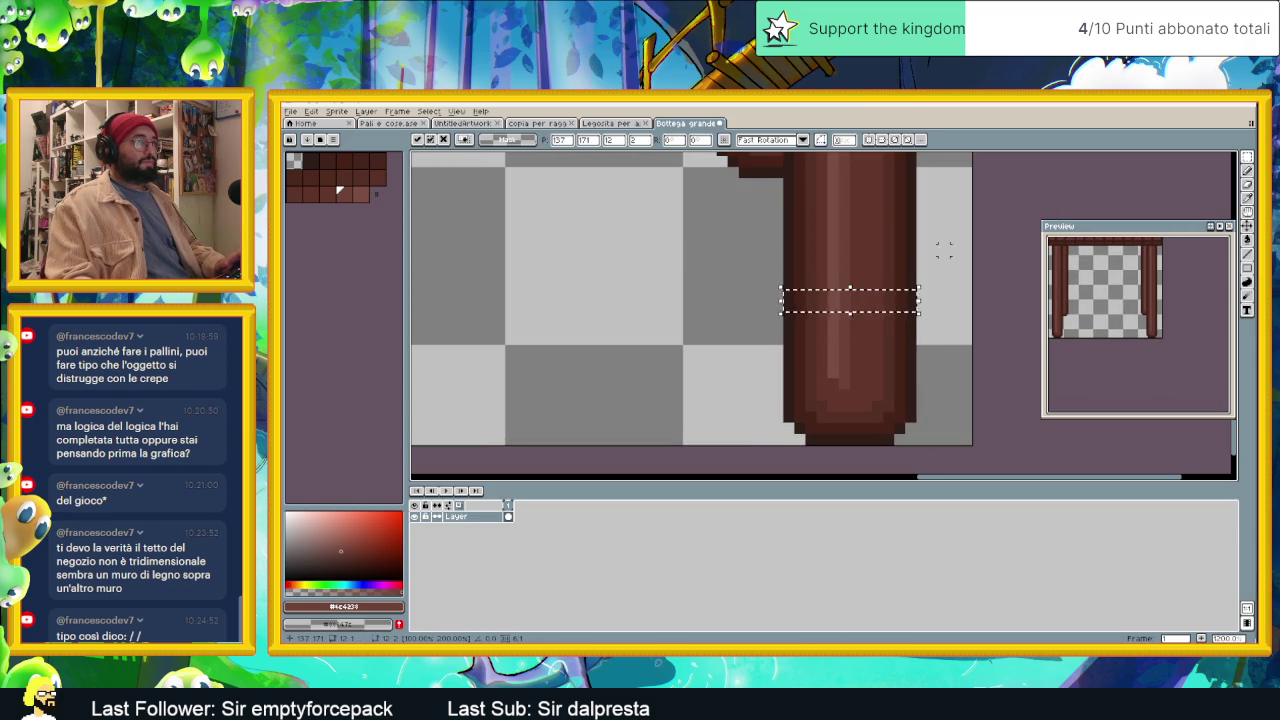
{"action": "key", "text": "Return"}
Step: Pan out to view the whole table and switch between the pencil and move tools
{"action": "scroll", "coordinate": [931, 244], "scroll_direction": "down", "scroll_amount": 2}
{"action": "scroll", "coordinate": [850, 250], "scroll_direction": "down", "scroll_amount": 1}
{"action": "scroll", "coordinate": [766, 237], "scroll_direction": "up", "scroll_amount": 1}
{"action": "scroll", "coordinate": [784, 210], "scroll_direction": "up", "scroll_amount": 1}
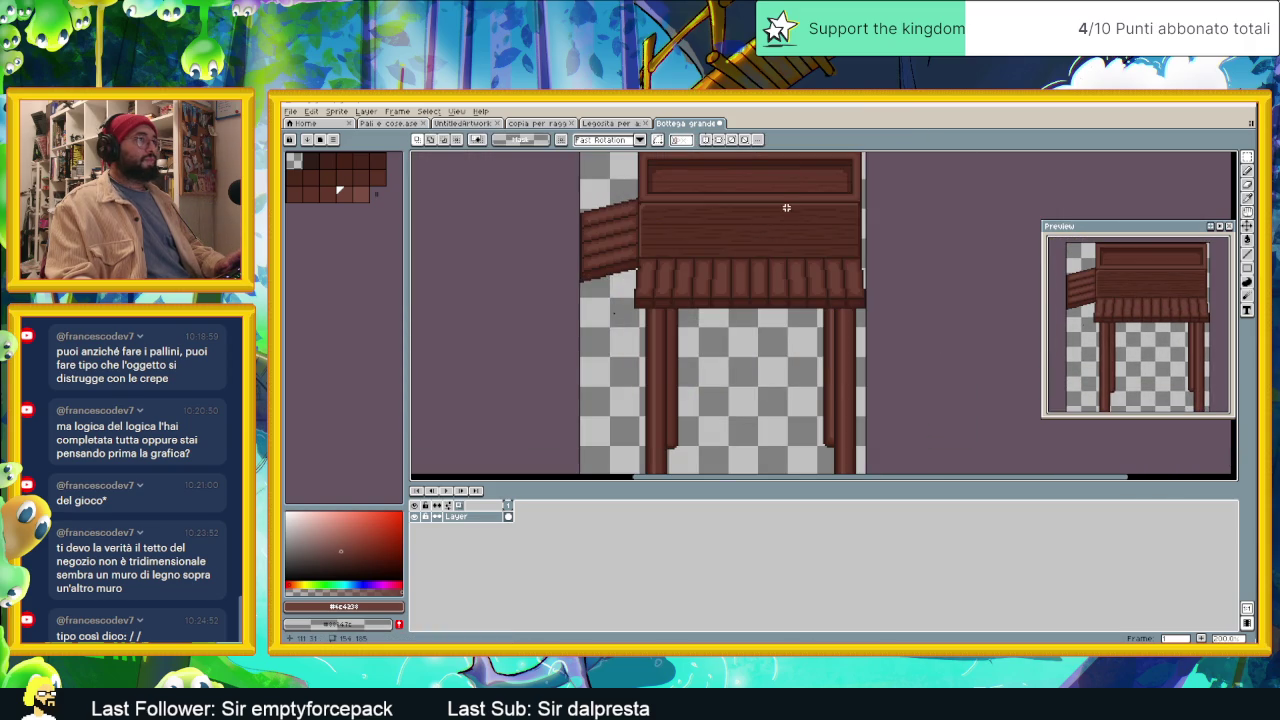
{"action": "left_click_drag", "start_coordinate": [784, 210], "coordinate": [785, 300]}
{"action": "scroll", "coordinate": [751, 344], "scroll_direction": "up", "scroll_amount": 1}
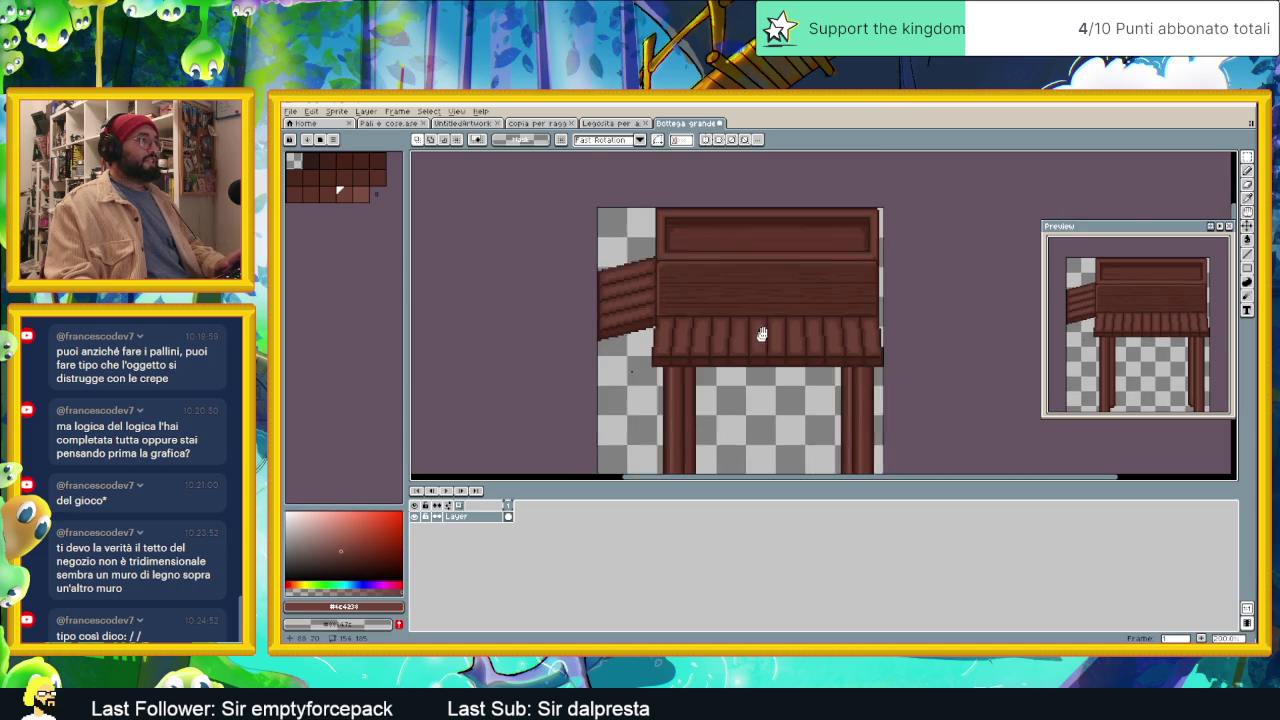
{"action": "scroll", "coordinate": [749, 349], "scroll_direction": "up", "scroll_amount": 1}
{"action": "scroll", "coordinate": [700, 340], "scroll_direction": "up", "scroll_amount": 1}
{"action": "left_click", "coordinate": [1247, 171]}
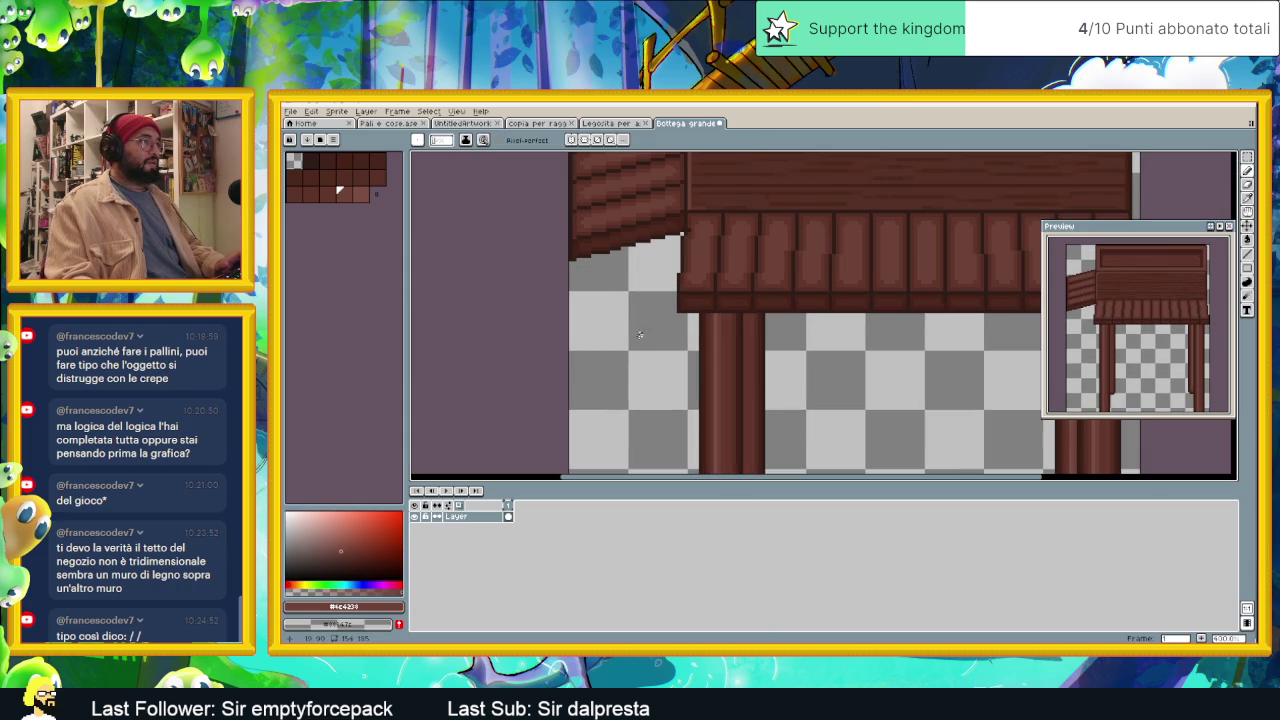
{"action": "scroll", "coordinate": [640, 330], "scroll_direction": "down", "scroll_amount": 4}
{"action": "scroll", "coordinate": [655, 347], "scroll_direction": "up", "scroll_amount": 1}
{"action": "key", "text": "v"}
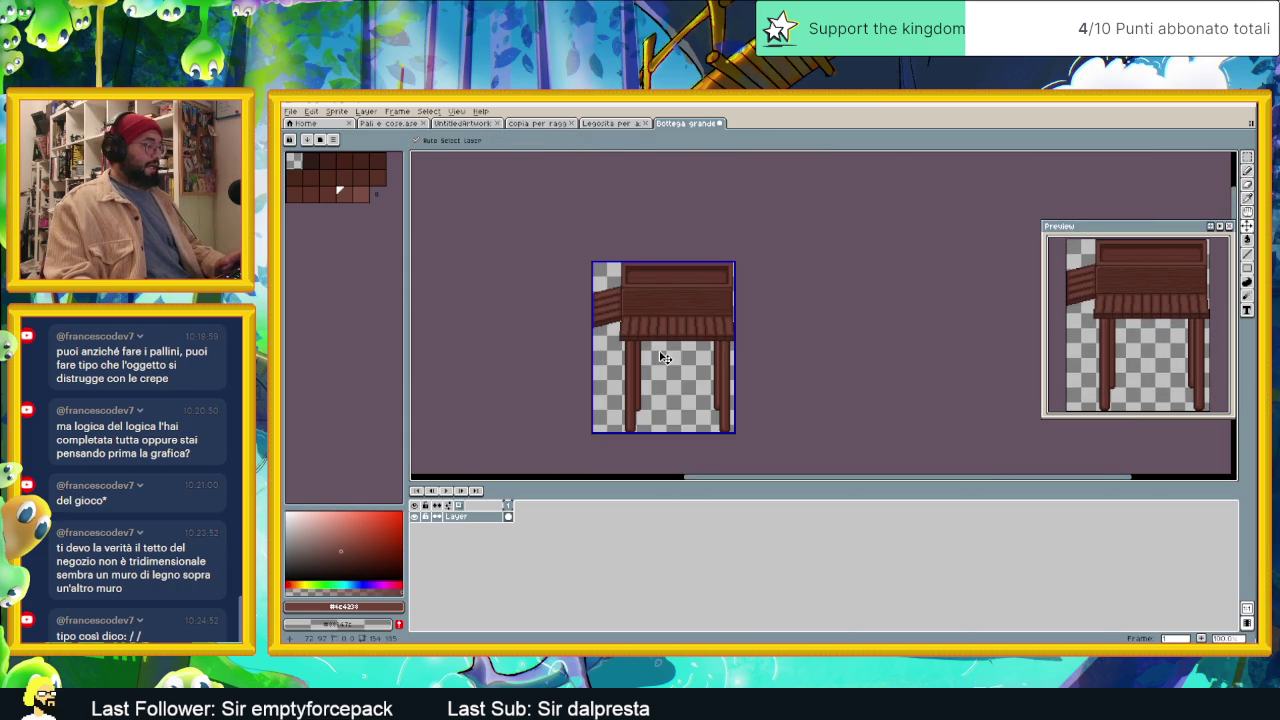
{"action": "key", "text": "b"}
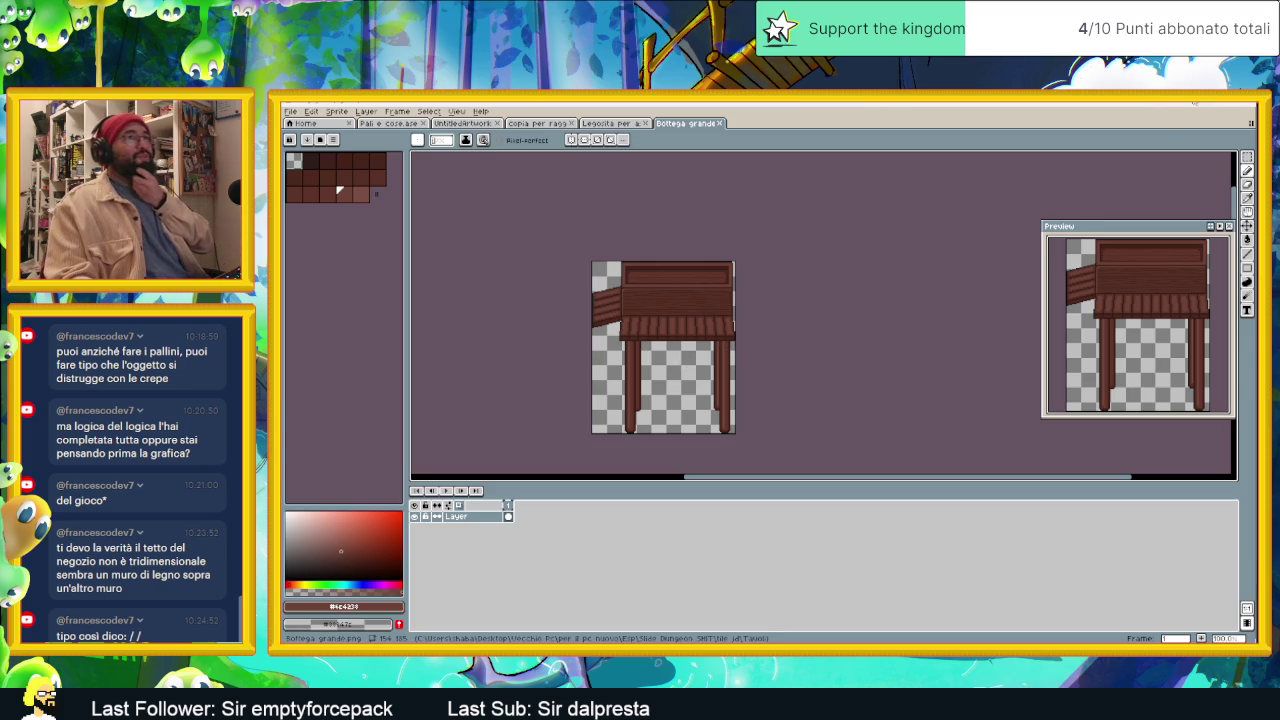
Step: Check the Bottega Piccola image in the Tavoli folder, then return to Godot
{"action": "key", "text": "F11"}
{"action": "key", "text": "super+d"}
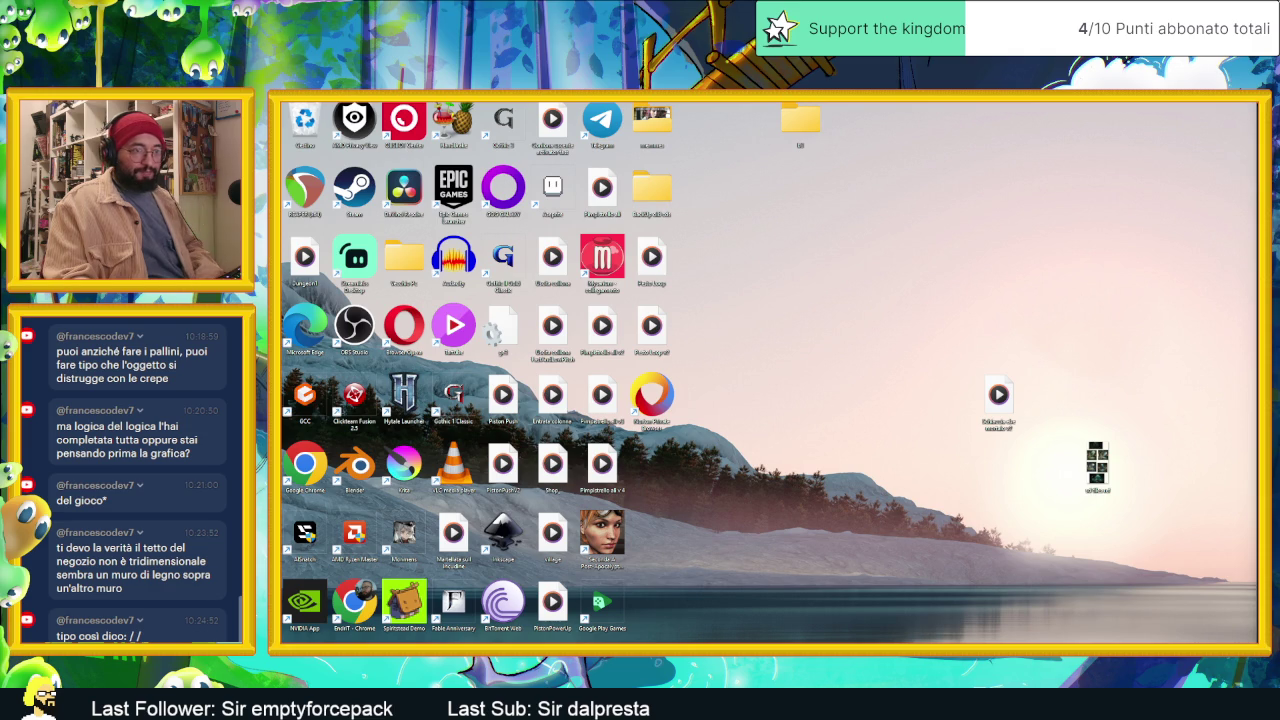
{"action": "key", "text": "alt+Tab"}
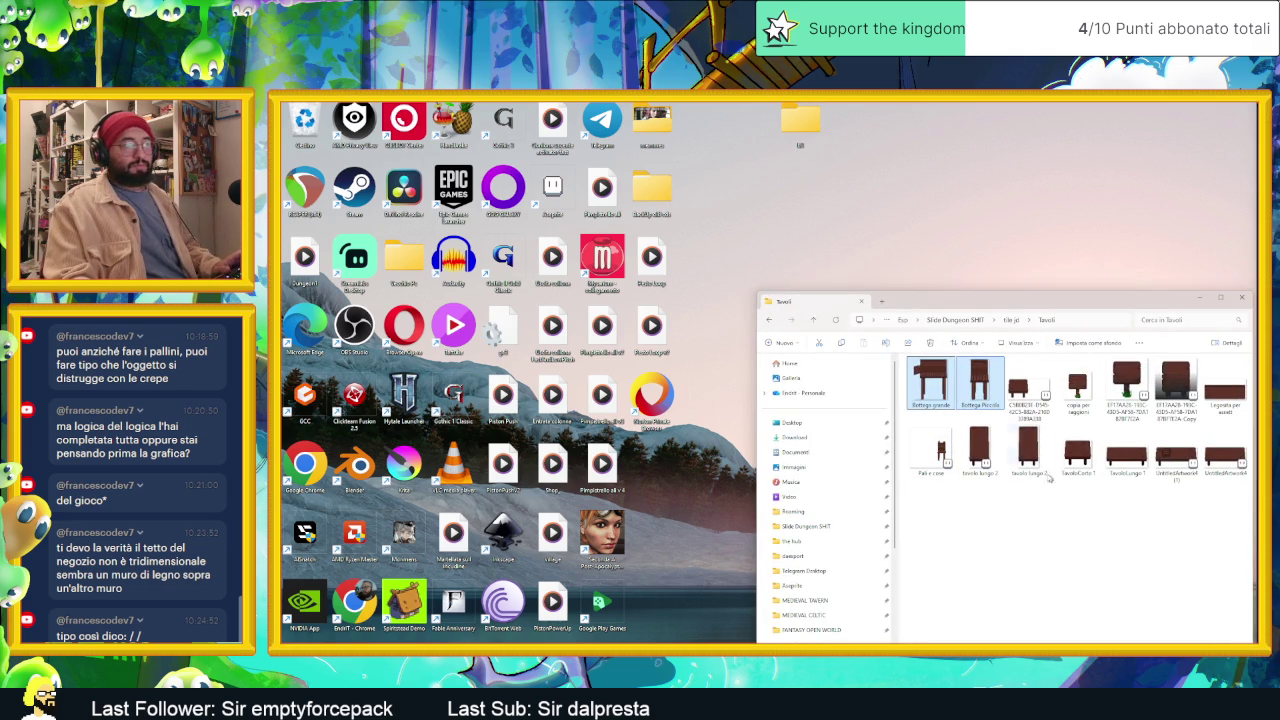
{"action": "left_click", "coordinate": [980, 383]}
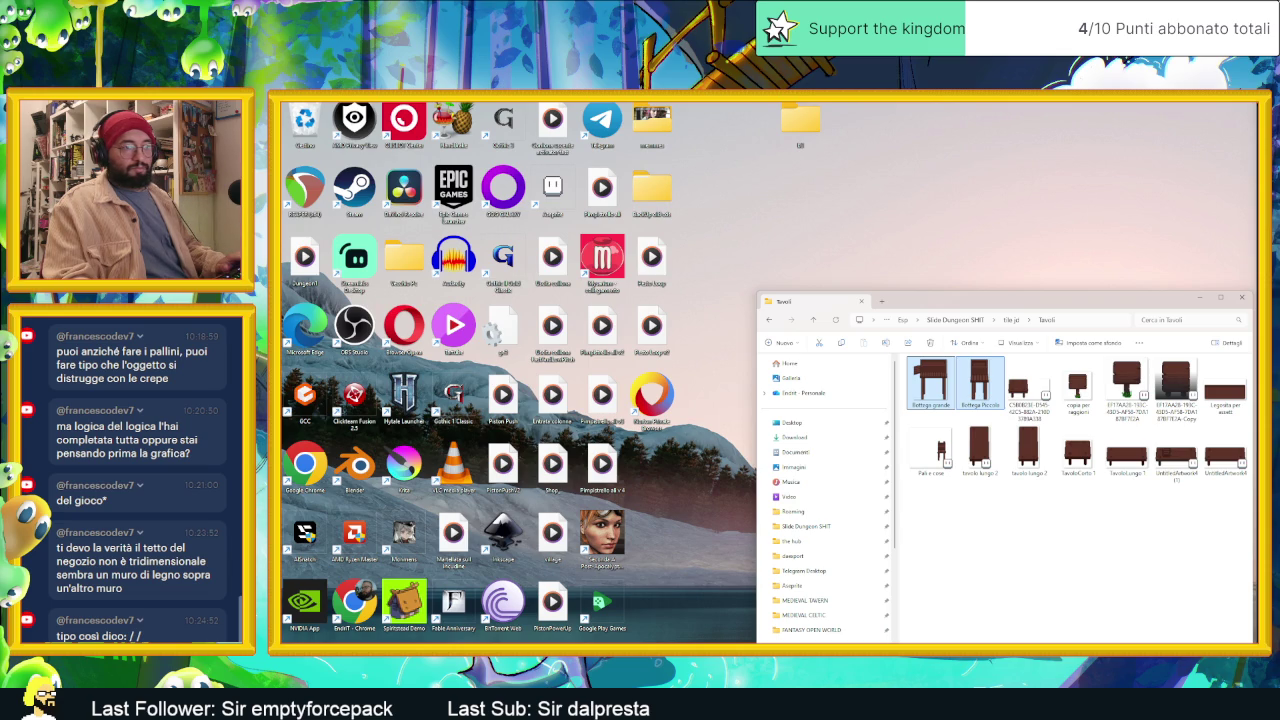
{"action": "key", "text": "alt+Tab"}
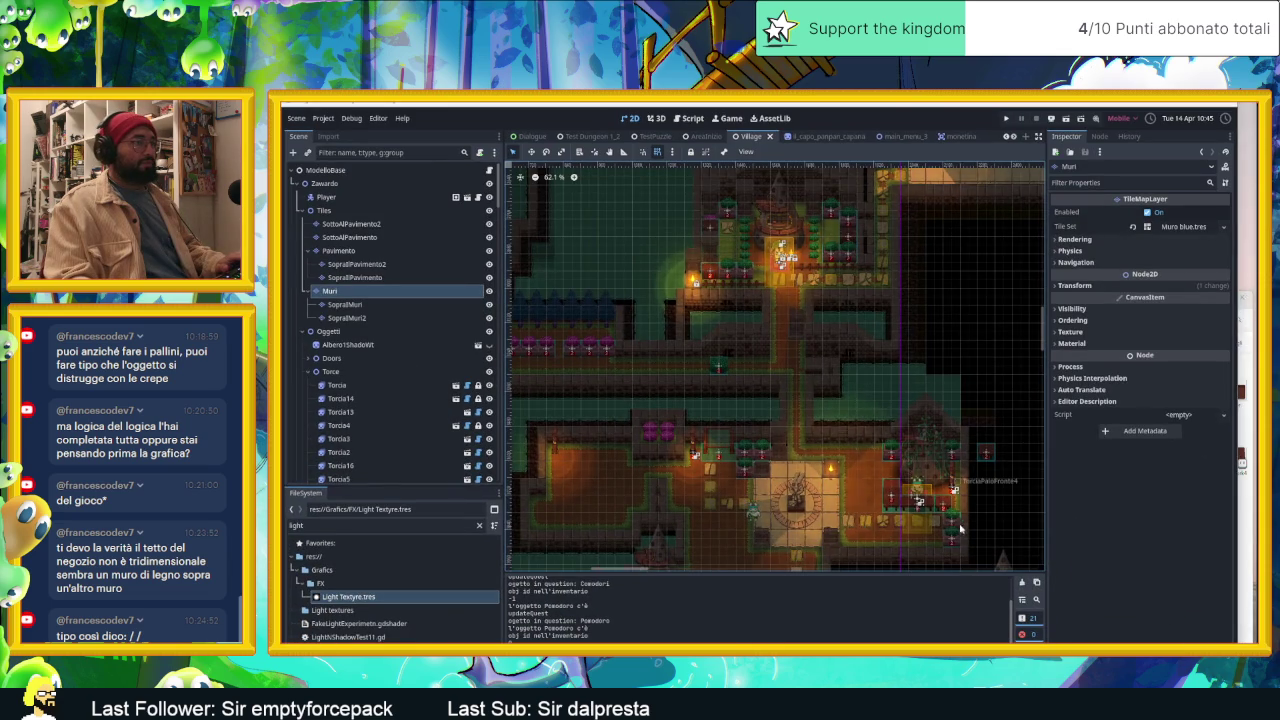
Step: Select the root node ModelloBase, filter the FileSystem dock for 'tav' and open Distructables
{"action": "scroll", "coordinate": [940, 525], "scroll_direction": "up", "scroll_amount": 2}
{"action": "scroll", "coordinate": [910, 520], "scroll_direction": "up", "scroll_amount": 1}
{"action": "scroll", "coordinate": [890, 515], "scroll_direction": "up", "scroll_amount": 1}
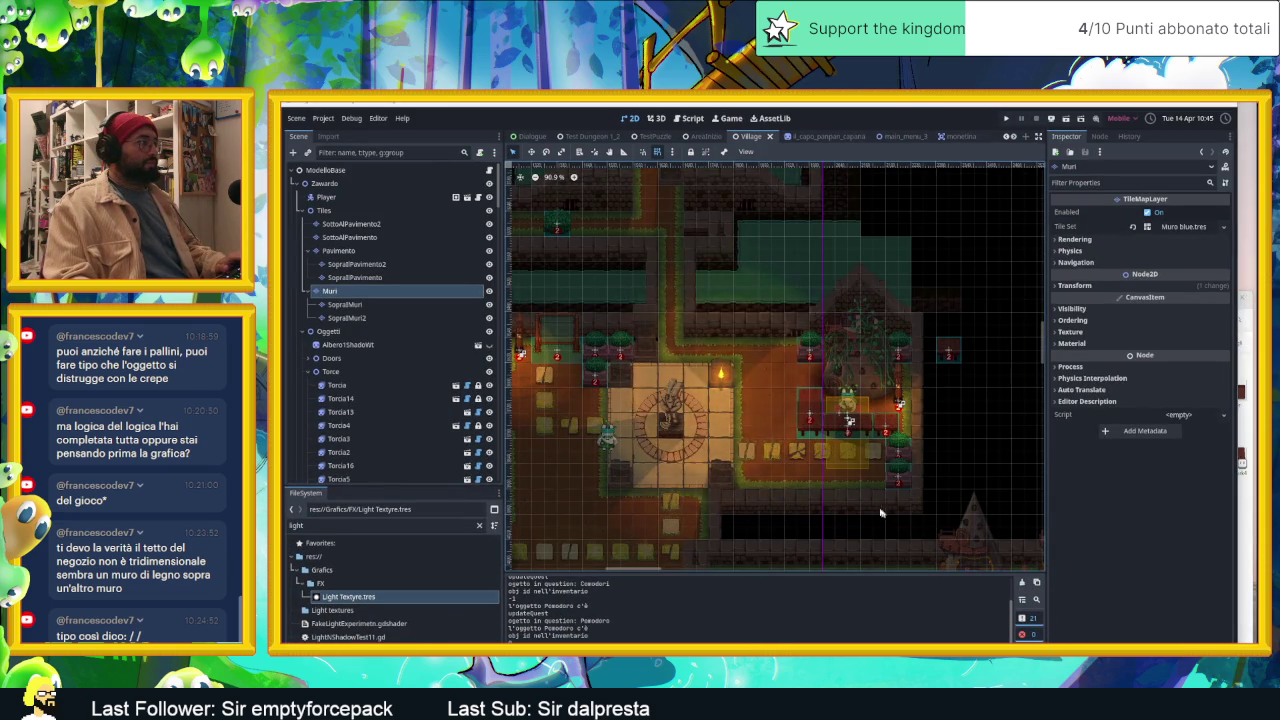
{"action": "left_click", "coordinate": [299, 183]}
{"action": "left_click", "coordinate": [322, 170]}
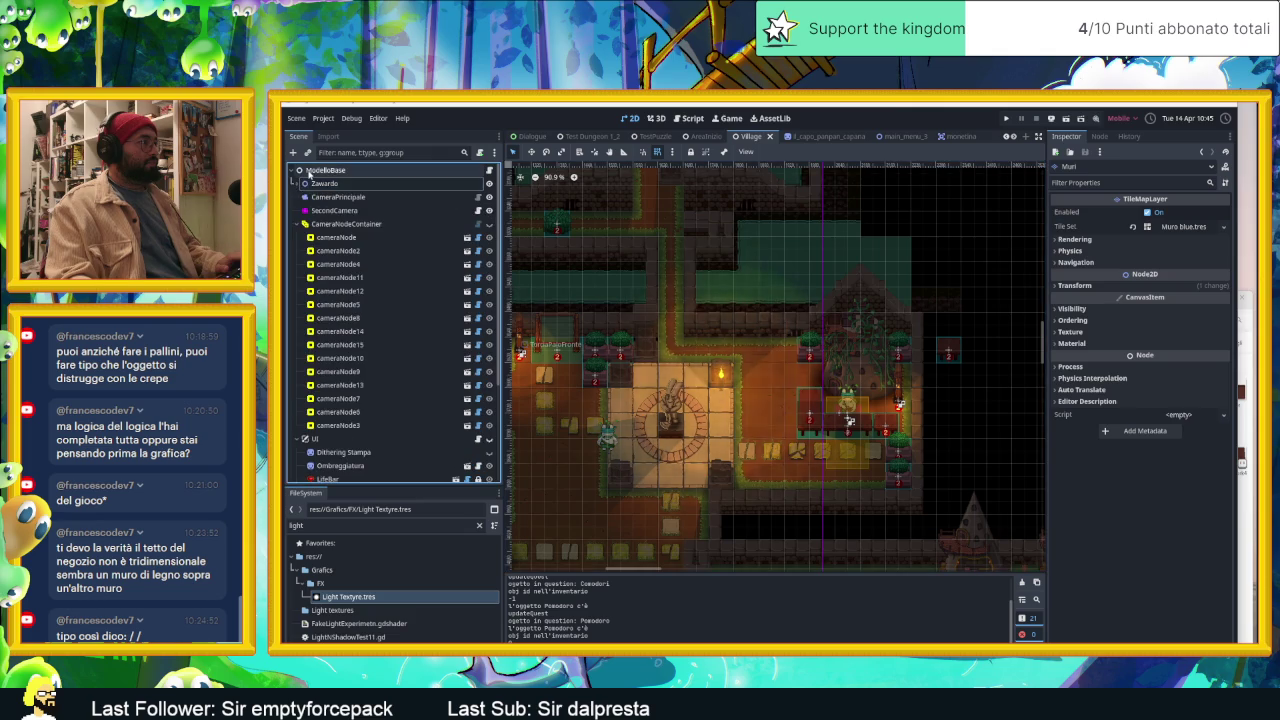
{"action": "double_click", "coordinate": [334, 521]}
{"action": "type", "text": "tav"}
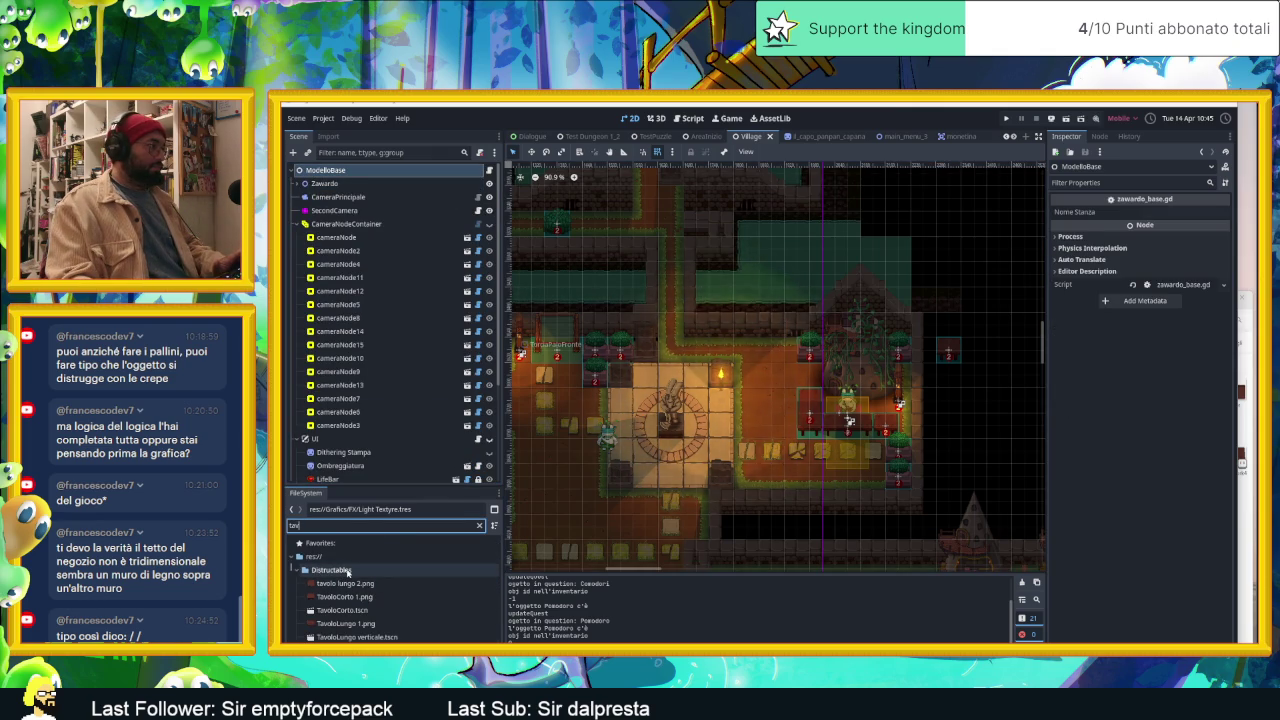
{"action": "left_click", "coordinate": [331, 569]}
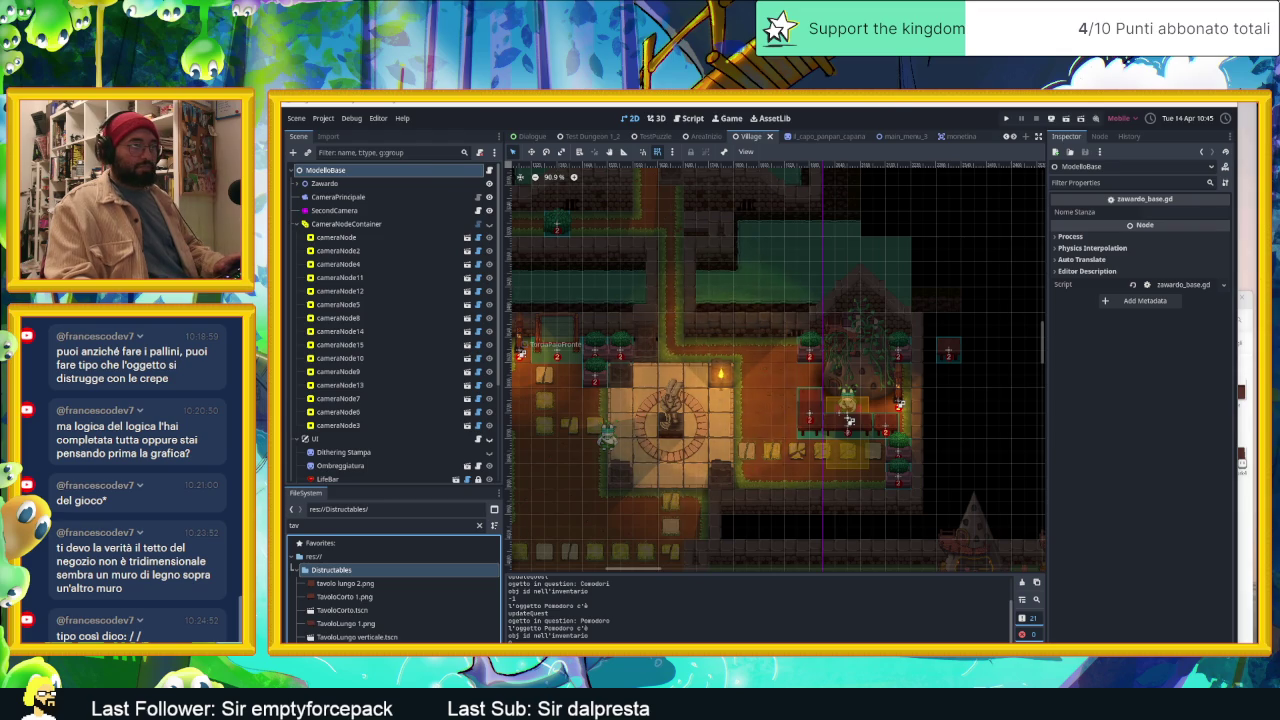
Step: Let the assets reimport, clear the filter and select Bottega grande.png
{"action": "key", "text": "super+d"}
{"action": "key", "text": "super+d"}
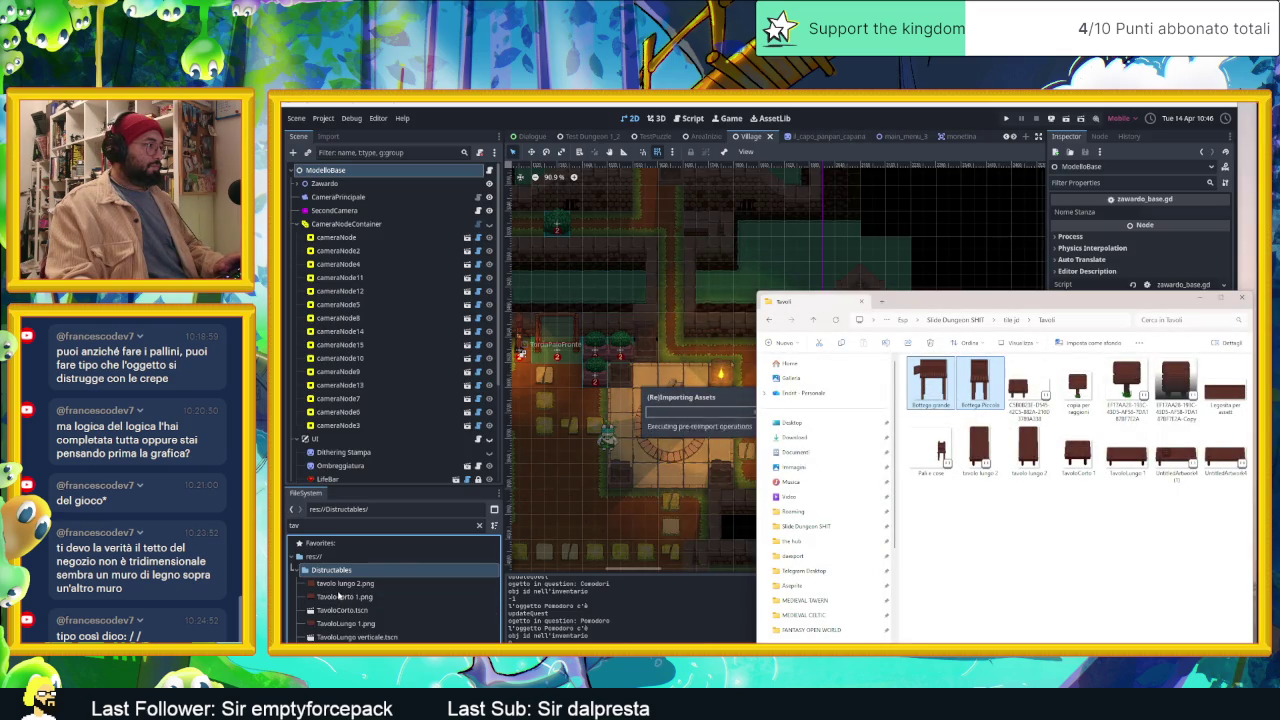
{"action": "left_click", "coordinate": [345, 571]}
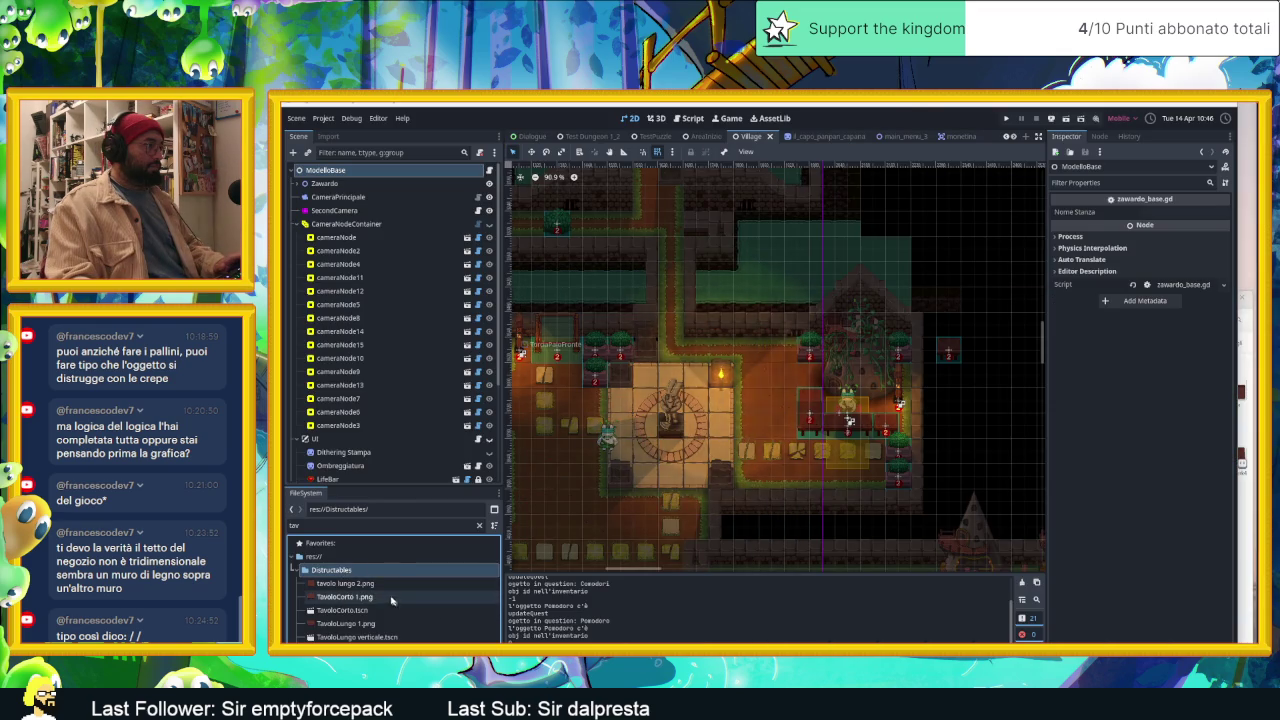
{"action": "left_click", "coordinate": [479, 526]}
{"action": "scroll", "coordinate": [405, 624], "scroll_direction": "down", "scroll_amount": 2}
{"action": "left_click", "coordinate": [350, 599]}
Step: Drop Bottega grande.png onto the canvas over the herbalist's stall
{"action": "mouse_move", "coordinate": [428, 599]}
{"action": "left_mouse_down"}
{"action": "mouse_move", "coordinate": [876, 375]}
{"action": "mouse_move", "coordinate": [848, 398]}
{"action": "left_mouse_up"}
{"action": "scroll", "coordinate": [860, 410], "scroll_direction": "up", "scroll_amount": 2}
{"action": "scroll", "coordinate": [865, 415], "scroll_direction": "up", "scroll_amount": 1}
{"action": "scroll", "coordinate": [869, 420], "scroll_direction": "up", "scroll_amount": 1}
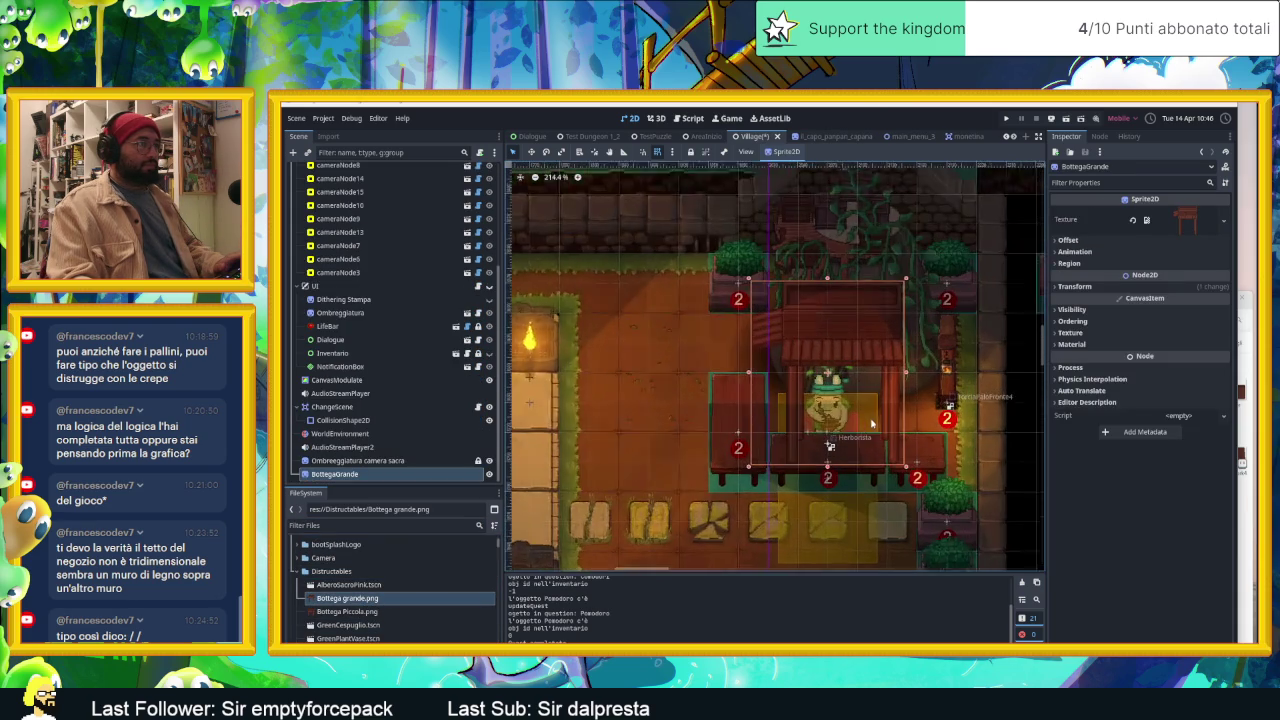
{"action": "scroll", "coordinate": [869, 420], "scroll_direction": "up", "scroll_amount": 1}
{"action": "scroll", "coordinate": [869, 420], "scroll_direction": "up", "scroll_amount": 1}
Step: Set the BottegaGrande sprite's horizontal offset to -15.065 px
{"action": "left_click", "coordinate": [1093, 242]}
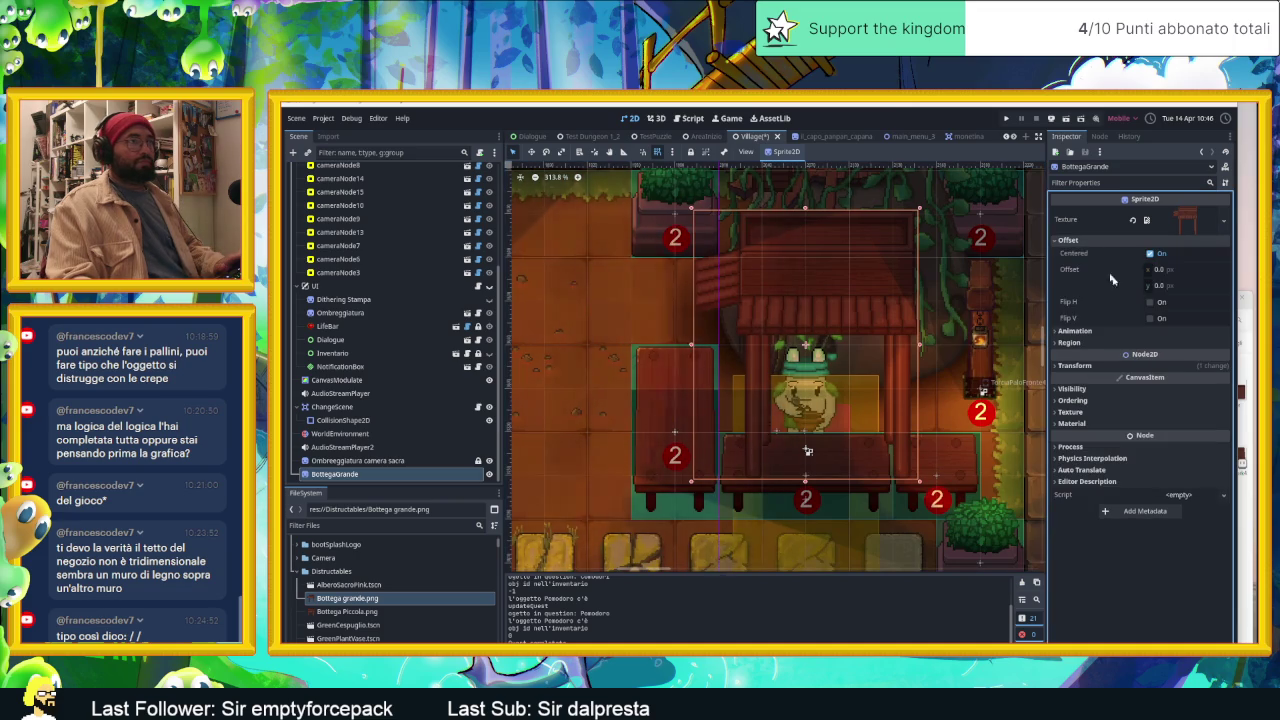
{"action": "left_click_drag", "start_coordinate": [1170, 285], "coordinate": [1142, 270]}
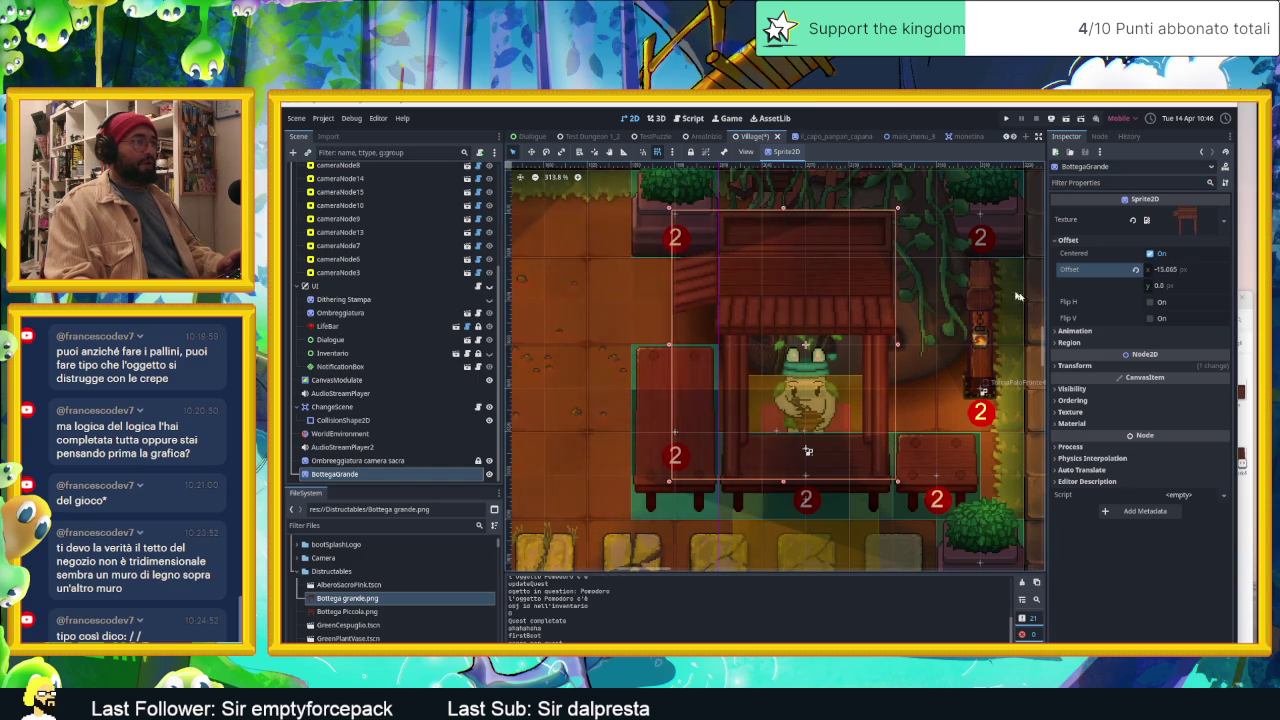
{"action": "scroll", "coordinate": [674, 310], "scroll_direction": "up", "scroll_amount": 2}
{"action": "scroll", "coordinate": [688, 345], "scroll_direction": "up", "scroll_amount": 2}
{"action": "scroll", "coordinate": [701, 380], "scroll_direction": "up", "scroll_amount": 2}
{"action": "scroll", "coordinate": [701, 380], "scroll_direction": "down", "scroll_amount": 3}
{"action": "scroll", "coordinate": [705, 379], "scroll_direction": "down", "scroll_amount": 2}
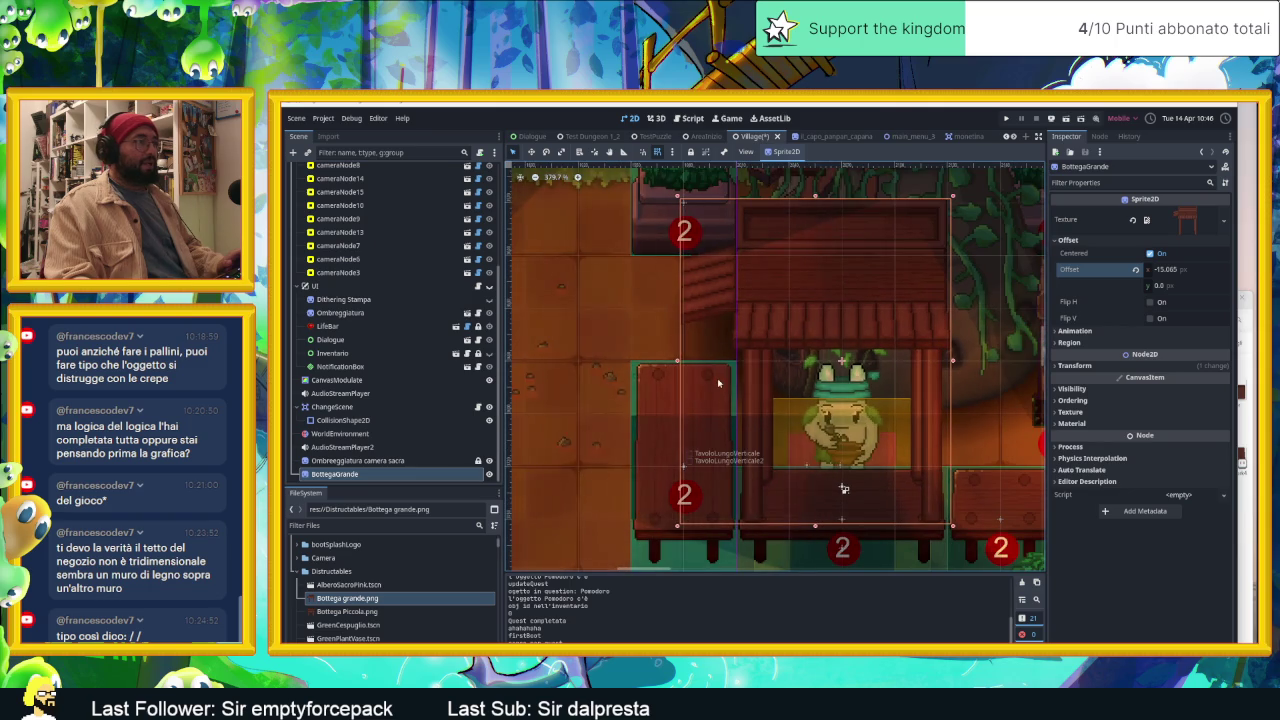
{"action": "scroll", "coordinate": [717, 377], "scroll_direction": "up", "scroll_amount": 2}
{"action": "scroll", "coordinate": [700, 410], "scroll_direction": "up", "scroll_amount": 2}
{"action": "scroll", "coordinate": [686, 437], "scroll_direction": "down", "scroll_amount": 2}
{"action": "scroll", "coordinate": [688, 433], "scroll_direction": "down", "scroll_amount": 2}
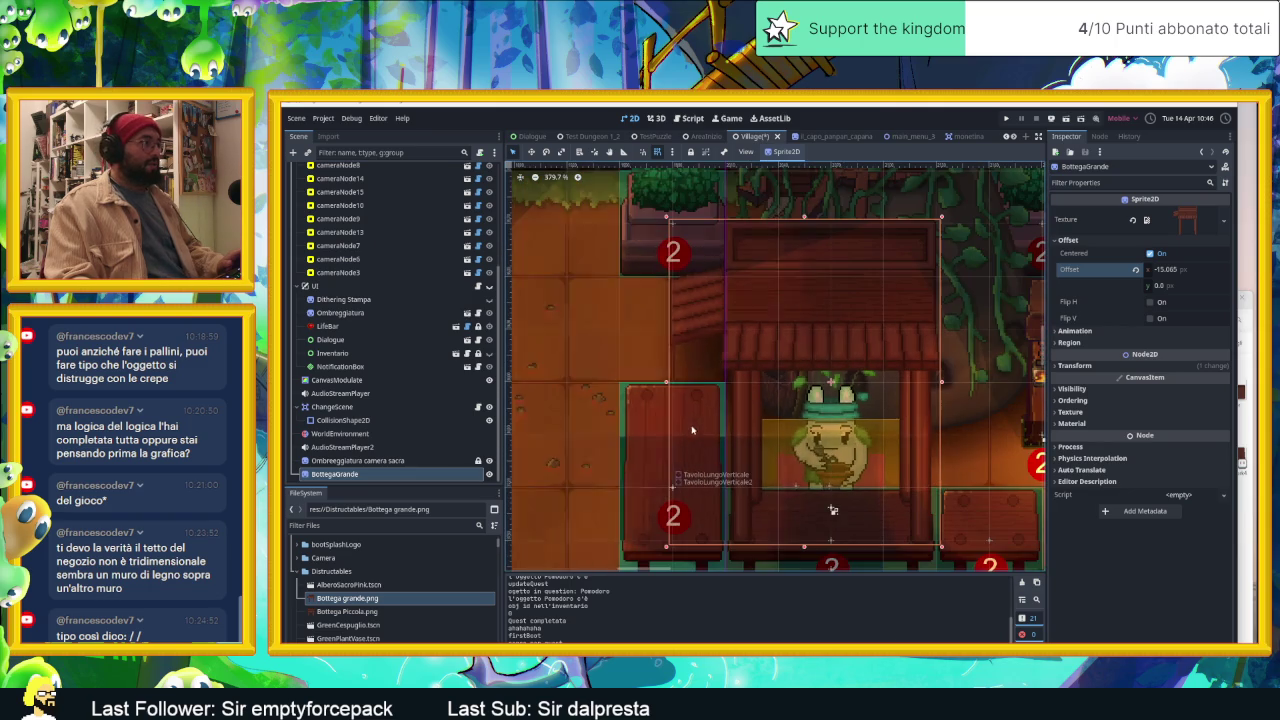
{"action": "right_click", "coordinate": [405, 598]}
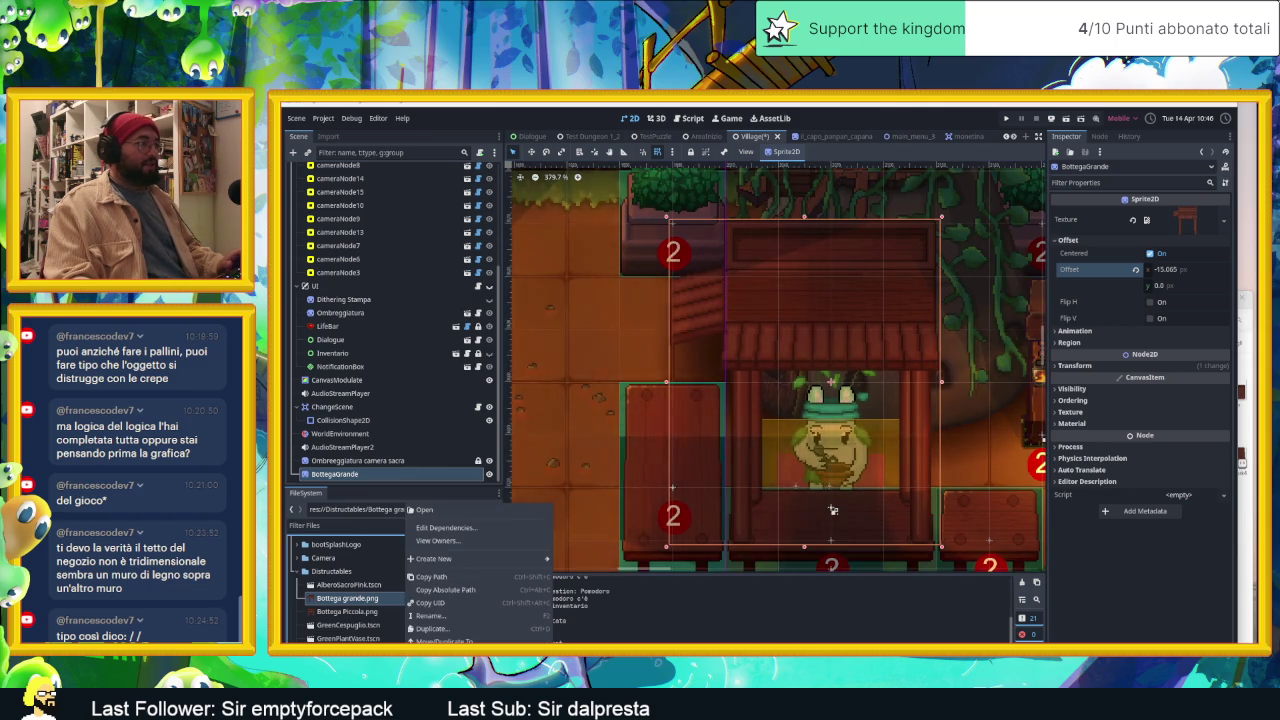
{"action": "left_click", "coordinate": [832, 510]}
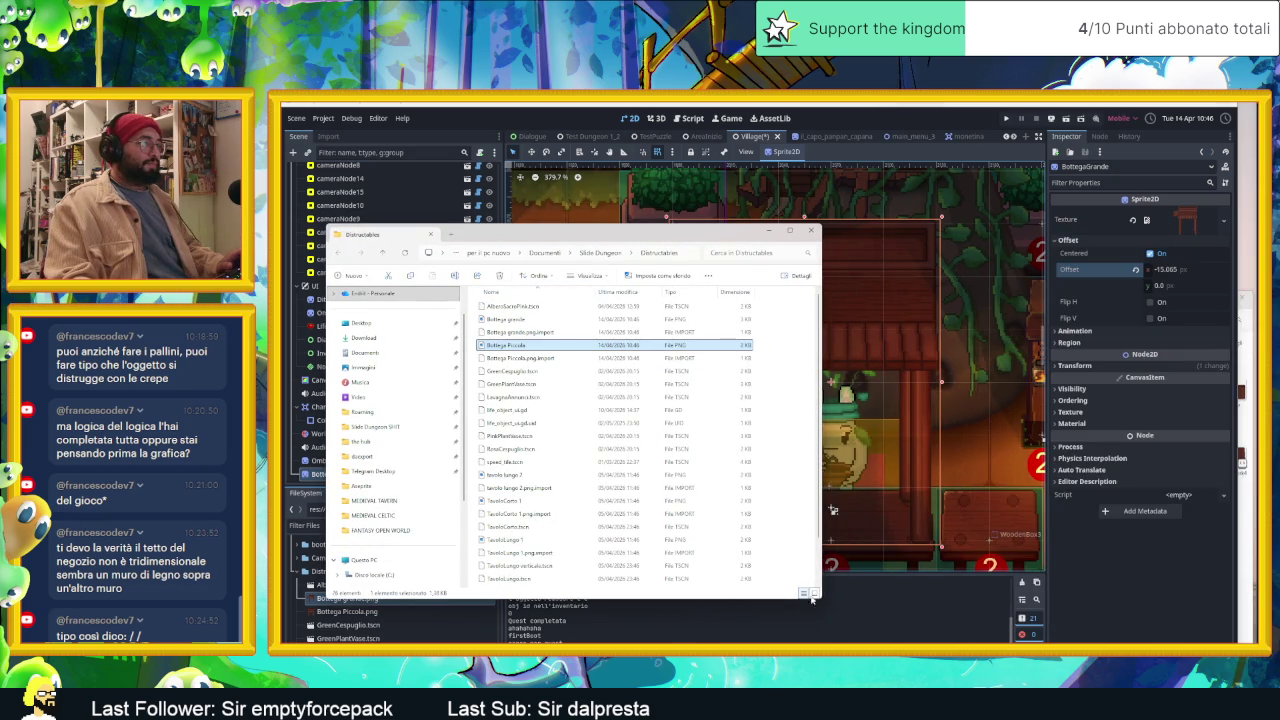
{"action": "scroll", "coordinate": [597, 398], "scroll_direction": "up", "scroll_amount": 2}
{"action": "left_click", "coordinate": [549, 315]}
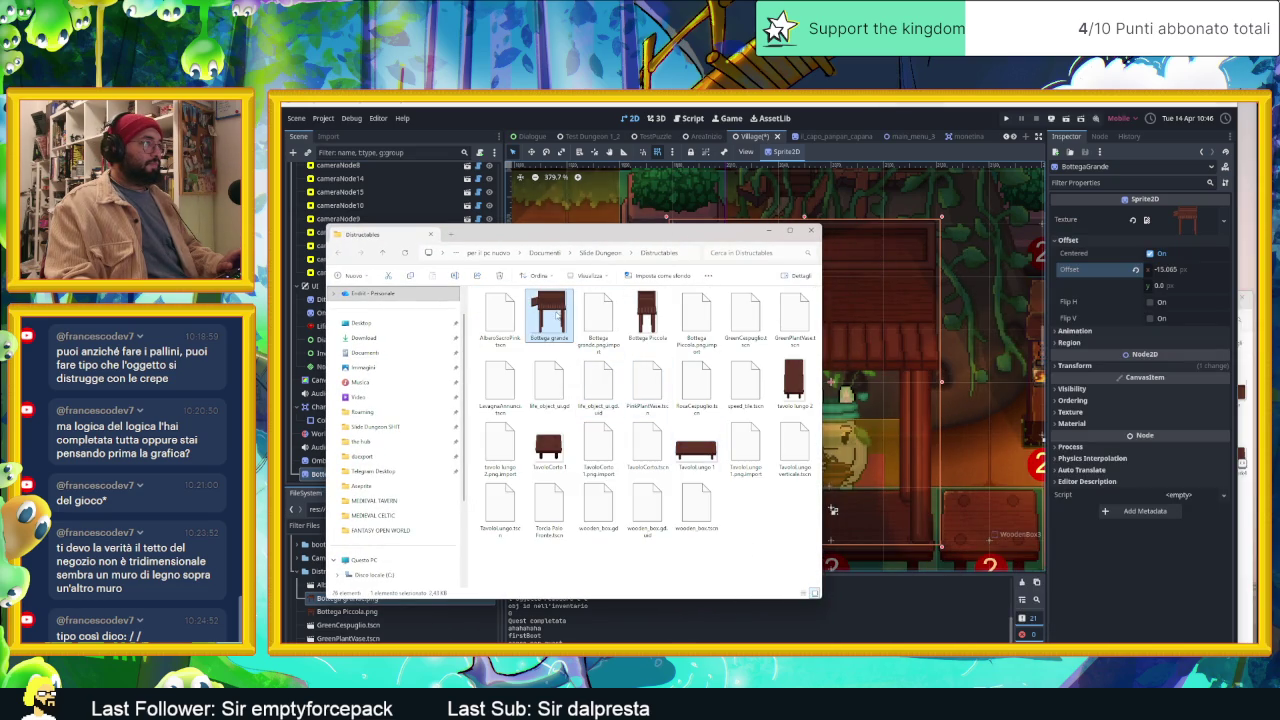
{"action": "left_click", "coordinate": [774, 234]}
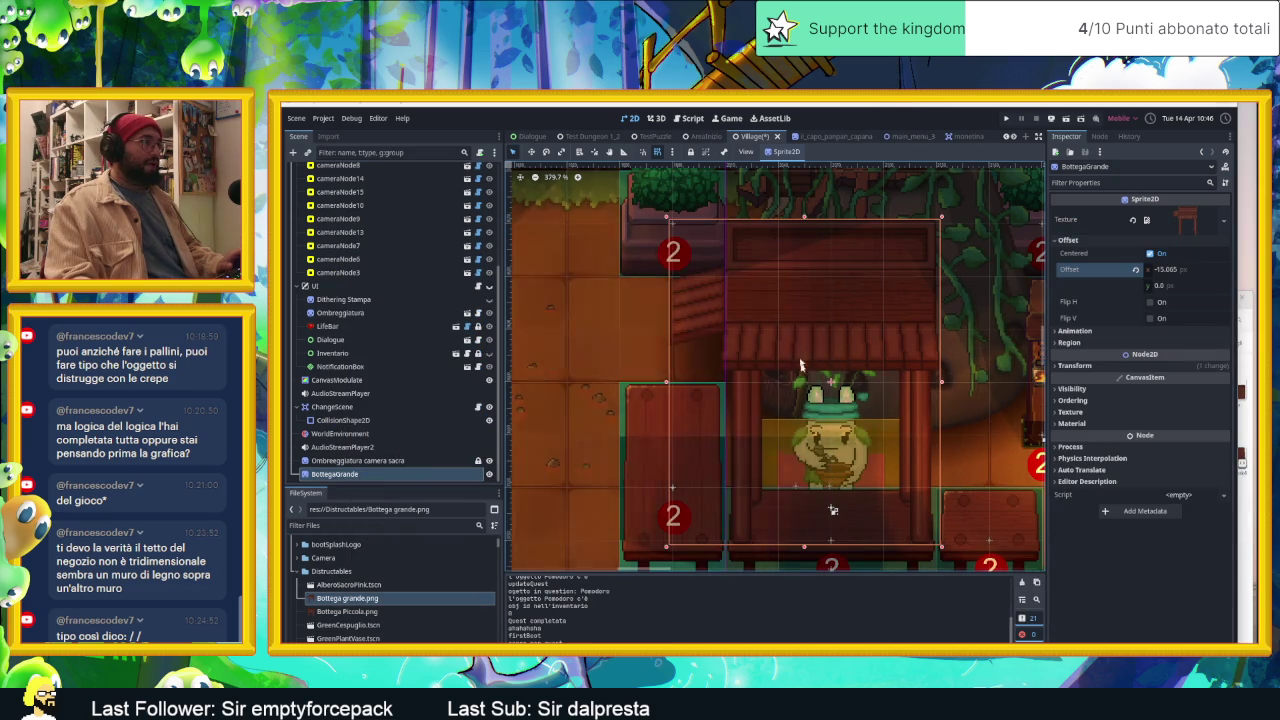
{"action": "scroll", "coordinate": [833, 510], "scroll_direction": "down", "scroll_amount": 1}
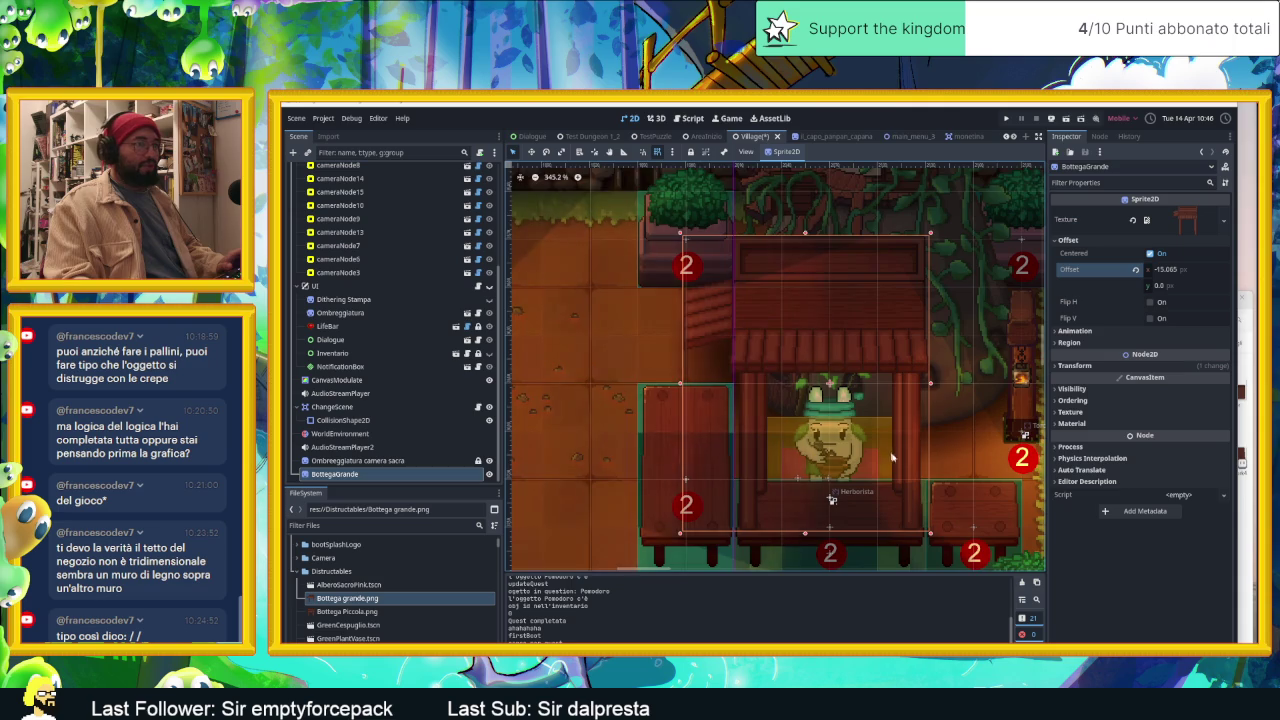
{"action": "scroll", "coordinate": [891, 455], "scroll_direction": "up", "scroll_amount": 1}
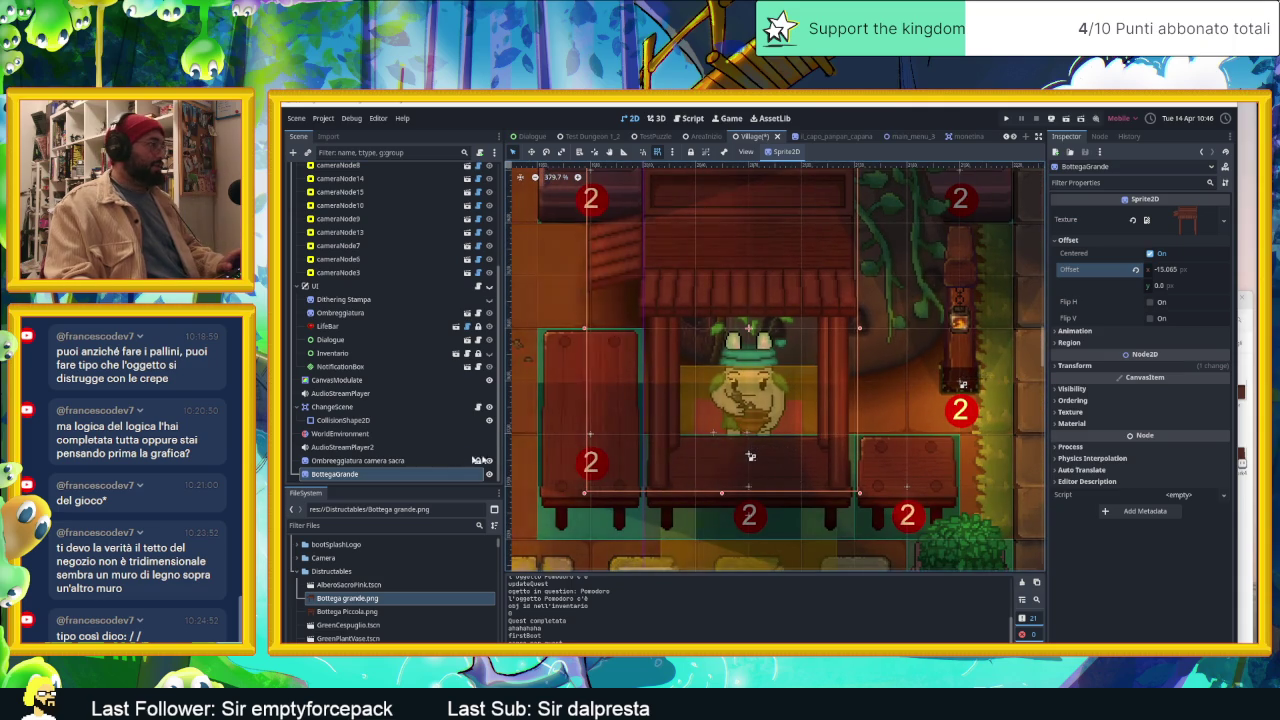
{"action": "left_click_drag", "start_coordinate": [355, 611], "coordinate": [907, 386]}
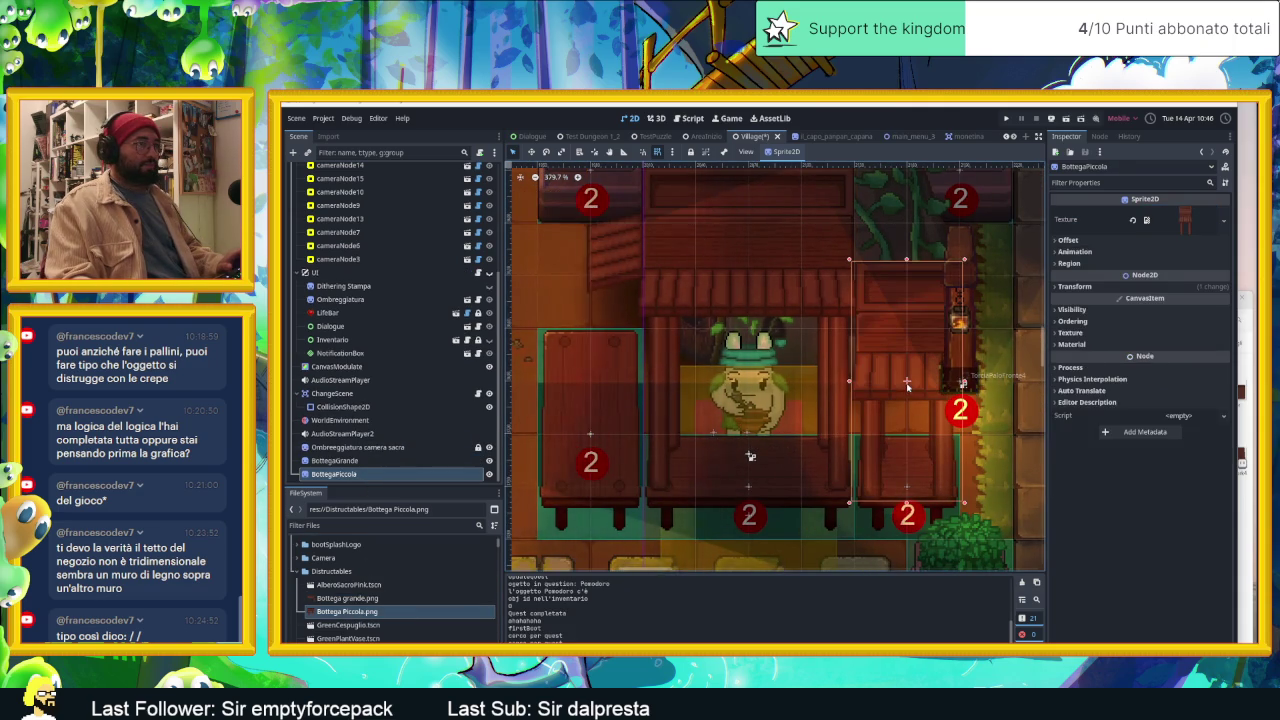
Step: Set the small shop's position to 2190, 3686.615 and run the current scene
{"action": "scroll", "coordinate": [911, 400], "scroll_direction": "up", "scroll_amount": 1}
{"action": "scroll", "coordinate": [911, 400], "scroll_direction": "up", "scroll_amount": 1}
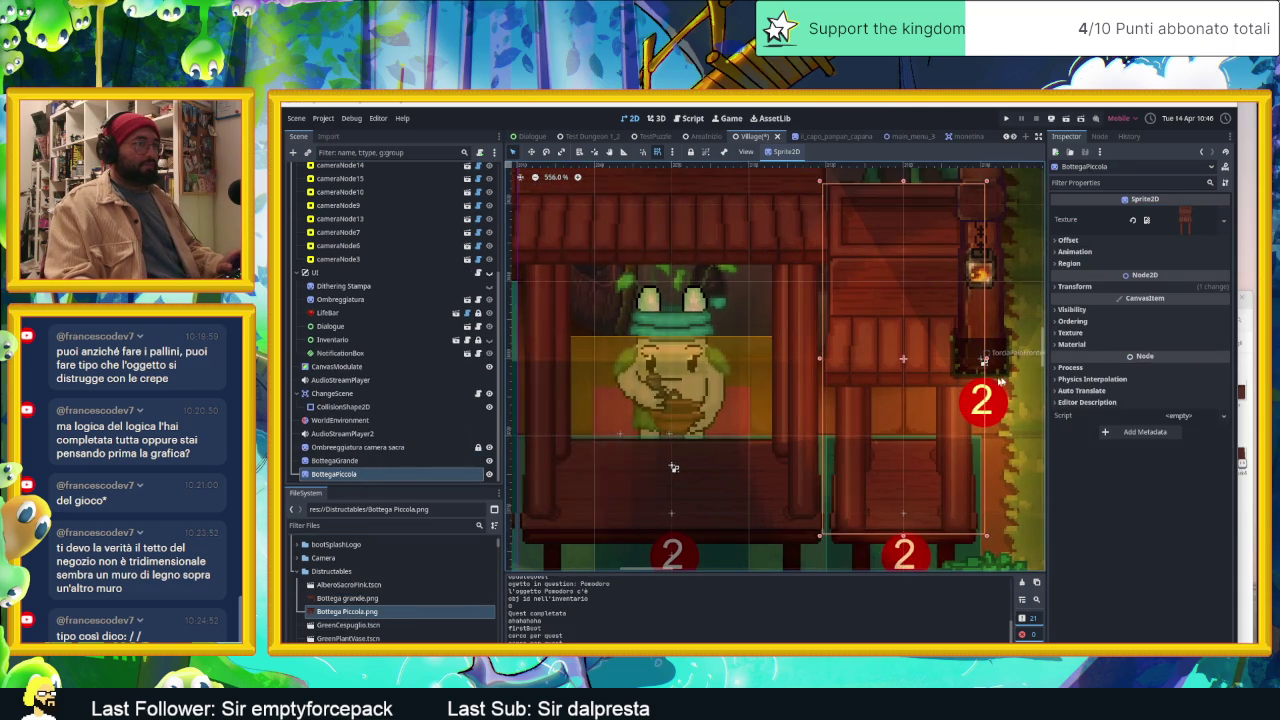
{"action": "left_click", "coordinate": [1098, 286]}
{"action": "left_click_drag", "start_coordinate": [1171, 316], "coordinate": [1160, 316]}
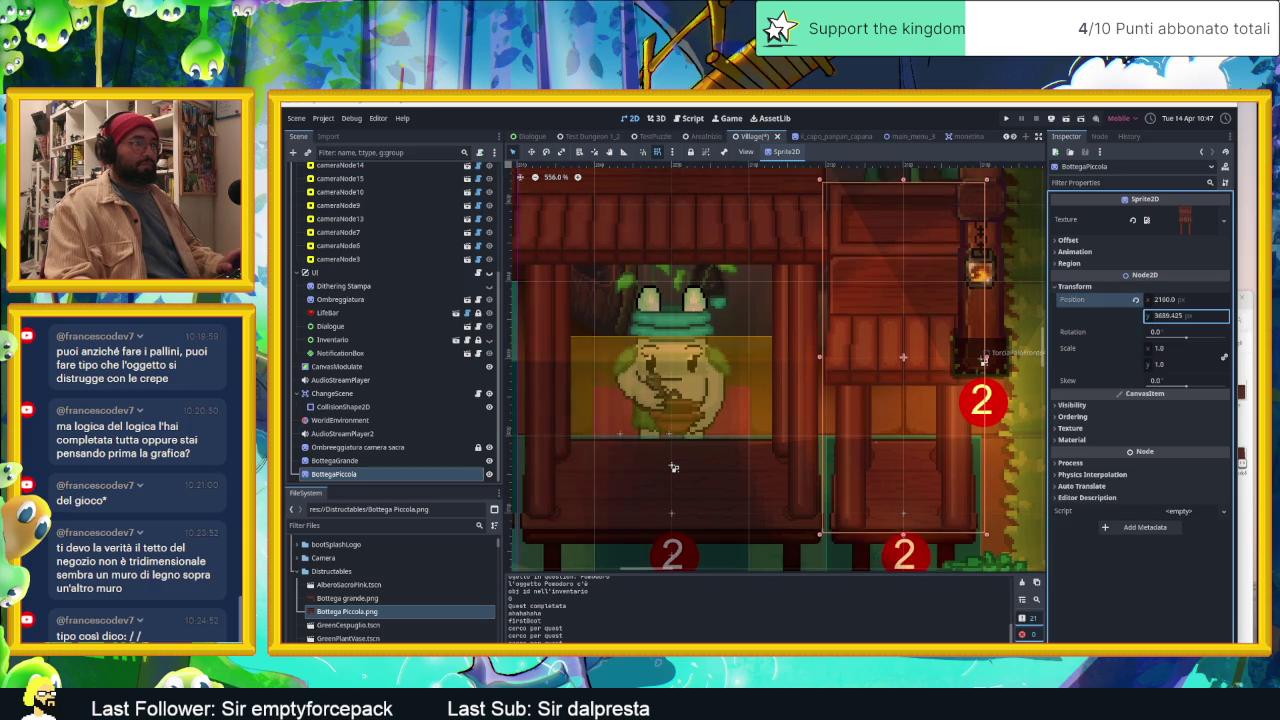
{"action": "key", "text": "Escape"}
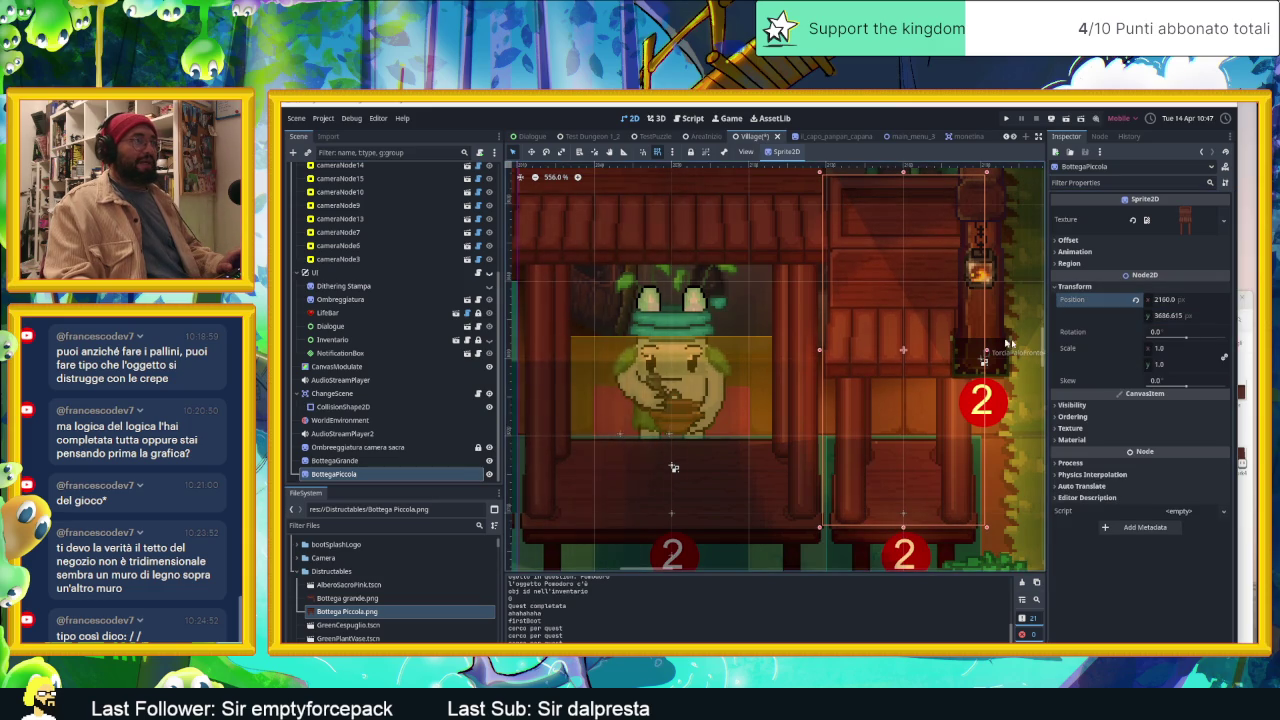
{"action": "scroll", "coordinate": [1010, 347], "scroll_direction": "down", "scroll_amount": 2}
{"action": "scroll", "coordinate": [970, 352], "scroll_direction": "down", "scroll_amount": 2}
{"action": "scroll", "coordinate": [928, 357], "scroll_direction": "down", "scroll_amount": 1}
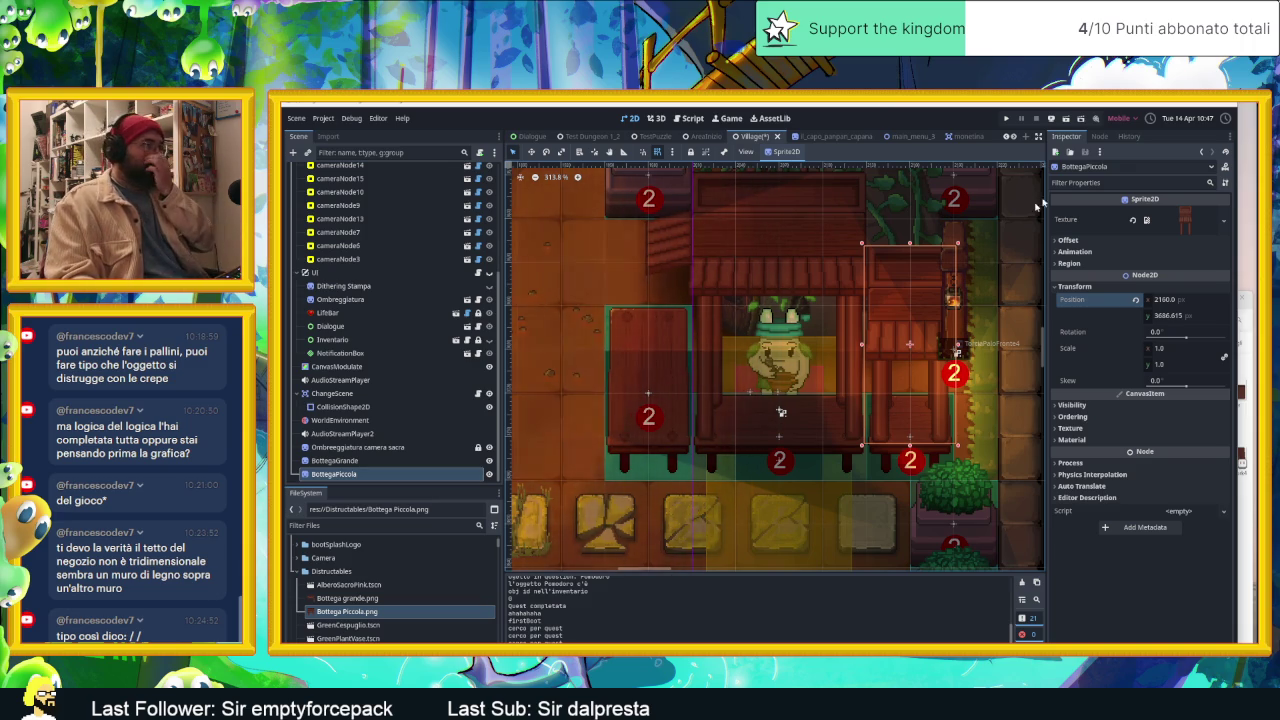
{"action": "left_click", "coordinate": [1066, 119]}
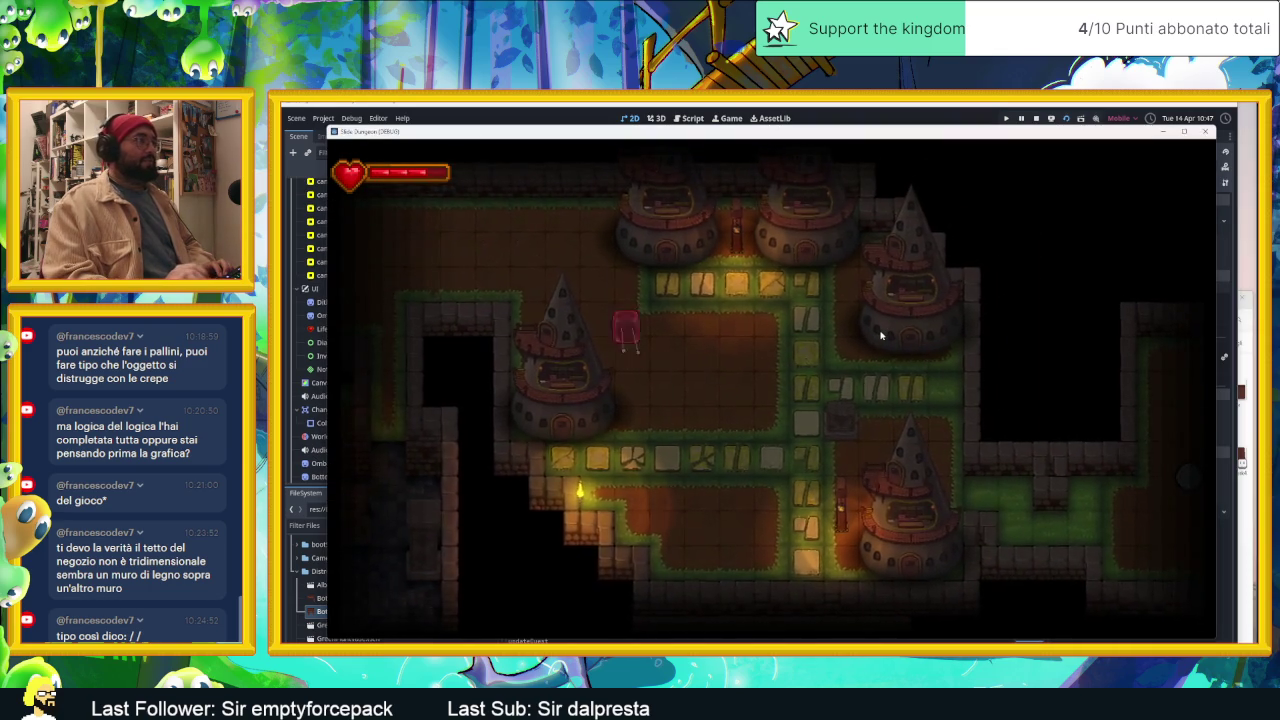
Step: Move the player with the D key in the running game
{"action": "key", "text": "d"}
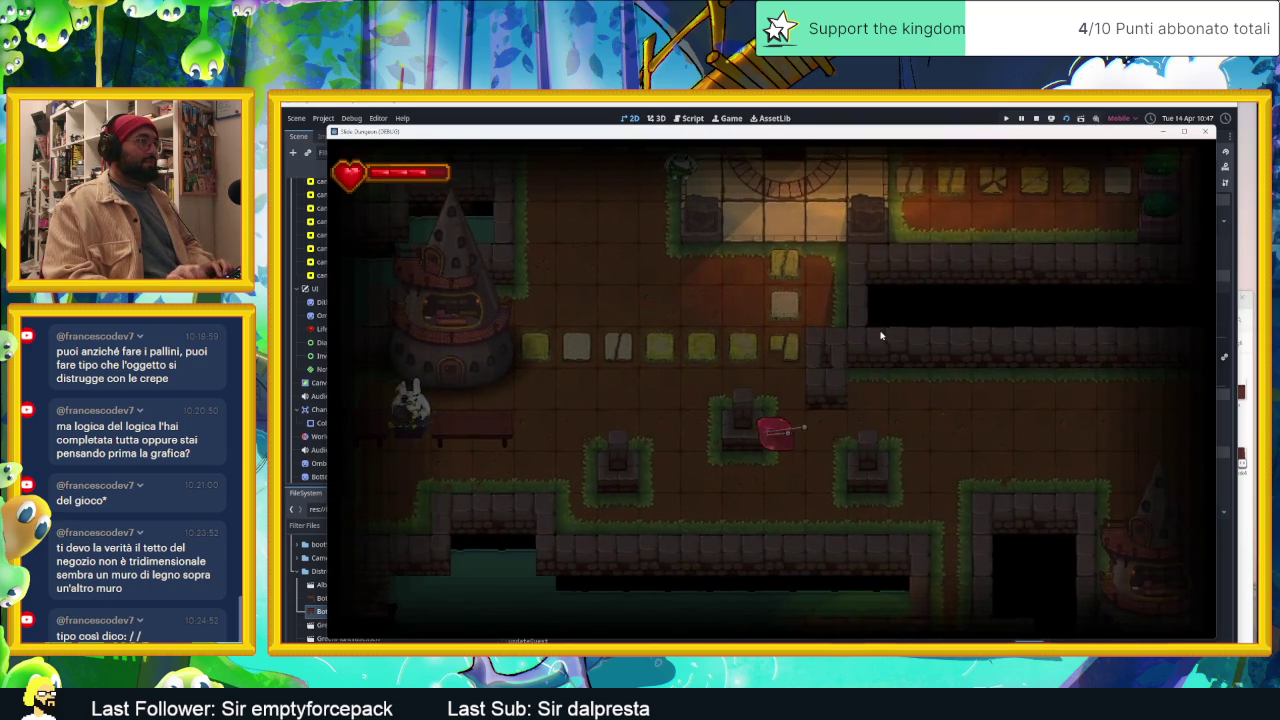
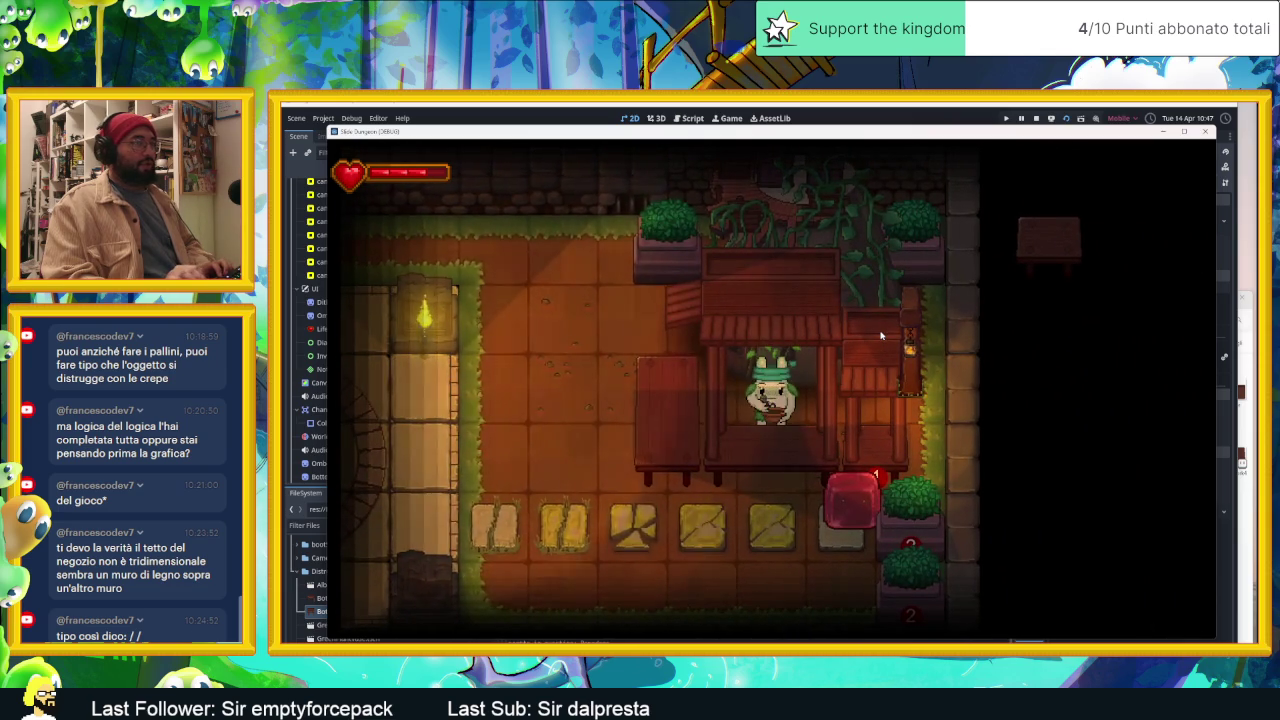
Step: Advance the bunny shopkeeper's welcome dialogue line by line until it ends
{"action": "key", "text": "Return"}
{"action": "key", "text": "Return"}
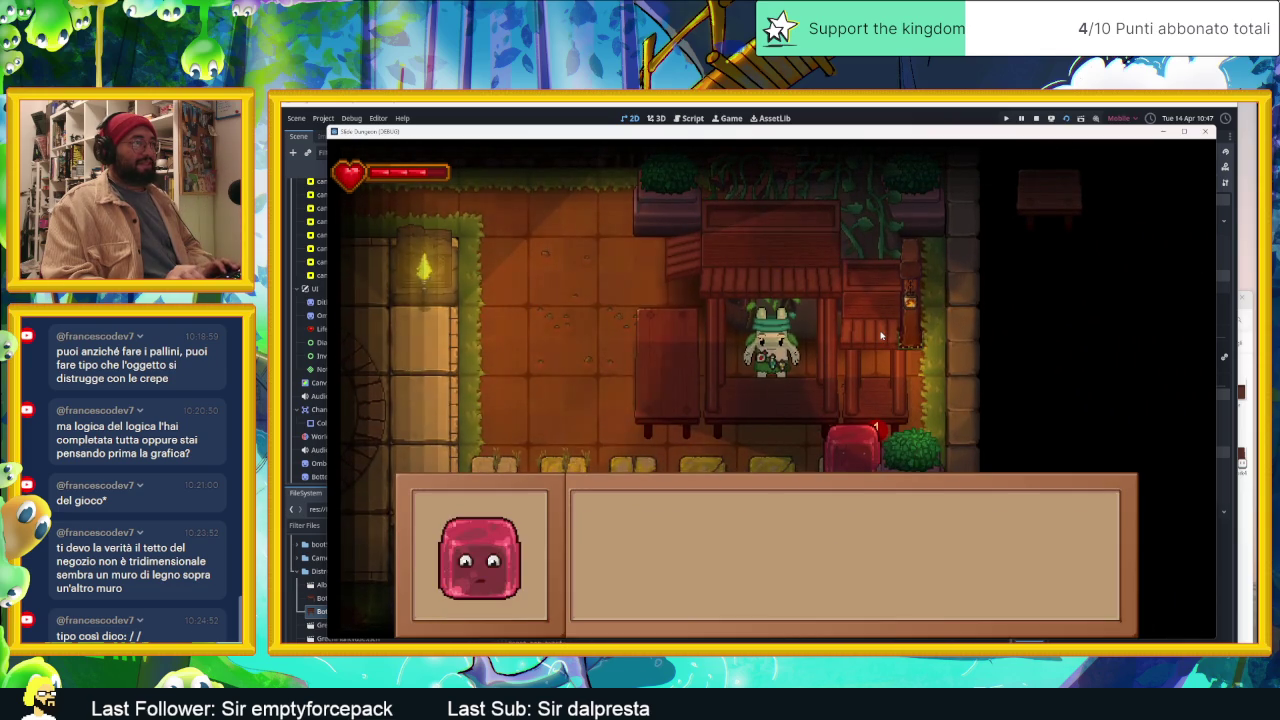
{"action": "key", "text": "Return"}
{"action": "key", "text": "Return"}
{"action": "key", "text": "Return"}
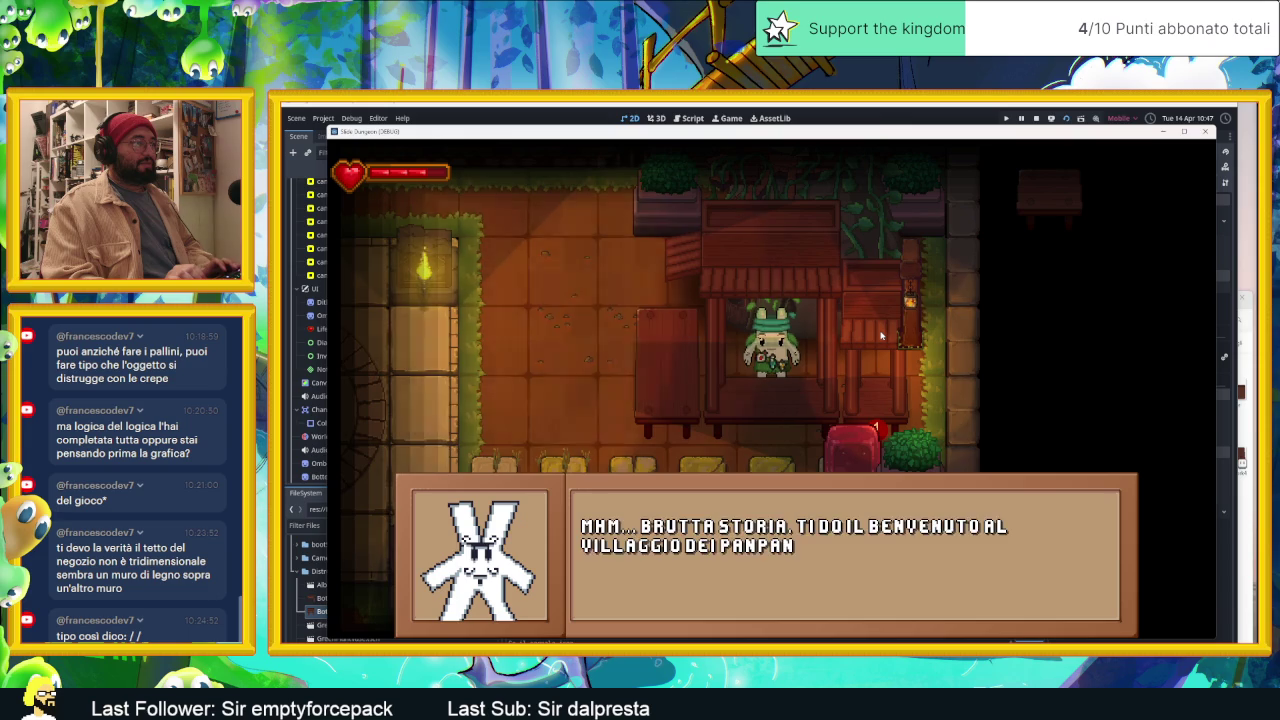
{"action": "key", "text": "Return"}
{"action": "key", "text": "Return"}
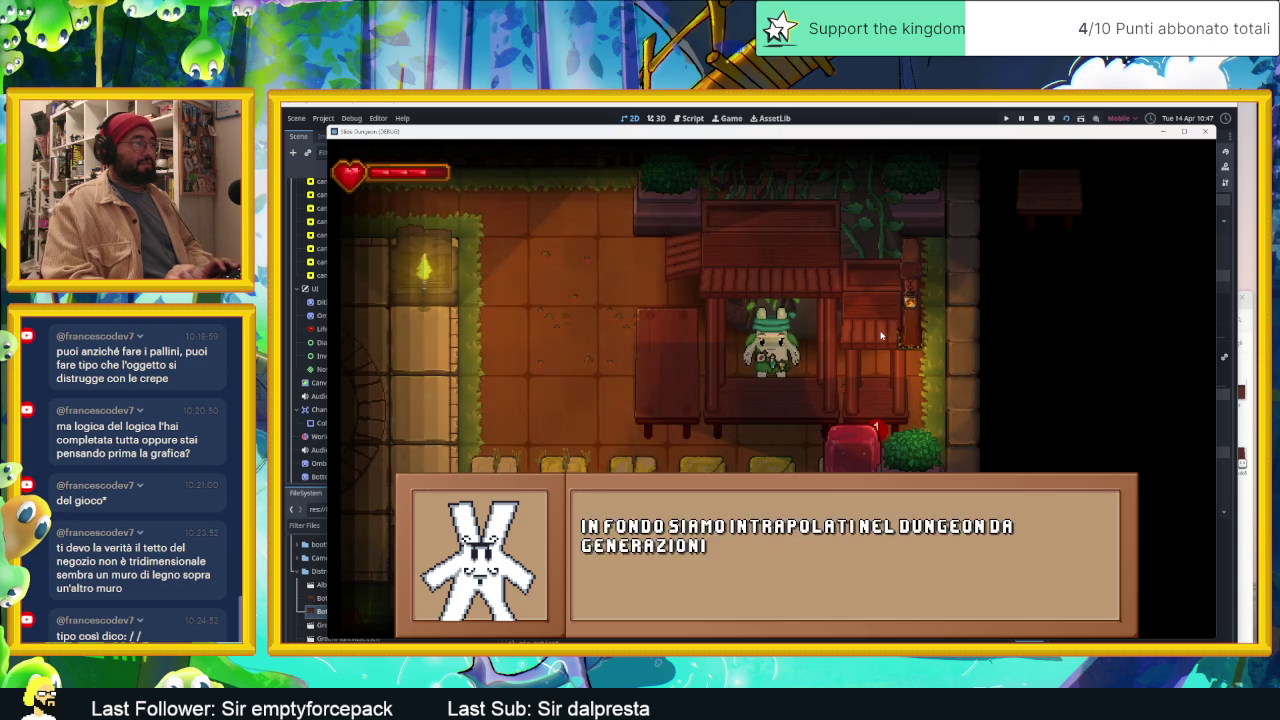
{"action": "key", "text": "Return"}
{"action": "key", "text": "Return"}
{"action": "key", "text": "Return"}
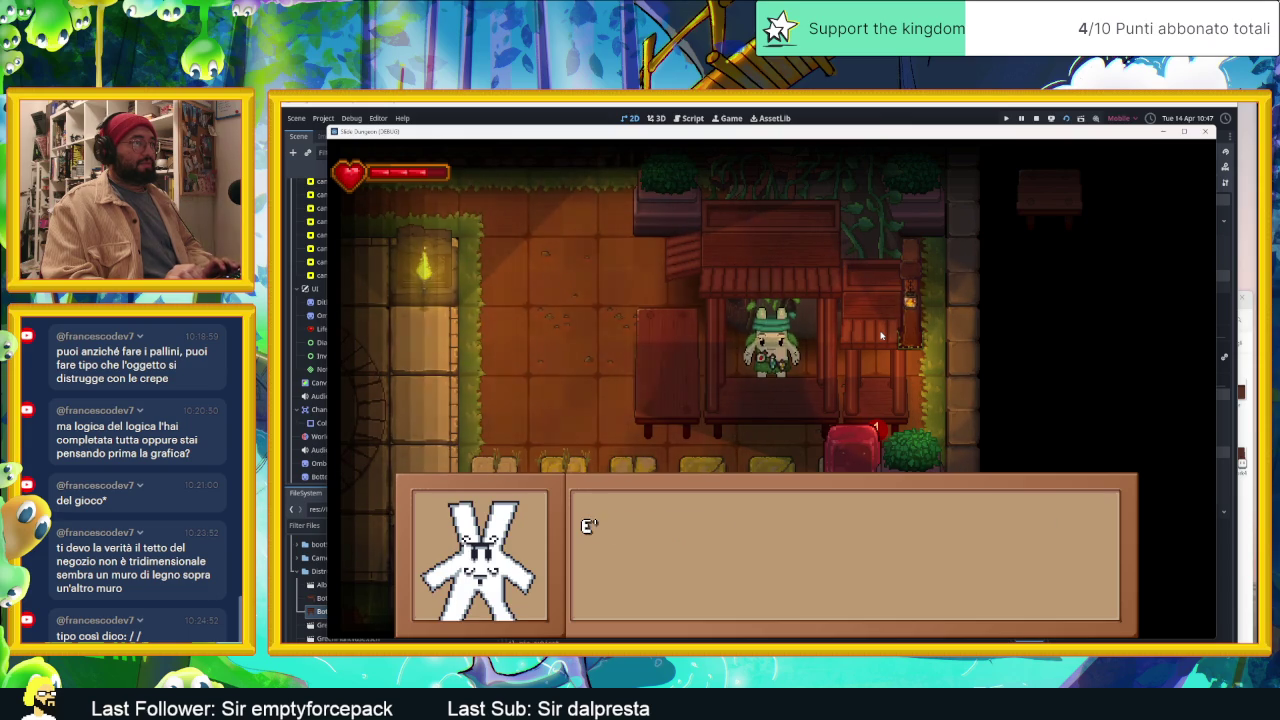
{"action": "key", "text": "Return"}
{"action": "key", "text": "Return"}
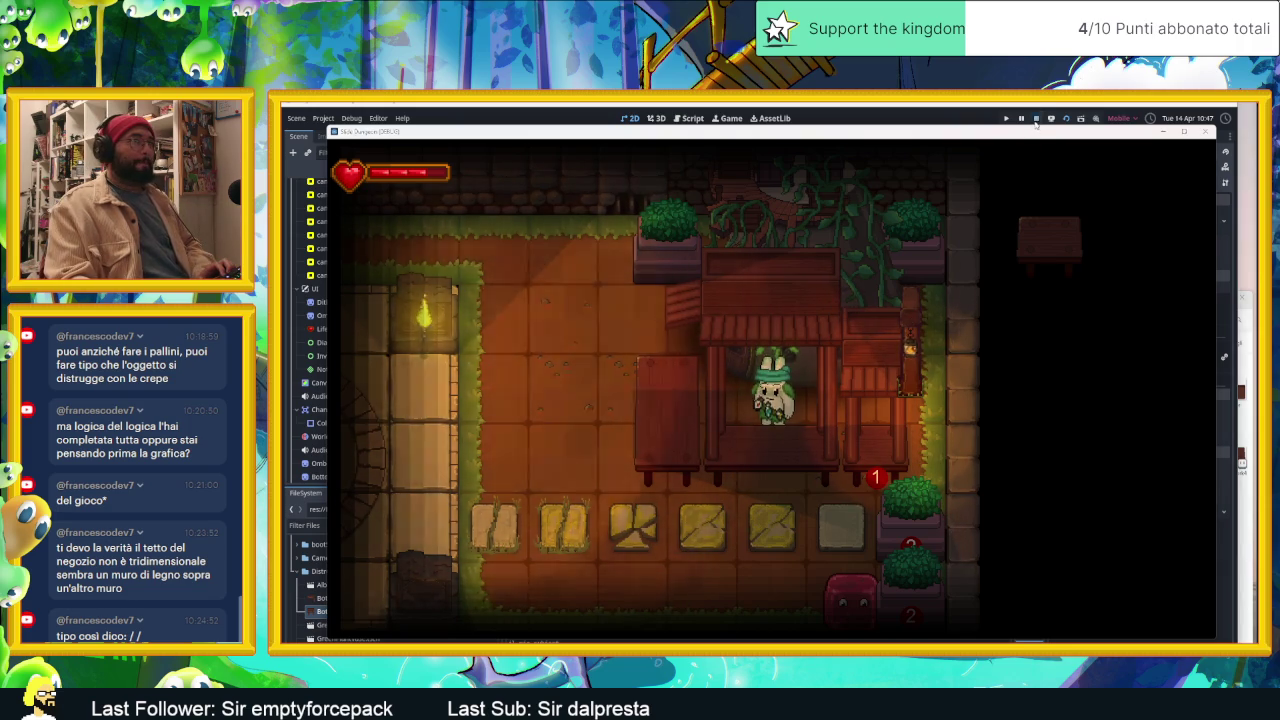
Step: Stop the running game and browse the BottegaGrande, Herborista and WoodenBox nodes in the Scene tree
{"action": "left_click", "coordinate": [1036, 118]}
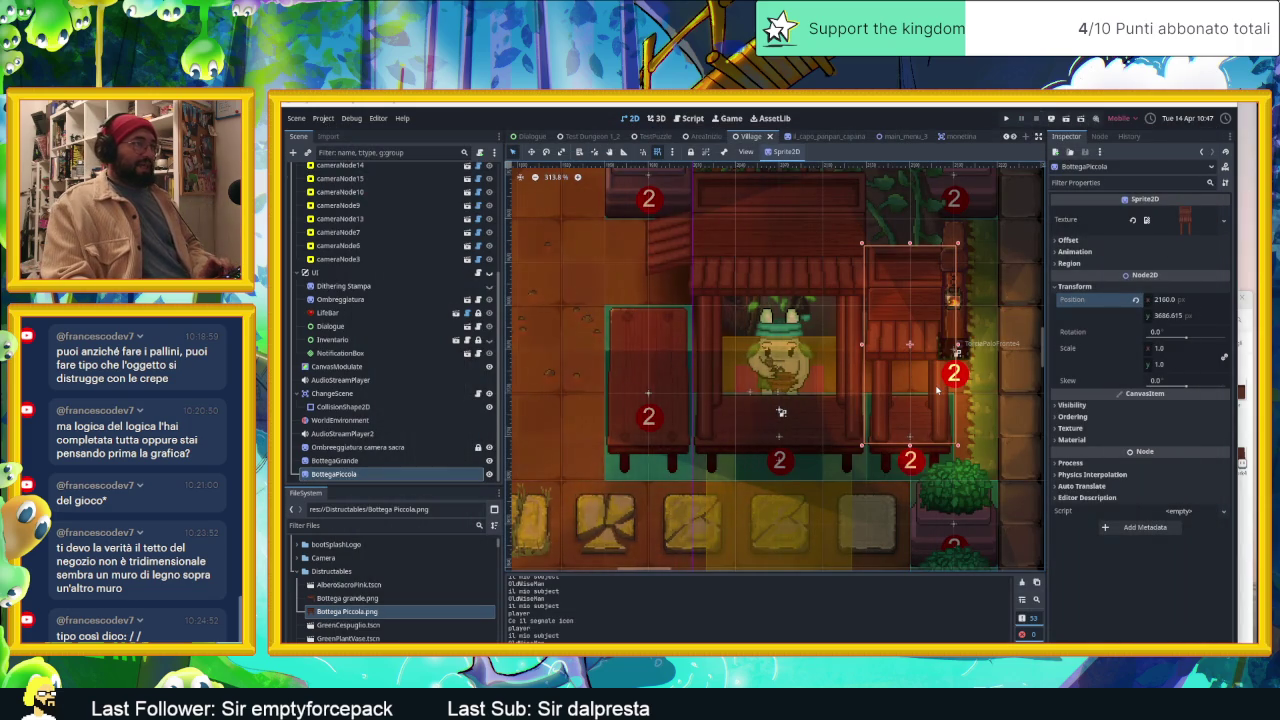
{"action": "left_click", "coordinate": [711, 402]}
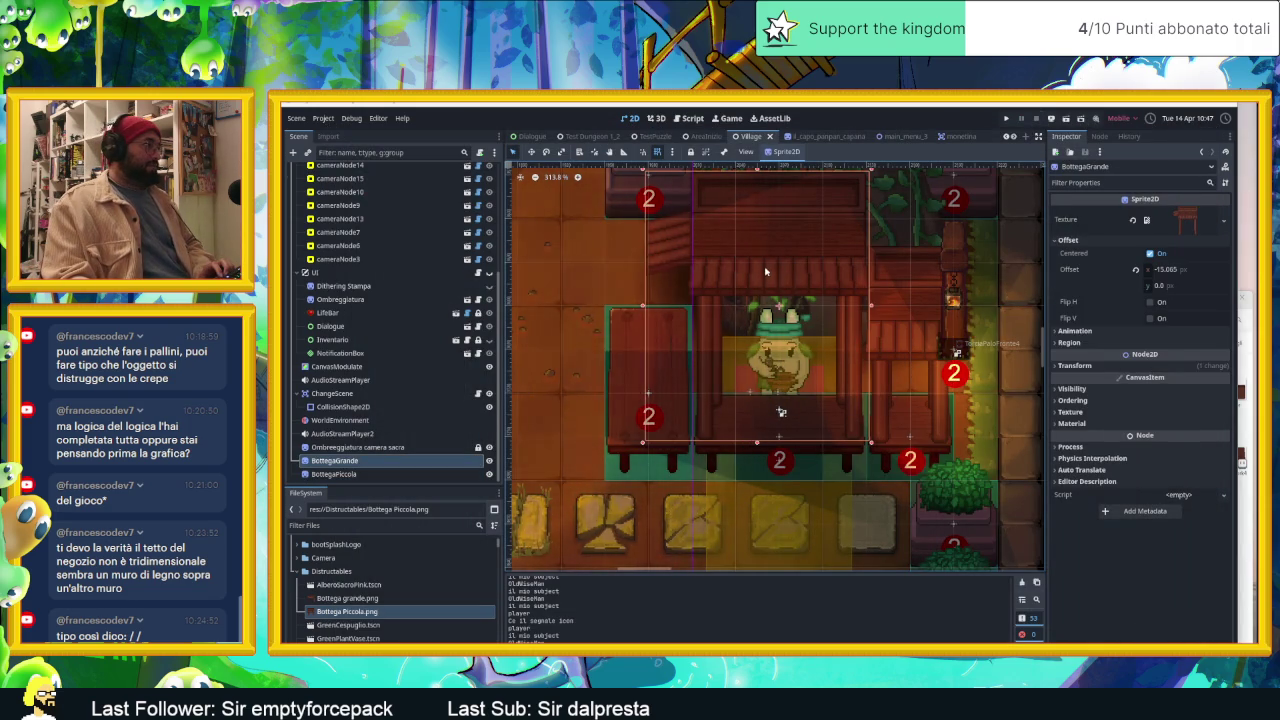
{"action": "left_click", "coordinate": [736, 462]}
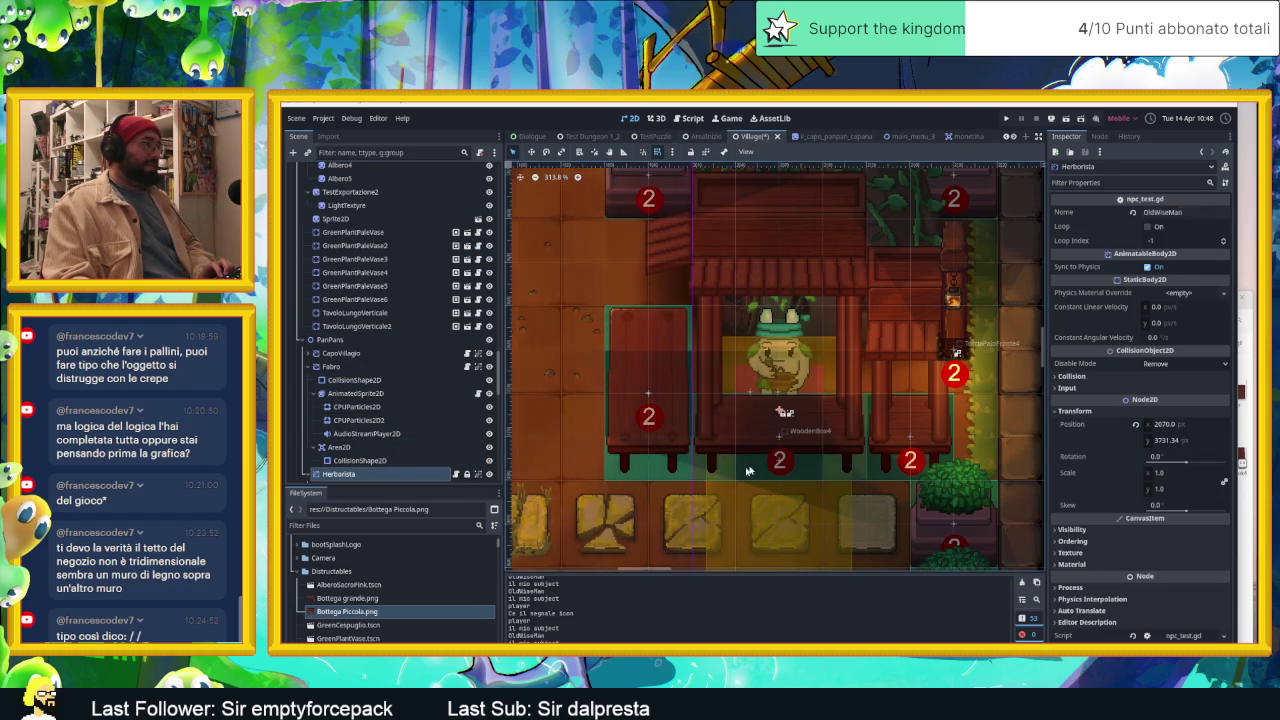
{"action": "left_click", "coordinate": [779, 437]}
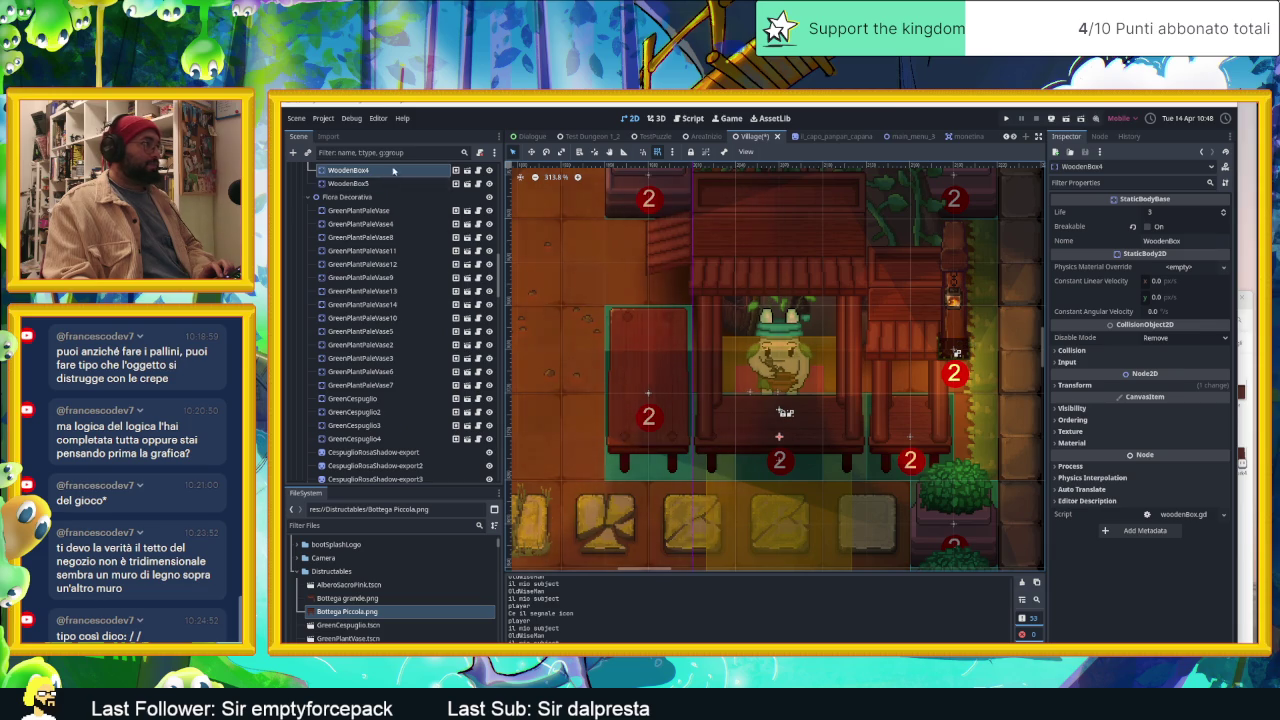
{"action": "scroll", "coordinate": [378, 213], "scroll_direction": "up", "scroll_amount": 3}
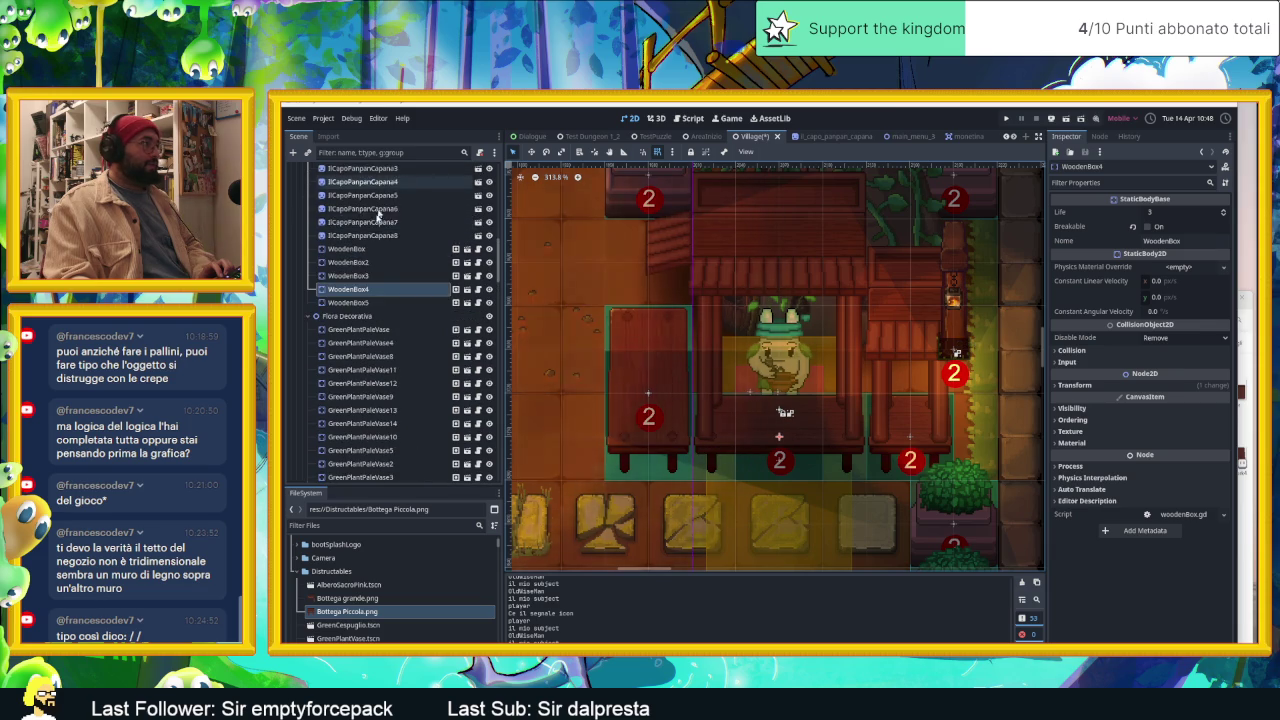
{"action": "left_click", "coordinate": [373, 303]}
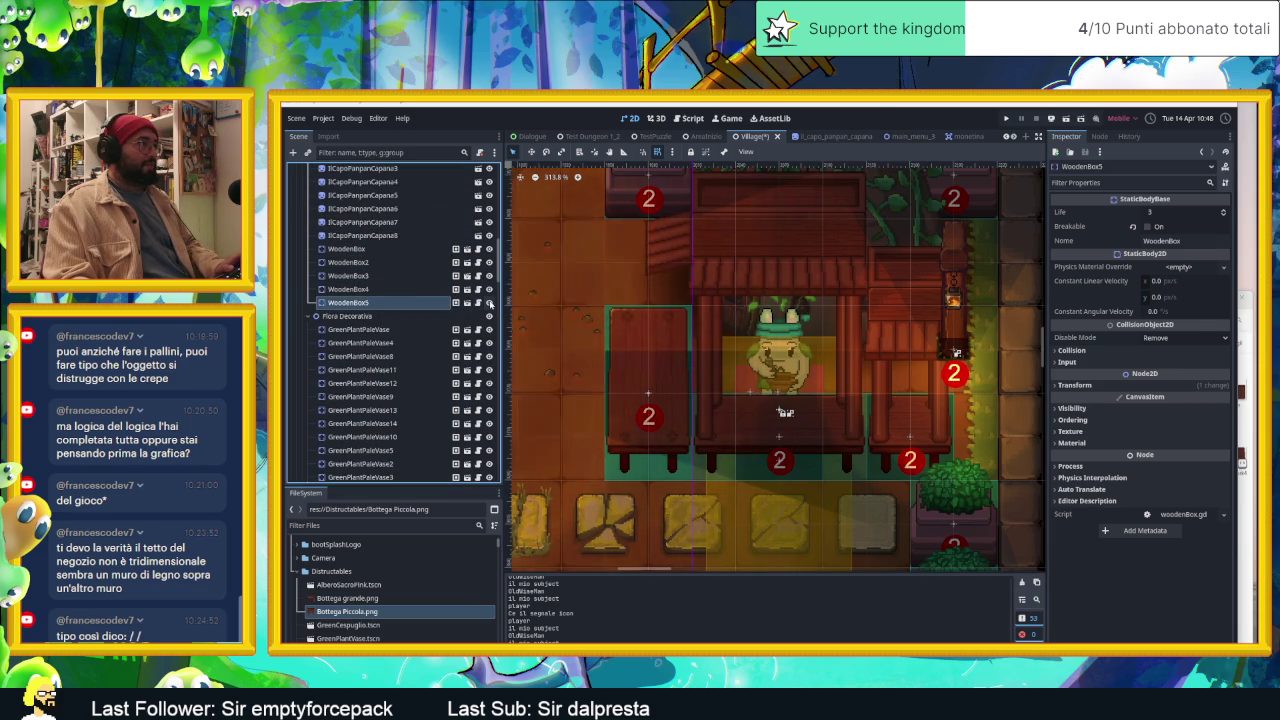
Step: Toggle WoodenBox4's visibility to confirm it is the centre table, then lock it
{"action": "left_click", "coordinate": [440, 289]}
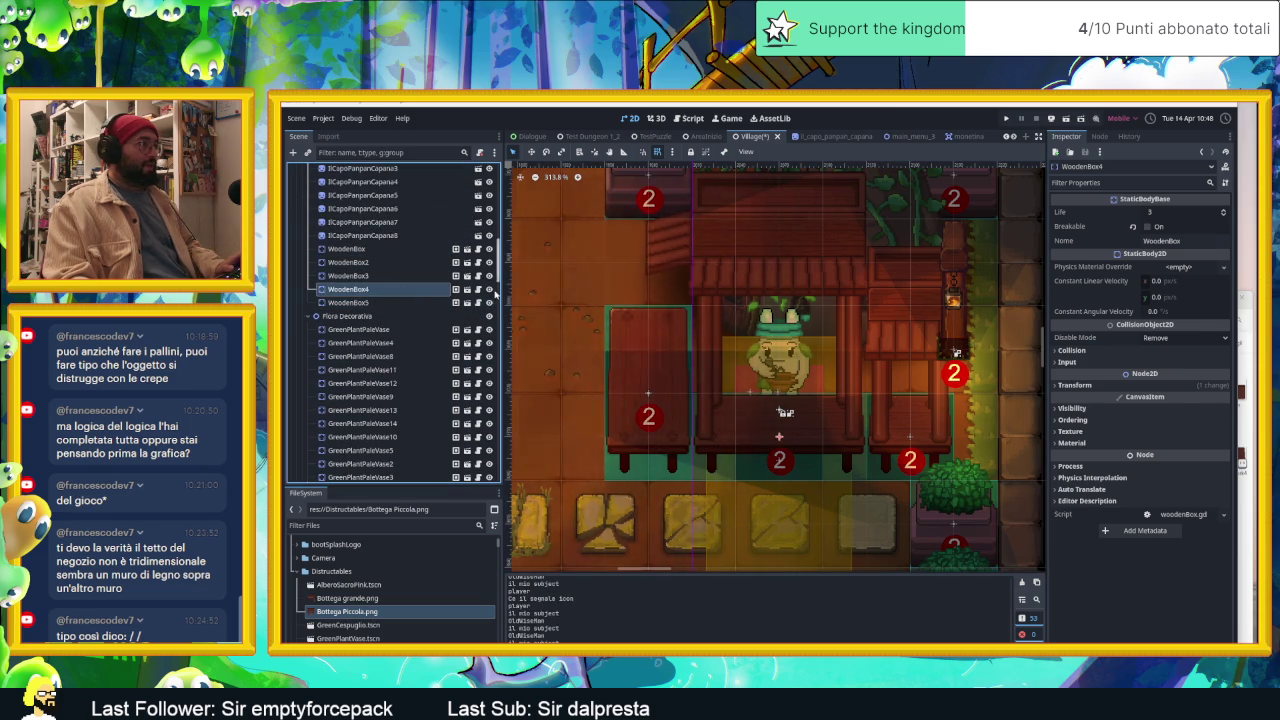
{"action": "left_click", "coordinate": [489, 289]}
{"action": "left_click", "coordinate": [489, 289]}
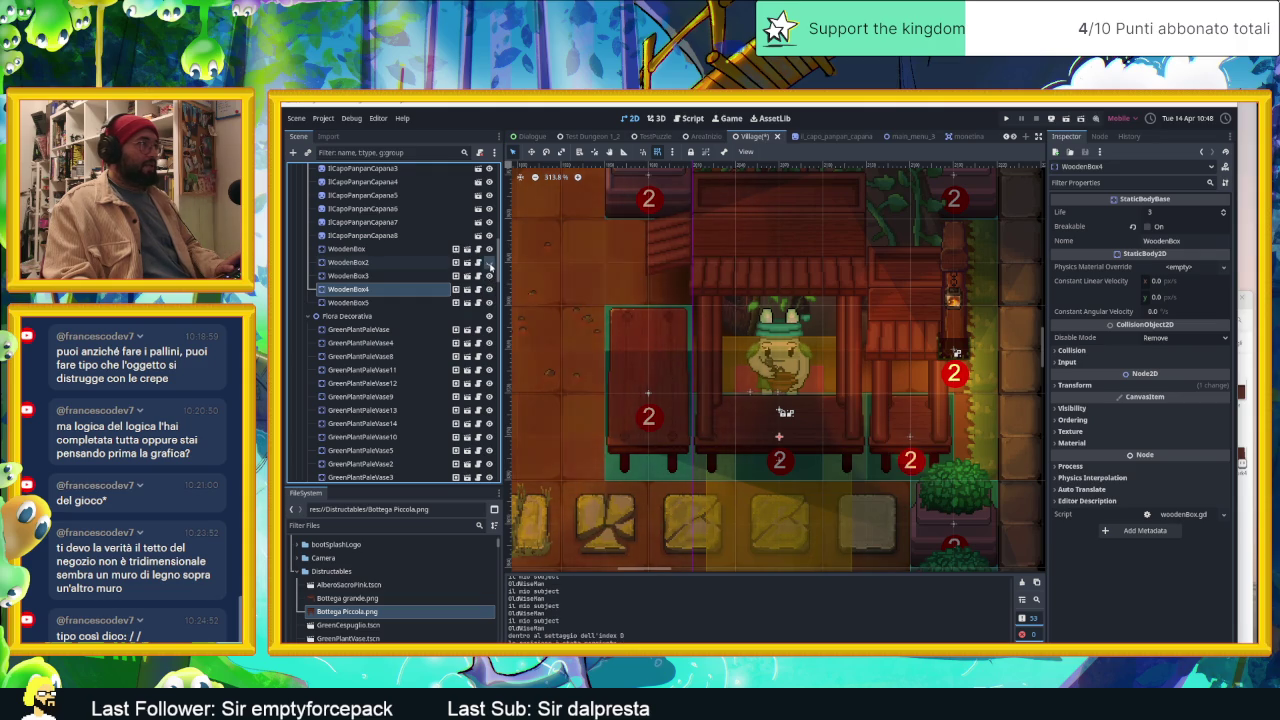
{"action": "key", "text": "ctrl+l"}
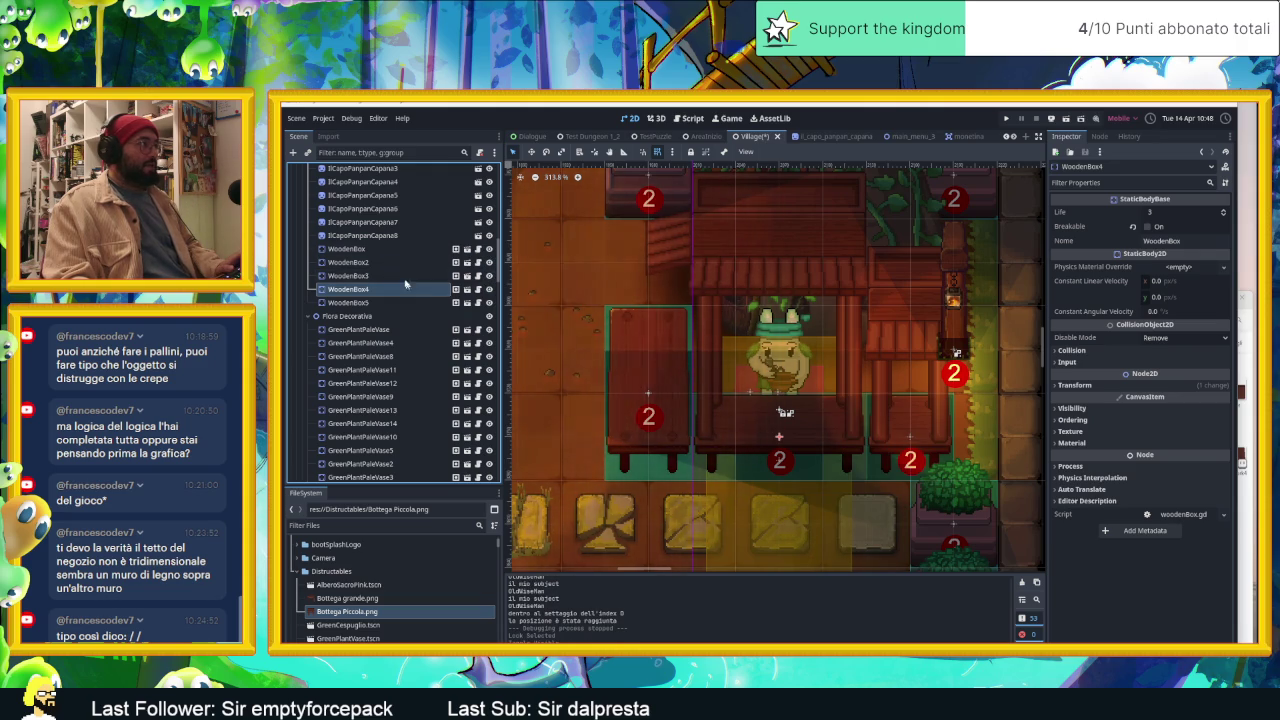
Step: Enable Editable Children on WoodenBox3 and WoodenBox4, then select WoodenBox4's Sprite
{"action": "right_click", "coordinate": [393, 280]}
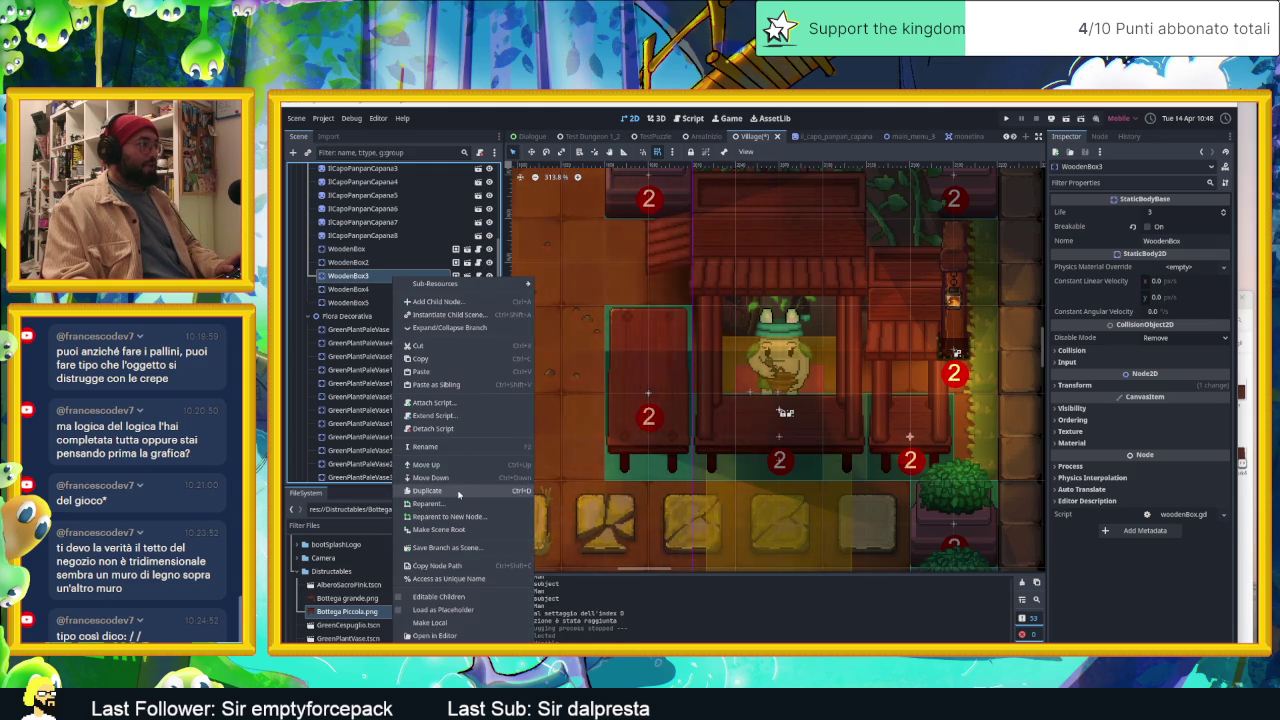
{"action": "left_click", "coordinate": [437, 622]}
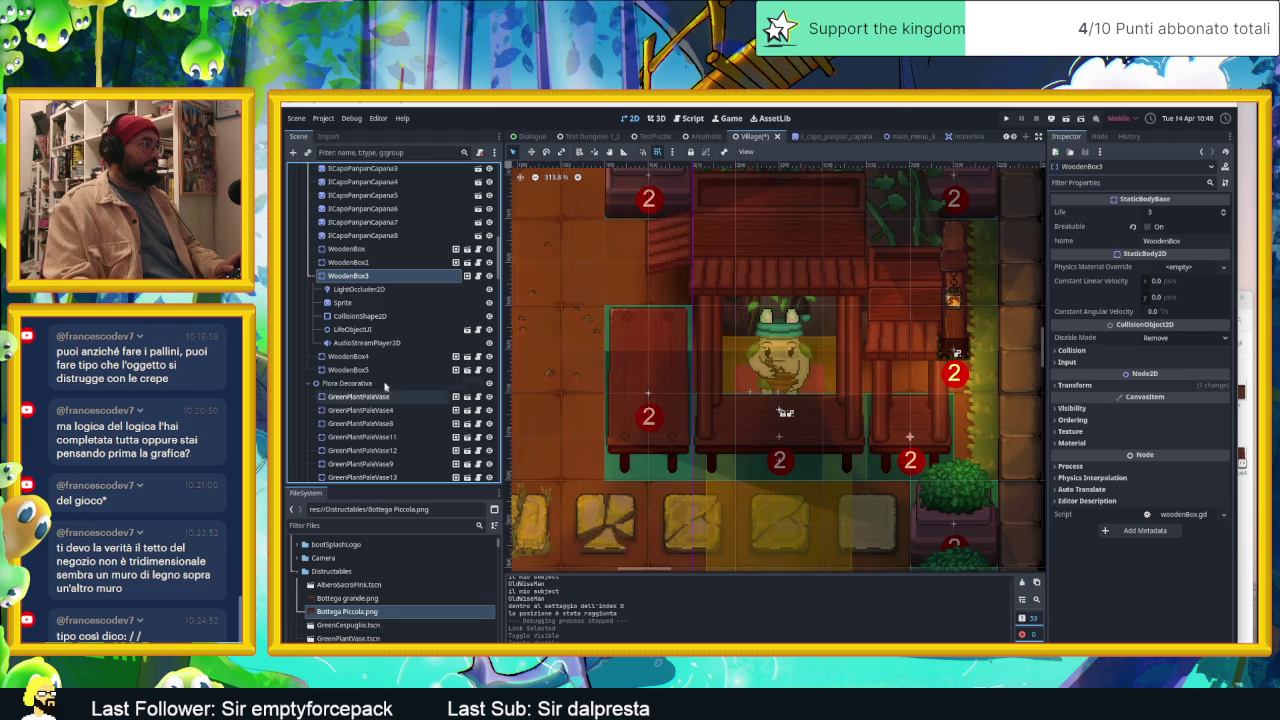
{"action": "right_click", "coordinate": [362, 358]}
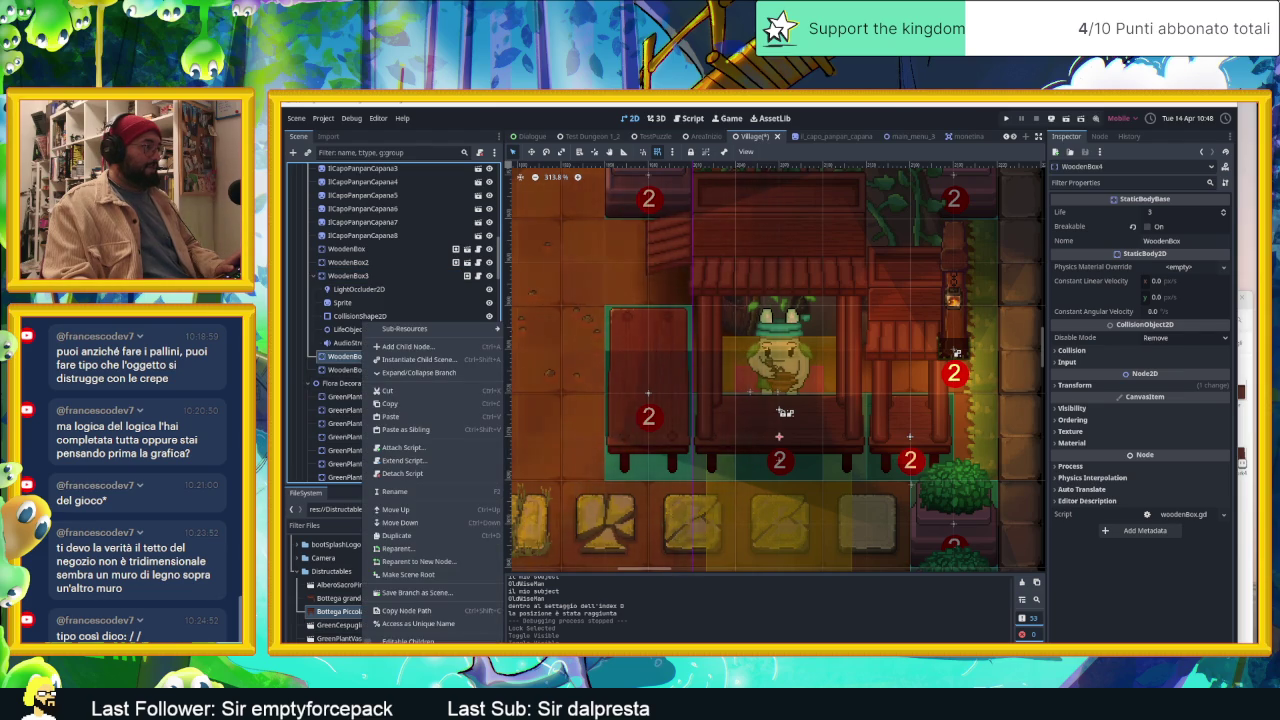
{"action": "left_click", "coordinate": [408, 640]}
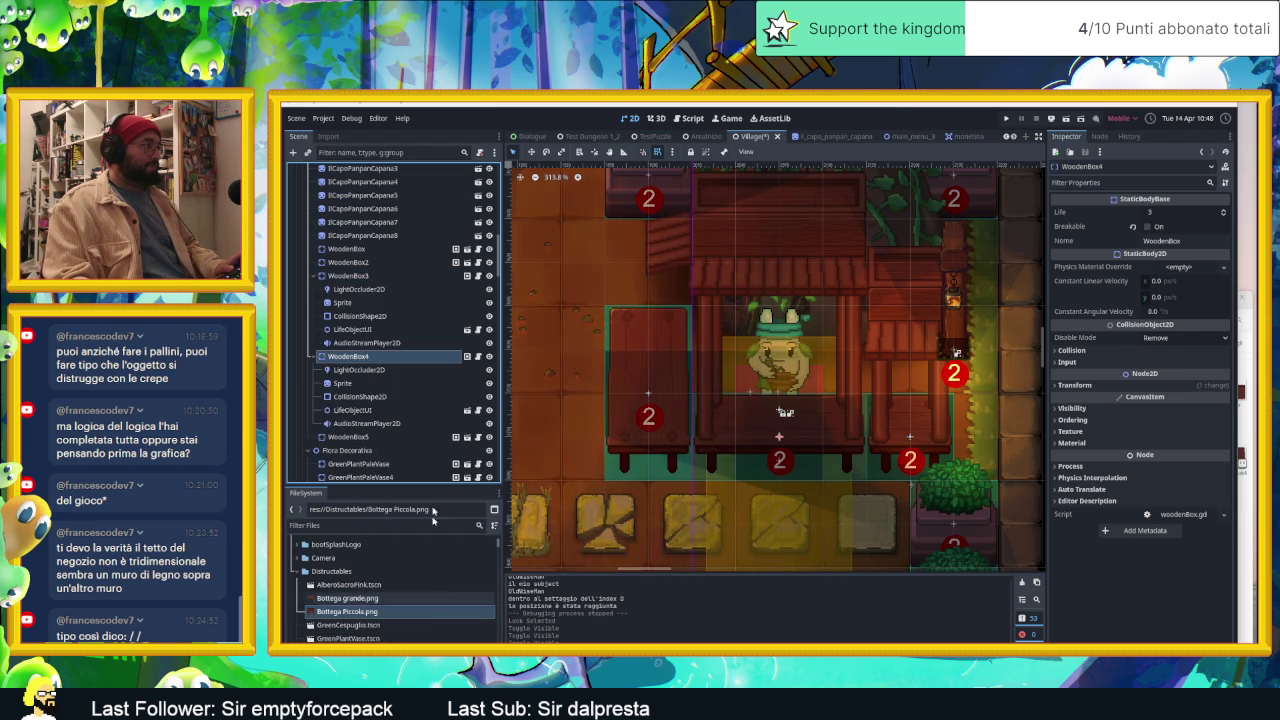
{"action": "left_click", "coordinate": [372, 384]}
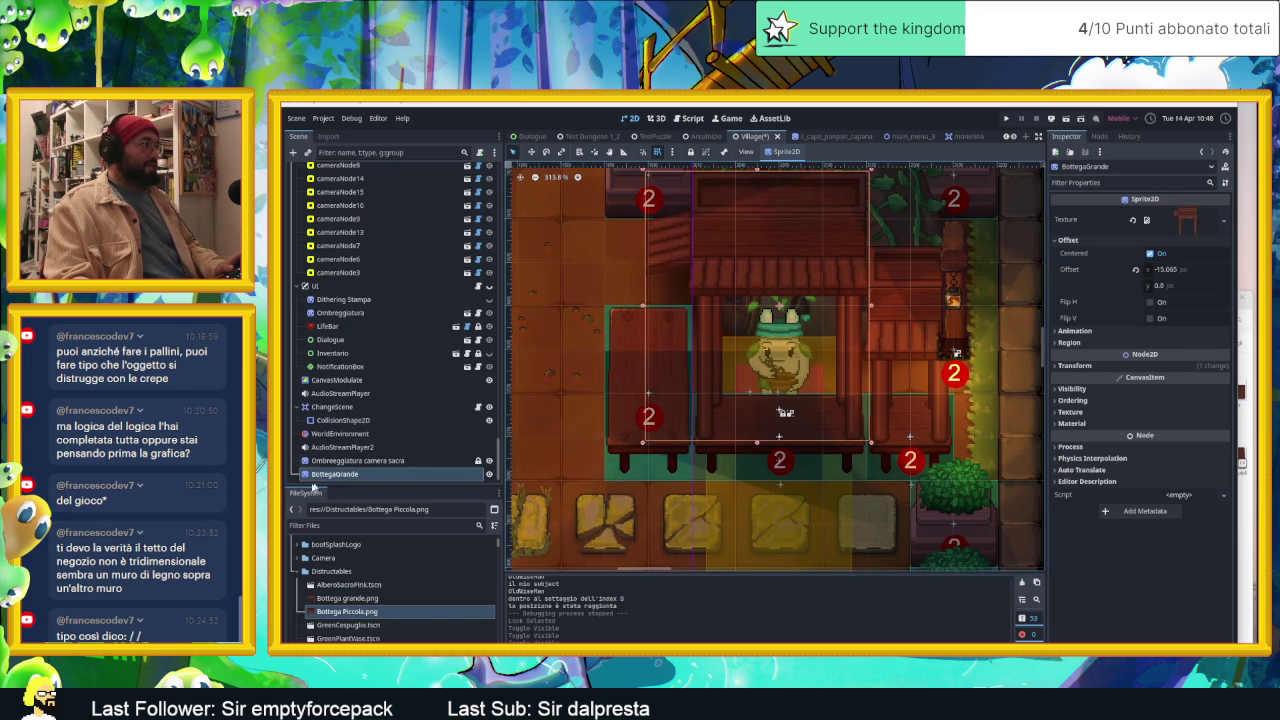
Step: Drag BottegaGrande in the Scene dock onto WoodenBox4's Sprite node
{"action": "mouse_move", "coordinate": [323, 479]}
{"action": "left_mouse_down"}
{"action": "mouse_move", "coordinate": [371, 158]}
{"action": "mouse_move", "coordinate": [360, 276]}
{"action": "mouse_move", "coordinate": [363, 170]}
{"action": "left_mouse_up"}
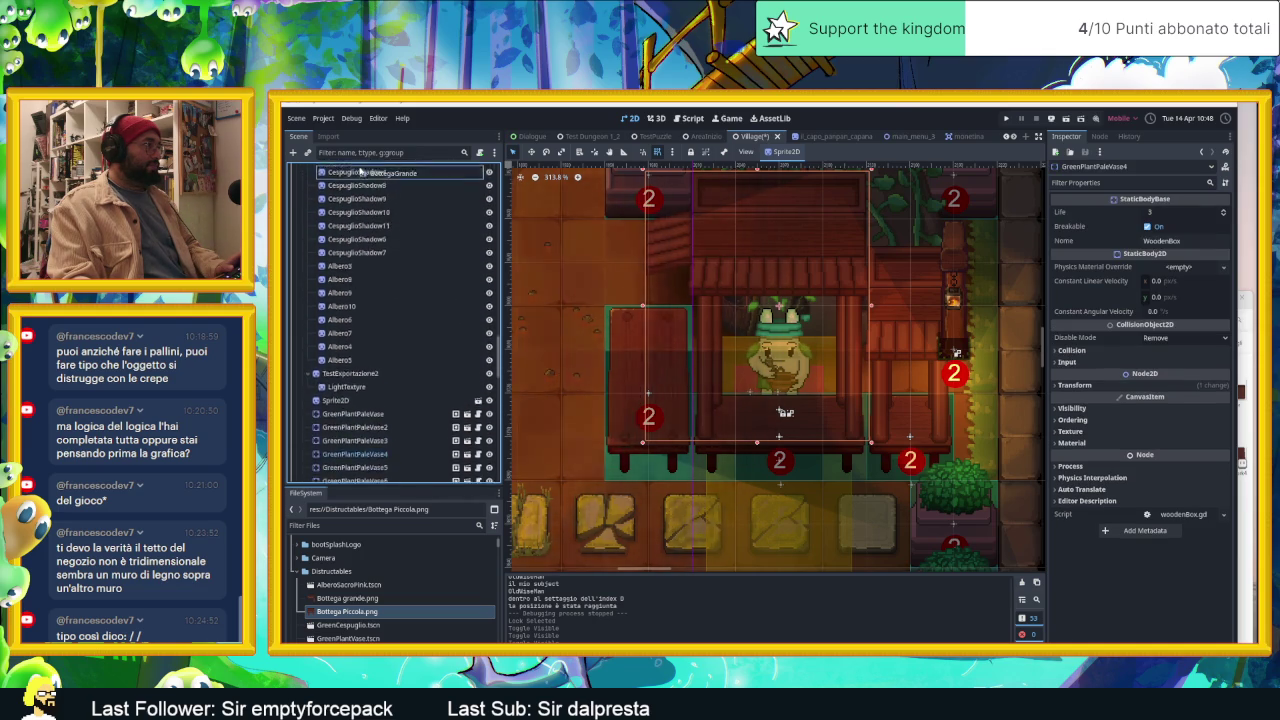
{"action": "left_click_drag", "start_coordinate": [363, 170], "coordinate": [354, 318]}
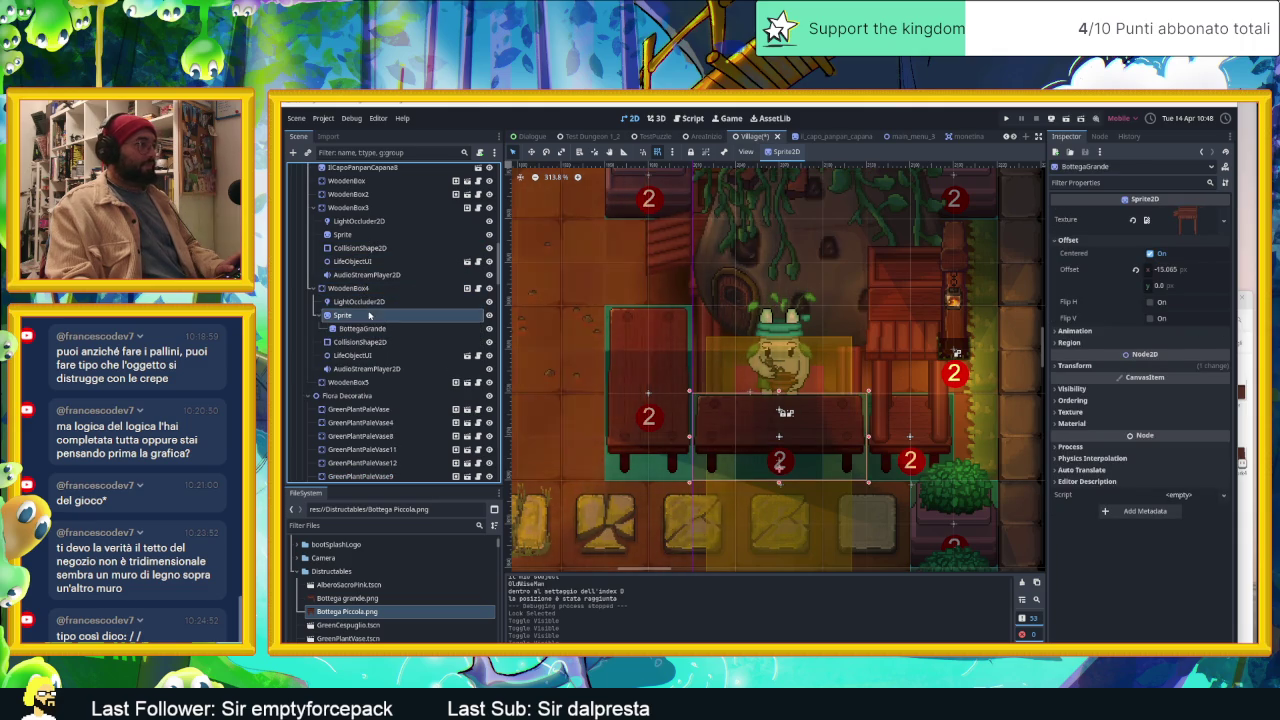
Step: Select BottegaGrande and drag its Offset y up to -123.285
{"action": "left_click", "coordinate": [372, 317]}
{"action": "left_click", "coordinate": [372, 329]}
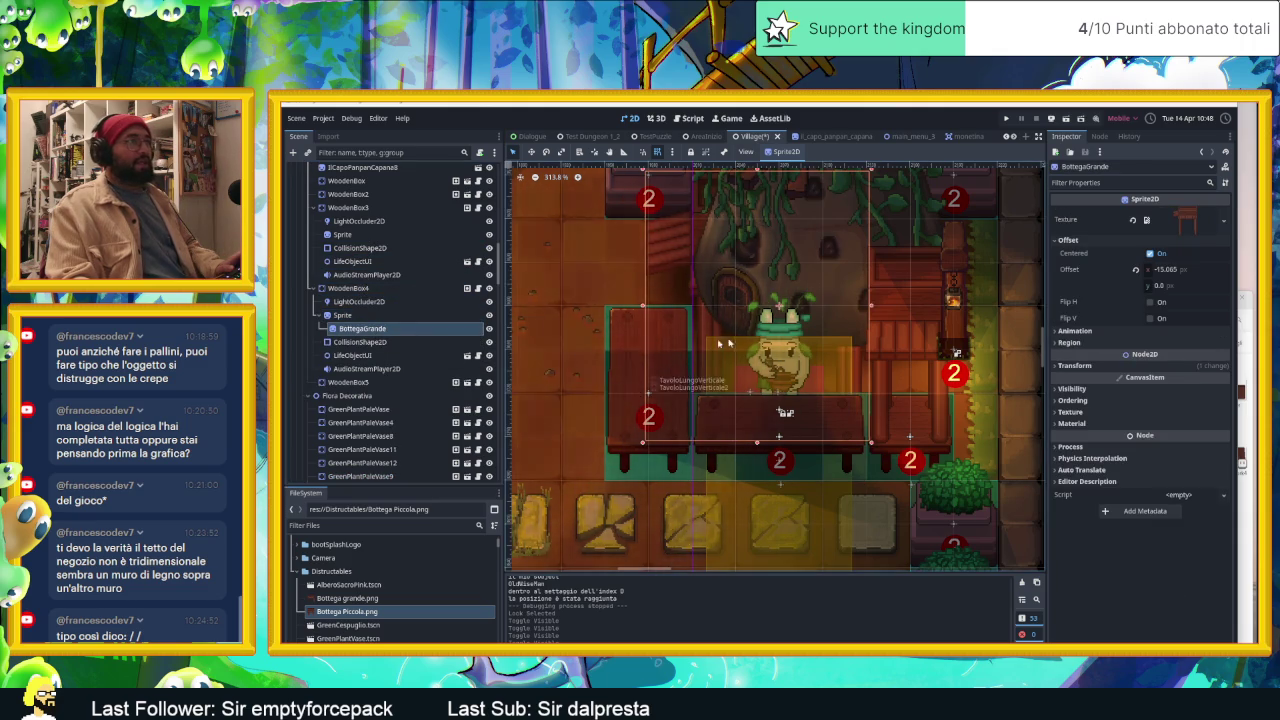
{"action": "scroll", "coordinate": [795, 300], "scroll_direction": "down", "scroll_amount": 1}
{"action": "scroll", "coordinate": [795, 300], "scroll_direction": "down", "scroll_amount": 1}
{"action": "scroll", "coordinate": [795, 300], "scroll_direction": "up", "scroll_amount": 1}
{"action": "scroll", "coordinate": [795, 300], "scroll_direction": "up", "scroll_amount": 1}
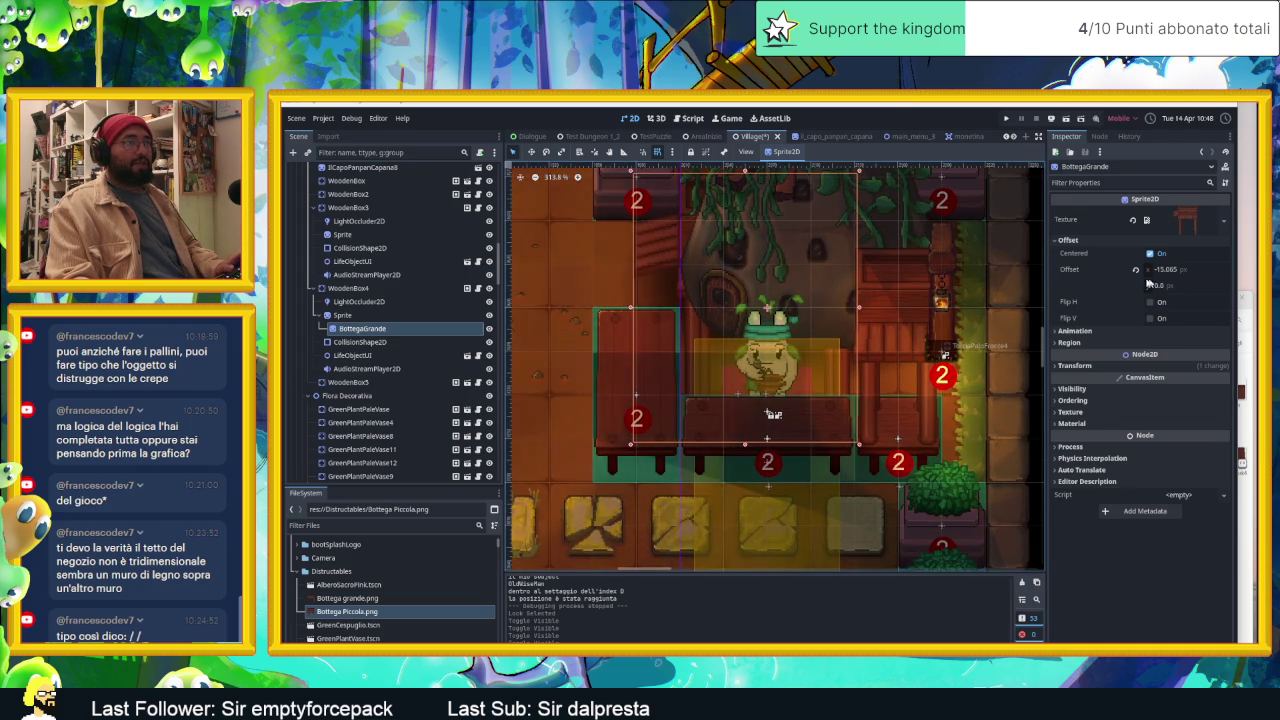
{"action": "left_click_drag", "start_coordinate": [1166, 290], "coordinate": [1100, 286]}
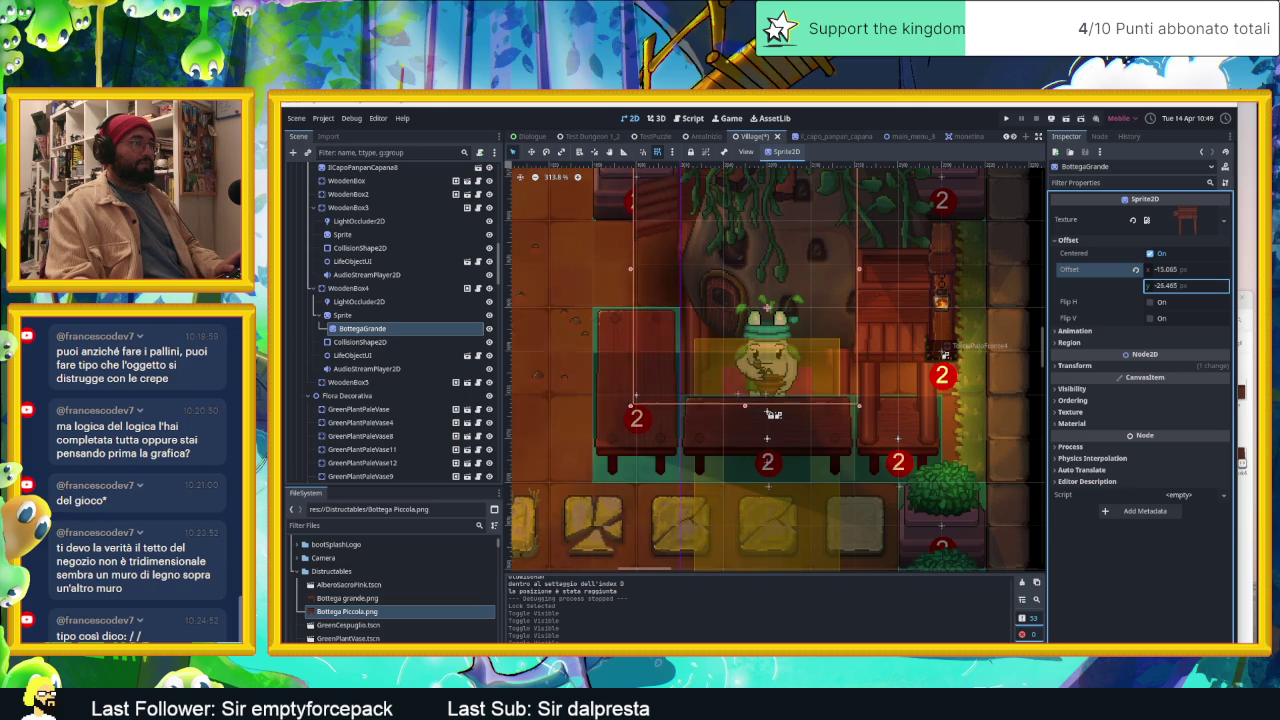
{"action": "left_click_drag", "start_coordinate": [1160, 286], "coordinate": [1130, 286]}
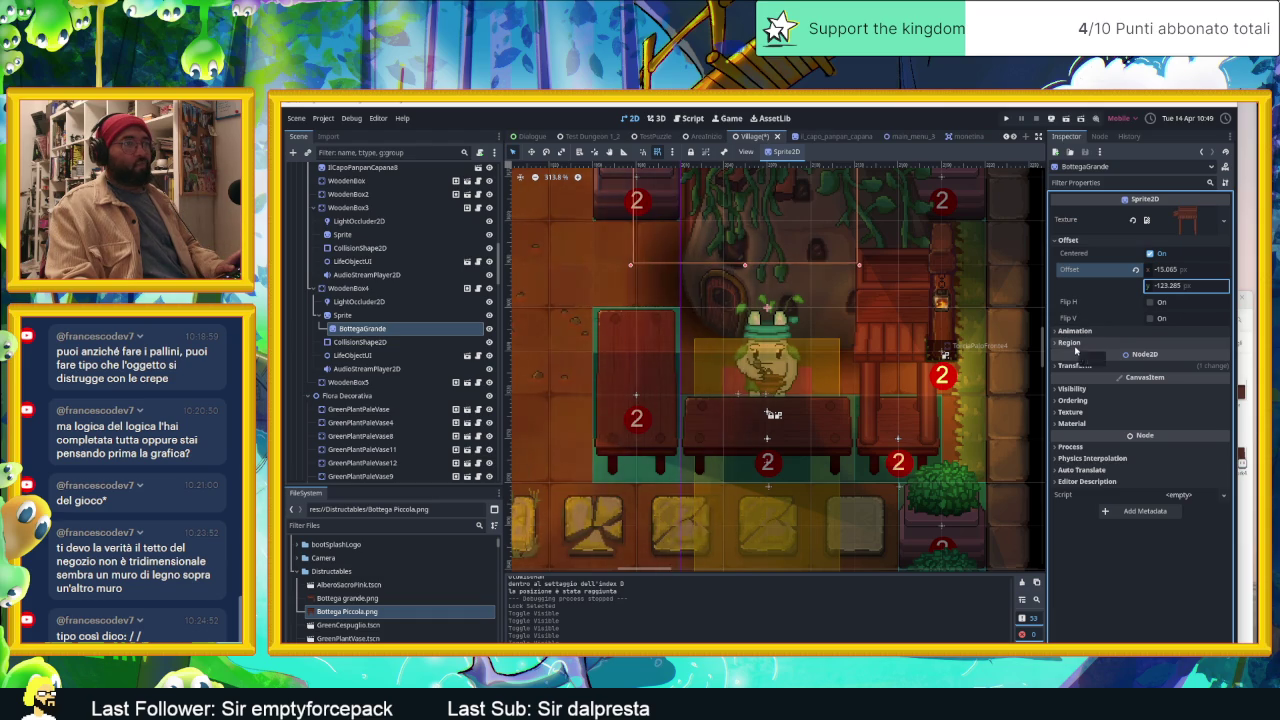
Step: Reset BottegaGrande's Transform Position y, then drag it to about 14.4
{"action": "left_click", "coordinate": [1076, 366]}
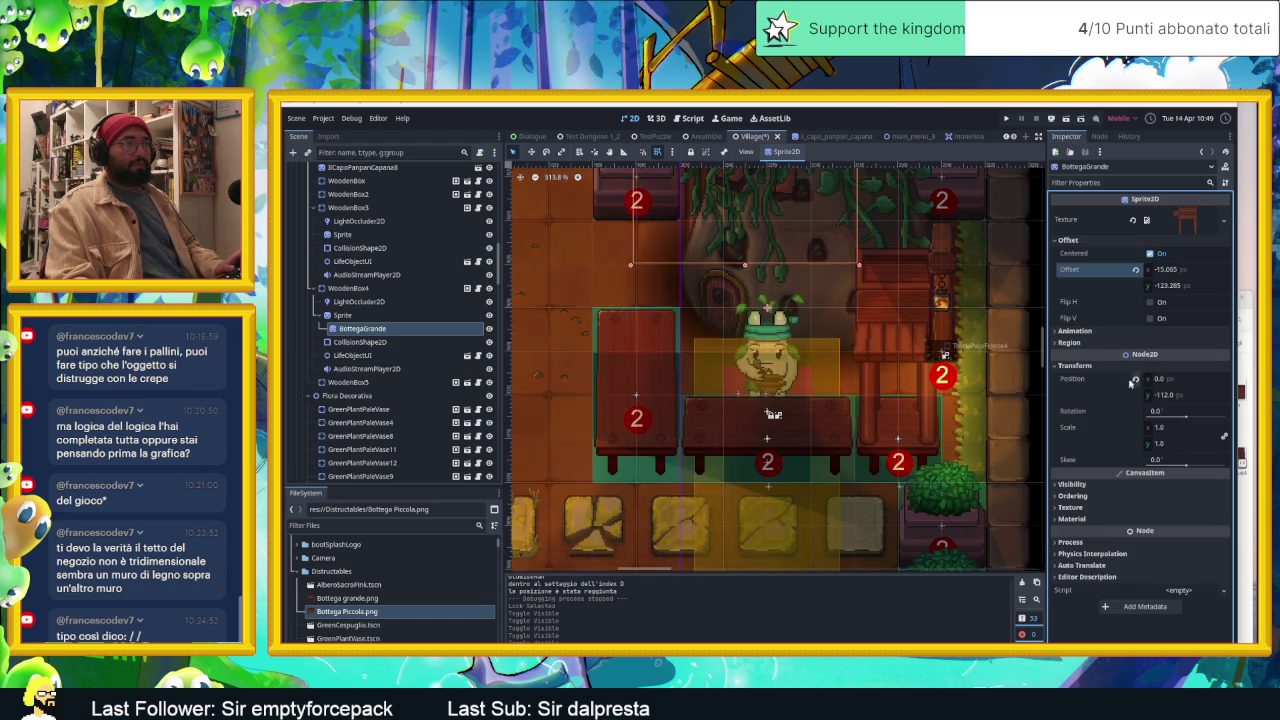
{"action": "left_click", "coordinate": [1136, 379]}
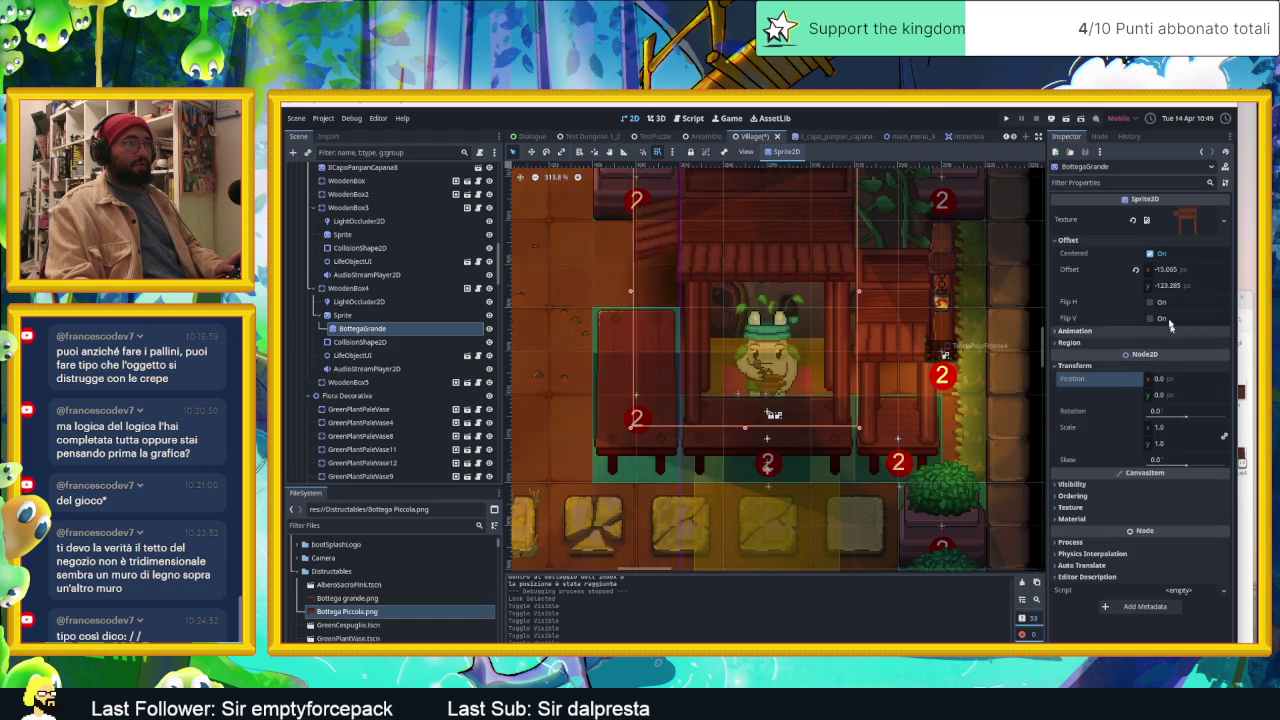
{"action": "left_click", "coordinate": [1172, 287]}
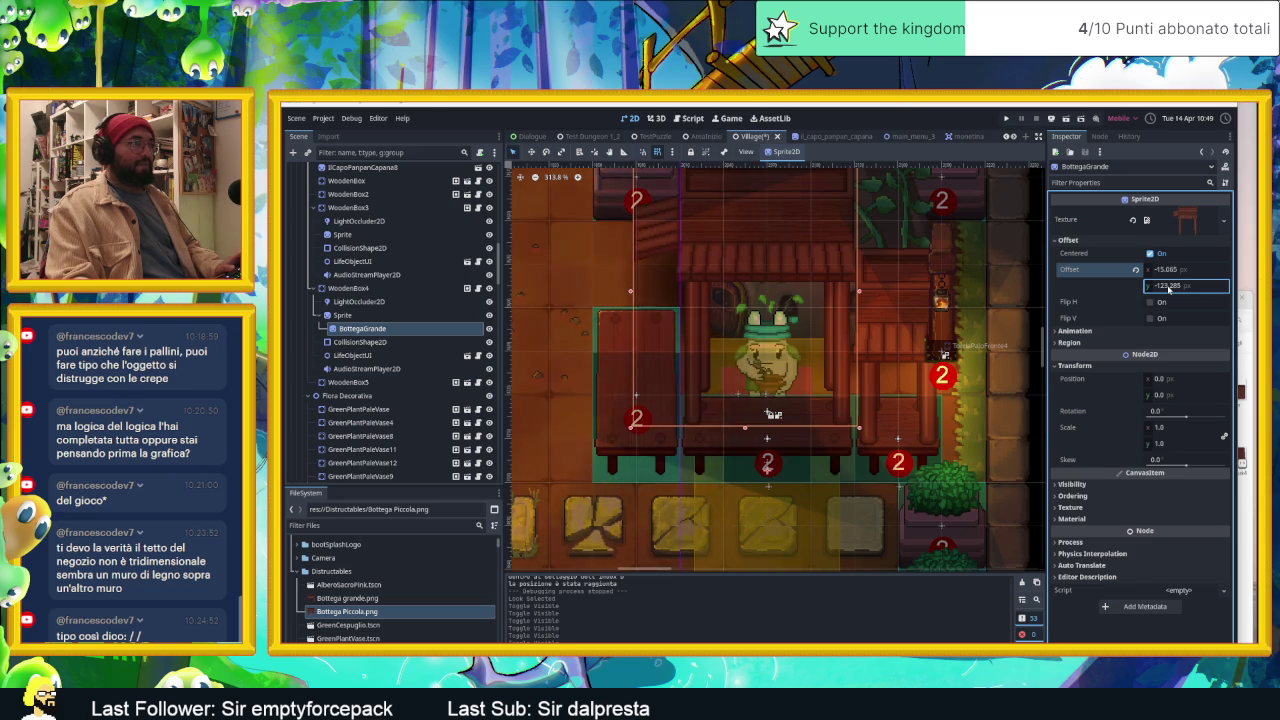
{"action": "left_click", "coordinate": [1094, 343]}
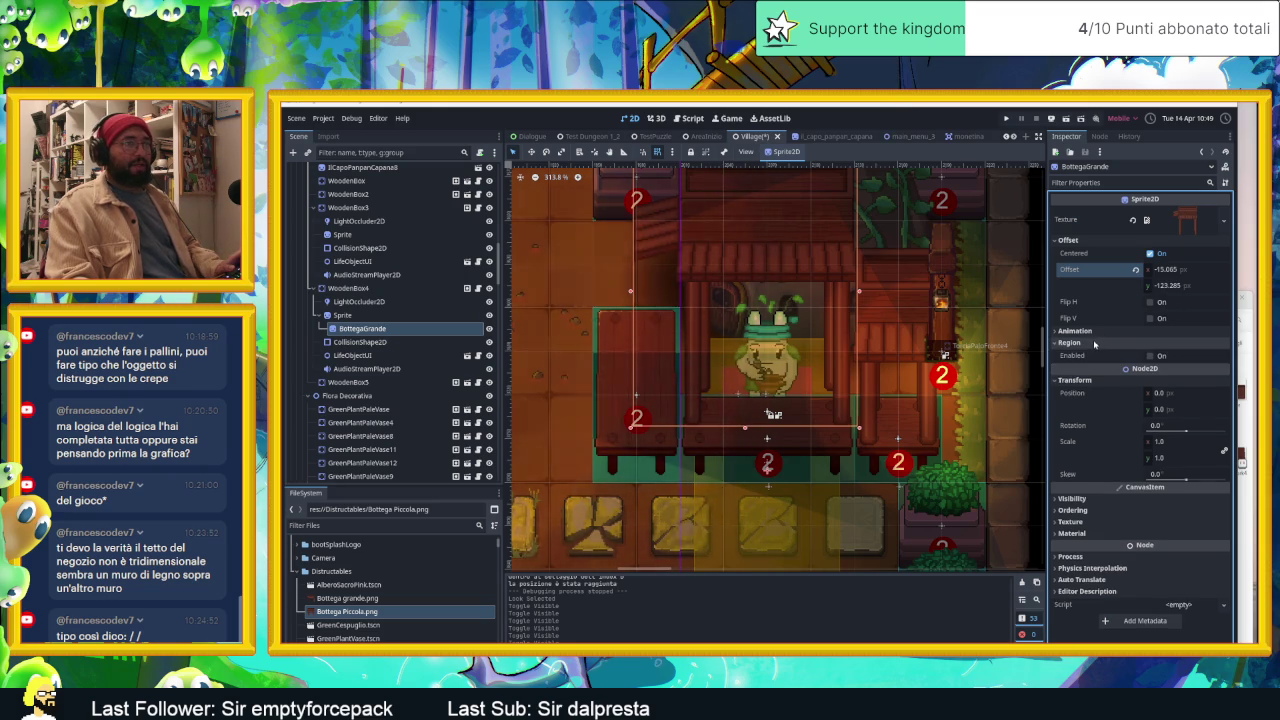
{"action": "left_click", "coordinate": [1094, 343]}
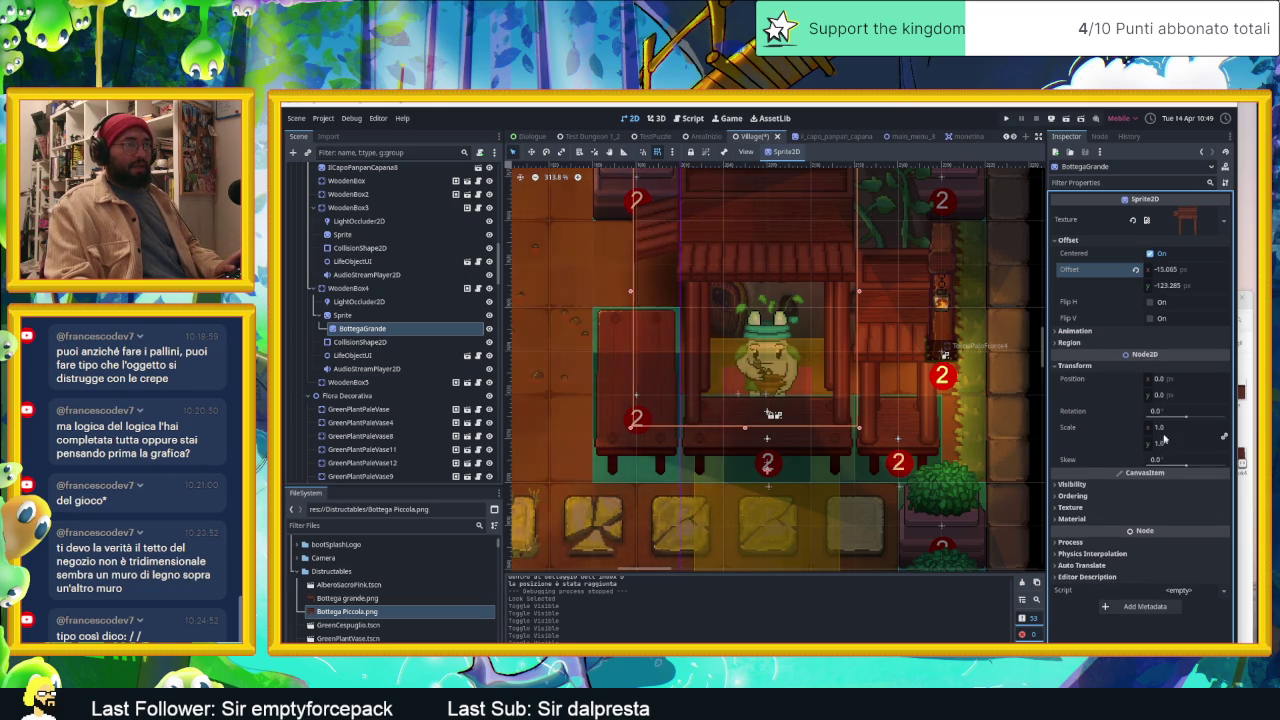
{"action": "left_click_drag", "start_coordinate": [1160, 397], "coordinate": [1200, 397]}
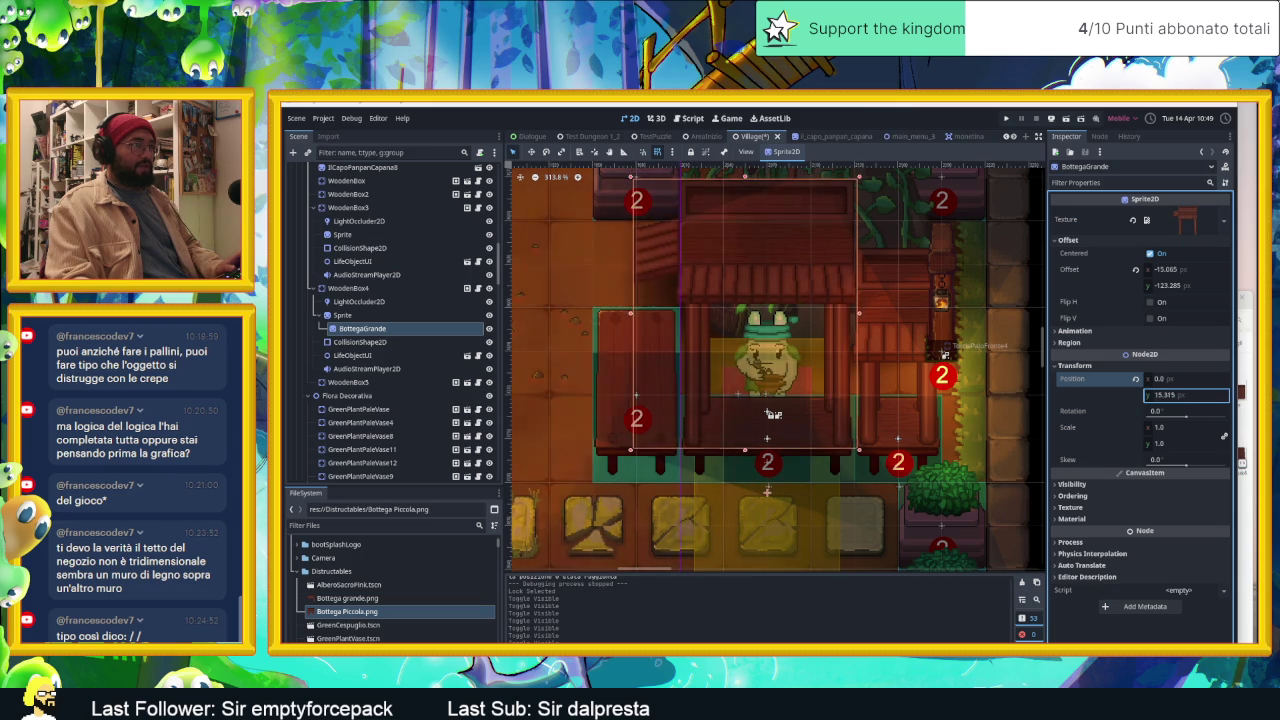
{"action": "left_click_drag", "start_coordinate": [1200, 397], "coordinate": [1190, 397]}
{"action": "left_click", "coordinate": [340, 315]}
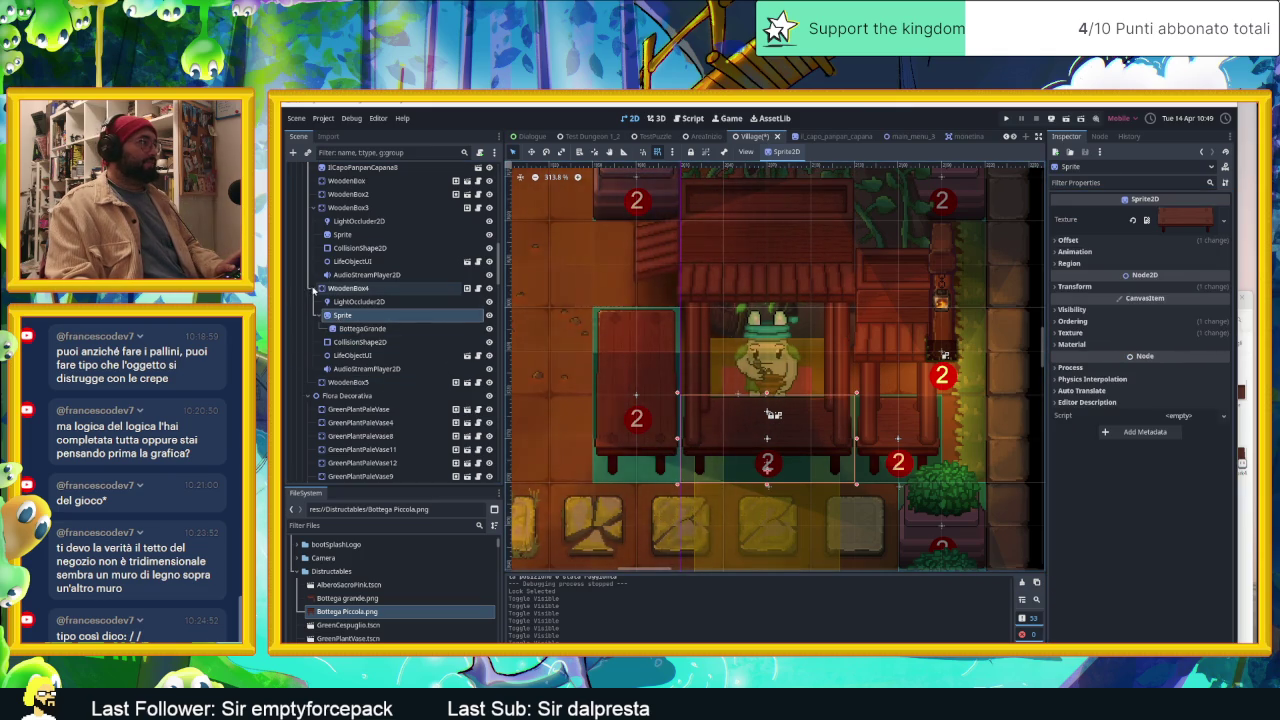
Step: Reparent BottegaPiccola under WoodenBox3's Sprite node
{"action": "left_click", "coordinate": [316, 288]}
{"action": "scroll", "coordinate": [385, 425], "scroll_direction": "down", "scroll_amount": 5}
{"action": "scroll", "coordinate": [385, 433], "scroll_direction": "down", "scroll_amount": 5}
{"action": "scroll", "coordinate": [385, 433], "scroll_direction": "down", "scroll_amount": 5}
{"action": "scroll", "coordinate": [380, 445], "scroll_direction": "down", "scroll_amount": 5}
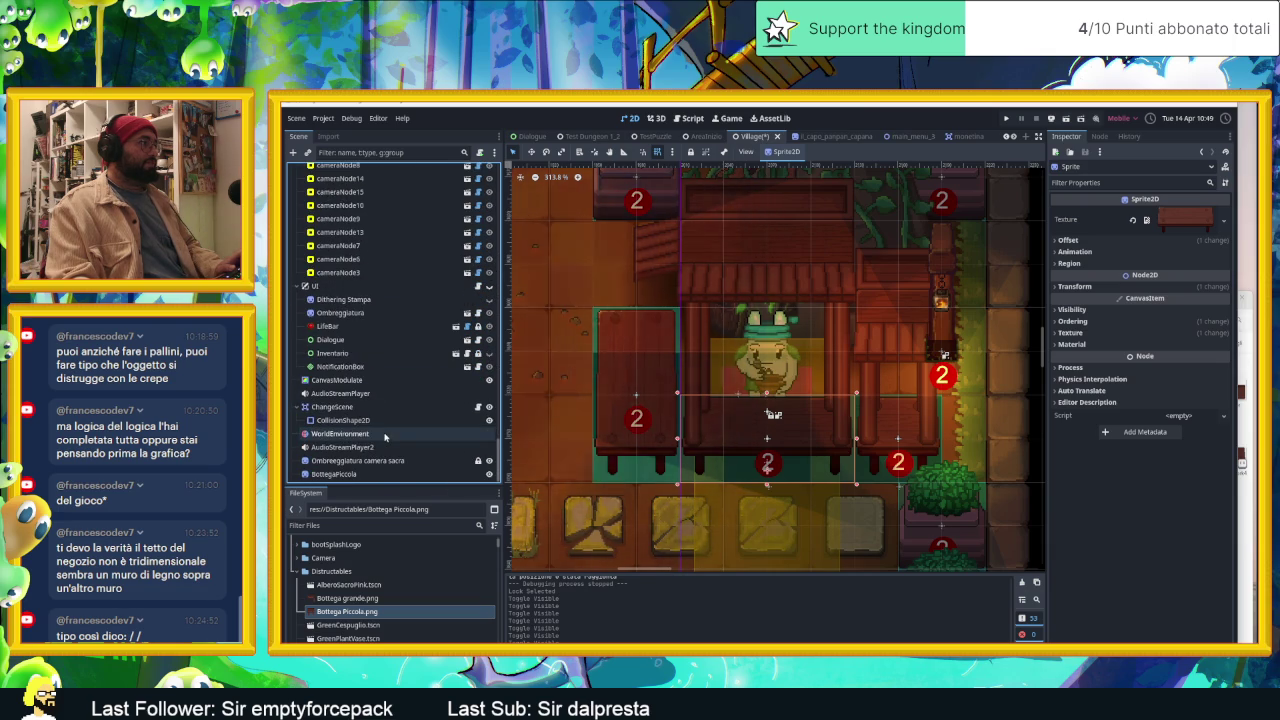
{"action": "left_click", "coordinate": [352, 474]}
{"action": "left_click_drag", "start_coordinate": [369, 385], "coordinate": [355, 172]}
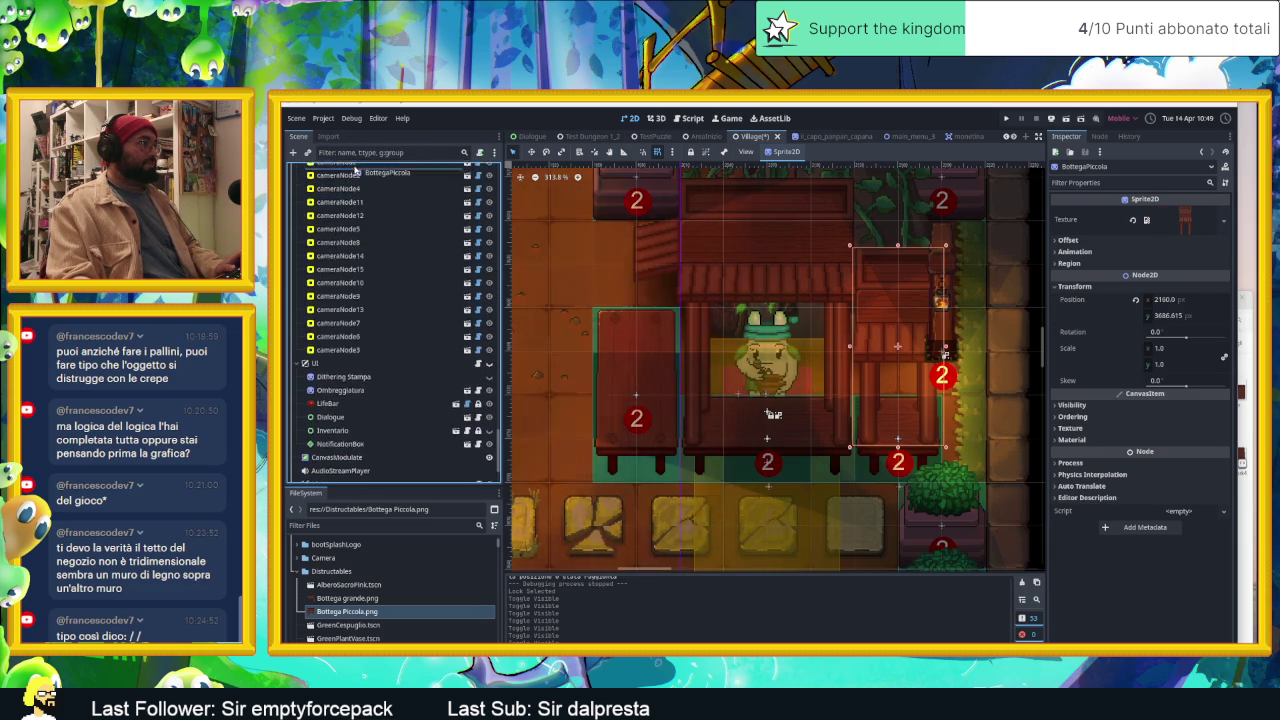
{"action": "mouse_move", "coordinate": [355, 172]}
{"action": "left_mouse_down"}
{"action": "mouse_move", "coordinate": [357, 154]}
{"action": "mouse_move", "coordinate": [388, 486]}
{"action": "mouse_move", "coordinate": [379, 331]}
{"action": "left_mouse_up"}
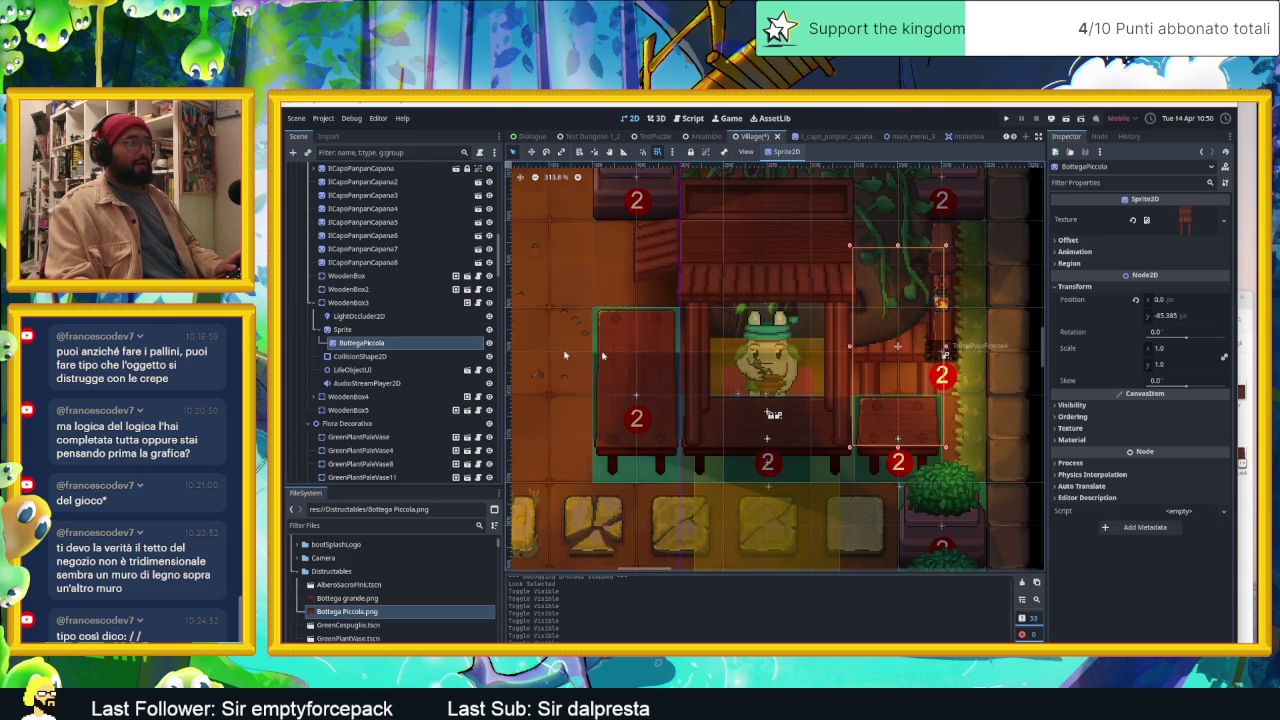
Step: Copy BottegaGrande's Offset and paste it onto BottegaPiccola
{"action": "left_click", "coordinate": [310, 397]}
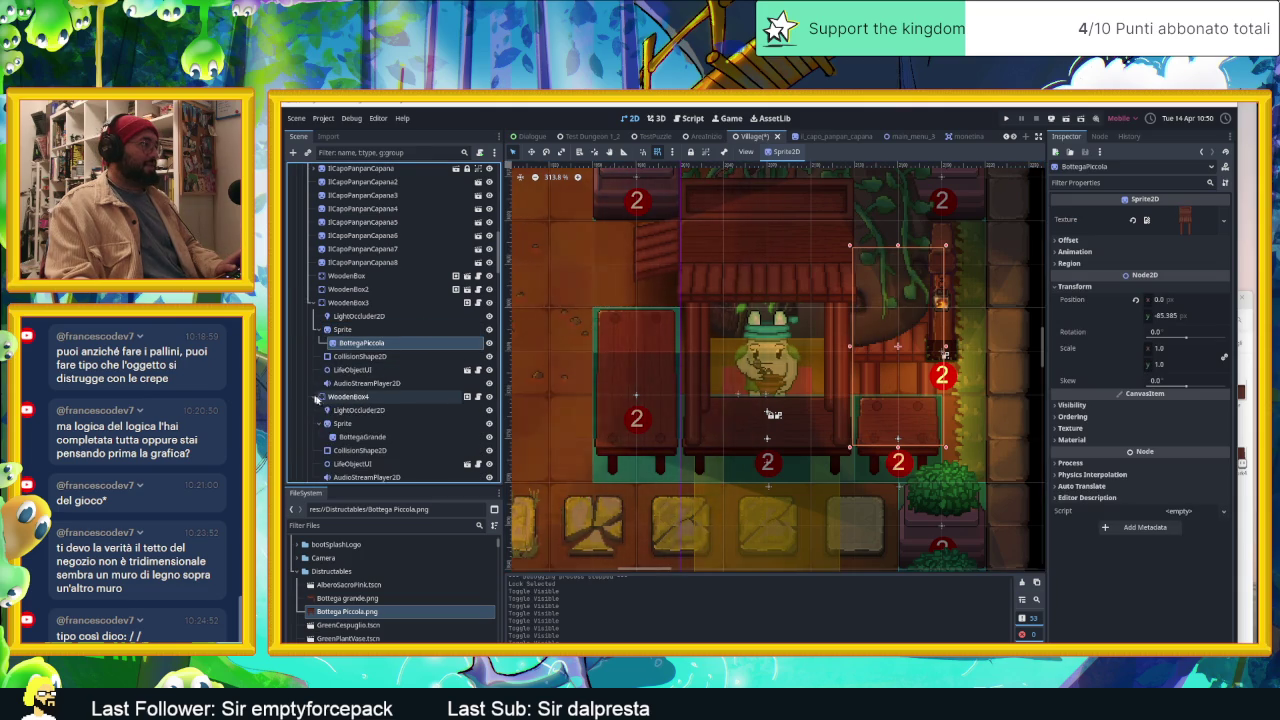
{"action": "left_click", "coordinate": [362, 437]}
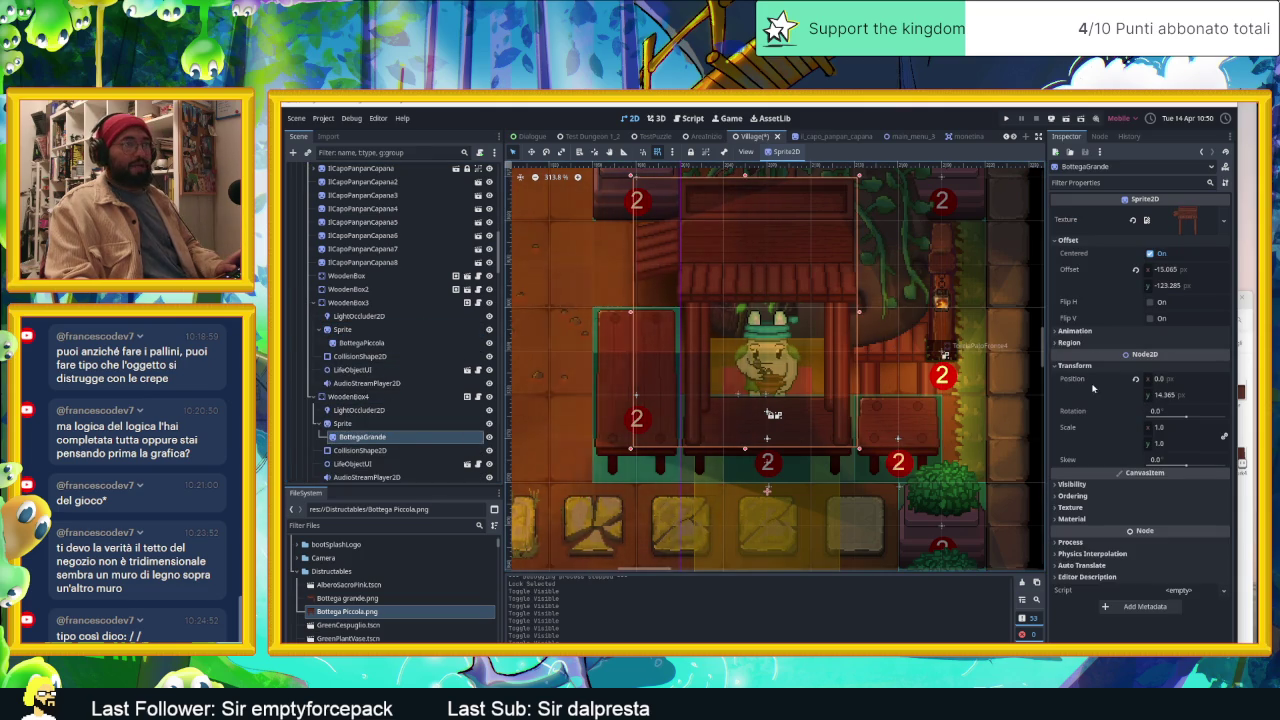
{"action": "right_click", "coordinate": [1075, 270]}
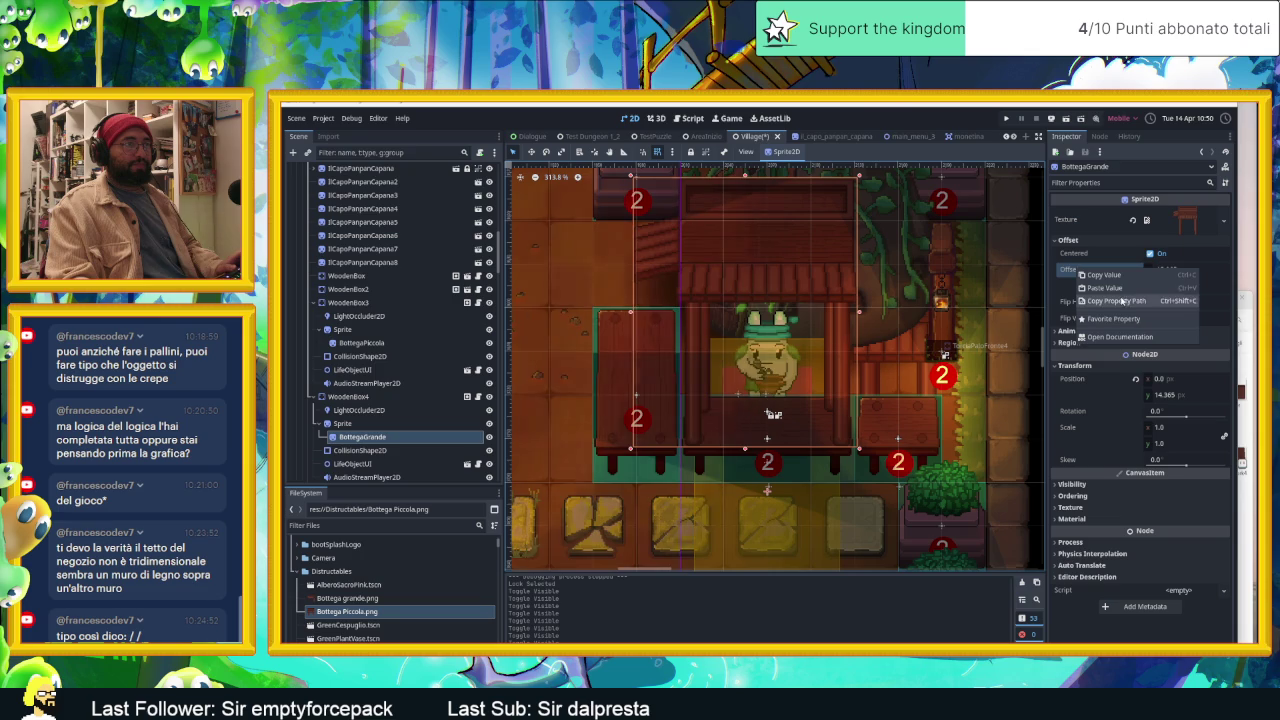
{"action": "left_click", "coordinate": [1108, 275]}
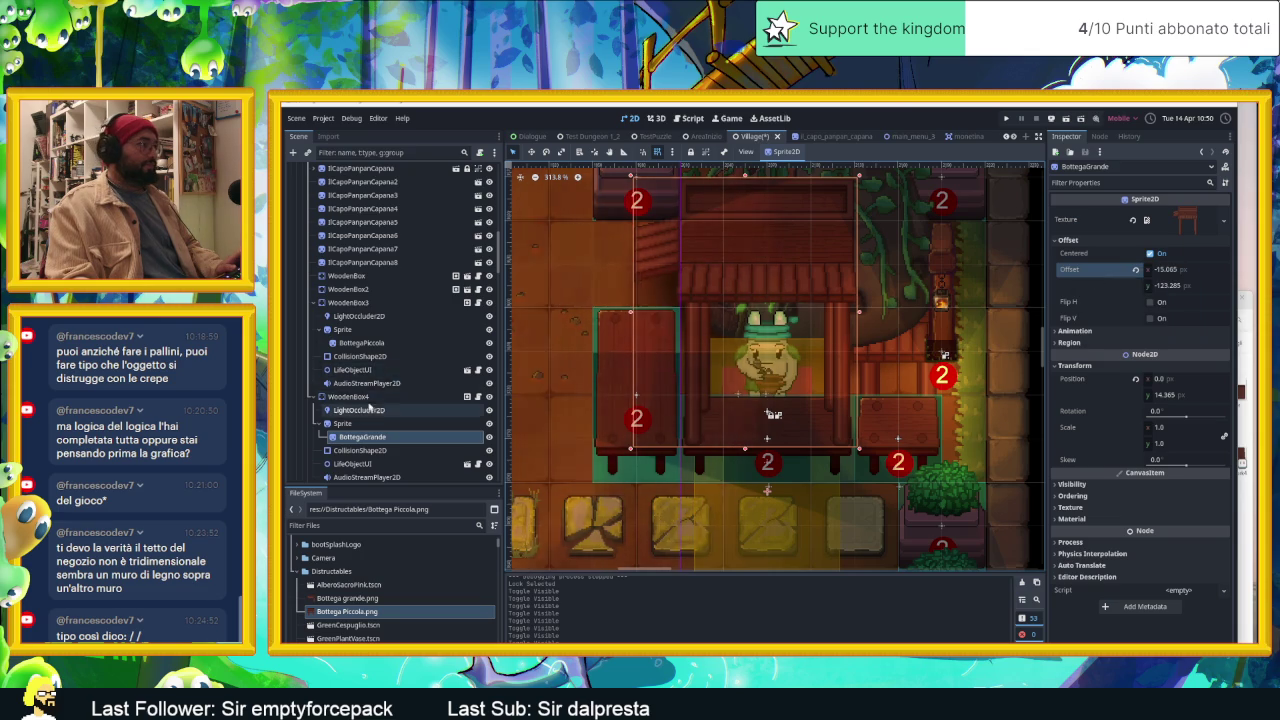
{"action": "left_click", "coordinate": [362, 342]}
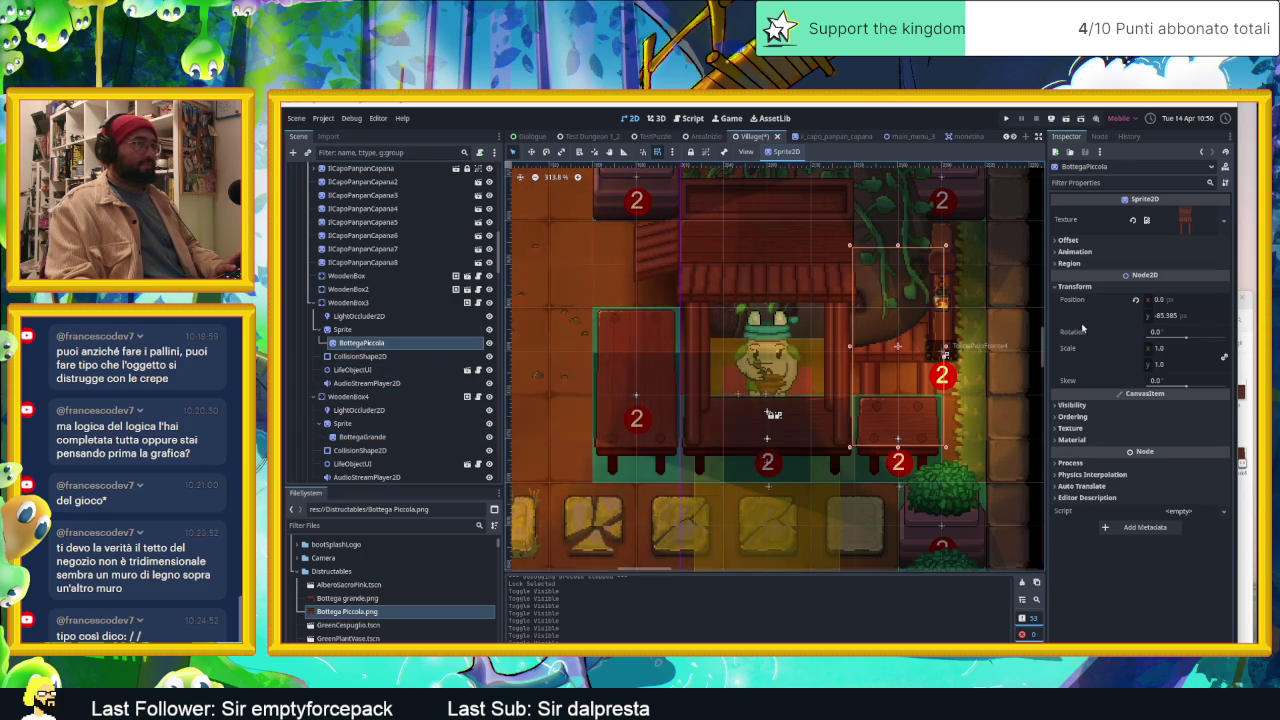
{"action": "left_click", "coordinate": [1100, 241]}
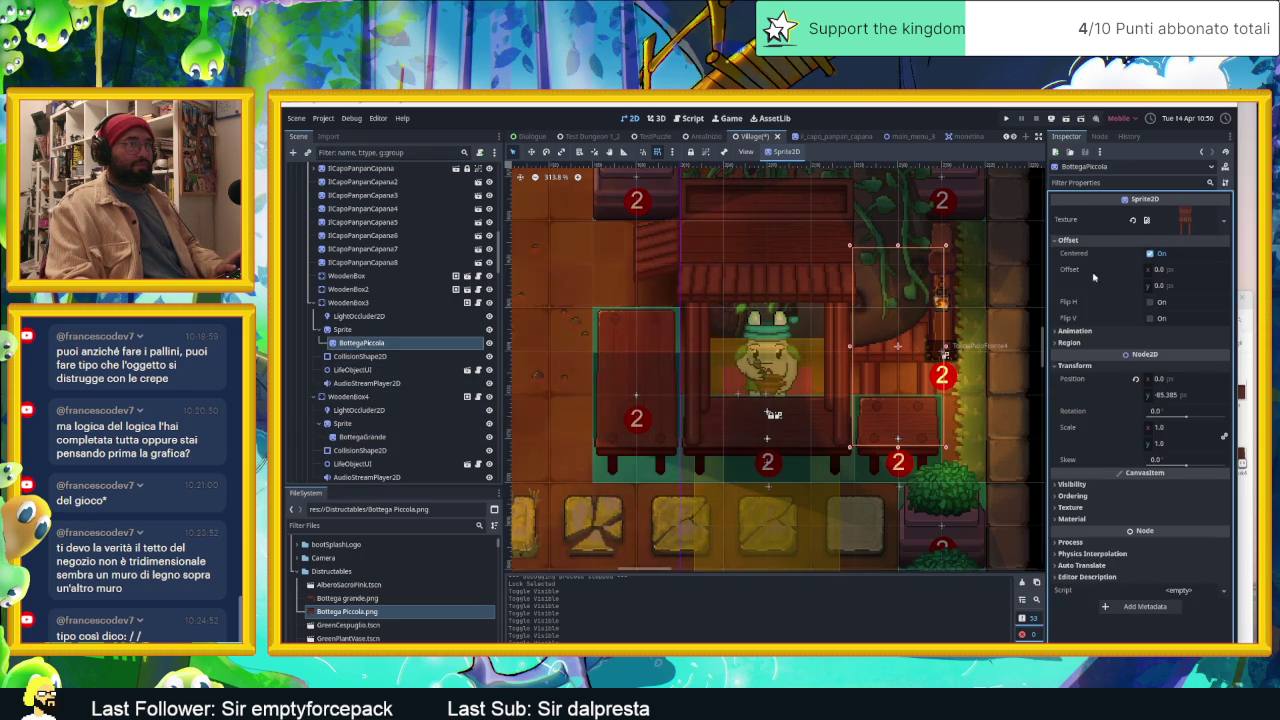
{"action": "right_click", "coordinate": [1094, 275]}
{"action": "left_click", "coordinate": [1110, 292]}
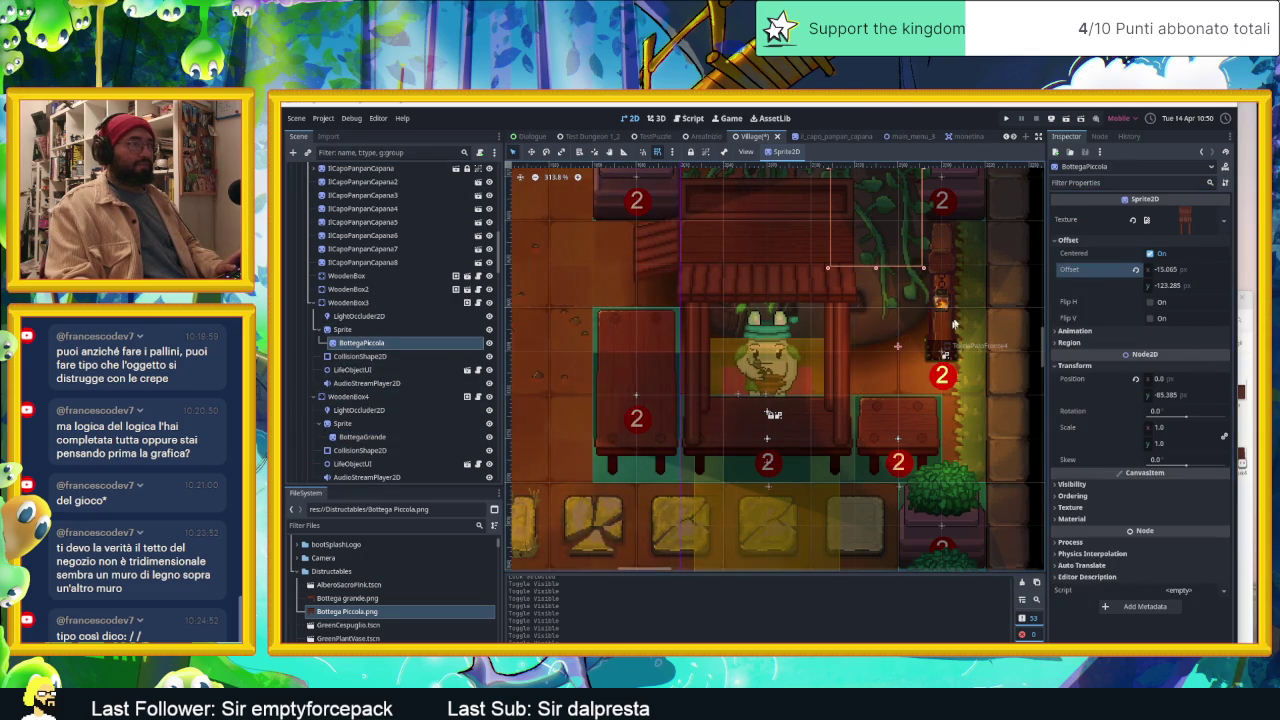
Step: Copy BottegaGrande's Position and paste it onto BottegaPiccola
{"action": "left_click", "coordinate": [418, 437]}
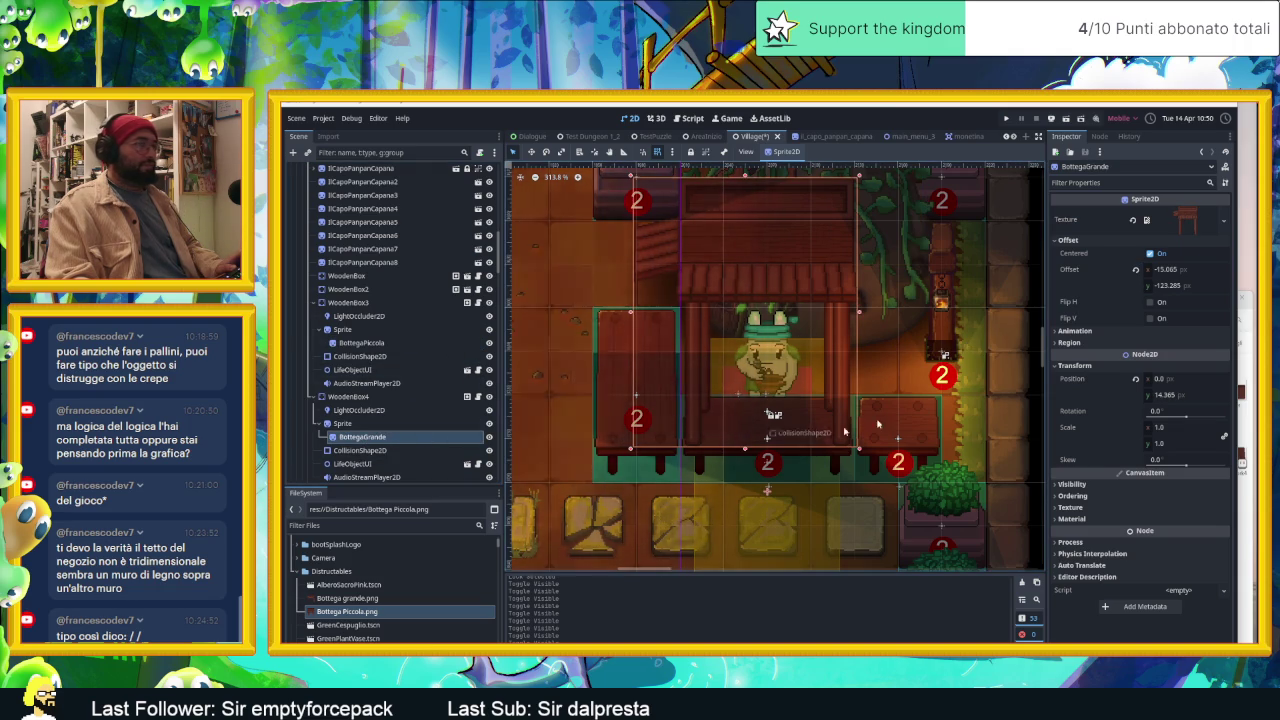
{"action": "right_click", "coordinate": [1093, 380]}
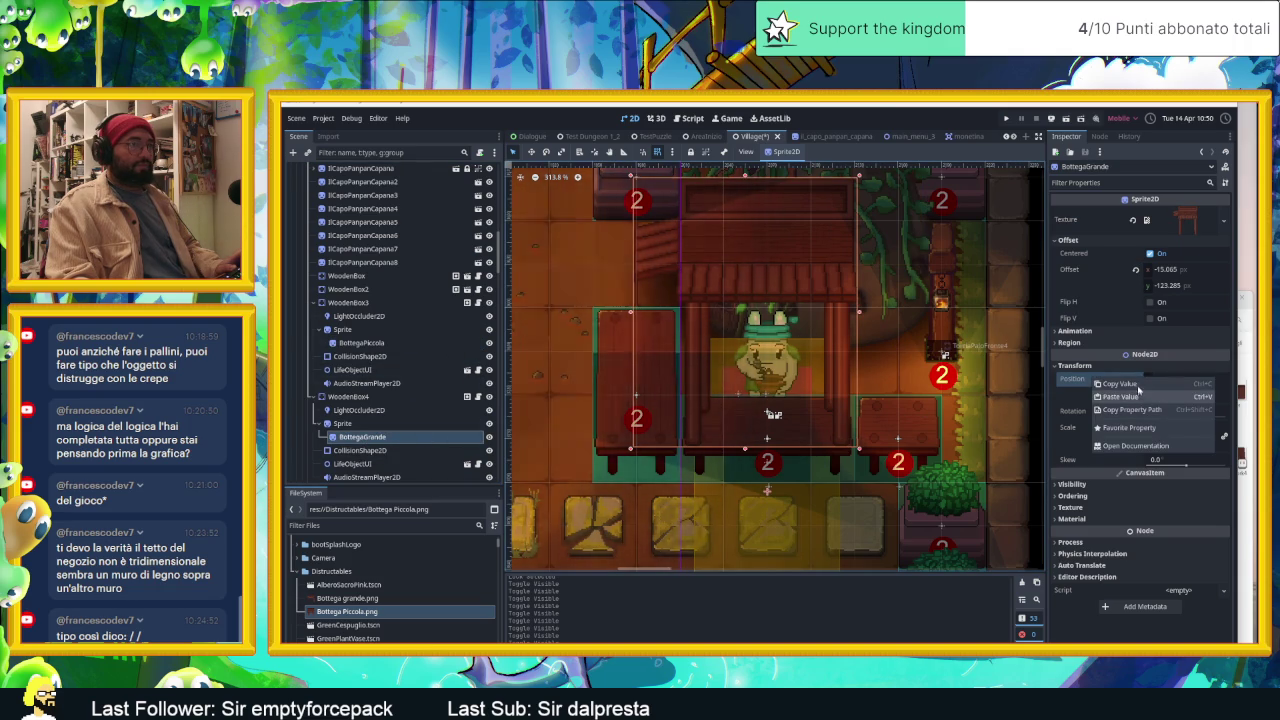
{"action": "left_click", "coordinate": [1120, 396]}
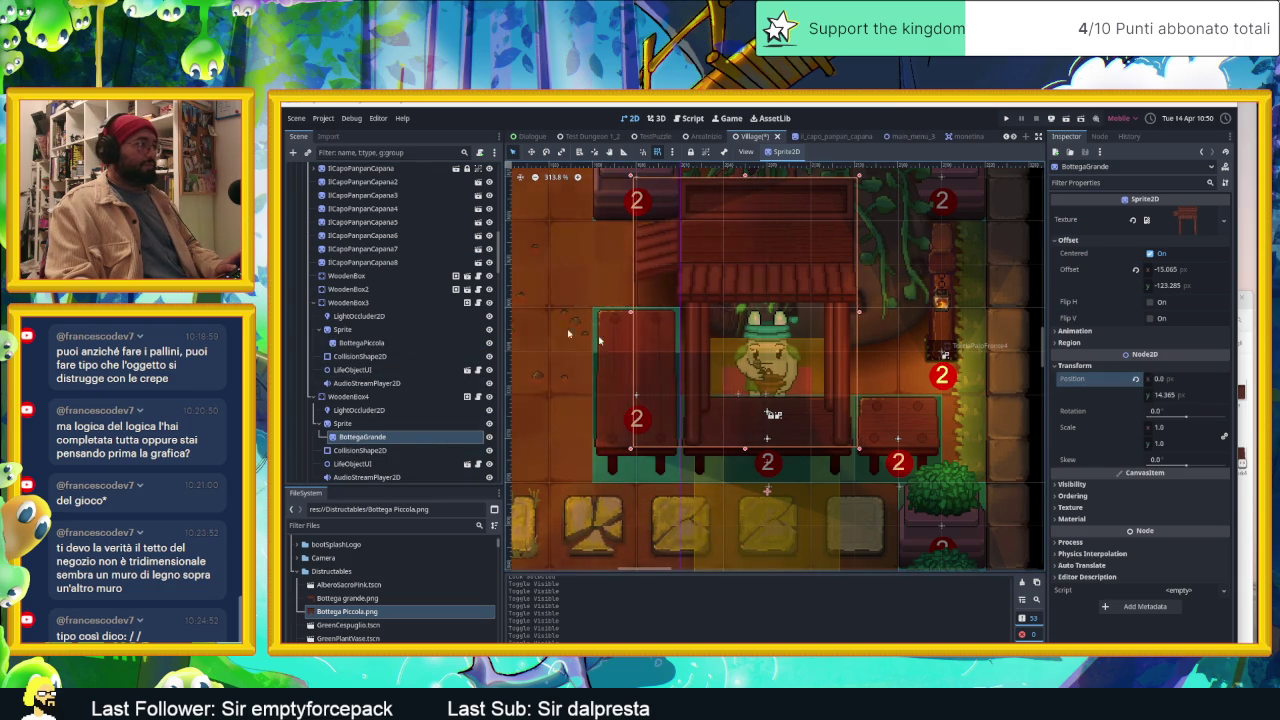
{"action": "left_click", "coordinate": [360, 342]}
{"action": "right_click", "coordinate": [1090, 380]}
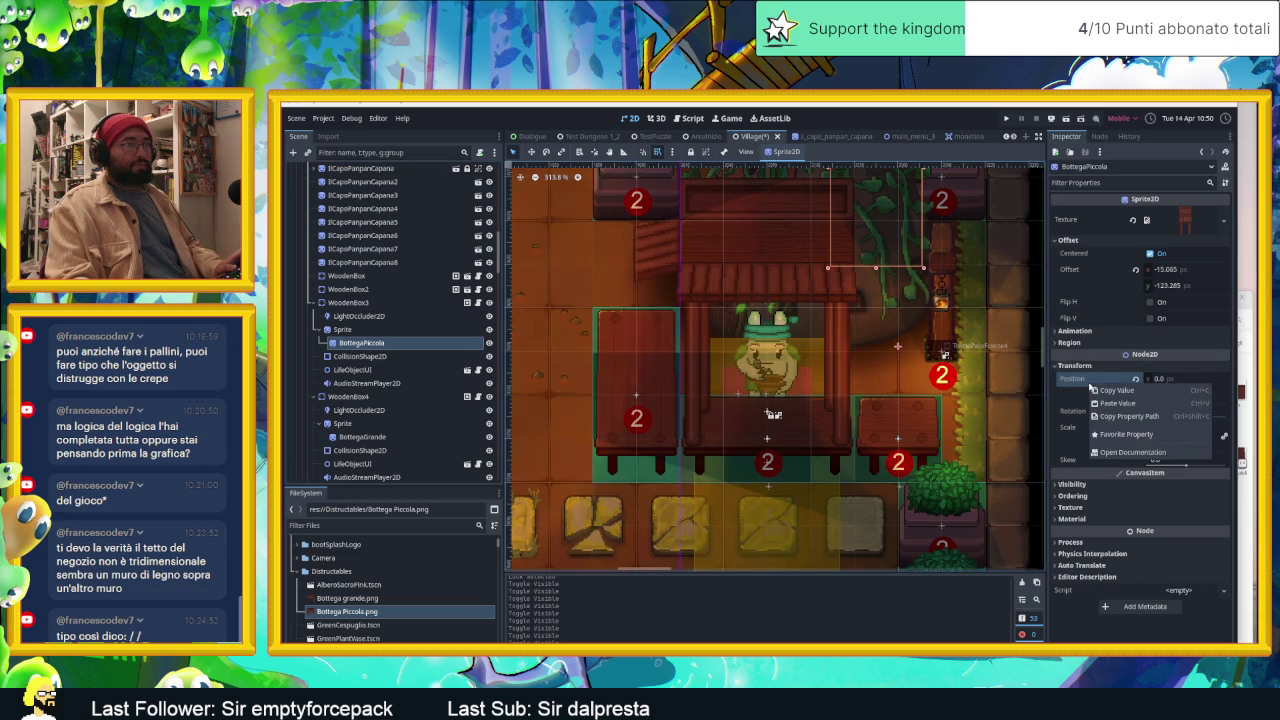
{"action": "left_click", "coordinate": [1116, 404]}
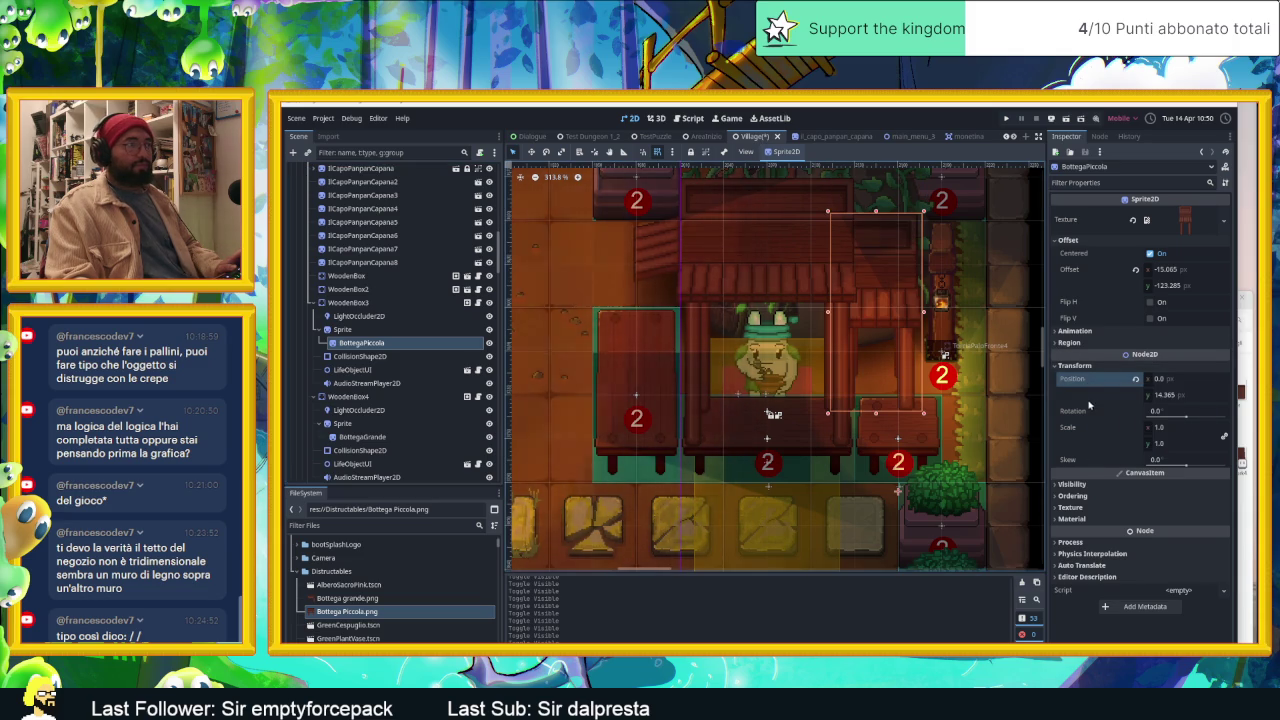
{"action": "left_click_drag", "start_coordinate": [1180, 380], "coordinate": [1198, 378]}
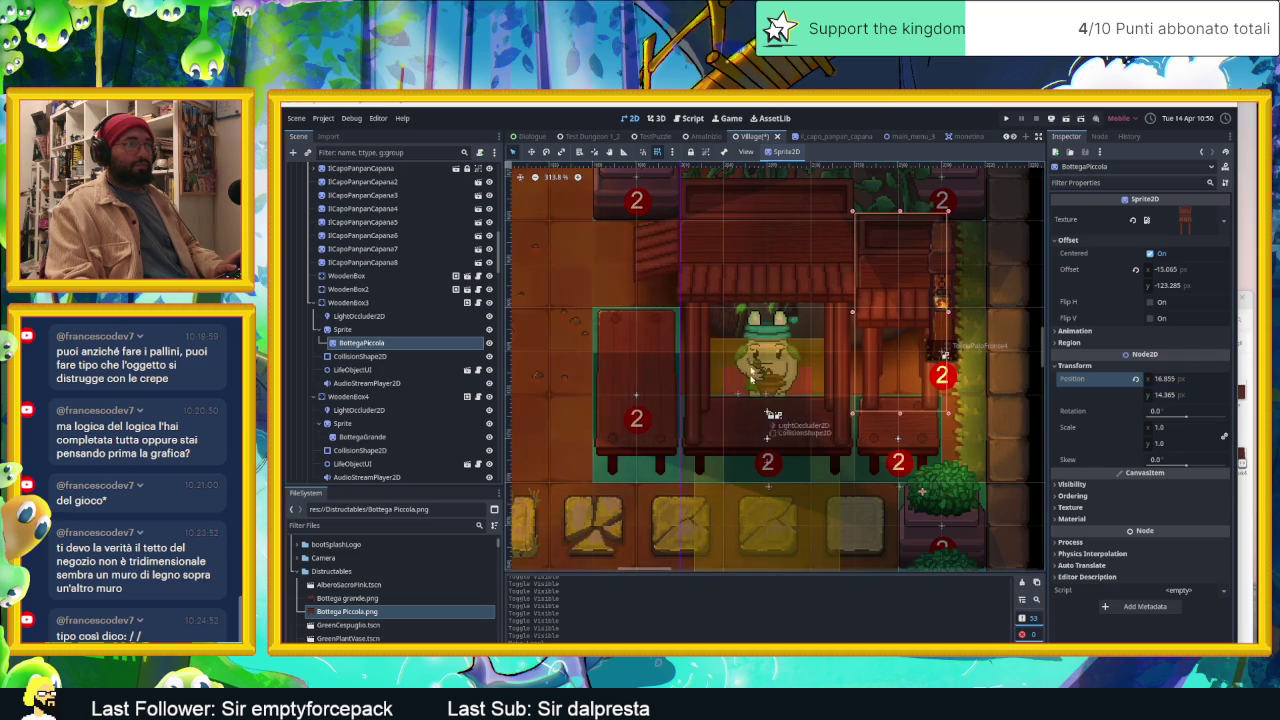
Step: Set BottegaPiccola's x offset and x position to 0 and lower it onto the counter
{"action": "left_click", "coordinate": [1170, 269]}
{"action": "type", "text": "0"}
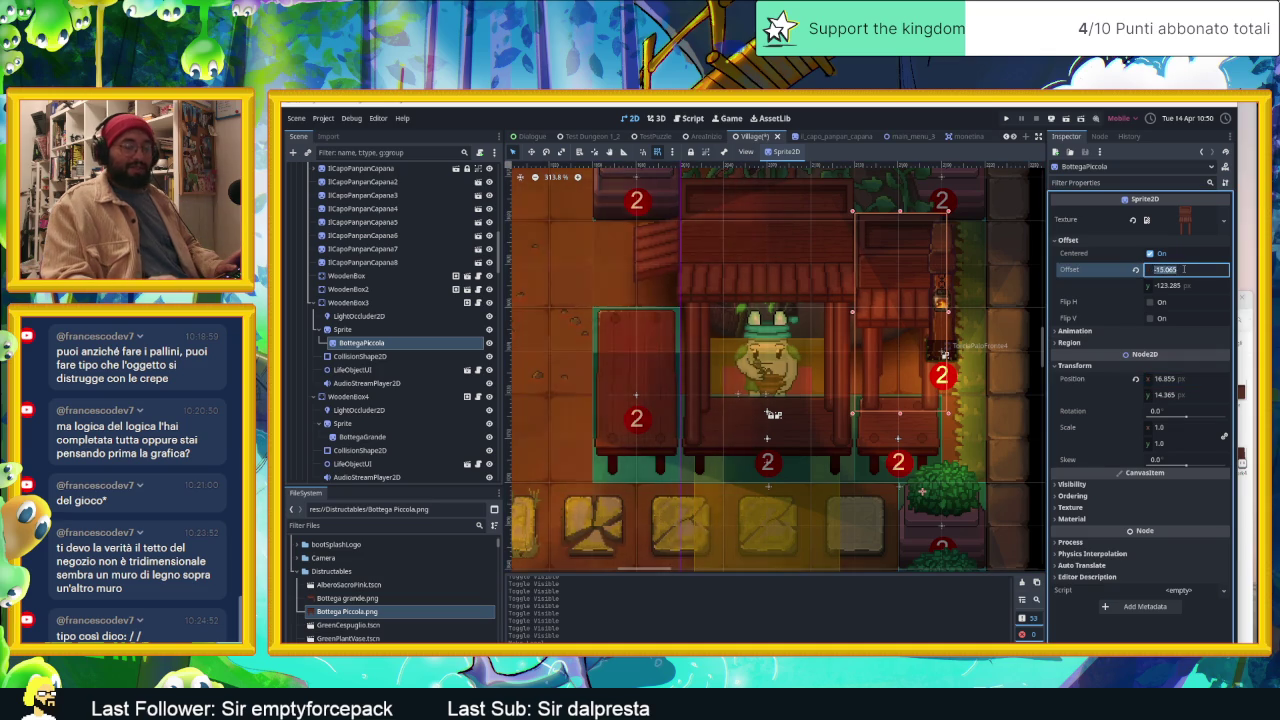
{"action": "key", "text": "Return"}
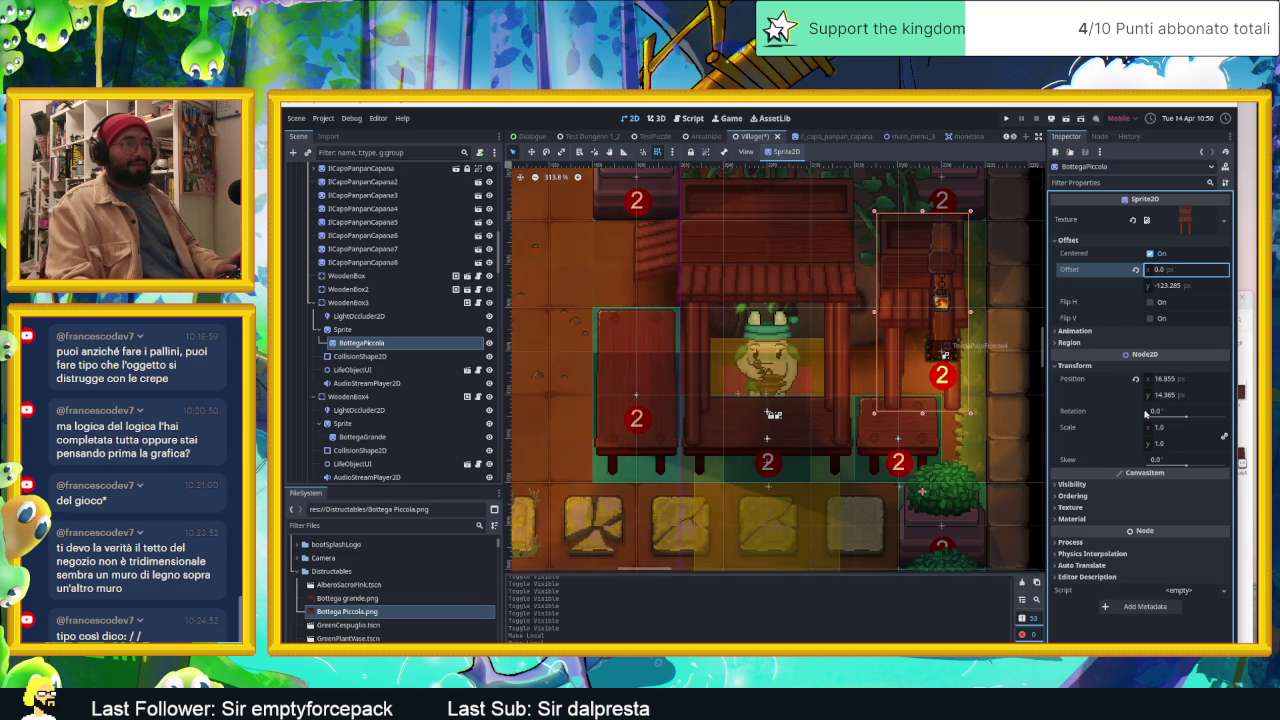
{"action": "left_click", "coordinate": [1165, 379]}
{"action": "type", "text": "0"}
{"action": "key", "text": "Return"}
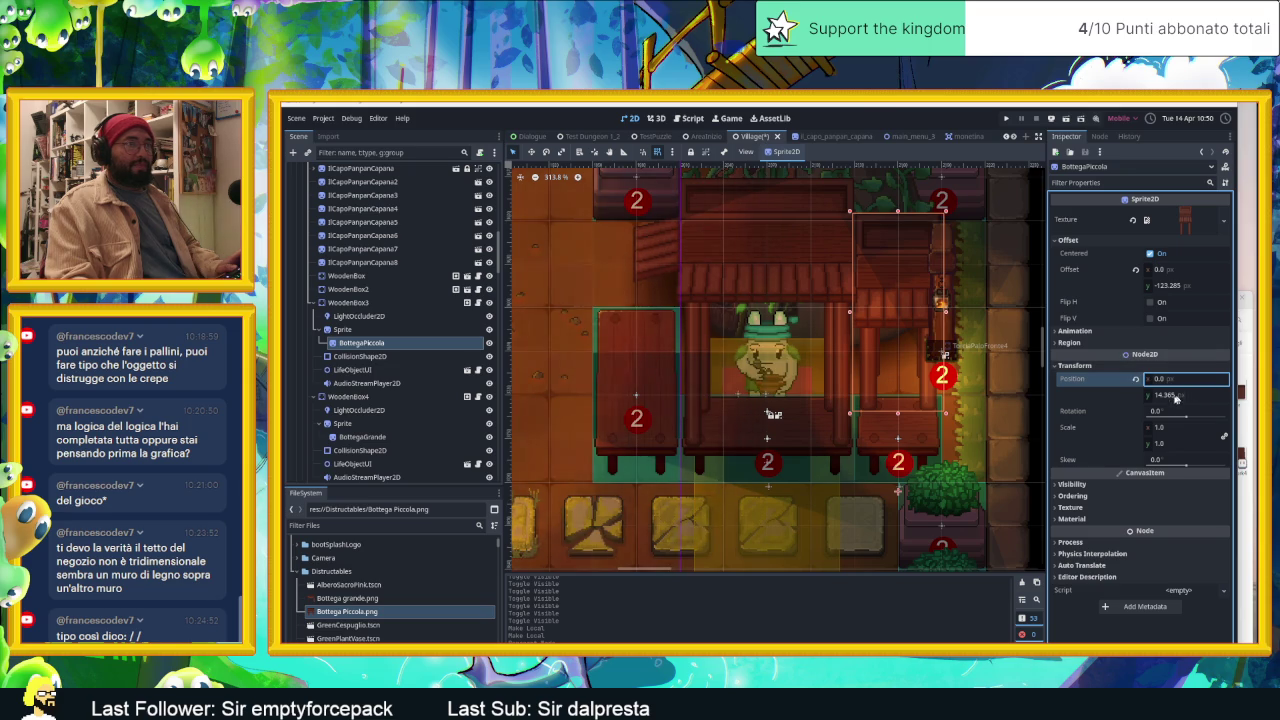
{"action": "left_click_drag", "start_coordinate": [1165, 395], "coordinate": [1206, 395]}
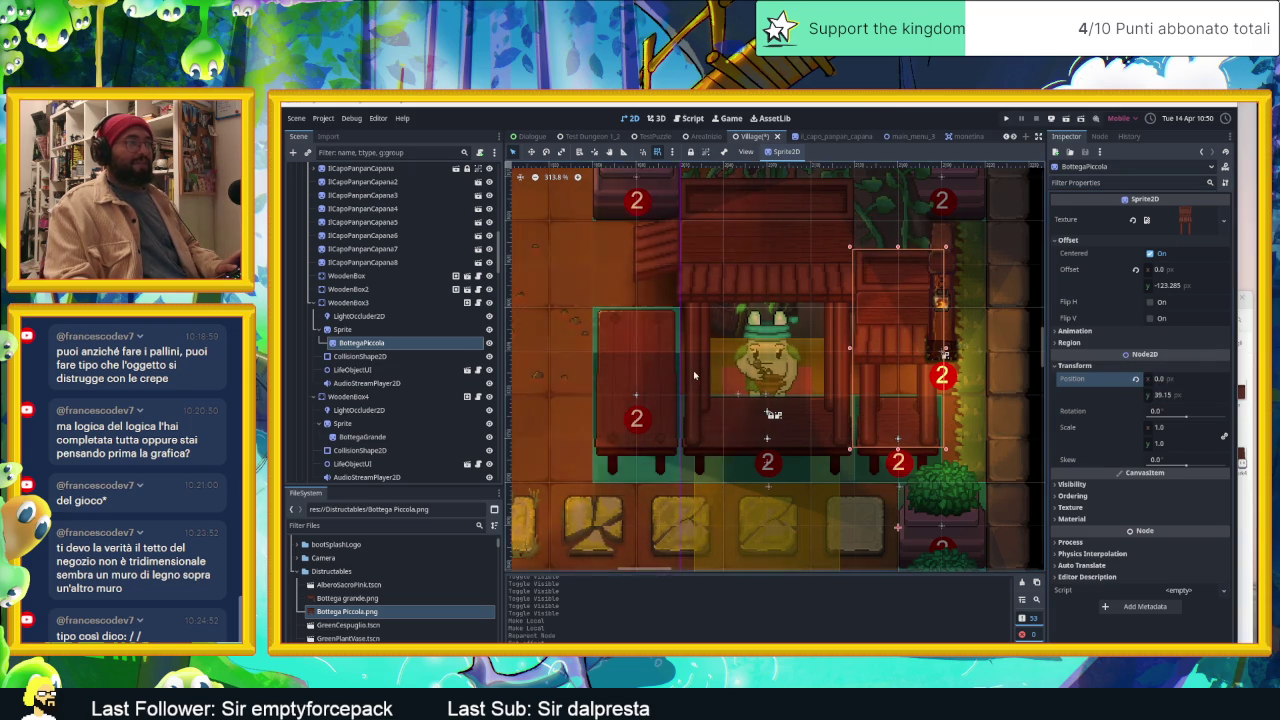
Step: Save the Village scene and run the game to preview the shop
{"action": "scroll", "coordinate": [695, 372], "scroll_direction": "down", "scroll_amount": 3}
{"action": "left_click", "coordinate": [884, 273]}
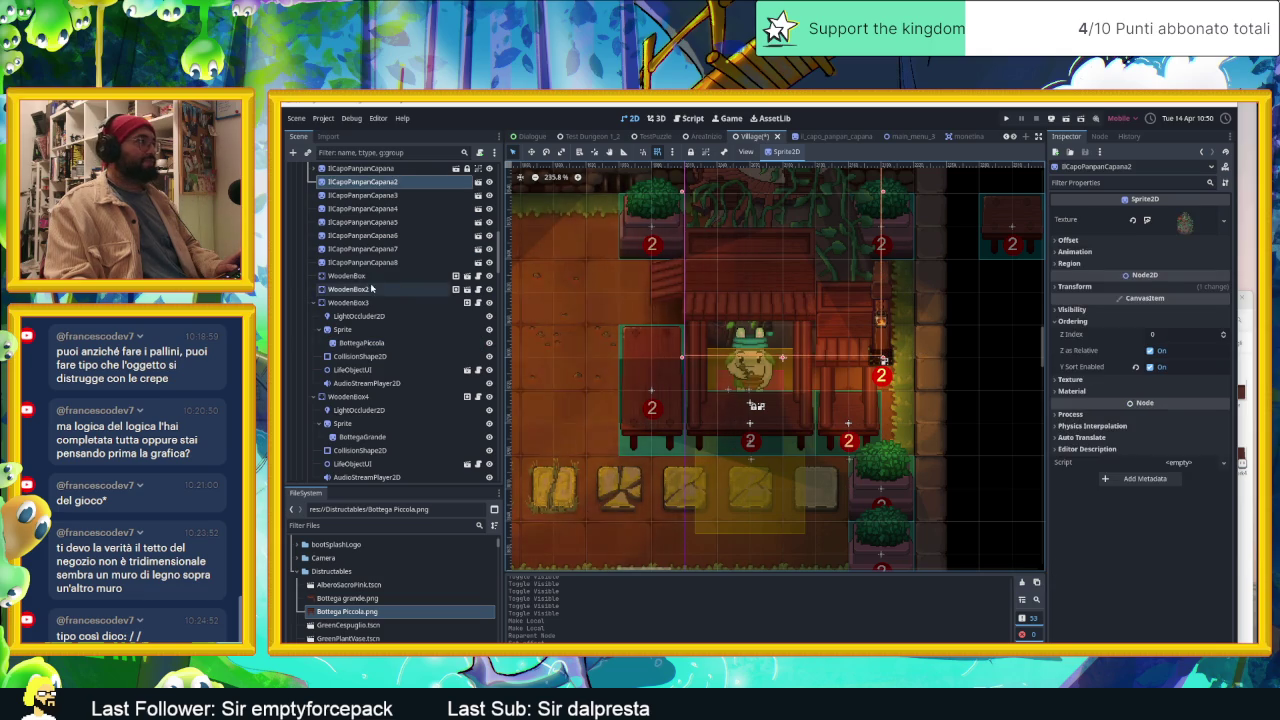
{"action": "scroll", "coordinate": [371, 288], "scroll_direction": "up", "scroll_amount": 1}
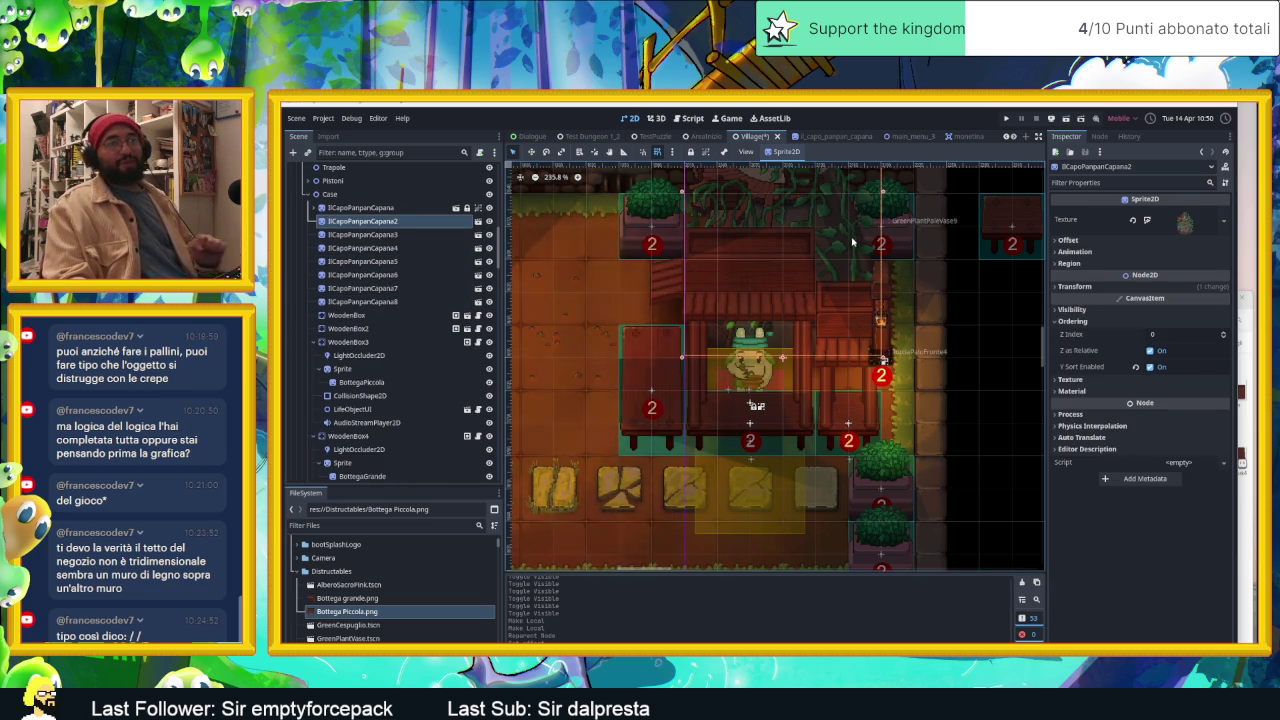
{"action": "left_click", "coordinate": [1066, 118]}
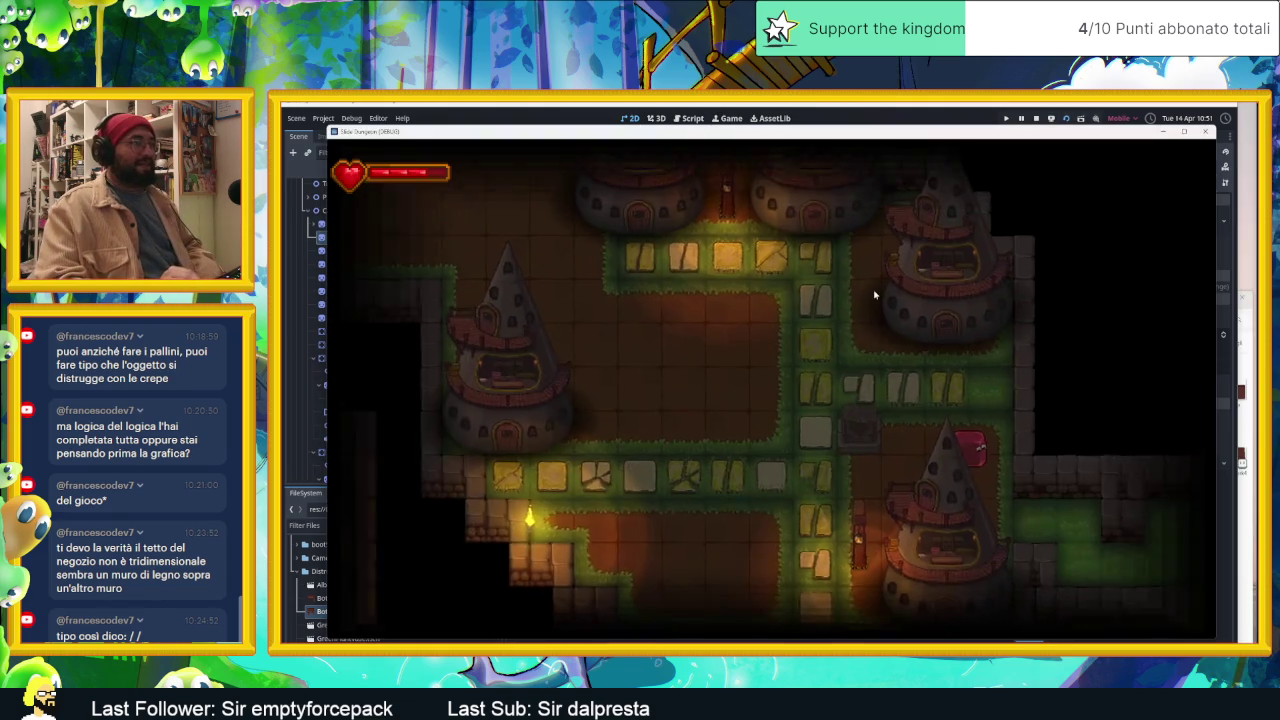
{"action": "key", "text": "Down"}
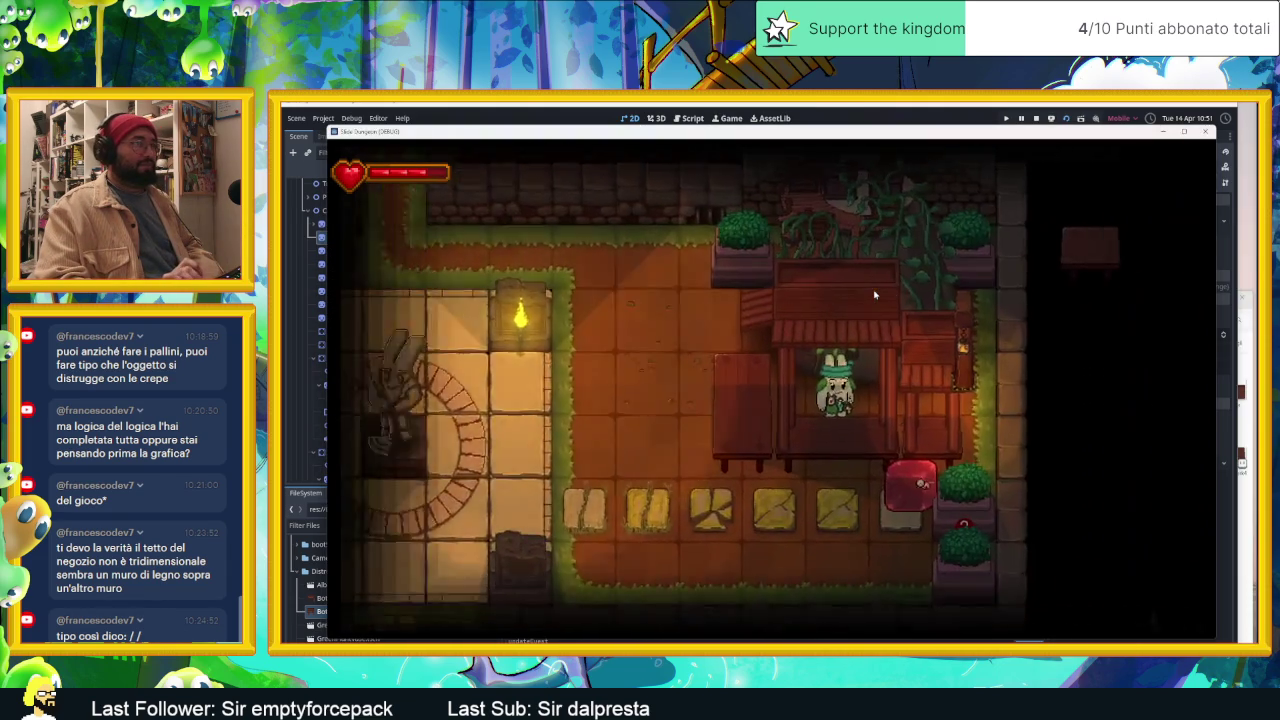
{"action": "key", "text": "Up"}
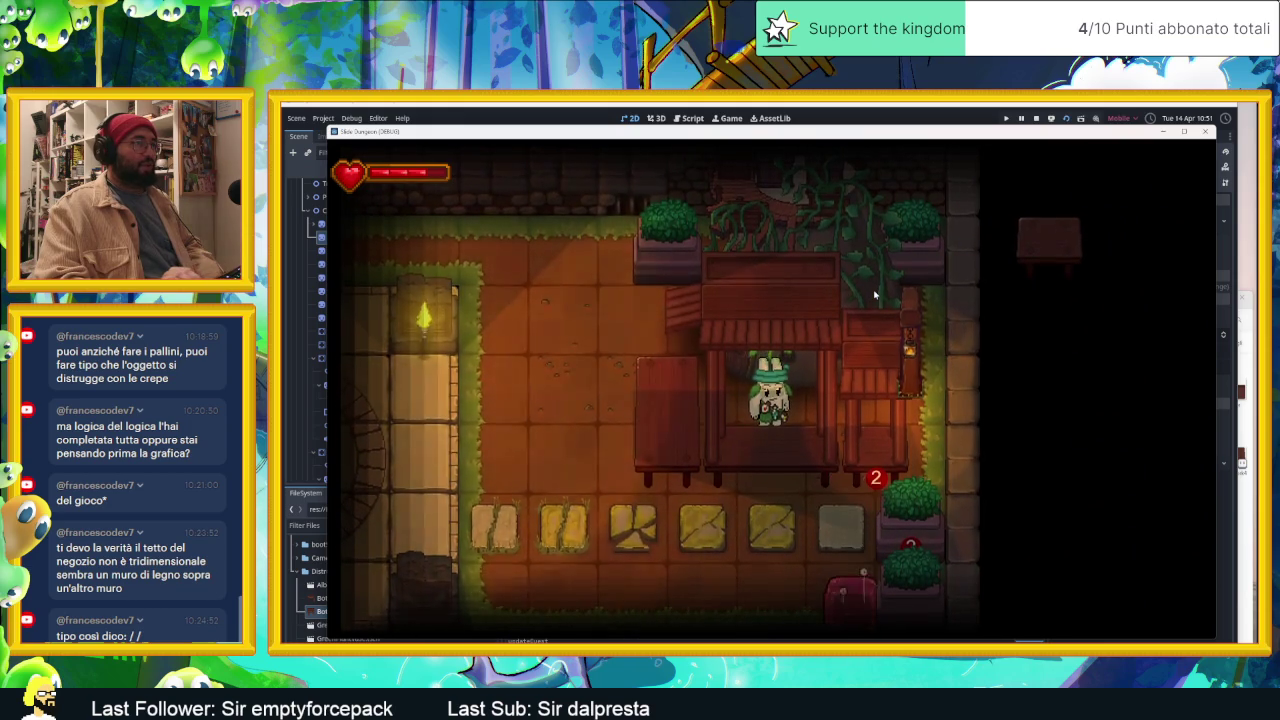
{"action": "key", "text": "Down"}
{"action": "key", "text": "Left"}
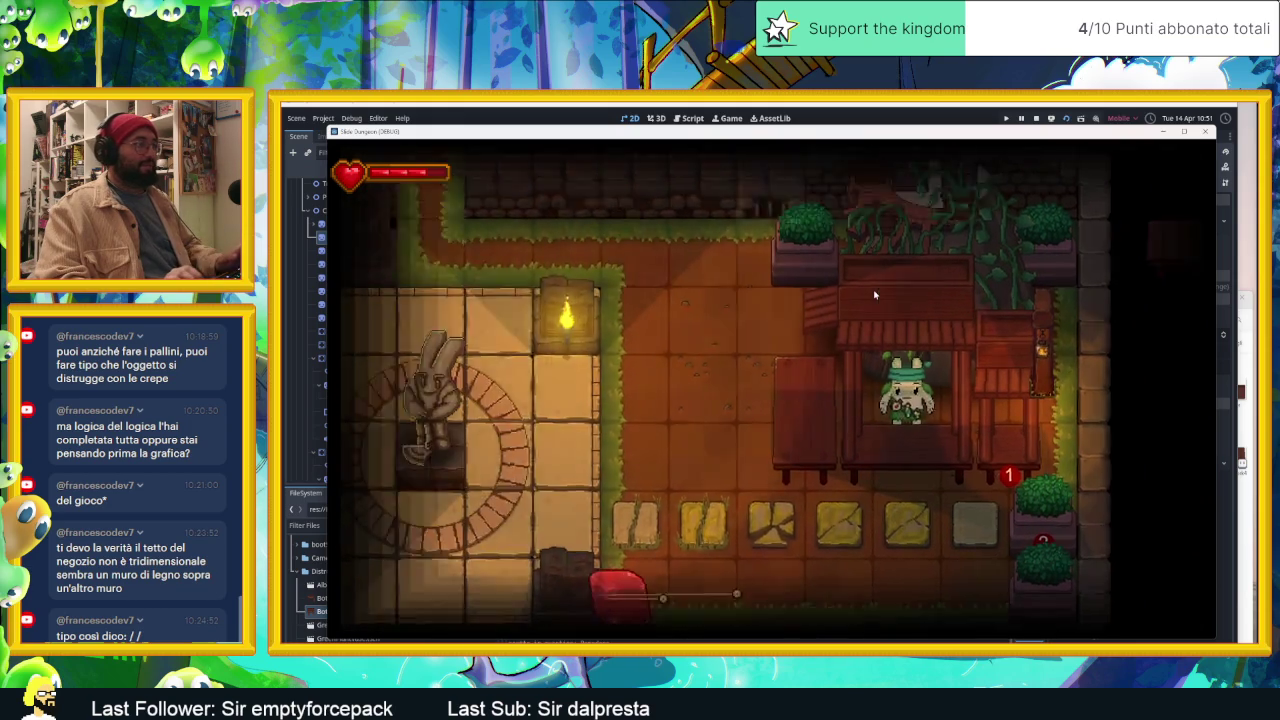
{"action": "key", "text": "Up"}
{"action": "key", "text": "Down"}
{"action": "key", "text": "Up"}
{"action": "key", "text": "Down"}
{"action": "key", "text": "Up"}
{"action": "key", "text": "Down"}
{"action": "key", "text": "Up"}
{"action": "key", "text": "Down"}
{"action": "key", "text": "Up"}
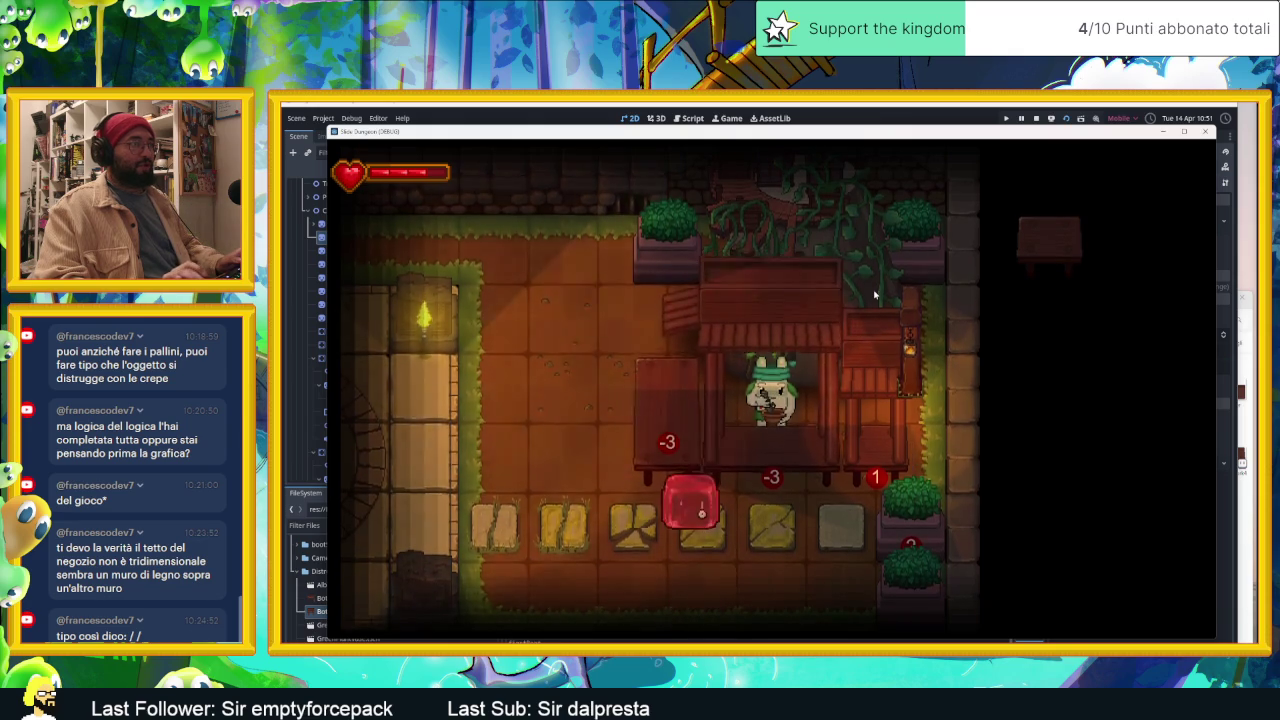
{"action": "key", "text": "Down"}
{"action": "key", "text": "Right"}
{"action": "key", "text": "Up"}
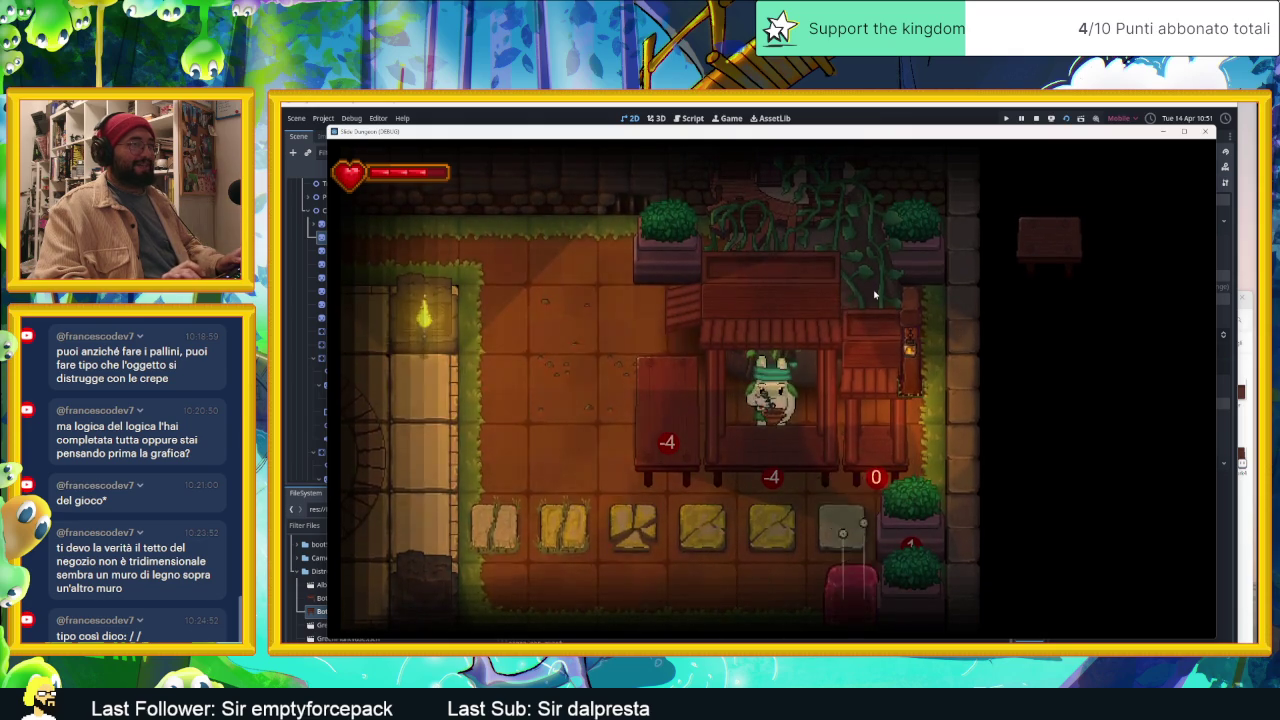
{"action": "key", "text": "Down"}
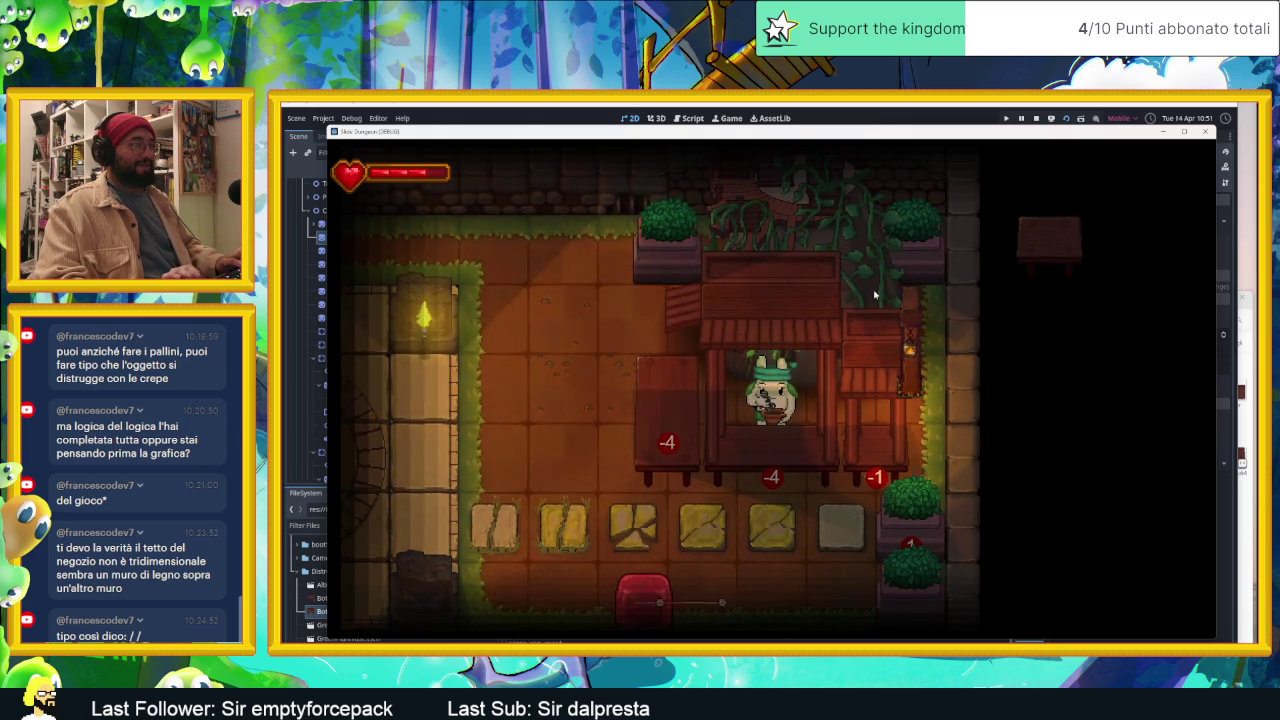
{"action": "key", "text": "Up"}
{"action": "key", "text": "Right"}
{"action": "key", "text": "Right"}
{"action": "key", "text": "Right"}
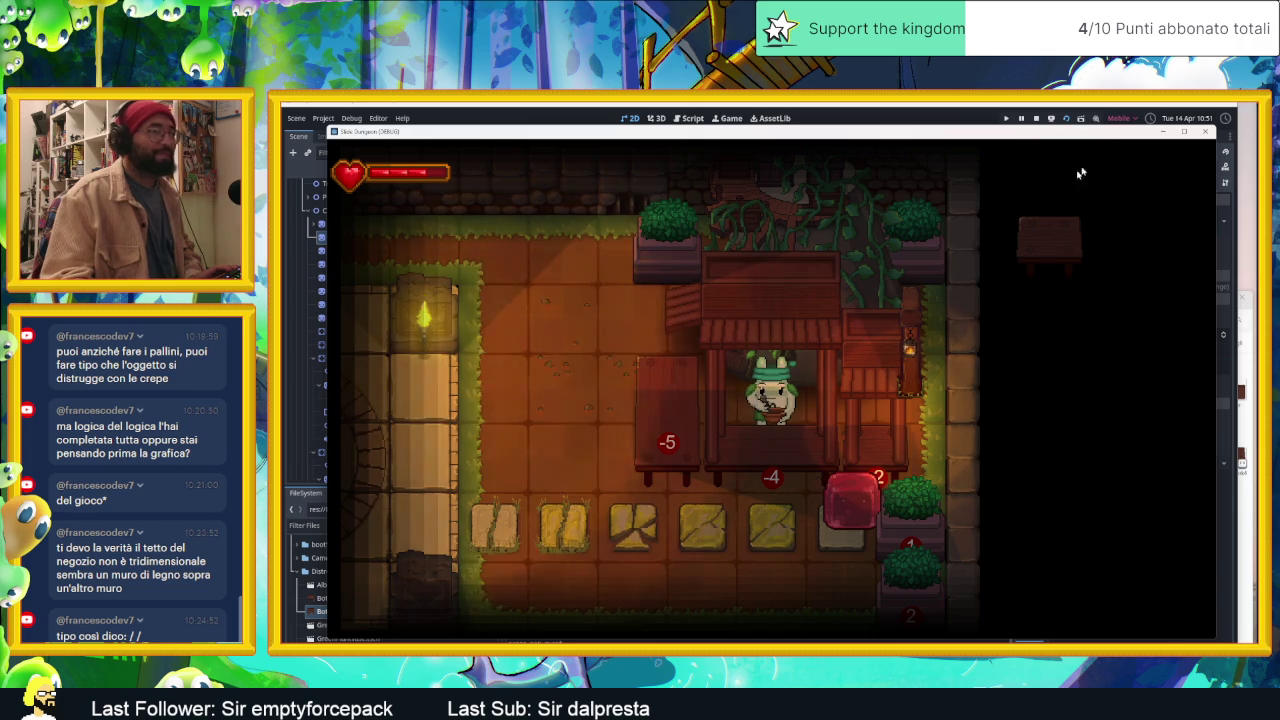
{"action": "left_click", "coordinate": [1037, 118]}
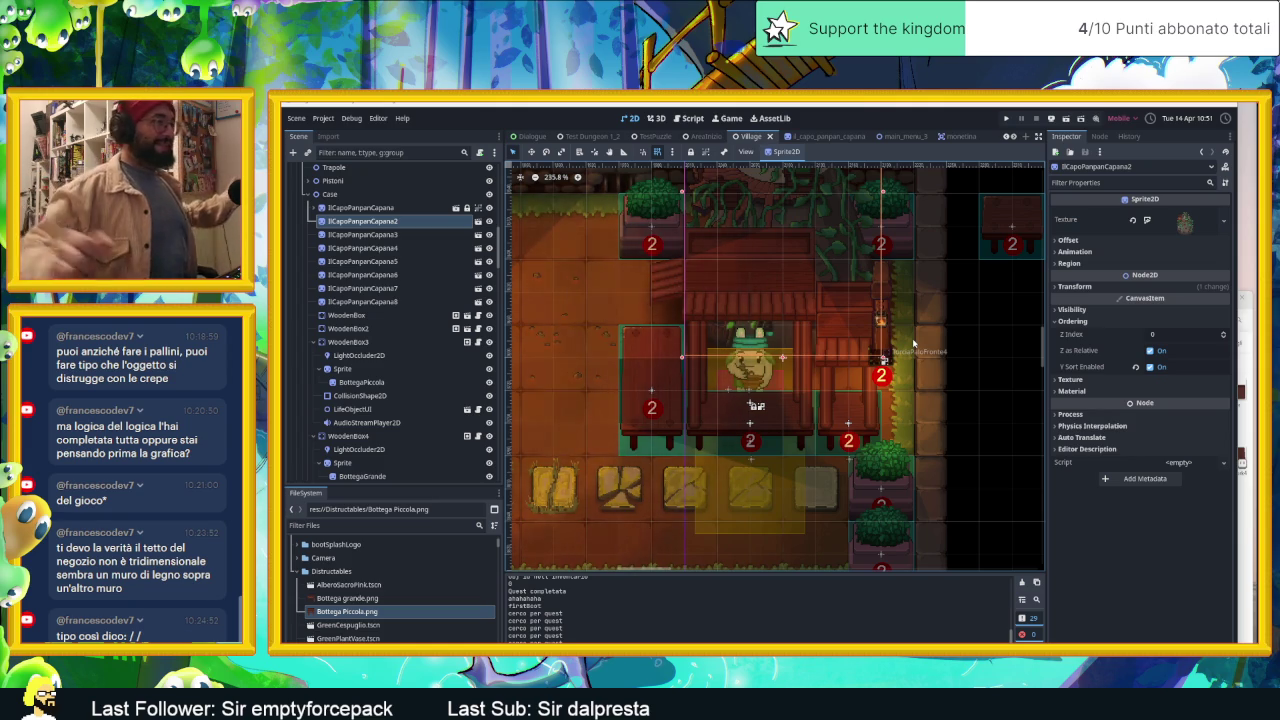
{"action": "scroll", "coordinate": [795, 407], "scroll_direction": "up", "scroll_amount": 1}
{"action": "scroll", "coordinate": [795, 407], "scroll_direction": "up", "scroll_amount": 1}
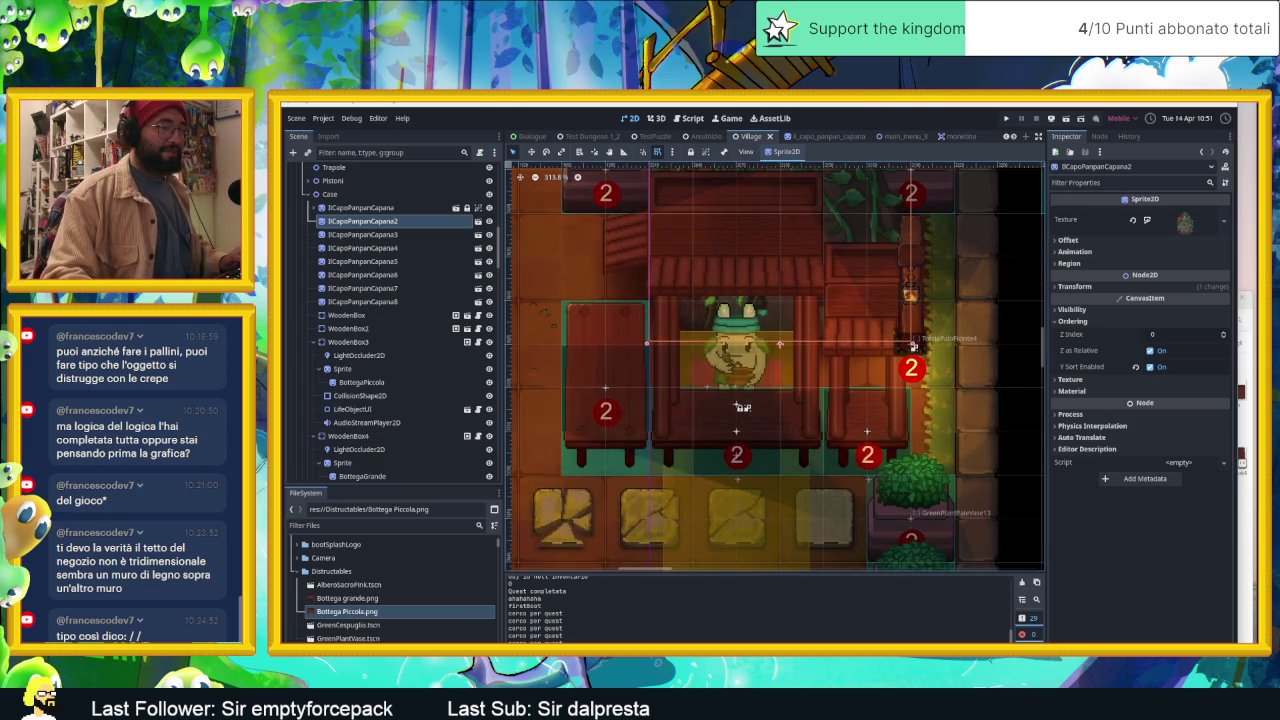
Step: Switch between the desktop, Godot and the Distructables and Tavoli folder windows
{"action": "key", "text": "super+d"}
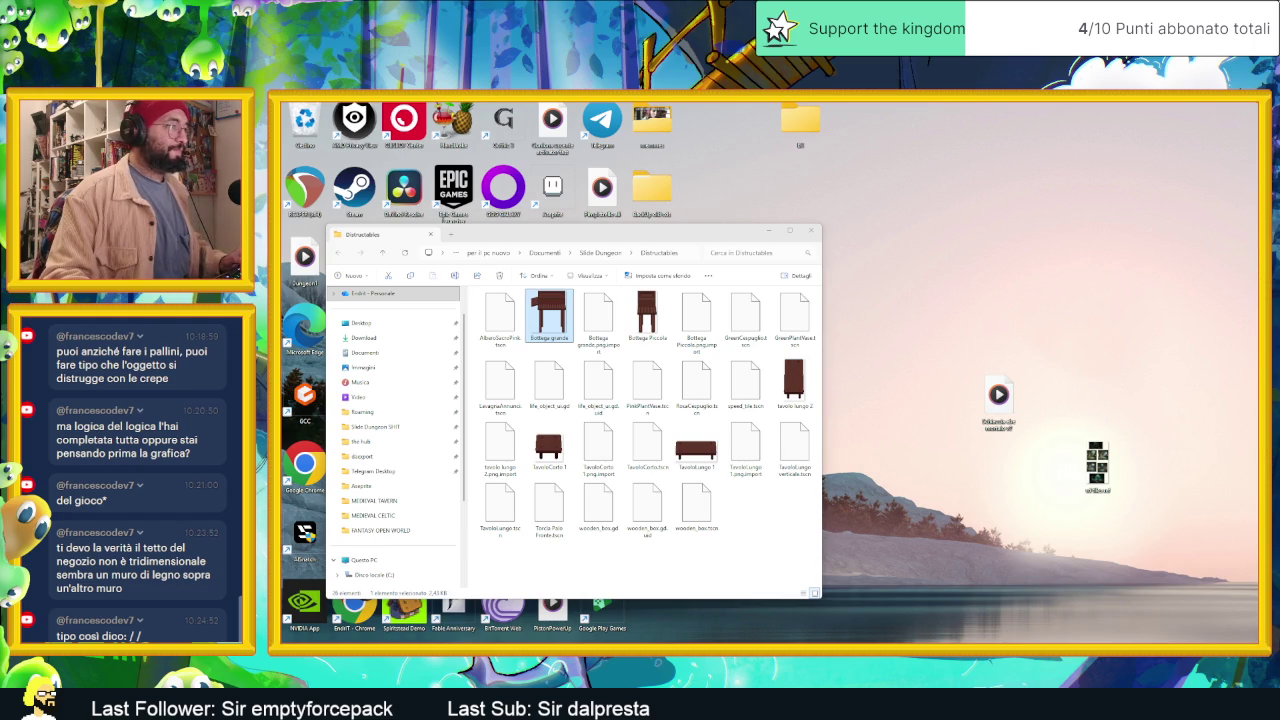
{"action": "key", "text": "super+d"}
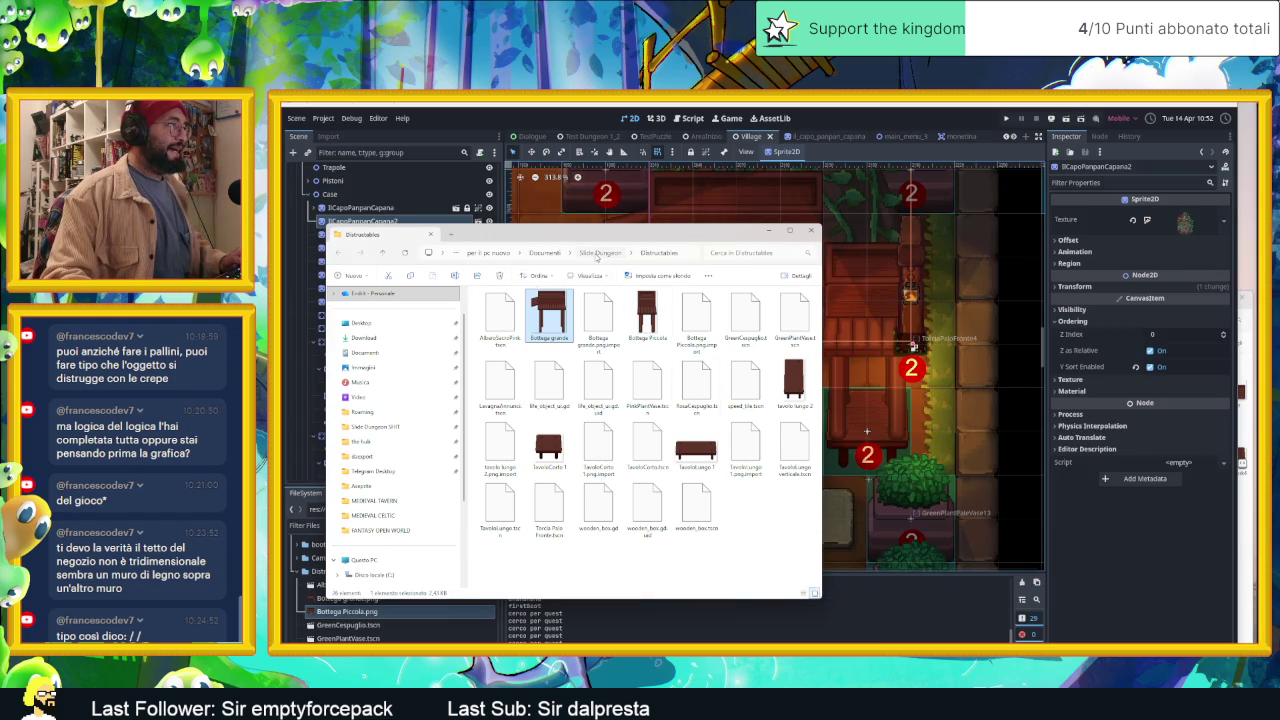
{"action": "left_click", "coordinate": [597, 257]}
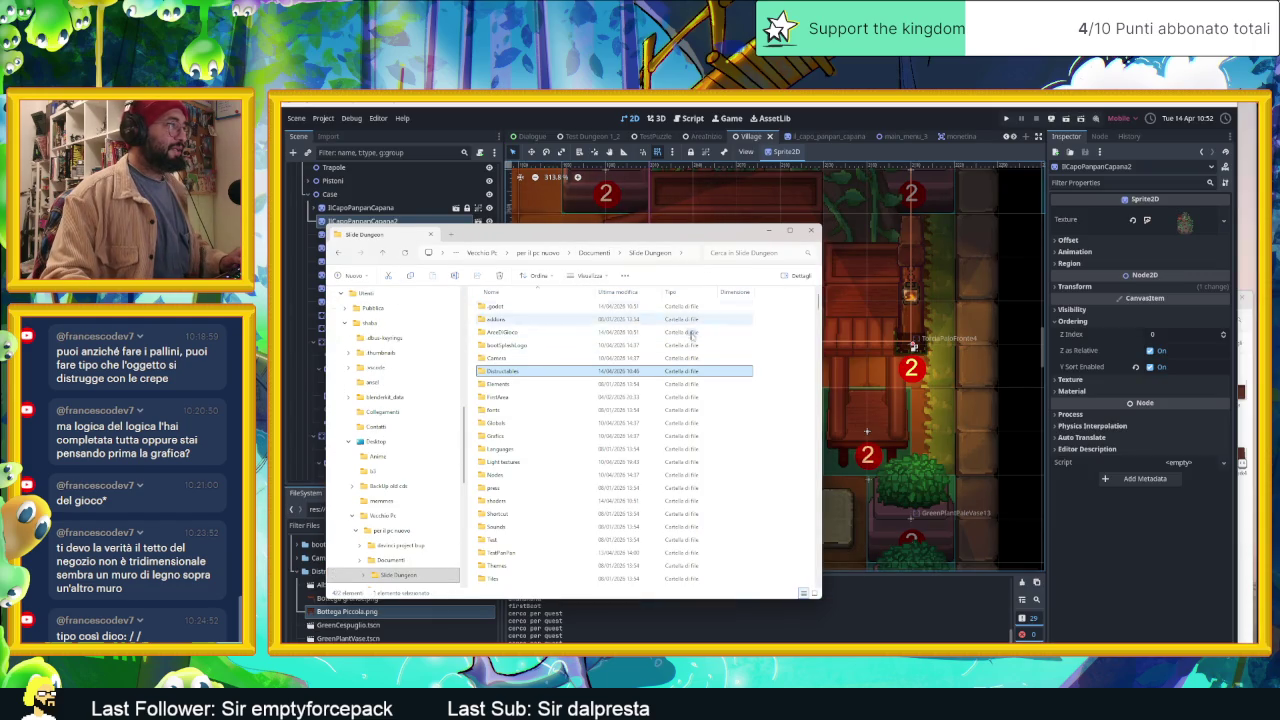
{"action": "double_click", "coordinate": [750, 369]}
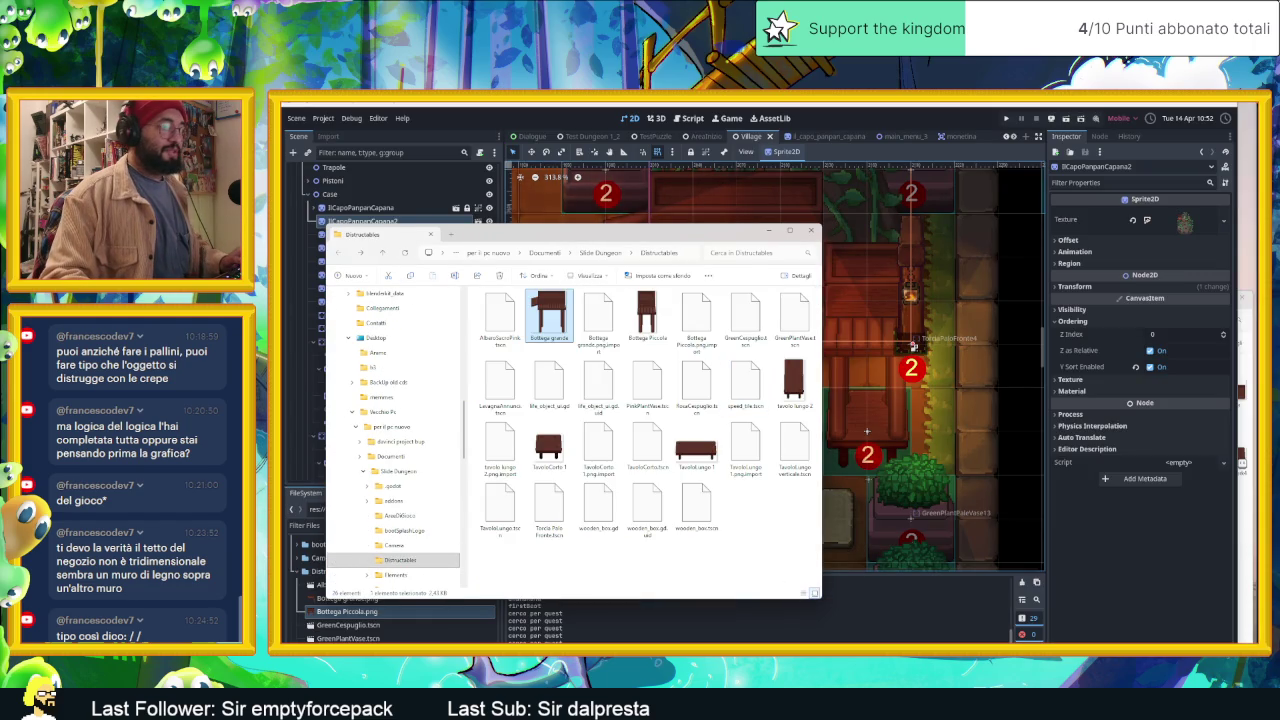
{"action": "key", "text": "super+d"}
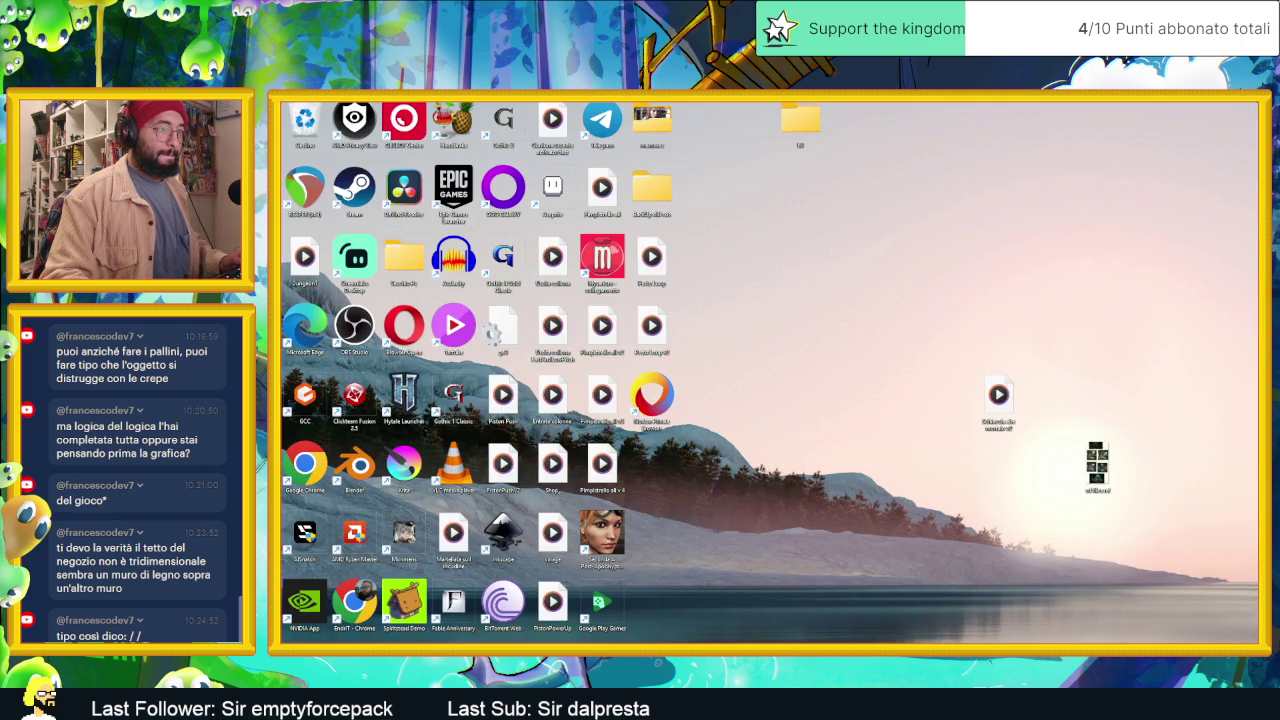
{"action": "key", "text": "alt+Tab"}
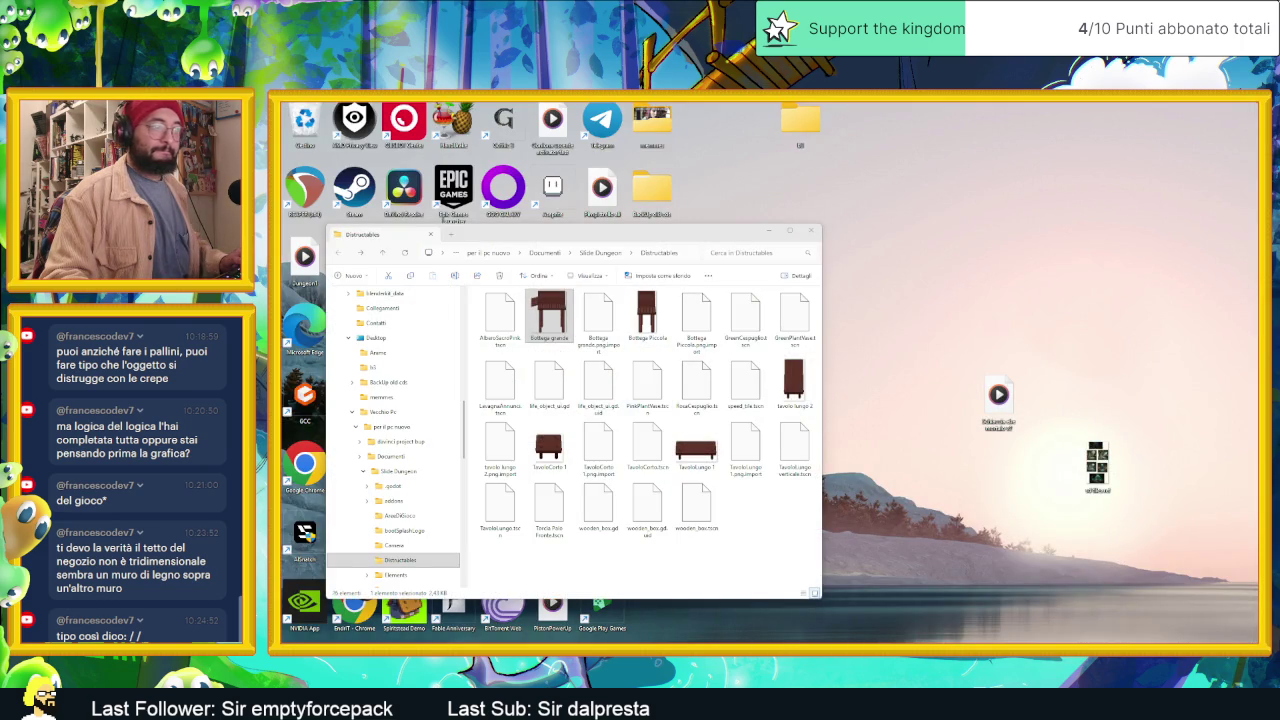
{"action": "key", "text": "super+d"}
{"action": "key", "text": "alt+Tab"}
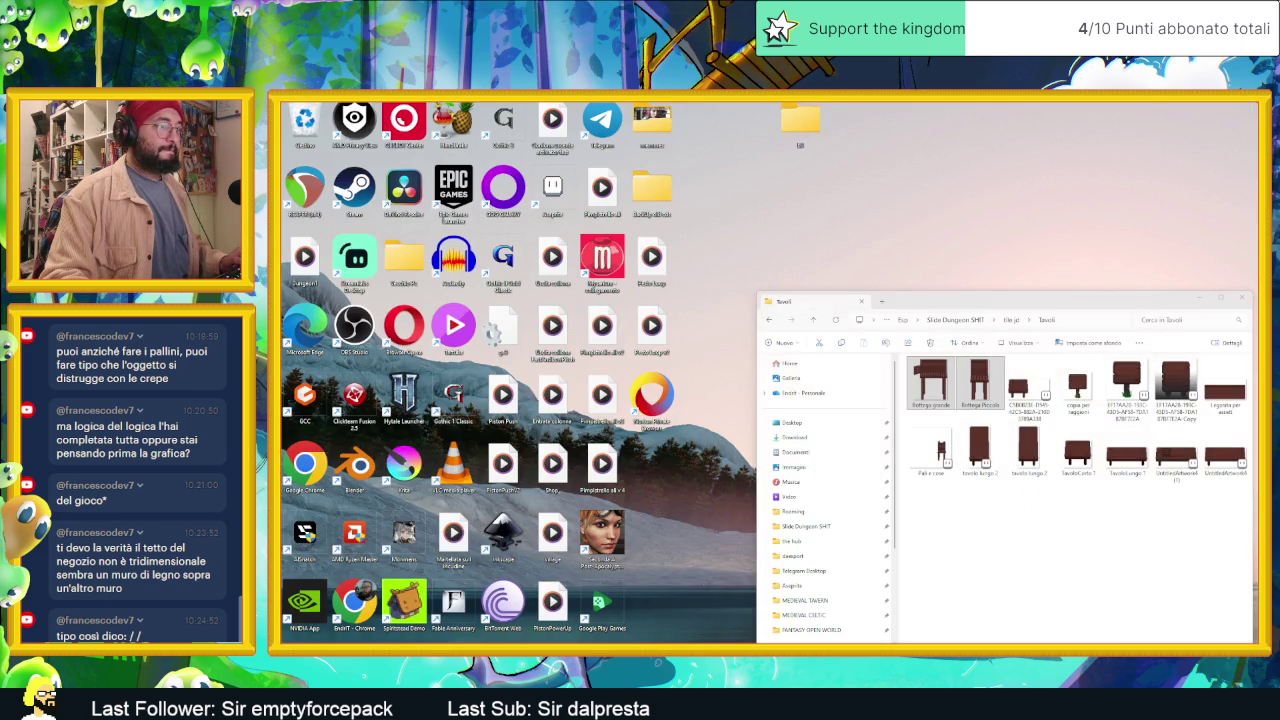
{"action": "key", "text": "super+d"}
Step: Go to tile jd > Tavoli and open UntitledArtwork (1) in Aseprite
{"action": "left_click", "coordinate": [1011, 319]}
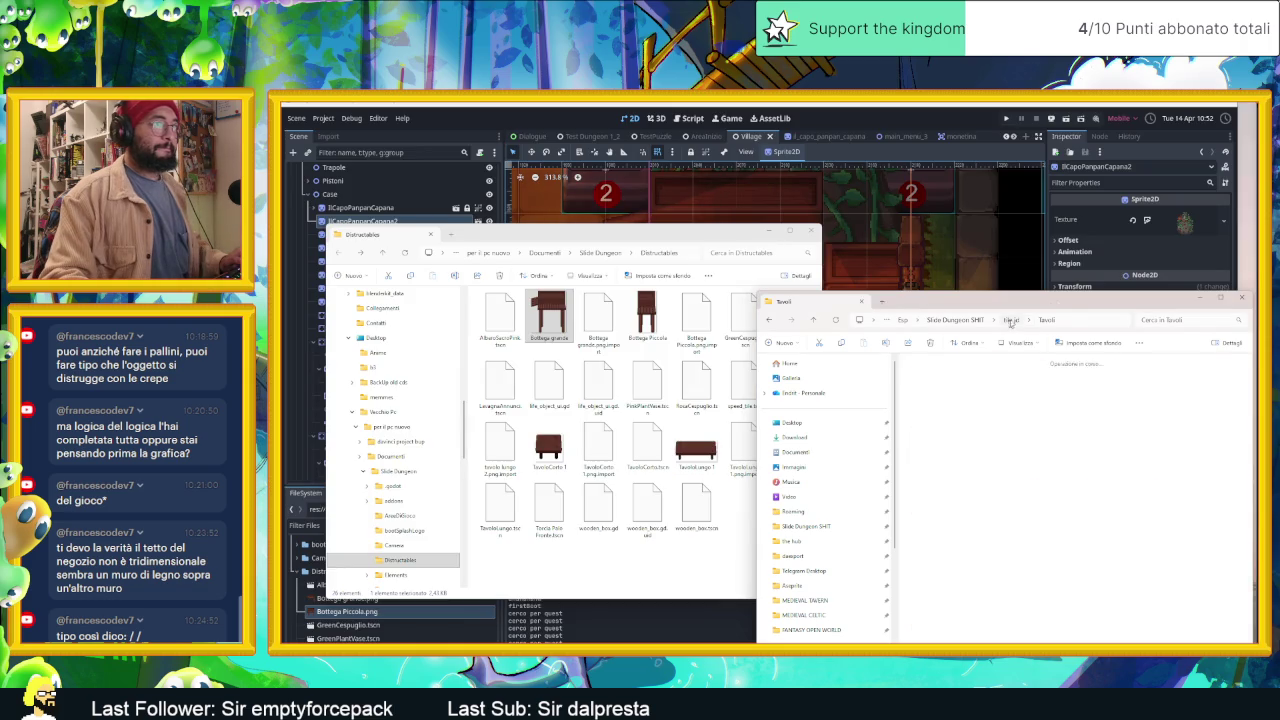
{"action": "left_click_drag", "start_coordinate": [1061, 299], "coordinate": [771, 261]}
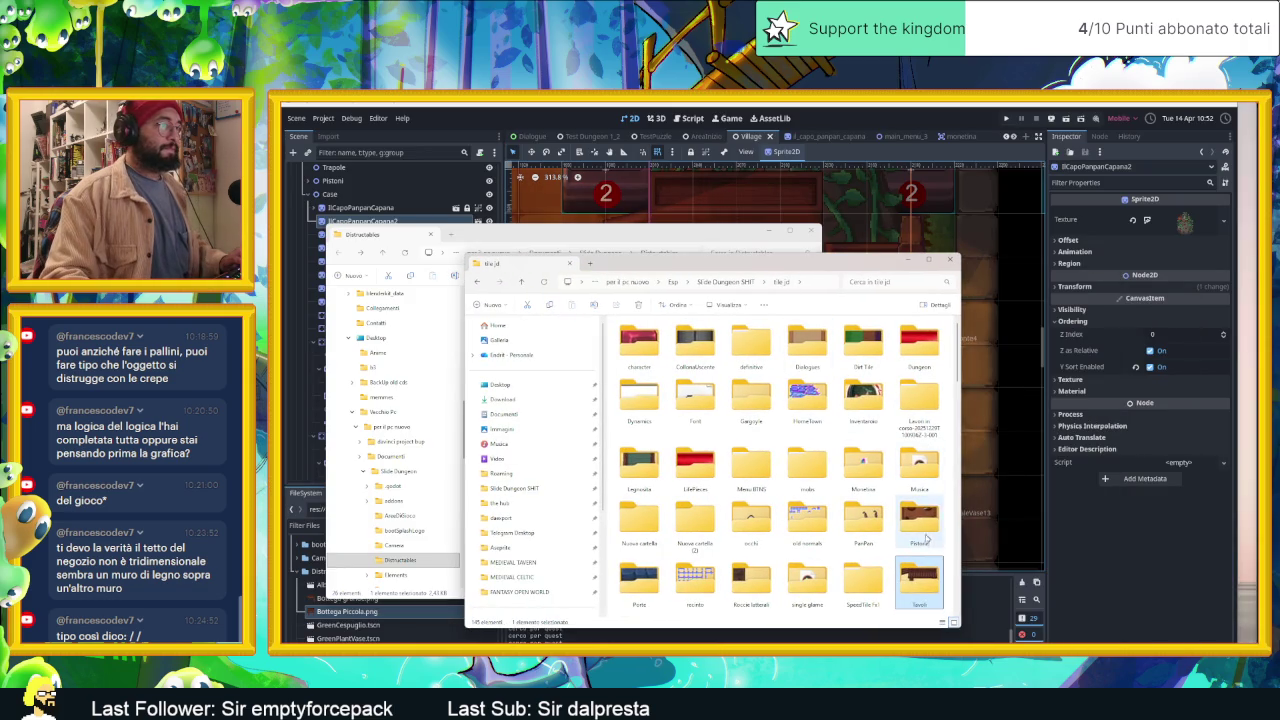
{"action": "double_click", "coordinate": [918, 574]}
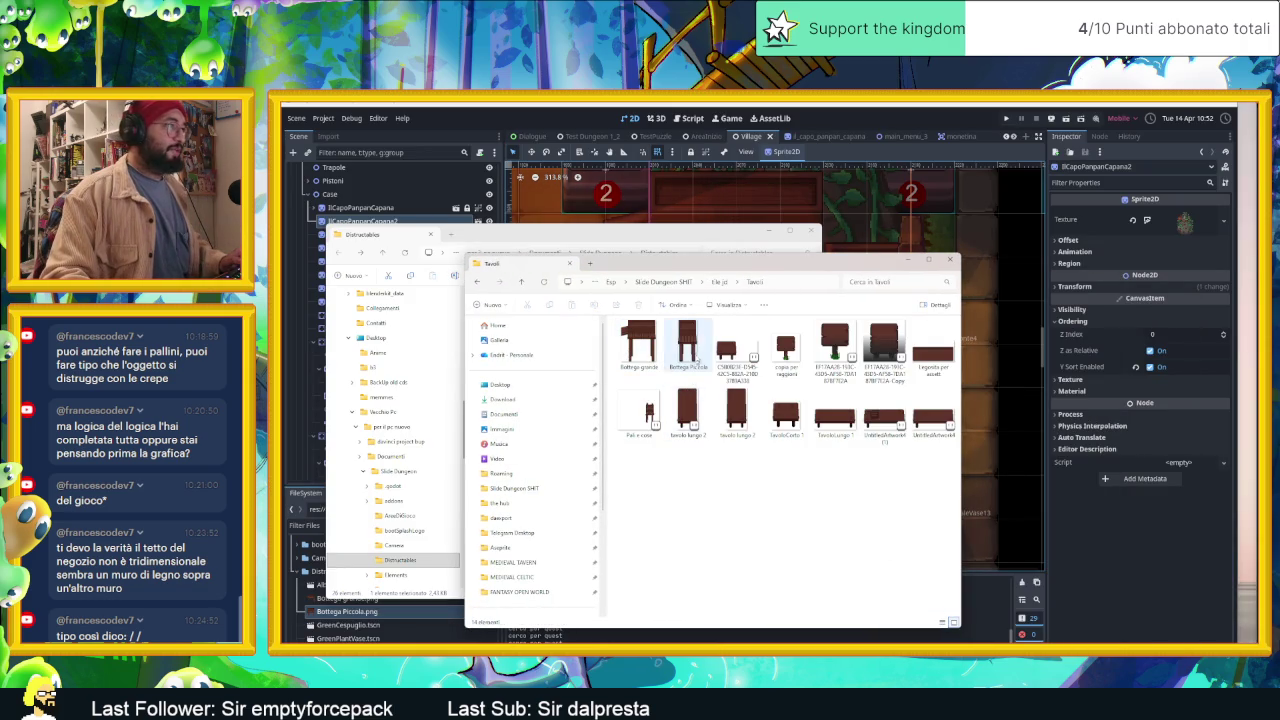
{"action": "left_click", "coordinate": [895, 424]}
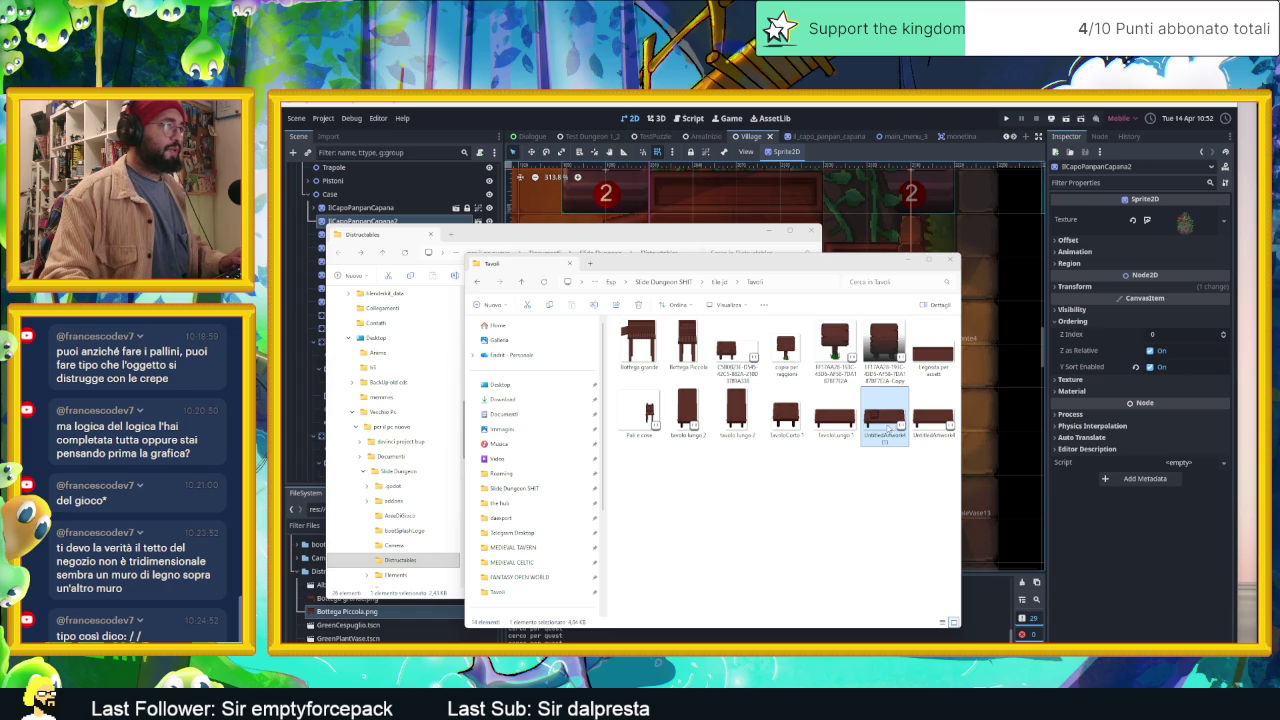
{"action": "double_click", "coordinate": [887, 424]}
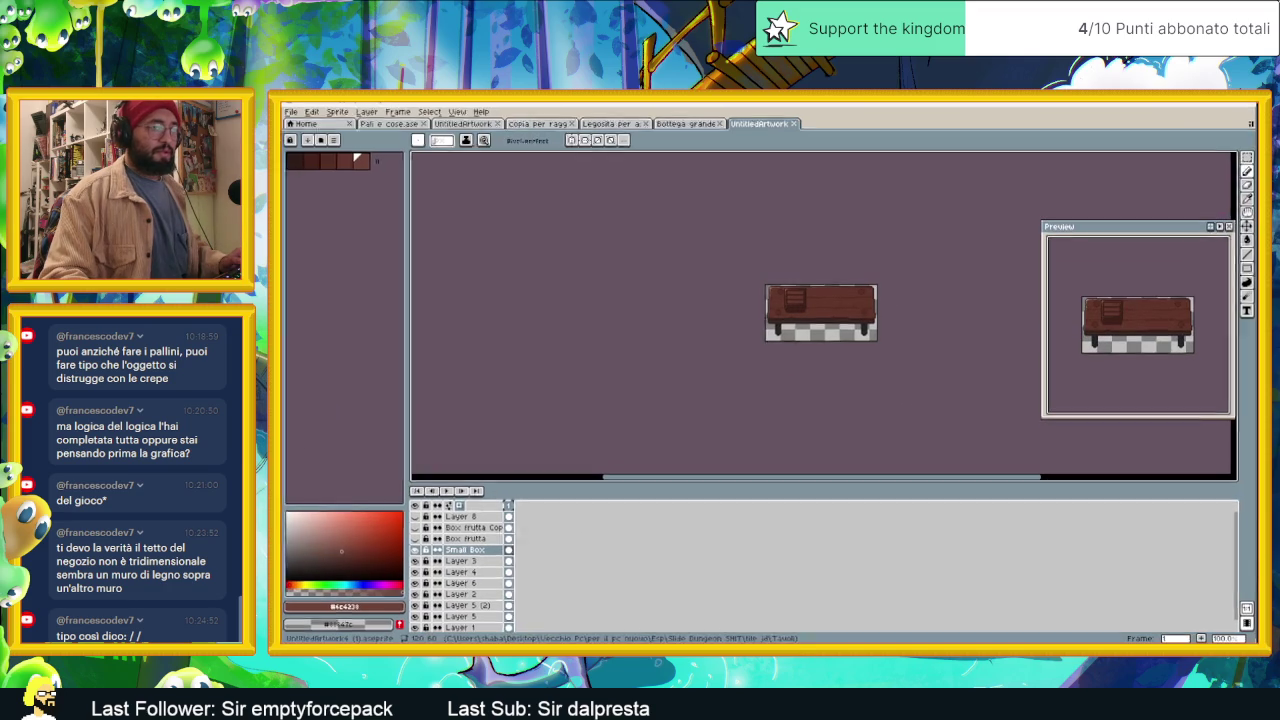
Step: Hide the table layer and compare the Box frutta and Box frutta Copy layers
{"action": "scroll", "coordinate": [659, 405], "scroll_direction": "up", "scroll_amount": 1}
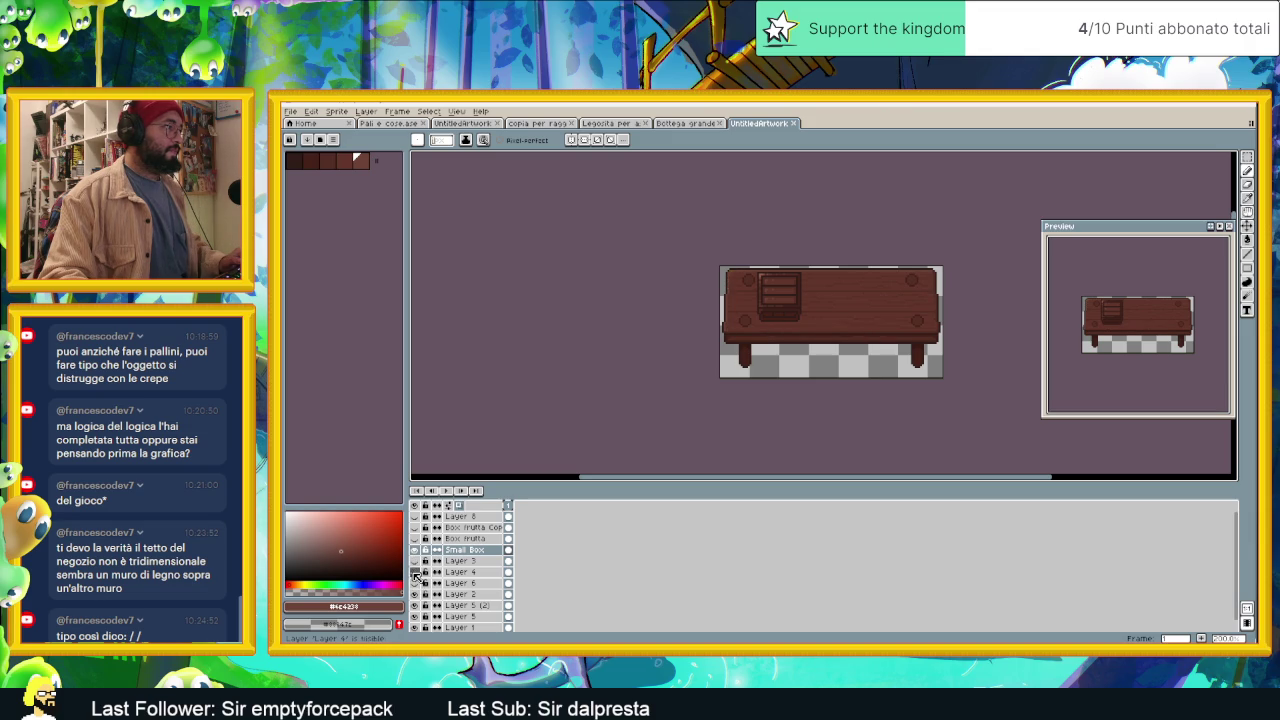
{"action": "left_click", "coordinate": [417, 594]}
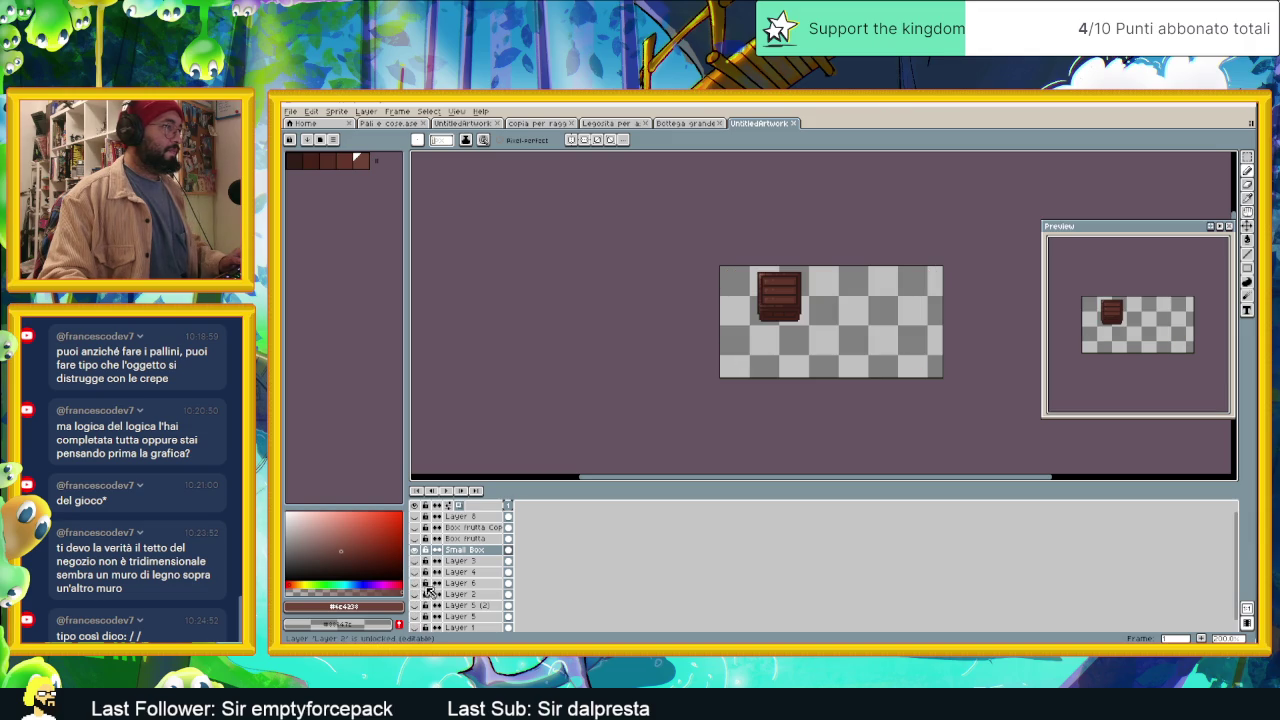
{"action": "left_click", "coordinate": [415, 539]}
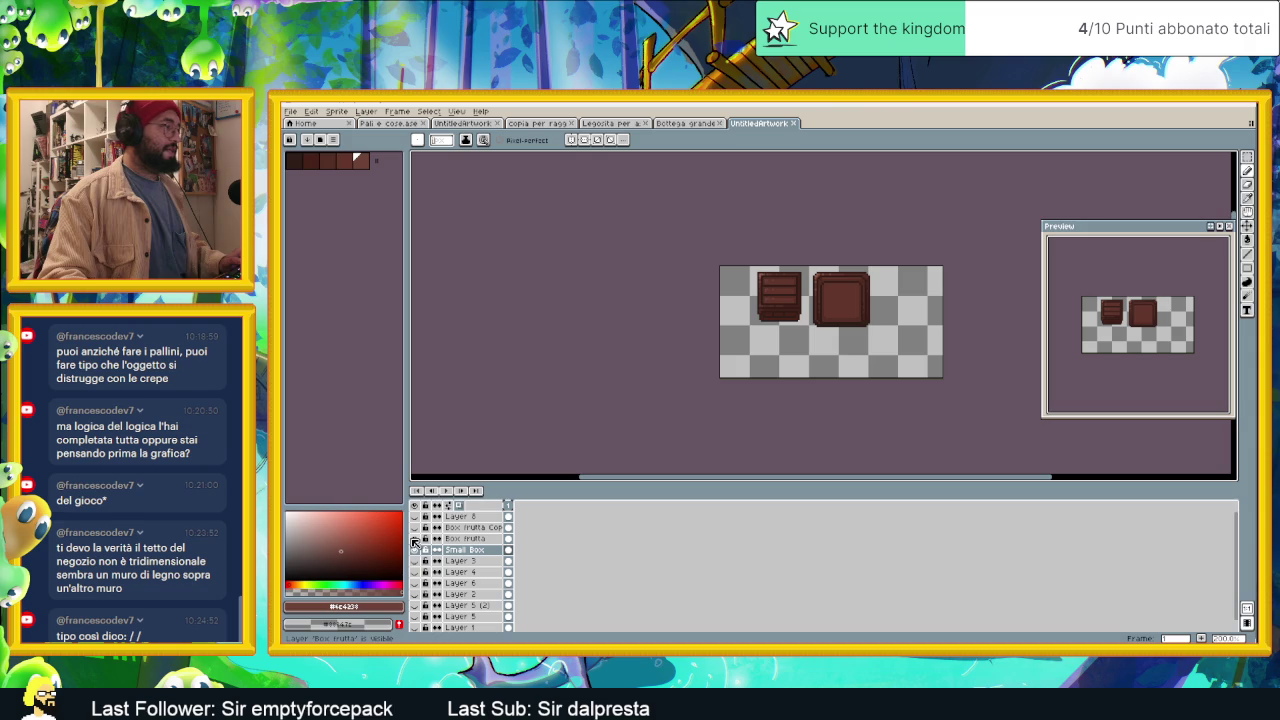
{"action": "left_click", "coordinate": [415, 528]}
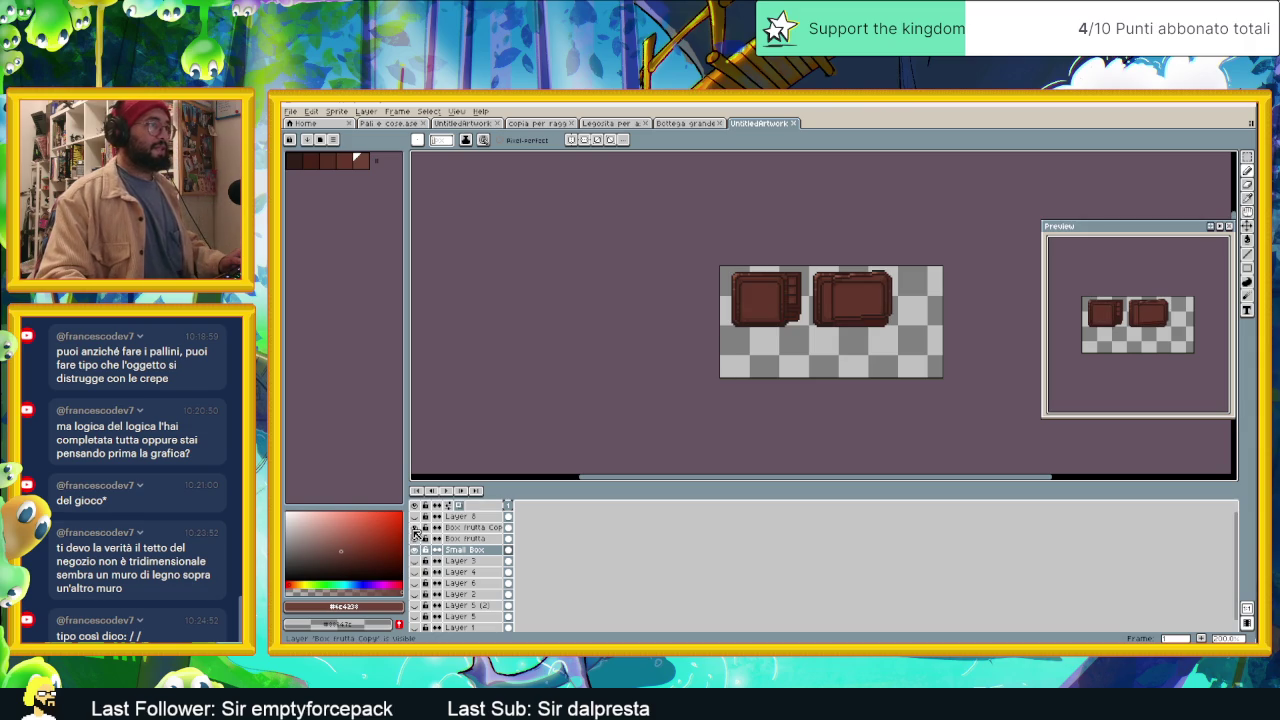
{"action": "left_click", "coordinate": [416, 530]}
{"action": "left_click", "coordinate": [416, 530]}
{"action": "left_click", "coordinate": [416, 530]}
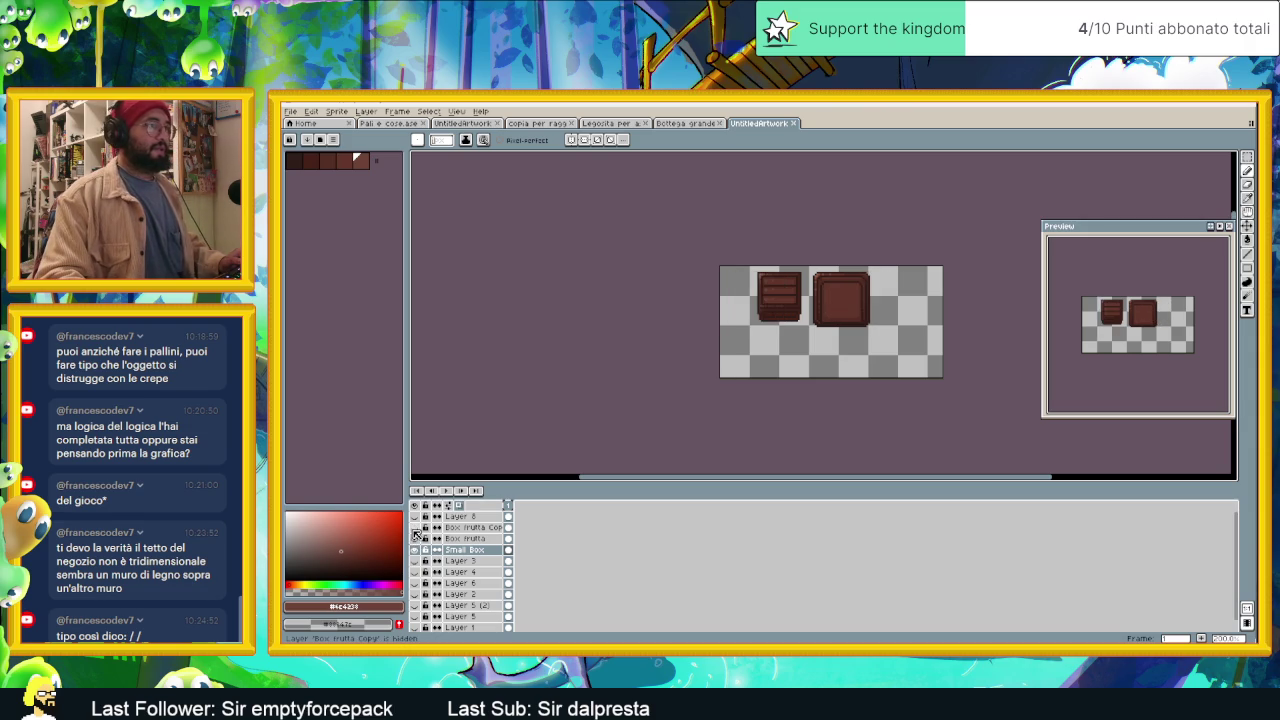
{"action": "left_click", "coordinate": [416, 530]}
{"action": "left_click", "coordinate": [416, 530]}
{"action": "left_click", "coordinate": [416, 530]}
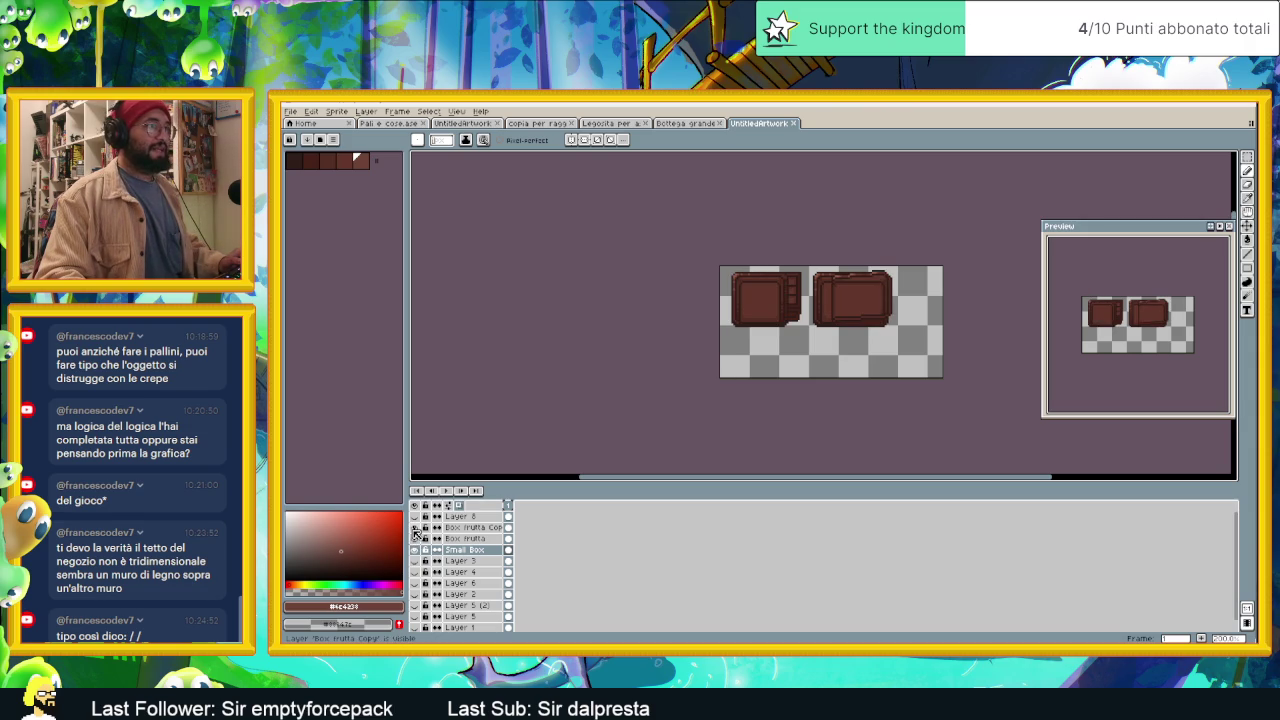
{"action": "left_click", "coordinate": [416, 530]}
Step: Hide Layer 8 and Box frutta so only the Small Box stays visible
{"action": "left_click", "coordinate": [416, 517]}
{"action": "left_click", "coordinate": [416, 517]}
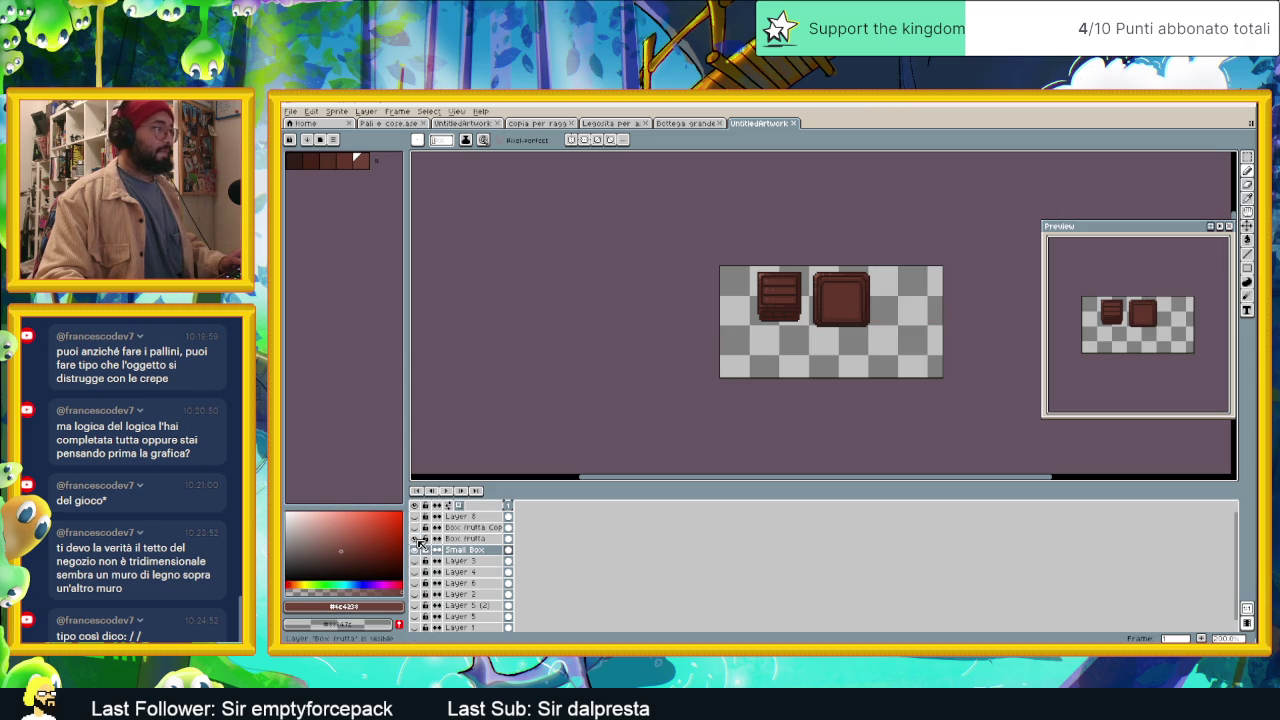
{"action": "left_click", "coordinate": [416, 539]}
{"action": "left_click", "coordinate": [416, 539]}
{"action": "left_click", "coordinate": [416, 539]}
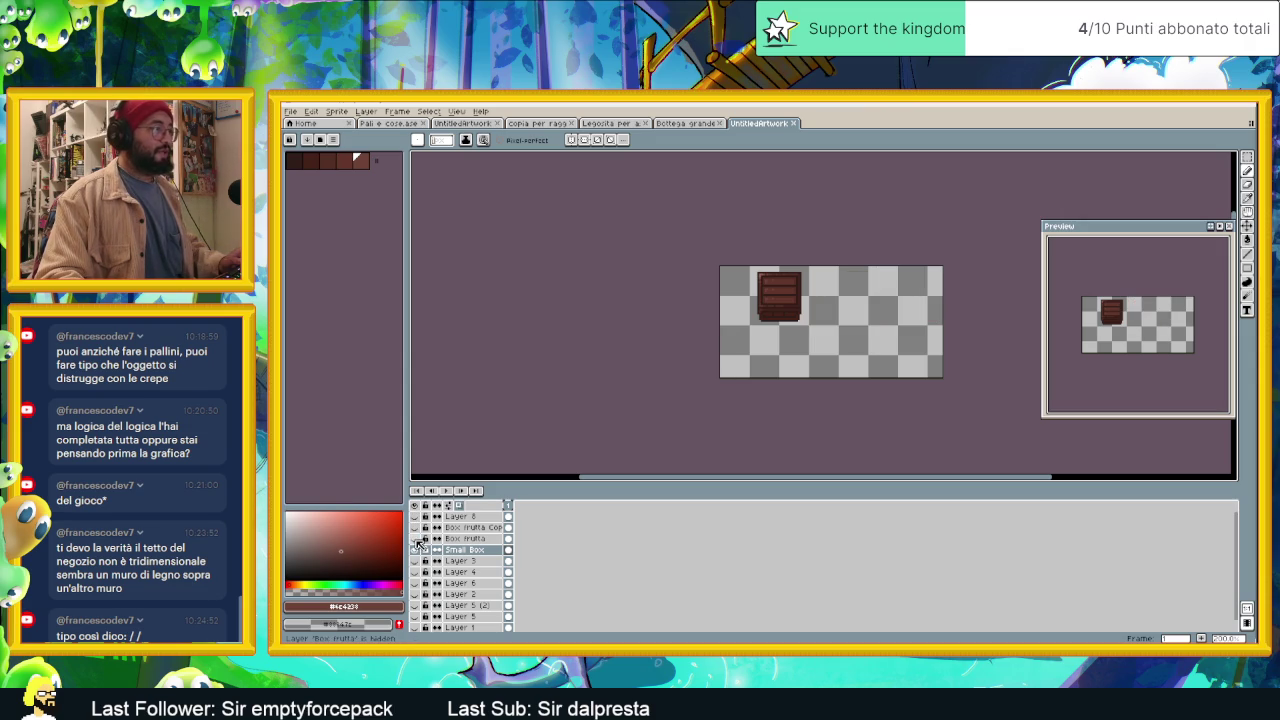
{"action": "left_click", "coordinate": [290, 111]}
{"action": "mouse_move", "coordinate": [305, 203]}
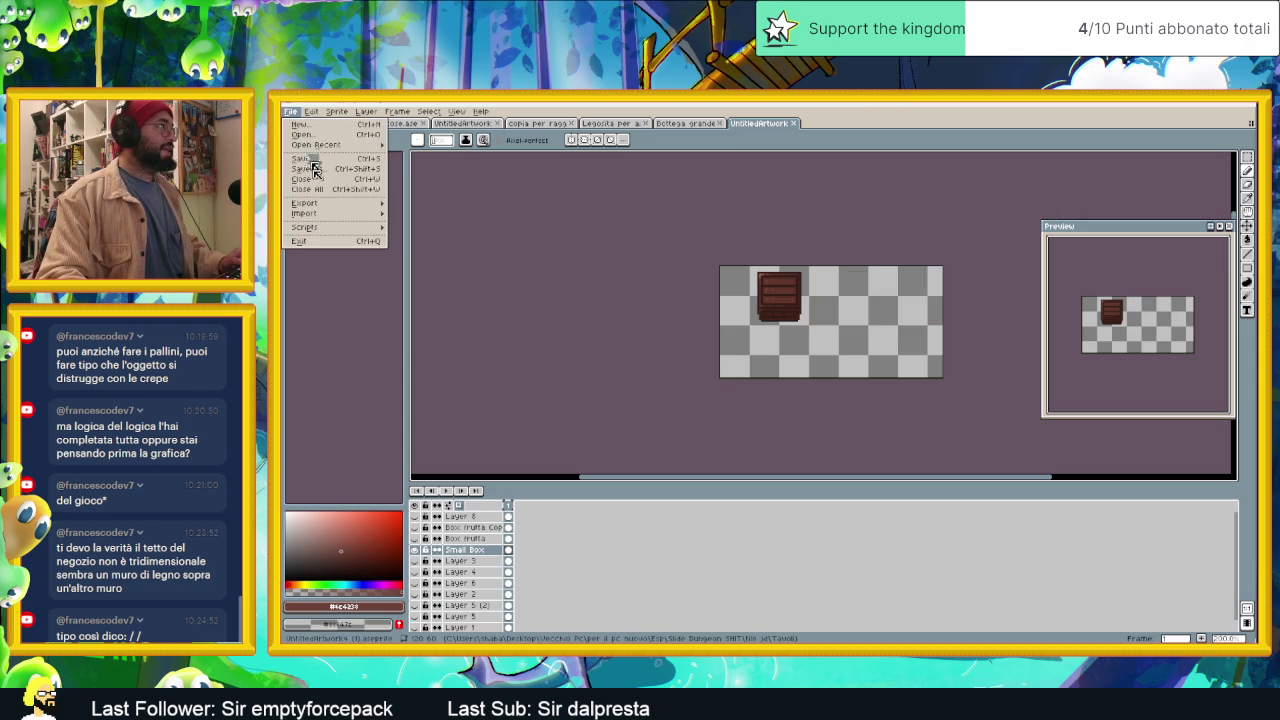
Step: Export the small box alone as 'Piccola scatola ornamento.png'
{"action": "left_click", "coordinate": [491, 210]}
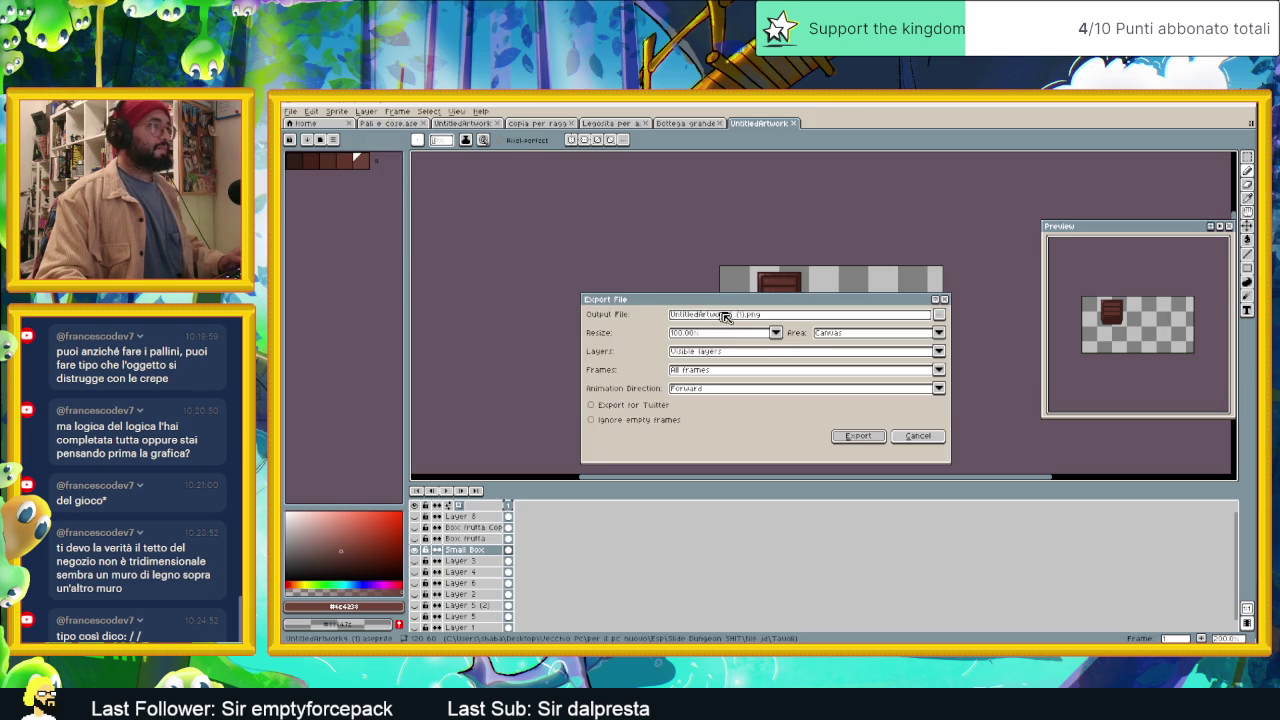
{"action": "left_click_drag", "start_coordinate": [750, 318], "coordinate": [612, 320]}
{"action": "type", "text": "1"}
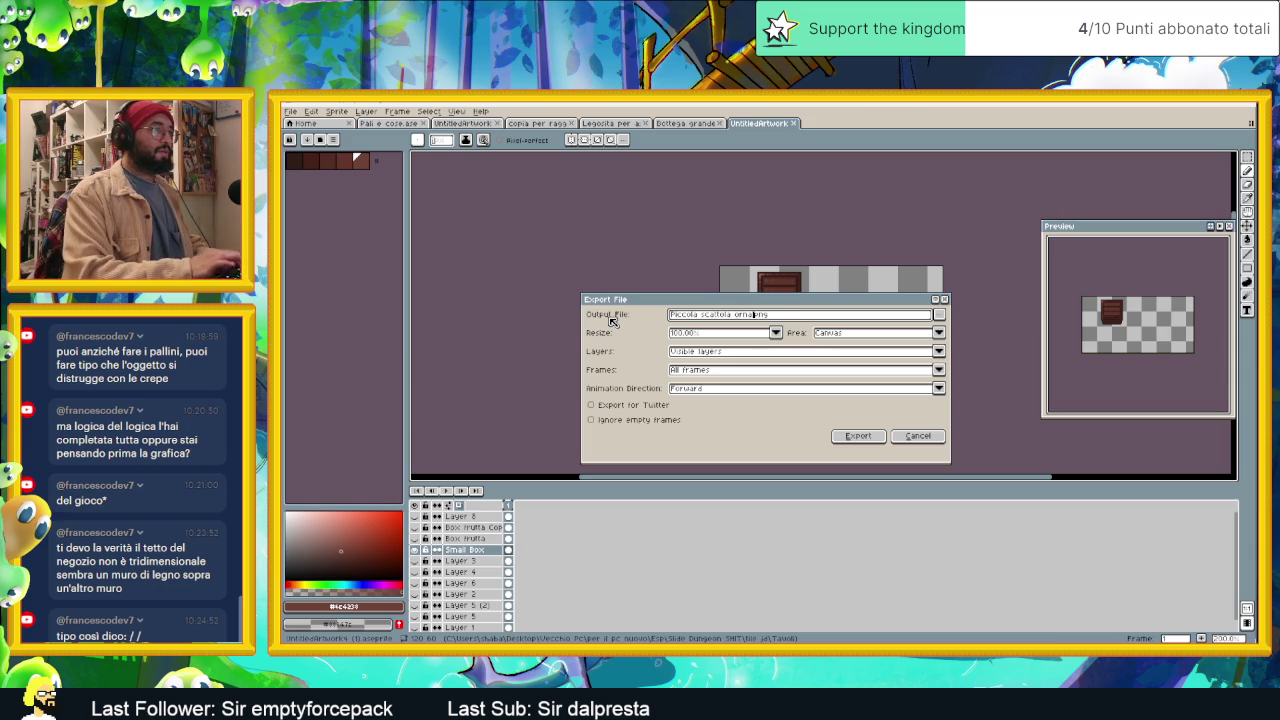
{"action": "left_click", "coordinate": [858, 436]}
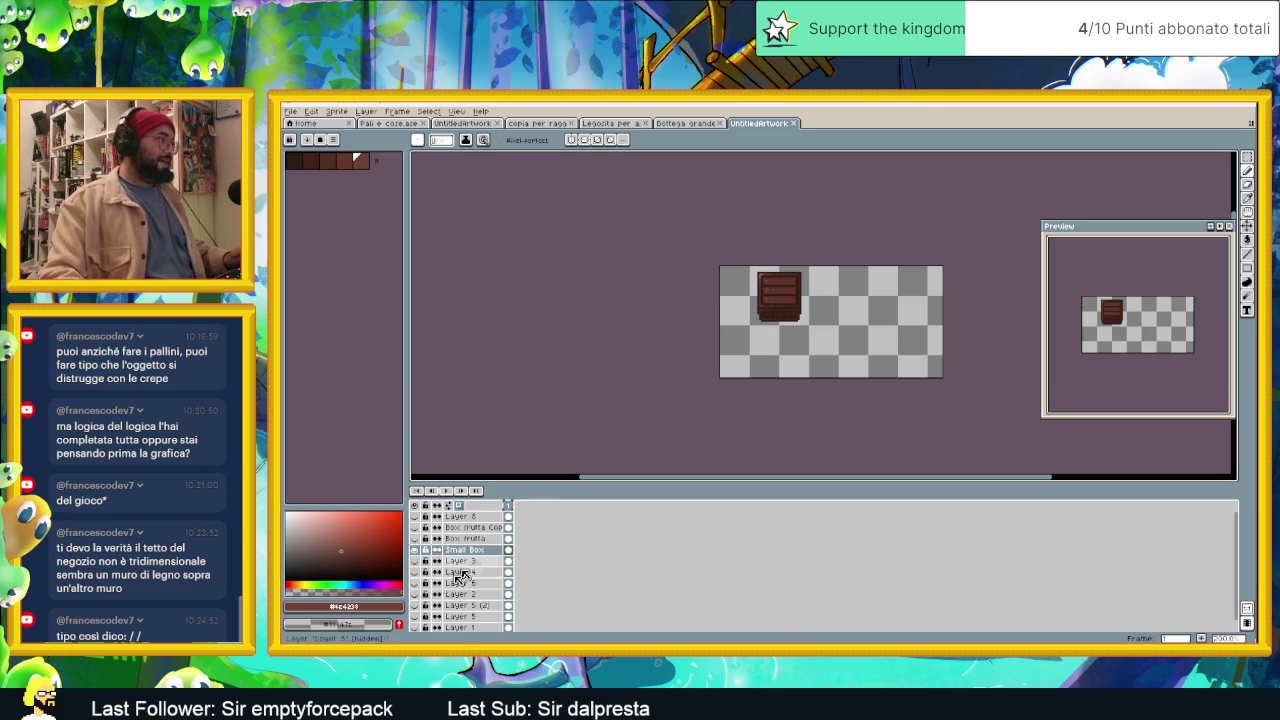
Step: Show only the larger box and export it as a separate PNG
{"action": "left_click", "coordinate": [416, 550]}
{"action": "left_click", "coordinate": [416, 548]}
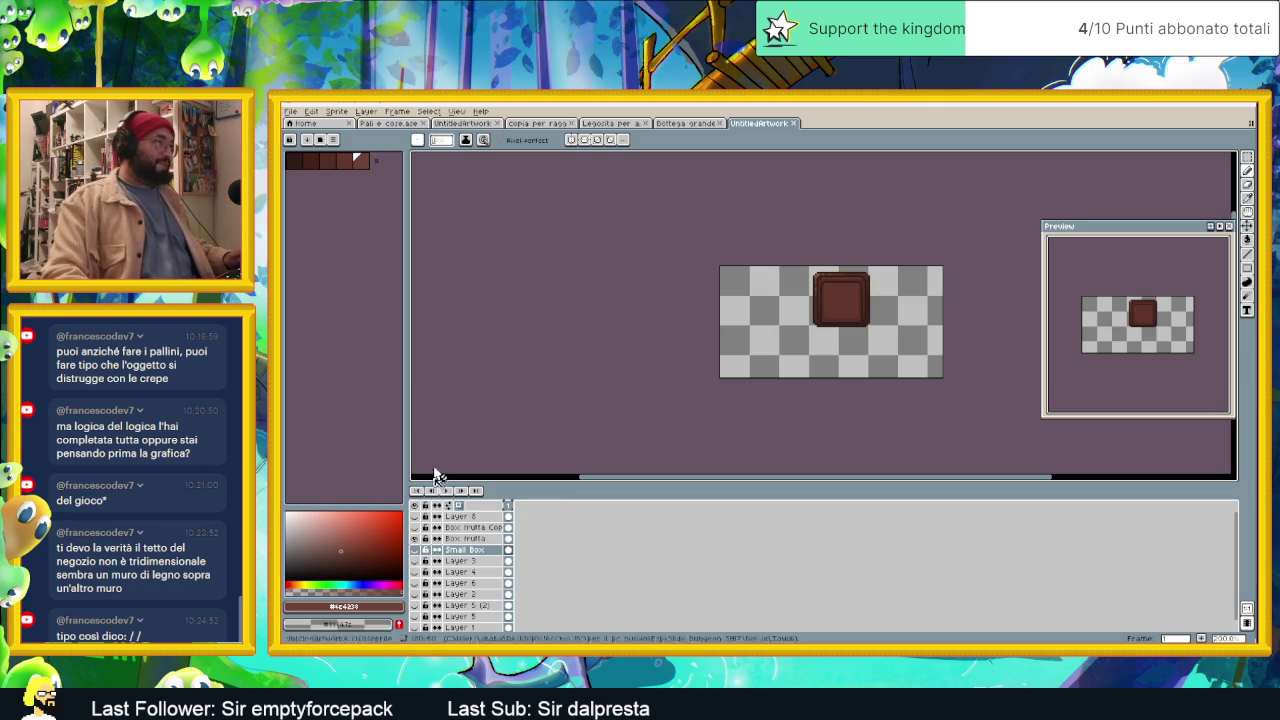
{"action": "left_click", "coordinate": [296, 113]}
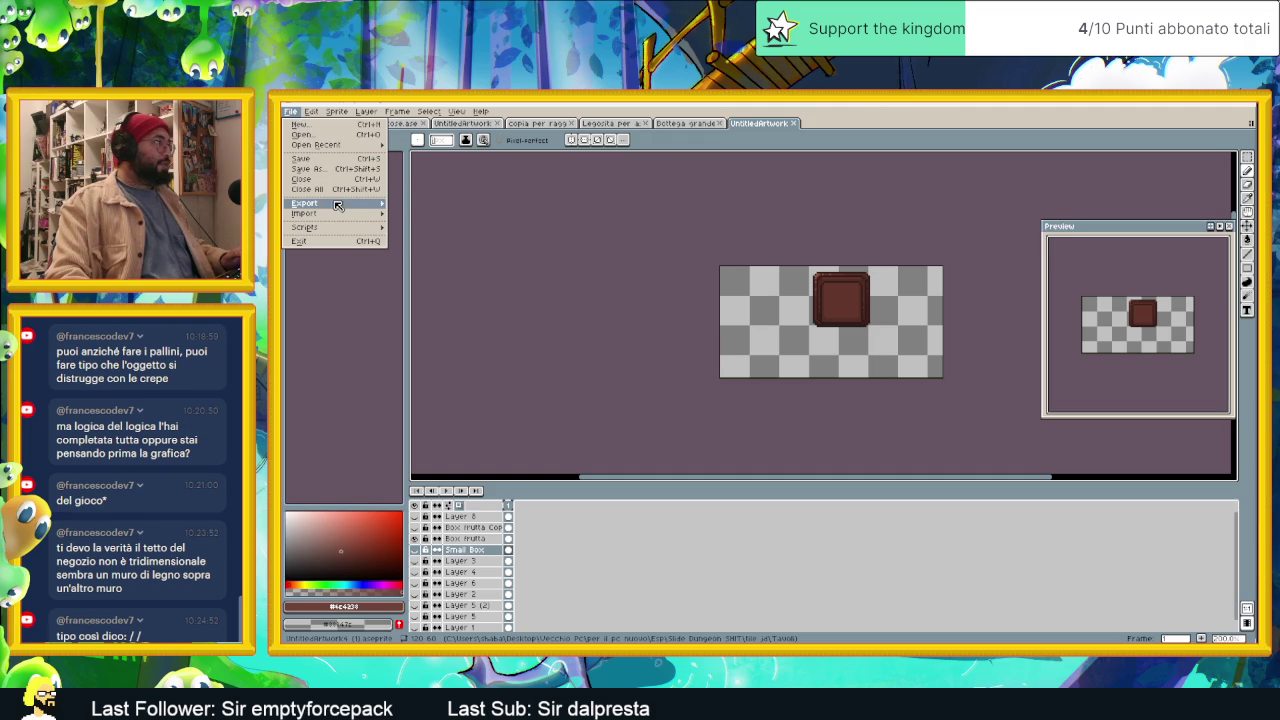
{"action": "key", "text": "Escape"}
{"action": "left_click", "coordinate": [291, 111]}
{"action": "mouse_move", "coordinate": [305, 203]}
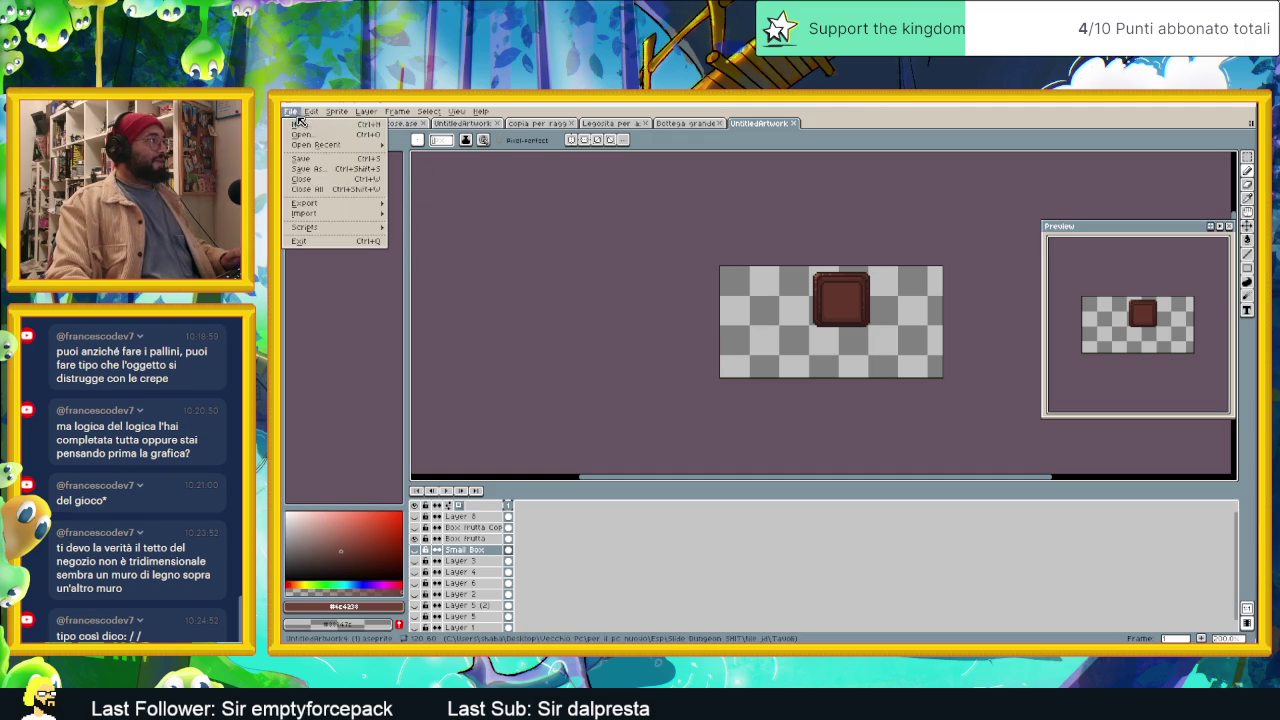
{"action": "left_click", "coordinate": [420, 206]}
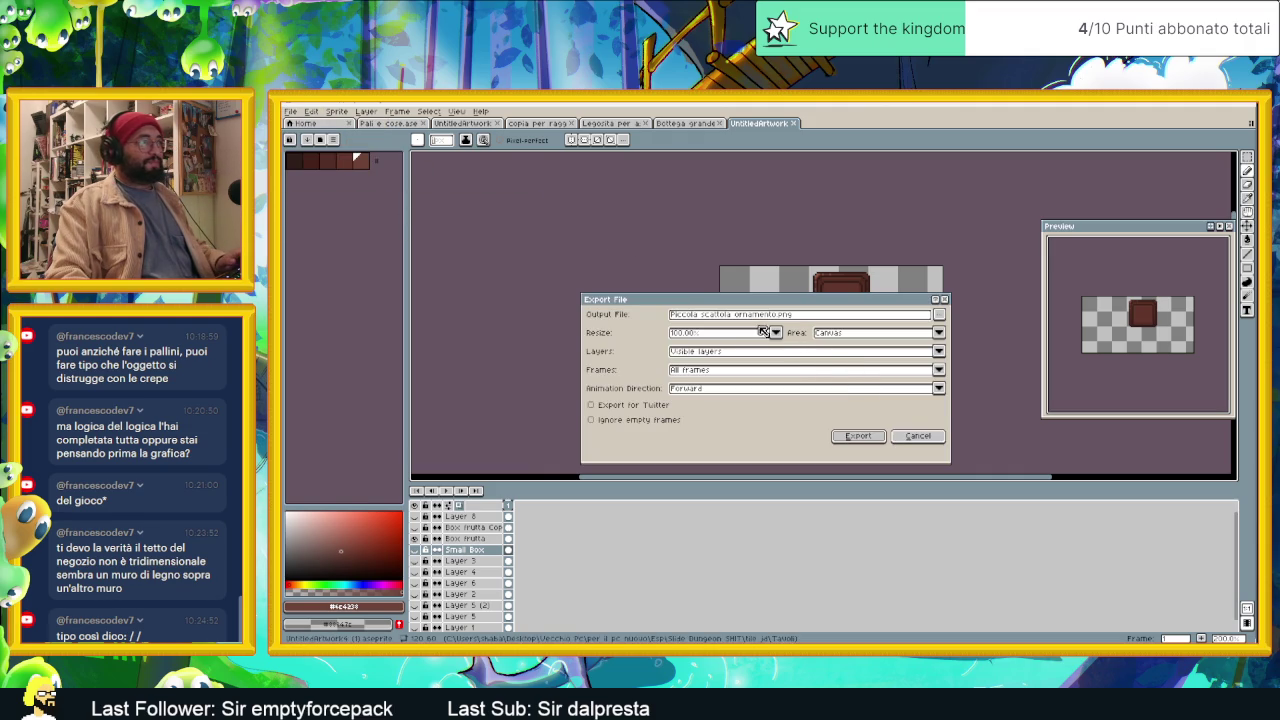
{"action": "left_click", "coordinate": [771, 318]}
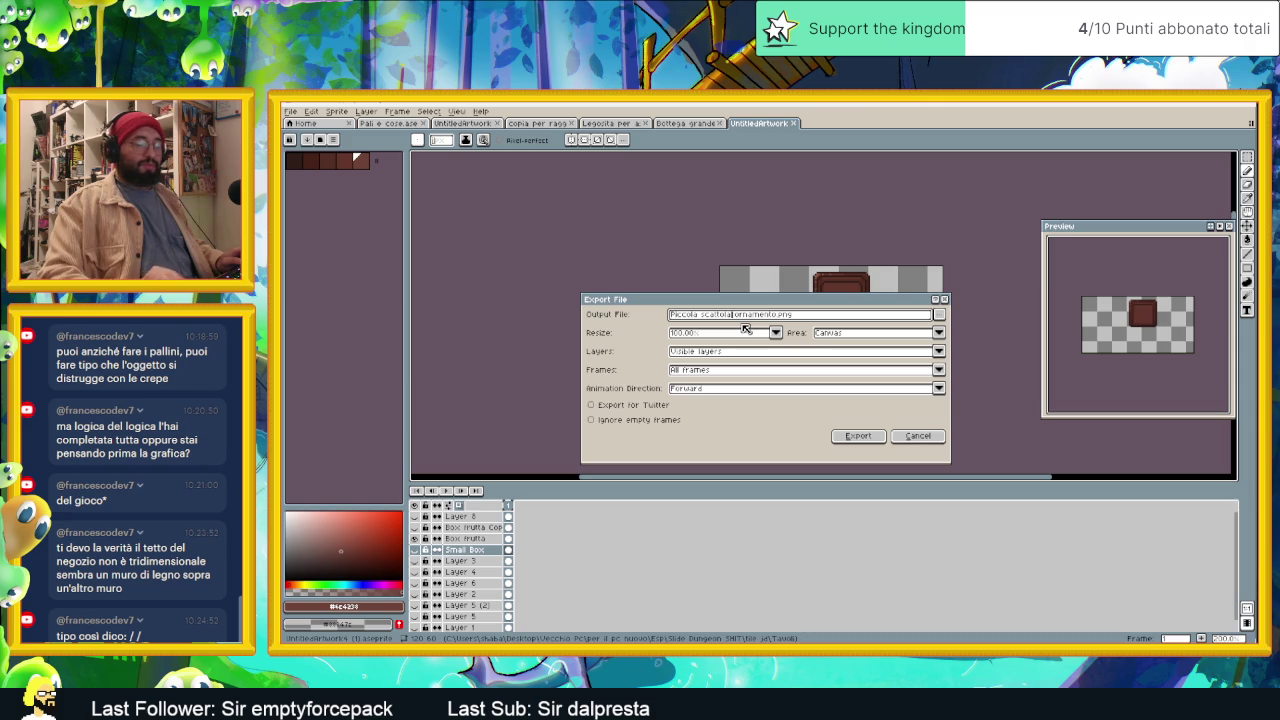
{"action": "type", "text": "1"}
{"action": "left_click", "coordinate": [858, 436]}
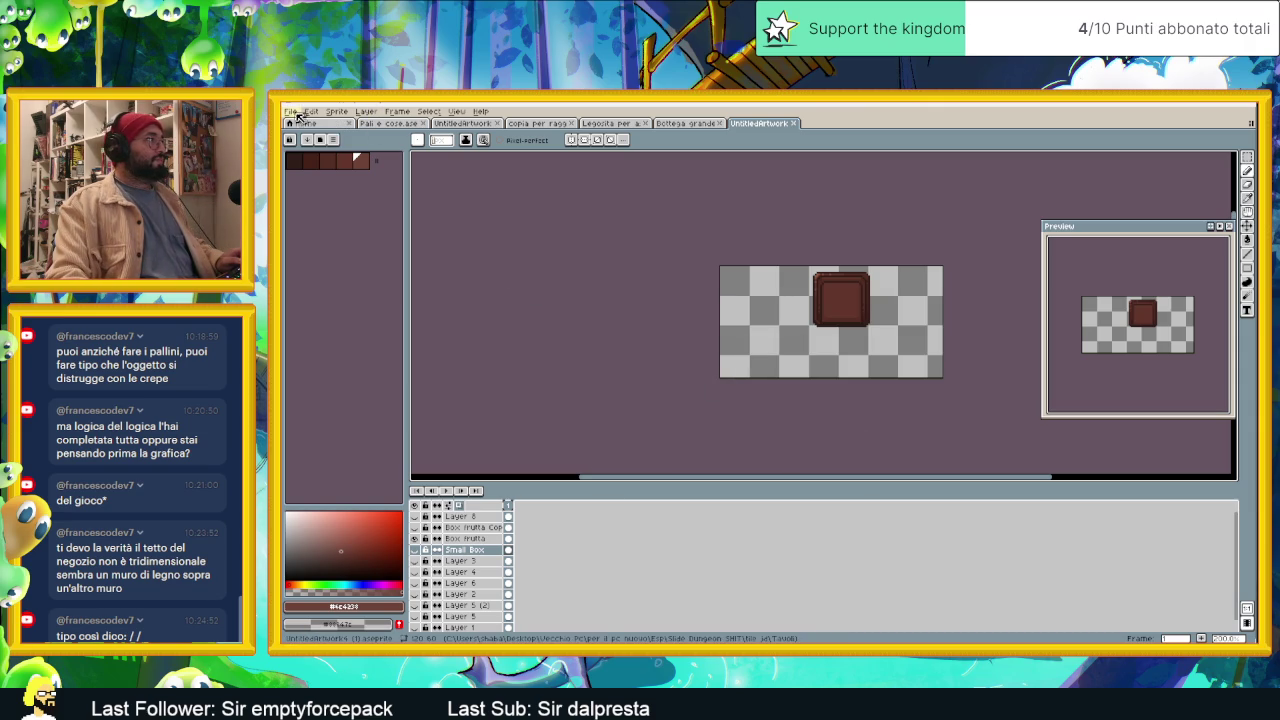
{"action": "left_click", "coordinate": [414, 549]}
Step: Duplicate the Box frutta Copy layer and delete the left box from the canvas
{"action": "left_click_drag", "start_coordinate": [414, 527], "coordinate": [414, 538]}
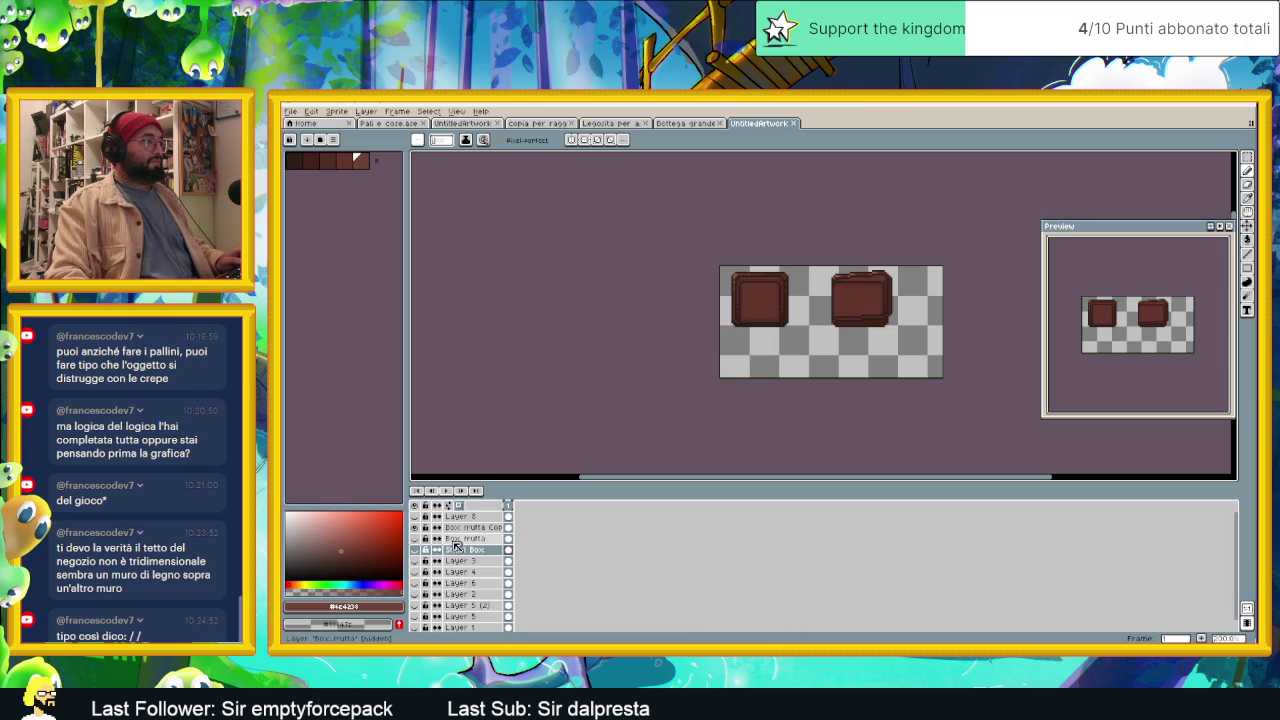
{"action": "left_click", "coordinate": [460, 527]}
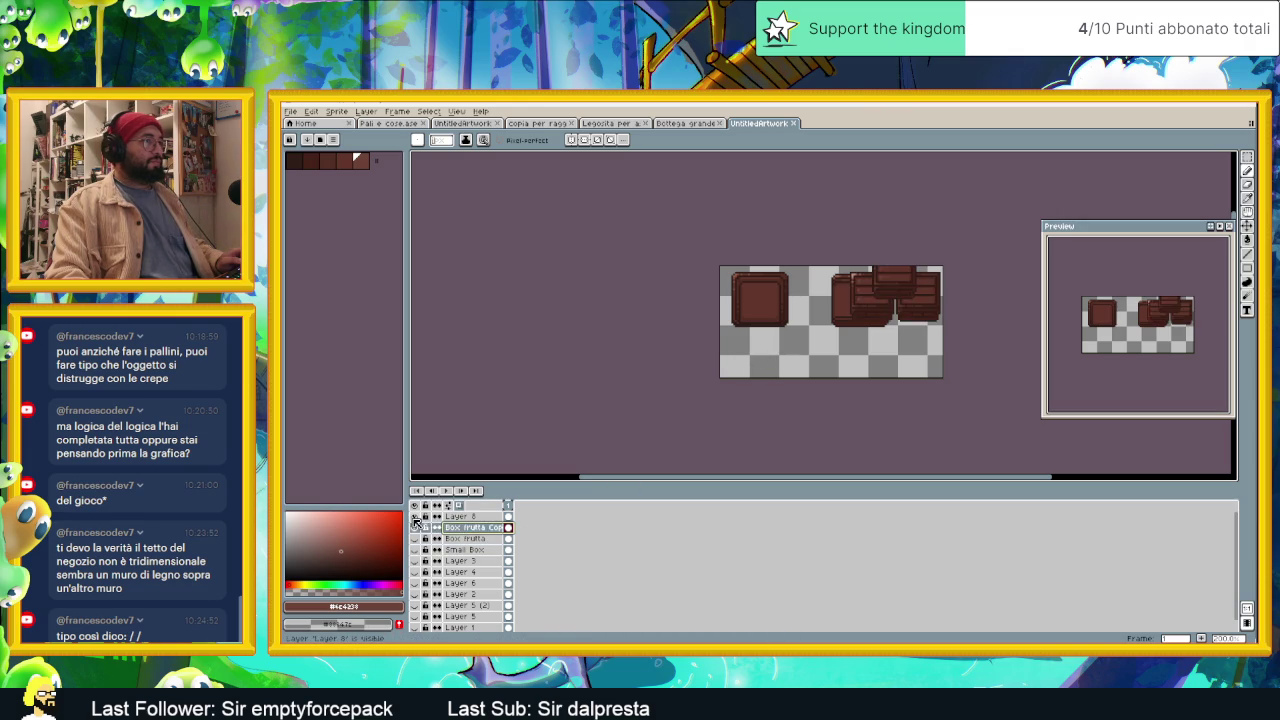
{"action": "right_click", "coordinate": [466, 530]}
{"action": "mouse_move", "coordinate": [483, 550]}
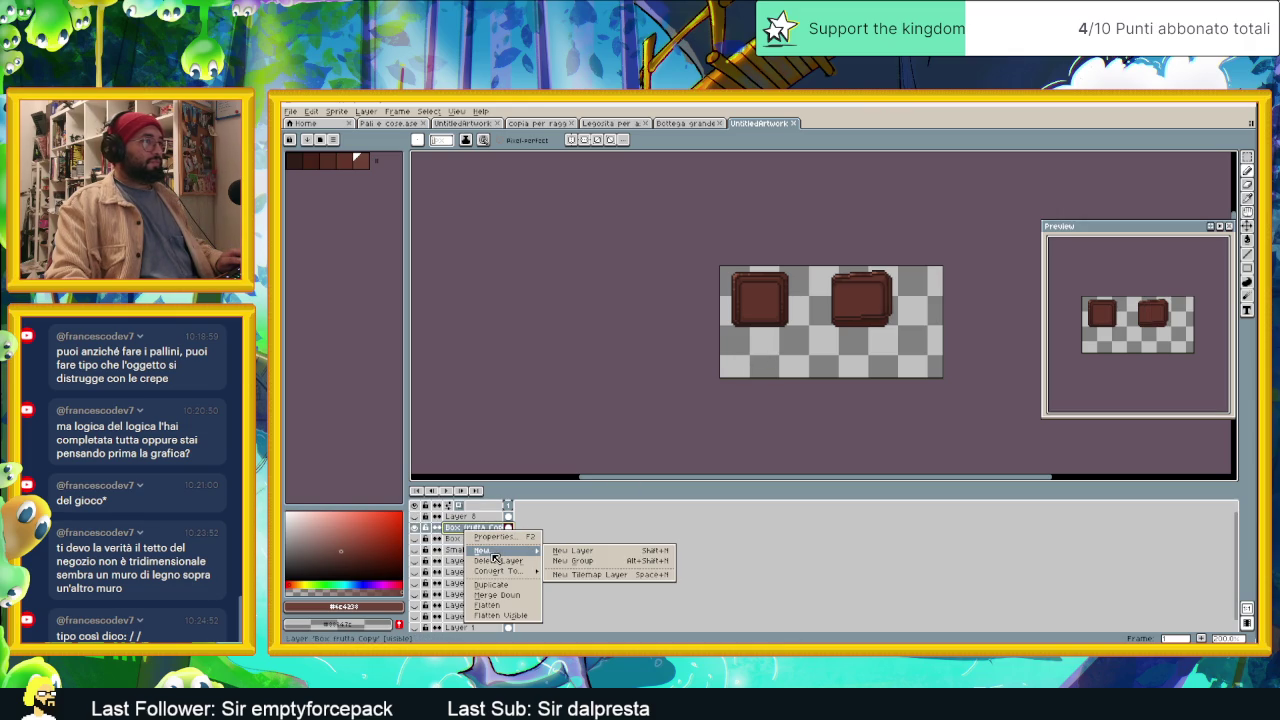
{"action": "left_click", "coordinate": [423, 533]}
{"action": "left_click", "coordinate": [415, 527]}
{"action": "left_click", "coordinate": [415, 538]}
{"action": "left_click", "coordinate": [415, 538]}
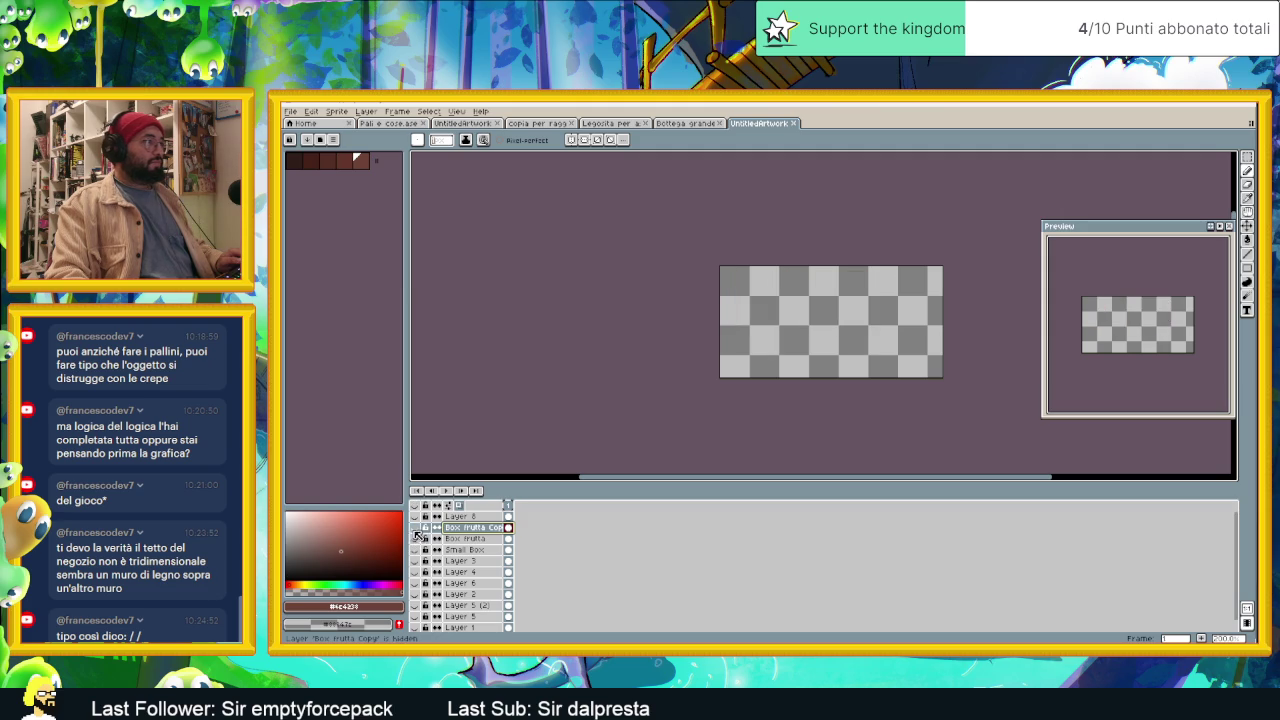
{"action": "left_click", "coordinate": [415, 527]}
{"action": "right_click", "coordinate": [468, 530]}
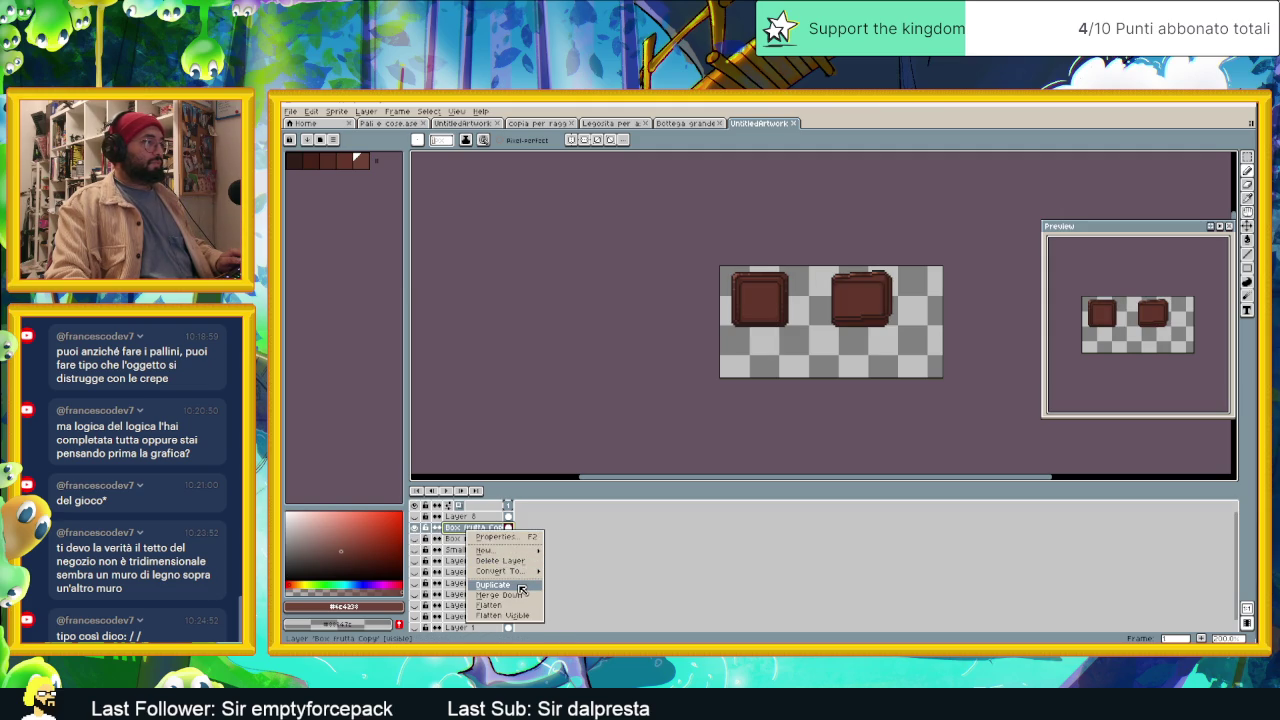
{"action": "left_click", "coordinate": [521, 586]}
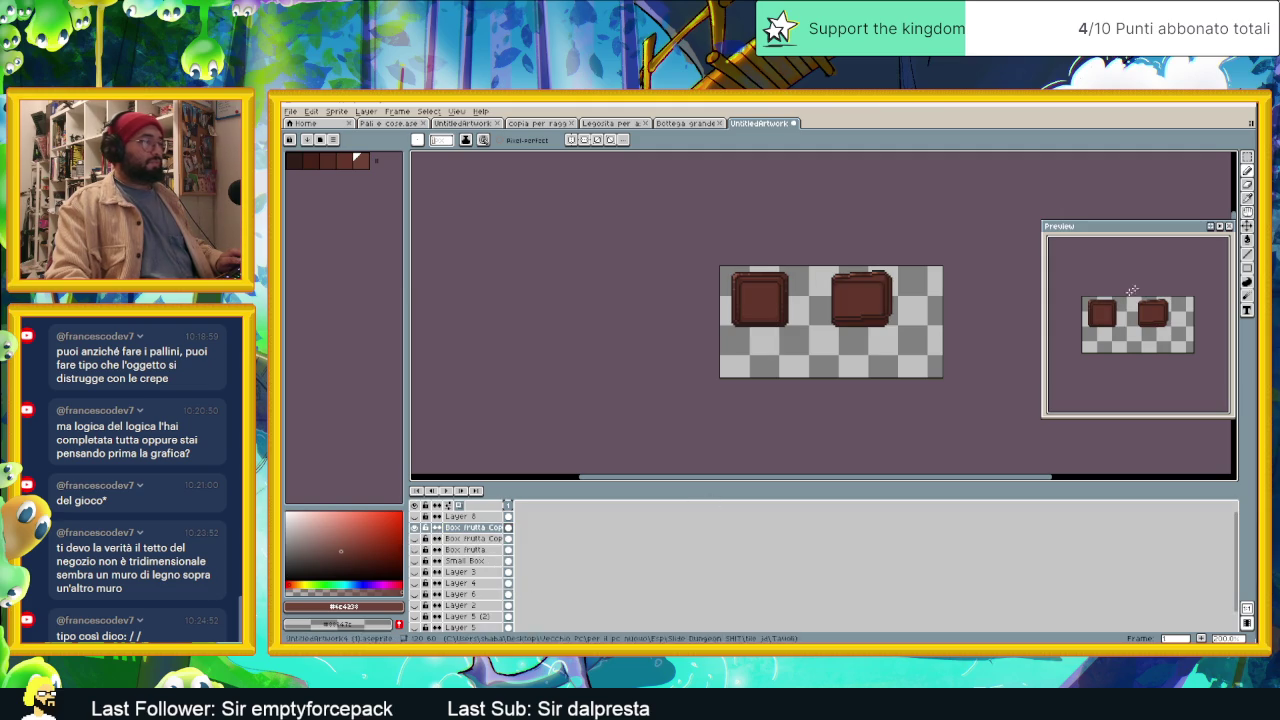
{"action": "key", "text": "shift+q"}
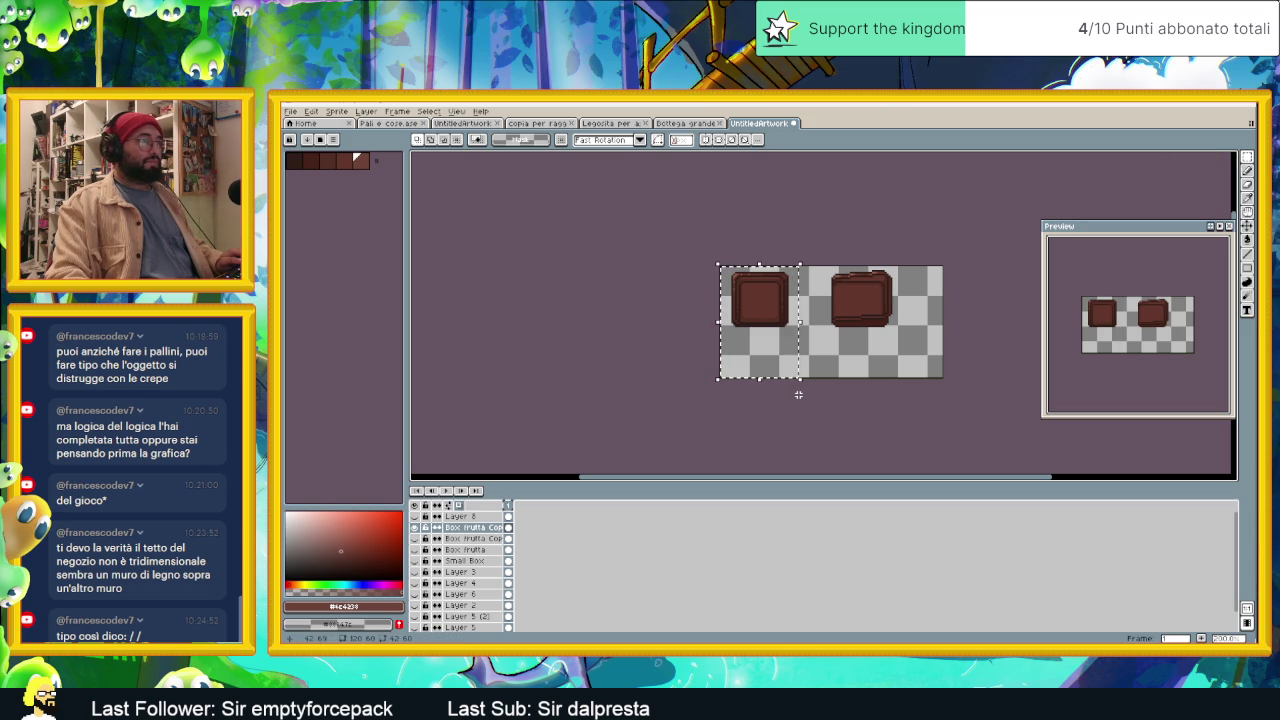
{"action": "key", "text": "Delete"}
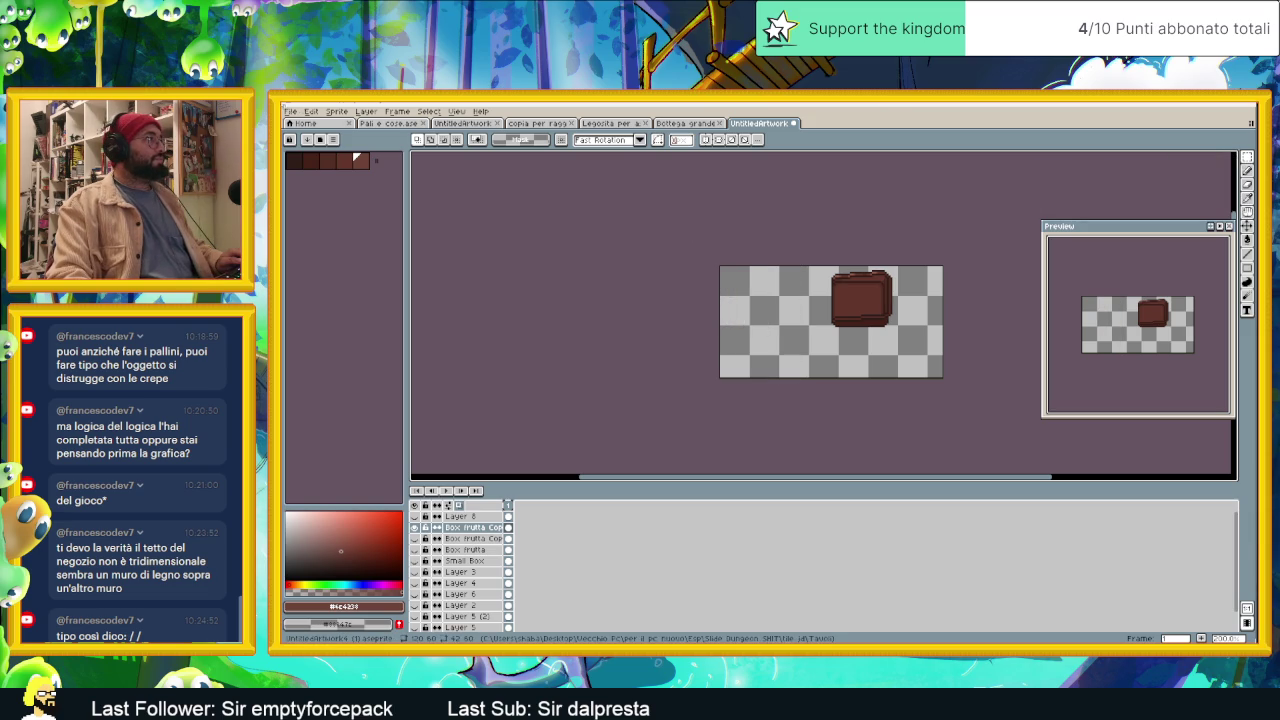
Step: Export the remaining box as 'Piccola scatola 2 ornamento.png' and close UntitledArtwork
{"action": "left_click", "coordinate": [290, 111]}
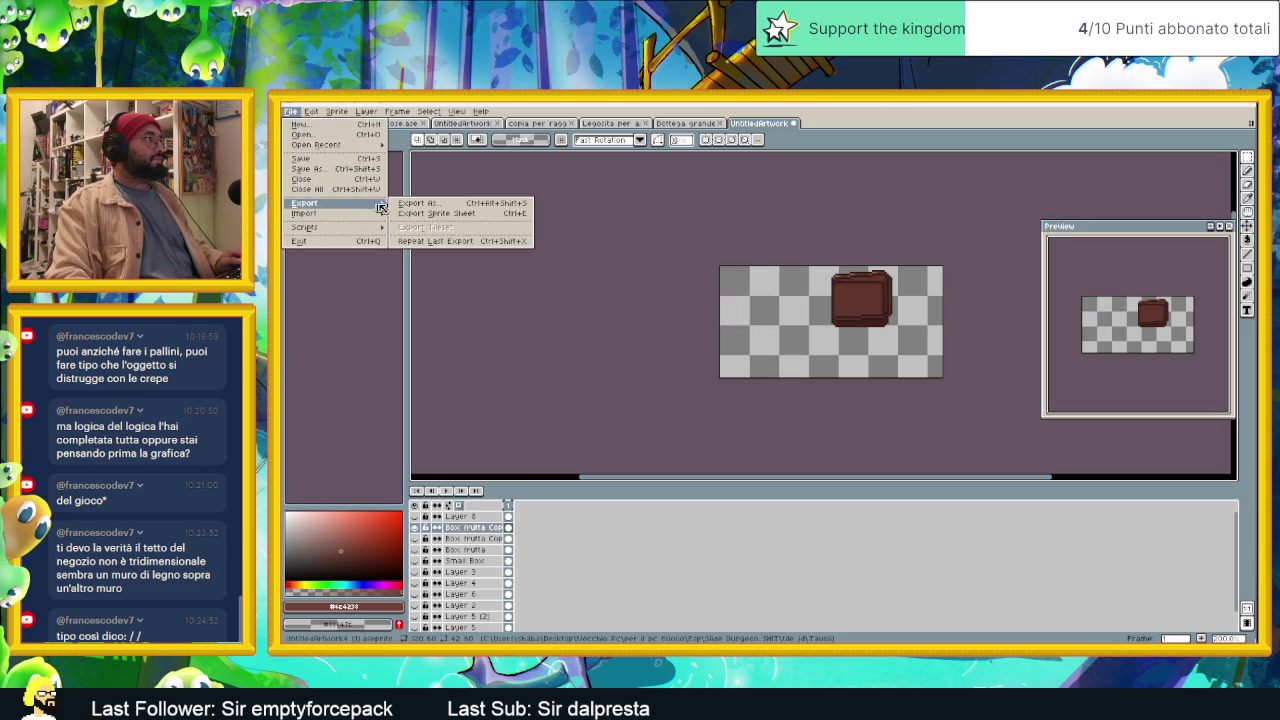
{"action": "left_click", "coordinate": [385, 206]}
{"action": "left_click", "coordinate": [290, 111]}
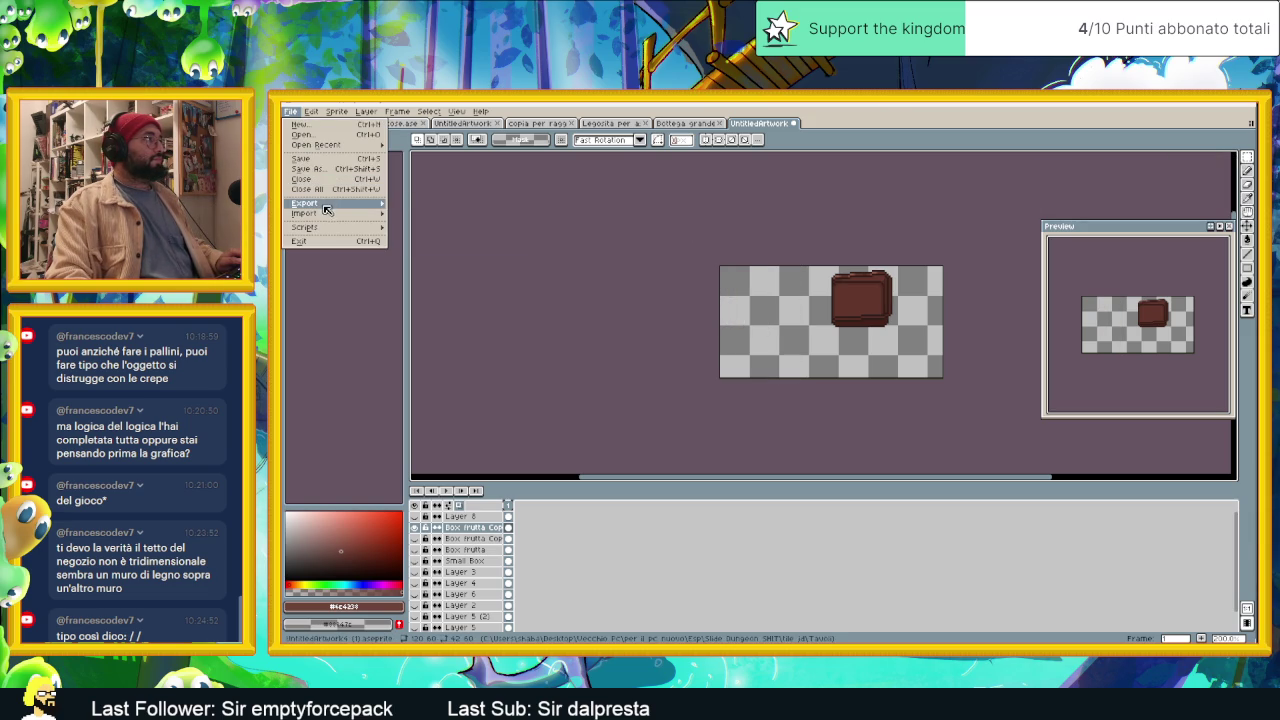
{"action": "left_click", "coordinate": [432, 216]}
{"action": "left_click", "coordinate": [728, 317]}
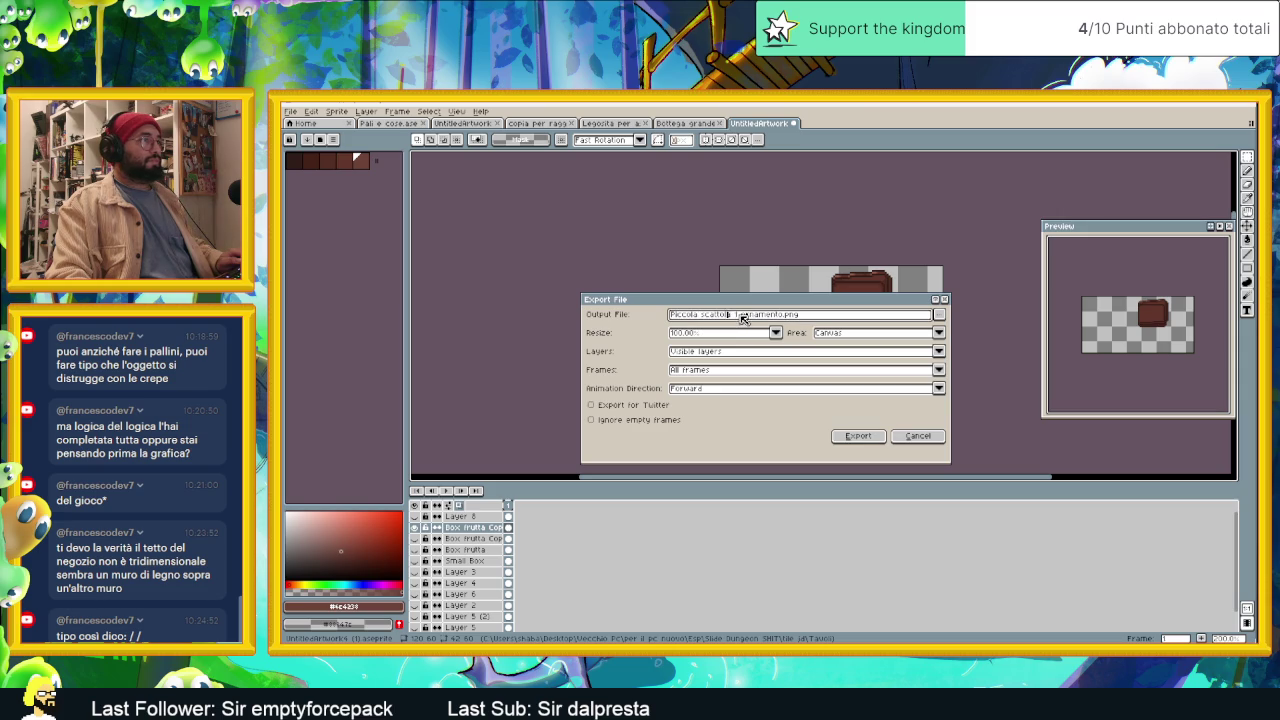
{"action": "type", "text": "2"}
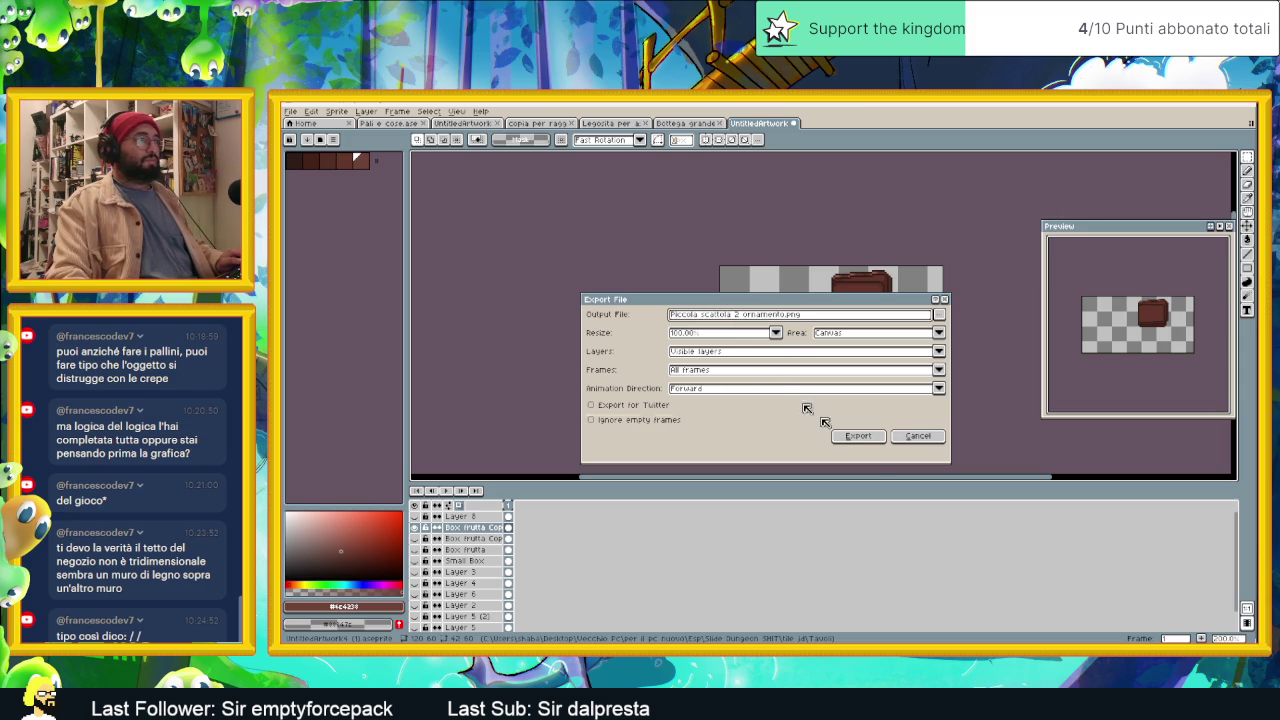
{"action": "left_click", "coordinate": [866, 439]}
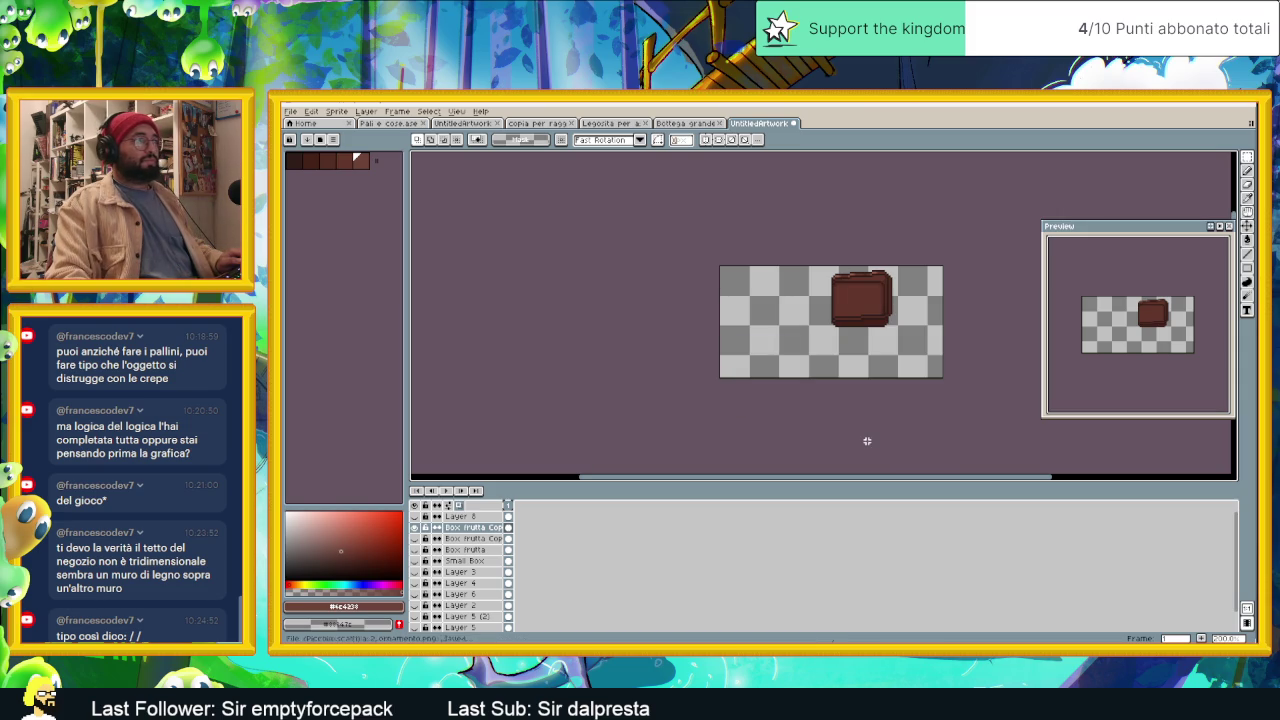
{"action": "left_click", "coordinate": [797, 123]}
Step: Close the bench, signpost, Bottega grande and Legosita sprites without saving
{"action": "left_click", "coordinate": [768, 398]}
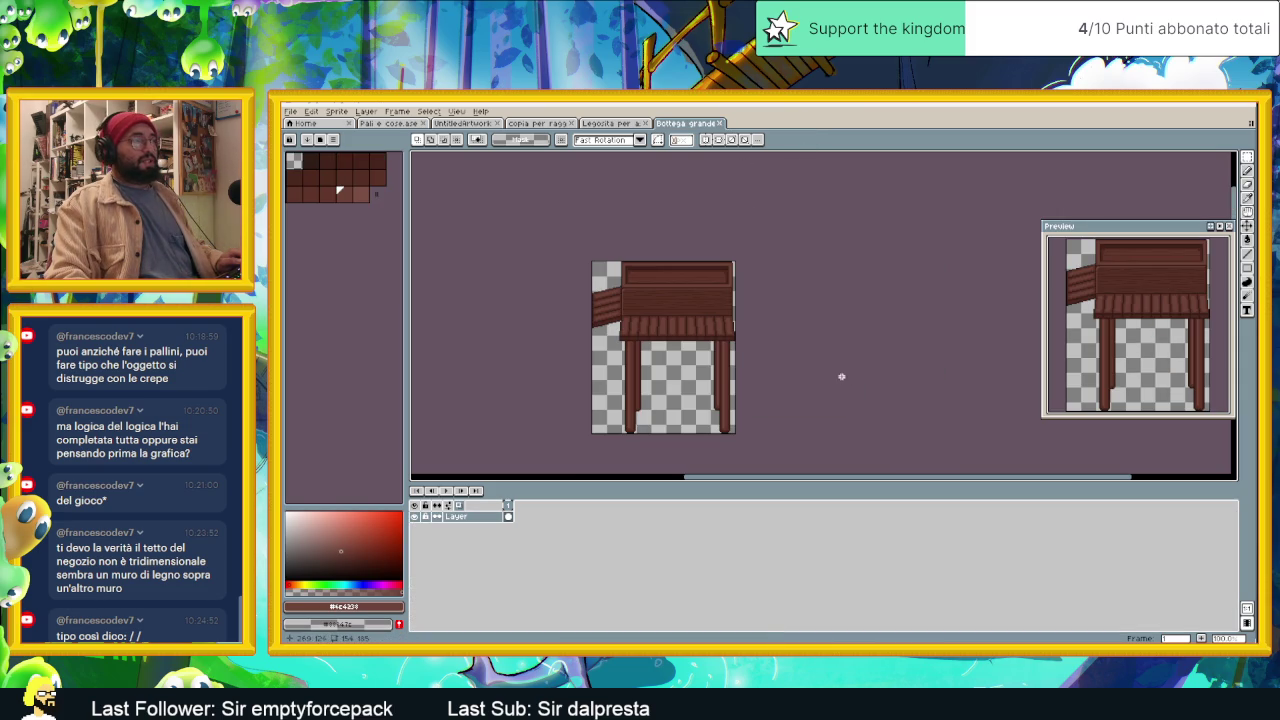
{"action": "left_click", "coordinate": [720, 123]}
{"action": "left_click", "coordinate": [646, 123]}
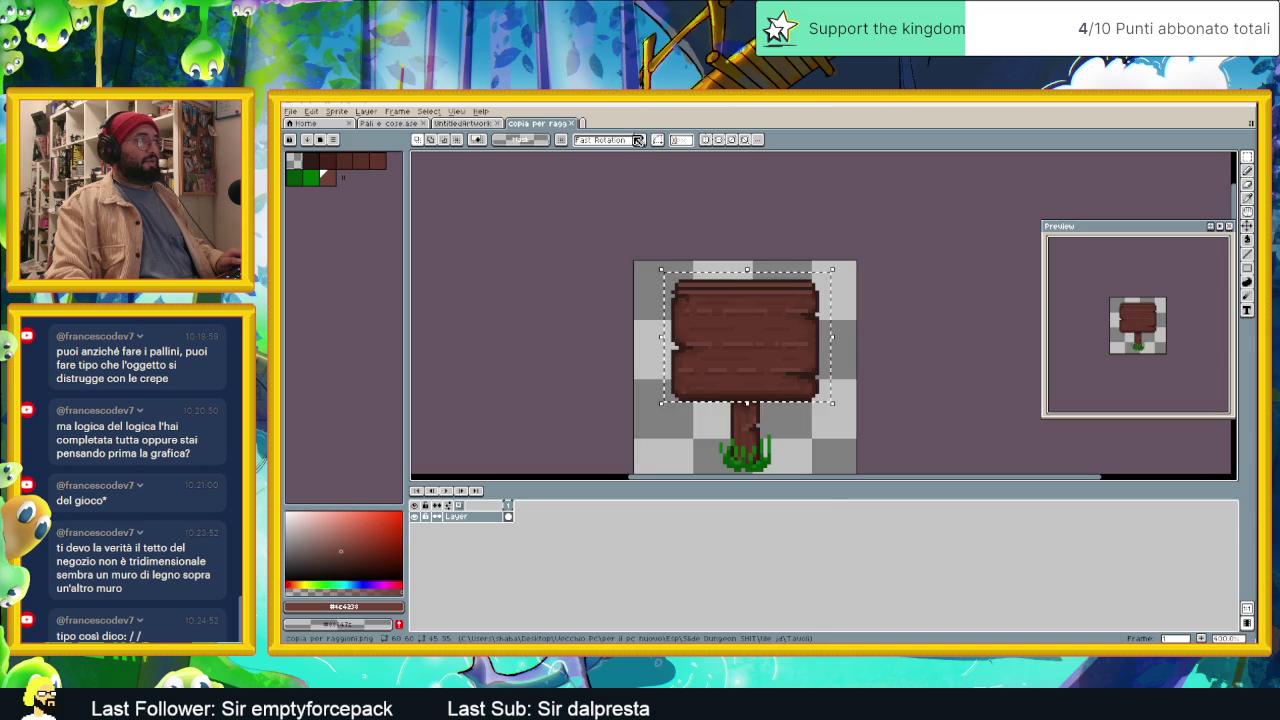
{"action": "left_click", "coordinate": [579, 123]}
{"action": "left_click", "coordinate": [500, 122]}
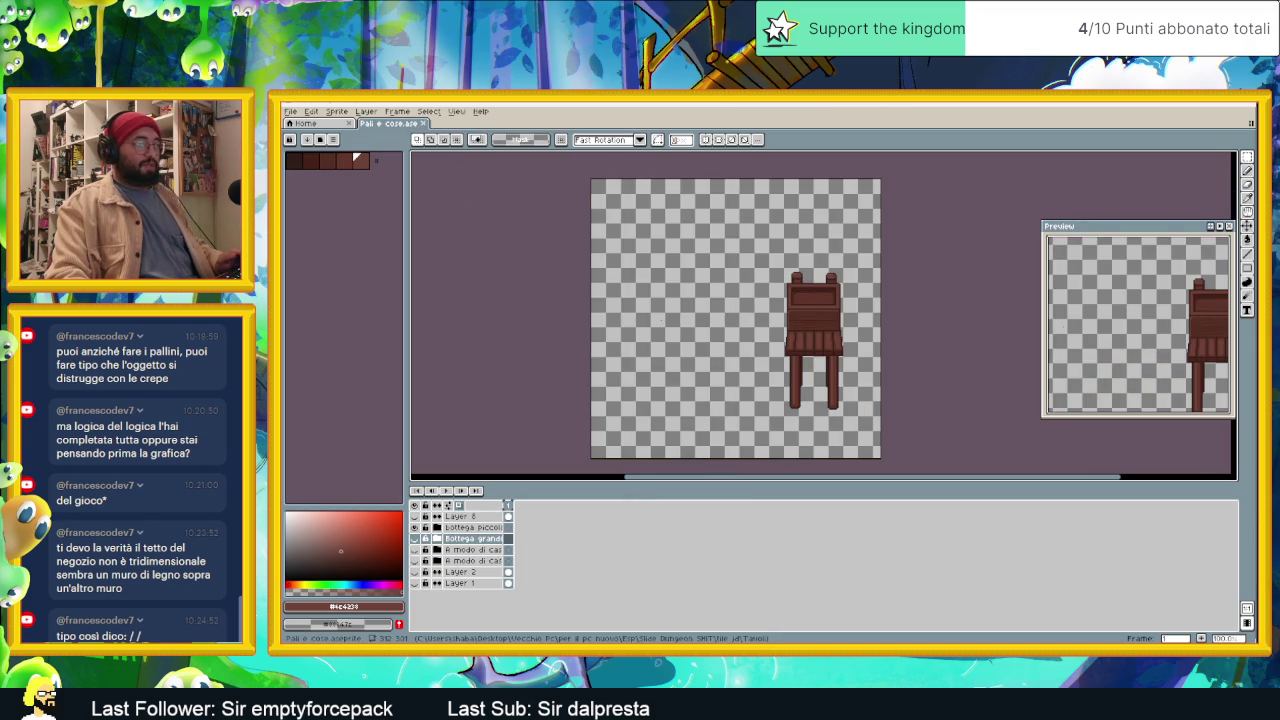
Step: Drag the three Piccola scatola files from the Tavoli folder into Aseprite
{"action": "key", "text": "alt+Tab"}
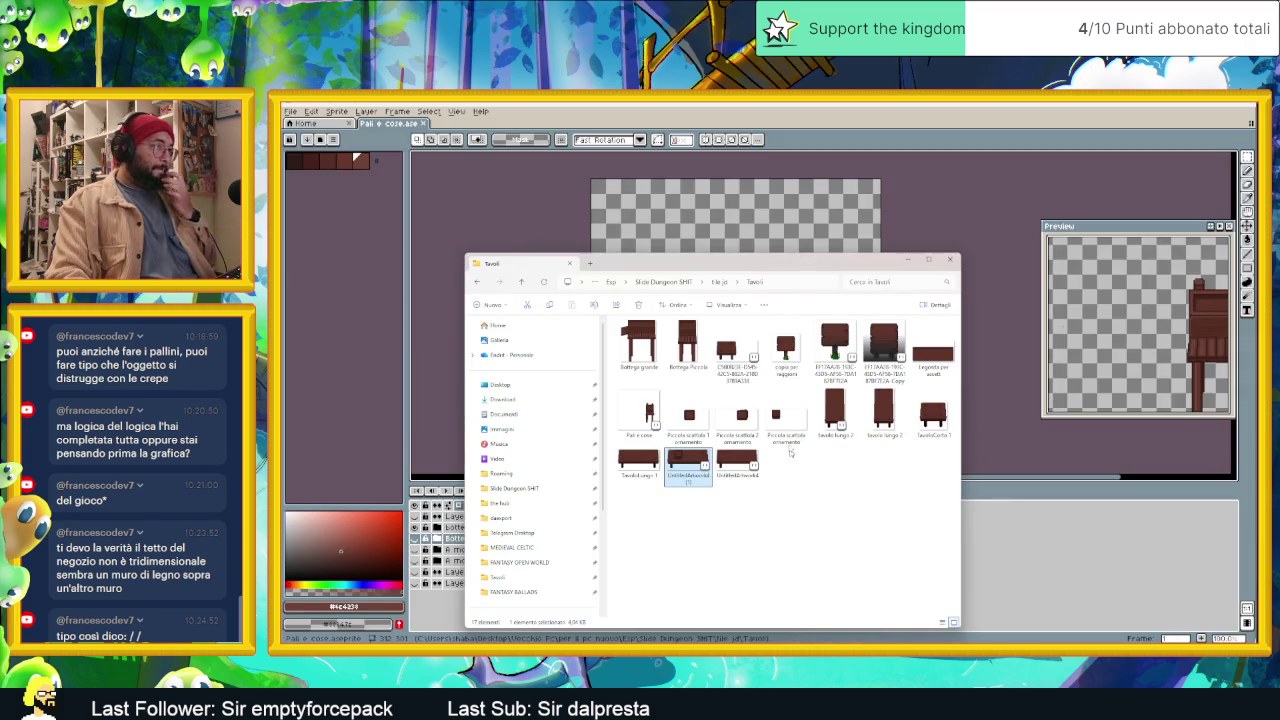
{"action": "left_click", "coordinate": [776, 415]}
{"action": "left_click", "coordinate": [688, 415], "text": "shift"}
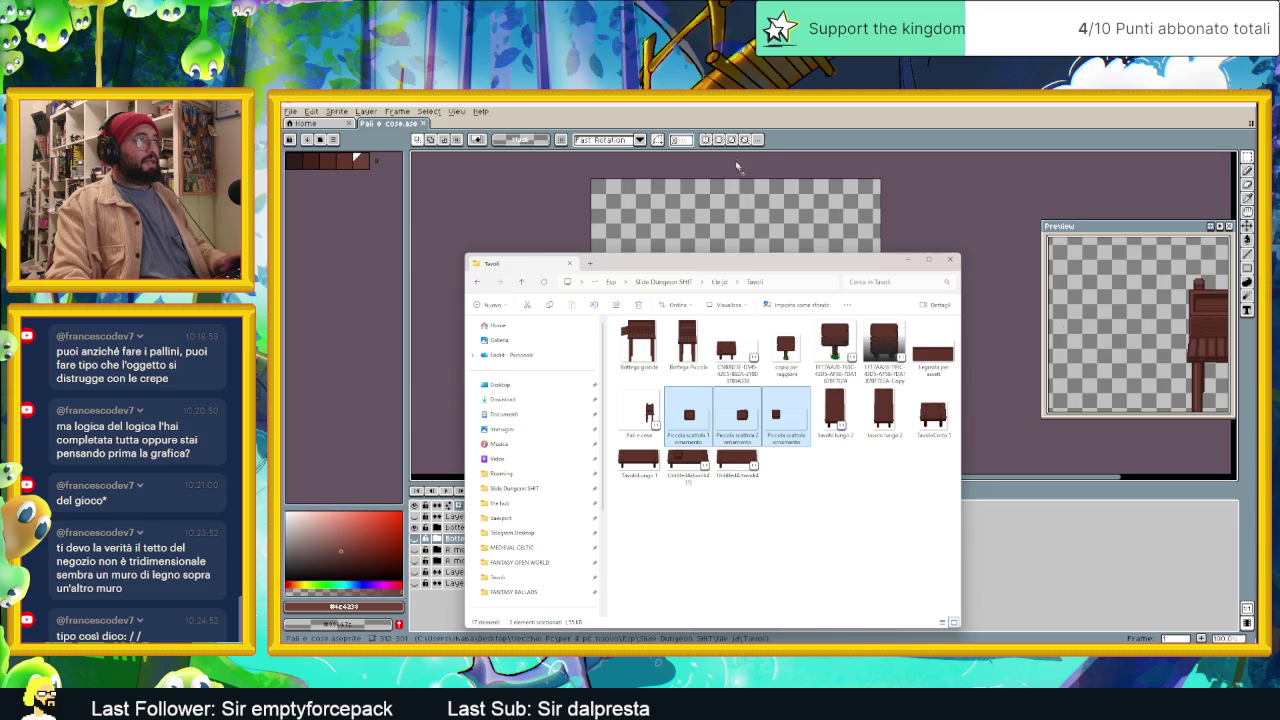
{"action": "left_click_drag", "start_coordinate": [724, 123], "coordinate": [709, 180]}
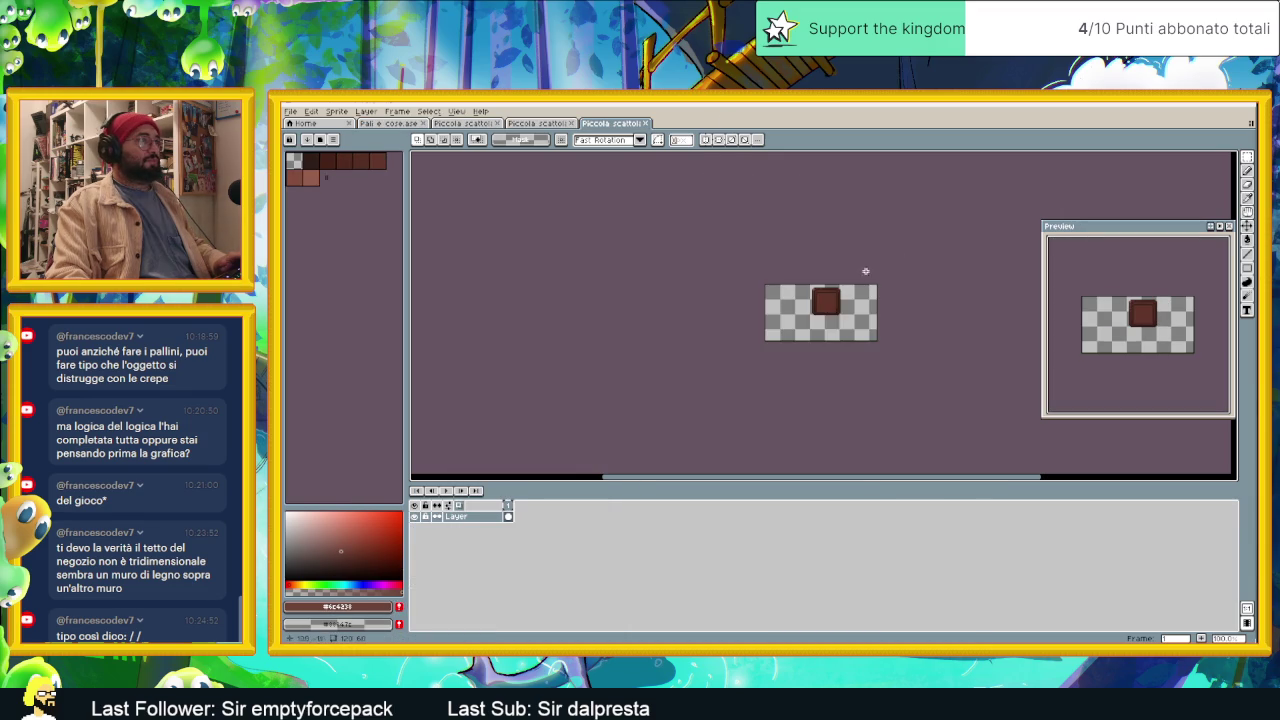
{"action": "scroll", "coordinate": [852, 309], "scroll_direction": "up", "scroll_amount": 1}
{"action": "scroll", "coordinate": [852, 309], "scroll_direction": "up", "scroll_amount": 1}
{"action": "left_click", "coordinate": [312, 111]}
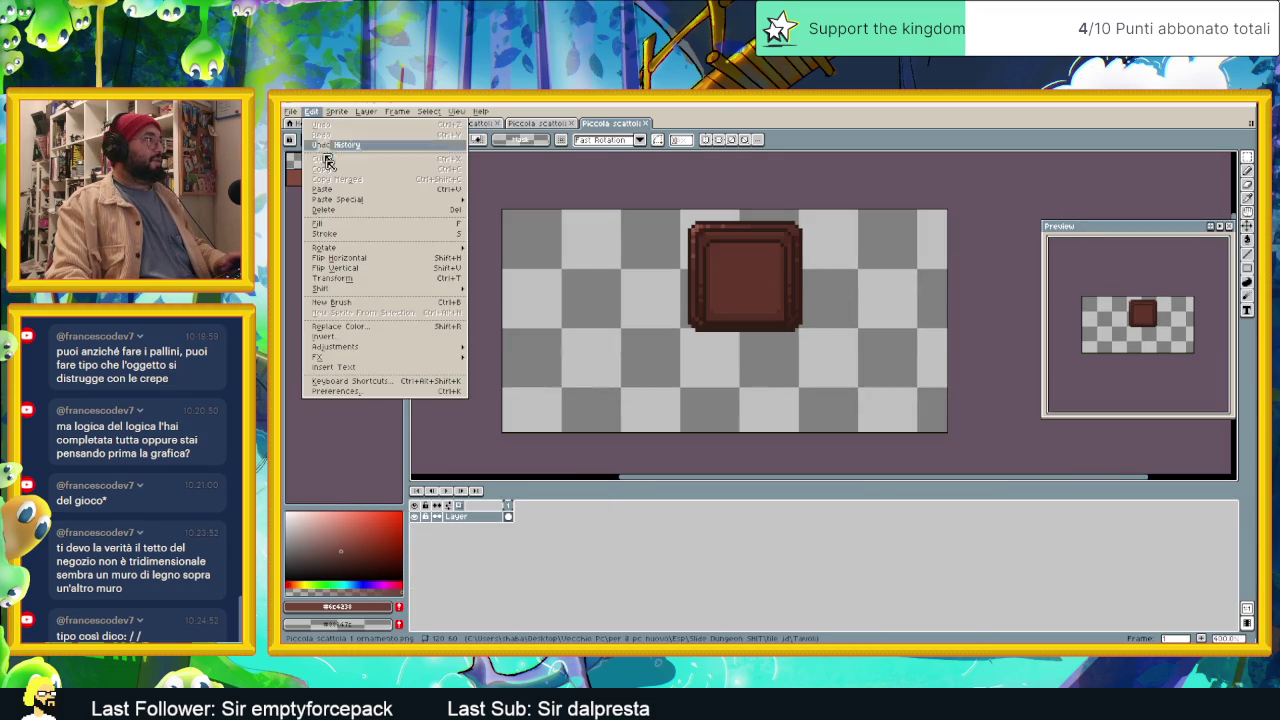
{"action": "mouse_move", "coordinate": [355, 134]}
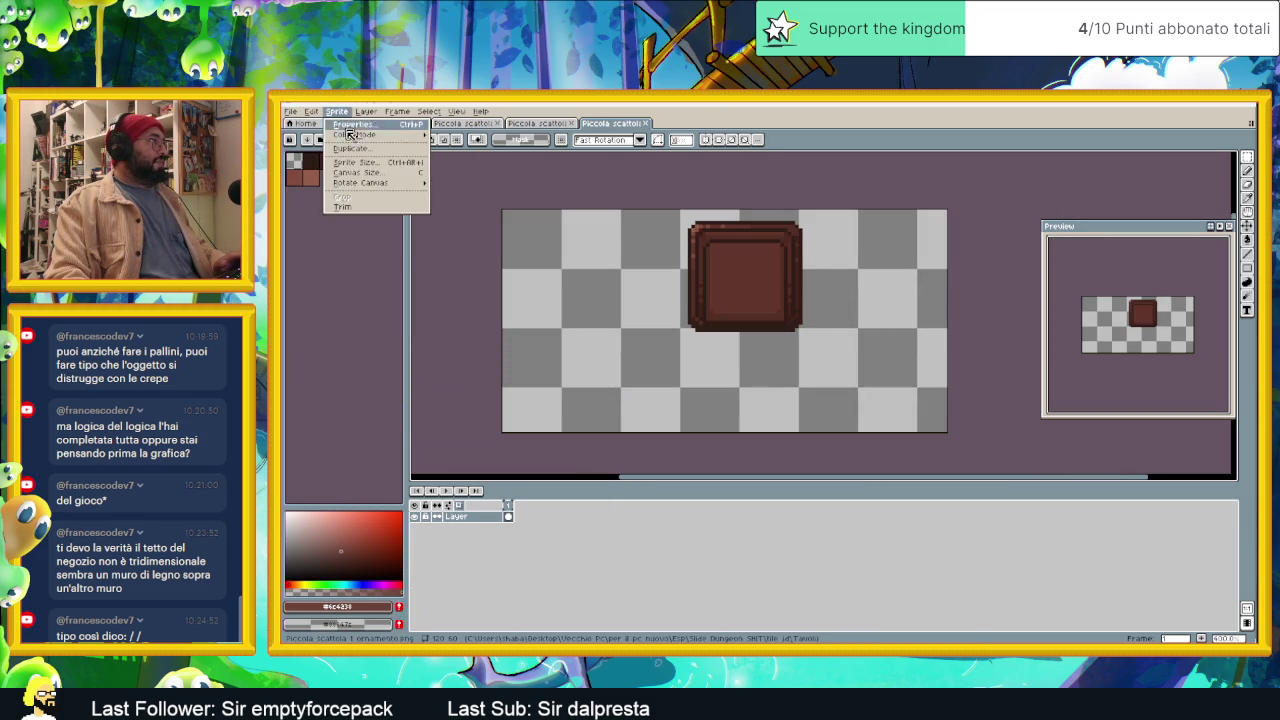
Step: Crop the first box's canvas to the box on all four sides, trimming outside content
{"action": "left_click", "coordinate": [400, 181]}
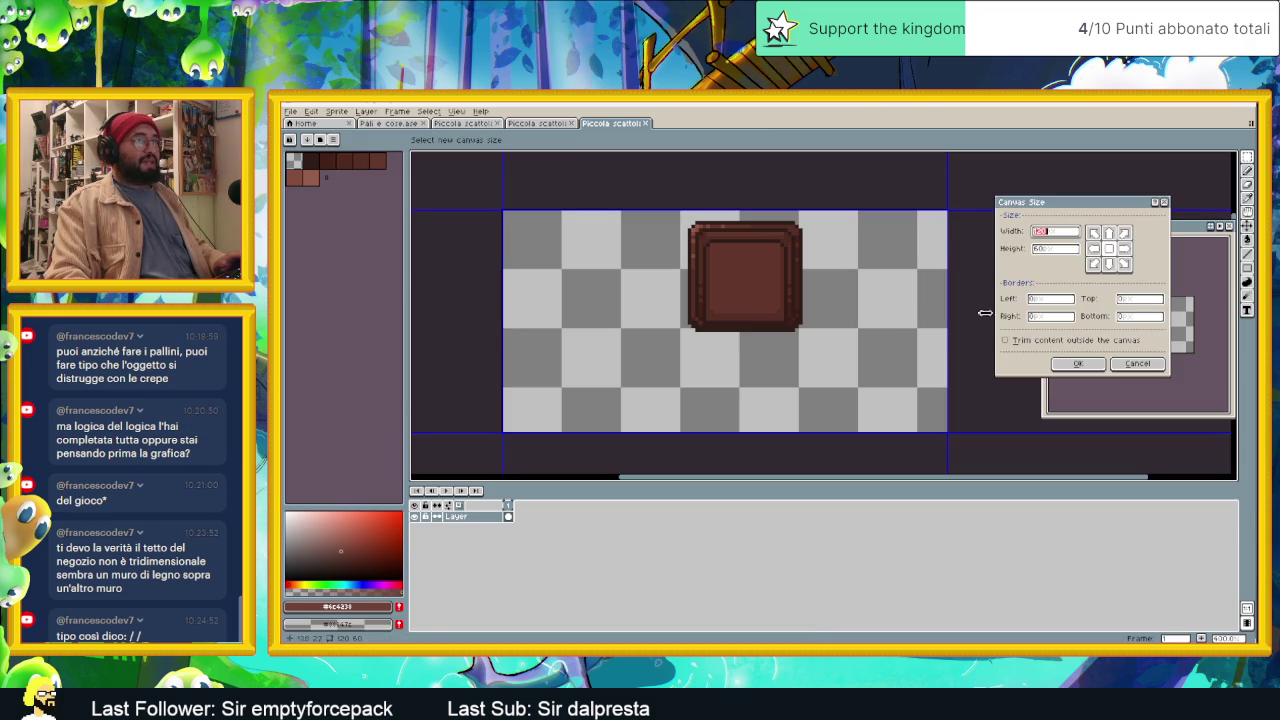
{"action": "left_click", "coordinate": [1026, 343]}
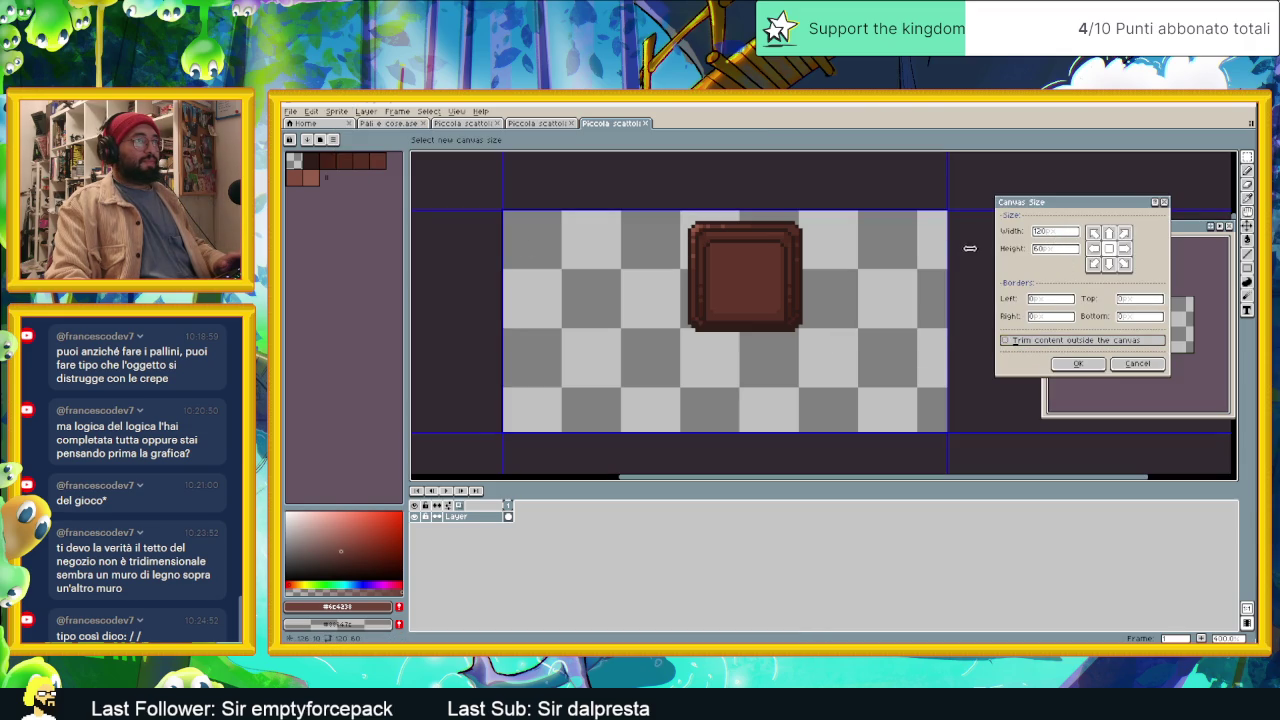
{"action": "left_click_drag", "start_coordinate": [983, 246], "coordinate": [803, 280]}
{"action": "left_click_drag", "start_coordinate": [756, 209], "coordinate": [755, 222]}
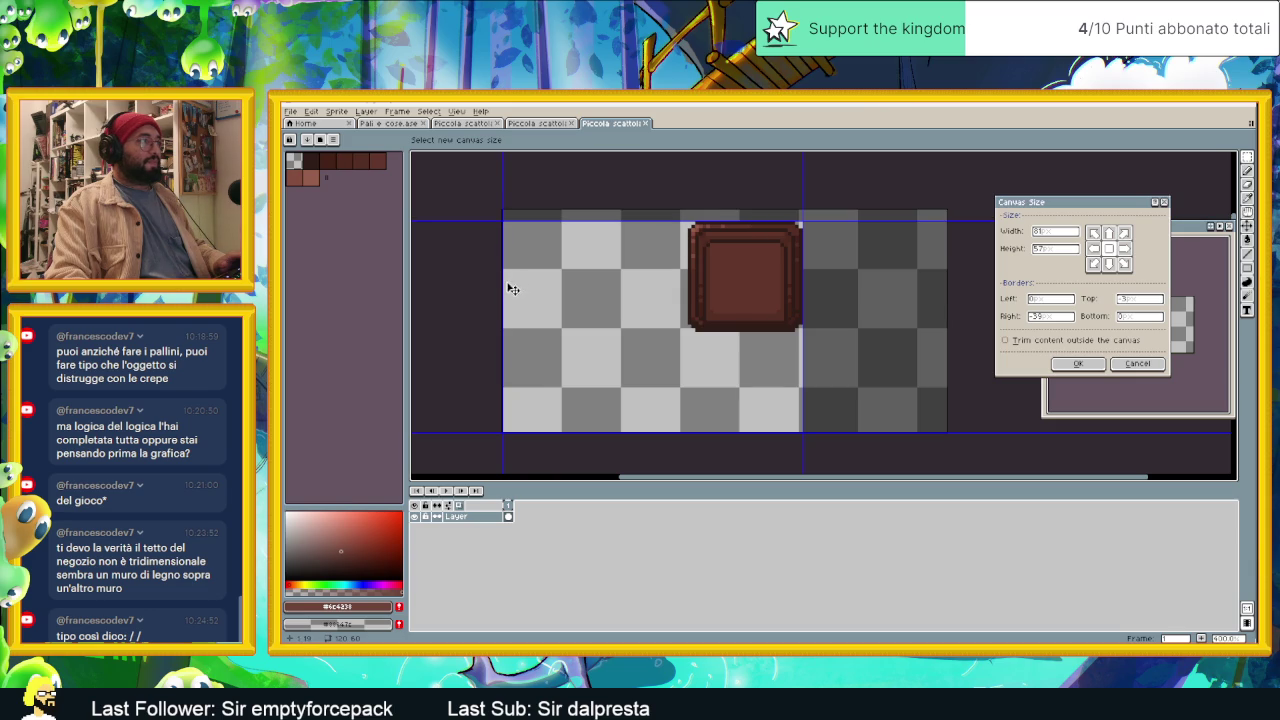
{"action": "left_click_drag", "start_coordinate": [503, 285], "coordinate": [688, 290]}
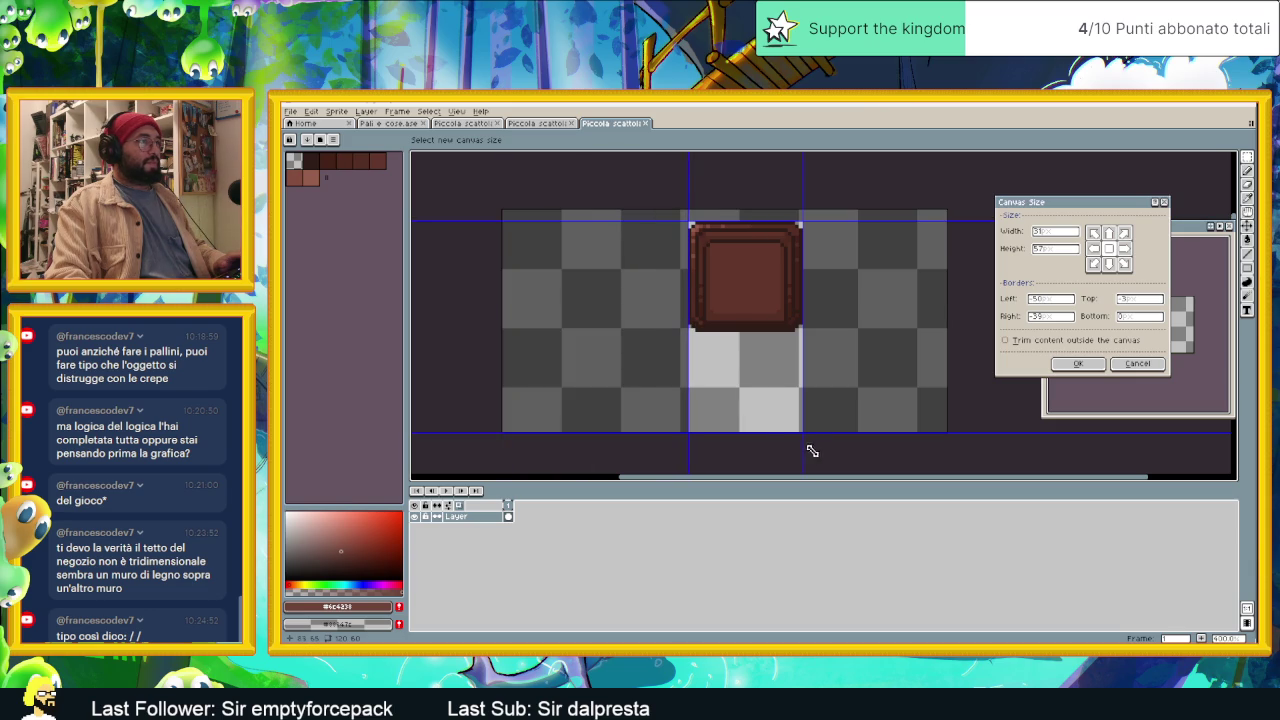
{"action": "left_click_drag", "start_coordinate": [769, 433], "coordinate": [767, 329]}
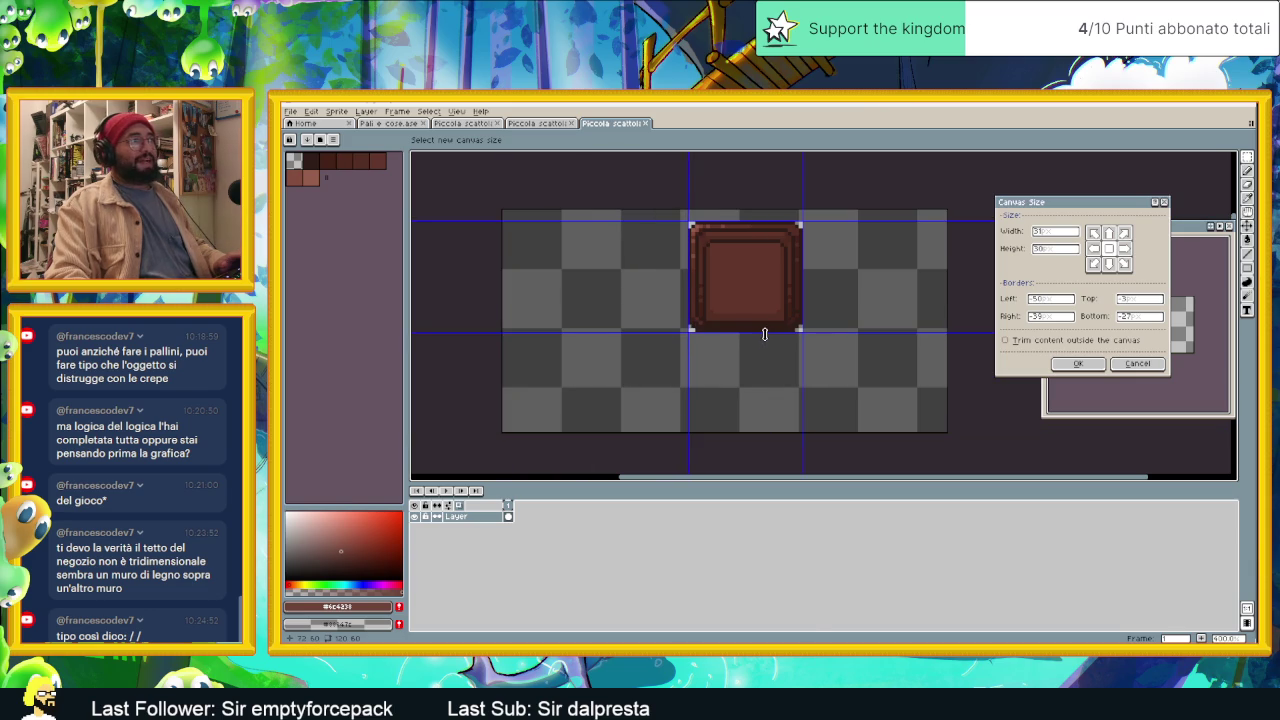
{"action": "left_click", "coordinate": [1078, 363]}
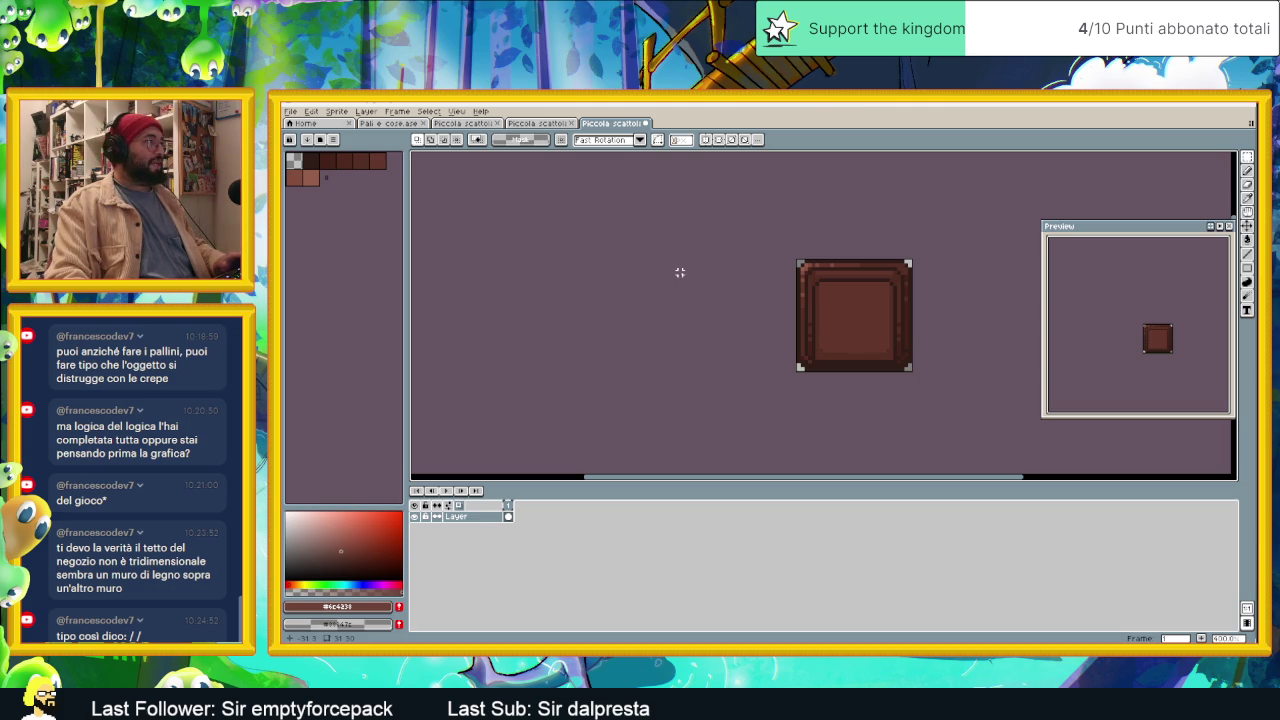
Step: Save and close the cropped box sprite
{"action": "key", "text": "ctrl+w"}
{"action": "key", "text": "n"}
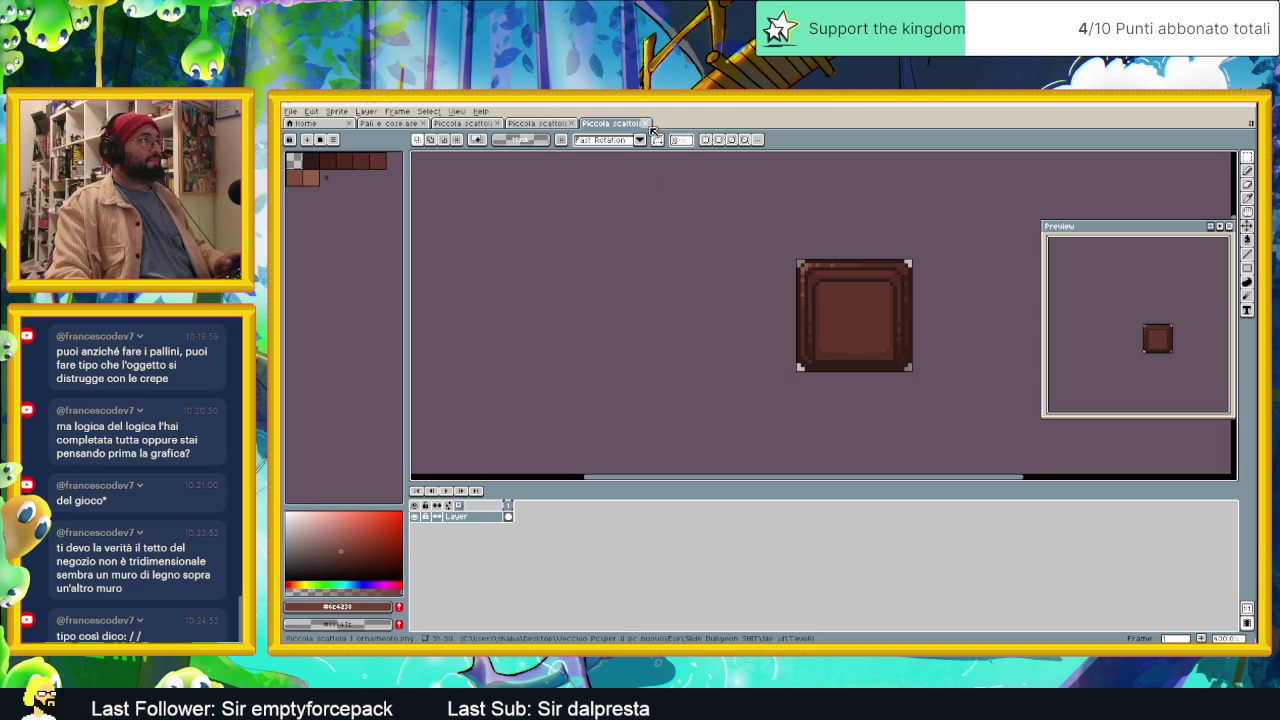
{"action": "scroll", "coordinate": [827, 294], "scroll_direction": "up", "scroll_amount": 2}
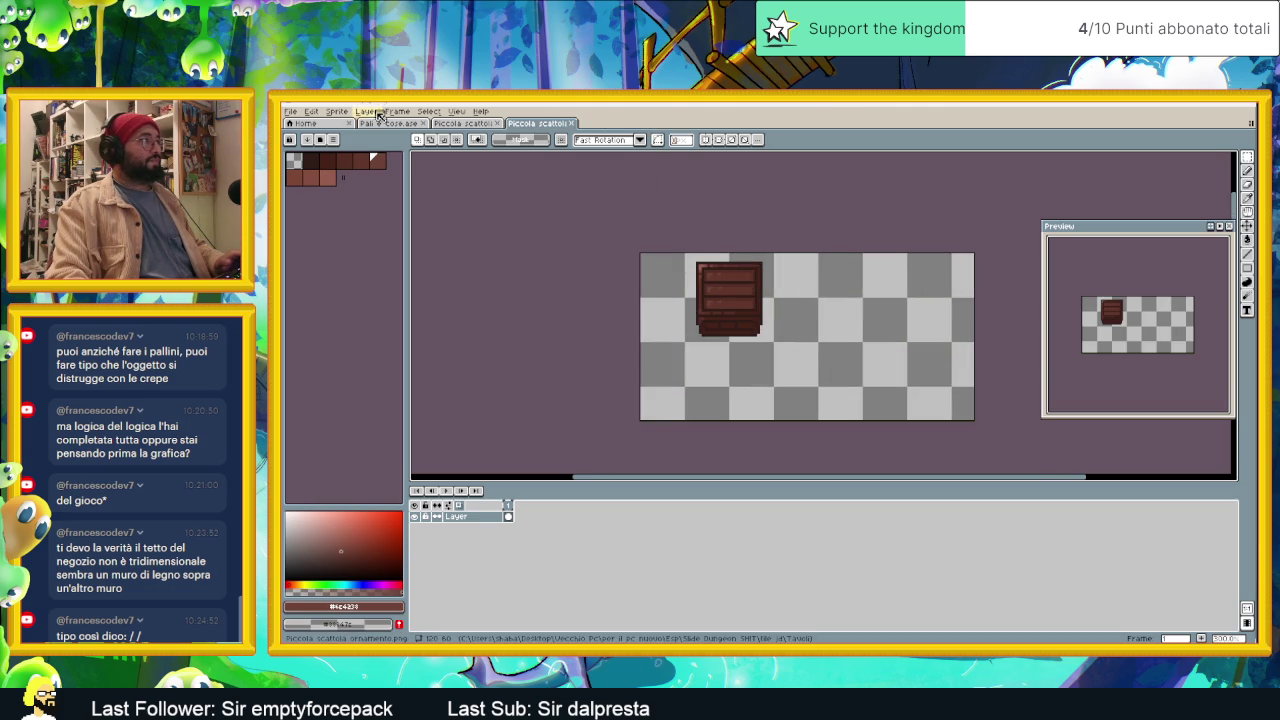
{"action": "left_click", "coordinate": [344, 114]}
Step: Trim the drawer box's canvas to the box on all four sides and save it
{"action": "left_click", "coordinate": [364, 180]}
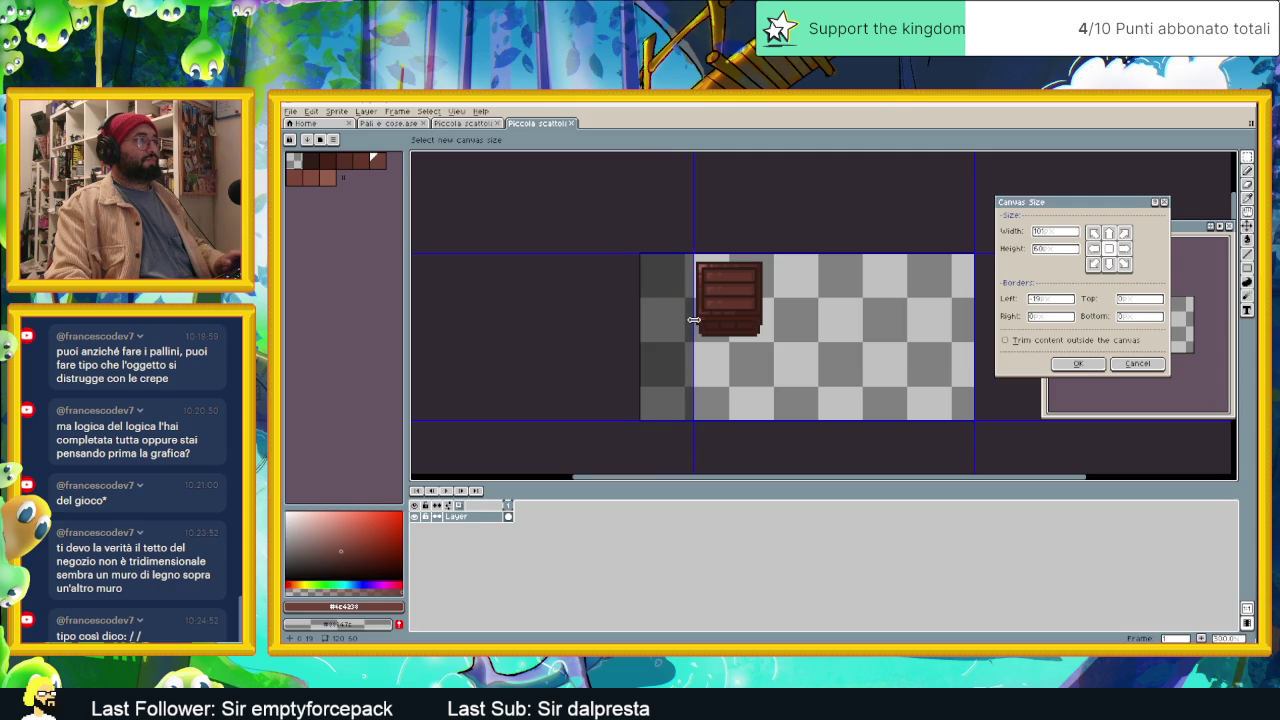
{"action": "left_click_drag", "start_coordinate": [640, 307], "coordinate": [696, 320]}
{"action": "left_click_drag", "start_coordinate": [977, 321], "coordinate": [768, 327]}
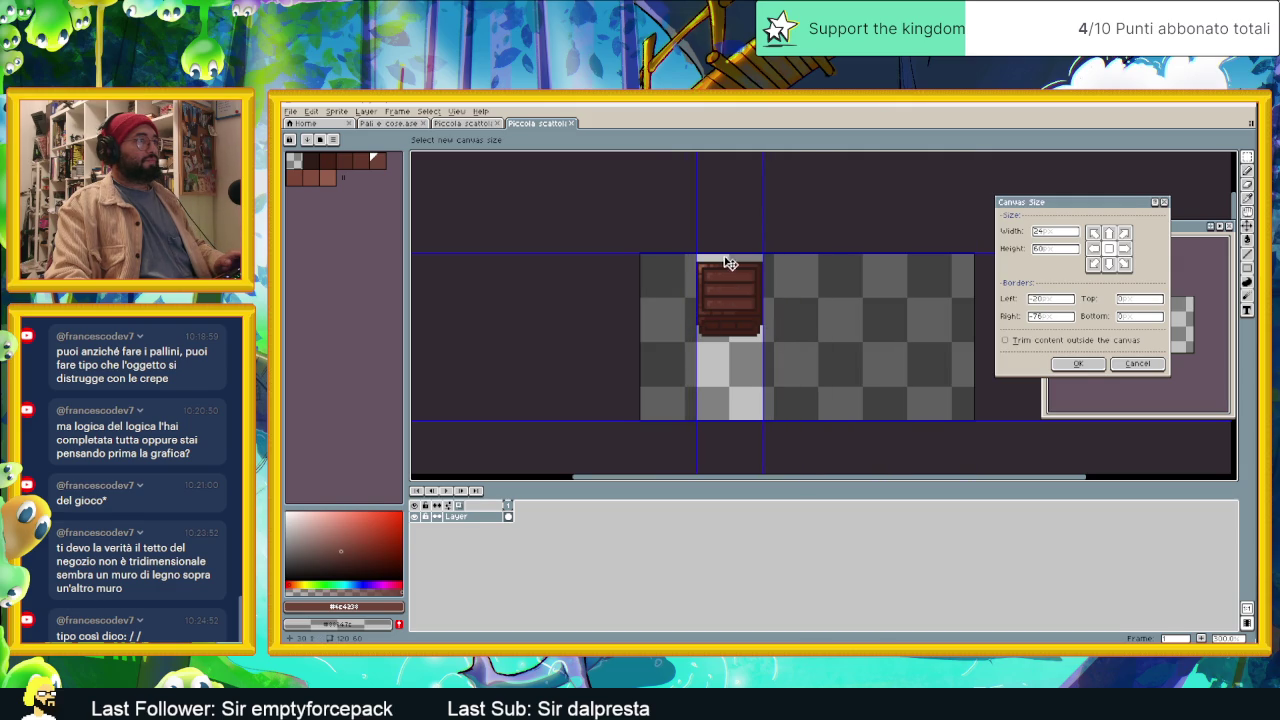
{"action": "left_click_drag", "start_coordinate": [723, 255], "coordinate": [724, 262]}
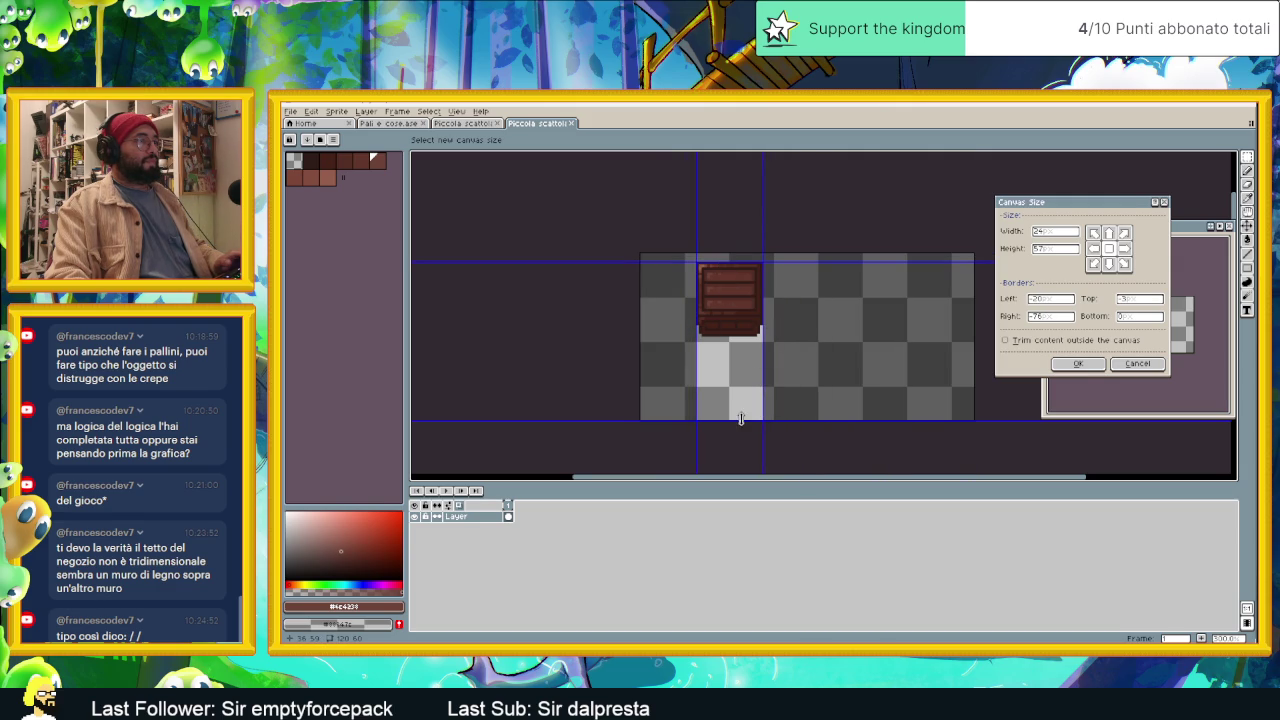
{"action": "left_click_drag", "start_coordinate": [741, 419], "coordinate": [742, 336]}
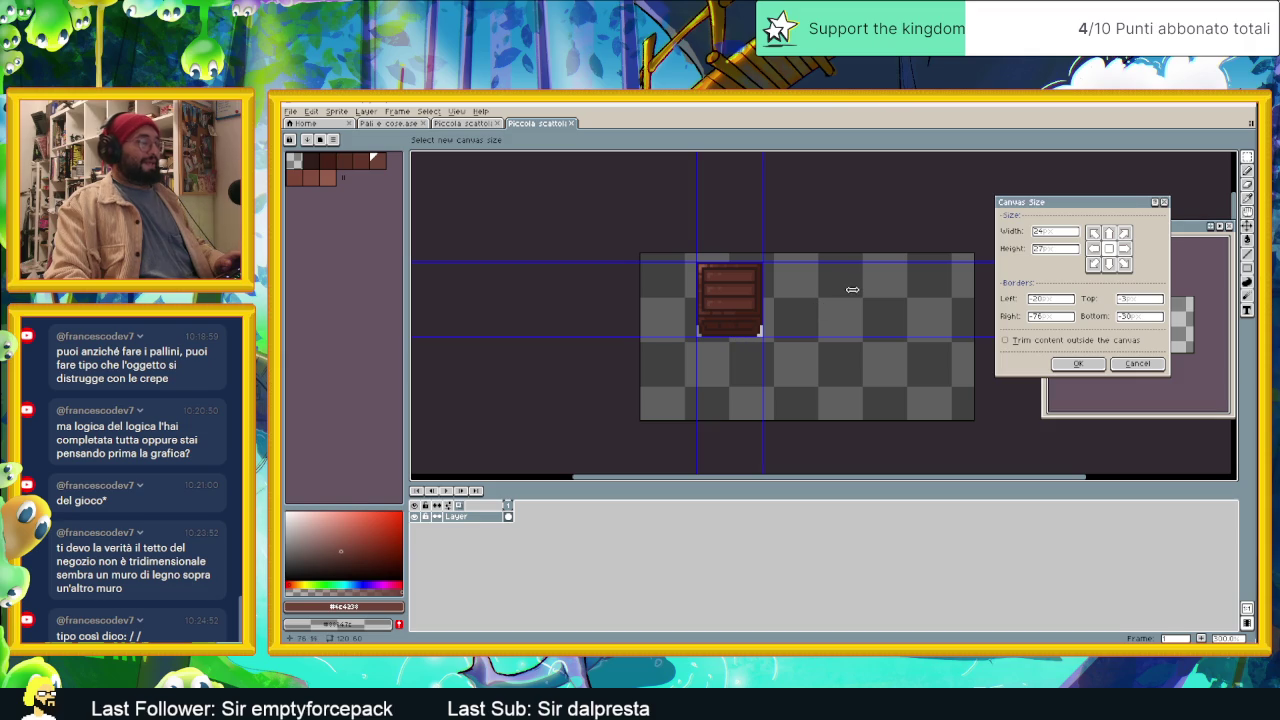
{"action": "key", "text": "Return"}
{"action": "key", "text": "ctrl+s"}
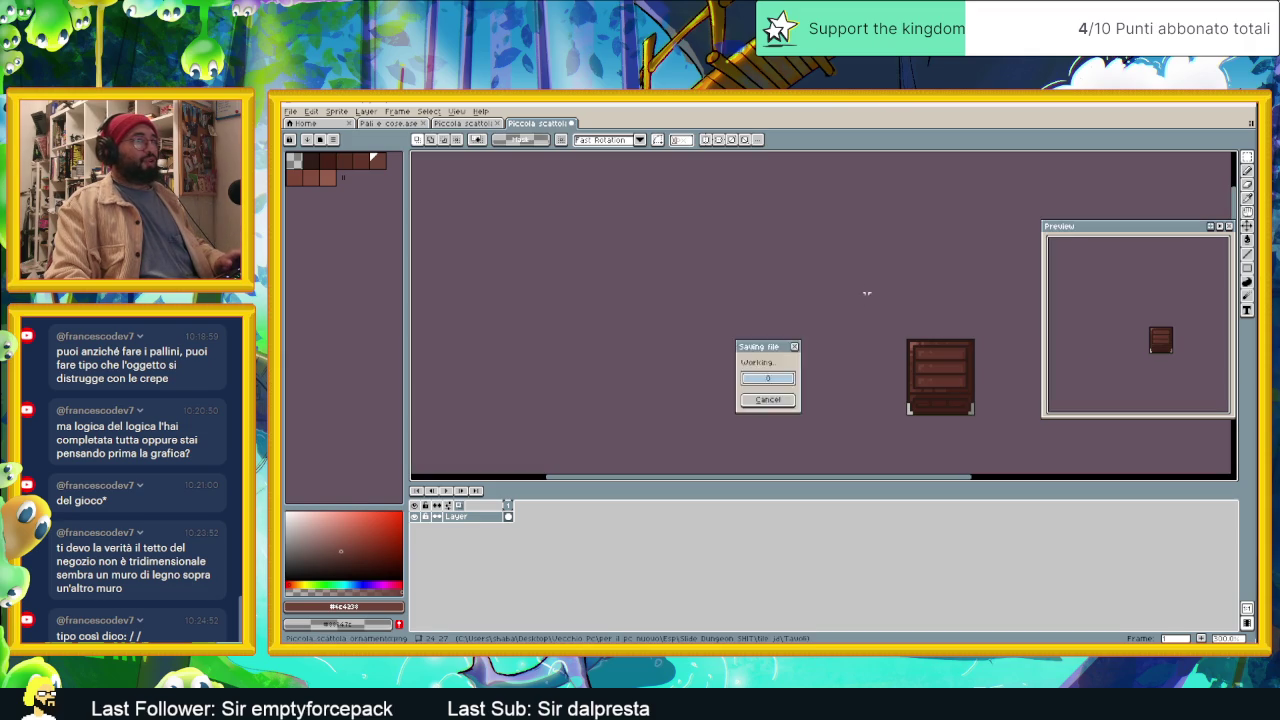
{"action": "left_click", "coordinate": [462, 123]}
{"action": "scroll", "coordinate": [879, 305], "scroll_direction": "up", "scroll_amount": 3}
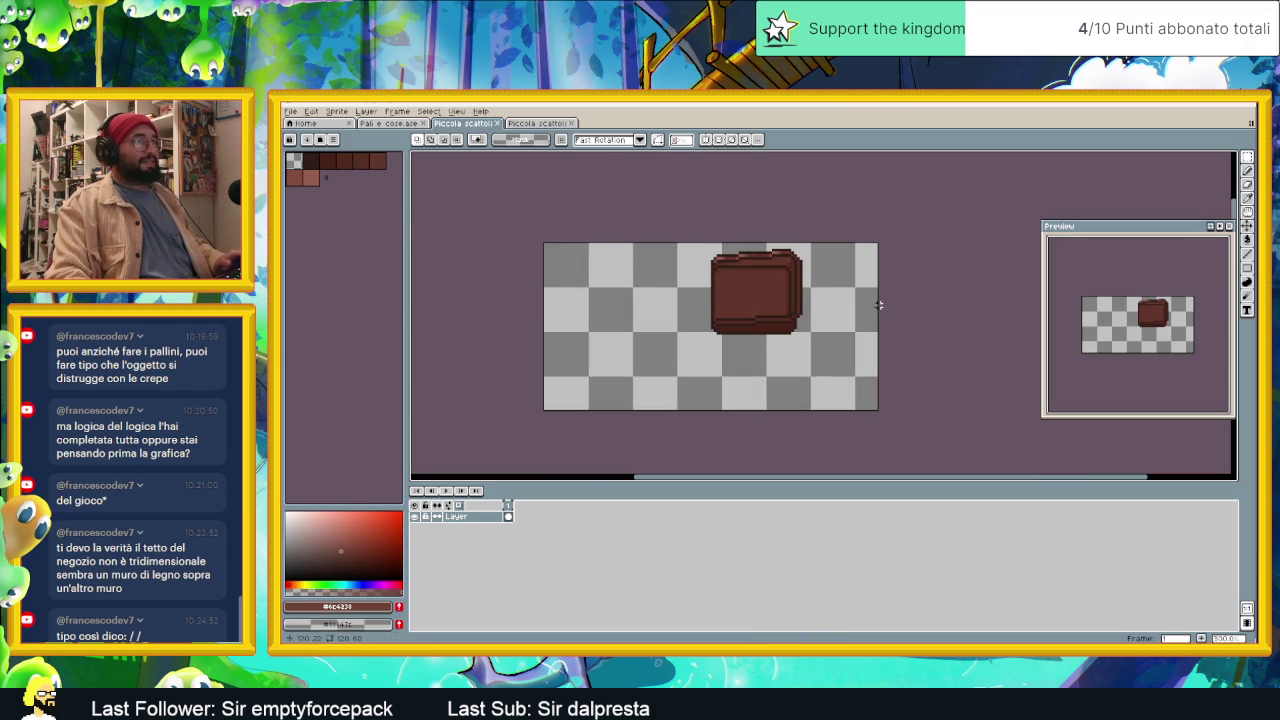
Step: Crop the flat box's canvas to the box edges, trimming the top by one pixel
{"action": "left_click", "coordinate": [341, 111]}
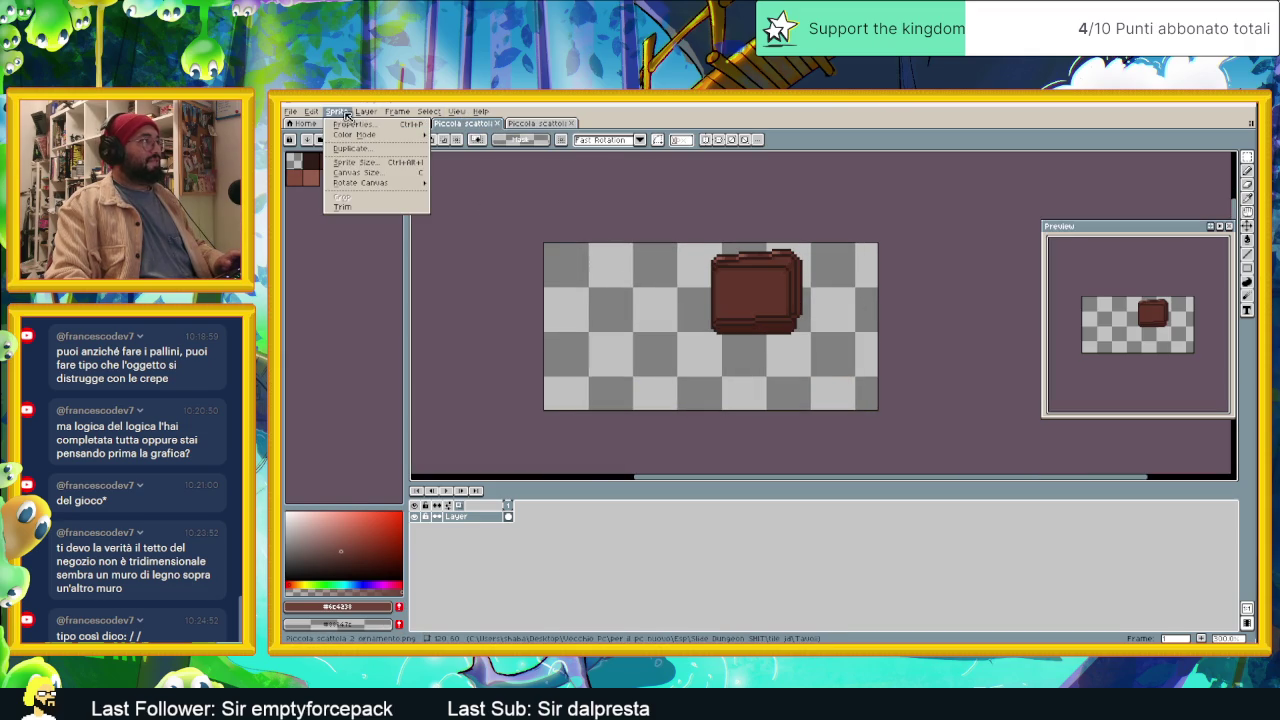
{"action": "left_click", "coordinate": [356, 172]}
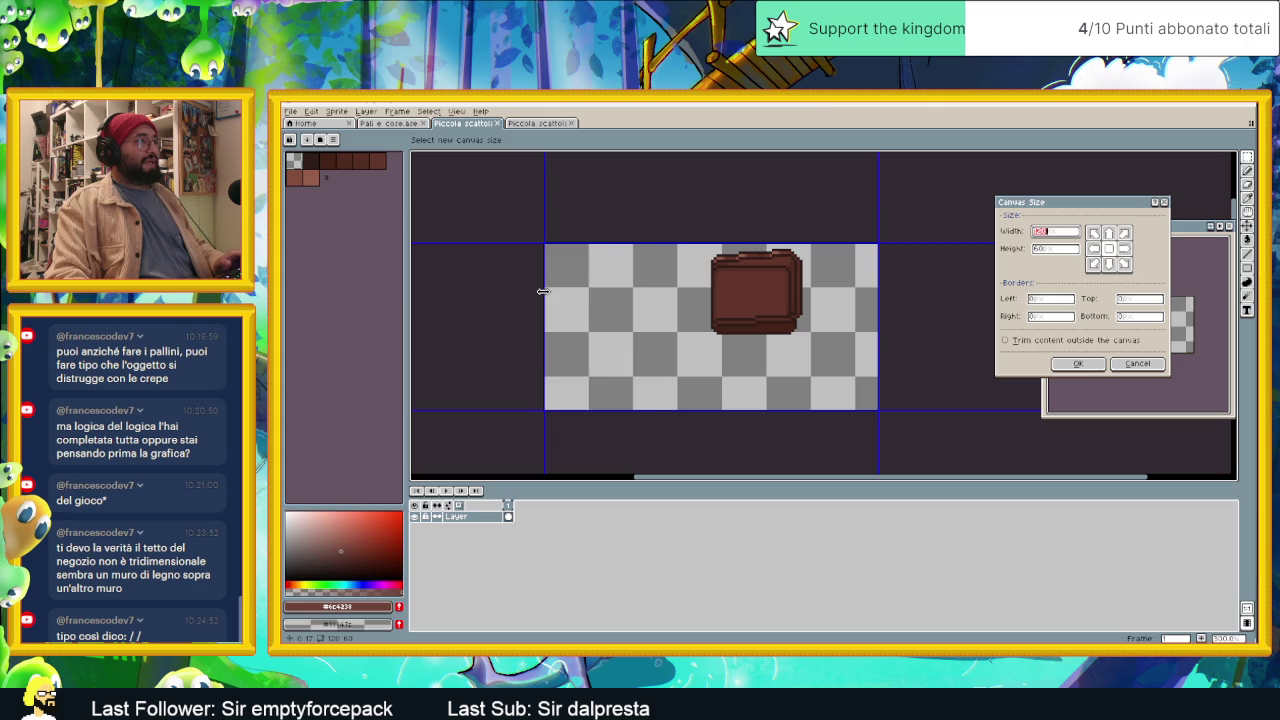
{"action": "left_click_drag", "start_coordinate": [542, 291], "coordinate": [712, 291]}
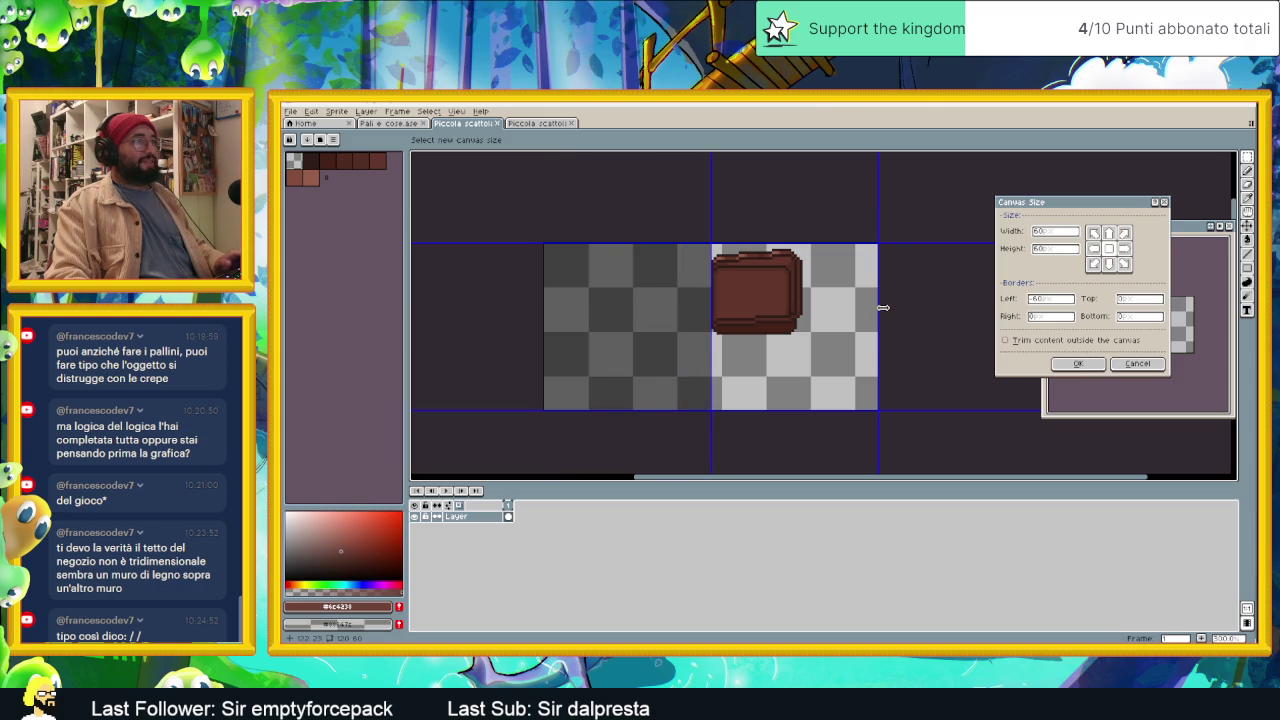
{"action": "left_click_drag", "start_coordinate": [882, 308], "coordinate": [812, 315]}
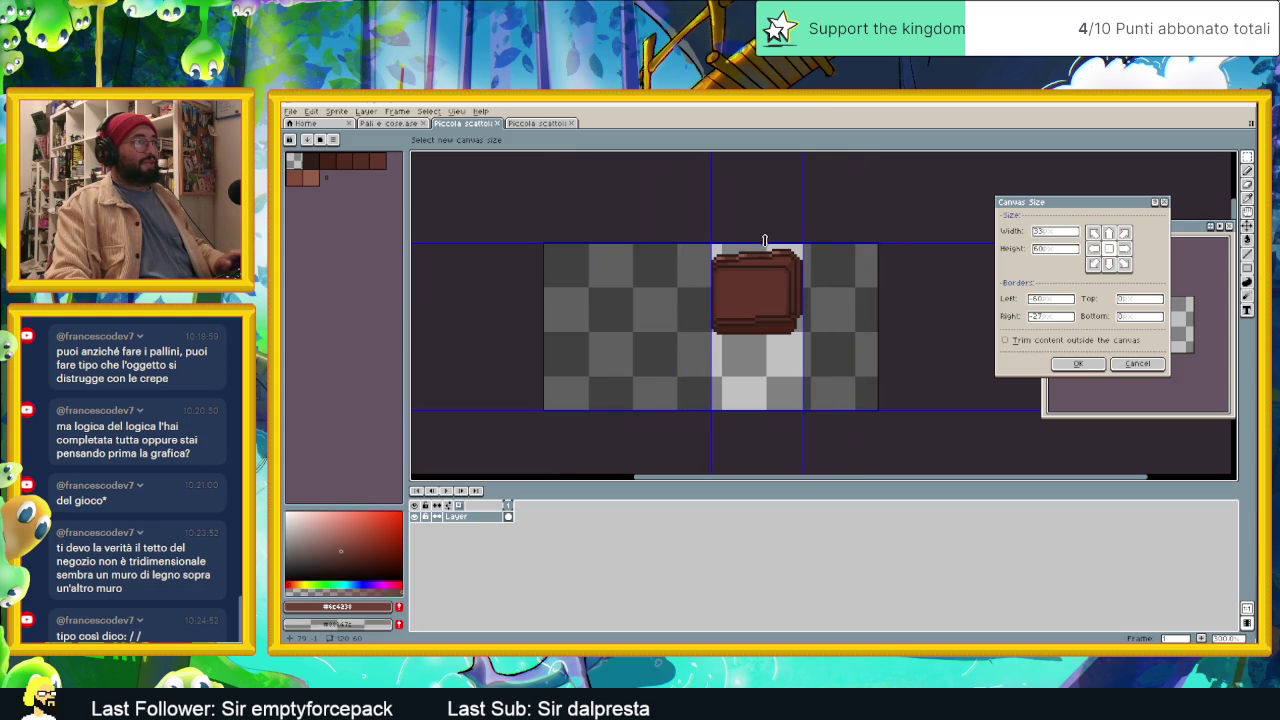
{"action": "left_click_drag", "start_coordinate": [764, 240], "coordinate": [764, 244]}
{"action": "left_click_drag", "start_coordinate": [770, 416], "coordinate": [766, 342]}
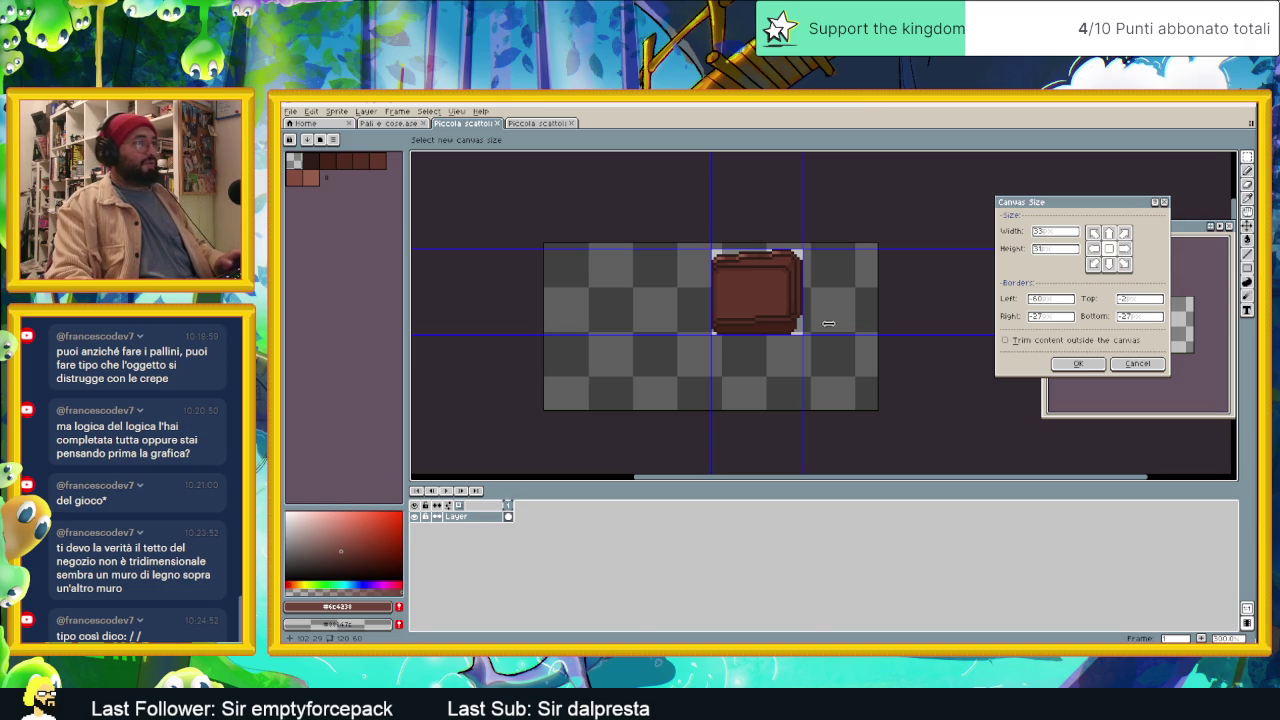
{"action": "left_click", "coordinate": [1078, 363]}
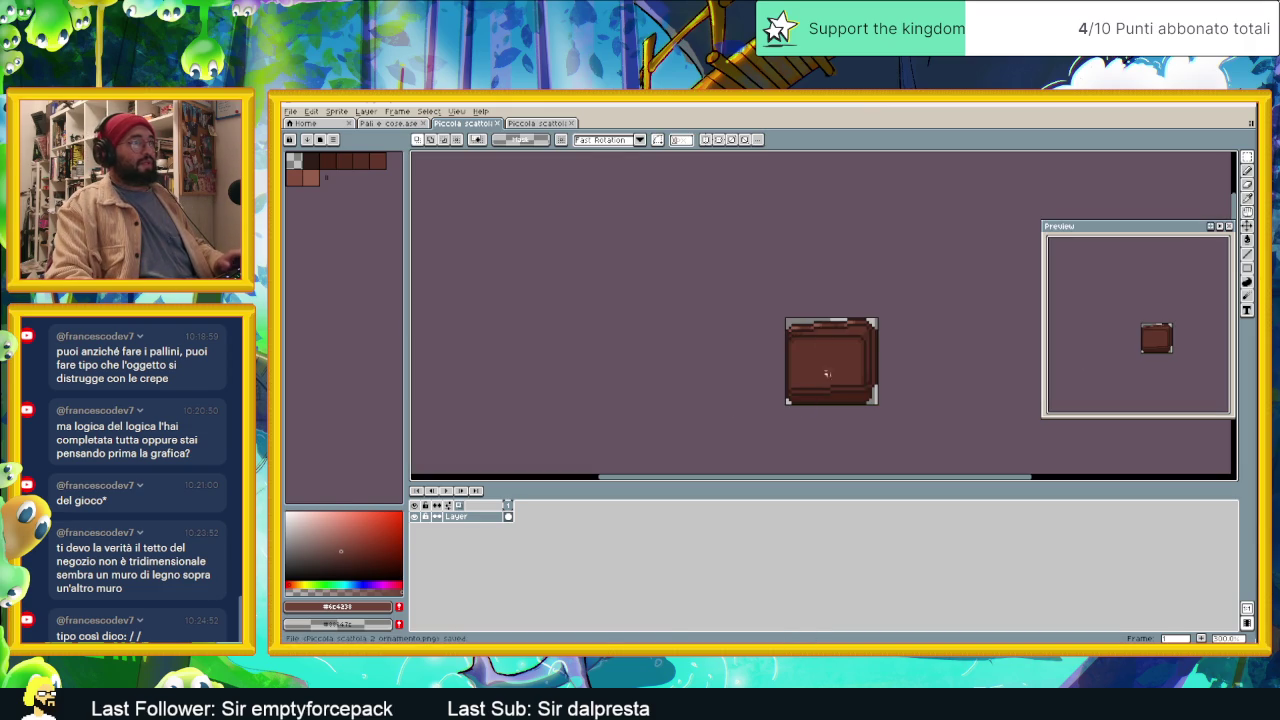
{"action": "left_click", "coordinate": [1248, 122]}
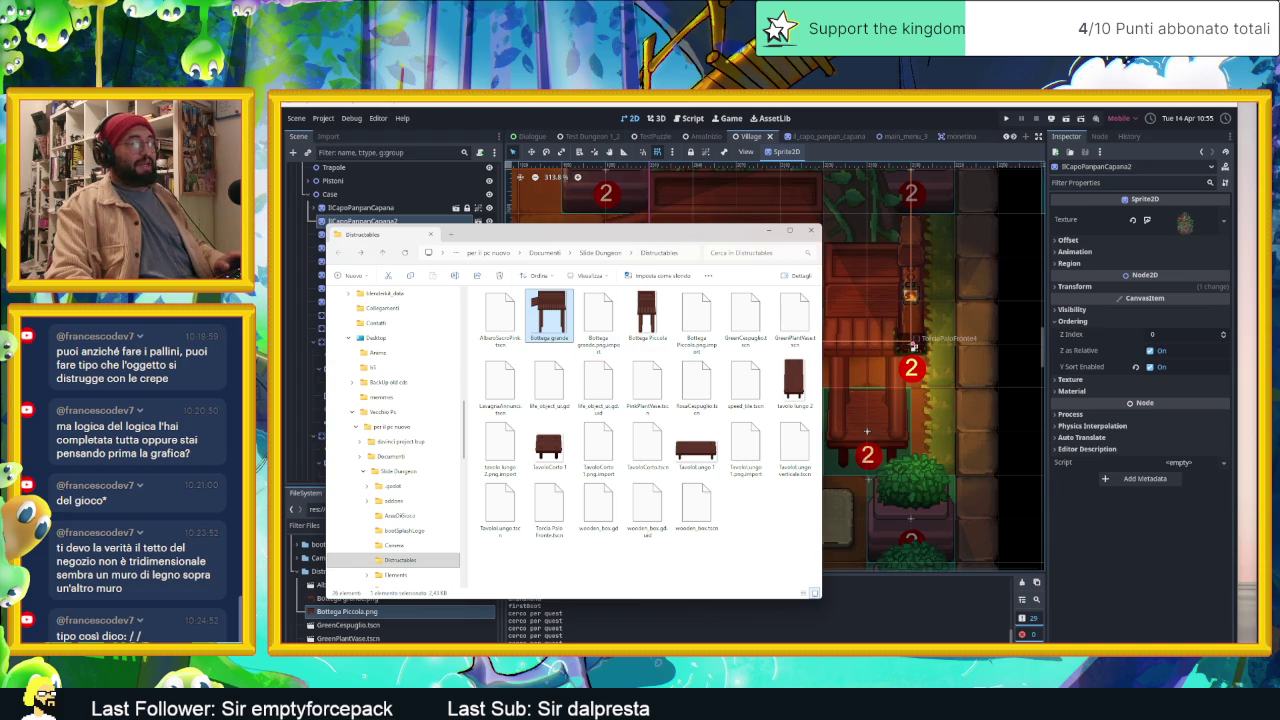
Step: Move the three Piccola scatola images from Tavoli into the Distructables folder
{"action": "key", "text": "super+d"}
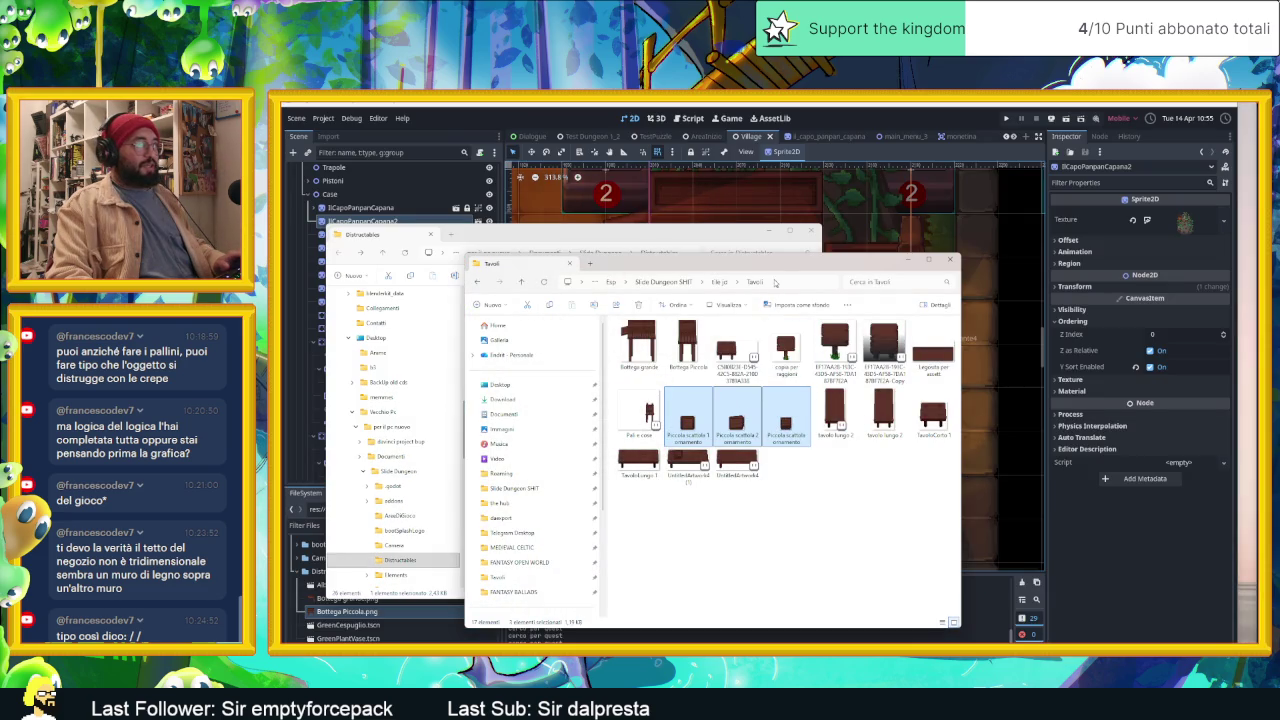
{"action": "left_click_drag", "start_coordinate": [775, 283], "coordinate": [1238, 303]}
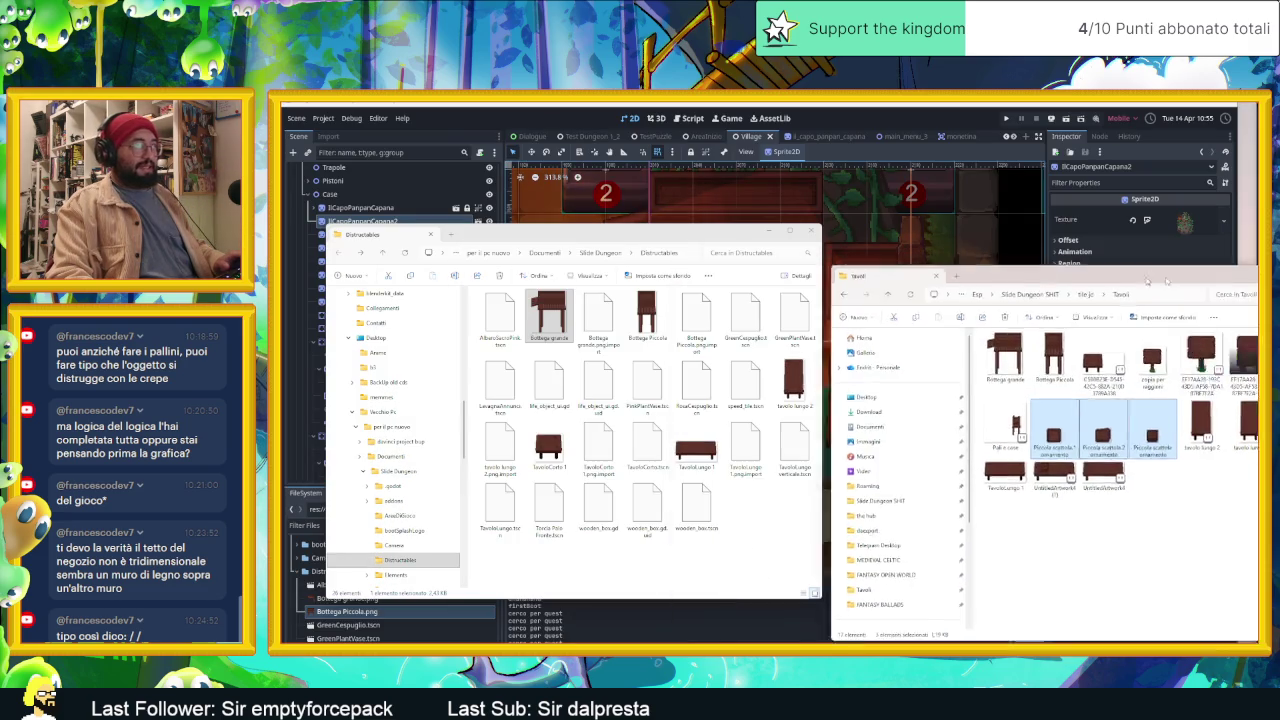
{"action": "left_click_drag", "start_coordinate": [714, 455], "coordinate": [714, 456]}
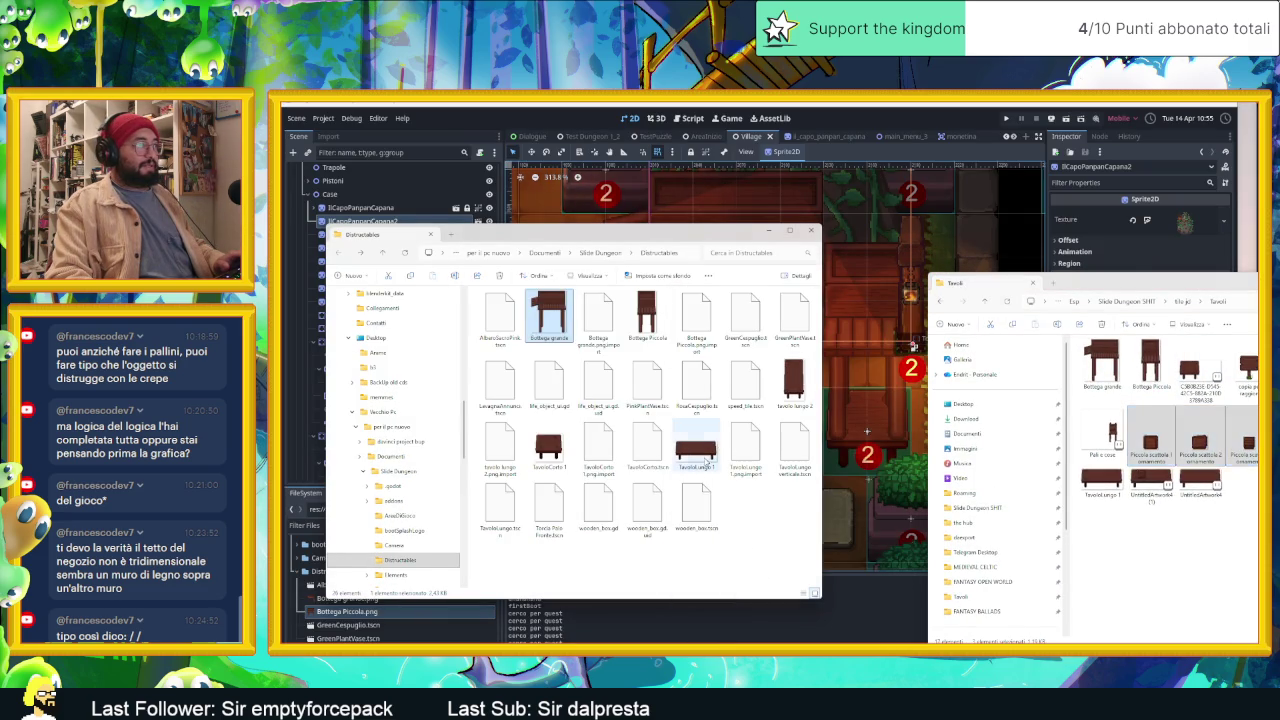
{"action": "left_click", "coordinate": [768, 230]}
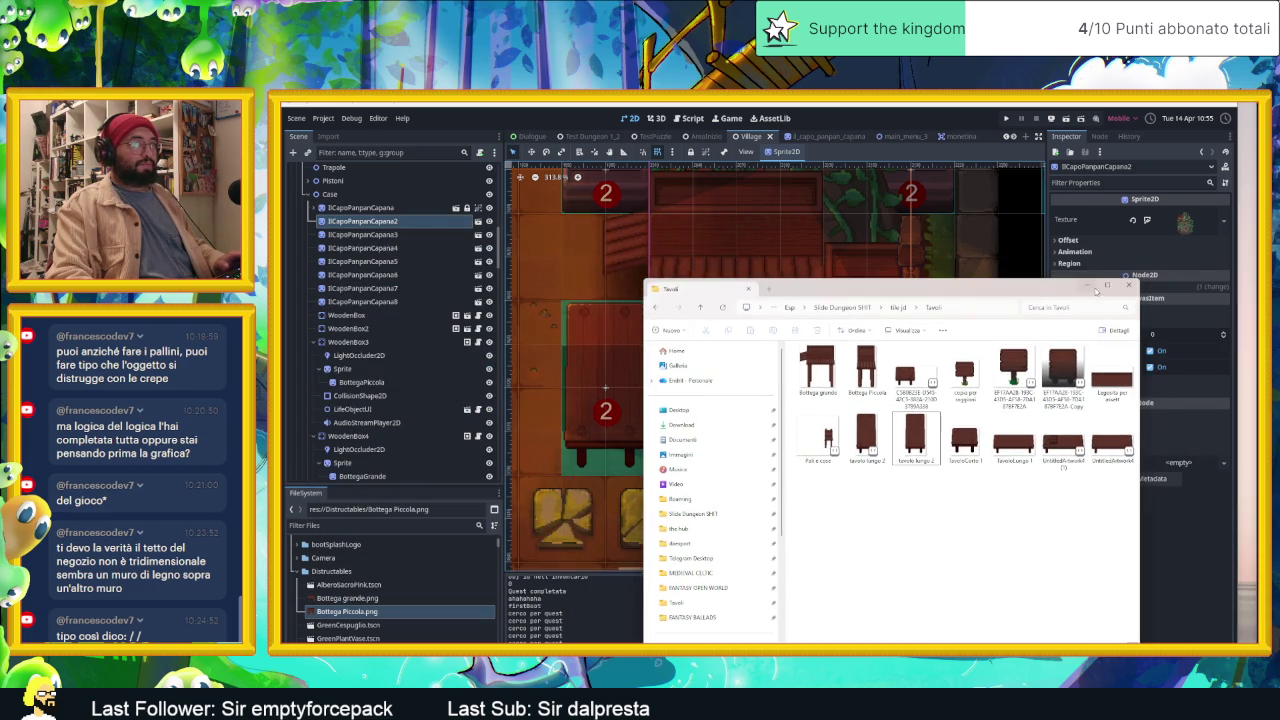
{"action": "left_click", "coordinate": [772, 377]}
{"action": "scroll", "coordinate": [772, 377], "scroll_direction": "up", "scroll_amount": 1}
Step: Select TavoloLungoVerticale2 and drop Piccola scatola ornamento.png above the left table
{"action": "scroll", "coordinate": [772, 377], "scroll_direction": "up", "scroll_amount": 1}
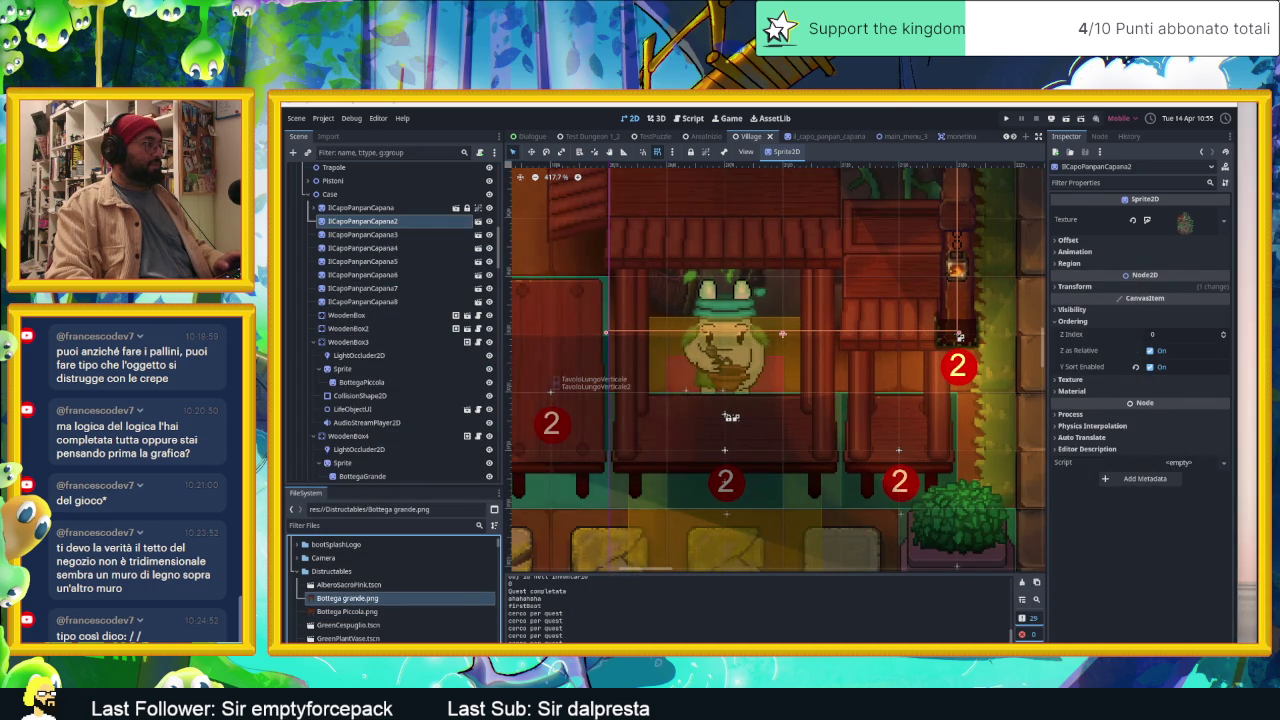
{"action": "scroll", "coordinate": [360, 300], "scroll_direction": "down", "scroll_amount": 2}
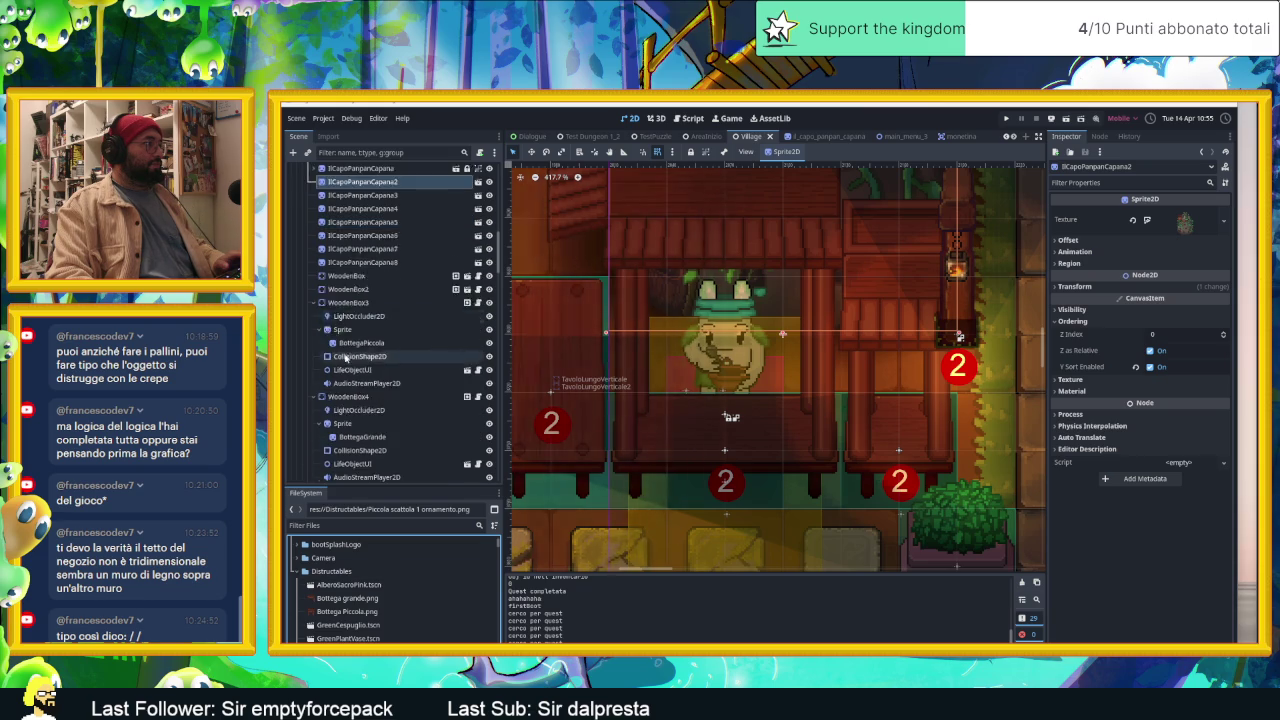
{"action": "scroll", "coordinate": [360, 300], "scroll_direction": "down", "scroll_amount": 1}
{"action": "left_click", "coordinate": [340, 263]}
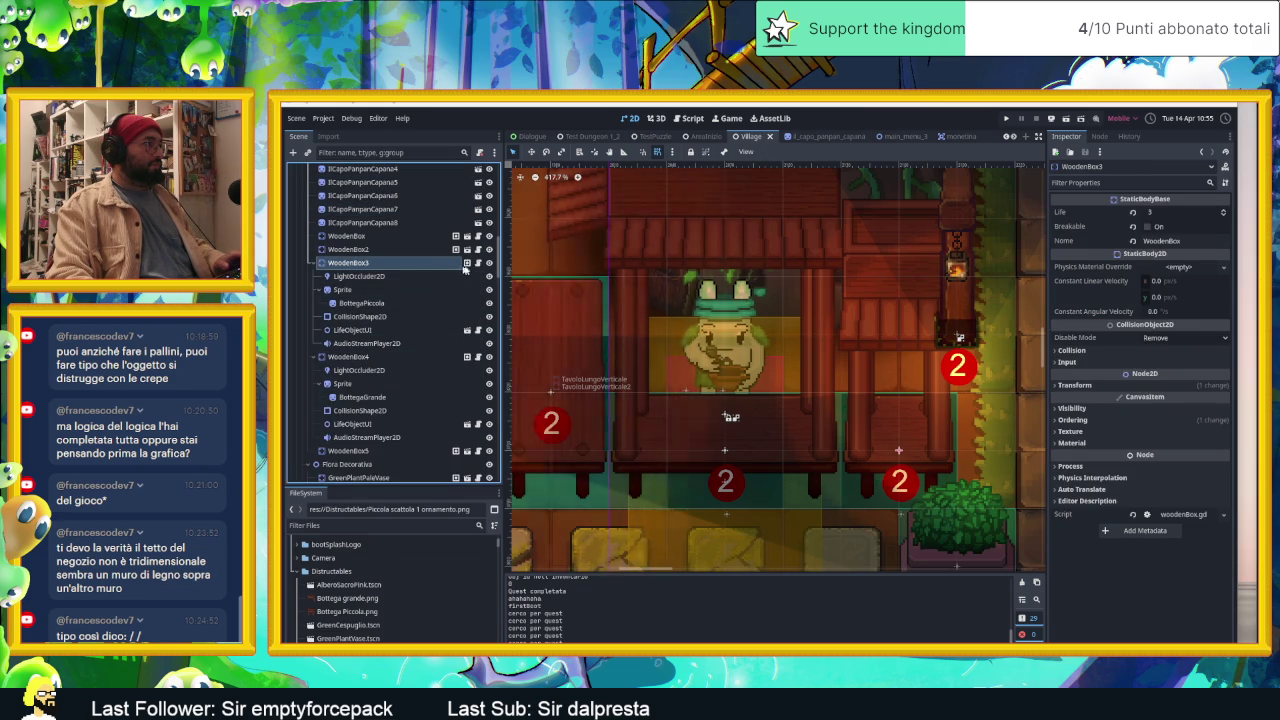
{"action": "left_click", "coordinate": [489, 262]}
{"action": "left_click", "coordinate": [489, 262]}
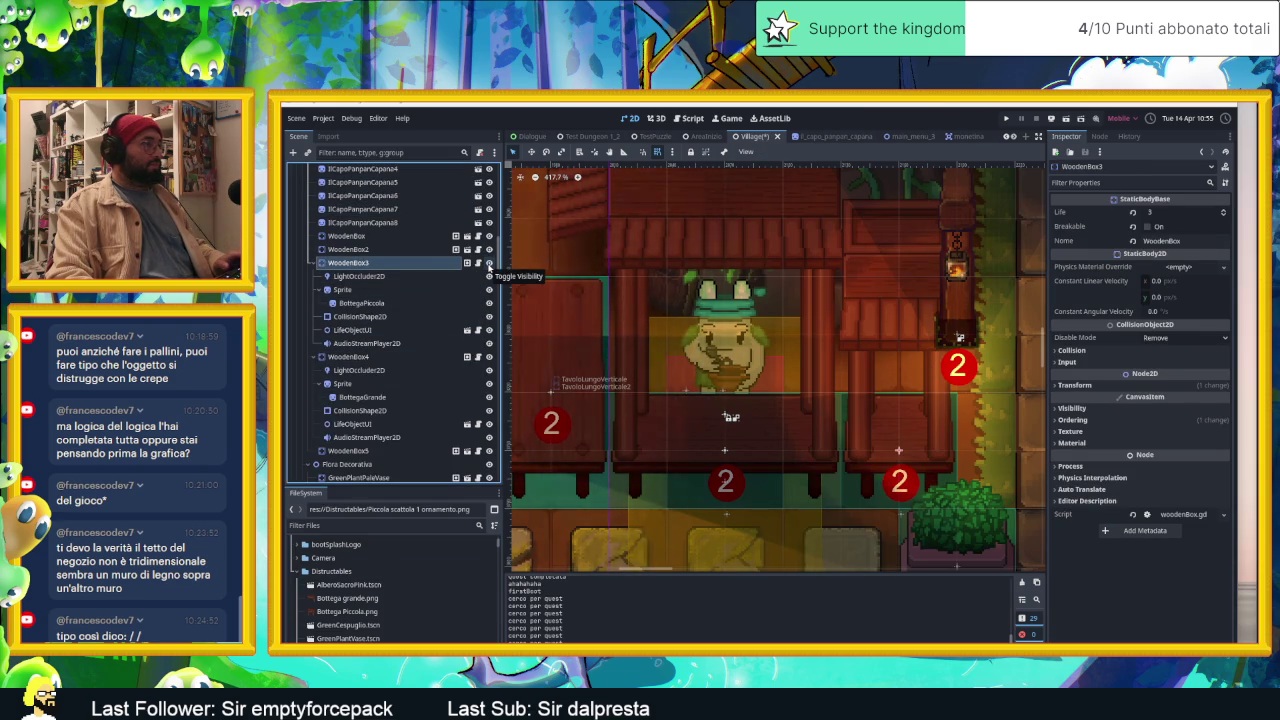
{"action": "scroll", "coordinate": [545, 333], "scroll_direction": "left", "scroll_amount": 1}
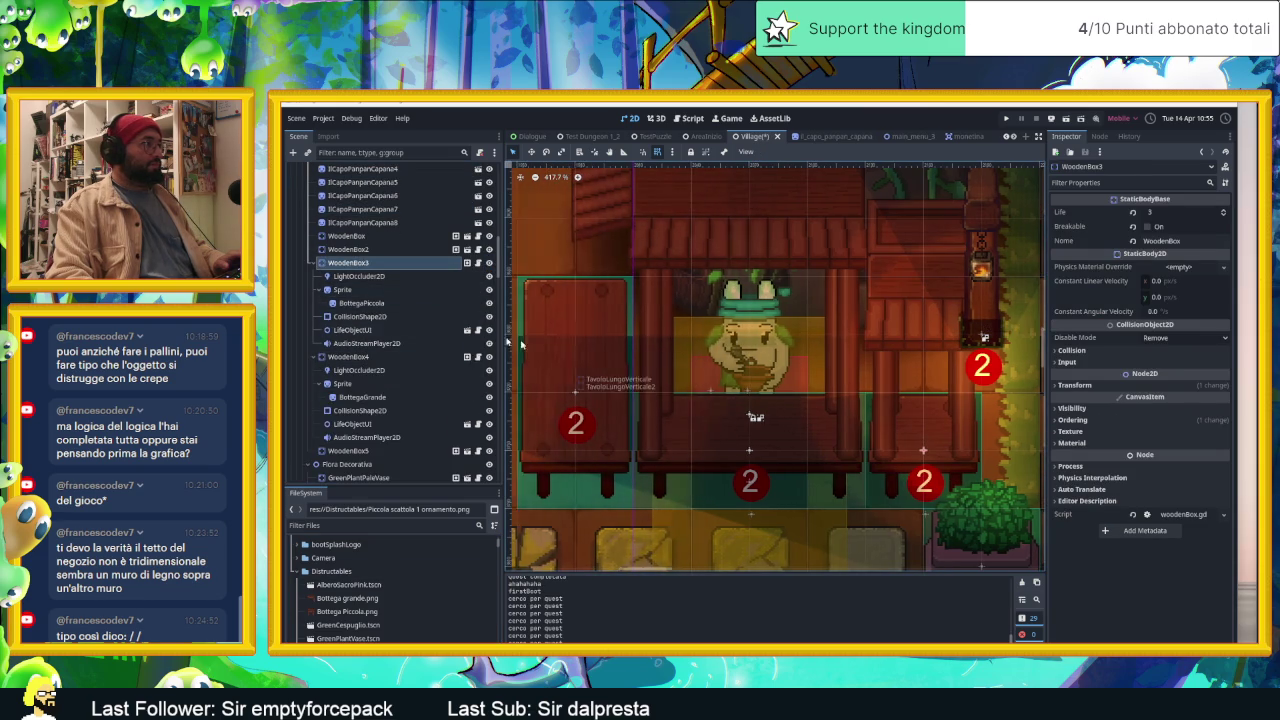
{"action": "left_click", "coordinate": [545, 333]}
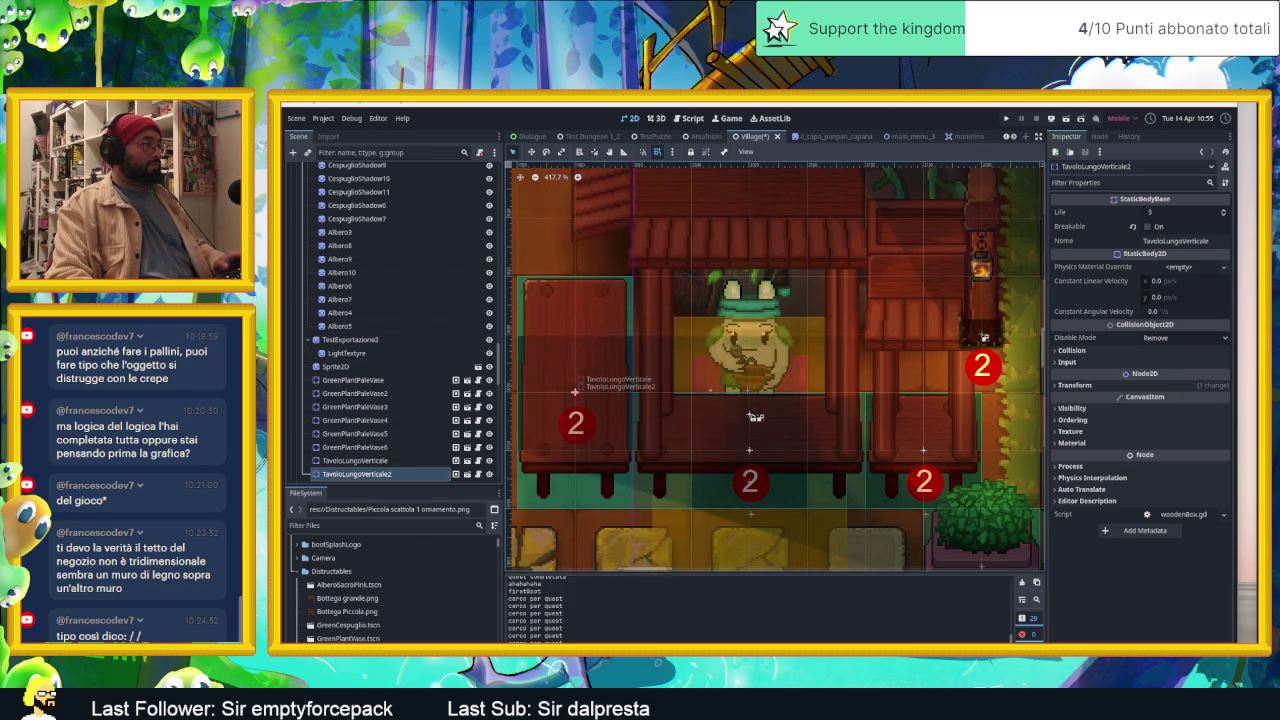
{"action": "left_click_drag", "start_coordinate": [575, 391], "coordinate": [575, 300]}
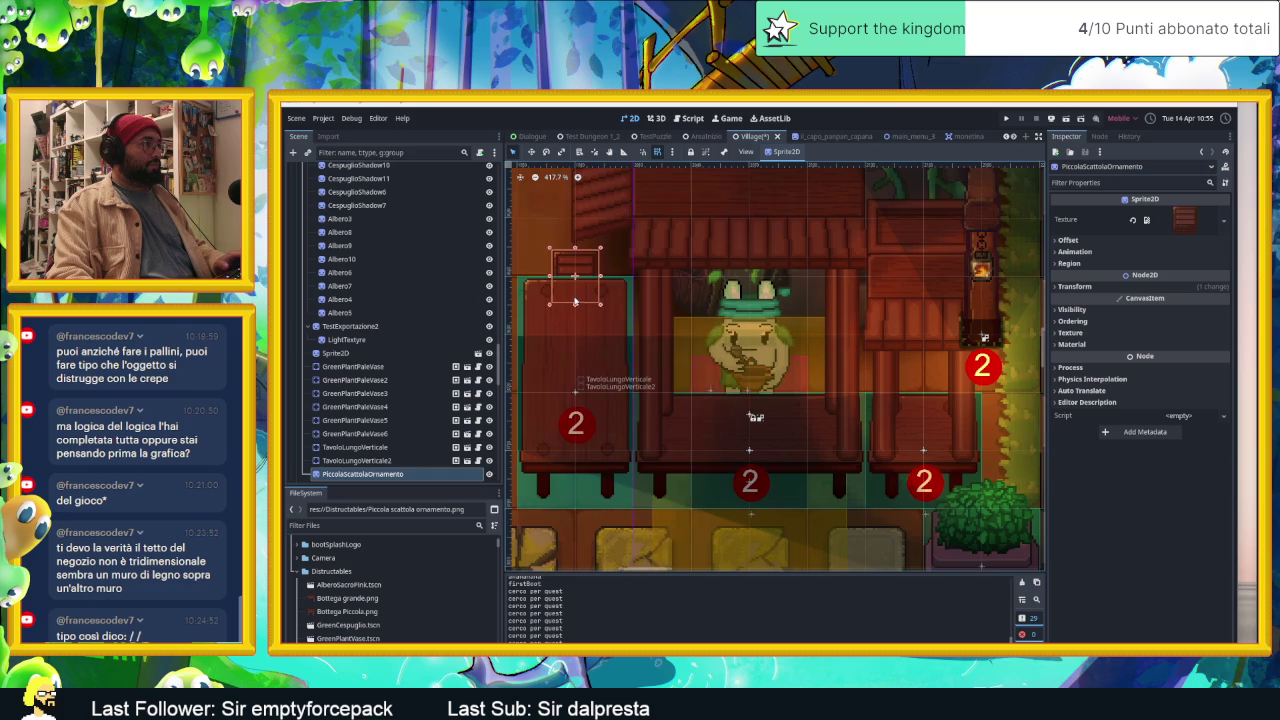
{"action": "left_click_drag", "start_coordinate": [362, 473], "coordinate": [388, 470]}
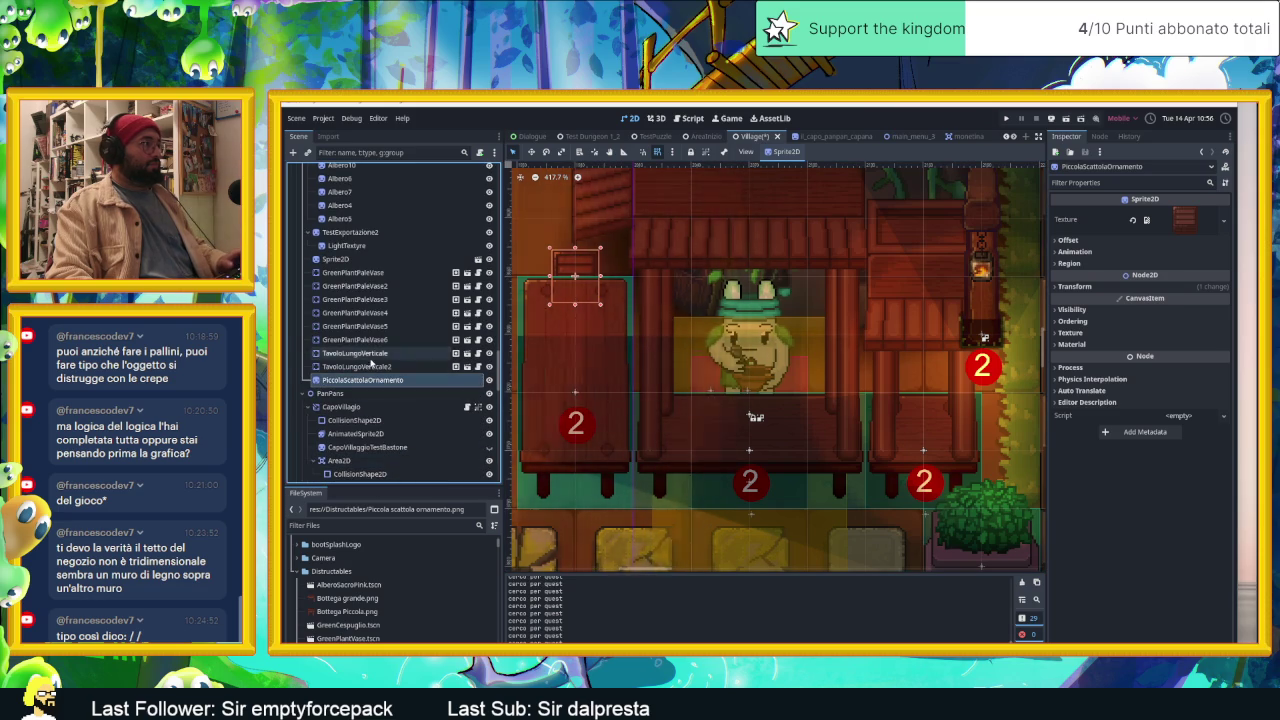
{"action": "left_click", "coordinate": [371, 366]}
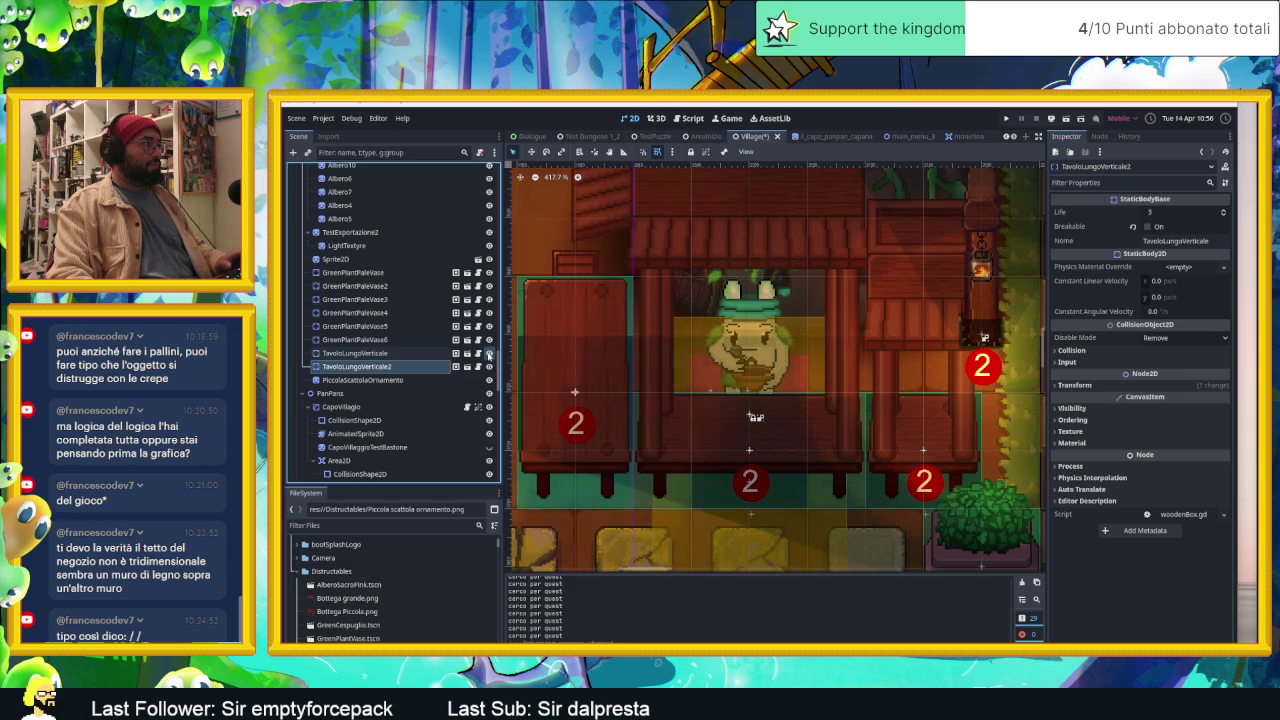
{"action": "left_click", "coordinate": [488, 354]}
{"action": "left_click", "coordinate": [488, 354]}
{"action": "left_click", "coordinate": [488, 354]}
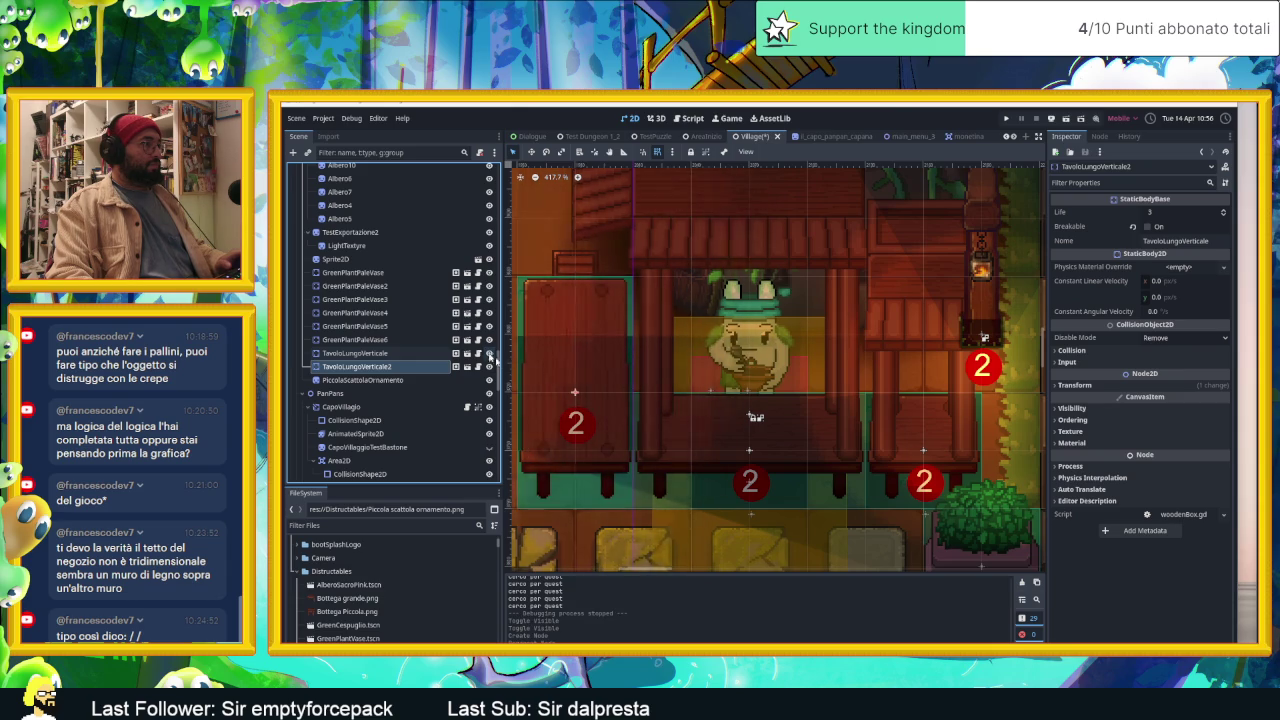
{"action": "scroll", "coordinate": [699, 403], "scroll_direction": "down", "scroll_amount": 4}
{"action": "mouse_move", "coordinate": [714, 352]}
{"action": "left_mouse_down"}
{"action": "mouse_move", "coordinate": [543, 438]}
{"action": "mouse_move", "coordinate": [851, 435]}
{"action": "mouse_move", "coordinate": [895, 415]}
{"action": "left_mouse_up"}
{"action": "scroll", "coordinate": [543, 438], "scroll_direction": "down", "scroll_amount": 3}
{"action": "scroll", "coordinate": [543, 438], "scroll_direction": "down", "scroll_amount": 3}
{"action": "left_click", "coordinate": [600, 408]}
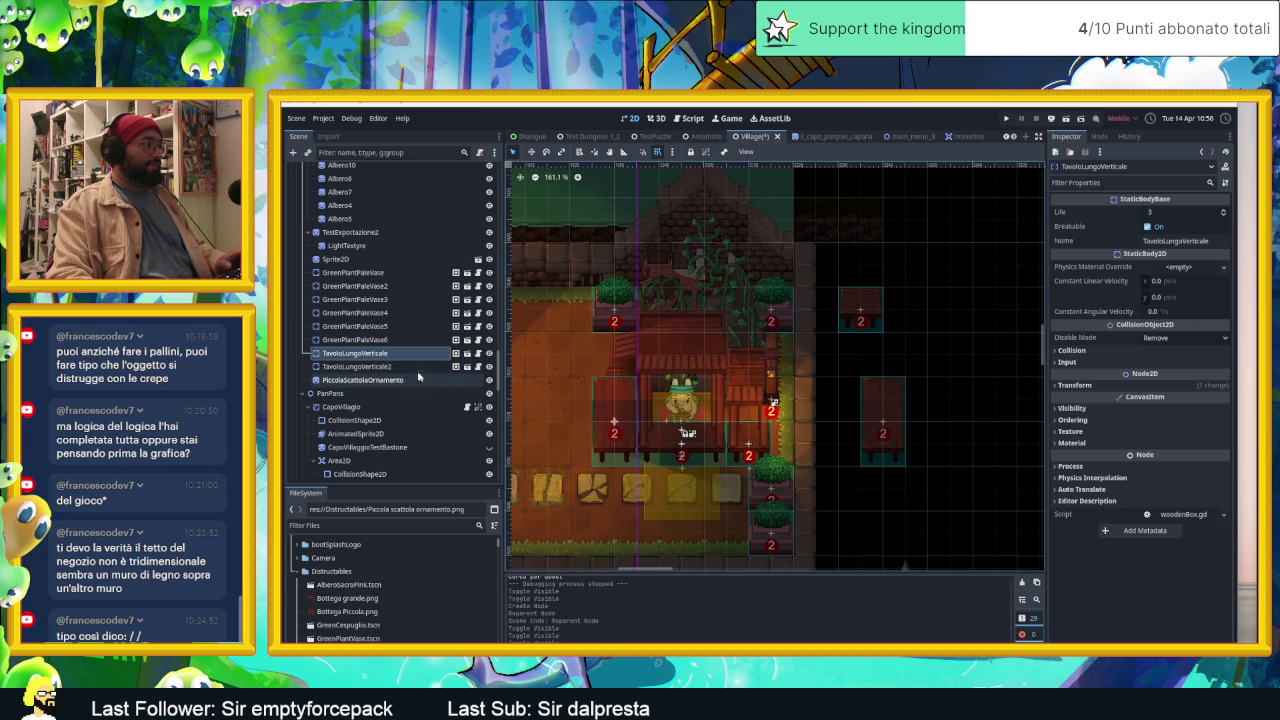
Step: Nest PiccolaScattolaOrnamento under TavoloLungoVerticale and set its y offset to -107.01 px
{"action": "left_click_drag", "start_coordinate": [375, 381], "coordinate": [389, 356]}
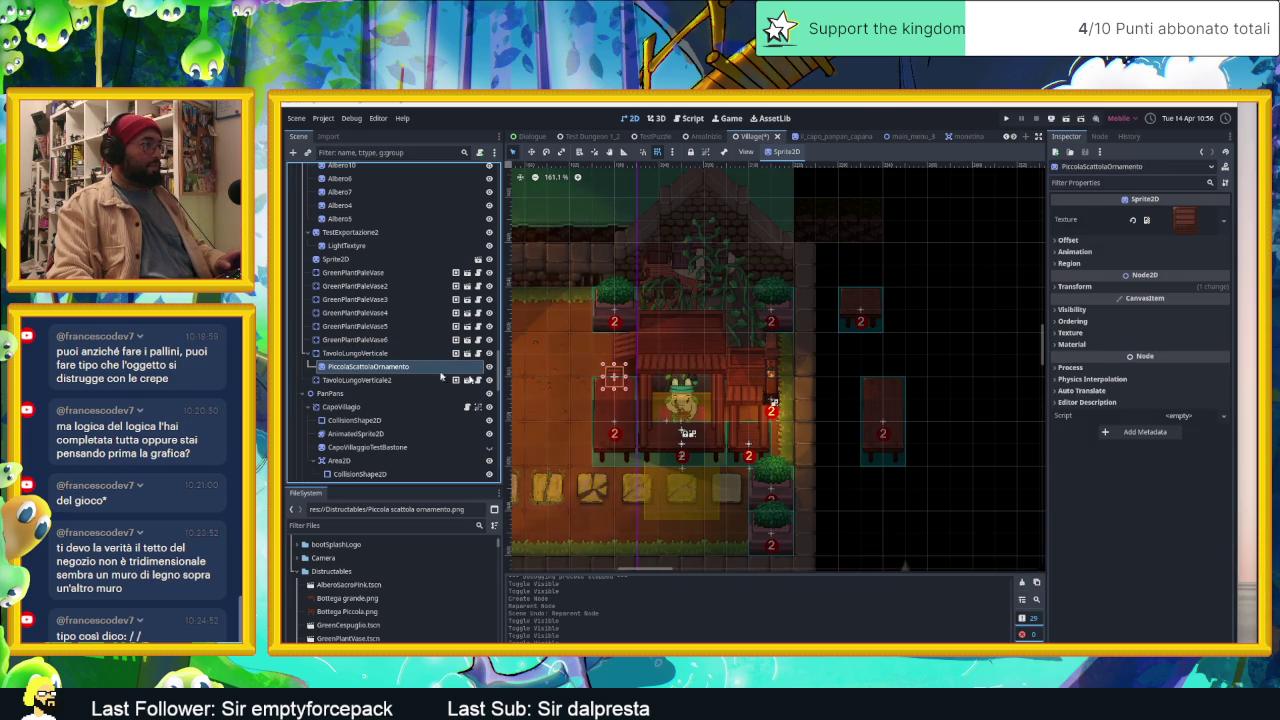
{"action": "scroll", "coordinate": [633, 370], "scroll_direction": "up", "scroll_amount": 5}
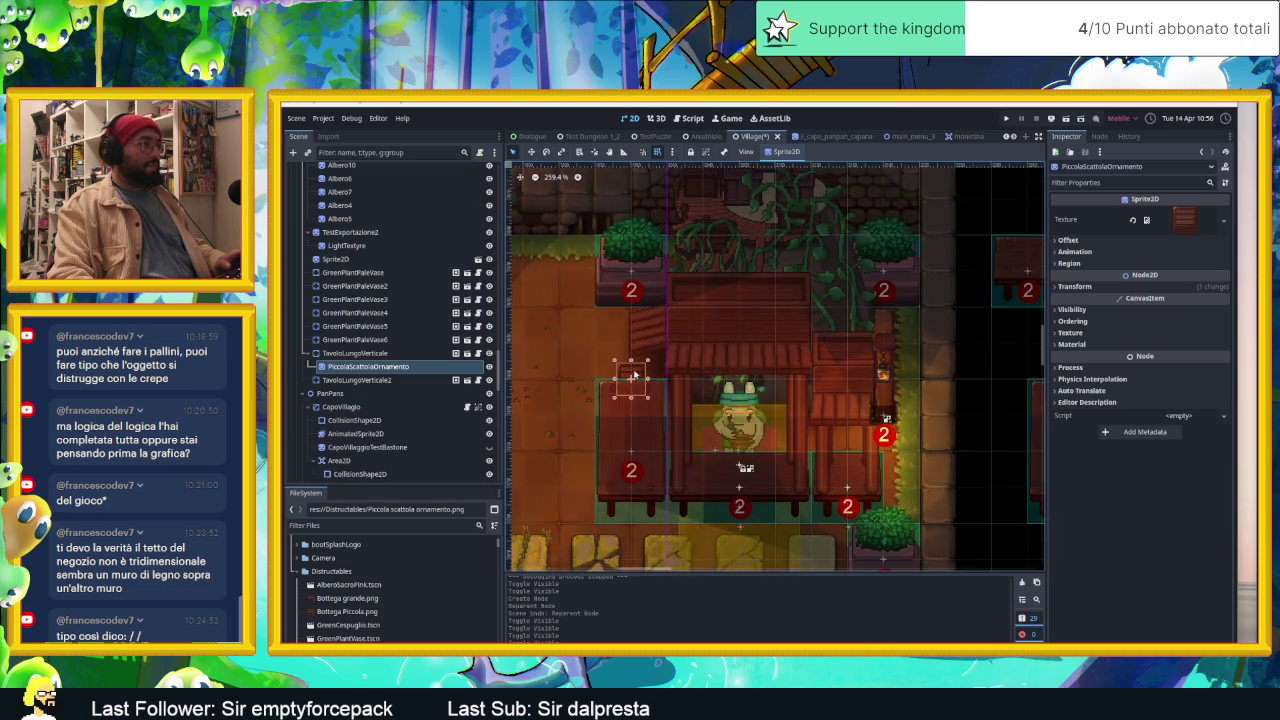
{"action": "left_click", "coordinate": [1075, 240]}
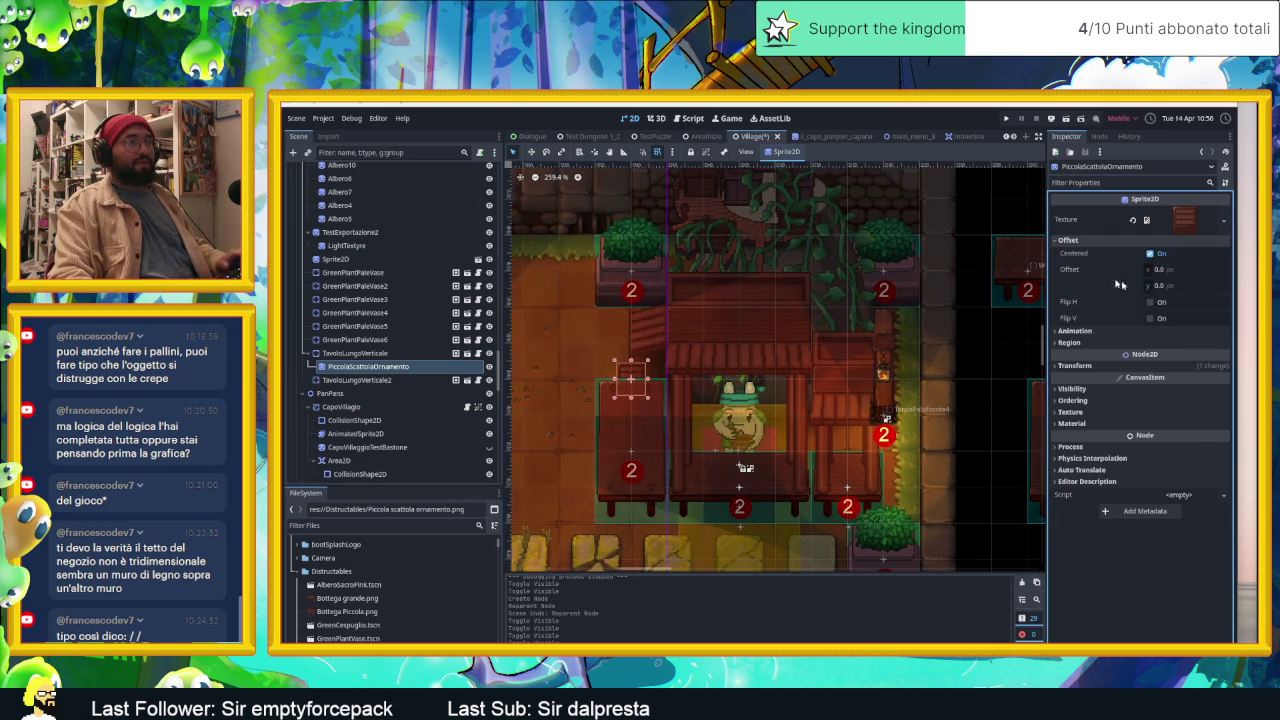
{"action": "mouse_move", "coordinate": [1160, 285]}
{"action": "left_mouse_down"}
{"action": "mouse_move", "coordinate": [1184, 285]}
{"action": "mouse_move", "coordinate": [1133, 285]}
{"action": "left_mouse_up"}
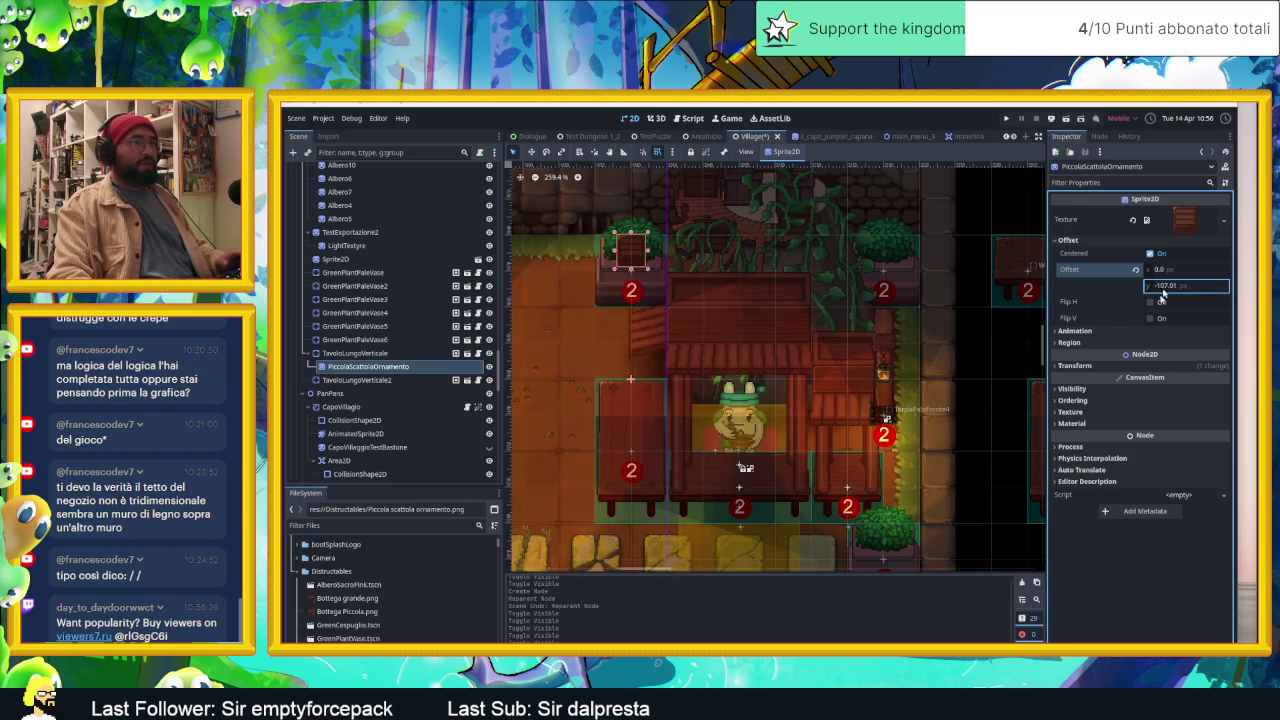
{"action": "left_click", "coordinate": [1076, 366]}
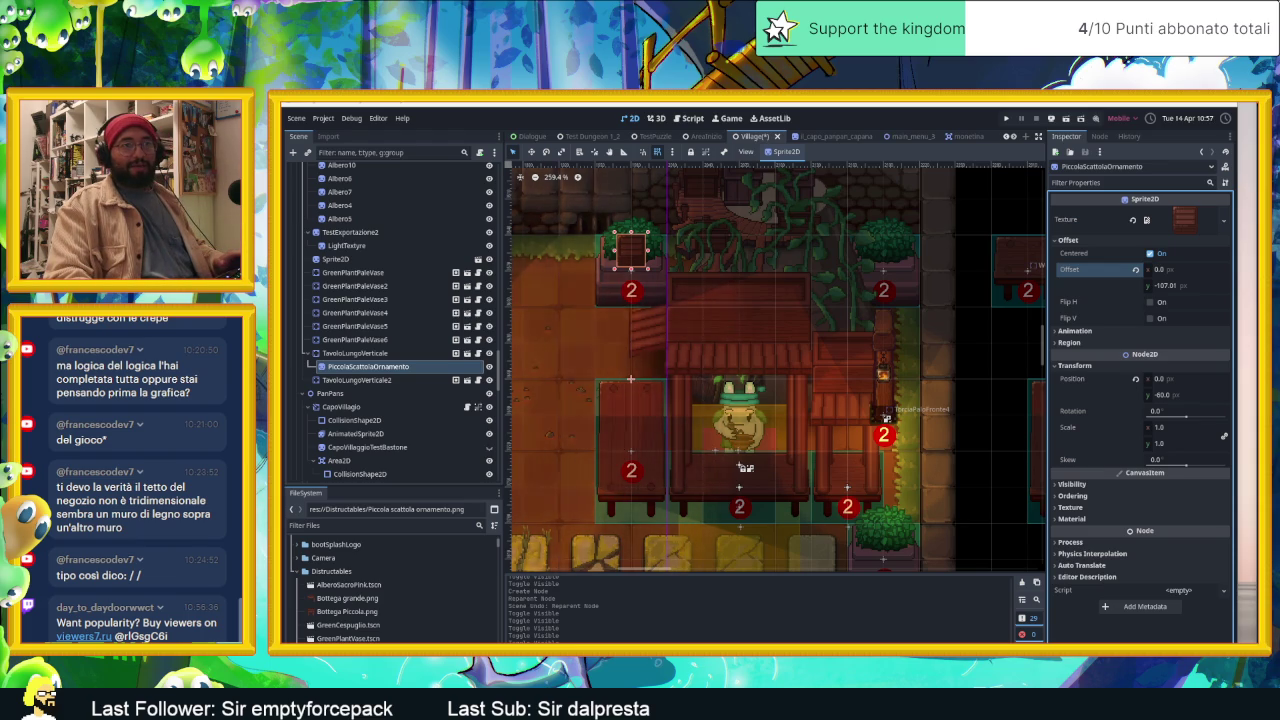
Step: Move the ornament to position 13.02, 59.29 on the left counter and duplicate it
{"action": "right_click", "coordinate": [158, 637]}
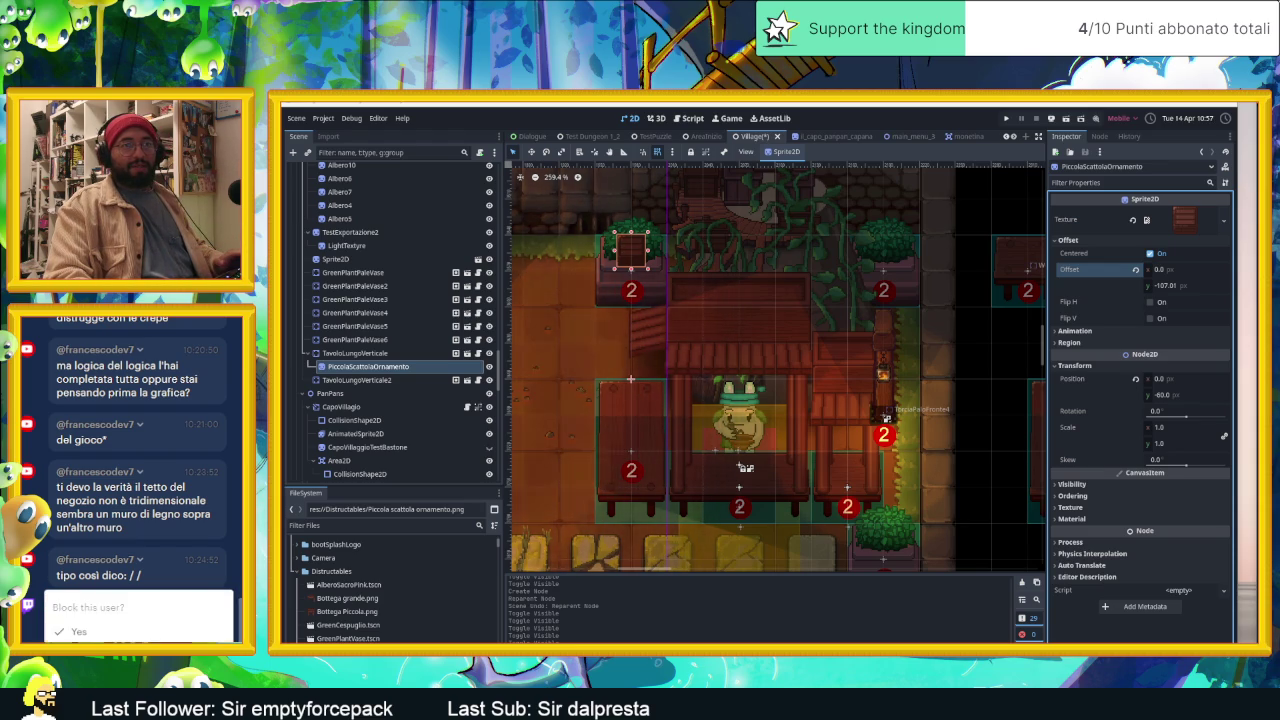
{"action": "scroll", "coordinate": [104, 628], "scroll_direction": "up", "scroll_amount": 1}
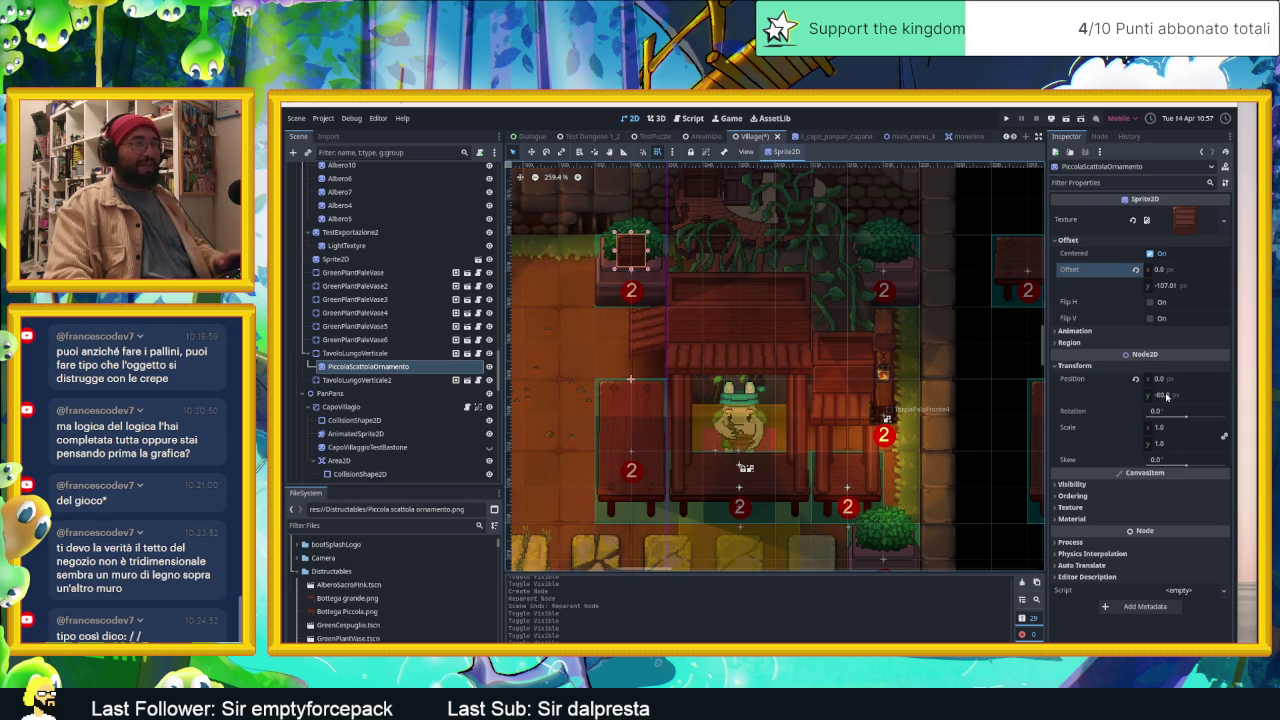
{"action": "left_click_drag", "start_coordinate": [1166, 397], "coordinate": [1200, 395]}
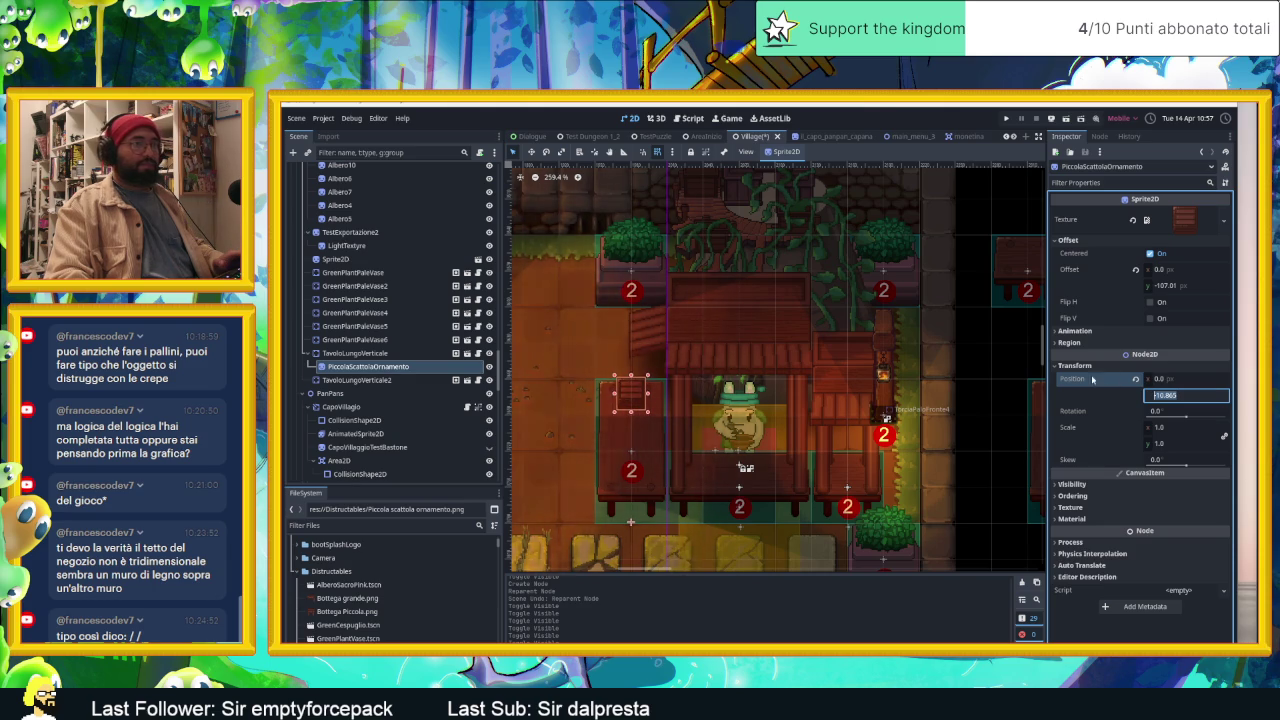
{"action": "left_click_drag", "start_coordinate": [1165, 379], "coordinate": [1180, 379]}
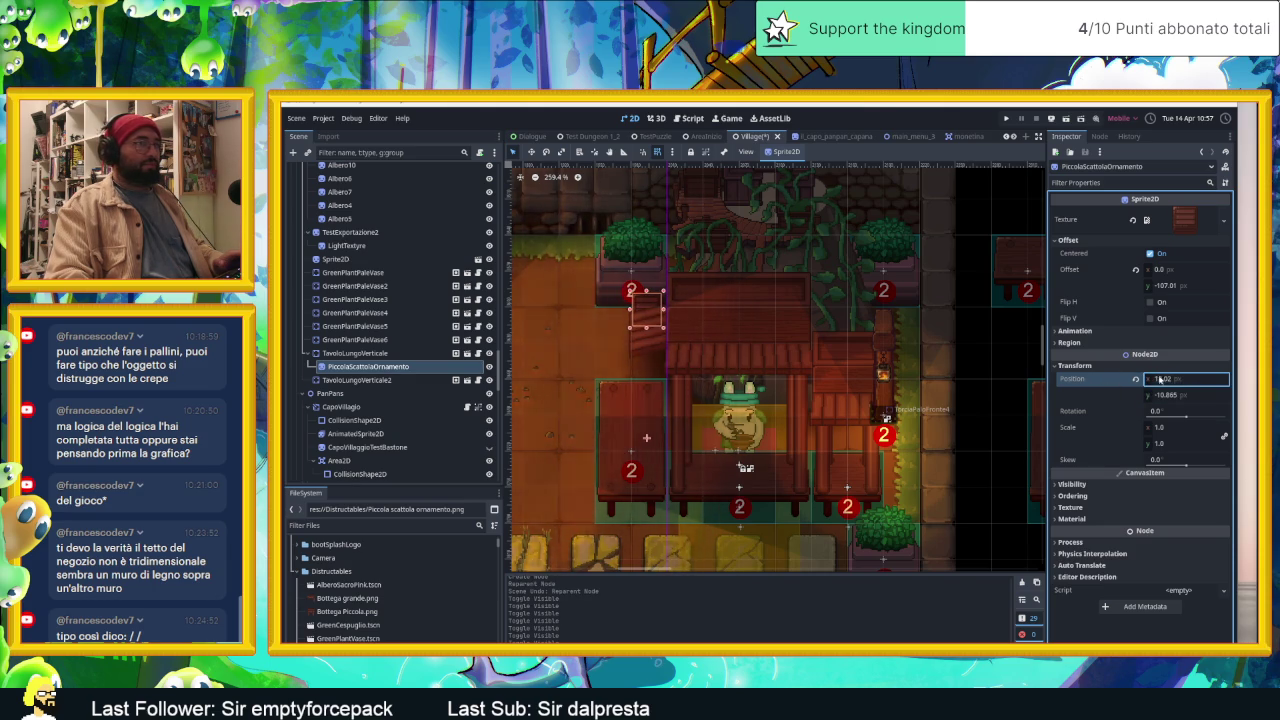
{"action": "left_click_drag", "start_coordinate": [1185, 395], "coordinate": [1200, 395]}
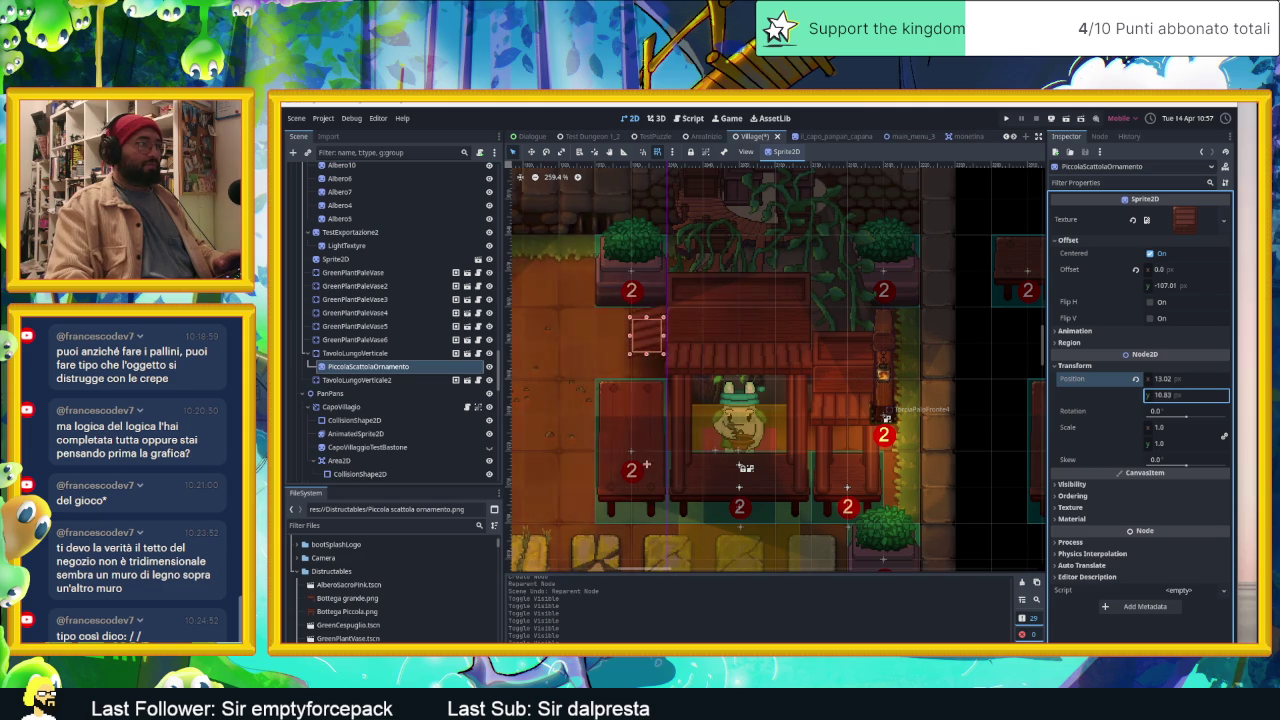
{"action": "left_click_drag", "start_coordinate": [646, 473], "coordinate": [646, 517]}
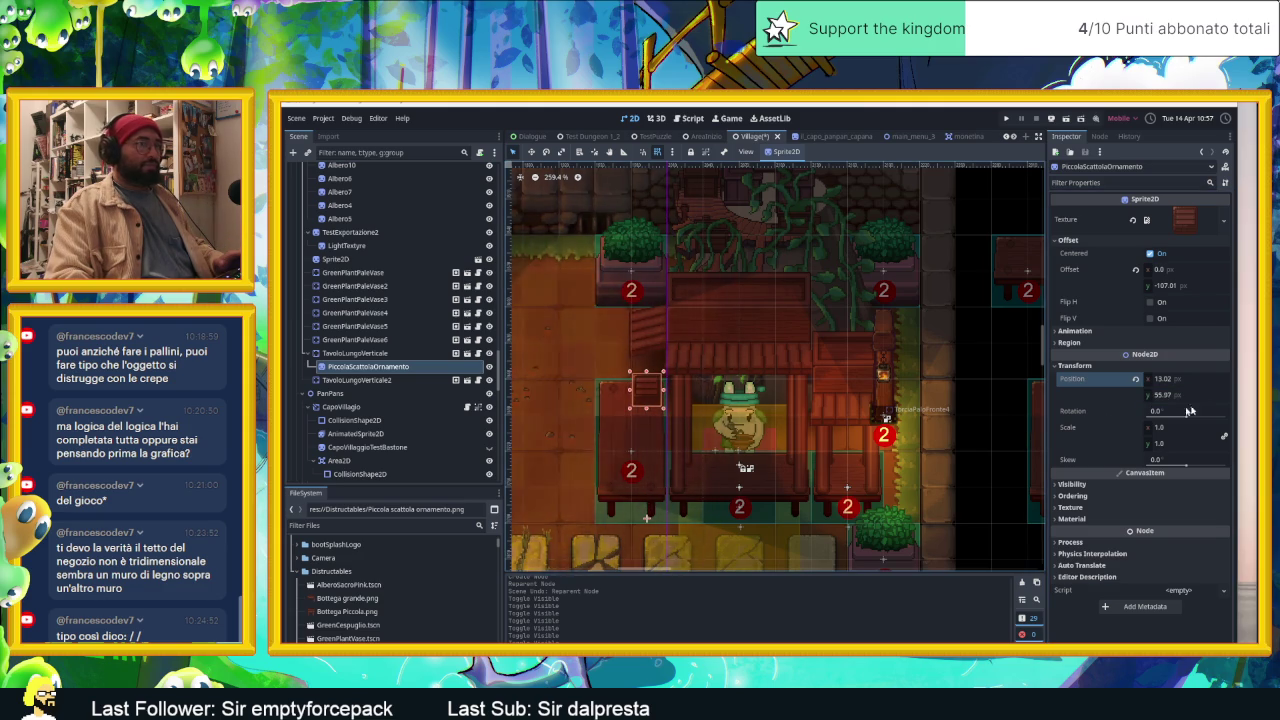
{"action": "left_click_drag", "start_coordinate": [1153, 396], "coordinate": [1158, 396]}
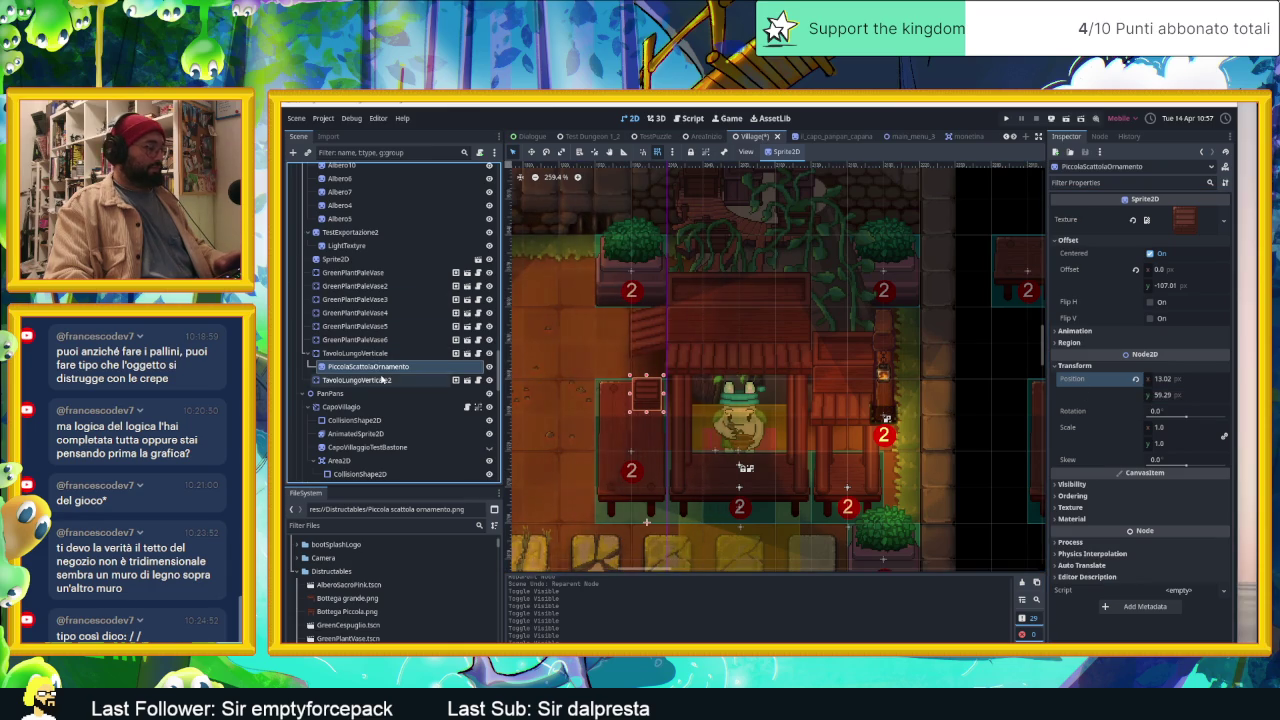
{"action": "key", "text": "ctrl+d"}
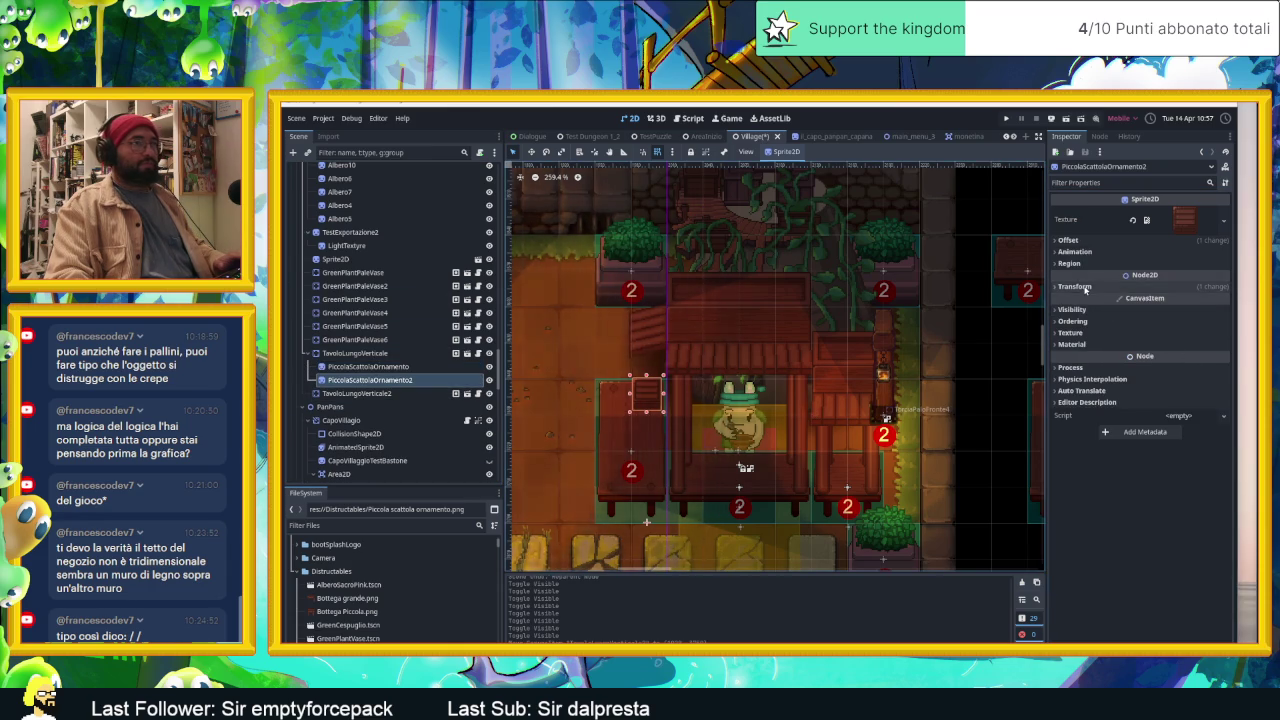
Step: Move the duplicate to 5.7, 123.655 and add Piccola scattola 2 ornamento.png to TavoloLungoVerticale
{"action": "left_click", "coordinate": [1080, 287]}
{"action": "left_click", "coordinate": [1165, 316]}
{"action": "mouse_move", "coordinate": [1185, 316]}
{"action": "left_mouse_down"}
{"action": "mouse_move", "coordinate": [1215, 316]}
{"action": "mouse_move", "coordinate": [1190, 316]}
{"action": "left_mouse_up"}
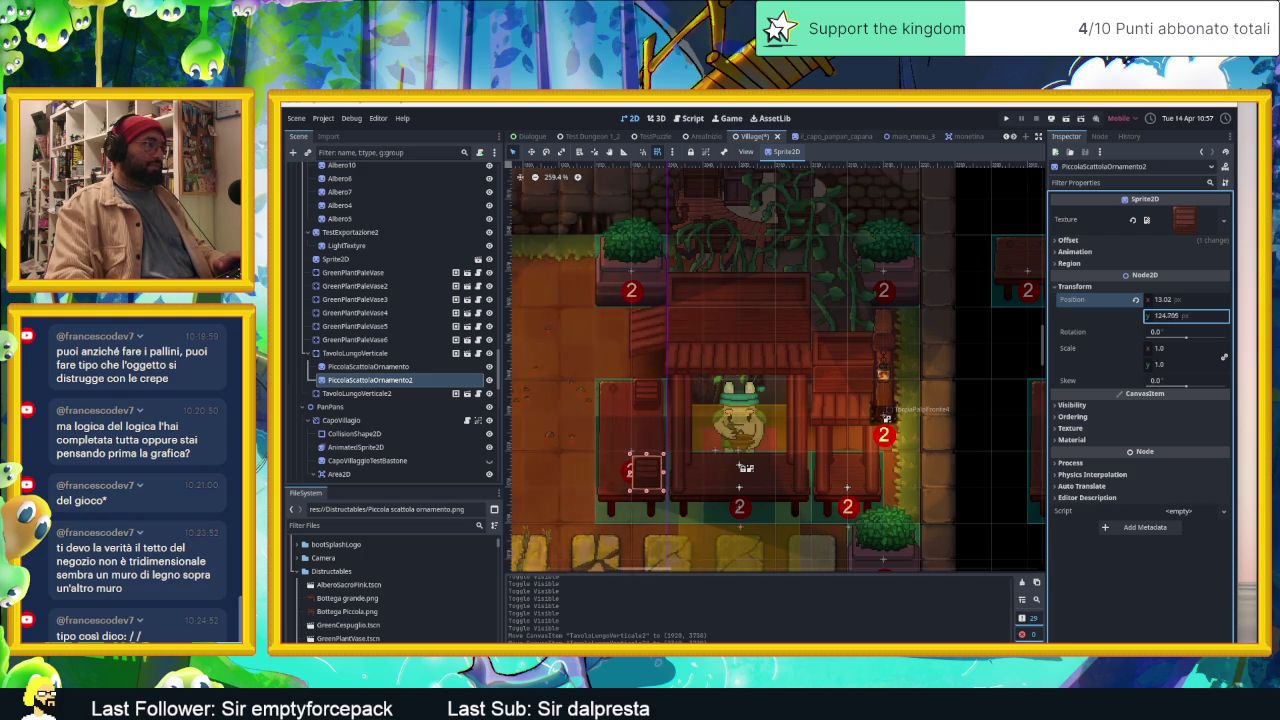
{"action": "left_click_drag", "start_coordinate": [1175, 300], "coordinate": [1150, 300]}
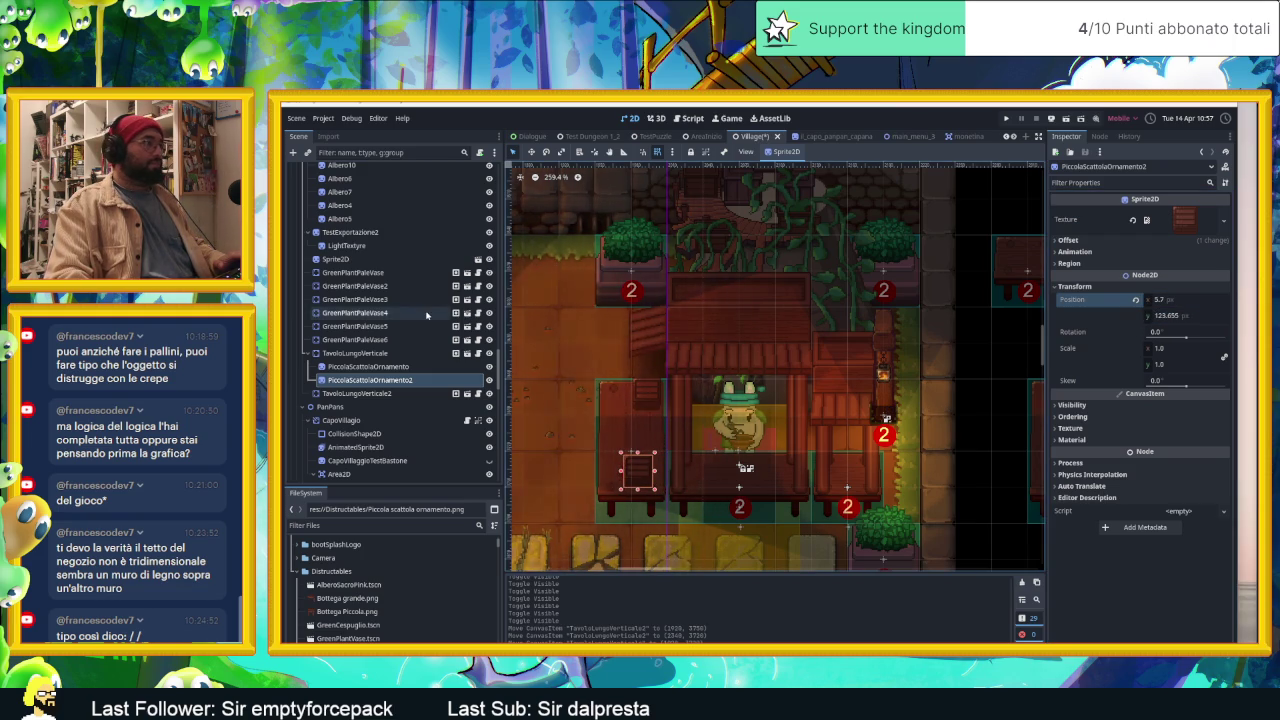
{"action": "left_click", "coordinate": [360, 353]}
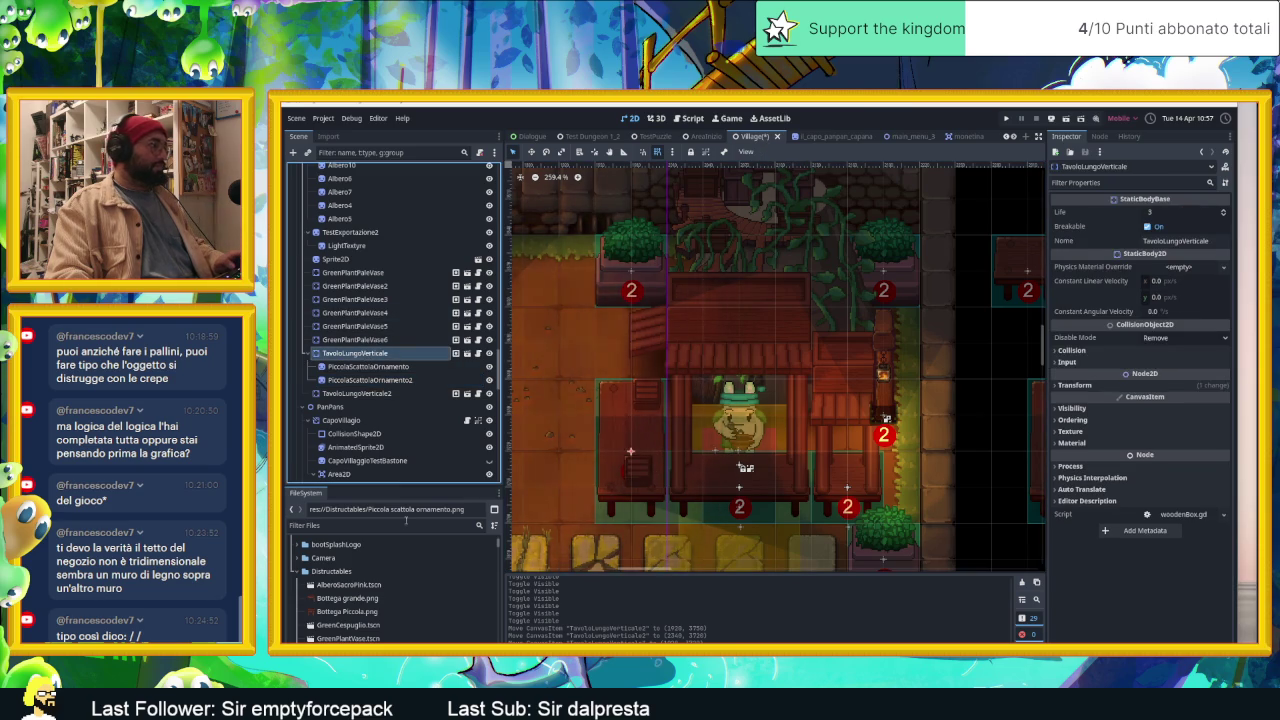
{"action": "mouse_move", "coordinate": [345, 625]}
{"action": "left_mouse_down"}
{"action": "mouse_move", "coordinate": [700, 445]}
{"action": "mouse_move", "coordinate": [633, 431]}
{"action": "left_mouse_up"}
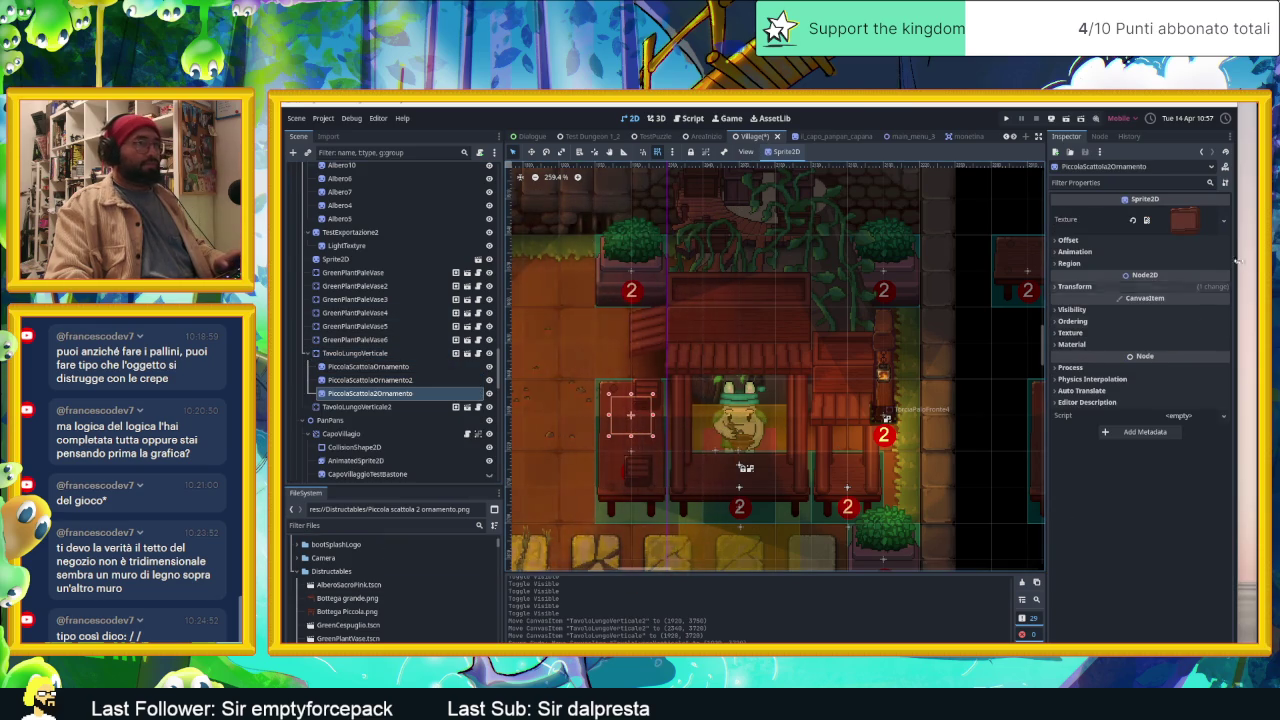
Step: Give PiccolaScattola2Ornamento a -79.835 px y offset and a y position of about 62
{"action": "left_click", "coordinate": [1068, 240]}
{"action": "mouse_move", "coordinate": [1160, 286]}
{"action": "left_mouse_down"}
{"action": "mouse_move", "coordinate": [1205, 286]}
{"action": "mouse_move", "coordinate": [1155, 286]}
{"action": "left_mouse_up"}
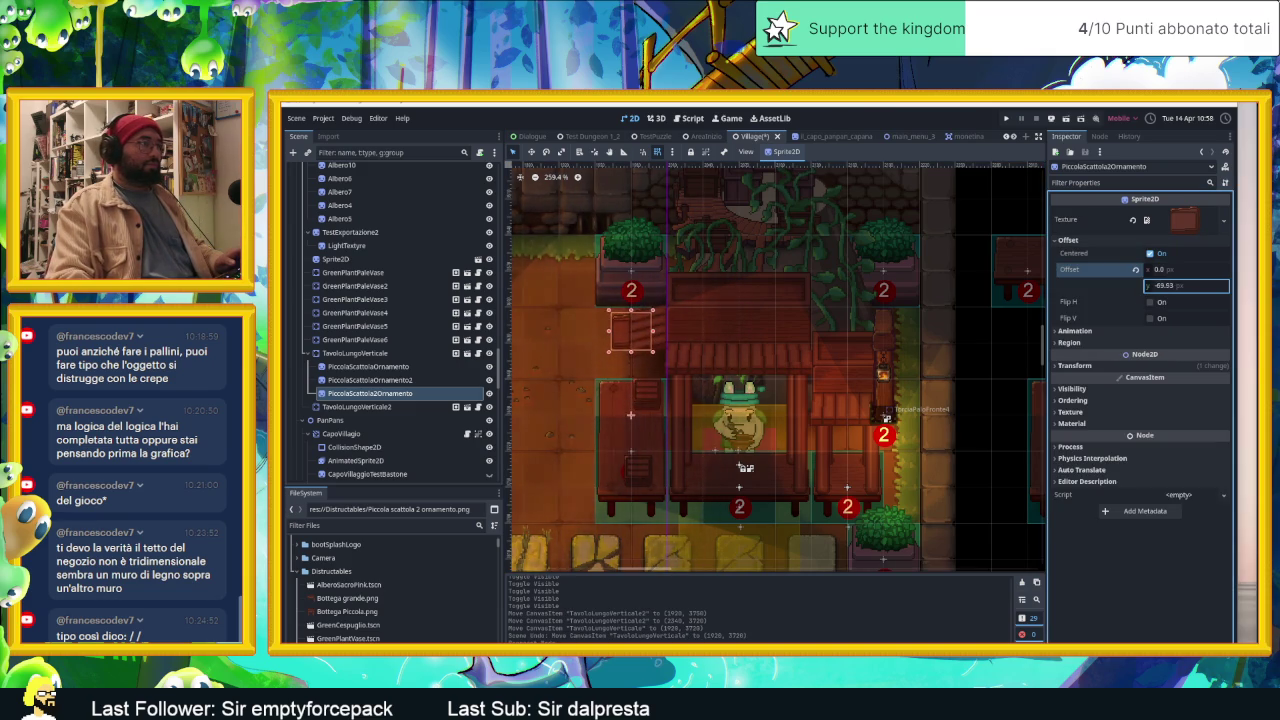
{"action": "left_click", "coordinate": [1146, 366]}
{"action": "left_click_drag", "start_coordinate": [1165, 395], "coordinate": [1208, 395]}
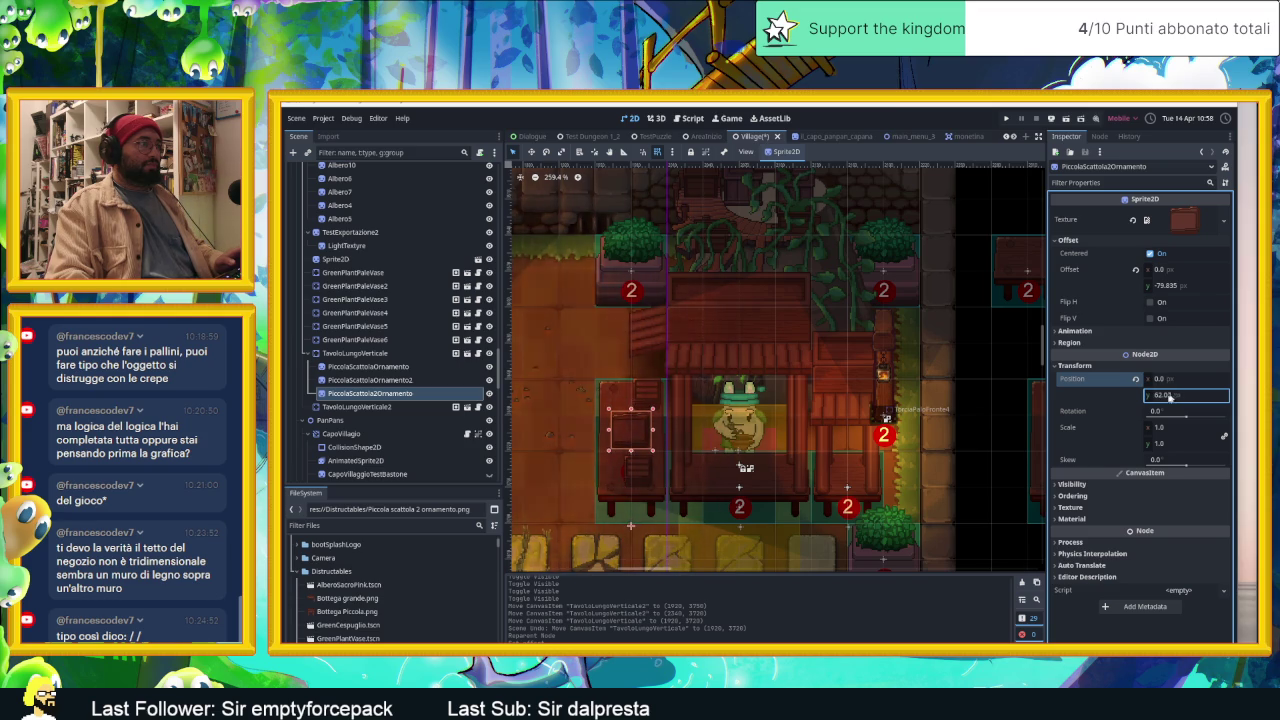
{"action": "left_click", "coordinate": [1006, 439]}
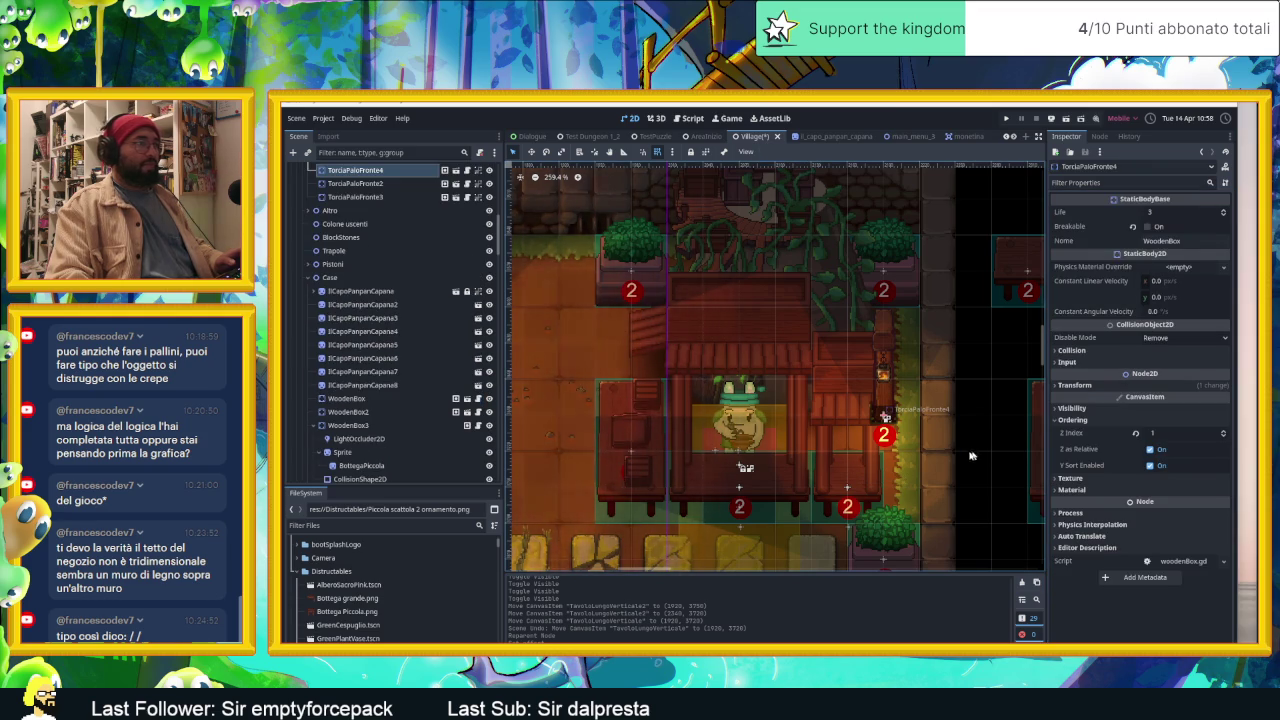
Step: Add Piccola scattola ornamento.png under WoodenBox4's Sprite, over the centre counter
{"action": "scroll", "coordinate": [900, 440], "scroll_direction": "down", "scroll_amount": 1}
{"action": "left_click_drag", "start_coordinate": [763, 449], "coordinate": [731, 423]}
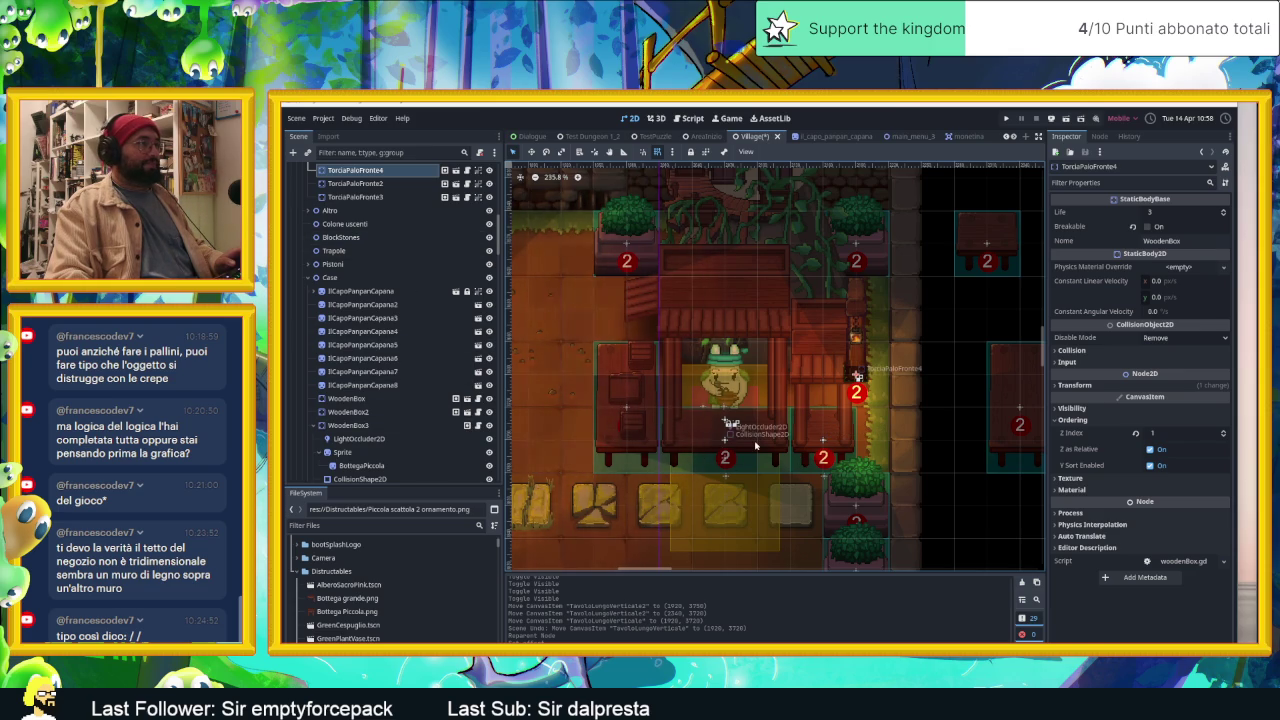
{"action": "left_click", "coordinate": [754, 447]}
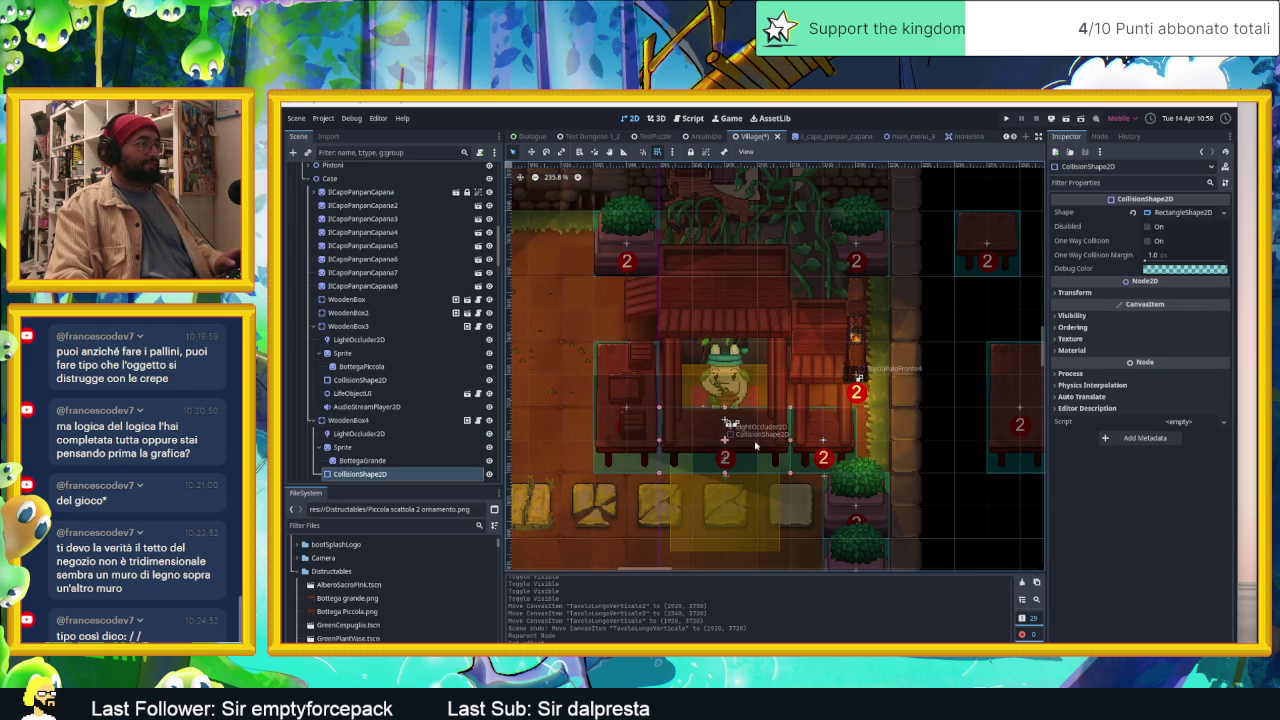
{"action": "left_click", "coordinate": [345, 447]}
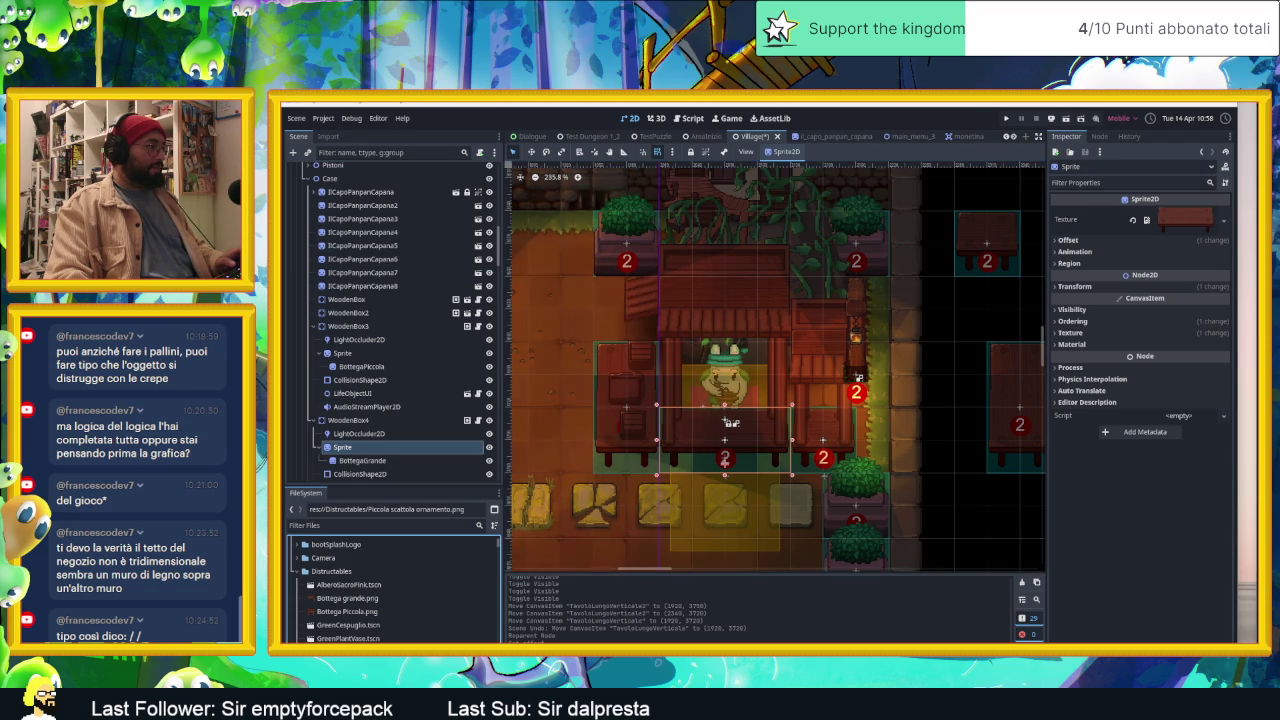
{"action": "mouse_move", "coordinate": [1185, 219]}
{"action": "left_mouse_down"}
{"action": "mouse_move", "coordinate": [748, 443]}
{"action": "mouse_move", "coordinate": [691, 438]}
{"action": "left_mouse_up"}
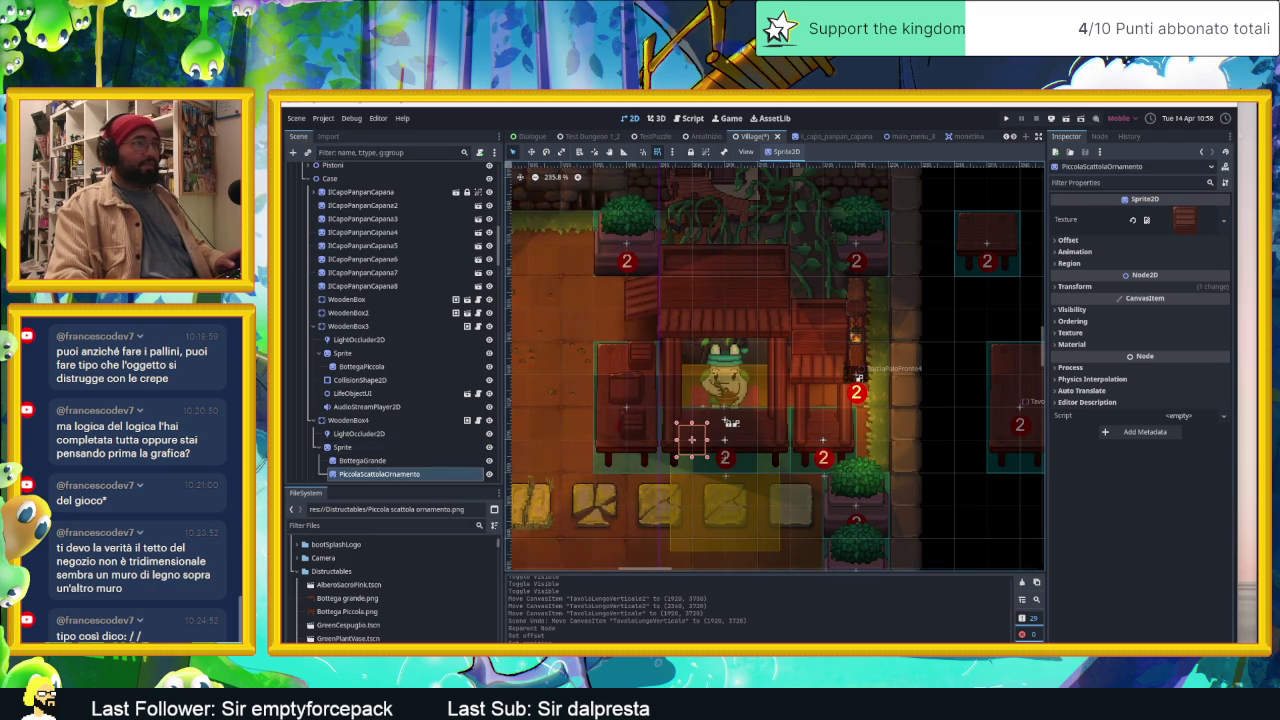
Step: Give the new ornament a -100 Offset y and a Position y of about 100, nudged up
{"action": "left_click", "coordinate": [1068, 240]}
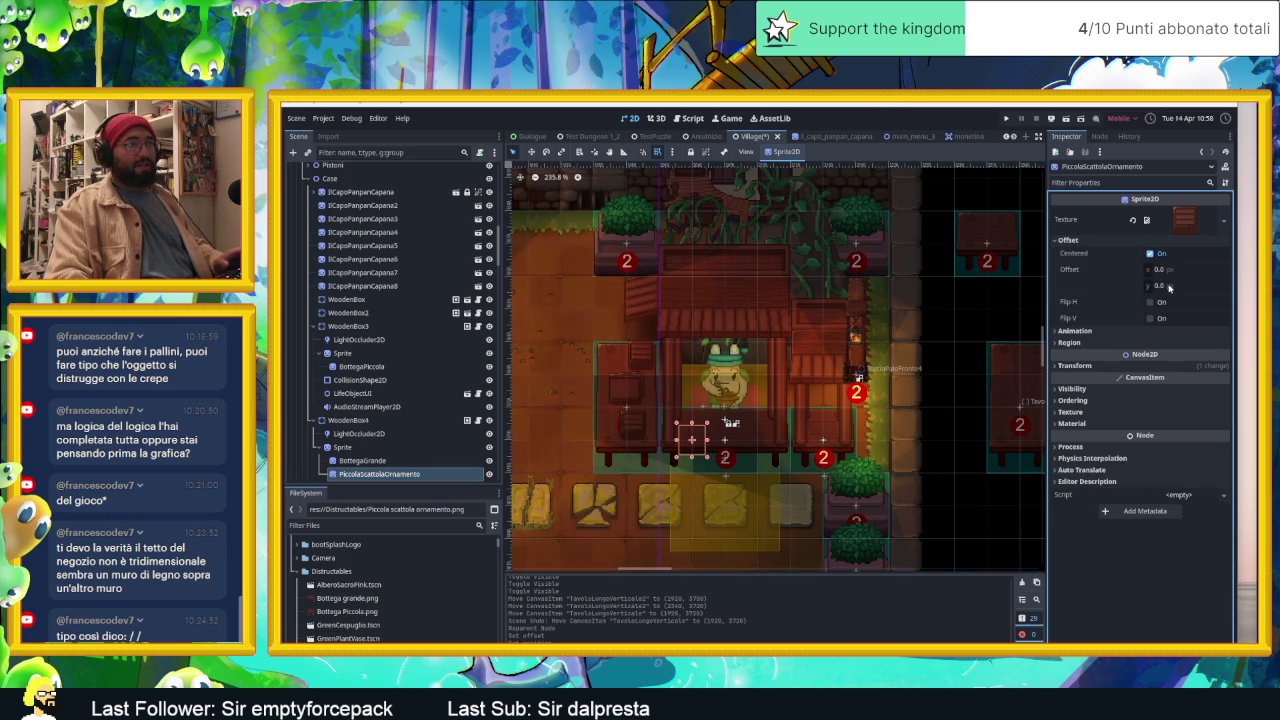
{"action": "left_click", "coordinate": [1168, 286]}
{"action": "type", "text": "-16"}
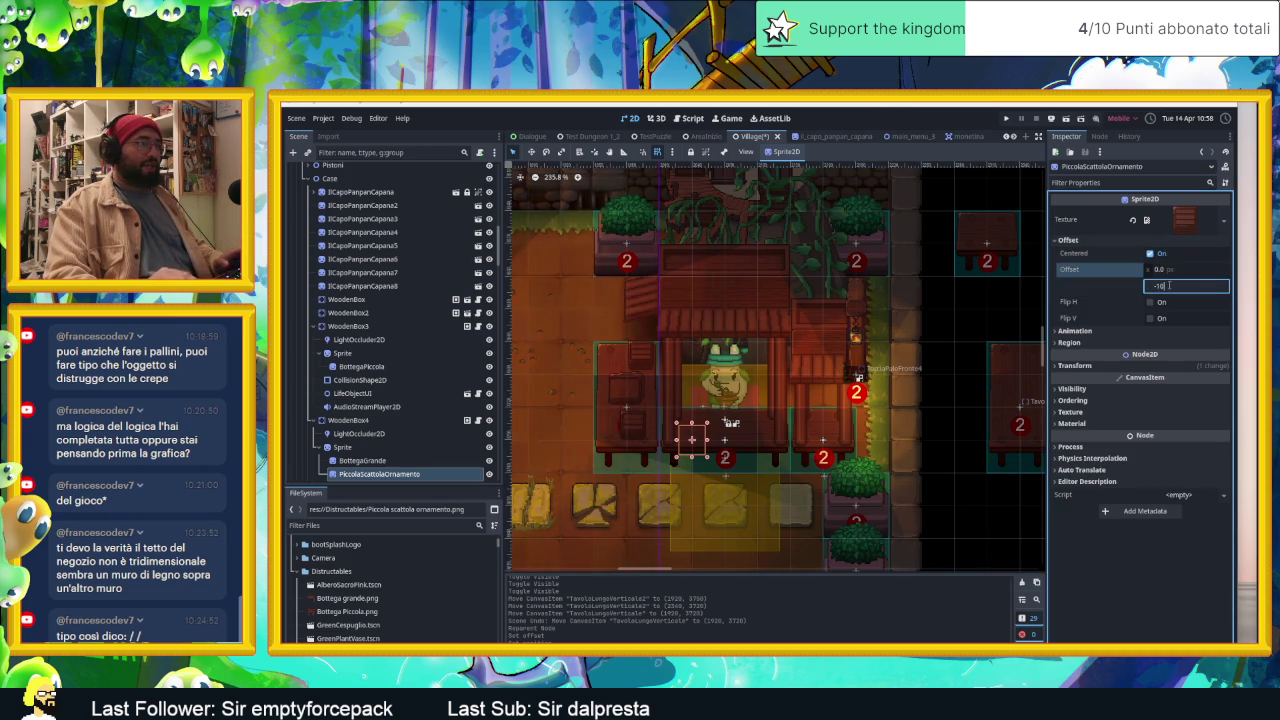
{"action": "type", "text": "0"}
{"action": "key", "text": "Return"}
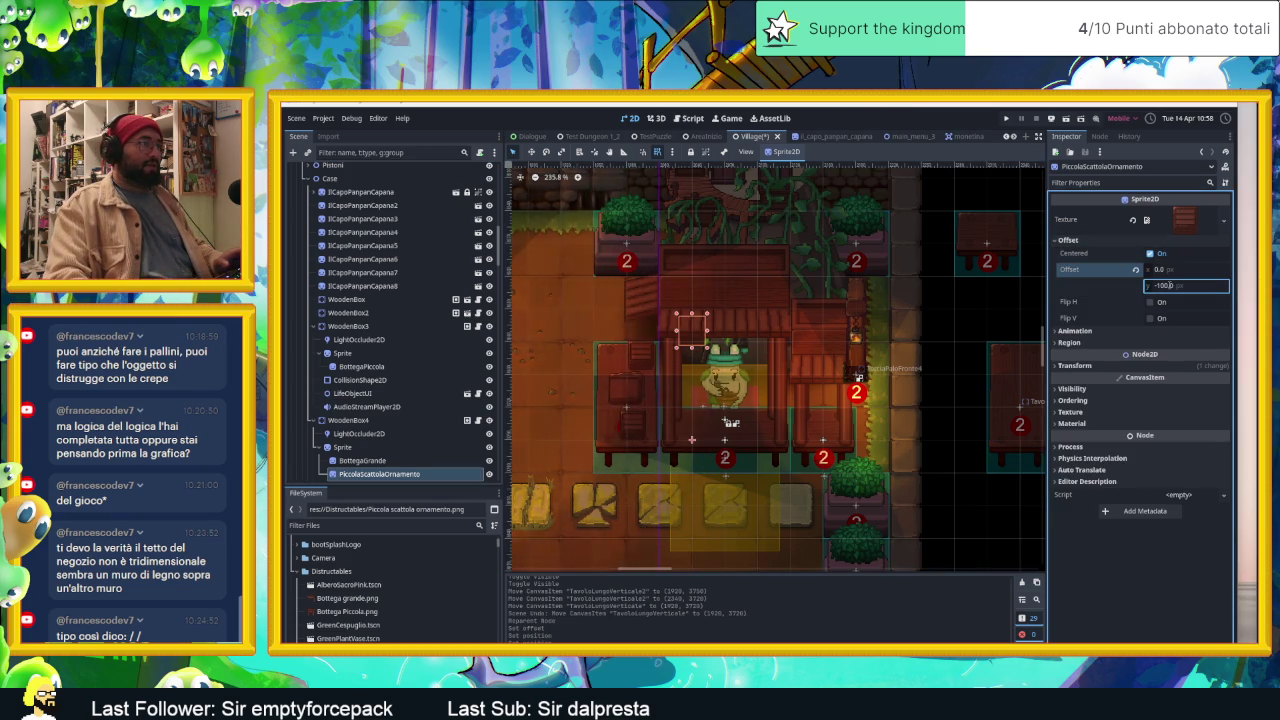
{"action": "left_click", "coordinate": [1080, 368]}
{"action": "left_click", "coordinate": [1172, 394]}
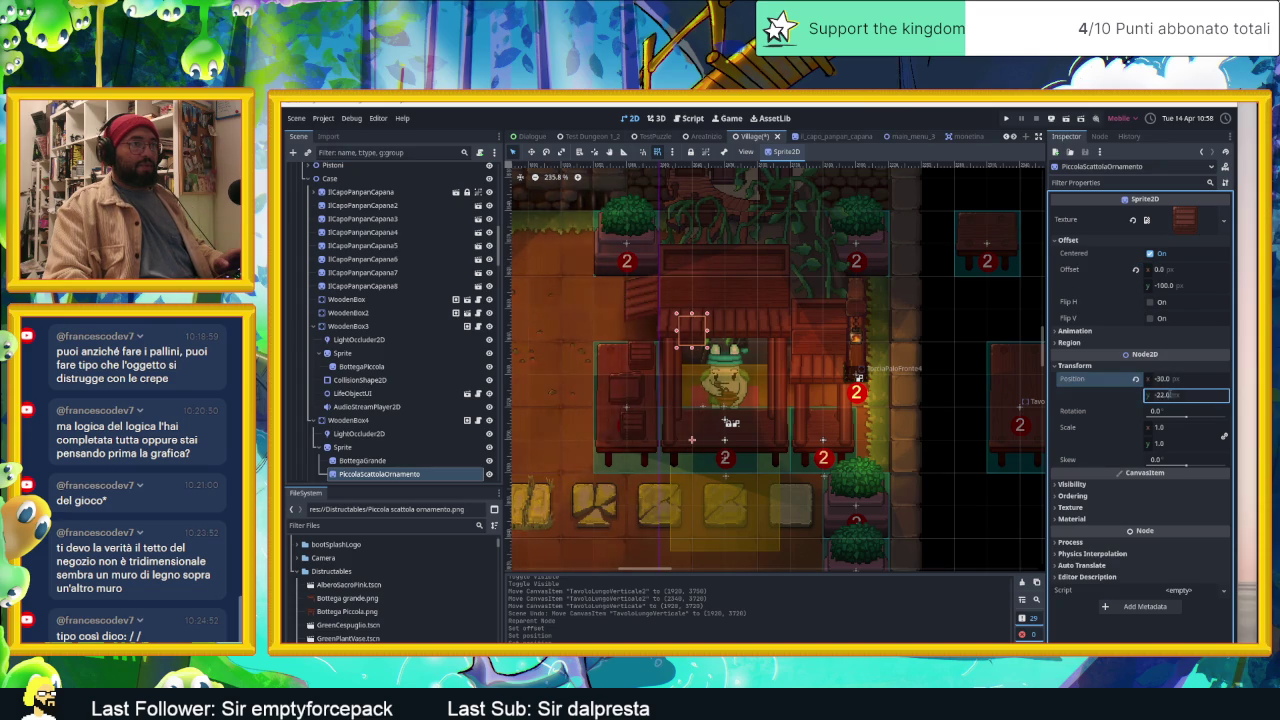
{"action": "type", "text": "100"}
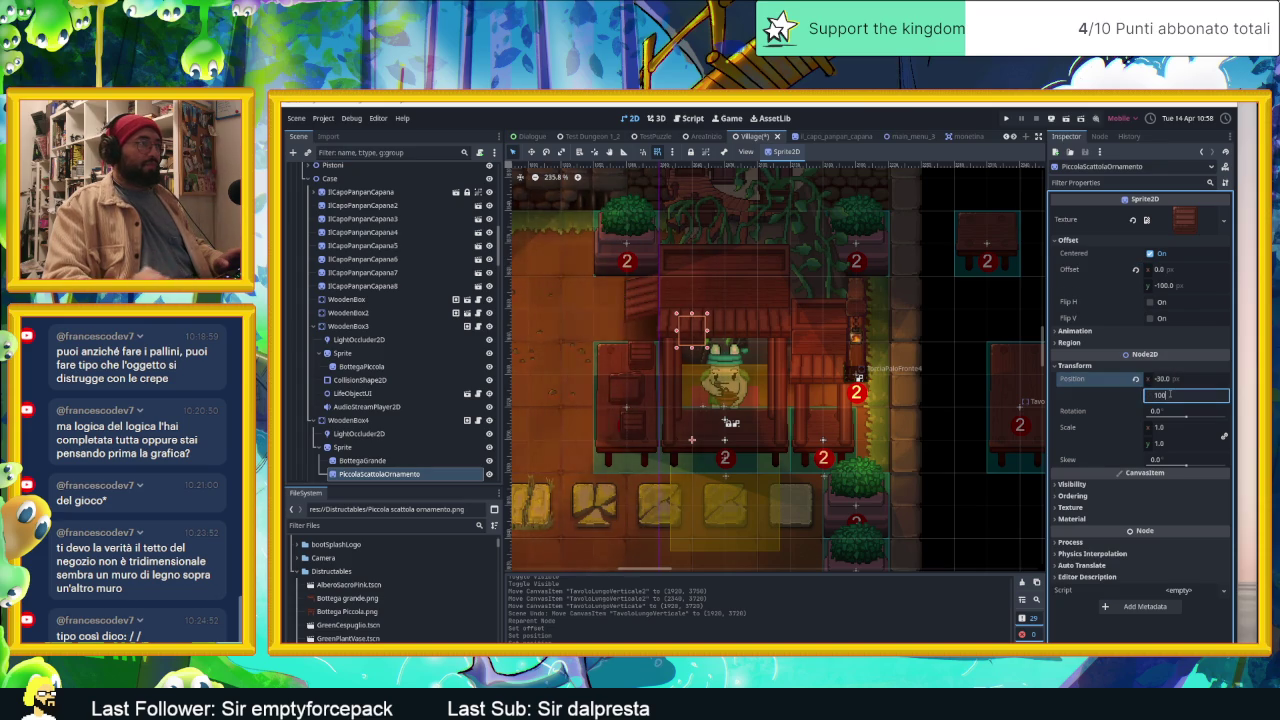
{"action": "key", "text": "Return"}
{"action": "mouse_move", "coordinate": [1185, 394]}
{"action": "left_mouse_down"}
{"action": "mouse_move", "coordinate": [1178, 378]}
{"action": "mouse_move", "coordinate": [1189, 378]}
{"action": "left_mouse_up"}
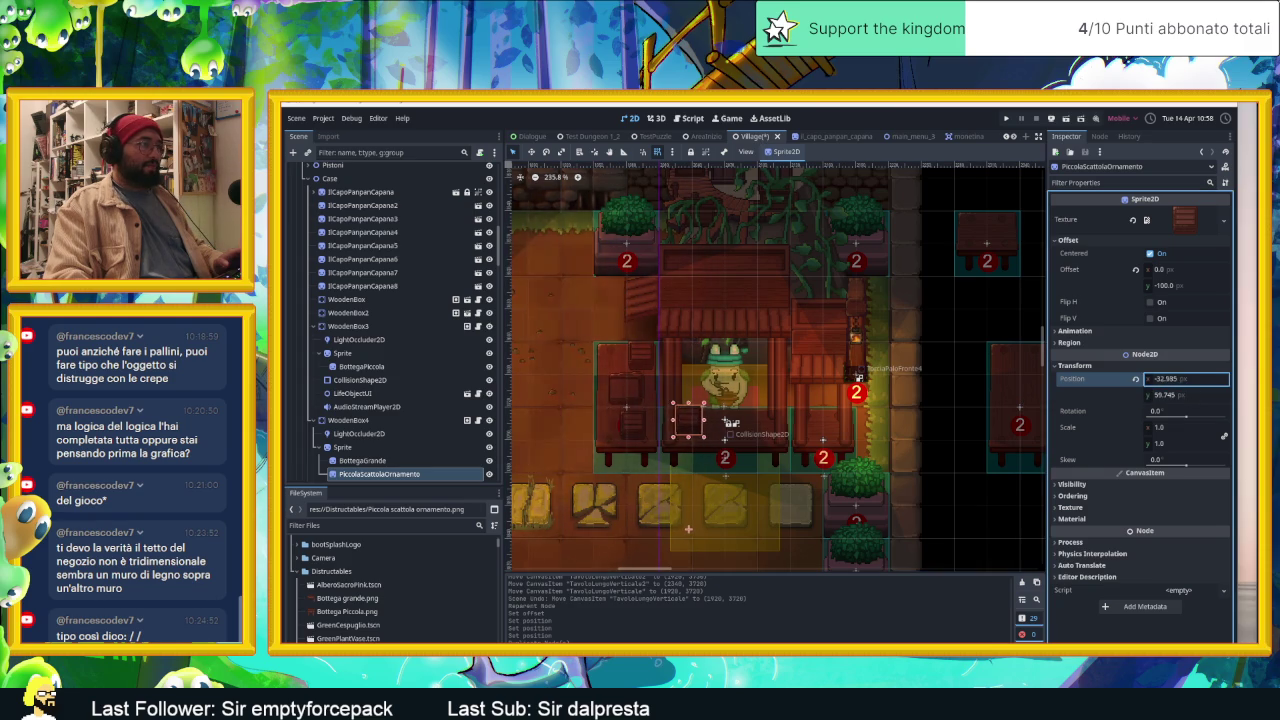
{"action": "scroll", "coordinate": [707, 410], "scroll_direction": "up", "scroll_amount": 4}
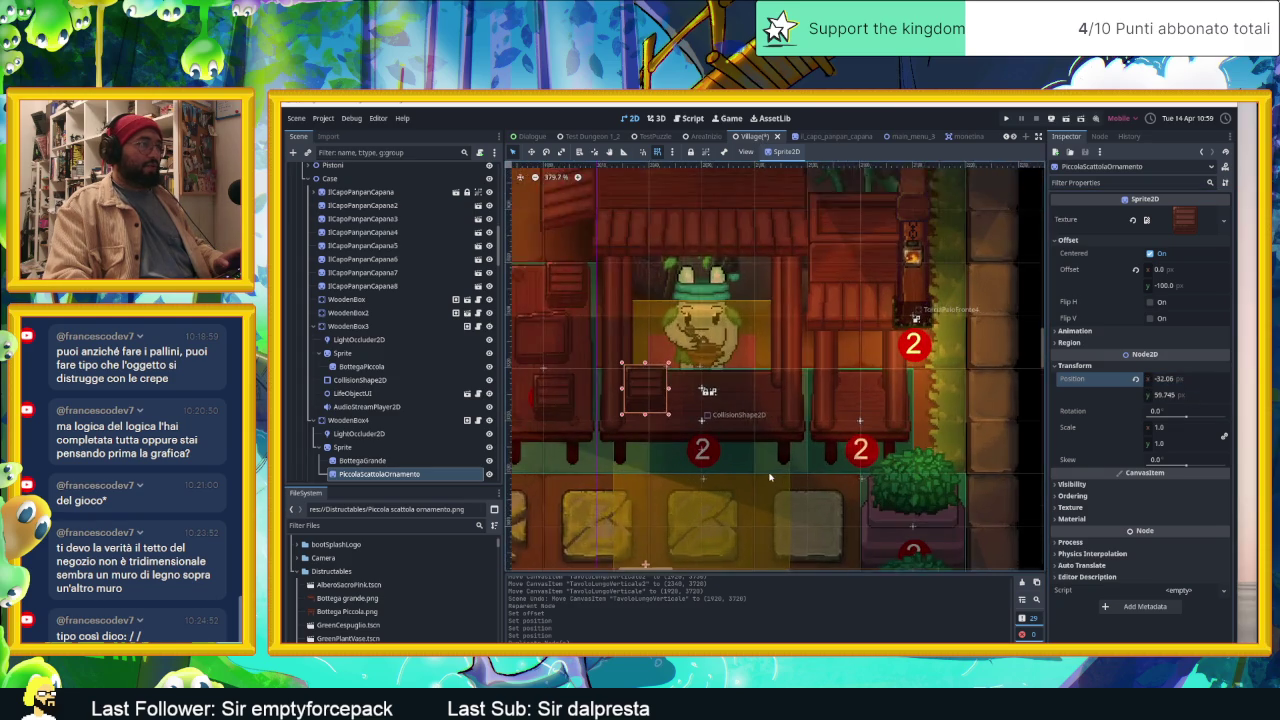
{"action": "scroll", "coordinate": [707, 410], "scroll_direction": "up", "scroll_amount": 2}
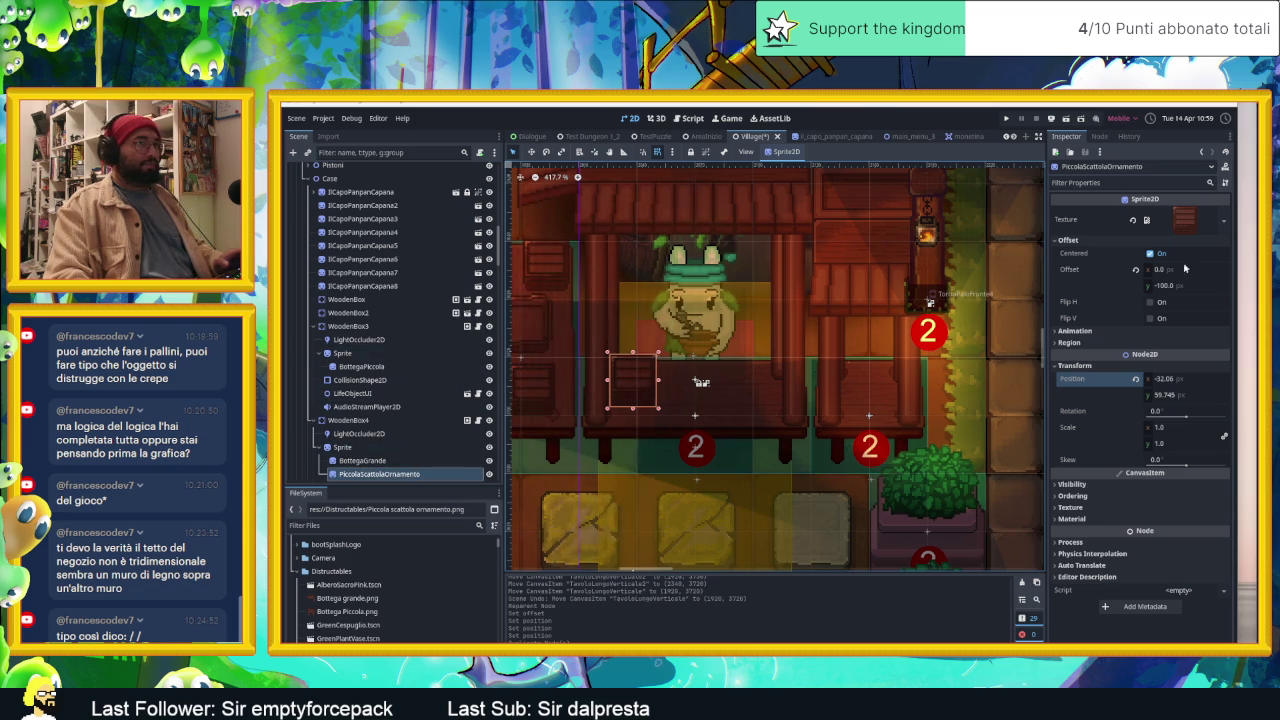
Step: Place the ornament at x -33.28, shrink it to about 0.57 scale, and duplicate it
{"action": "left_click", "coordinate": [1176, 378]}
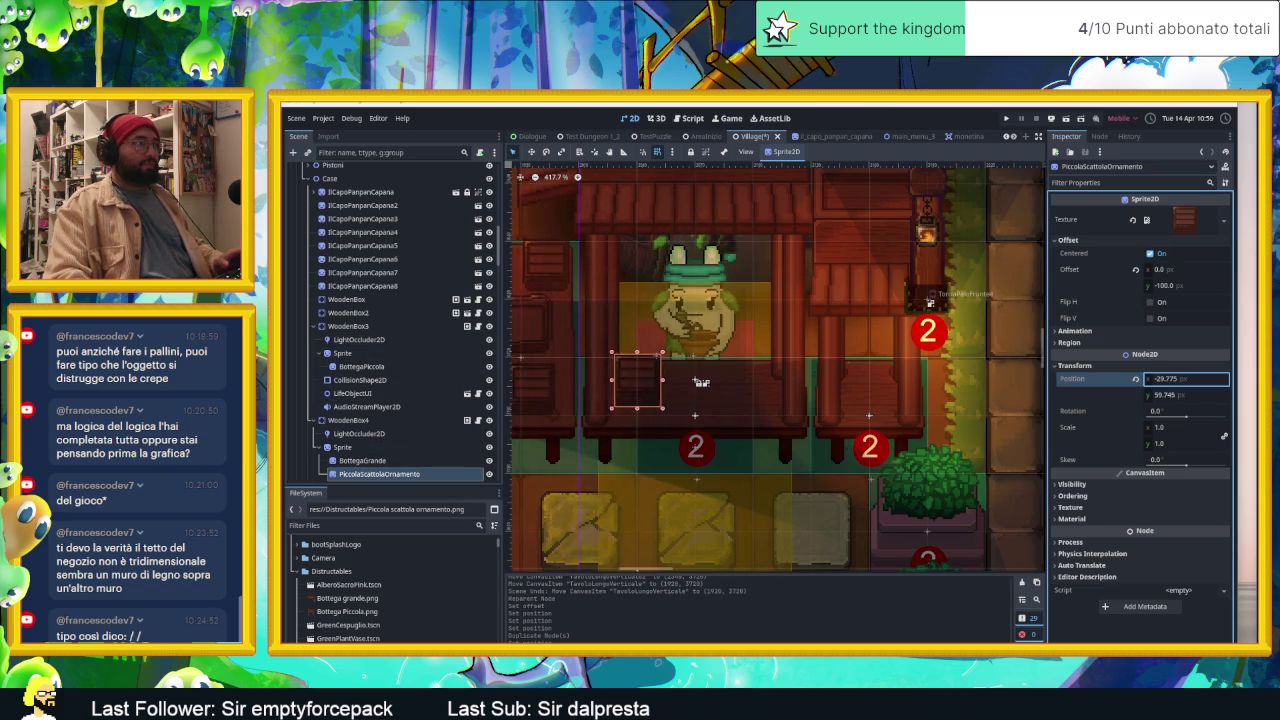
{"action": "key", "text": "BackSpace"}
{"action": "key", "text": "BackSpace"}
{"action": "key", "text": "BackSpace"}
{"action": "type", "text": "75"}
{"action": "mouse_move", "coordinate": [1170, 432]}
{"action": "left_mouse_down"}
{"action": "mouse_move", "coordinate": [1140, 432]}
{"action": "mouse_move", "coordinate": [1178, 420]}
{"action": "mouse_move", "coordinate": [1170, 380]}
{"action": "mouse_move", "coordinate": [1185, 395]}
{"action": "left_mouse_up"}
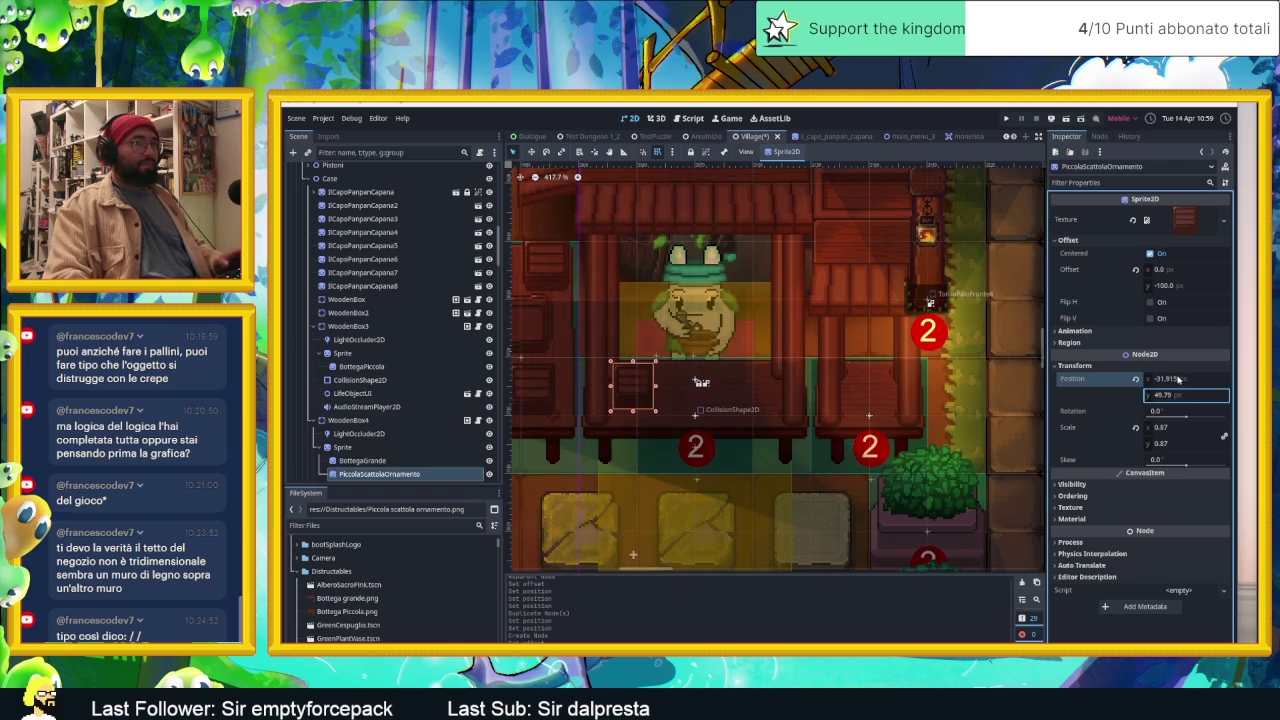
{"action": "key", "text": "Return"}
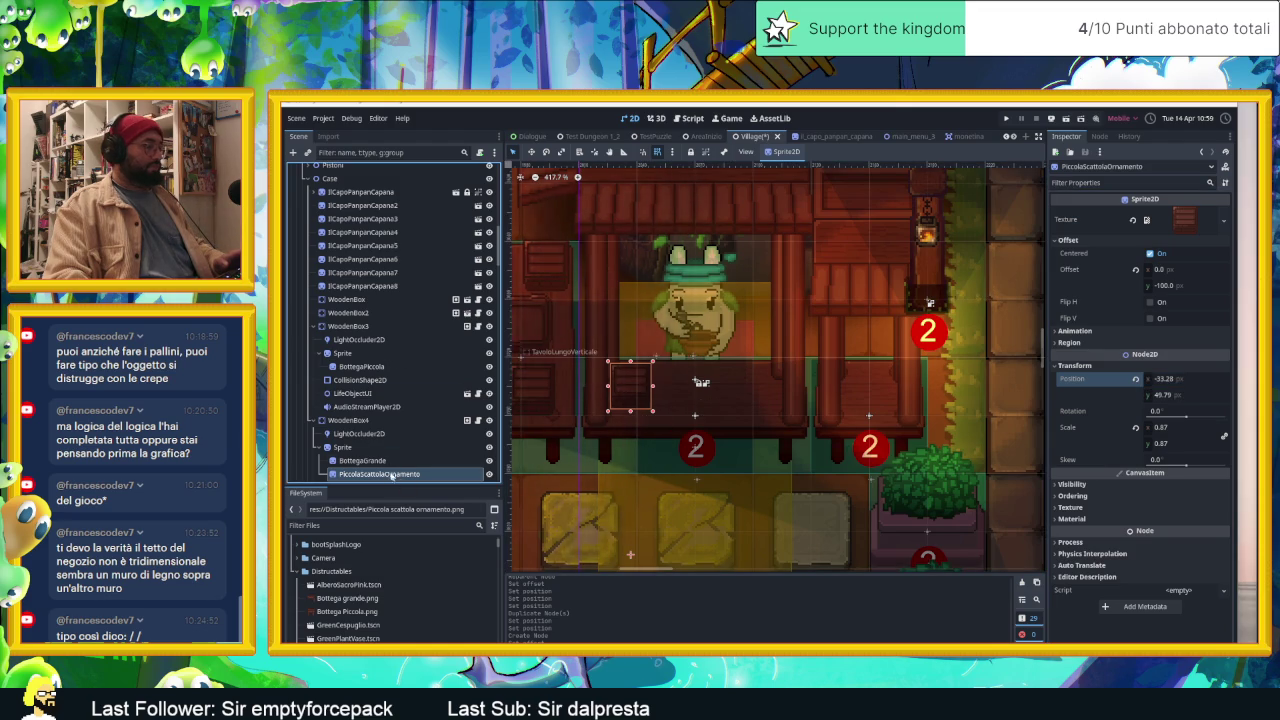
{"action": "key", "text": "ctrl+d"}
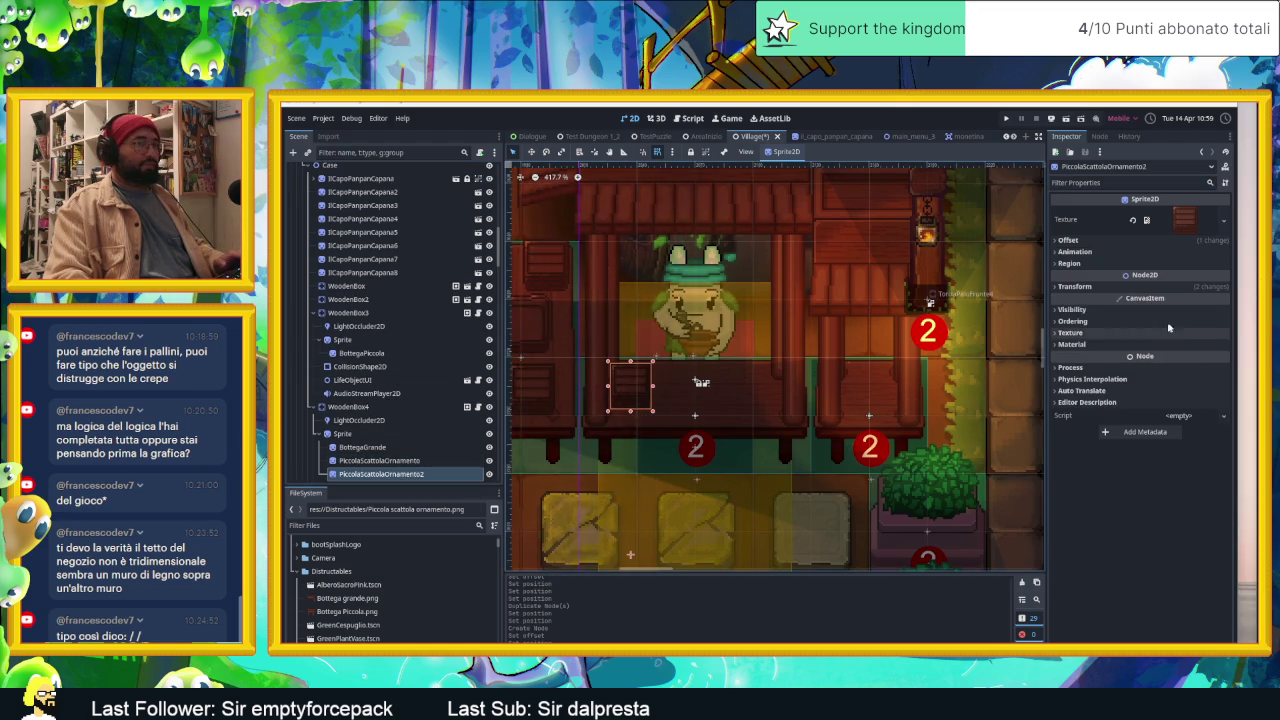
Step: Move the duplicate PiccolaScatolaOrnamento2 to x 35.08 on the counter's right side
{"action": "left_click", "coordinate": [1075, 286]}
{"action": "left_click_drag", "start_coordinate": [1165, 299], "coordinate": [1212, 299]}
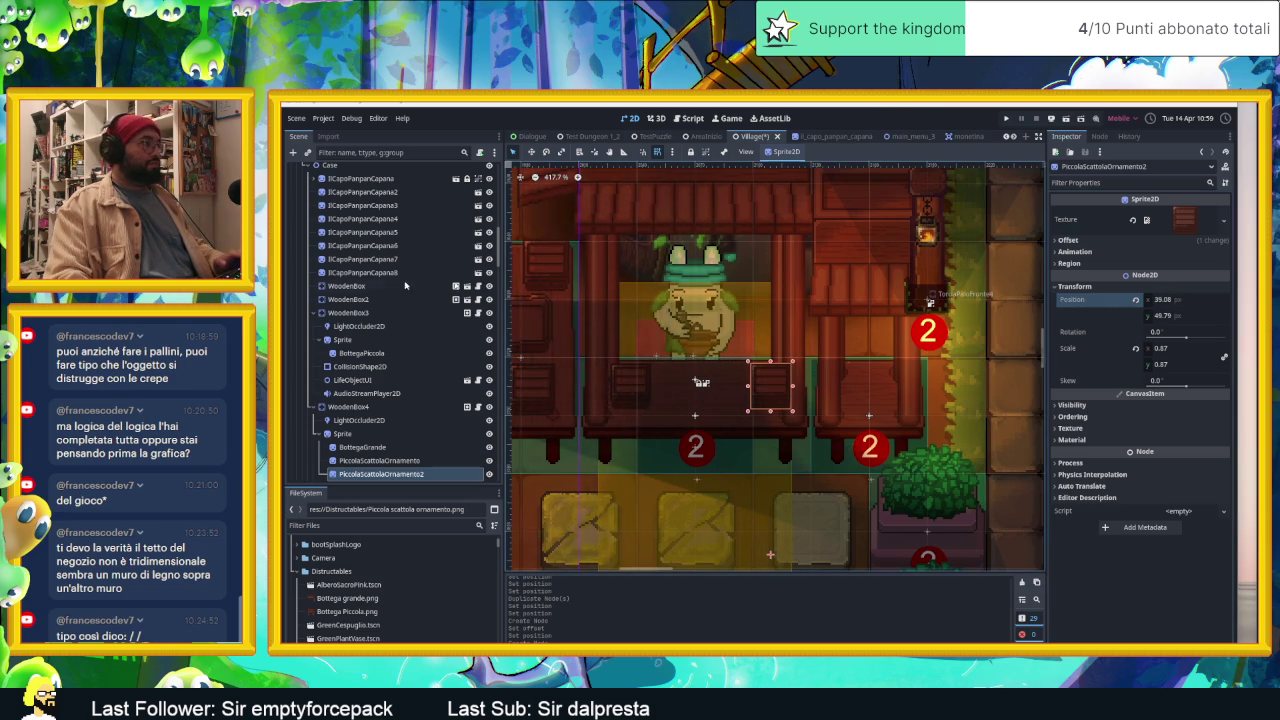
{"action": "left_click", "coordinate": [343, 434]}
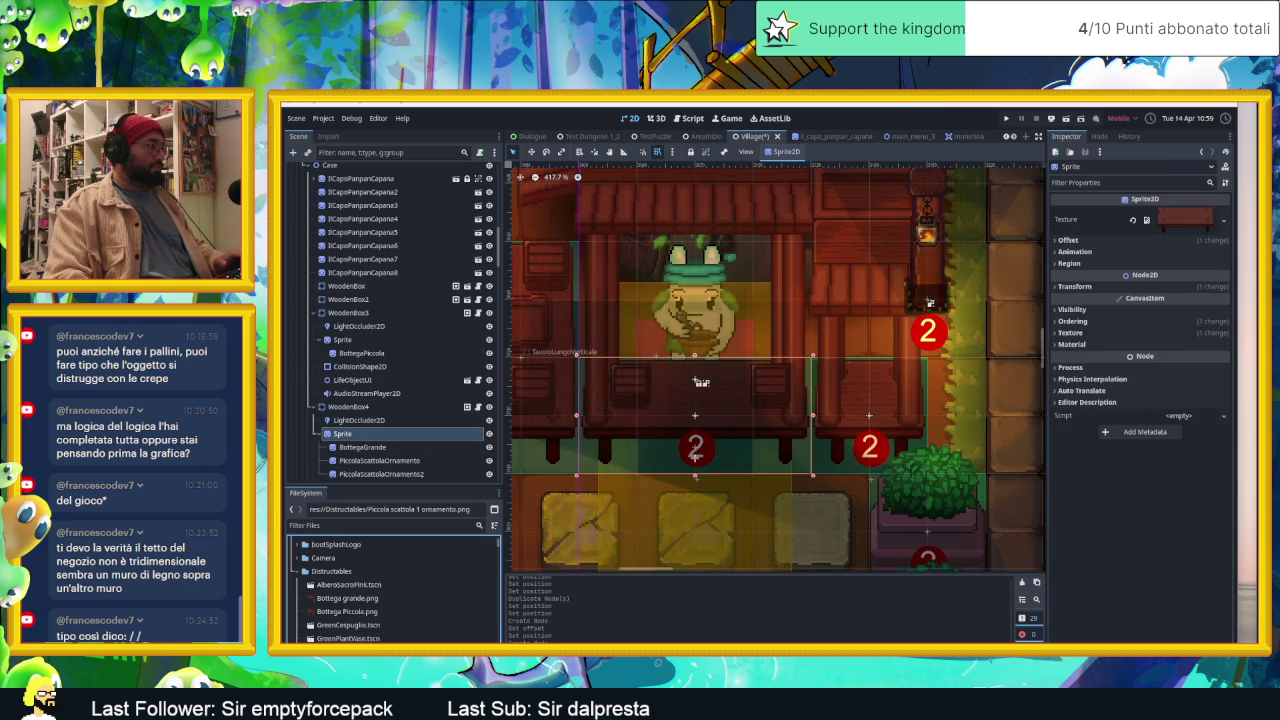
Step: Add Piccola scattola 1 ornamento.png with a -100 y offset, scaled 0.89 at -8.42, 59.4
{"action": "left_click_drag", "start_coordinate": [701, 382], "coordinate": [697, 406]}
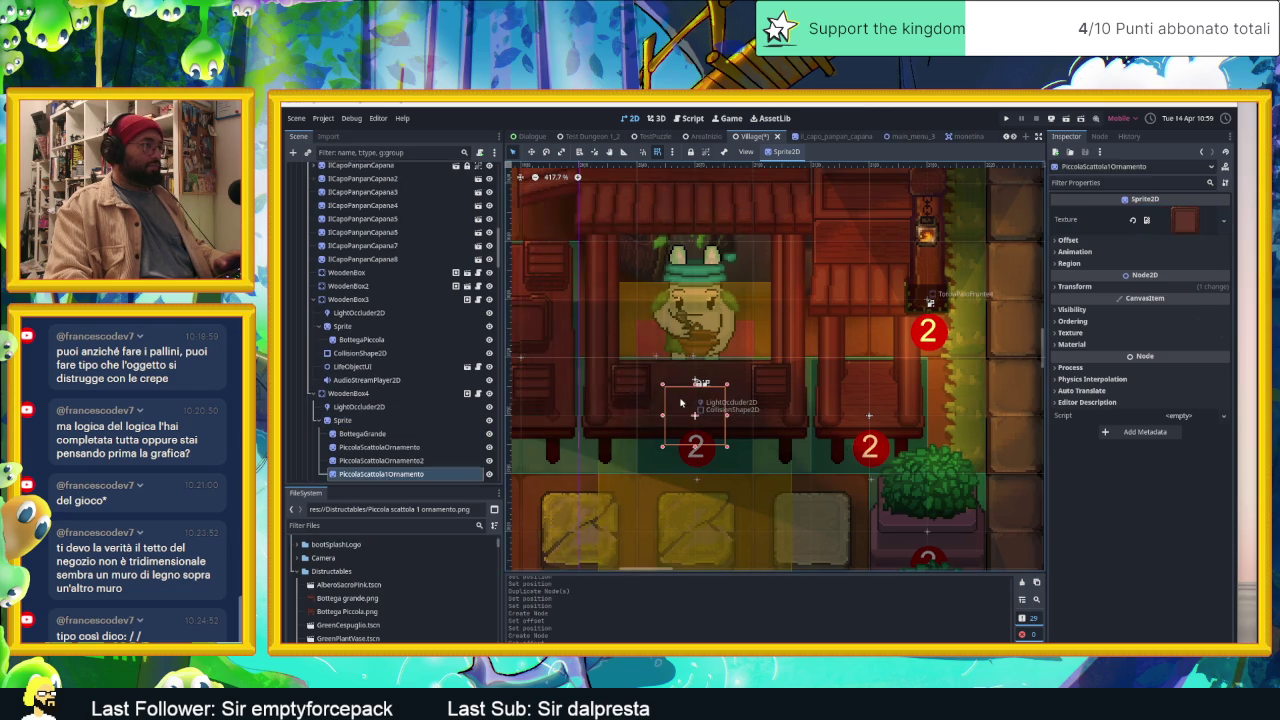
{"action": "left_click", "coordinate": [1112, 289]}
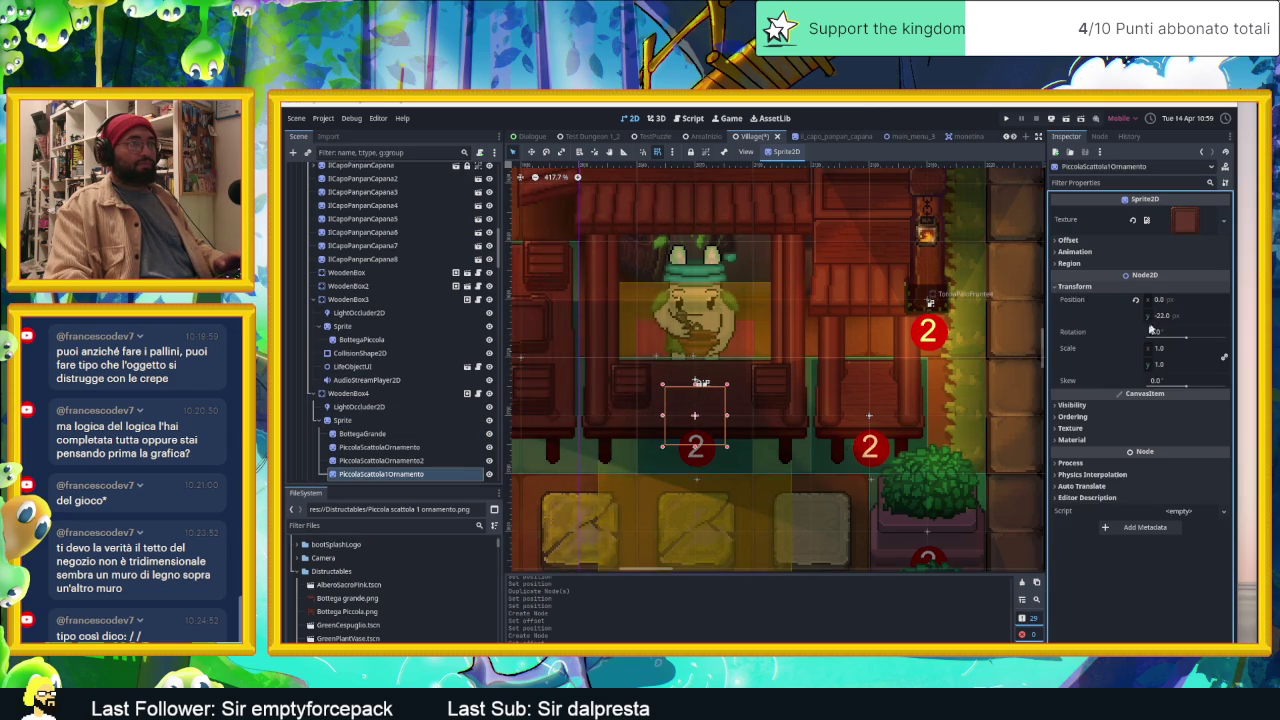
{"action": "left_click", "coordinate": [1090, 240]}
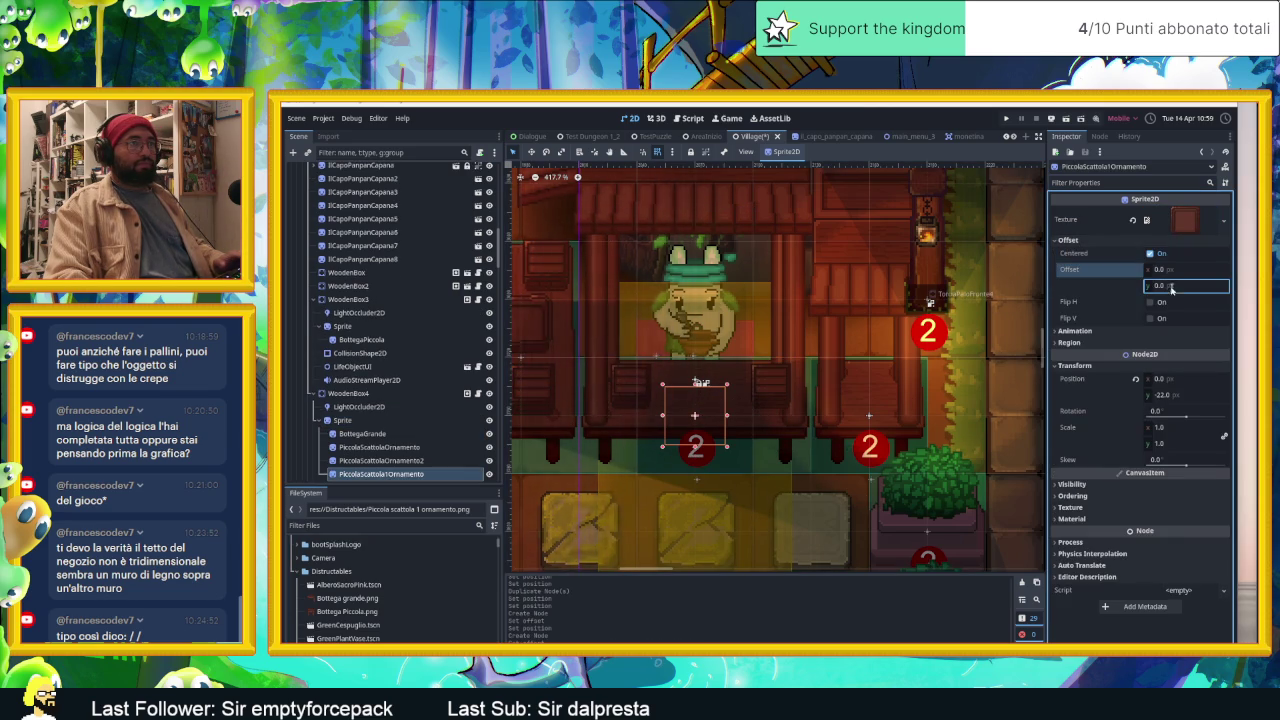
{"action": "type", "text": "-1"}
{"action": "key", "text": "Return"}
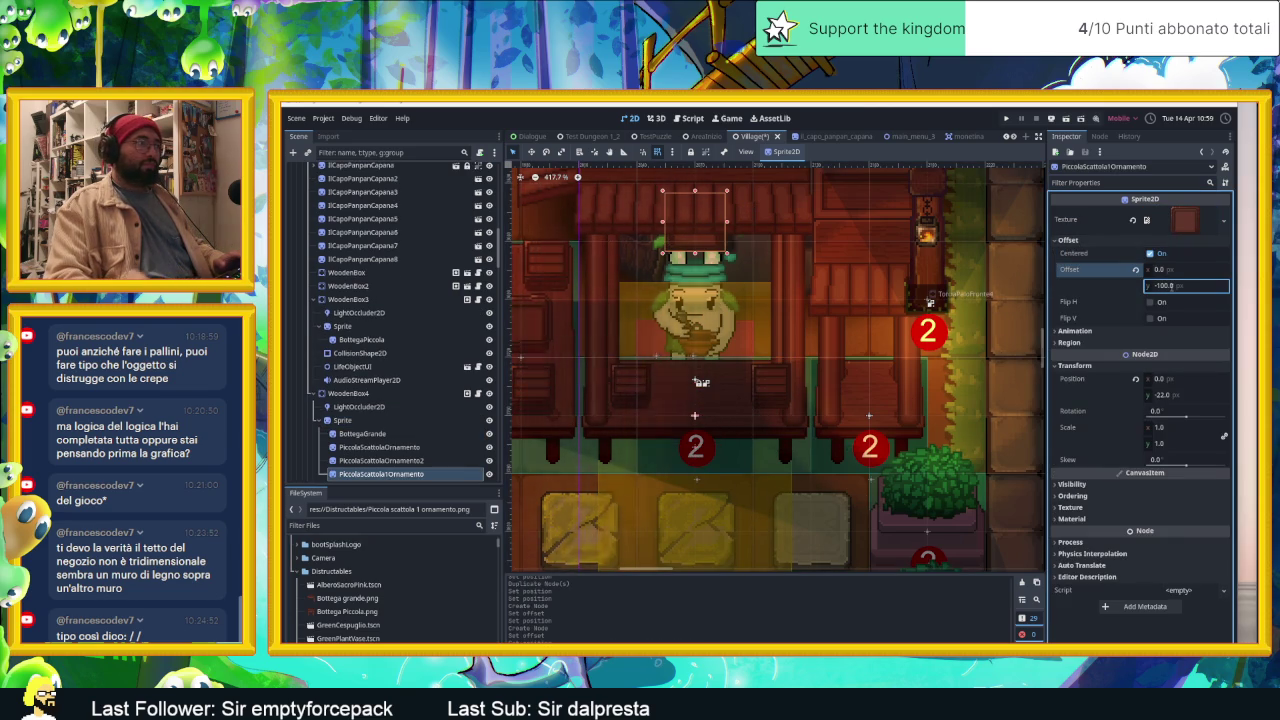
{"action": "left_click", "coordinate": [1160, 395]}
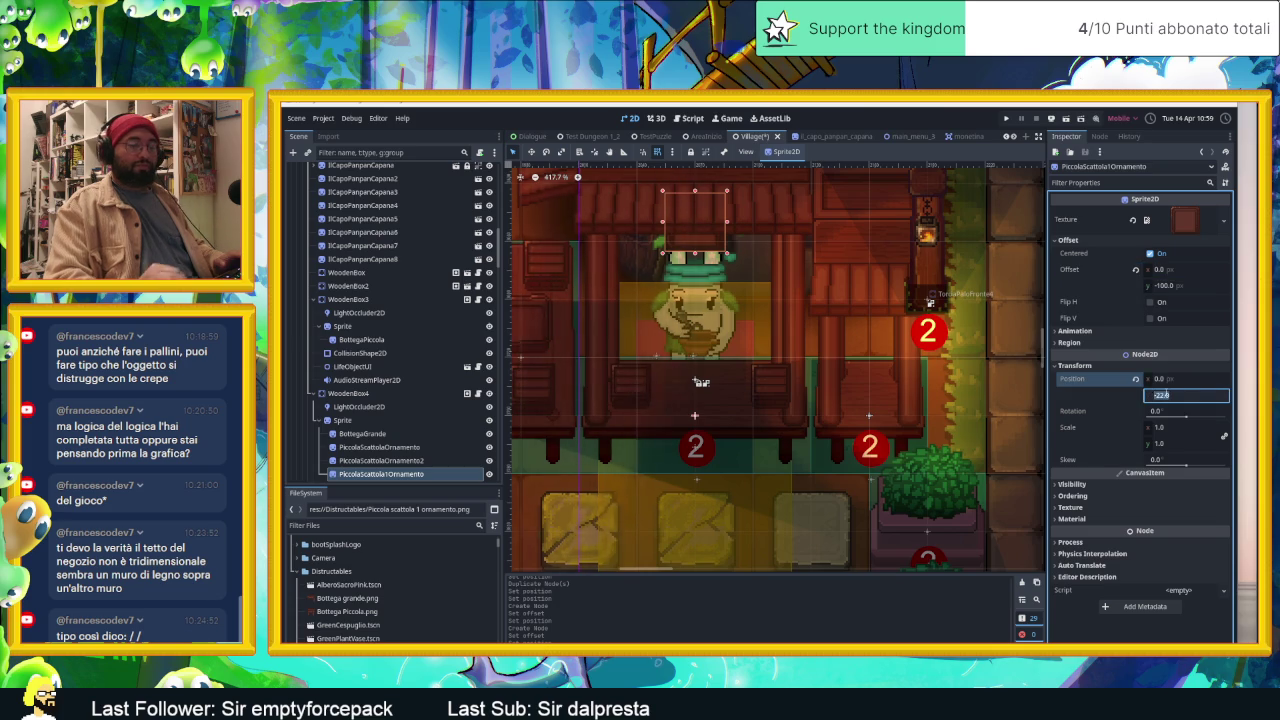
{"action": "type", "text": "100"}
{"action": "key", "text": "Return"}
{"action": "mouse_move", "coordinate": [1163, 395]}
{"action": "left_mouse_down"}
{"action": "mouse_move", "coordinate": [1138, 395]}
{"action": "mouse_move", "coordinate": [1230, 403]}
{"action": "left_mouse_up"}
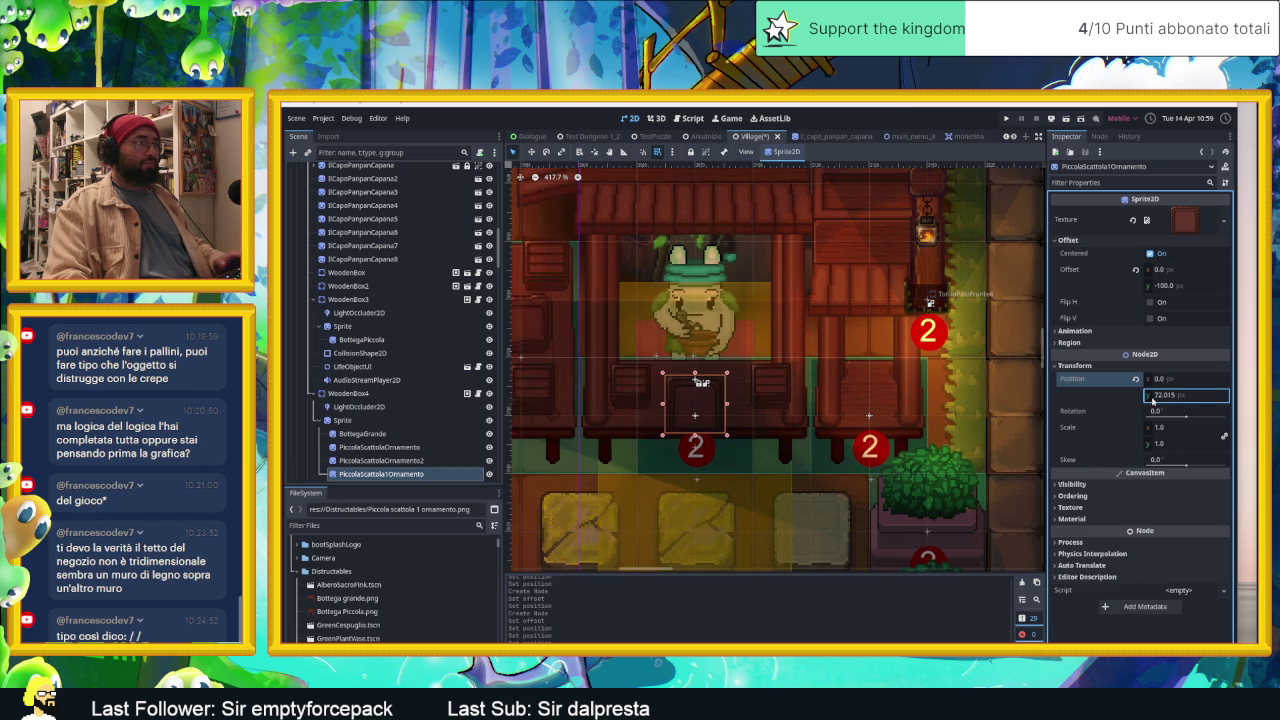
{"action": "left_click_drag", "start_coordinate": [1169, 425], "coordinate": [1150, 425]}
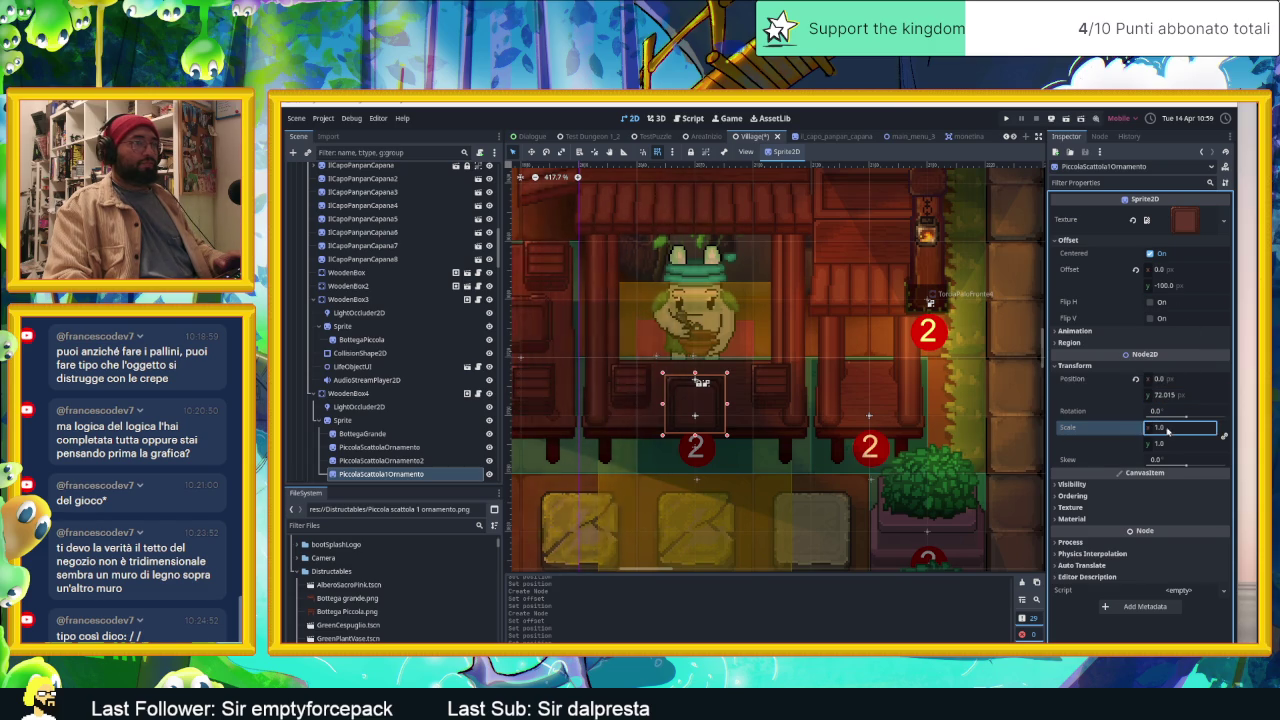
{"action": "type", "text": "0.89"}
{"action": "mouse_move", "coordinate": [1165, 378]}
{"action": "left_mouse_down"}
{"action": "mouse_move", "coordinate": [1148, 378]}
{"action": "mouse_move", "coordinate": [1155, 397]}
{"action": "left_mouse_up"}
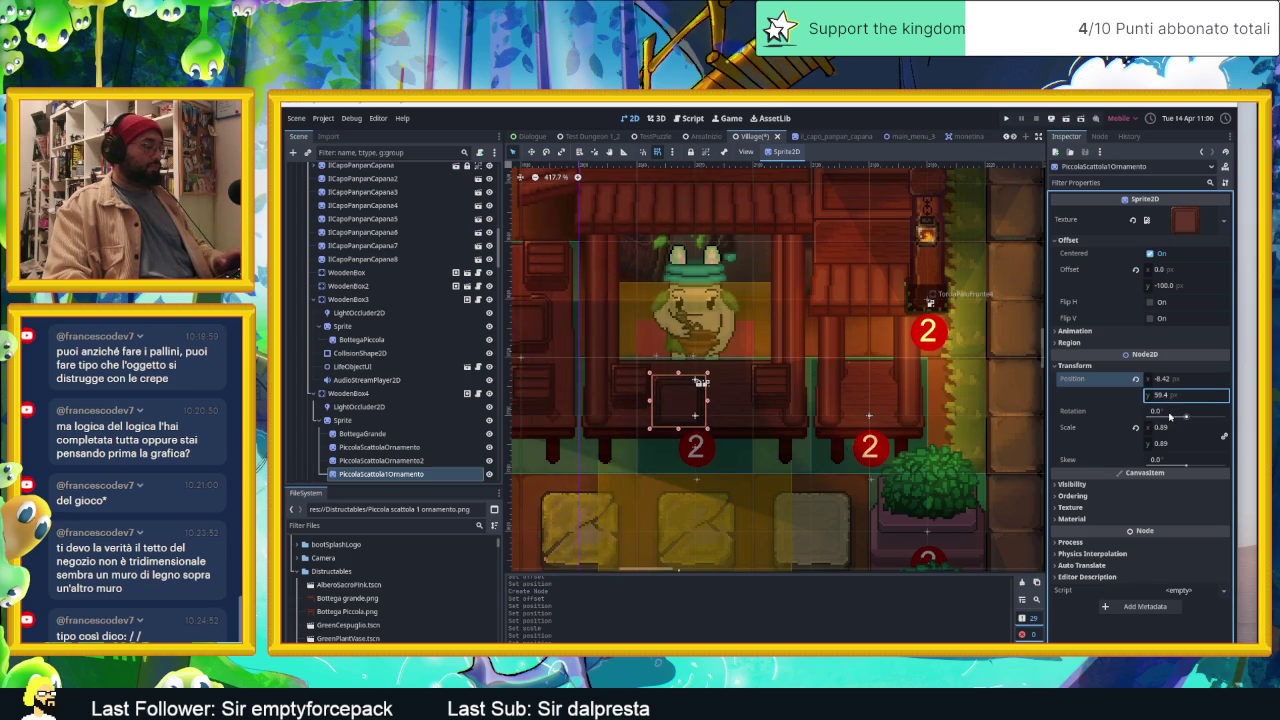
Step: Duplicate the 0.89-scale box and slide the copy right to x 18.86
{"action": "key", "text": "ctrl+d"}
{"action": "left_click", "coordinate": [1085, 286]}
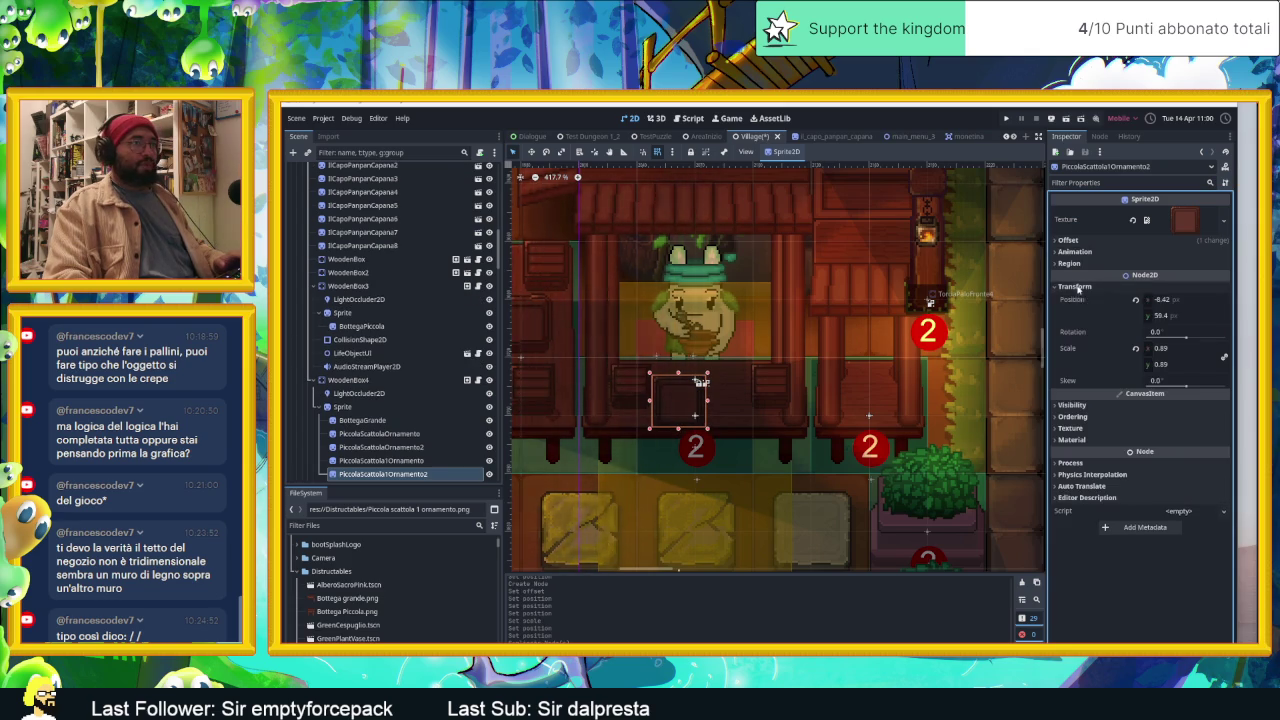
{"action": "left_click_drag", "start_coordinate": [1160, 299], "coordinate": [1210, 299]}
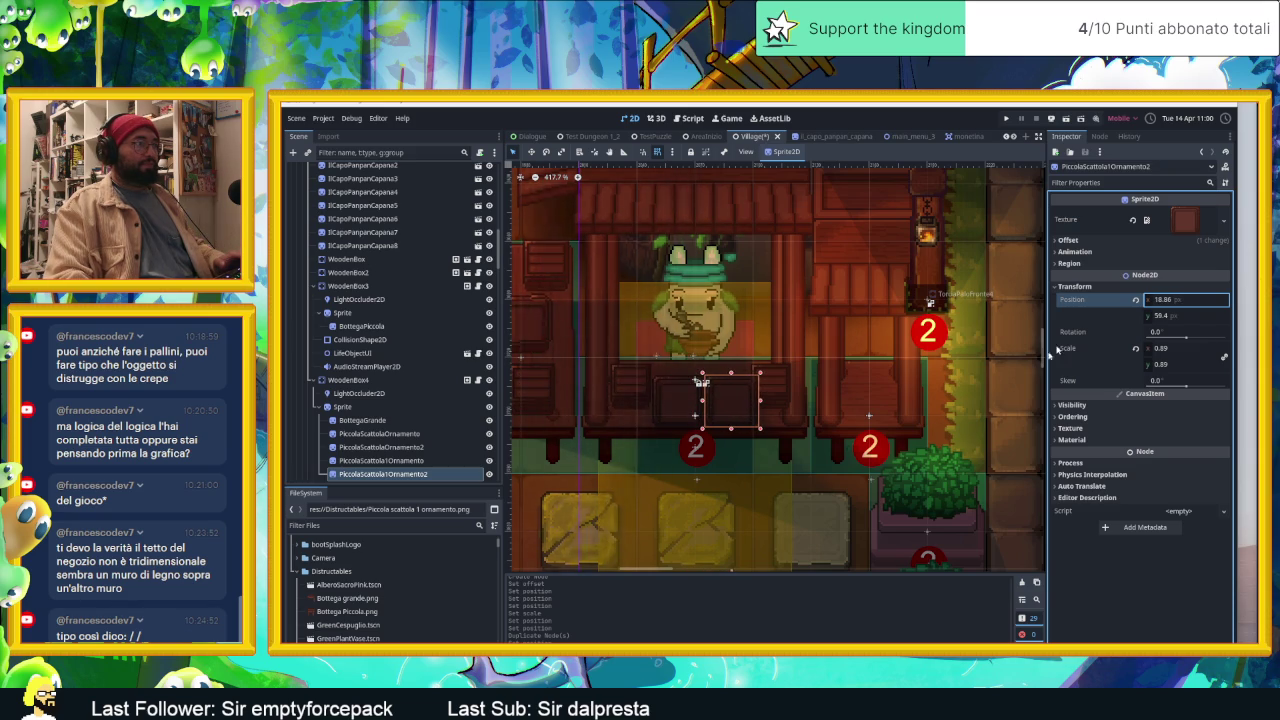
{"action": "scroll", "coordinate": [893, 398], "scroll_direction": "down", "scroll_amount": 5}
Step: Delete the PiccolaScattolaOrnamento2 sprite from the shop counter
{"action": "left_click", "coordinate": [893, 398]}
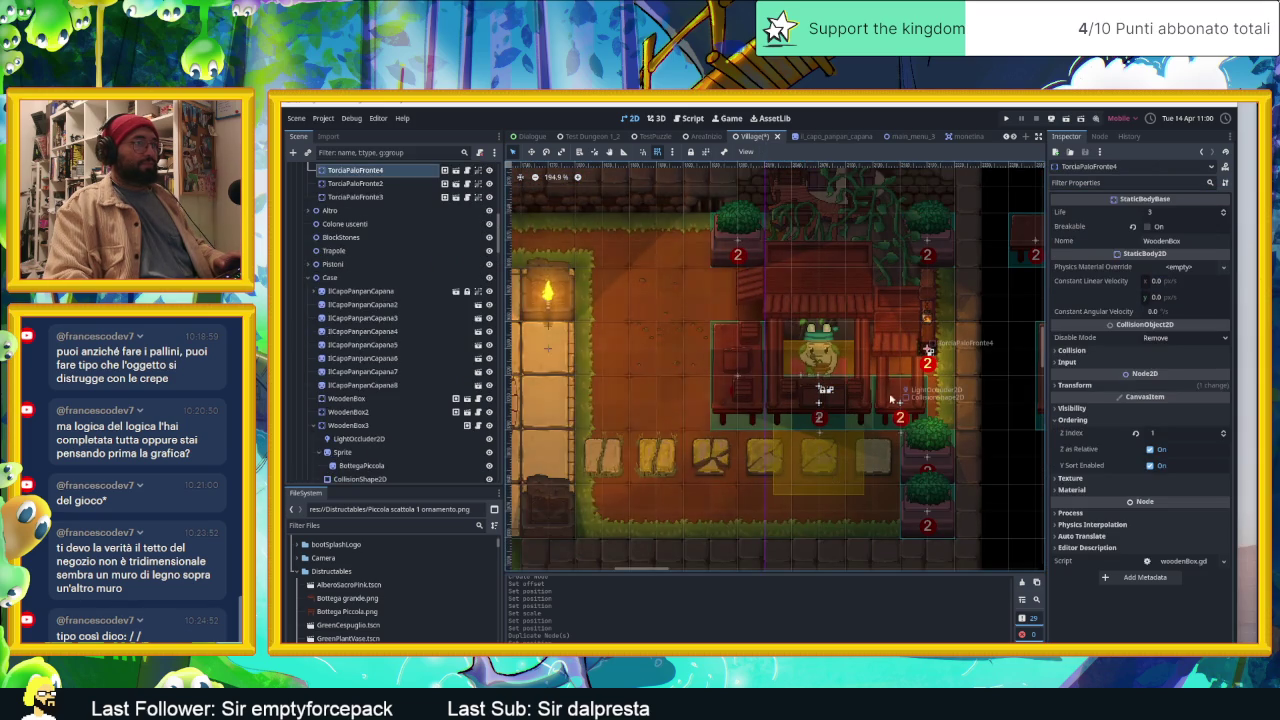
{"action": "scroll", "coordinate": [893, 398], "scroll_direction": "up", "scroll_amount": 1}
{"action": "scroll", "coordinate": [885, 395], "scroll_direction": "up", "scroll_amount": 2}
{"action": "scroll", "coordinate": [875, 391], "scroll_direction": "up", "scroll_amount": 3}
{"action": "scroll", "coordinate": [865, 387], "scroll_direction": "up", "scroll_amount": 1}
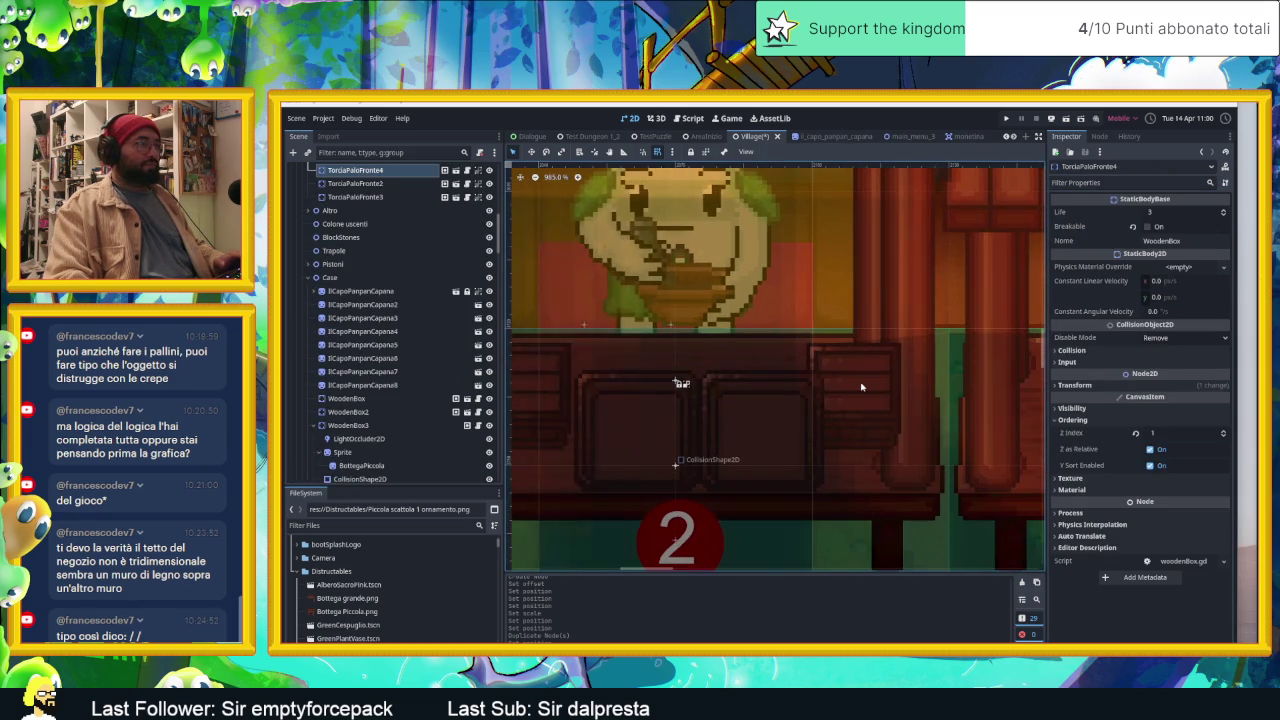
{"action": "left_click", "coordinate": [865, 387]}
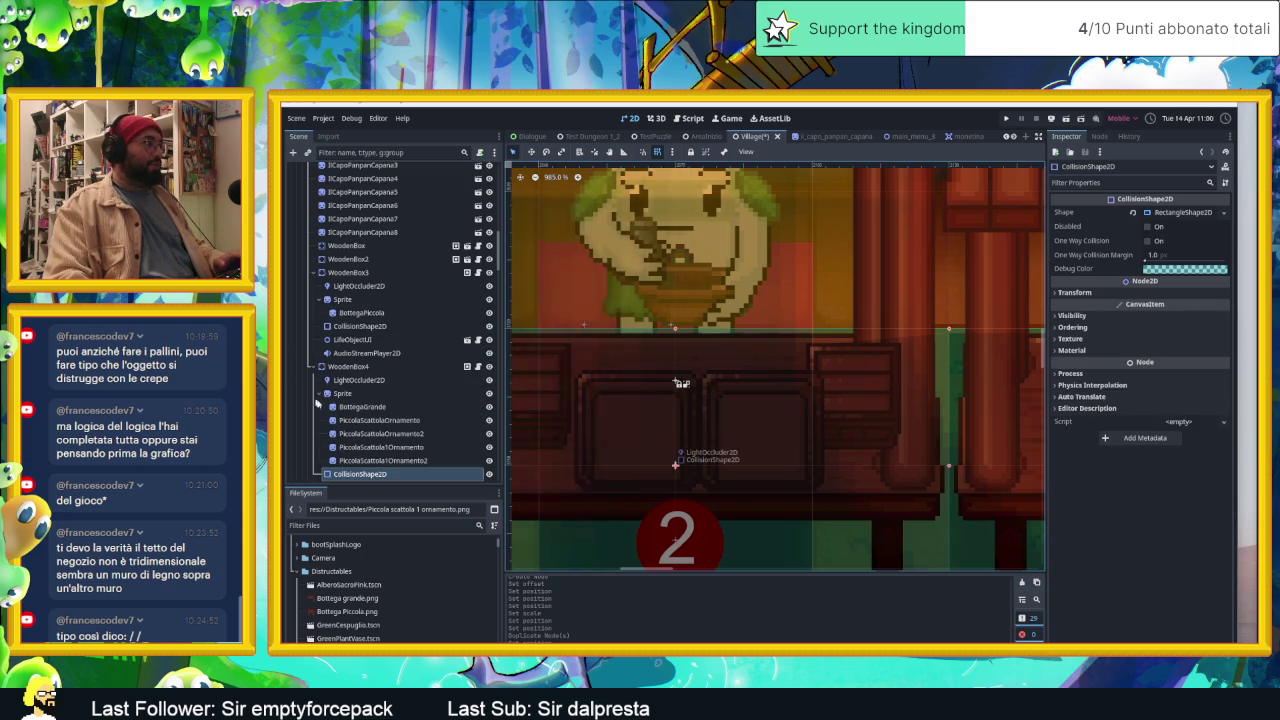
{"action": "left_click", "coordinate": [400, 447]}
{"action": "left_click", "coordinate": [401, 433]}
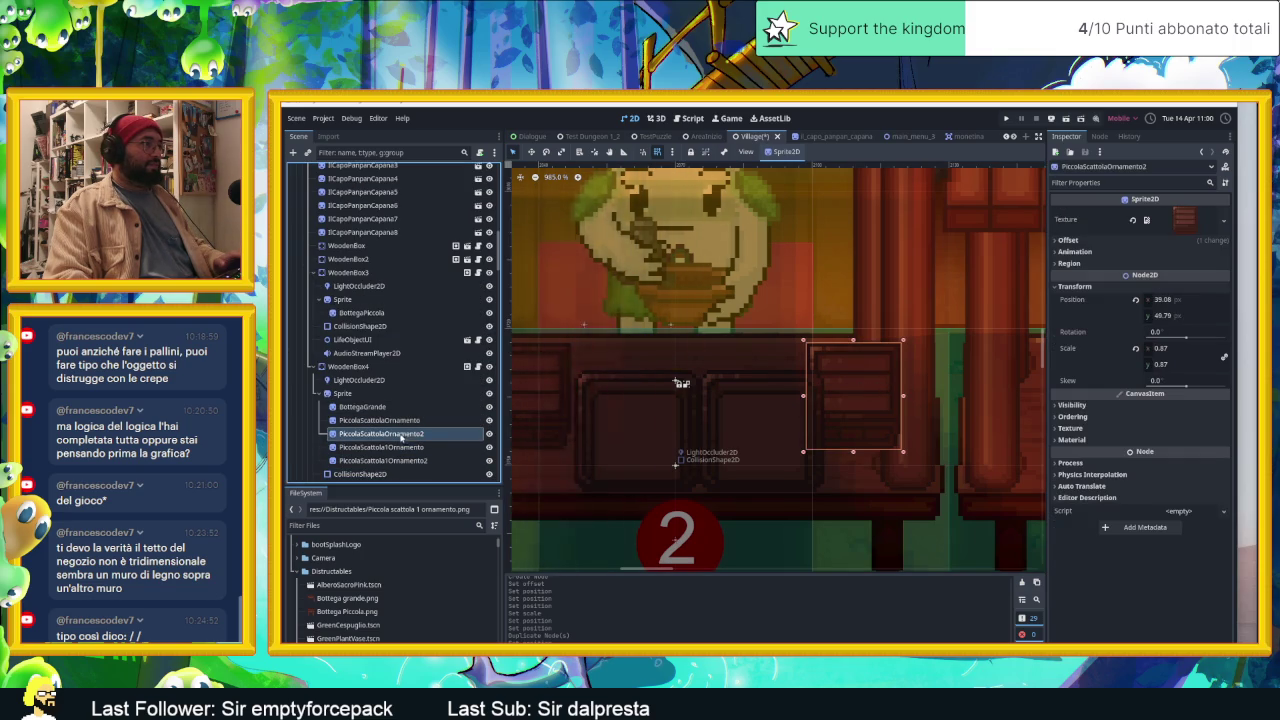
{"action": "scroll", "coordinate": [787, 424], "scroll_direction": "down", "scroll_amount": 4}
{"action": "scroll", "coordinate": [787, 424], "scroll_direction": "down", "scroll_amount": 2}
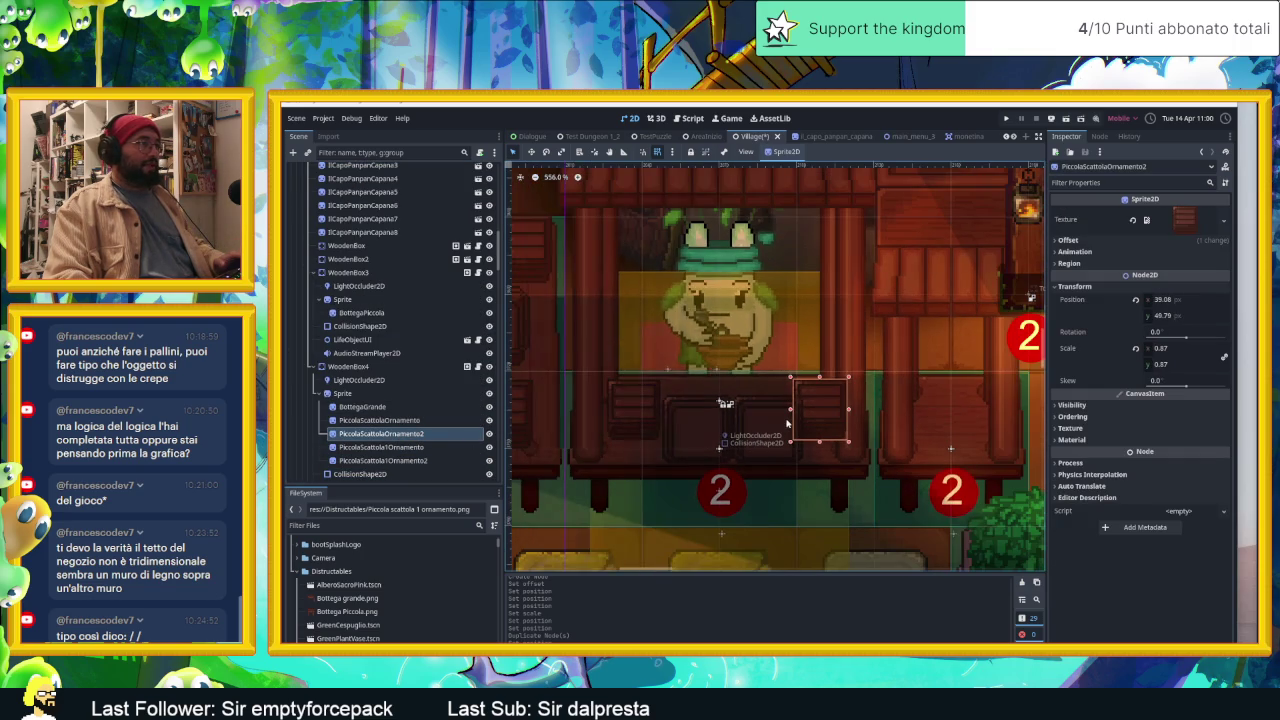
{"action": "key", "text": "Delete"}
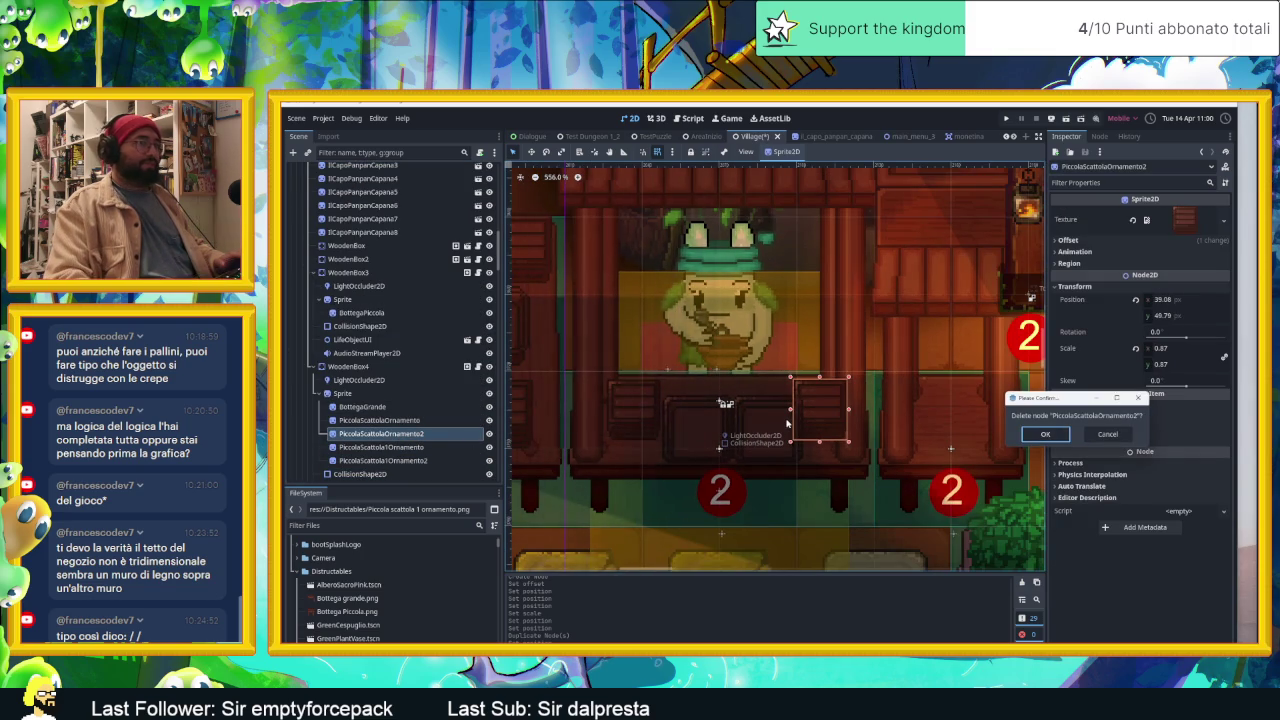
{"action": "key", "text": "Return"}
Step: Delete the PiccolaScattolaOrnamento sprite, leaving the two 0.89-scale boxes selected
{"action": "left_click", "coordinate": [638, 398]}
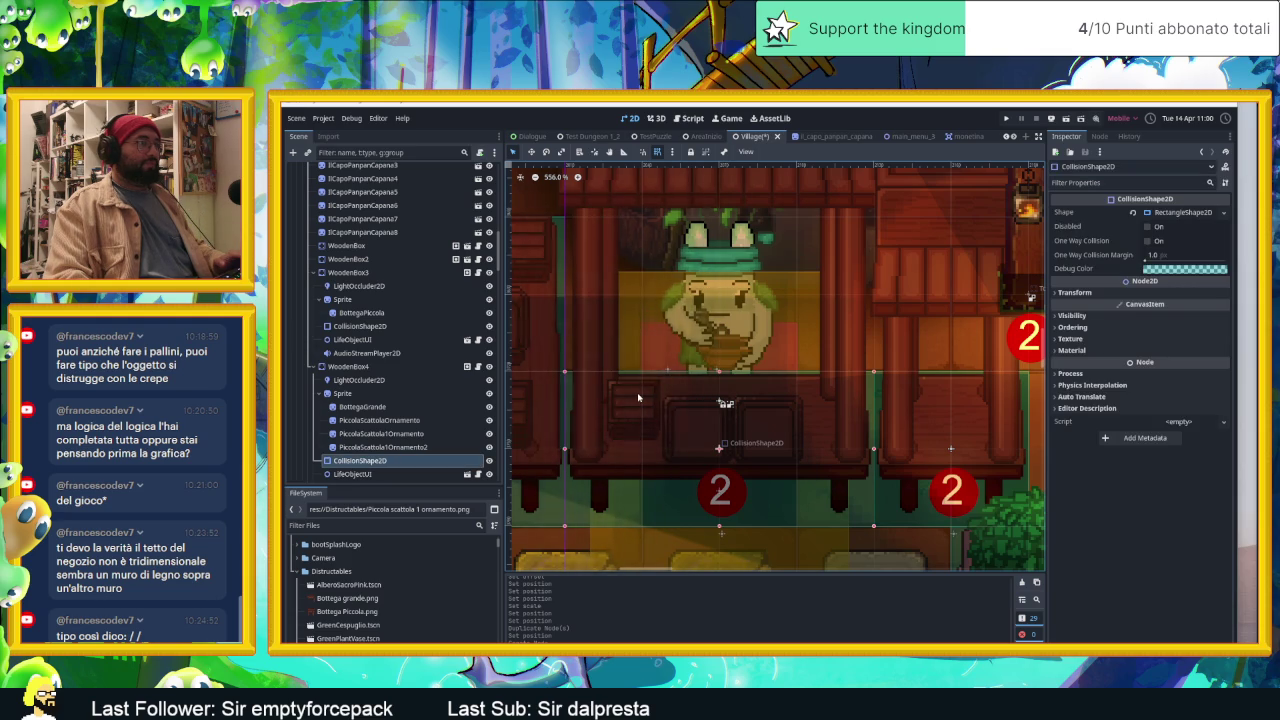
{"action": "left_click", "coordinate": [358, 447]}
{"action": "left_click", "coordinate": [362, 434]}
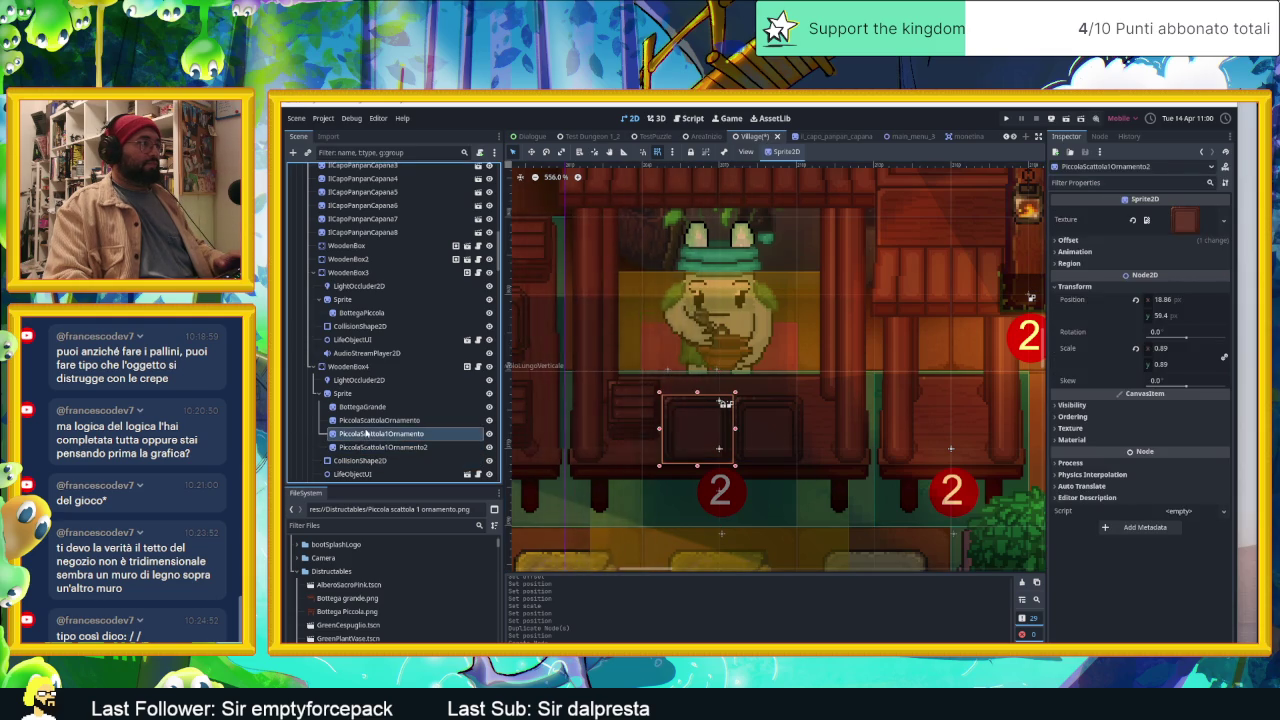
{"action": "left_click", "coordinate": [366, 421]}
{"action": "key", "text": "Delete"}
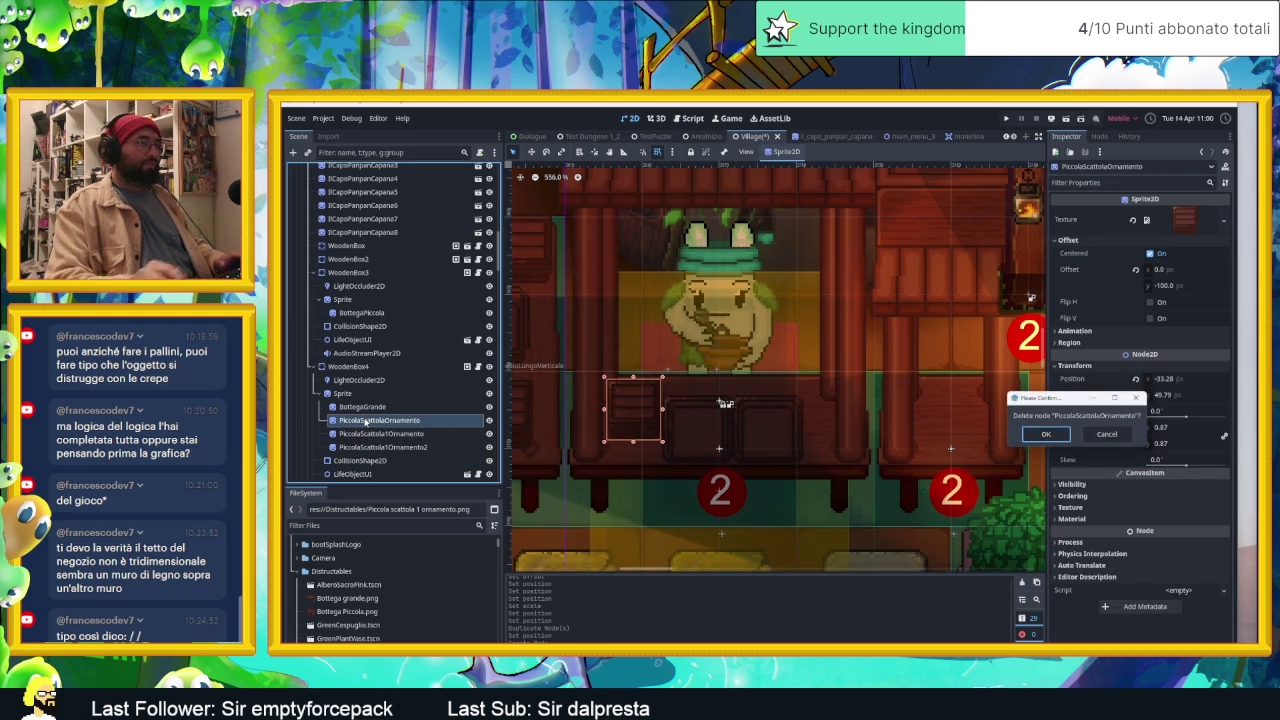
{"action": "key", "text": "Return"}
{"action": "left_click", "coordinate": [360, 433], "text": "shift"}
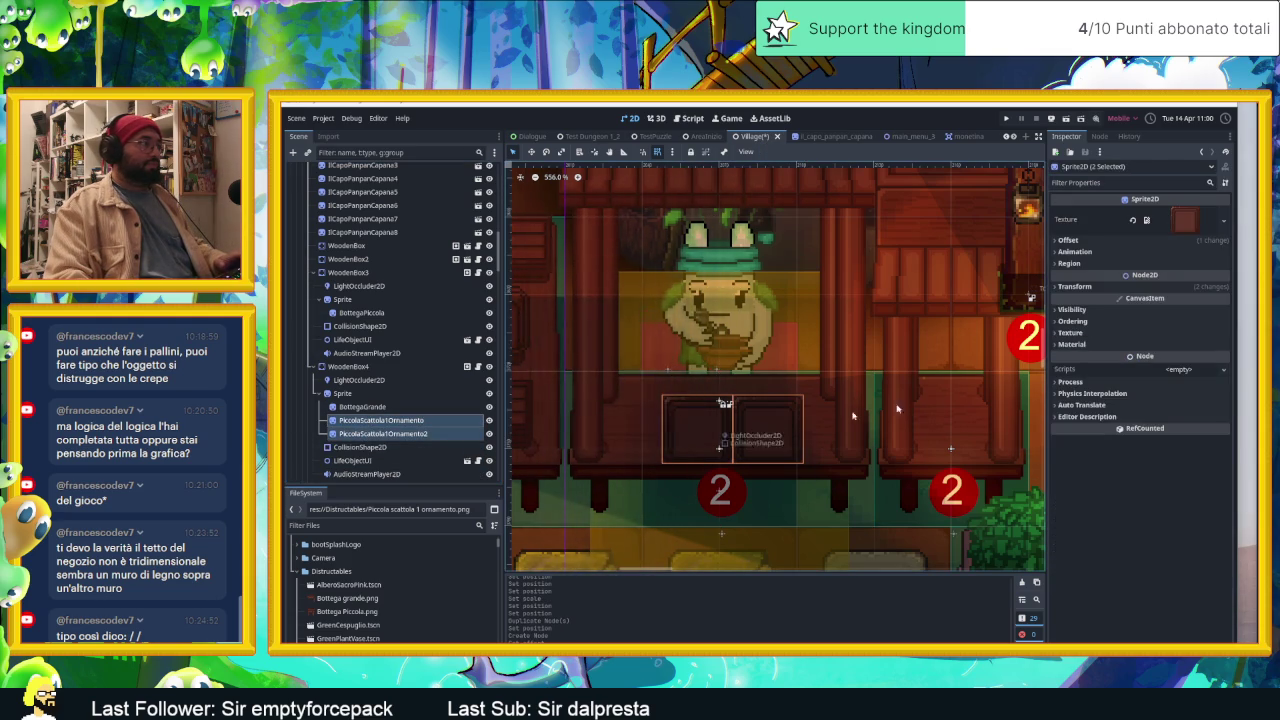
Step: Shift both boxes left, then move the second box right toward the middle
{"action": "mouse_move", "coordinate": [1160, 299]}
{"action": "left_mouse_down"}
{"action": "mouse_move", "coordinate": [1120, 299]}
{"action": "mouse_move", "coordinate": [1150, 299]}
{"action": "left_mouse_up"}
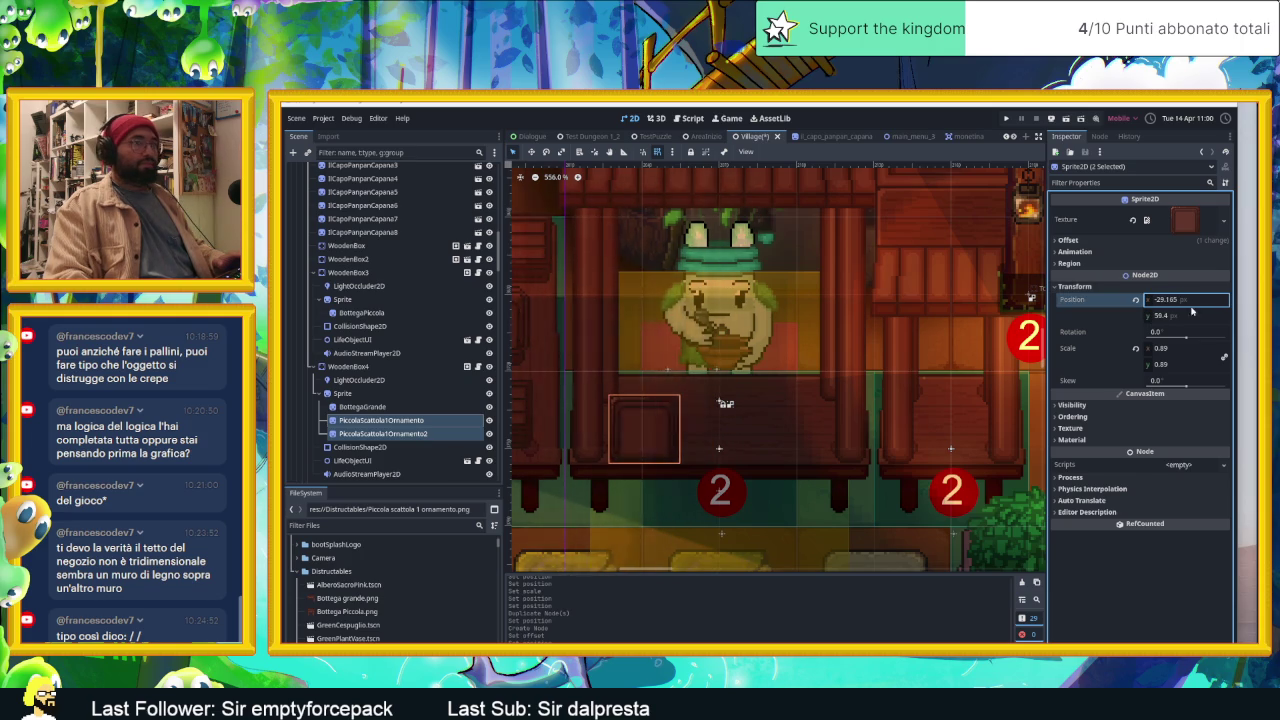
{"action": "left_click", "coordinate": [383, 433]}
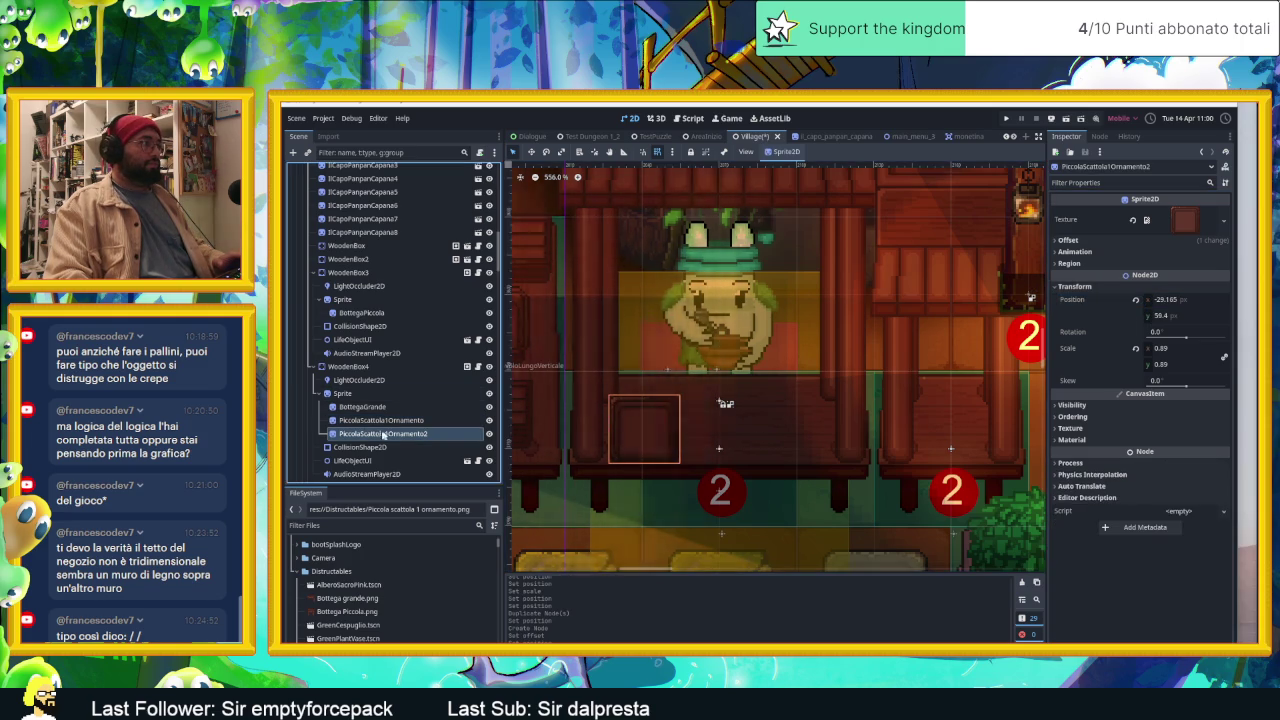
{"action": "left_click_drag", "start_coordinate": [1160, 299], "coordinate": [1225, 299]}
{"action": "type", "text": "-0.27"}
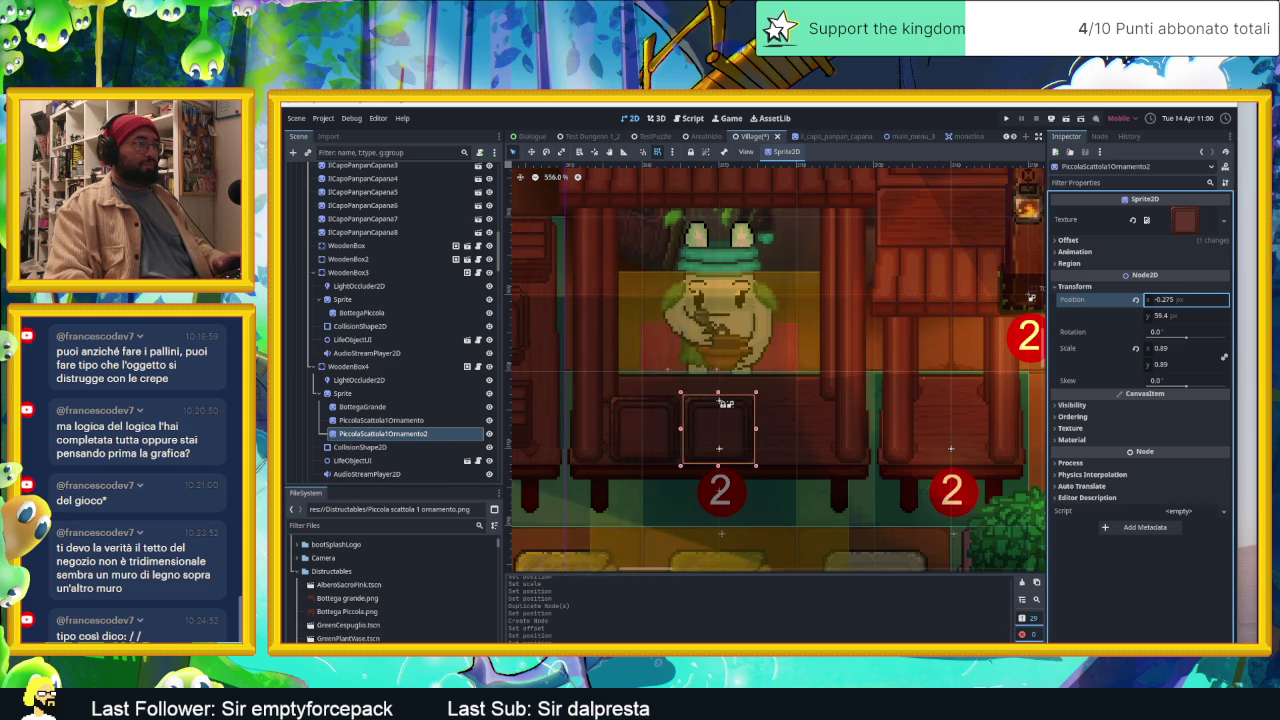
{"action": "left_click", "coordinate": [381, 434]}
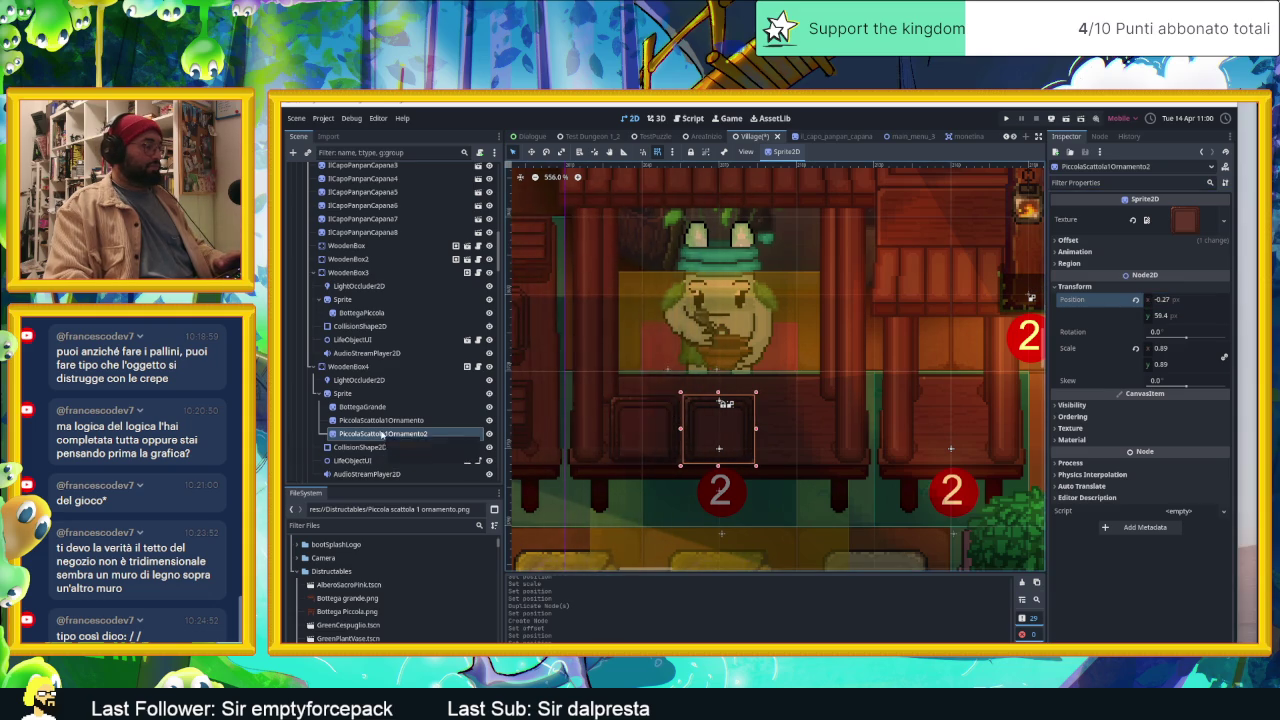
Step: Add a third box copy, PiccolaScattola1Ornamento3, at x 29.28 on the right
{"action": "key", "text": "ctrl+d"}
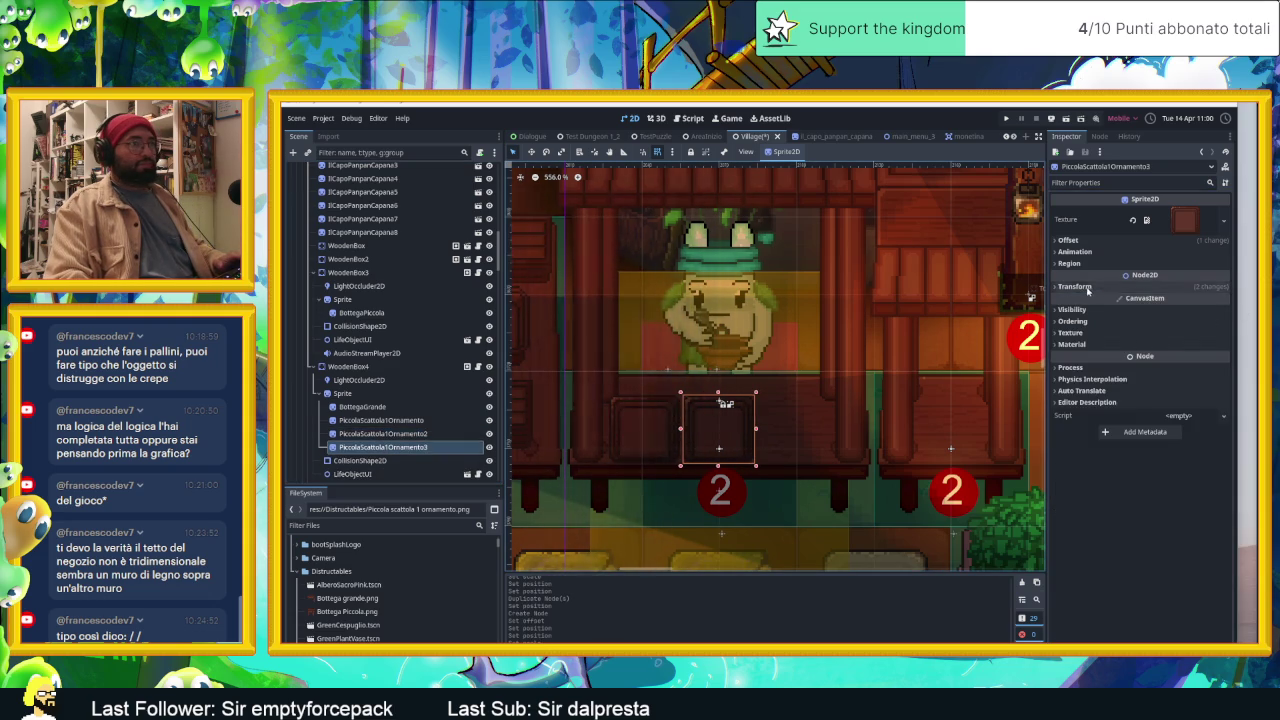
{"action": "left_click", "coordinate": [1075, 287]}
{"action": "mouse_move", "coordinate": [1165, 299]}
{"action": "left_mouse_down"}
{"action": "mouse_move", "coordinate": [1215, 299]}
{"action": "mouse_move", "coordinate": [1190, 299]}
{"action": "left_mouse_up"}
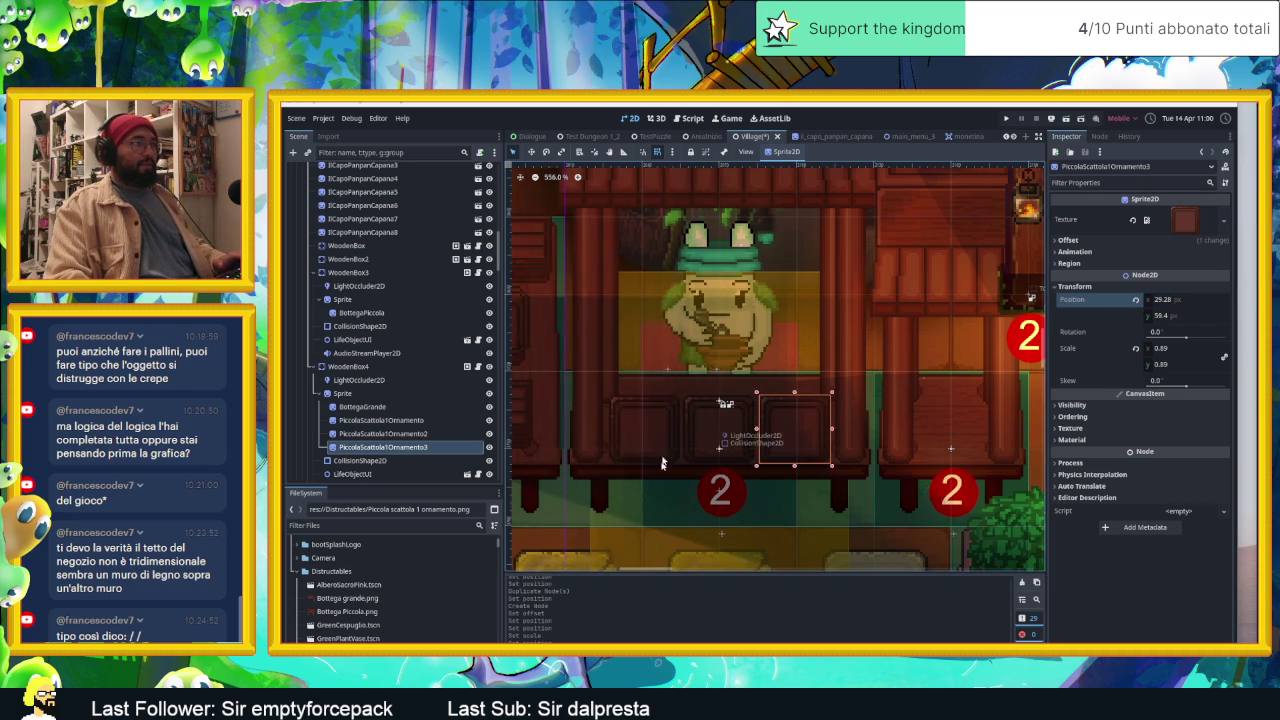
{"action": "scroll", "coordinate": [660, 473], "scroll_direction": "down", "scroll_amount": 5}
{"action": "scroll", "coordinate": [720, 400], "scroll_direction": "down", "scroll_amount": 2}
Step: Save the village scene with Ctrl+S
{"action": "left_click", "coordinate": [871, 378]}
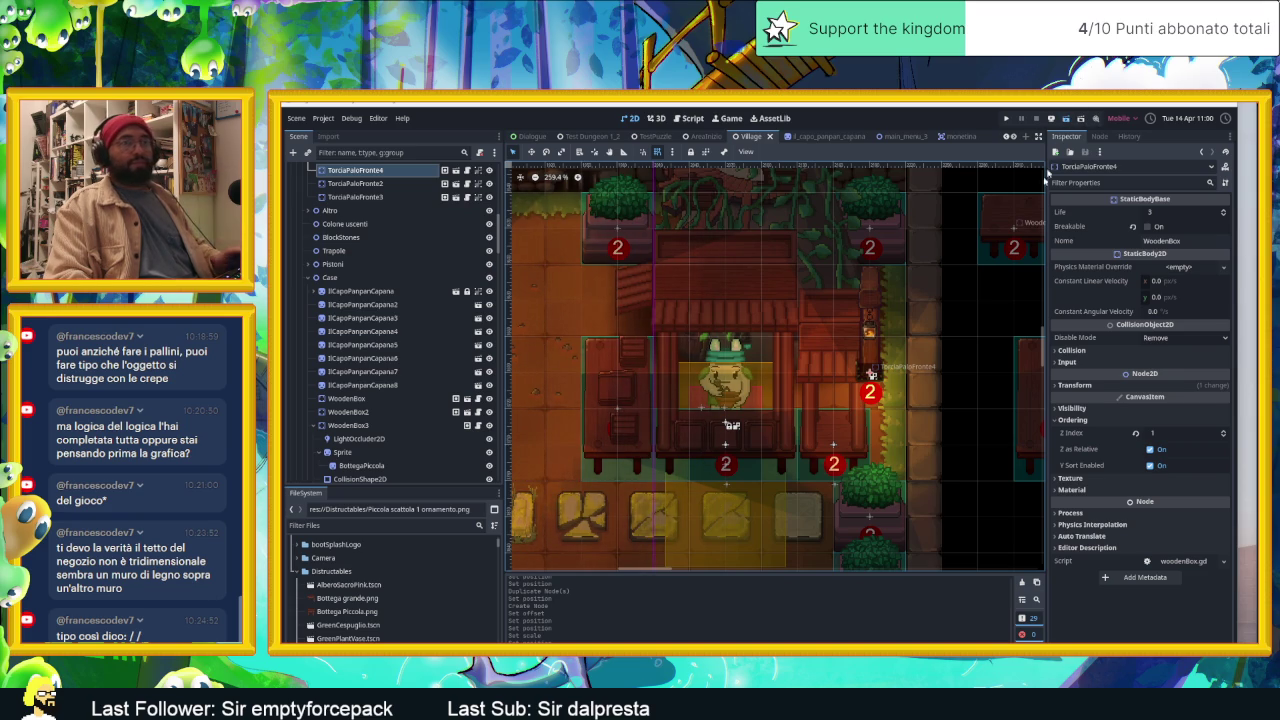
{"action": "key", "text": "ctrl+s"}
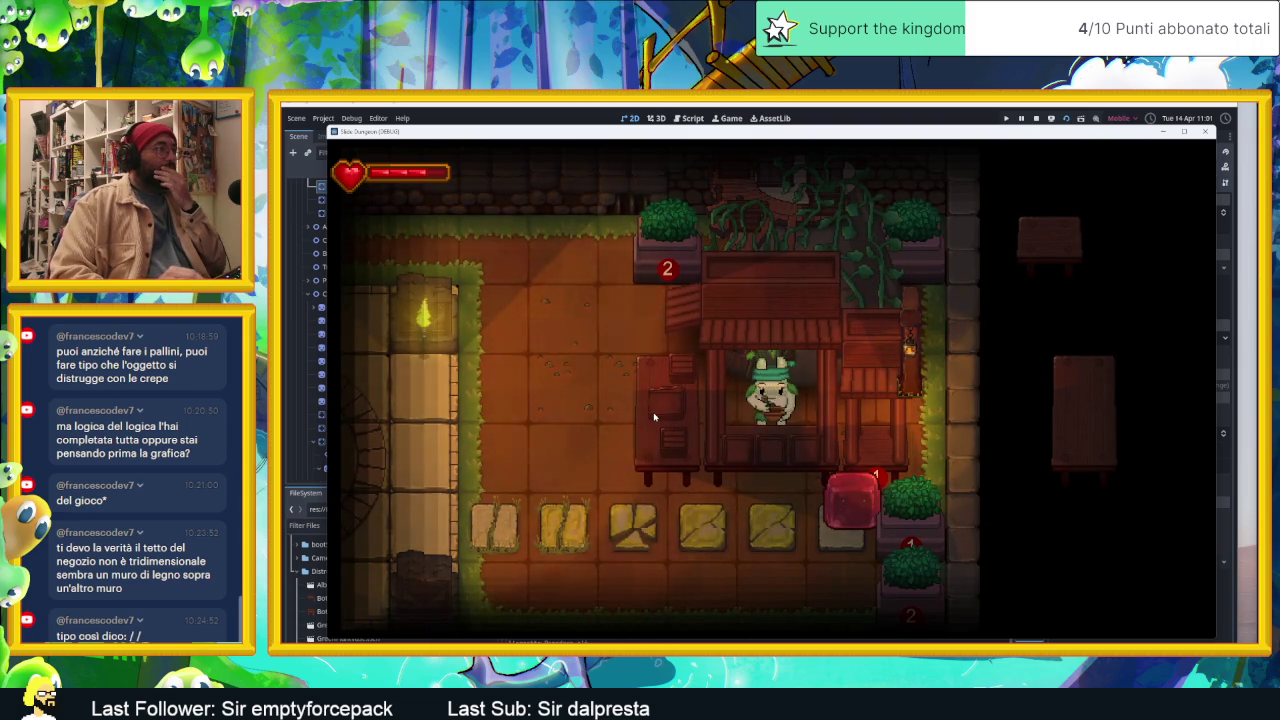
{"action": "key", "text": "Down"}
{"action": "key", "text": "Left"}
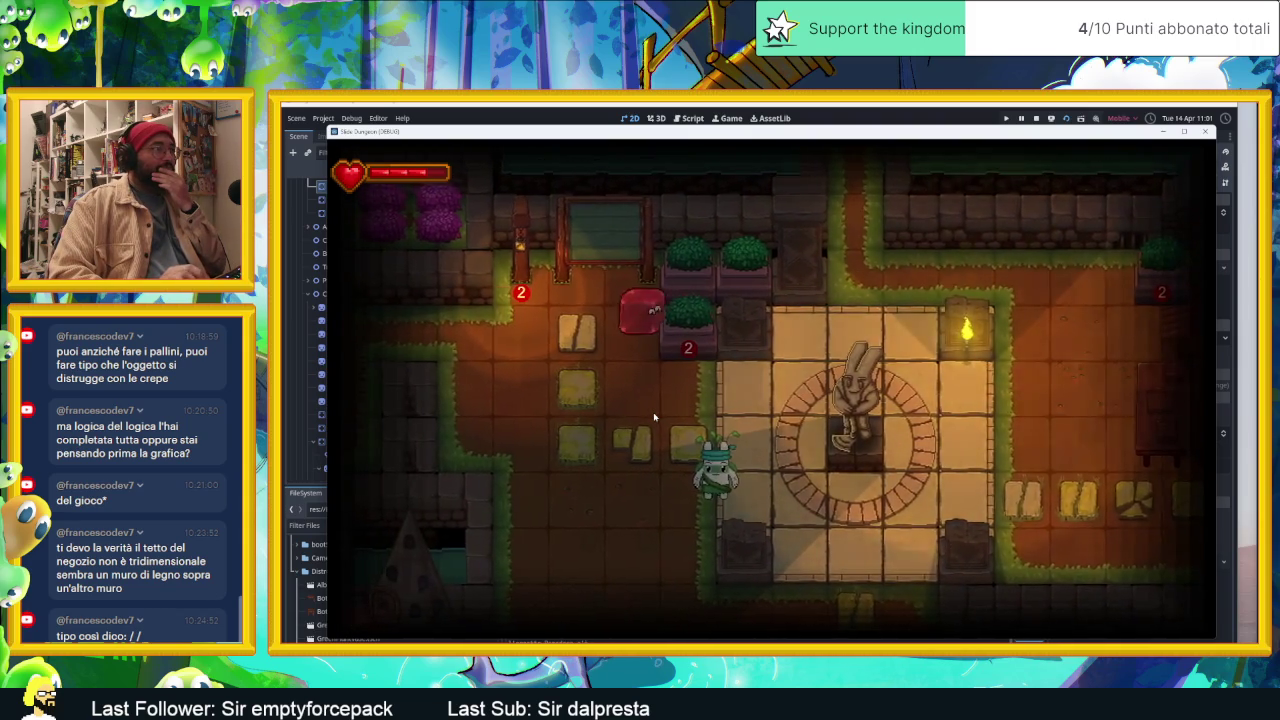
{"action": "key", "text": "Down"}
{"action": "key", "text": "Left"}
{"action": "key", "text": "Up"}
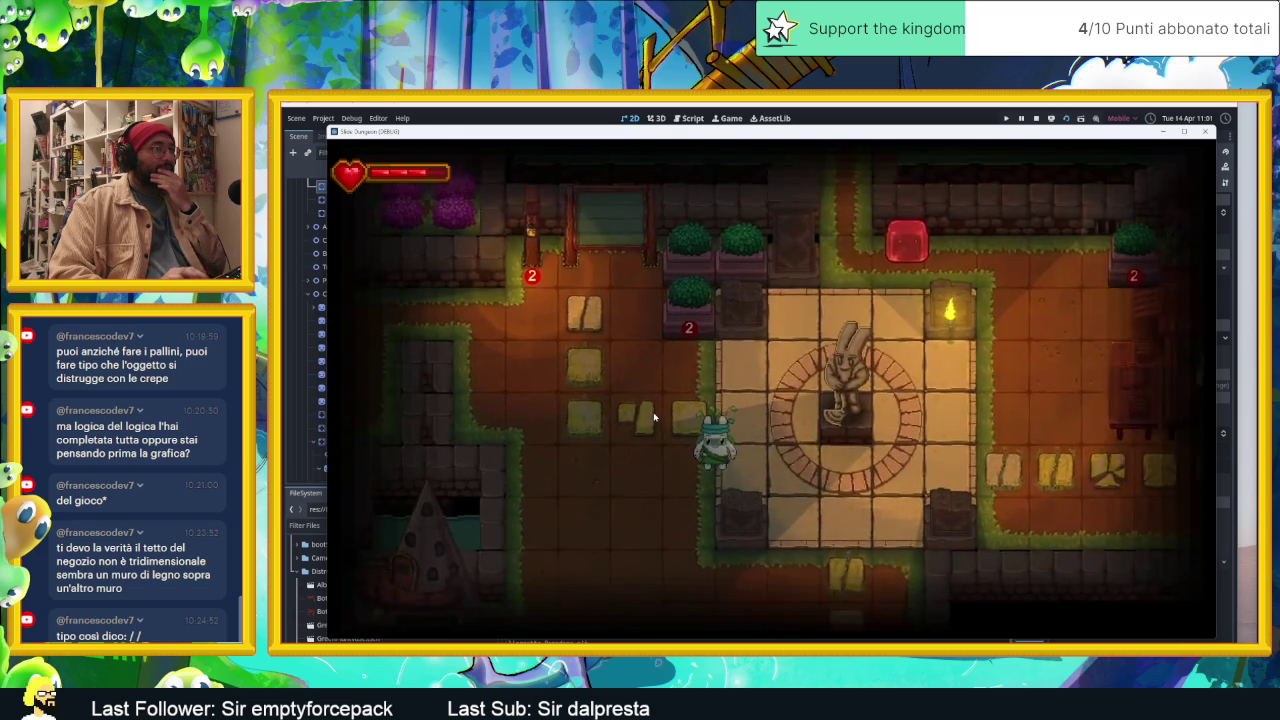
{"action": "key", "text": "Right"}
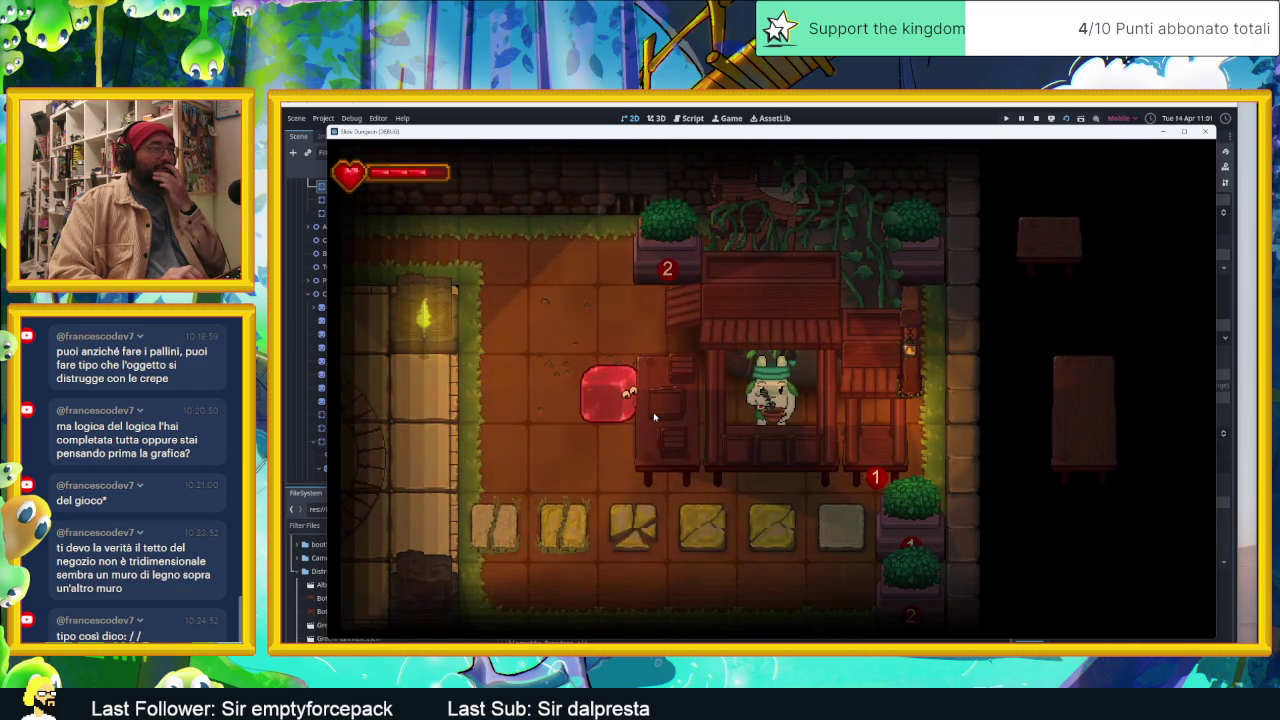
{"action": "key", "text": "Left"}
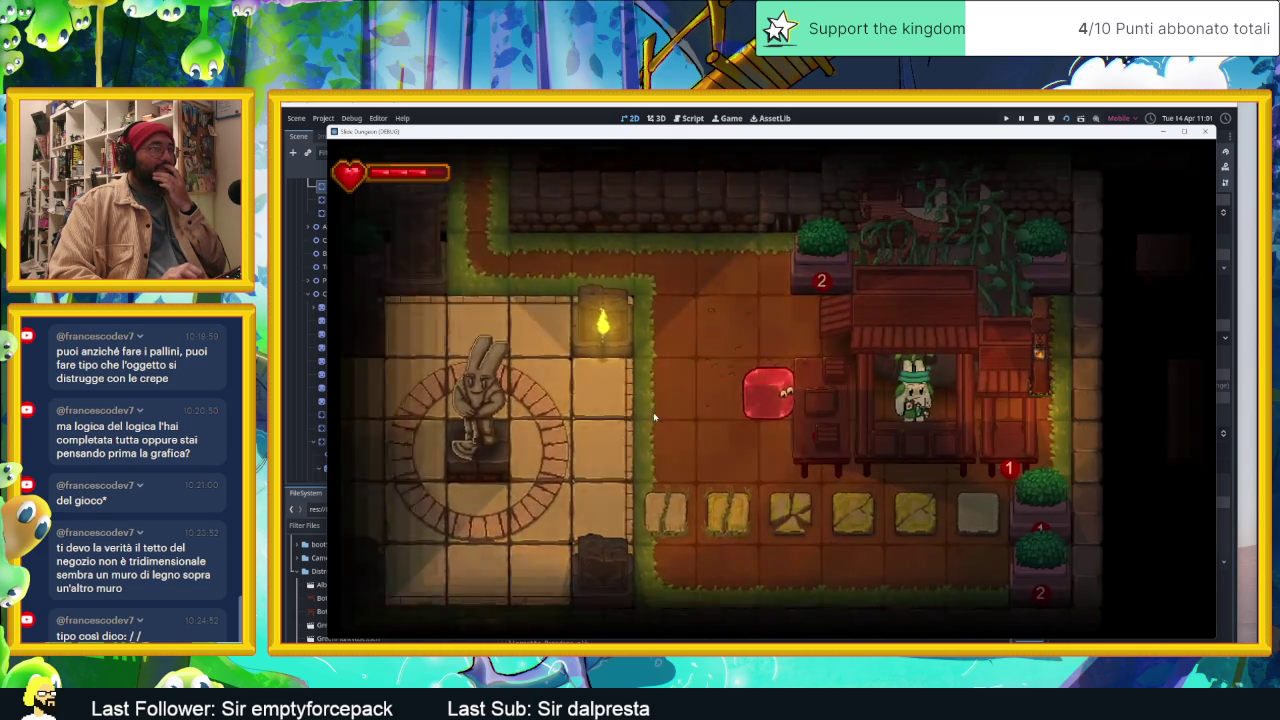